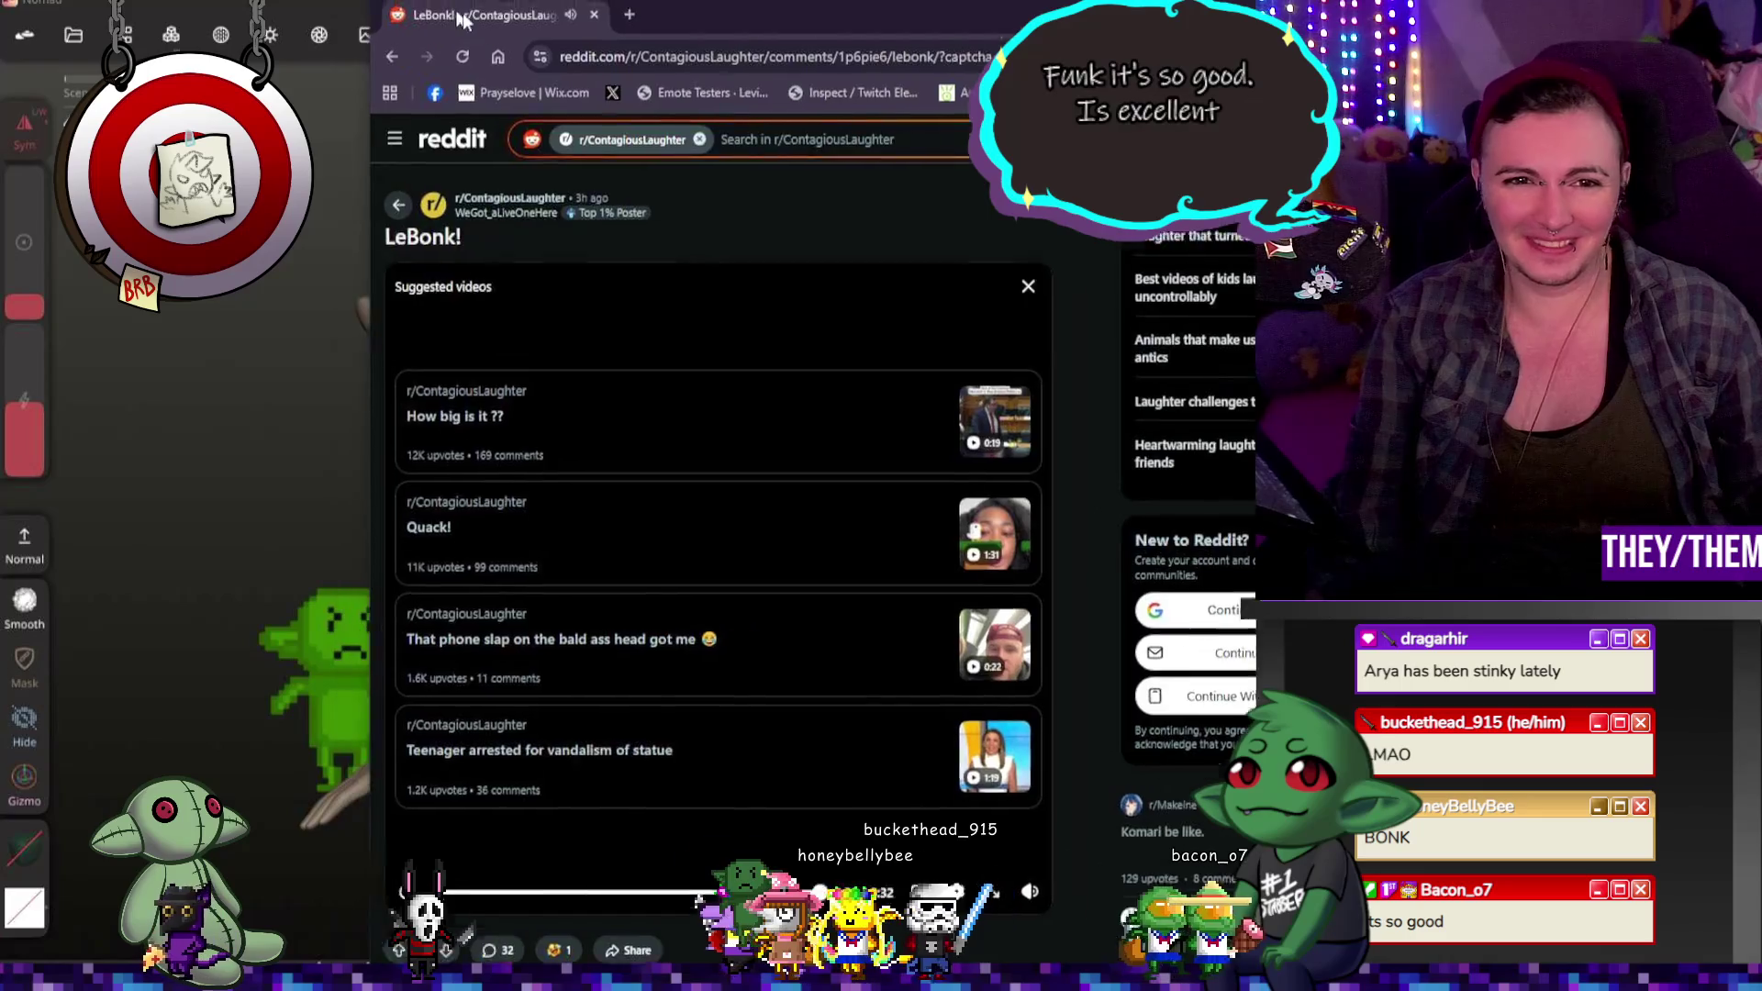
Step: Leave the Reddit tab for Nomad Sculpt and orbit to see the head's side
left_click(570, 7)
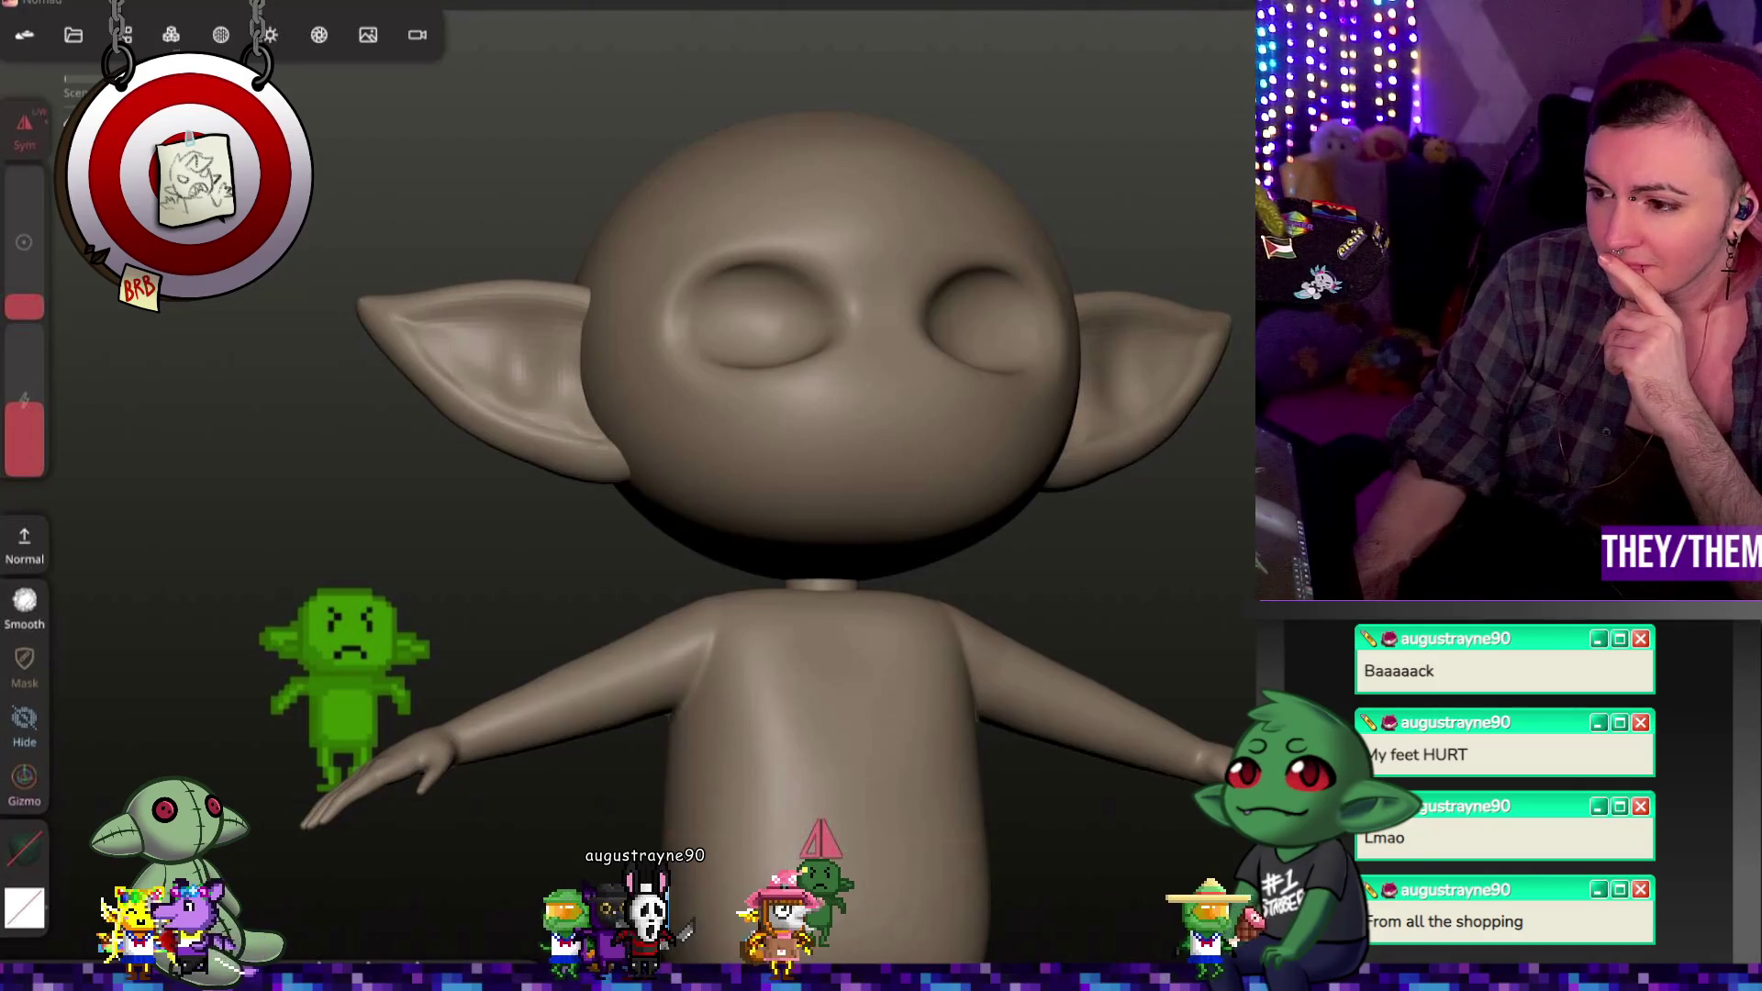
scroll(799, 394, "up", 3)
scroll(845, 363, "up", 3)
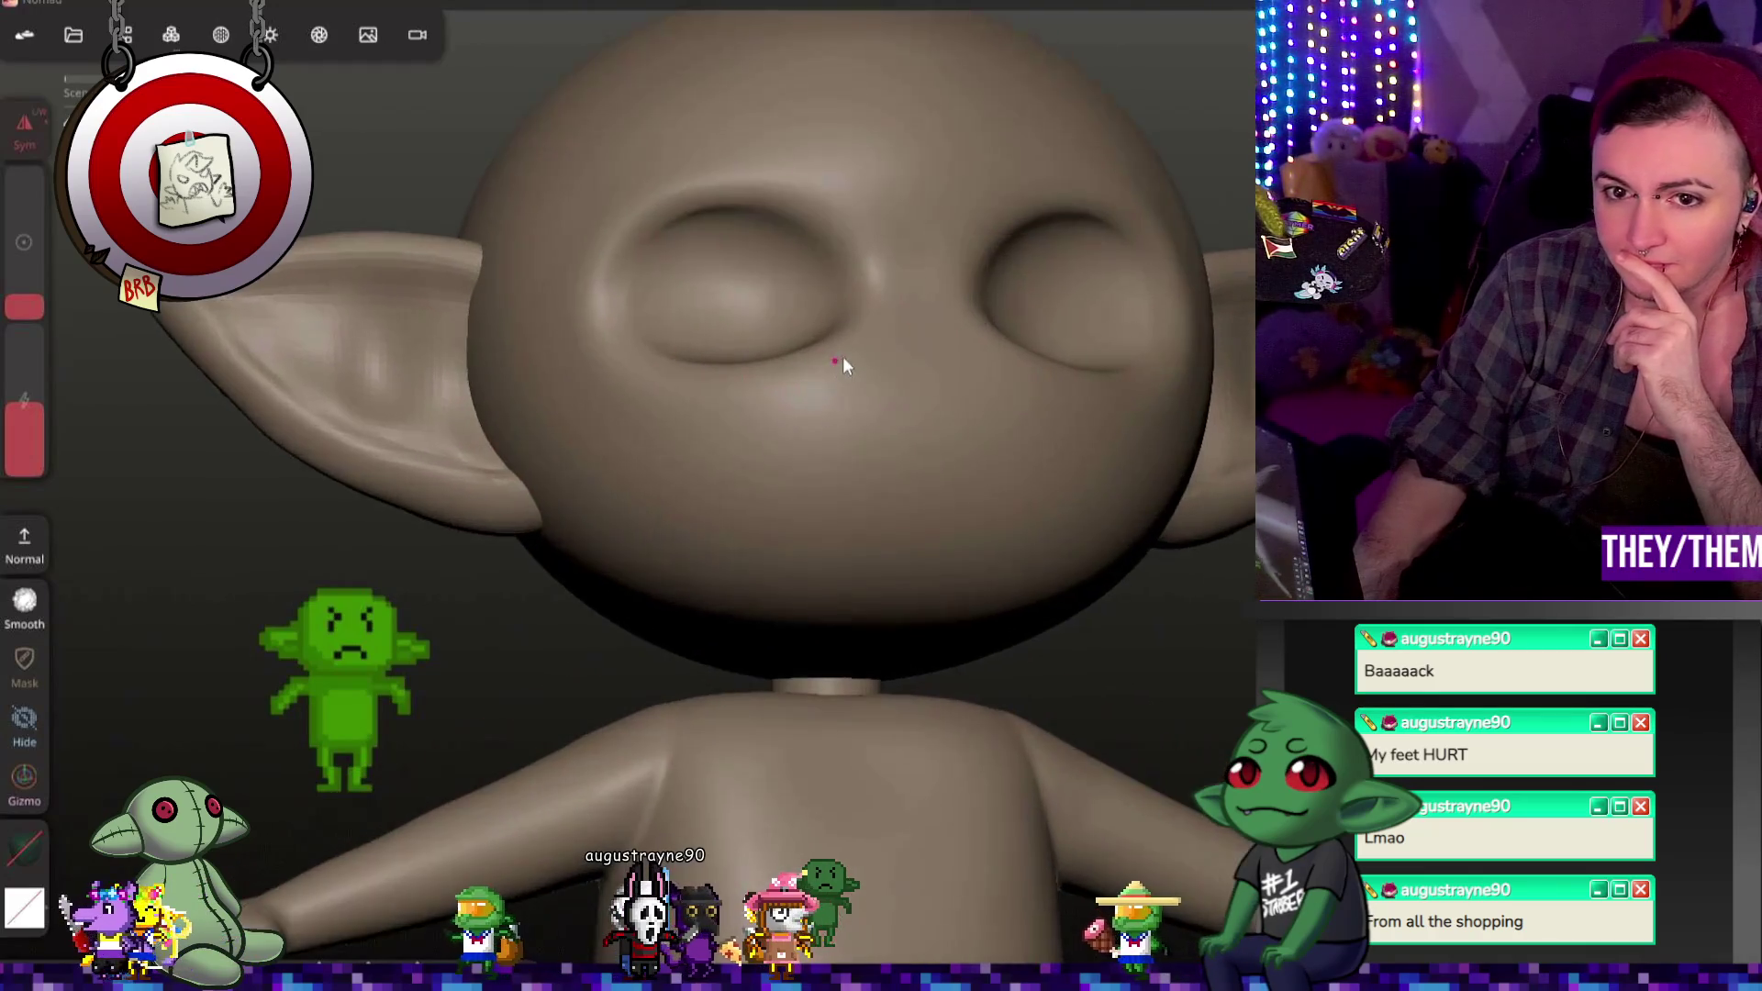
scroll(858, 359, "up", 3)
middle_click_drag(1141, 491, 1241, 577)
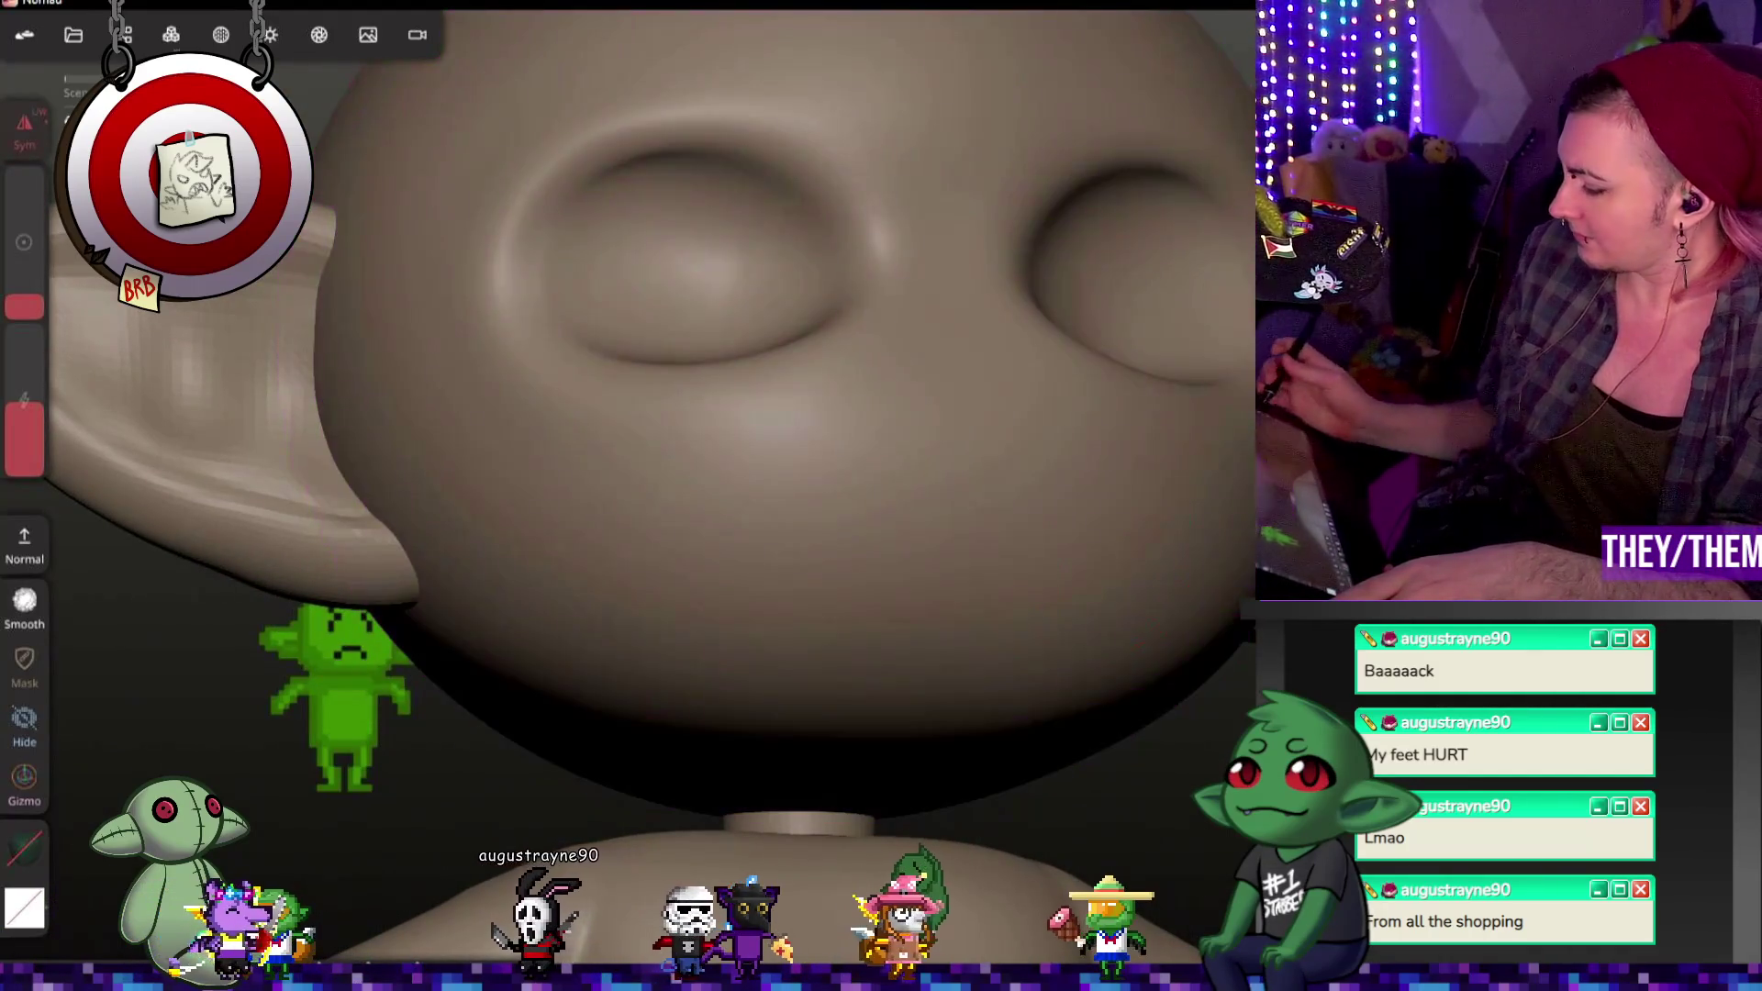
Step: With the brush inverted, carve a wavy mouth crease across the lower face and check it from an angle
left_click(24, 543)
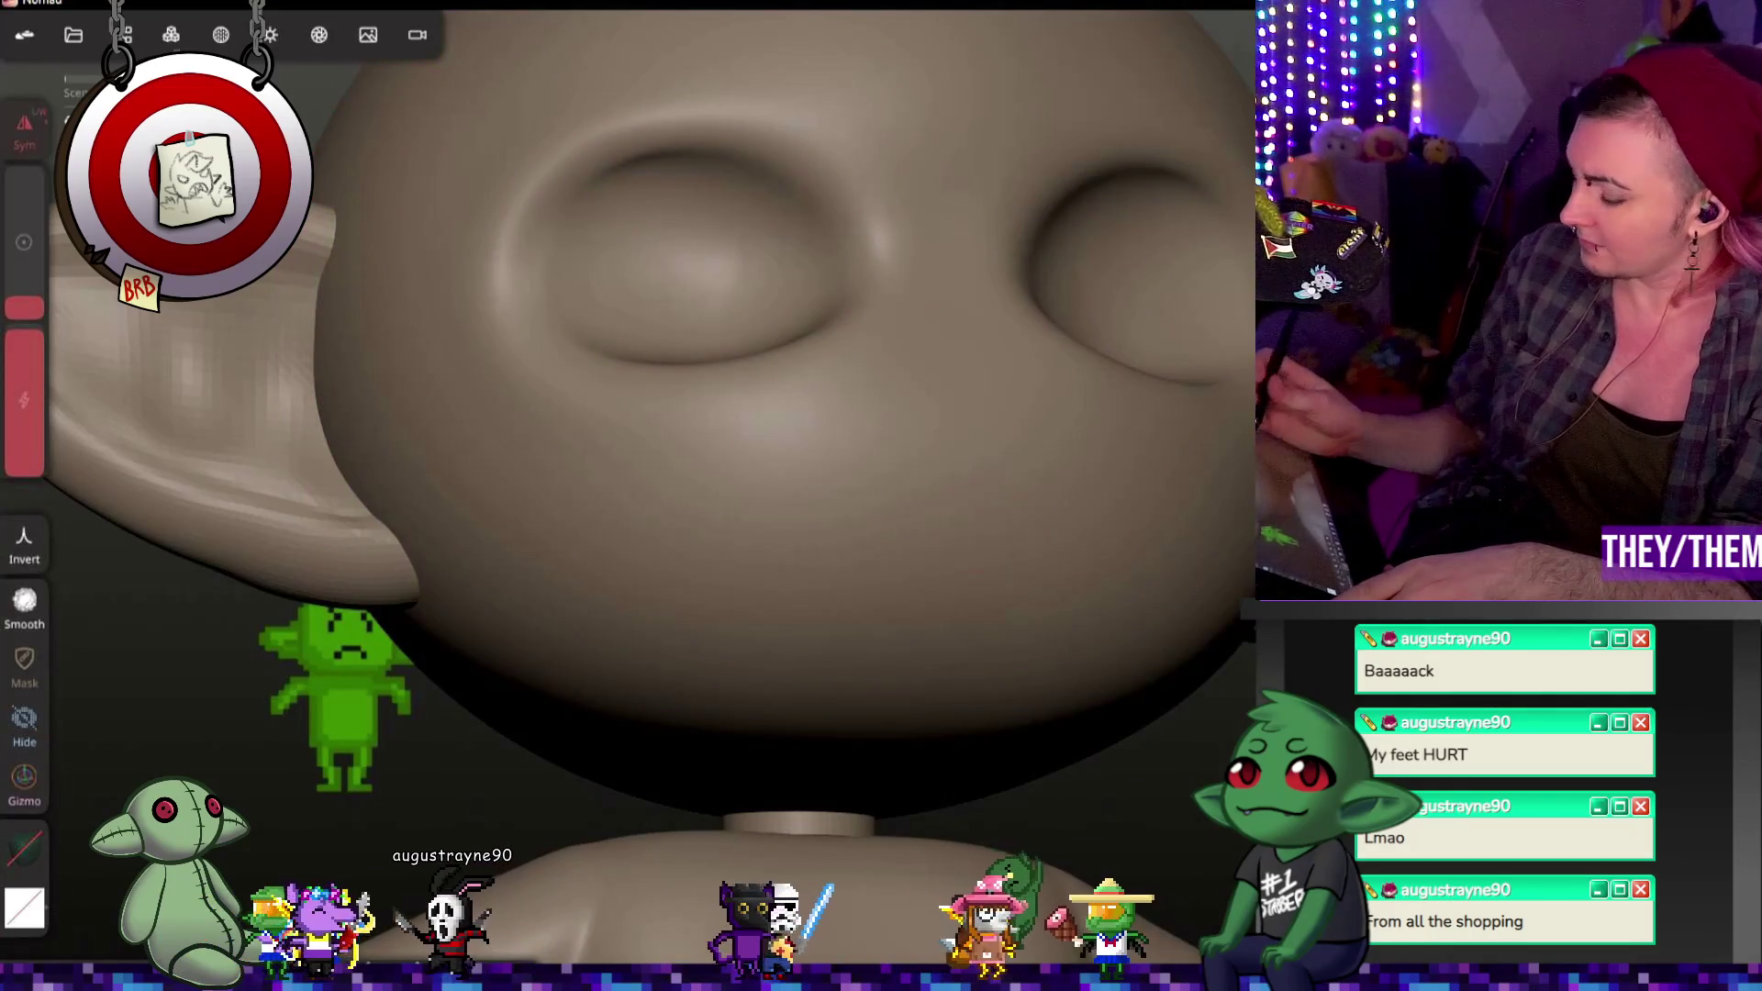
left_click_drag(592, 521, 1019, 524)
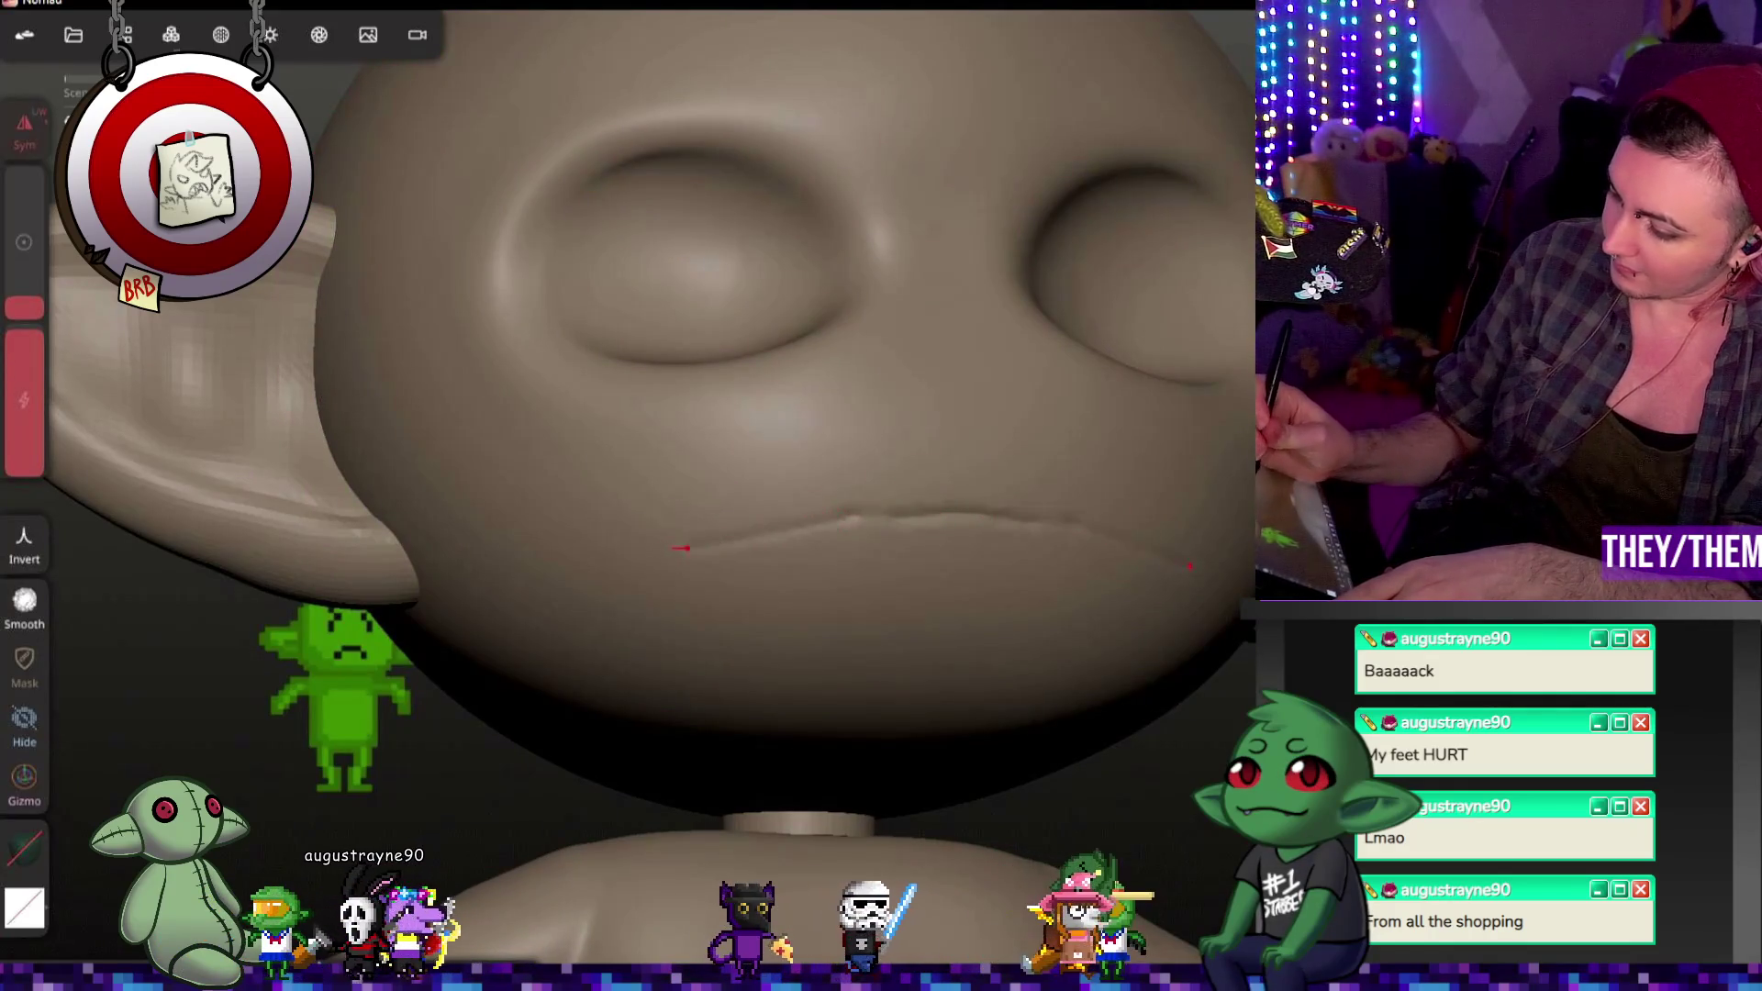
left_click_drag(767, 540, 1140, 556)
left_click_drag(937, 516, 994, 515)
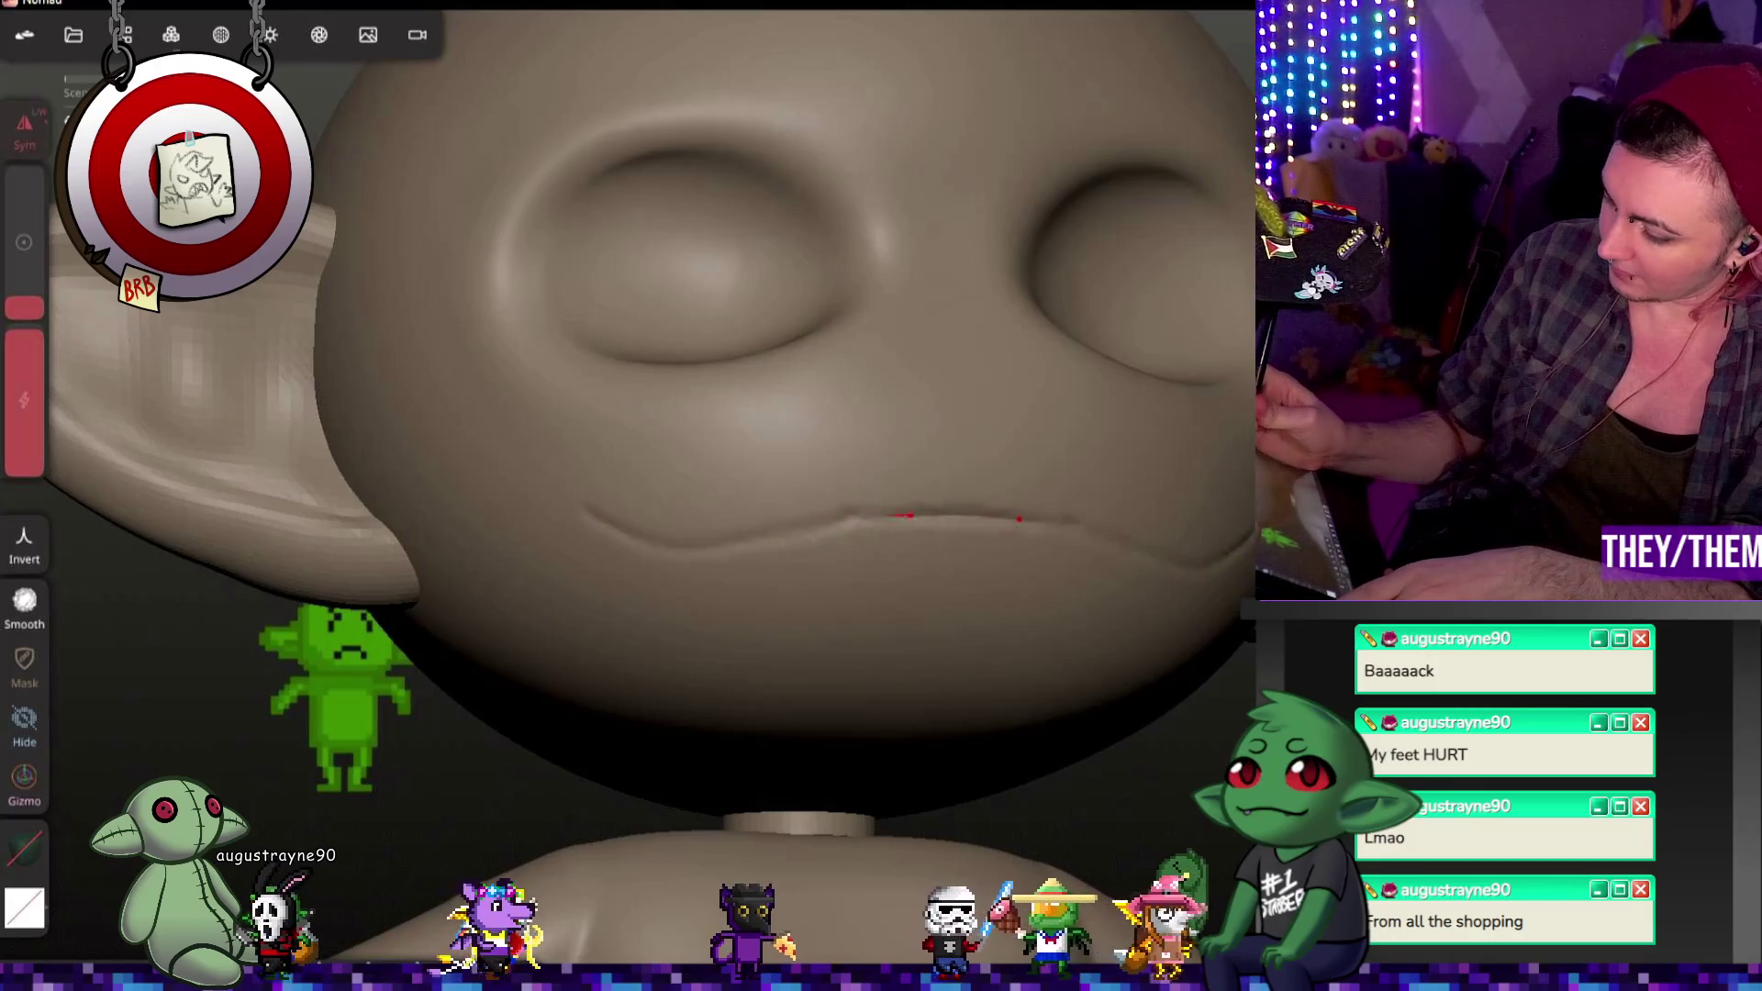
left_click_drag(857, 521, 1071, 530)
left_click_drag(931, 518, 1000, 519)
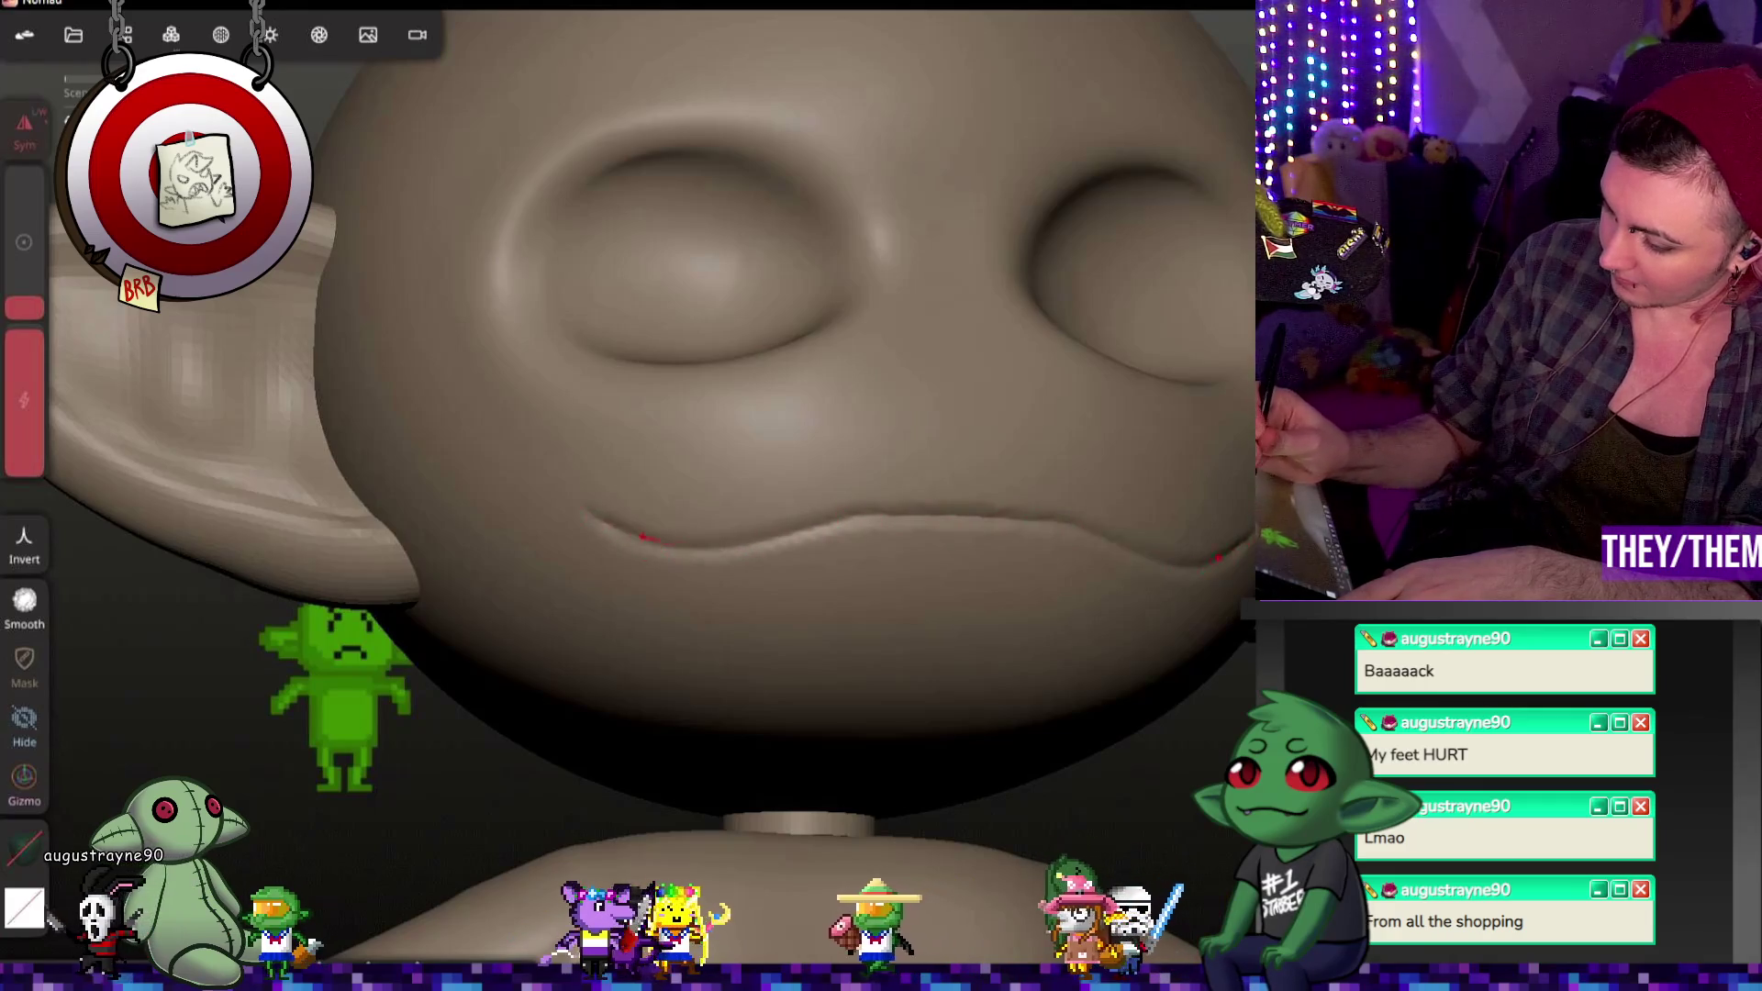
mouse_move(716, 414)
middle_mouse_down()
mouse_move(881, 427)
mouse_move(689, 413)
middle_mouse_up()
middle_click_drag(649, 538, 715, 552)
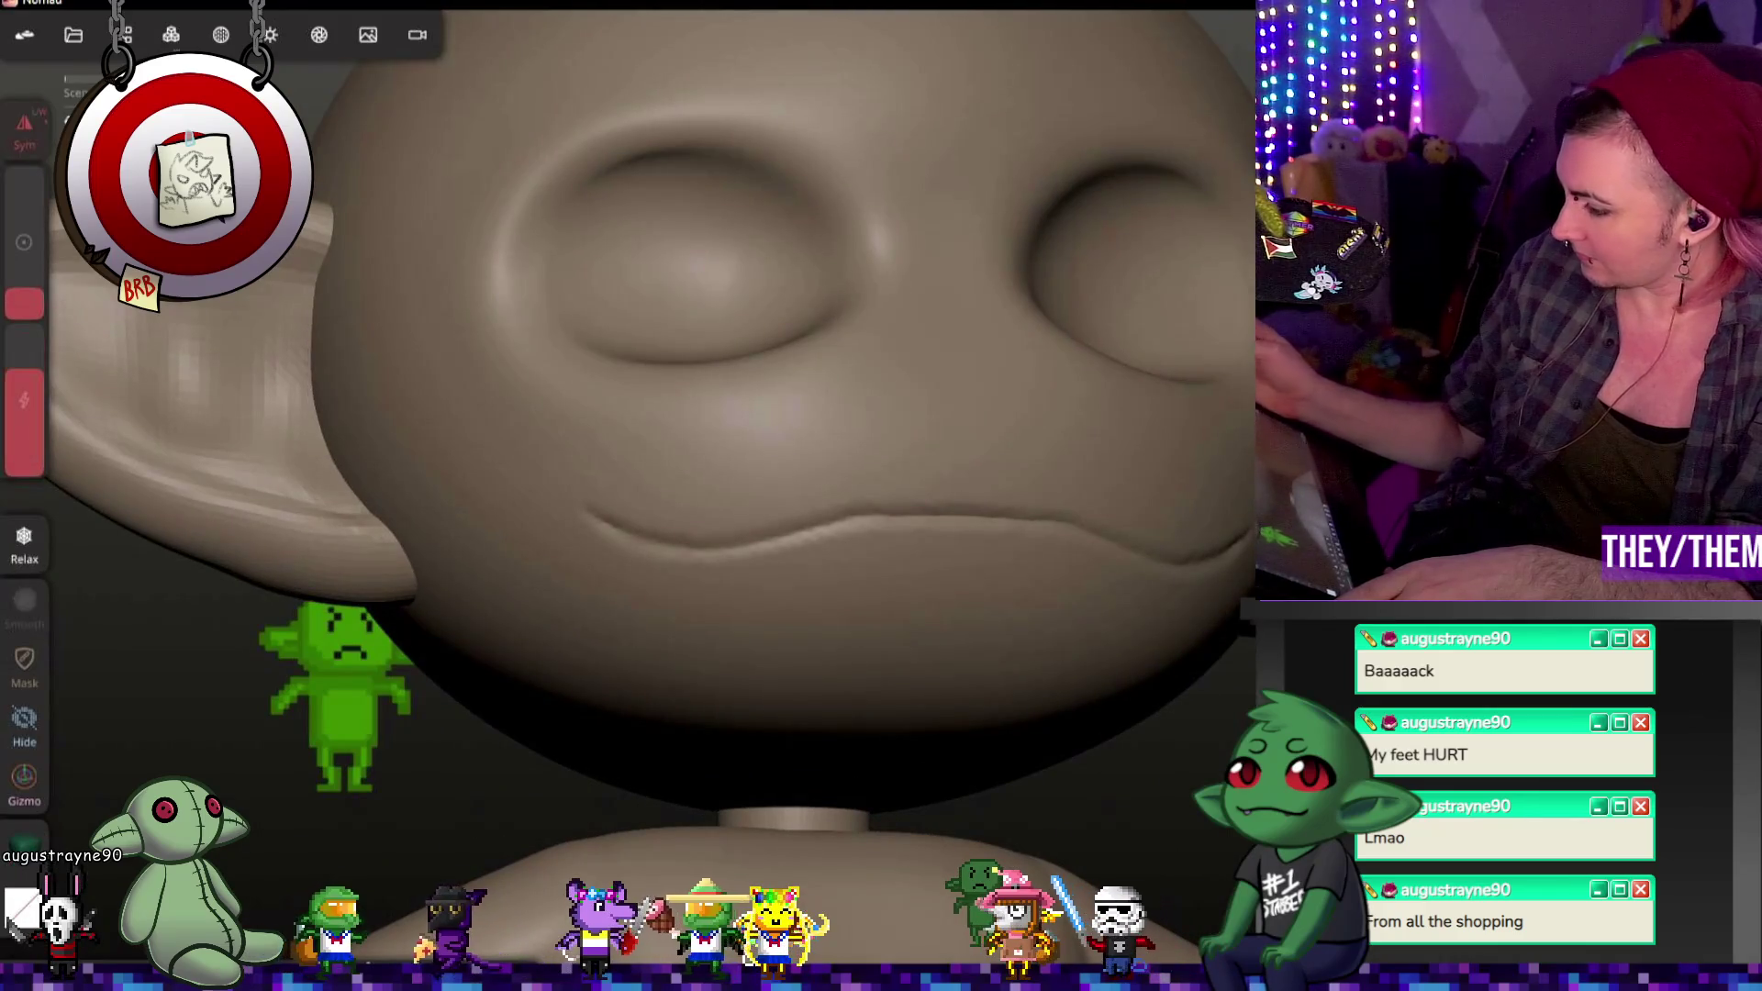
Step: Relax the mouth crease into a softer line and inspect the head in profile and front views
left_click_drag(610, 516, 1231, 541)
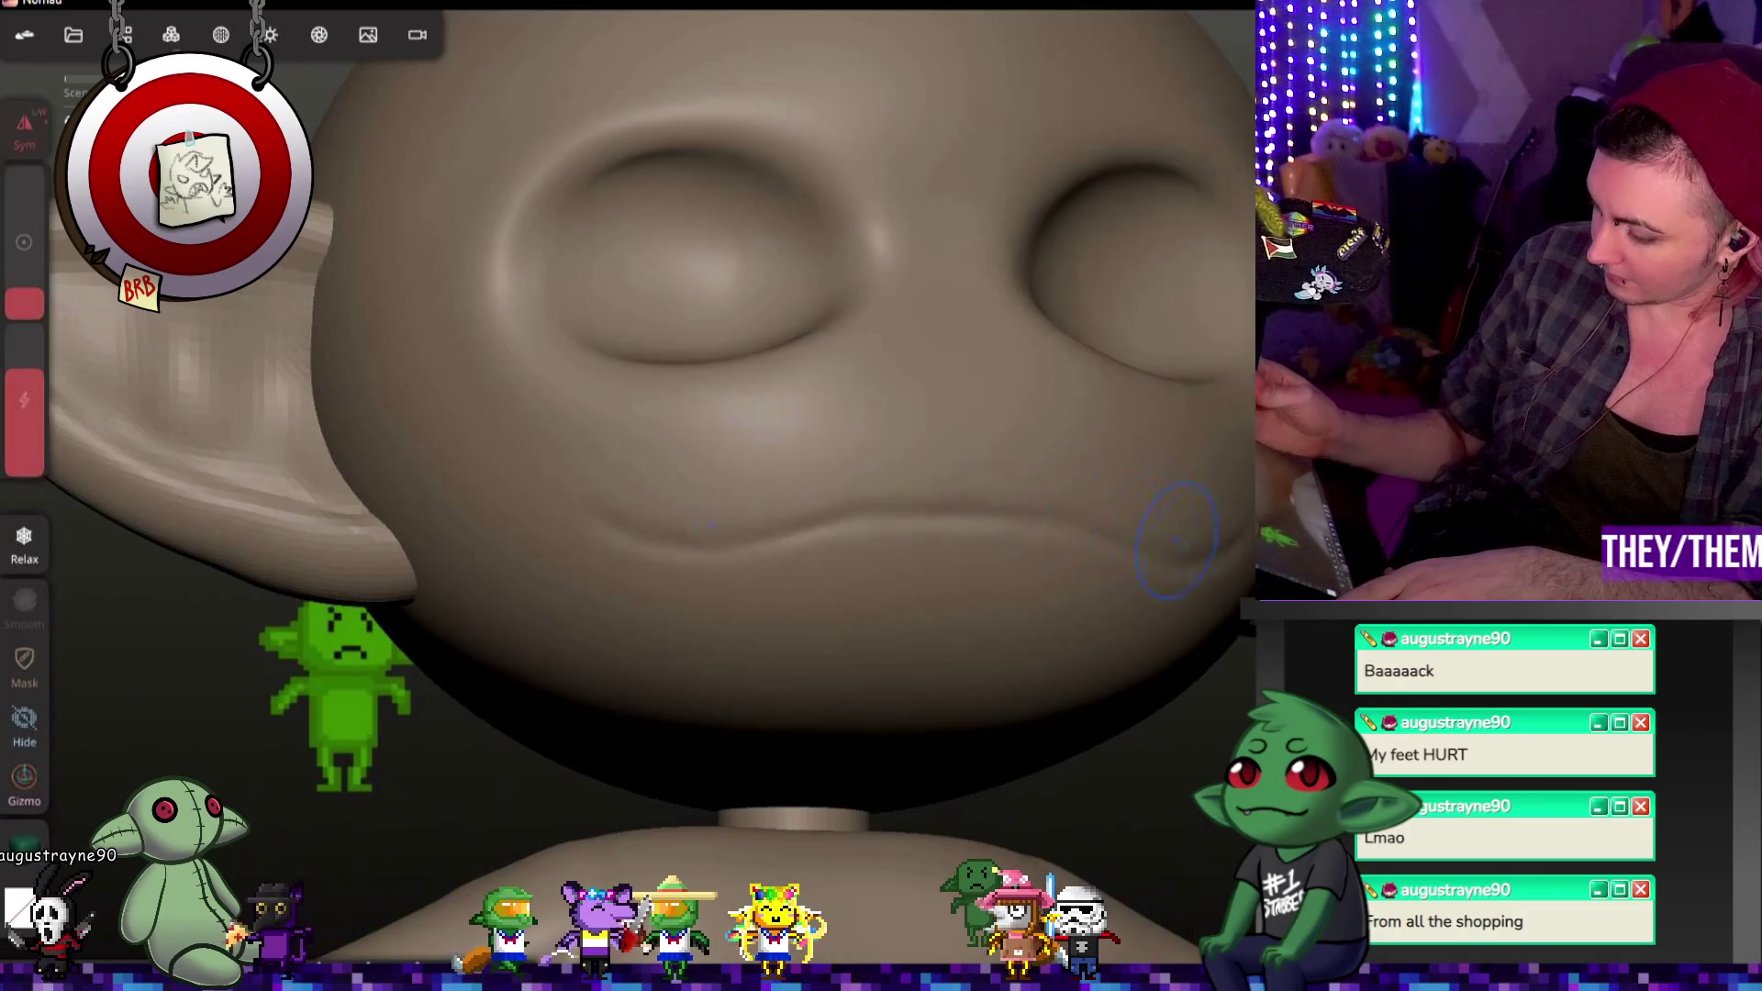
mouse_move(937, 504)
middle_mouse_down()
mouse_move(827, 510)
mouse_move(965, 524)
mouse_move(826, 537)
mouse_move(922, 531)
middle_mouse_up()
left_click_drag(921, 531, 912, 543)
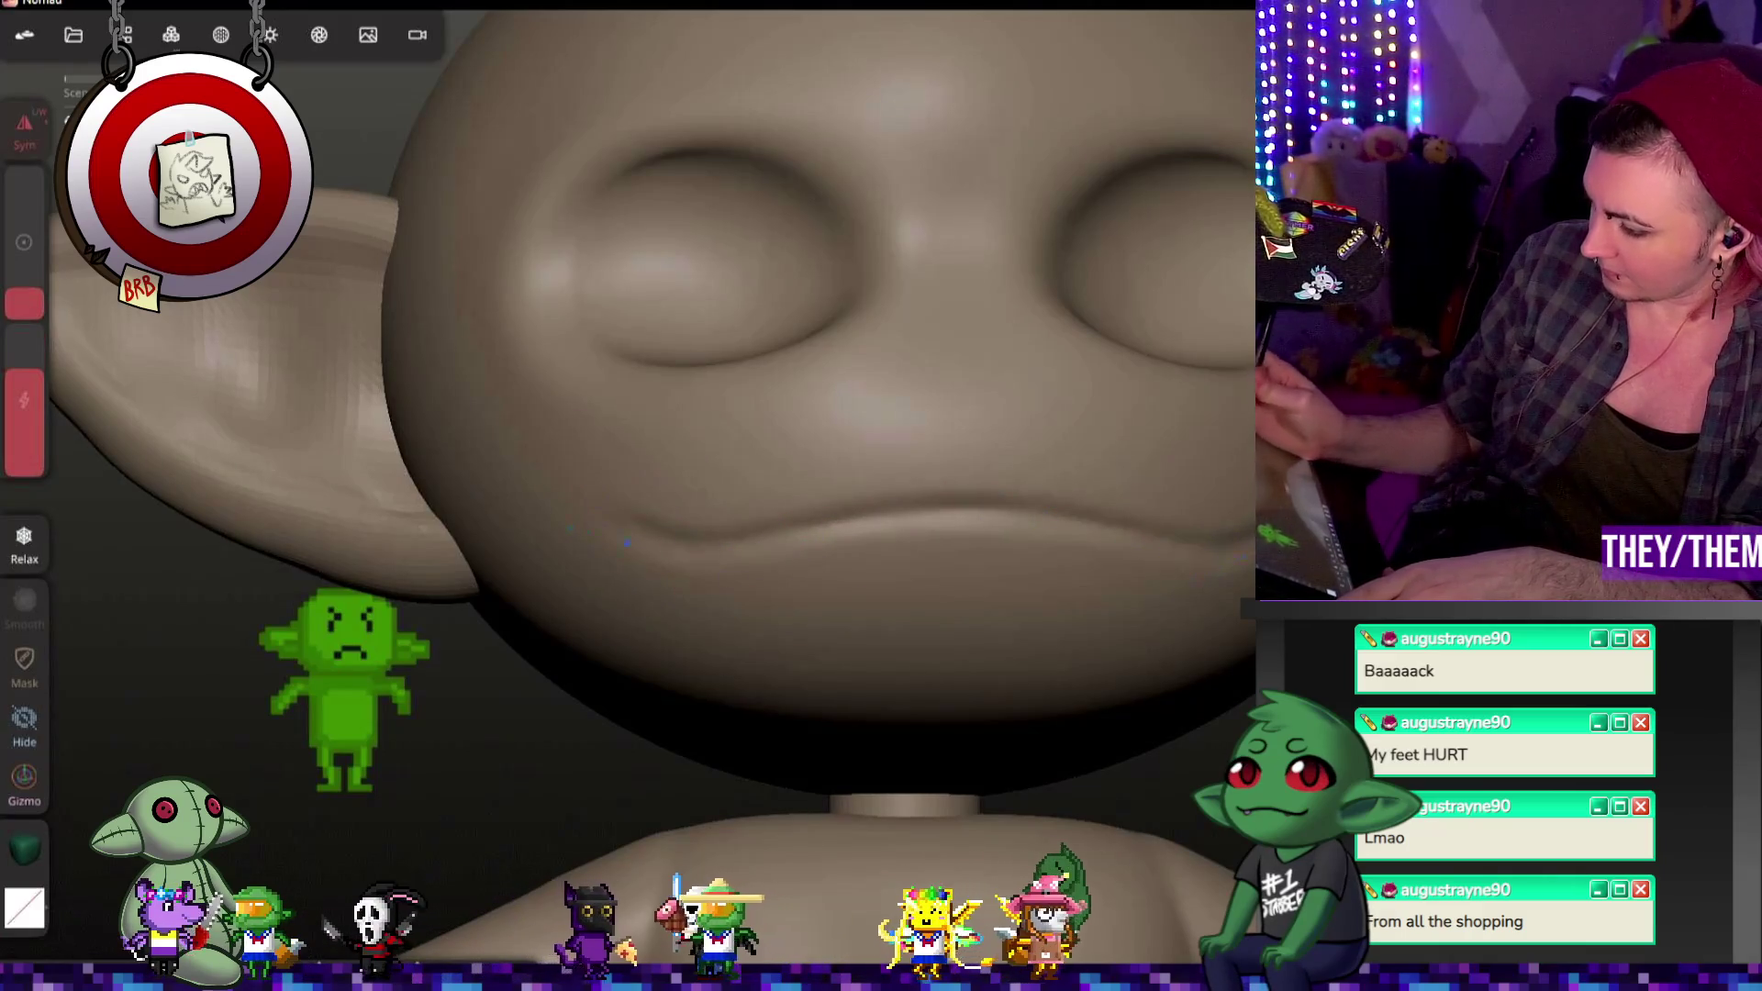
middle_click_drag(654, 548, 412, 551)
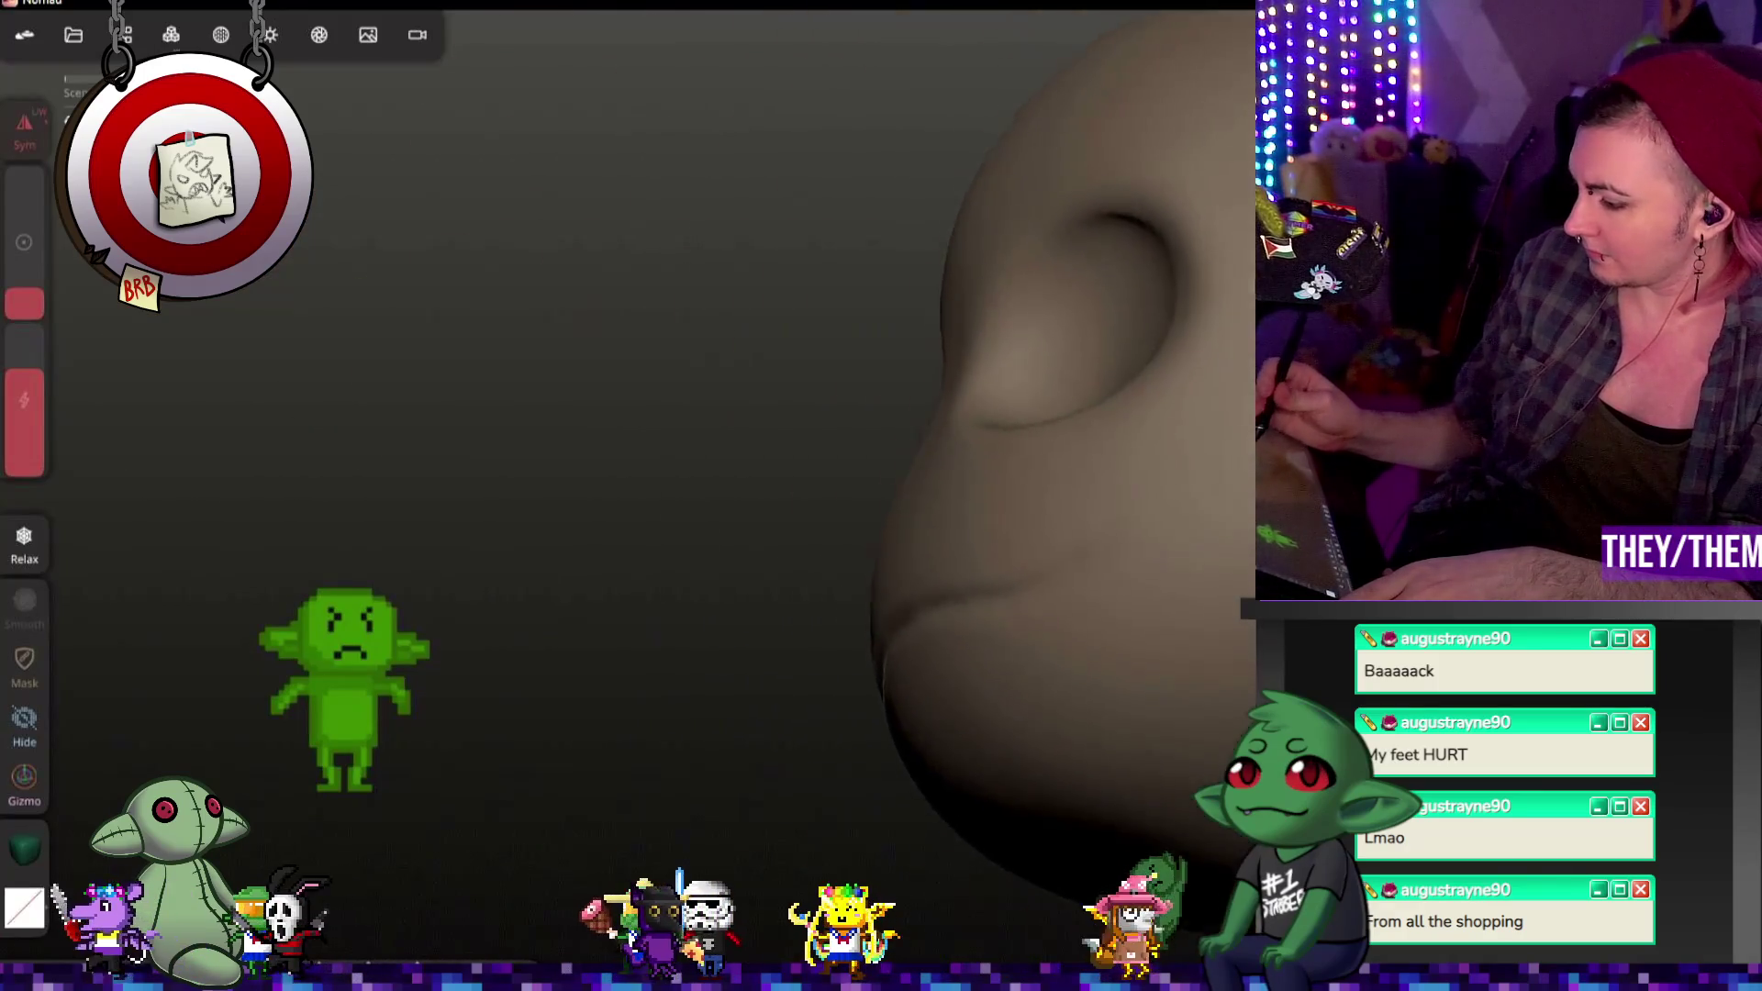
mouse_move(551, 550)
left_mouse_down()
mouse_move(825, 551)
mouse_move(551, 551)
left_mouse_up()
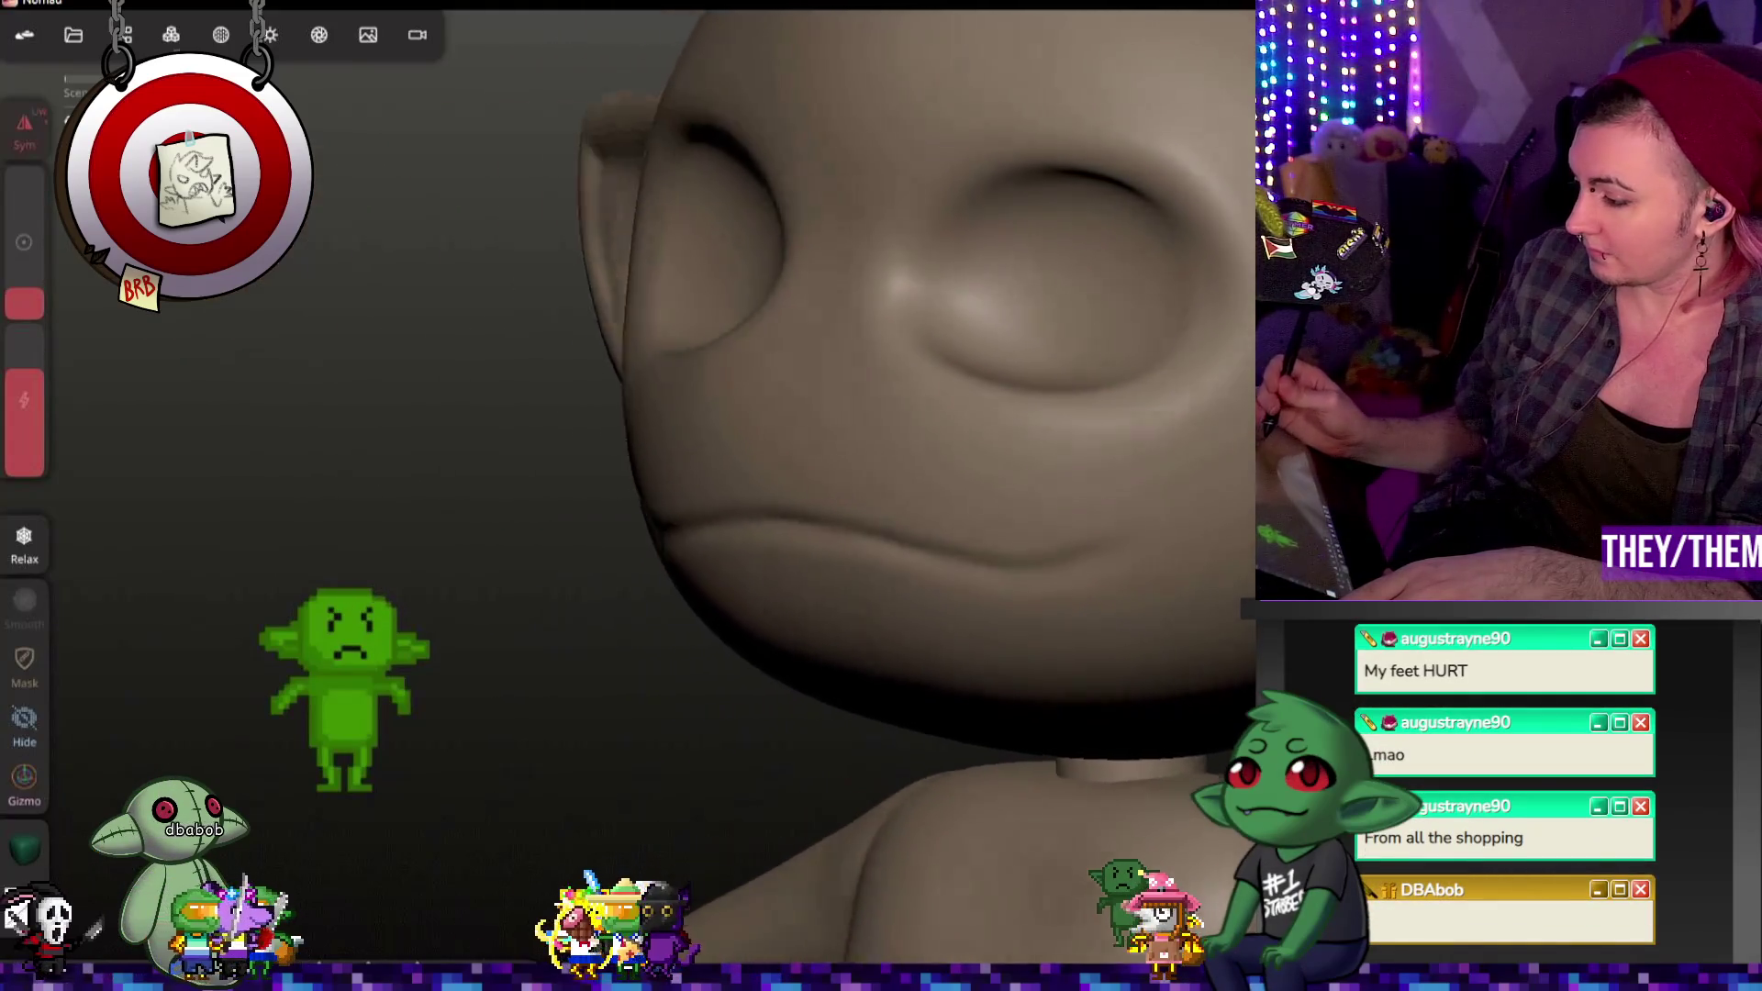
mouse_move(551, 552)
left_mouse_down()
mouse_move(827, 550)
mouse_move(551, 550)
left_mouse_up()
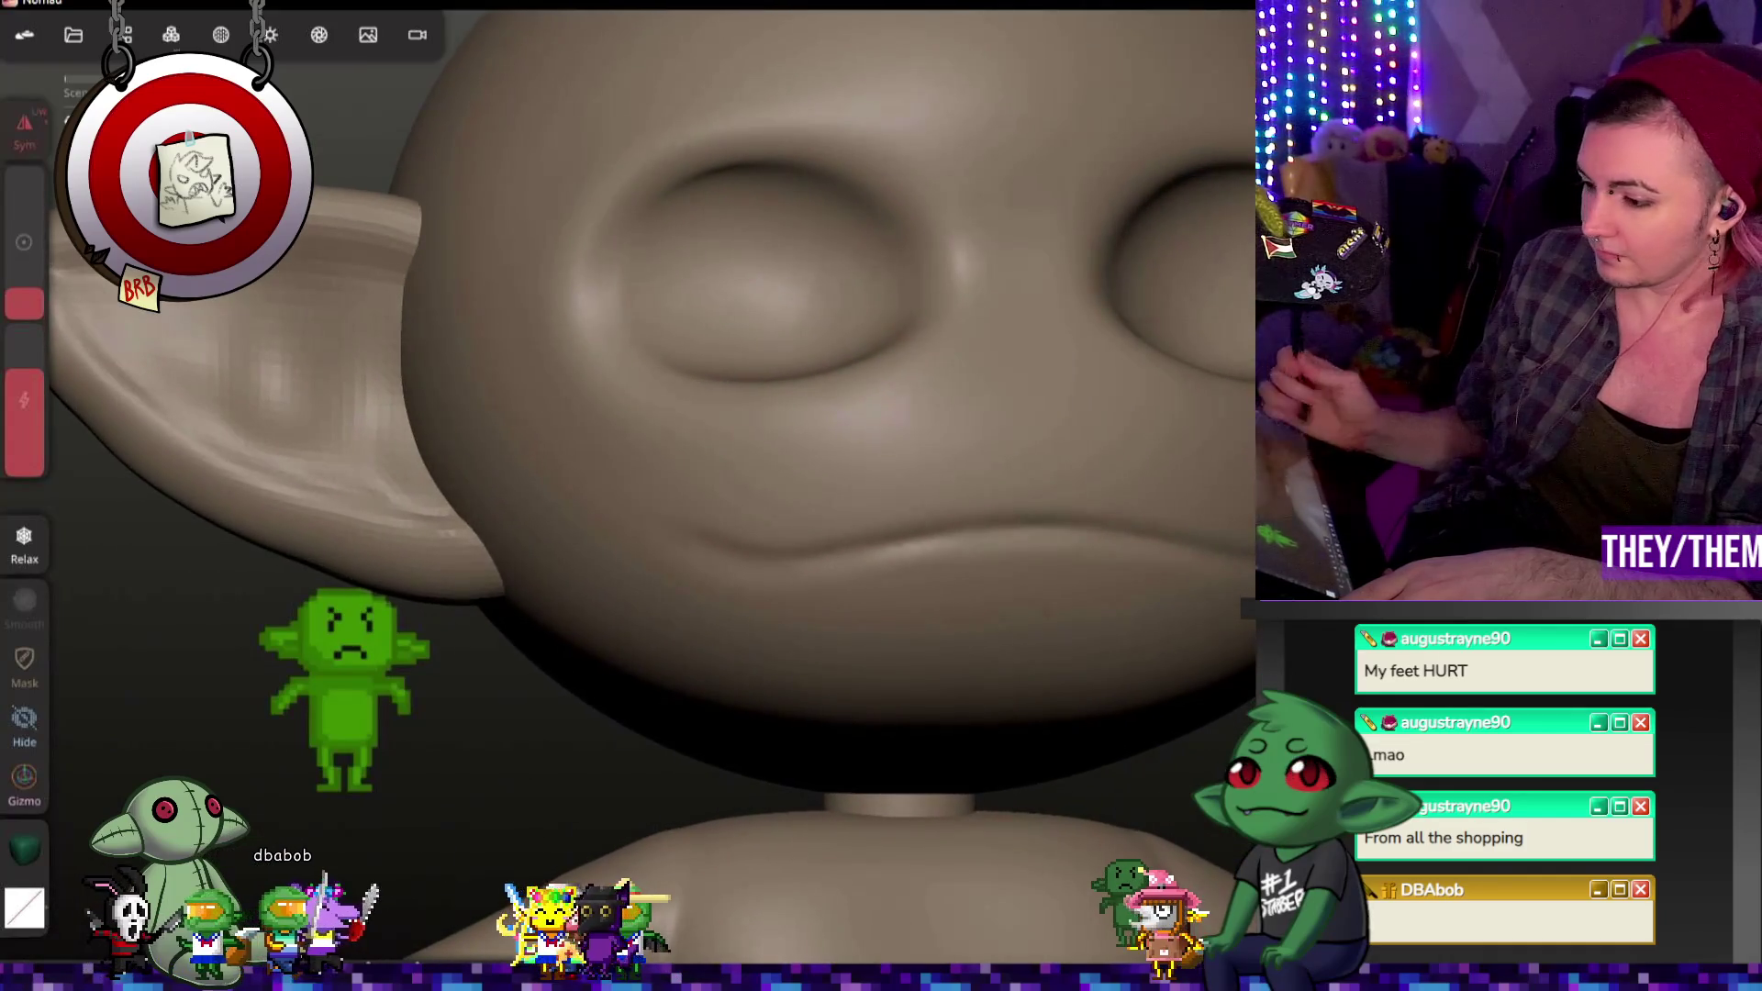
scroll(618, 380, "down", 5)
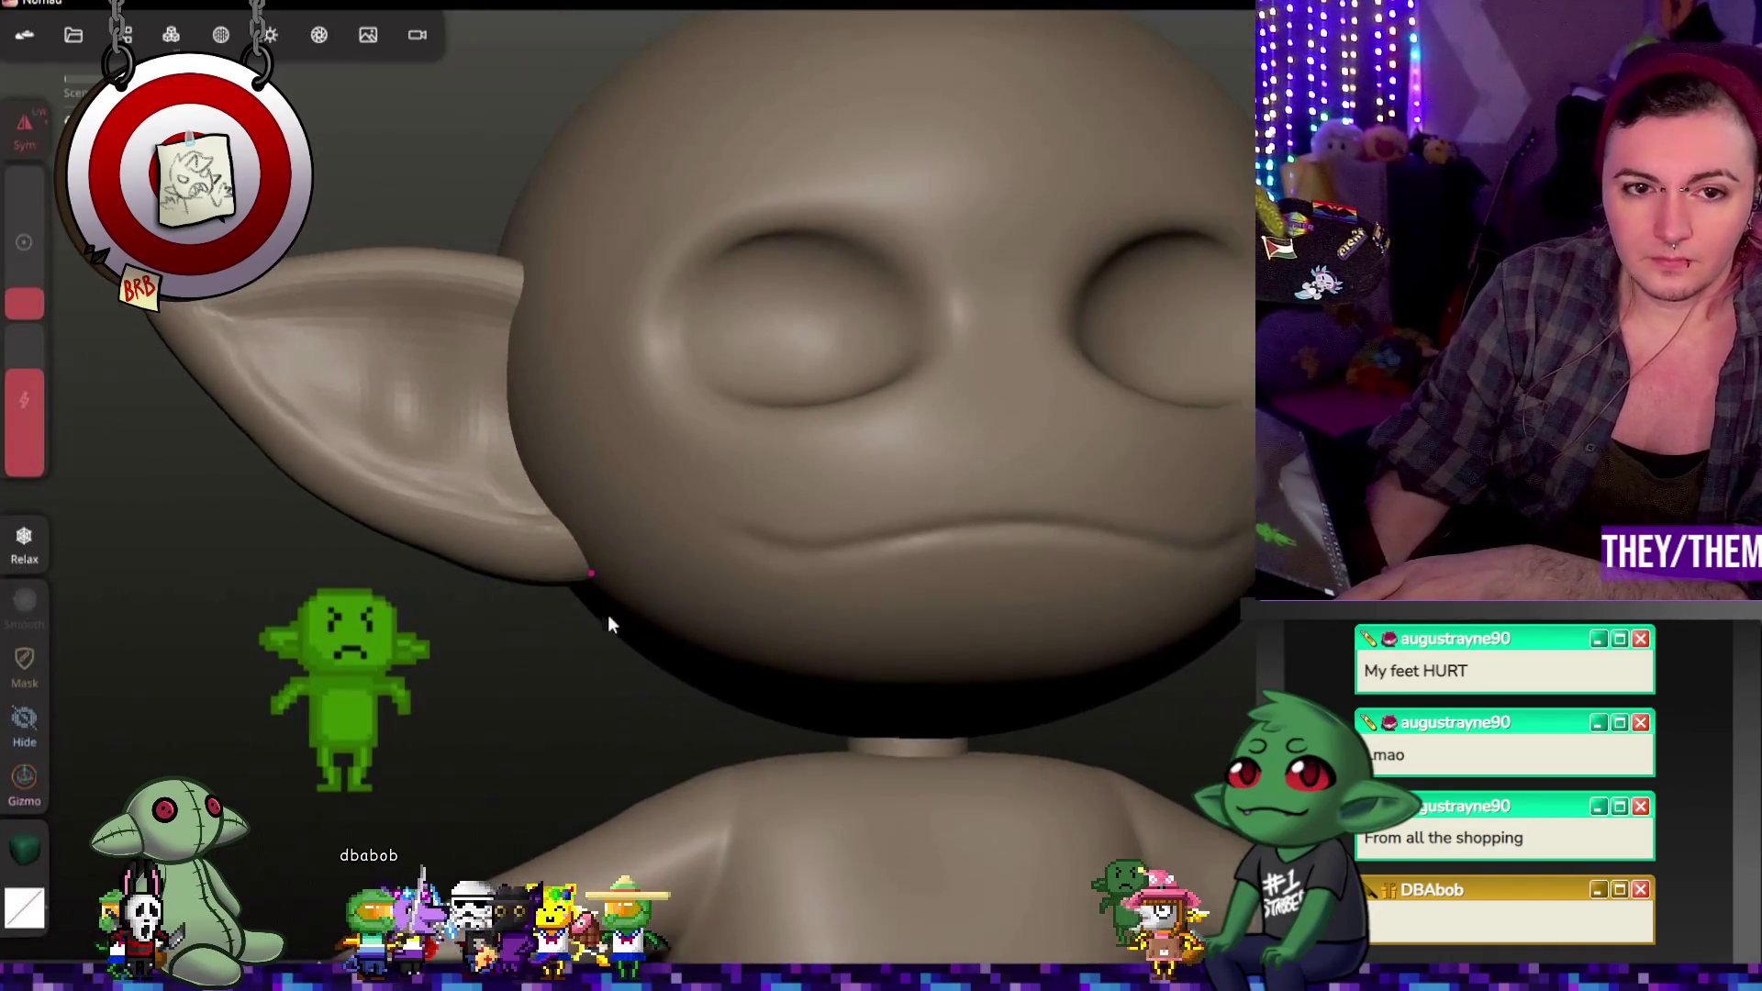
scroll(608, 614, "down", 2)
mouse_move(741, 594)
left_mouse_down()
mouse_move(1041, 625)
mouse_move(1139, 620)
mouse_move(1165, 581)
left_mouse_up()
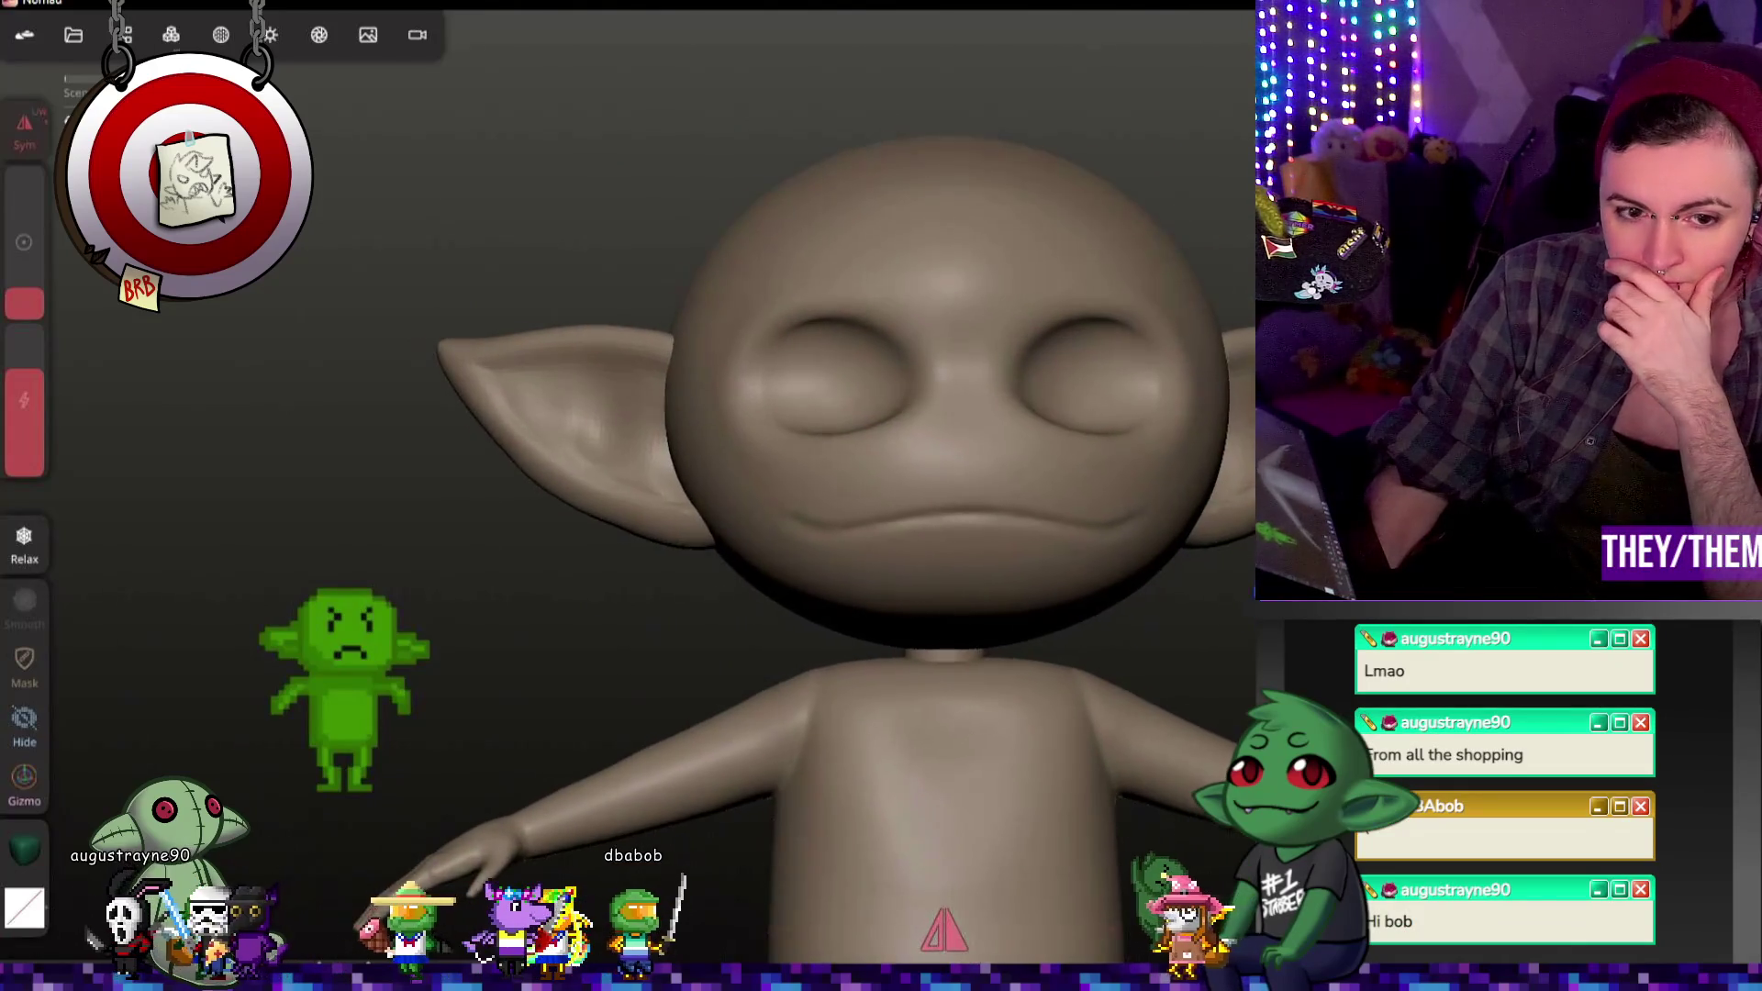
left_click(121, 34)
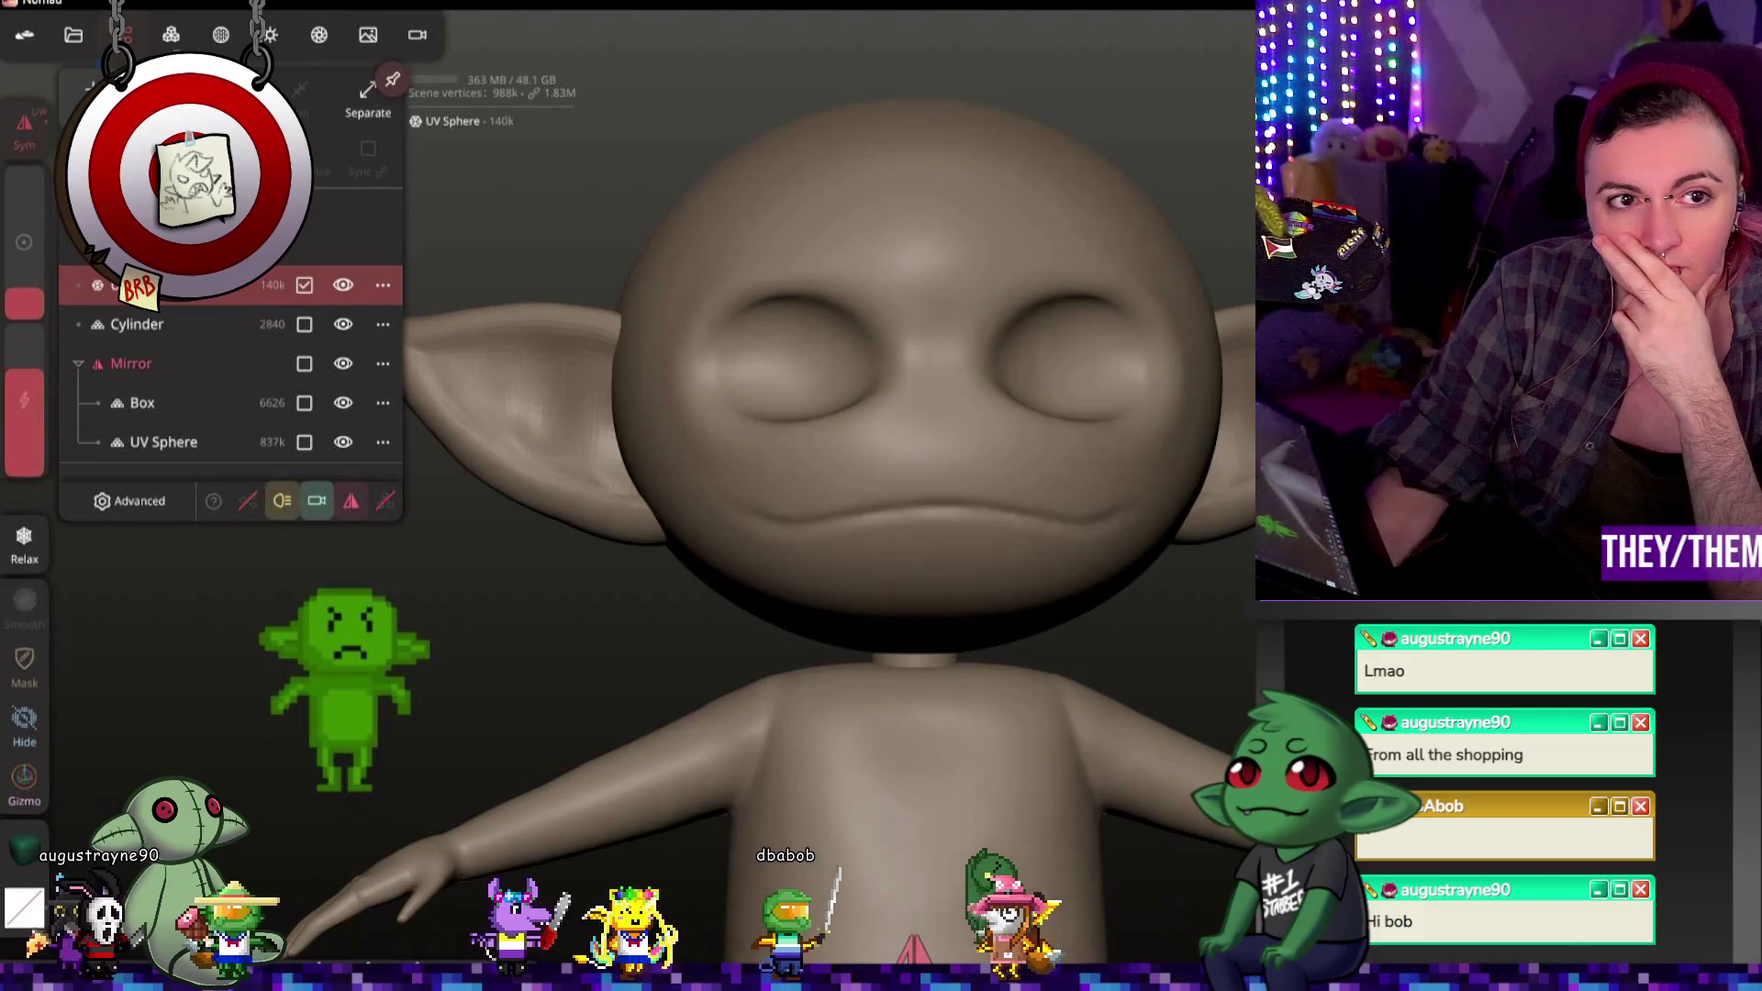
Step: Add a new Sphere primitive to the scene from the Scene panel
left_click(89, 102)
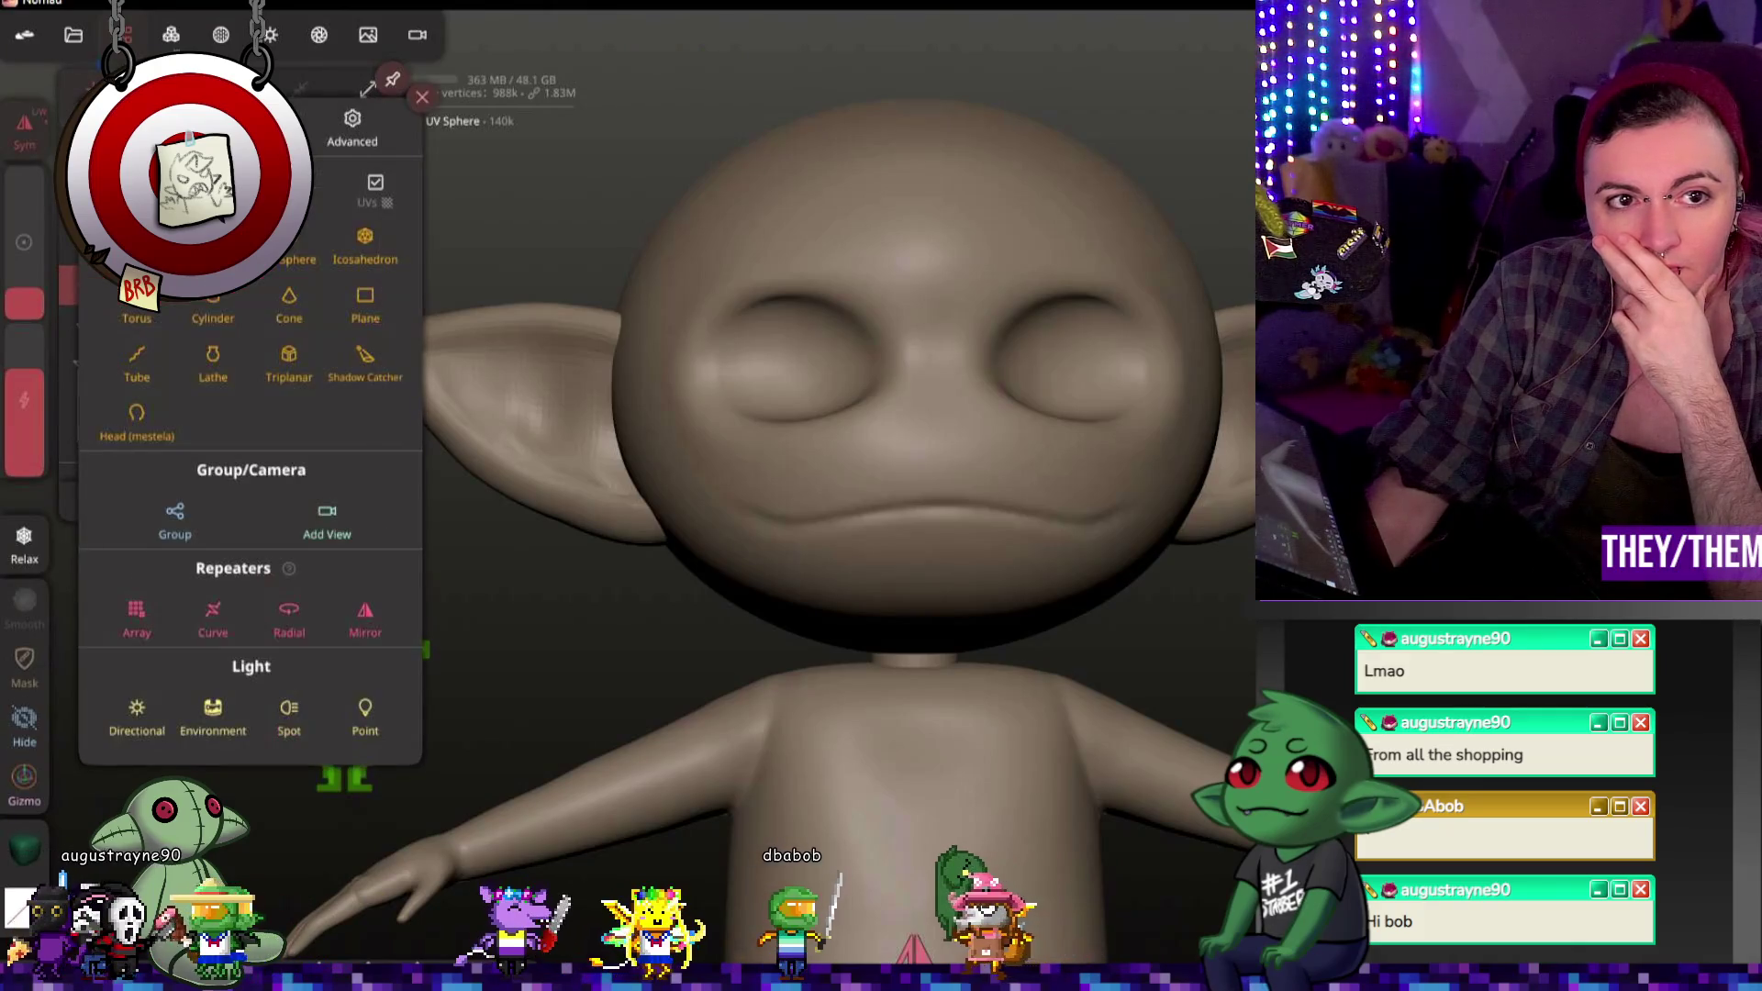
left_click(292, 243)
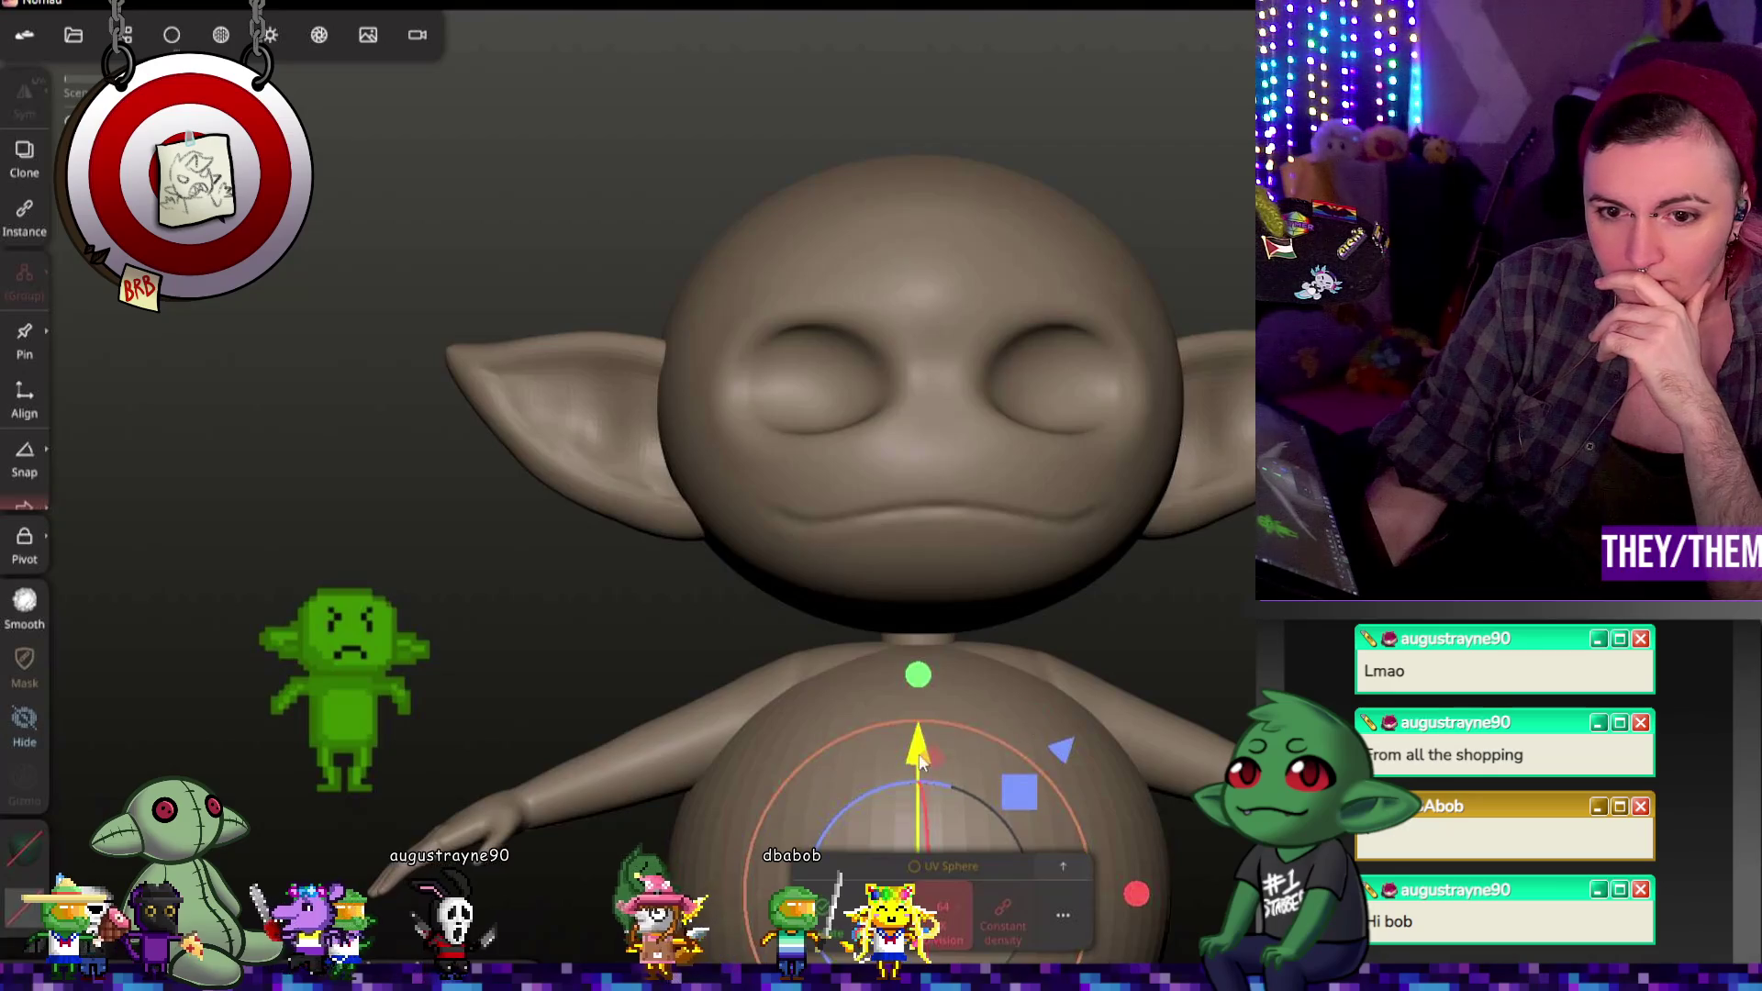
Step: Move the sphere up onto the head, squash it into a flat disc, and undo a stray groove
left_click_drag(920, 754, 940, 52)
middle_click_drag(1051, 303, 1021, 497)
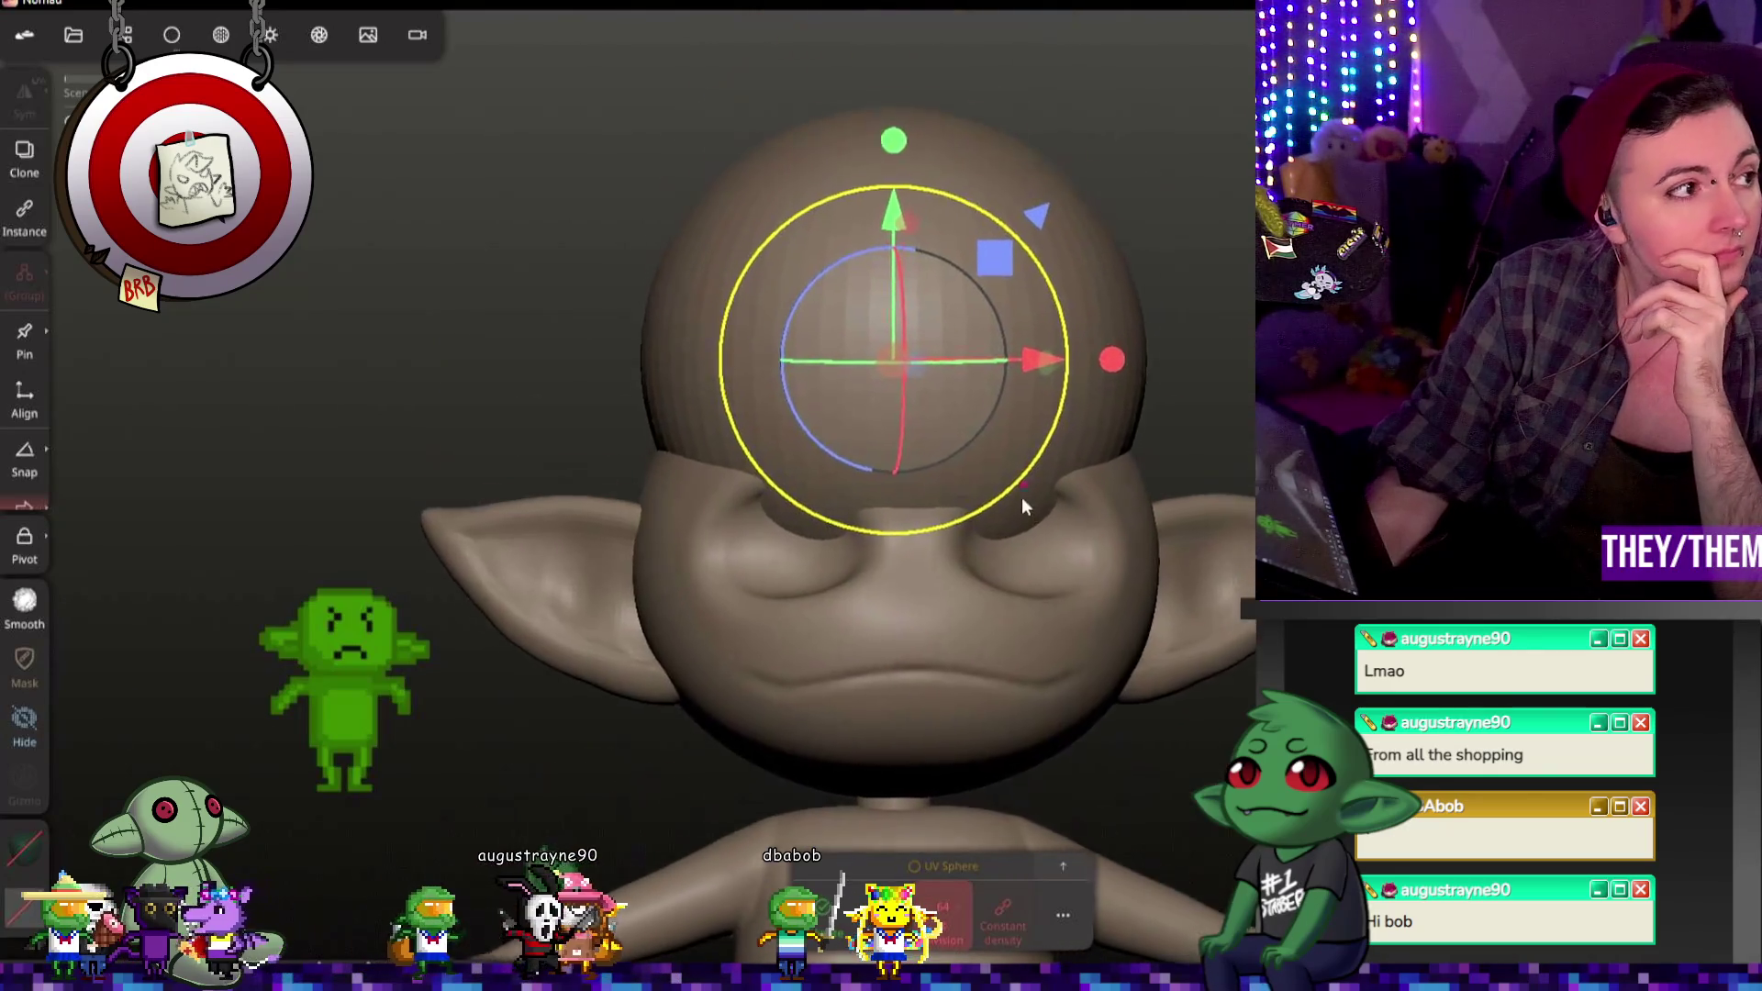
left_click_drag(870, 230, 875, 454)
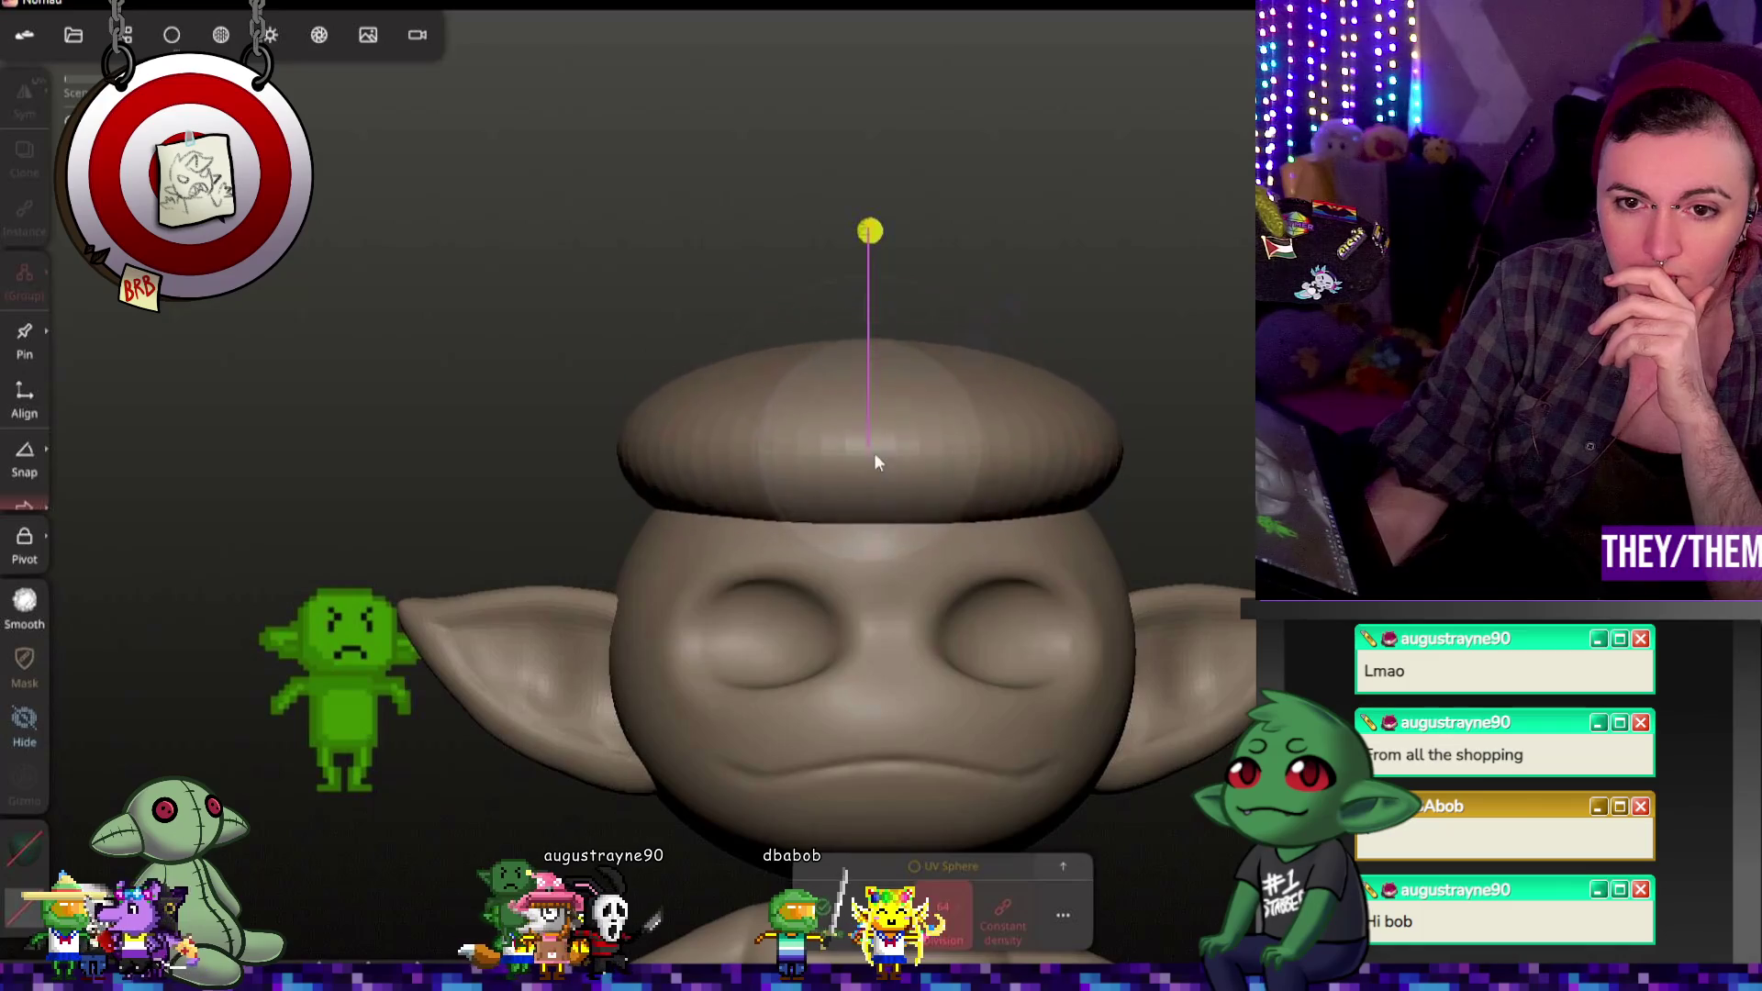
mouse_move(1168, 454)
left_mouse_down()
mouse_move(926, 480)
mouse_move(1086, 348)
left_mouse_up()
key("ctrl+z")
mouse_move(964, 255)
left_mouse_down()
mouse_move(1154, 378)
mouse_move(1099, 416)
left_mouse_up()
key("ctrl+z")
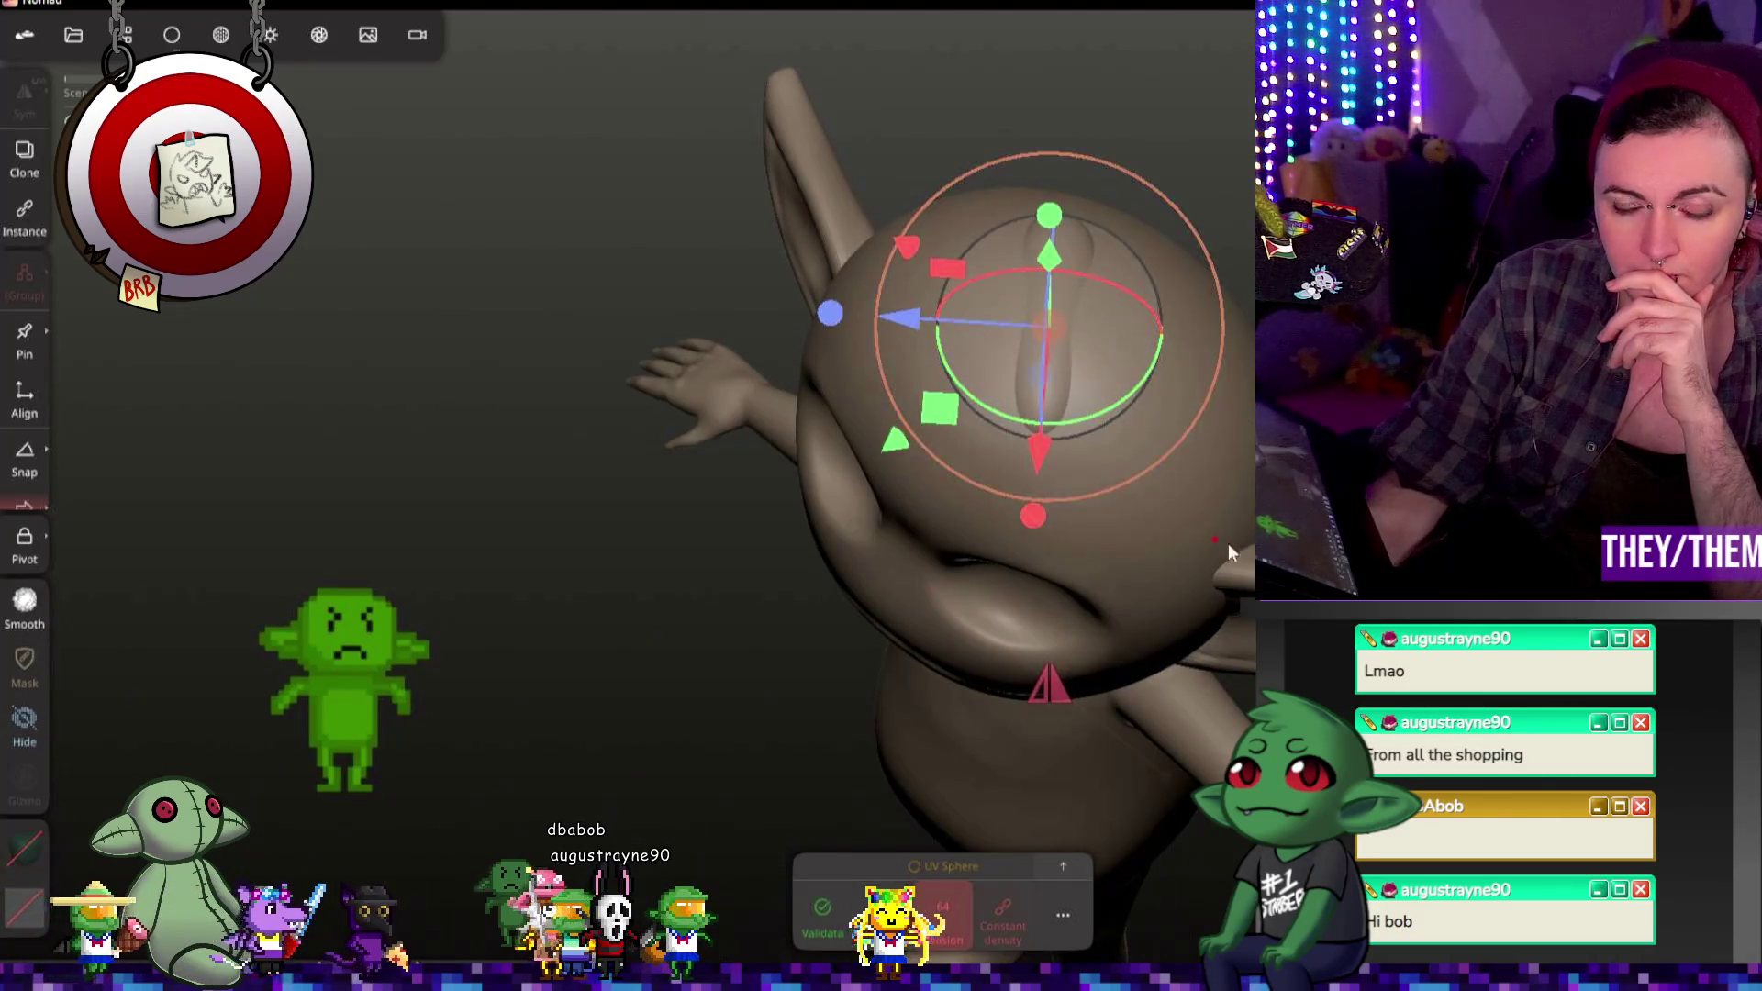
Step: Raise the disc above the head, tilt it and shift it along its axis, then stand it upright
middle_click_drag(1022, 424, 1204, 389)
left_click_drag(1064, 414, 1068, 363)
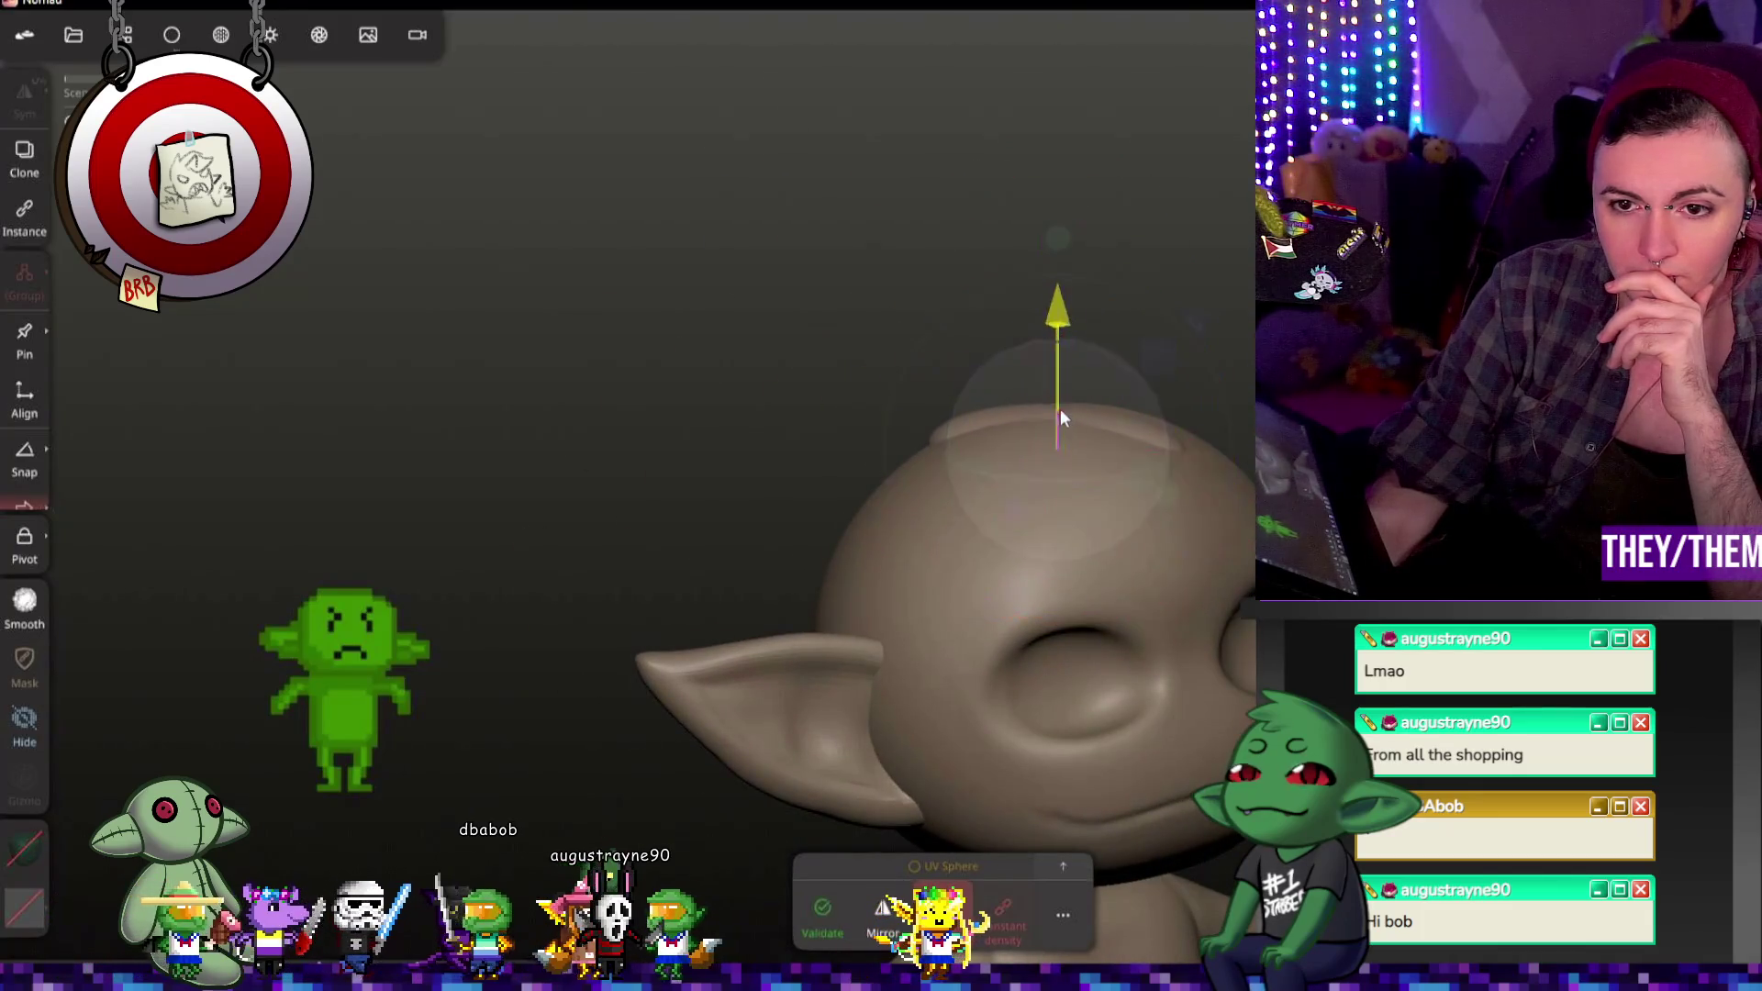
middle_click_drag(1067, 363, 1151, 400)
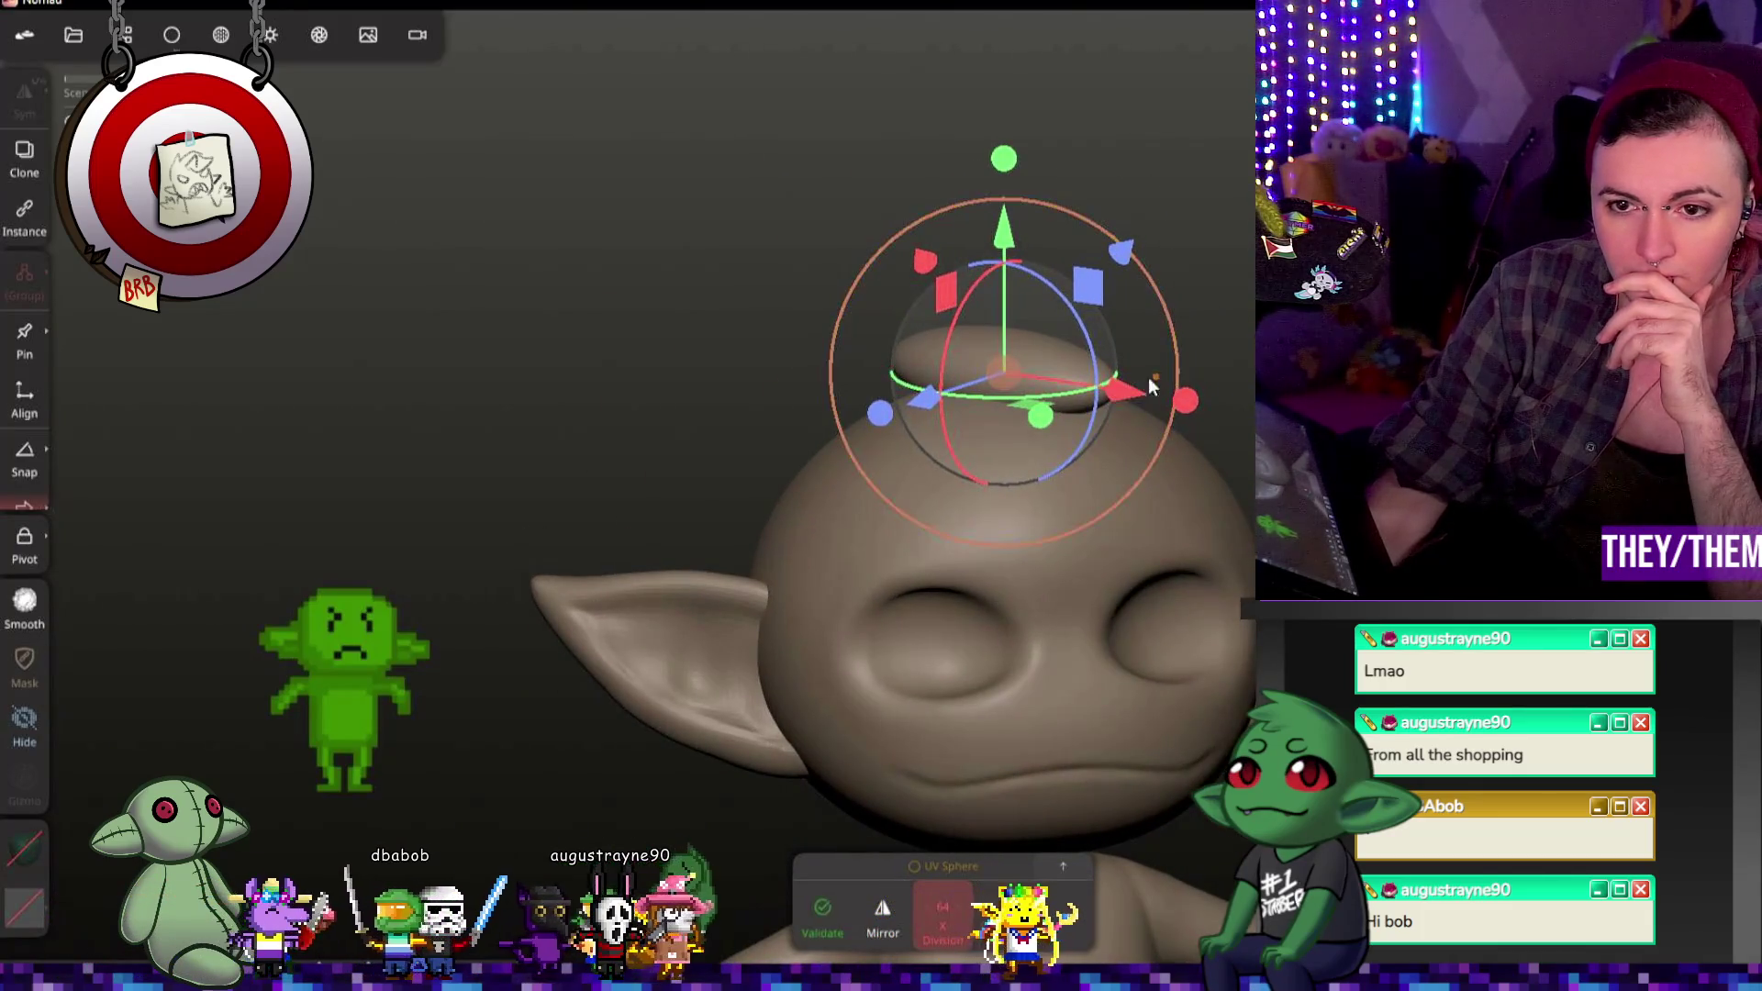
left_click_drag(1107, 389, 1085, 347)
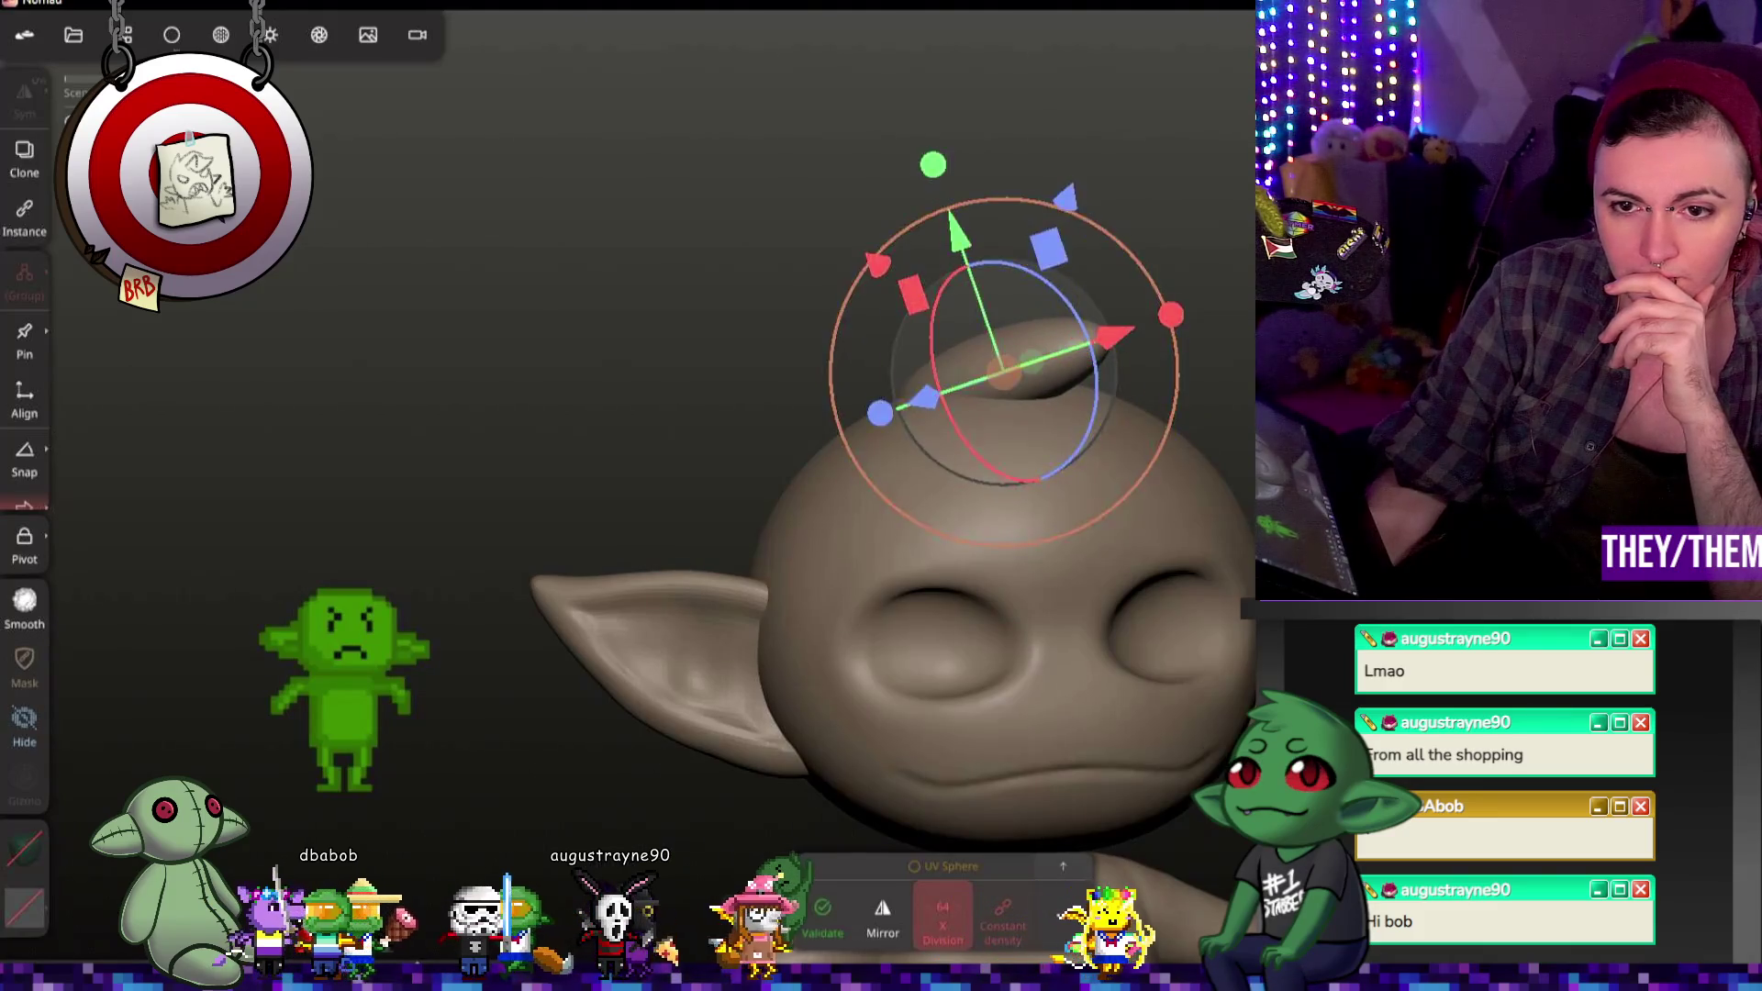
middle_click_drag(1084, 347, 1047, 318)
middle_click_drag(1183, 447, 1202, 481)
left_click_drag(946, 251, 964, 286)
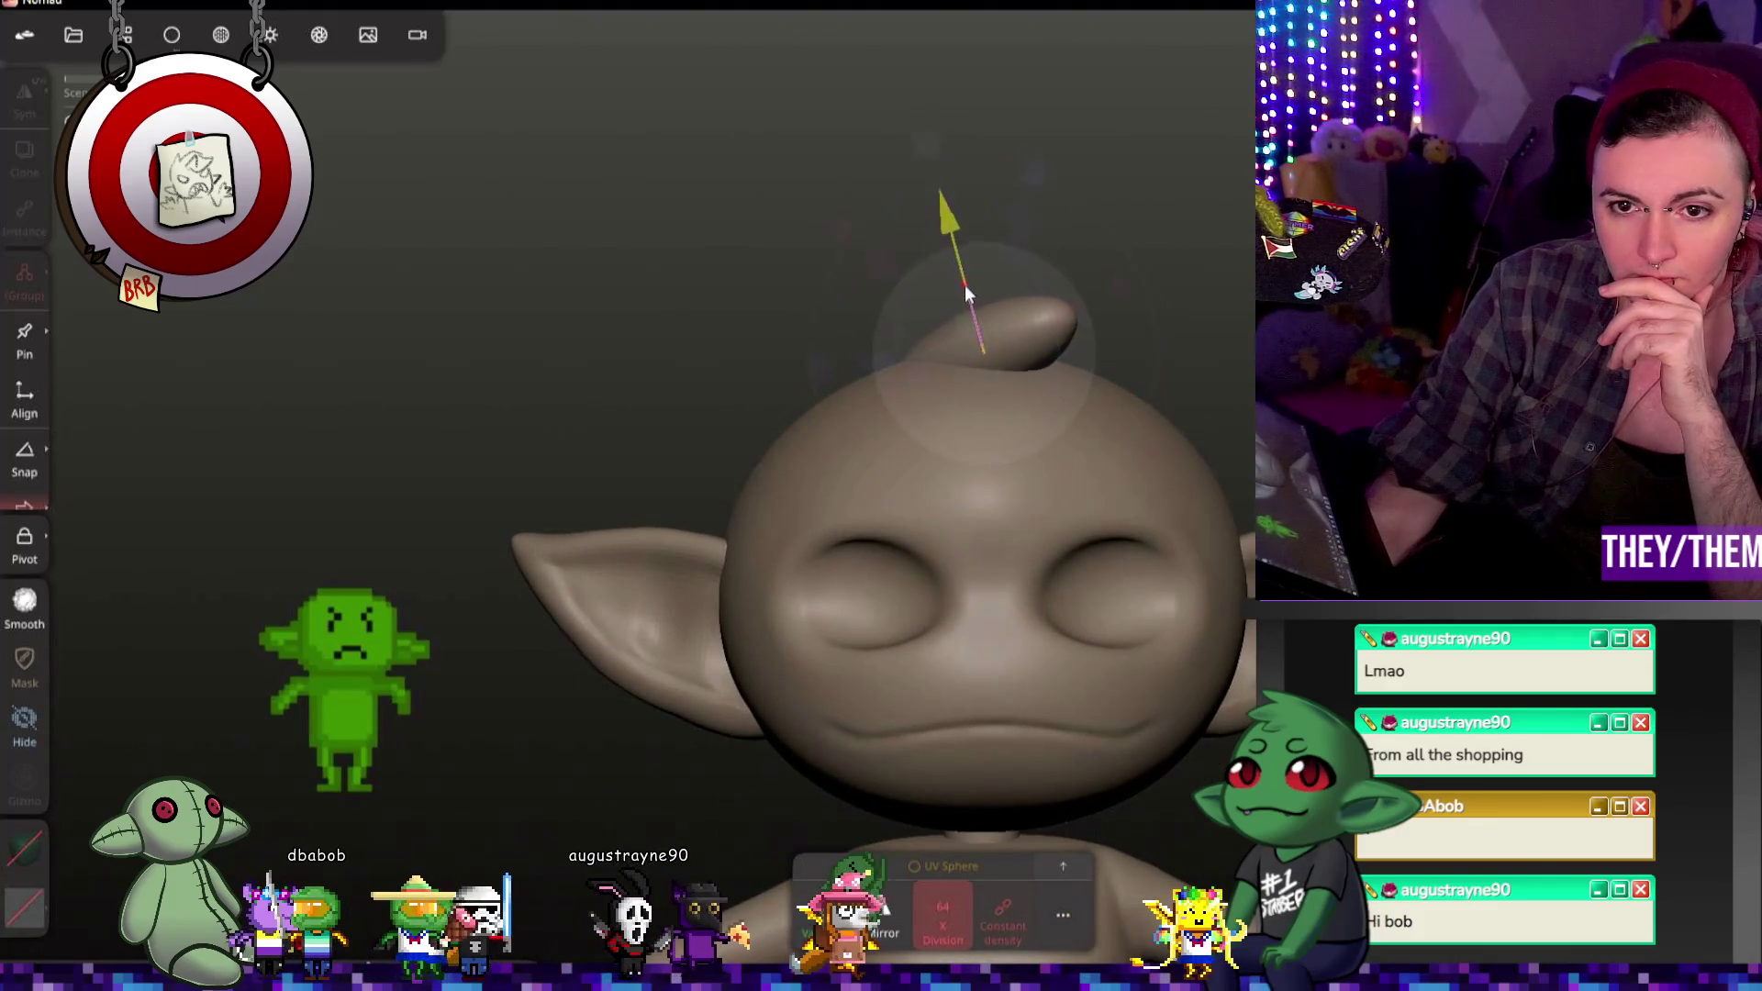
middle_click_drag(965, 285, 1073, 454)
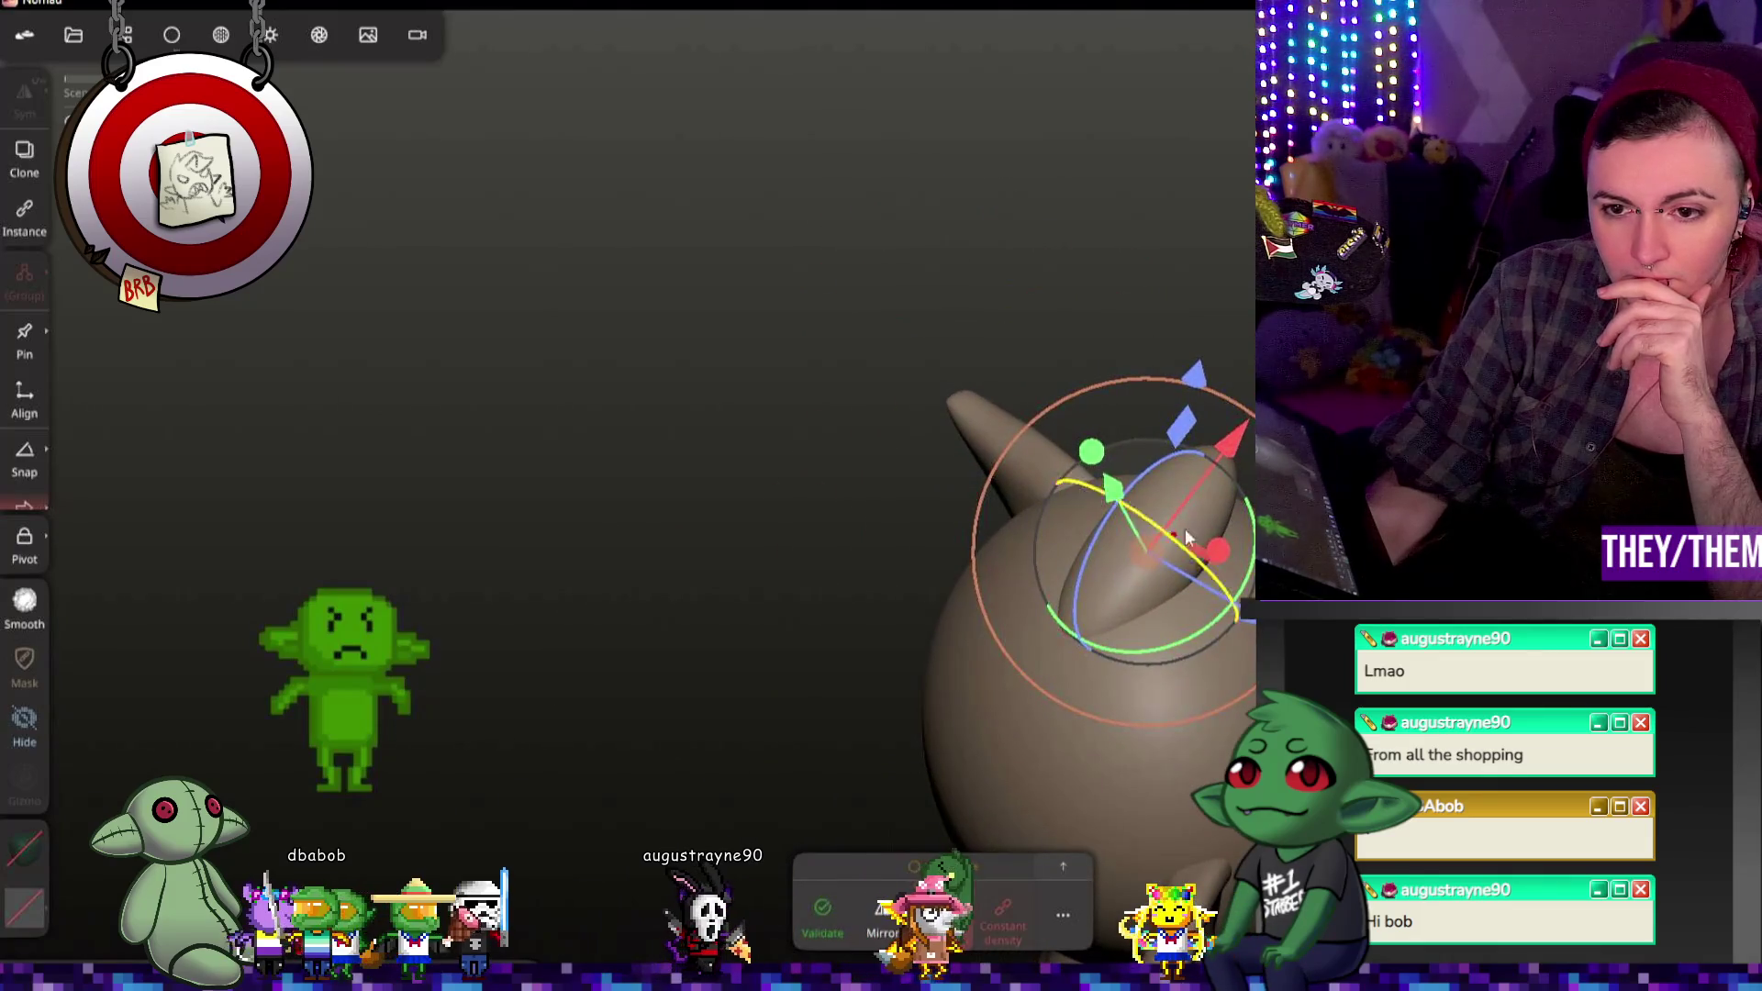
left_click_drag(1186, 537, 1172, 429)
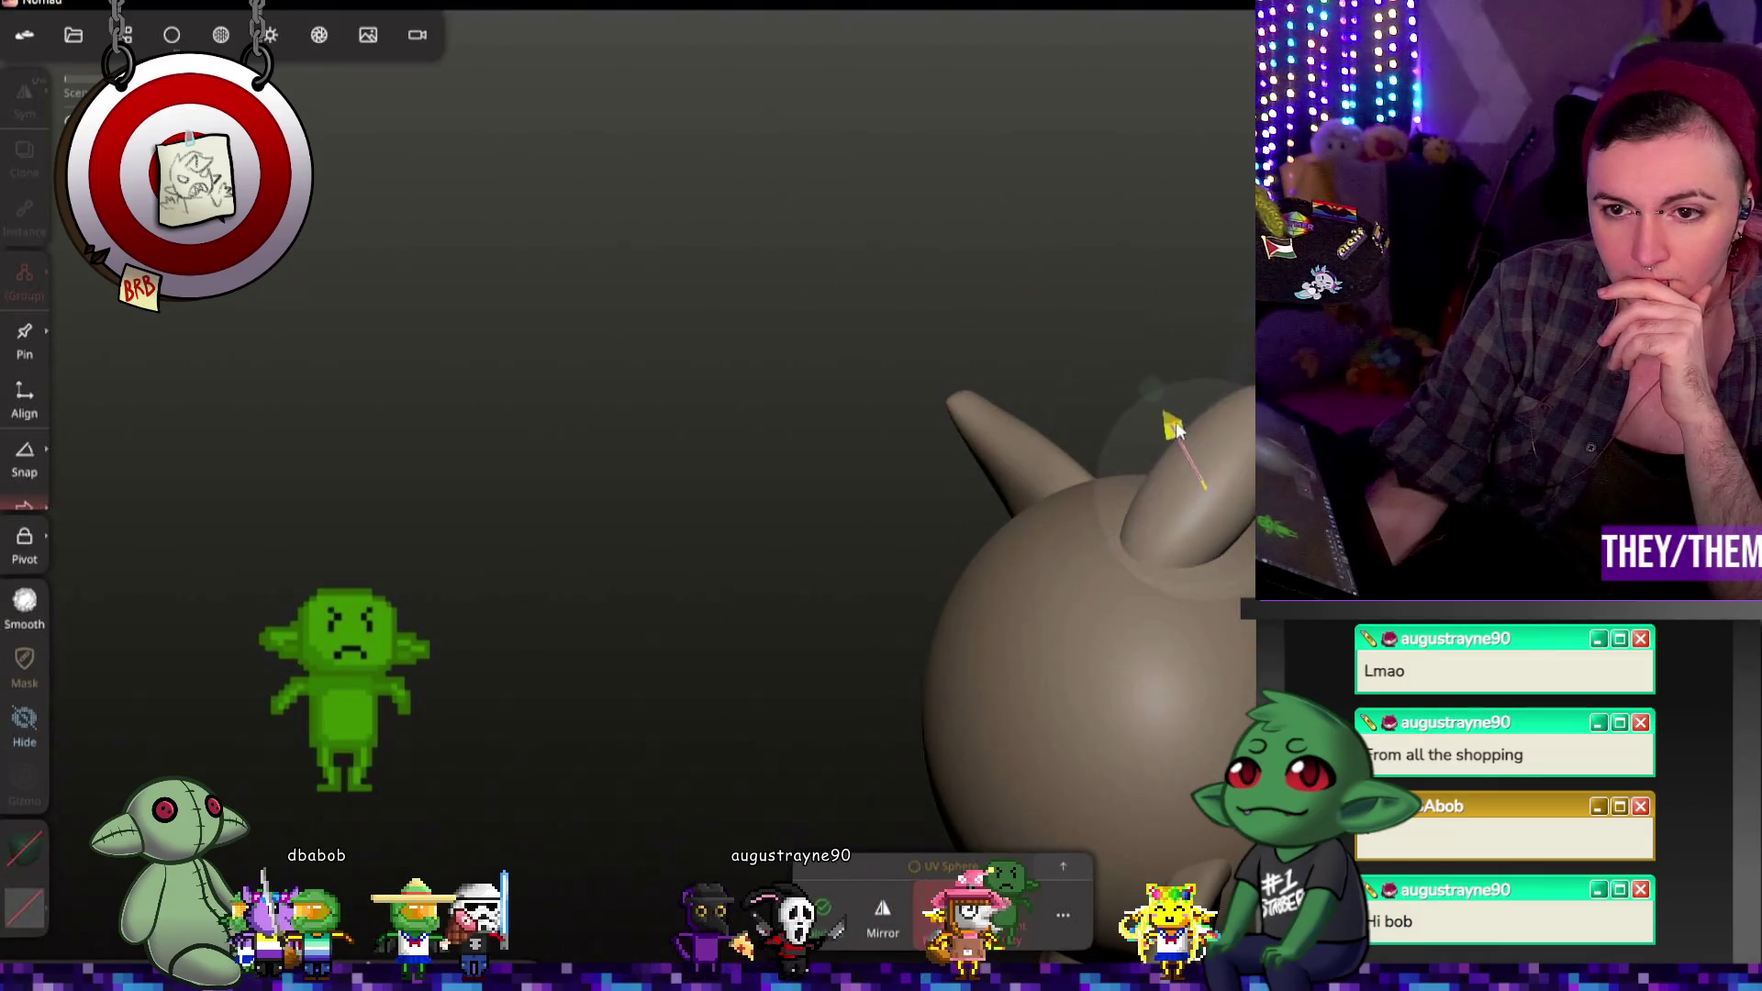
Step: Spin the disc around the vertical axis and fine-tune its tilt so it lies on the crown
middle_click_drag(1171, 429, 1135, 437)
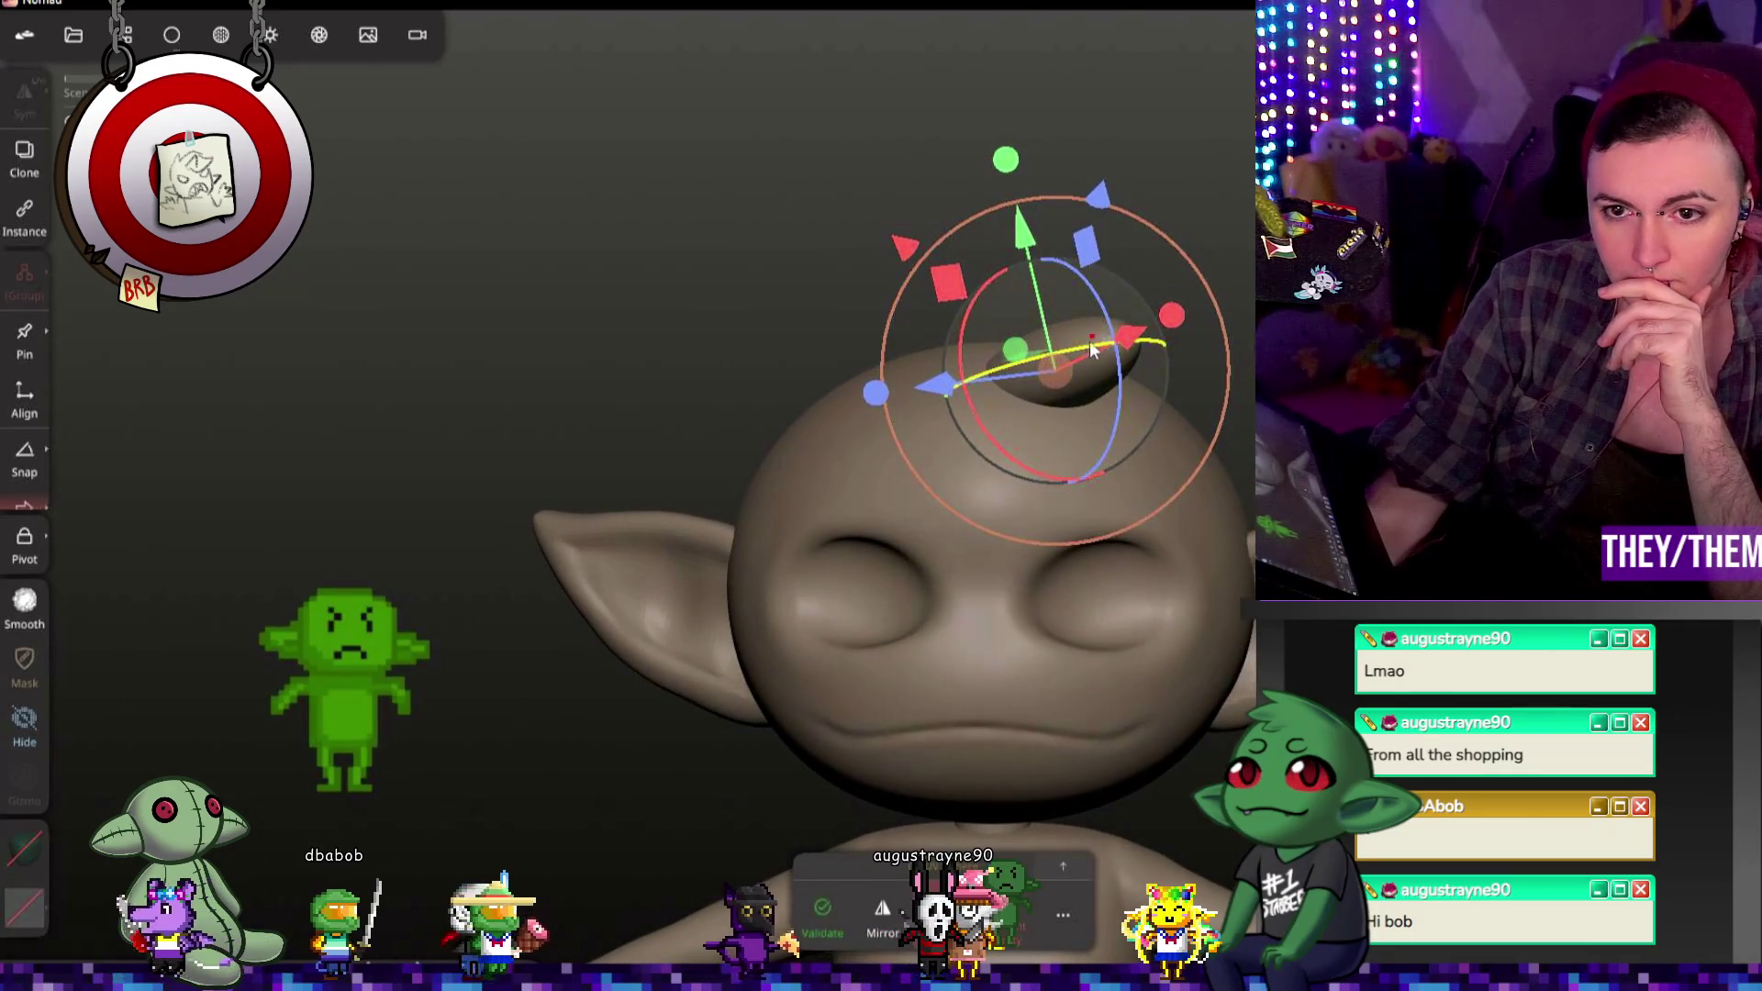
mouse_move(1092, 347)
left_mouse_down()
mouse_move(1069, 302)
mouse_move(1108, 323)
left_mouse_up()
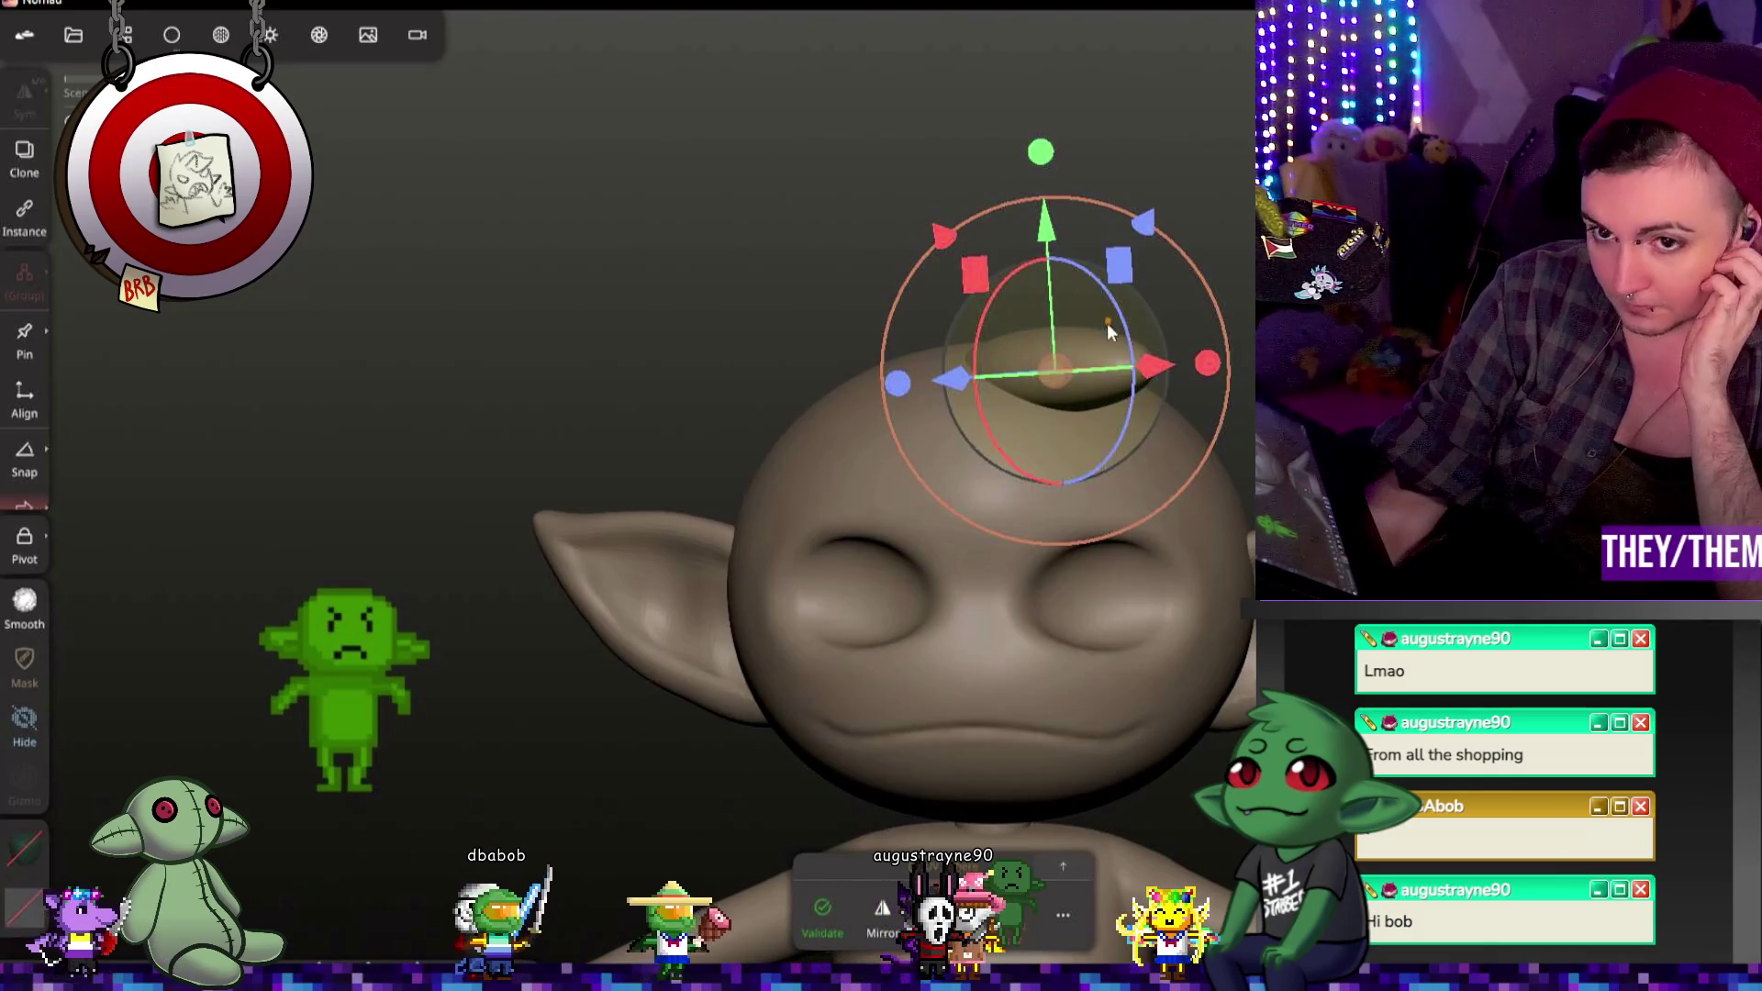
middle_click_drag(1108, 324, 1091, 505)
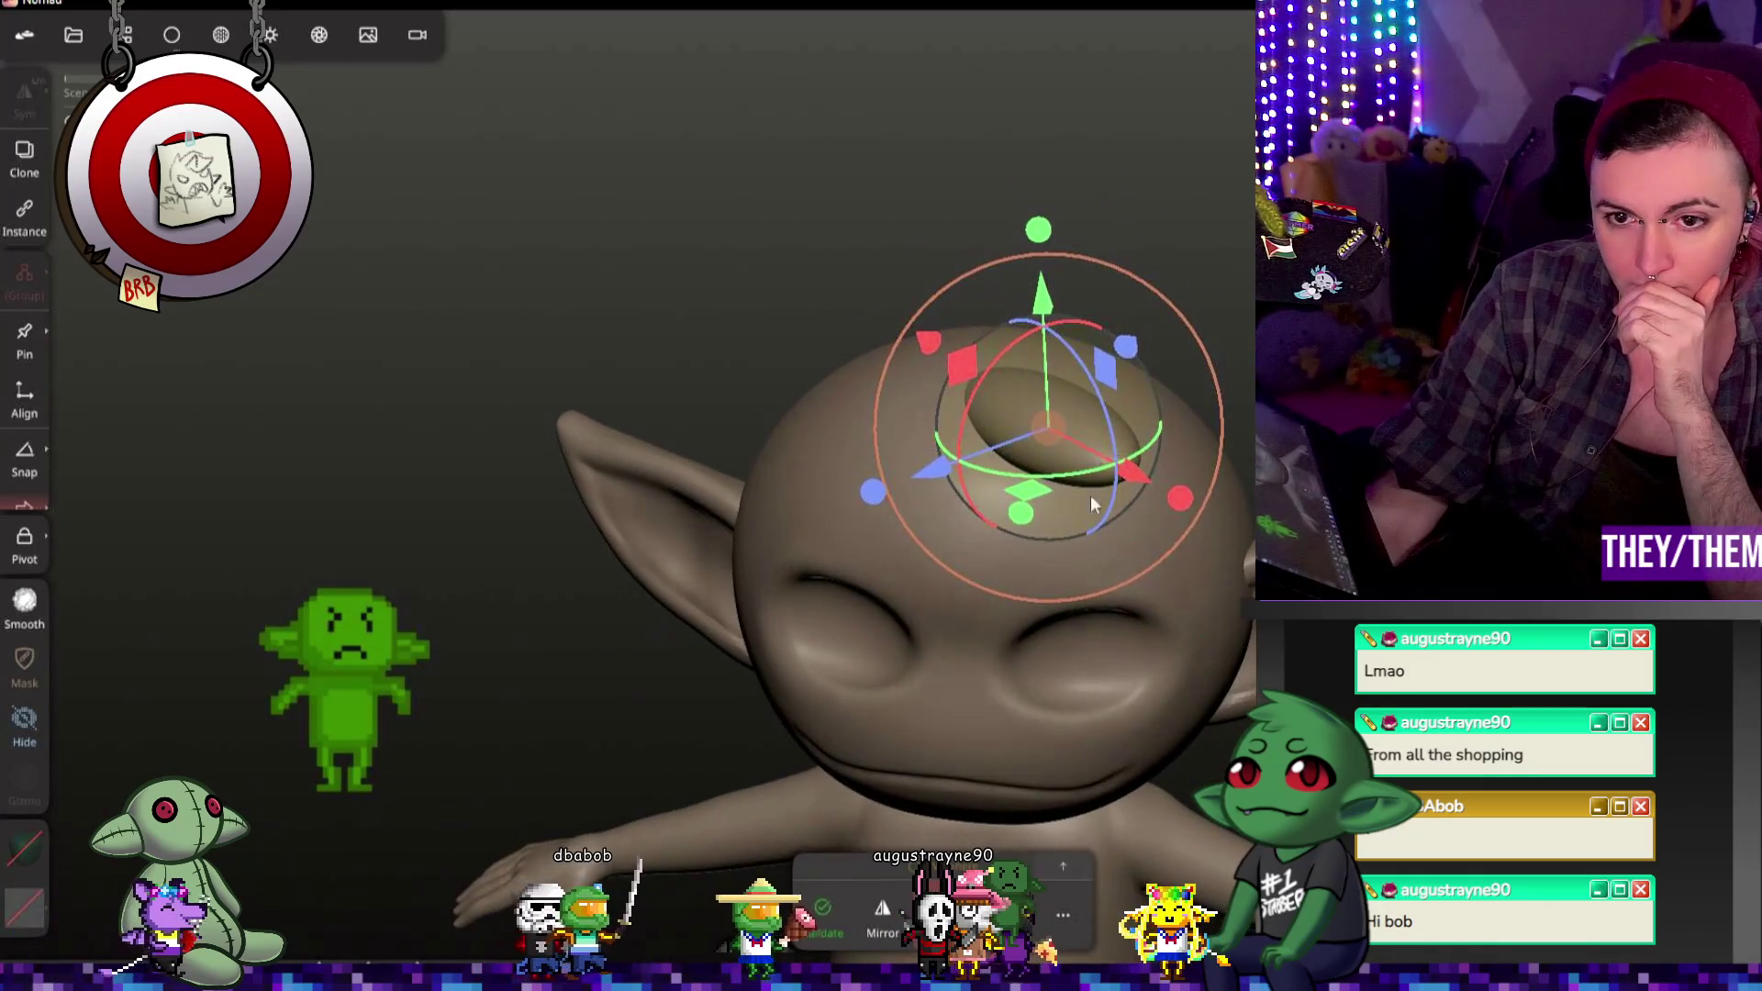
left_click_drag(1092, 506, 1133, 513)
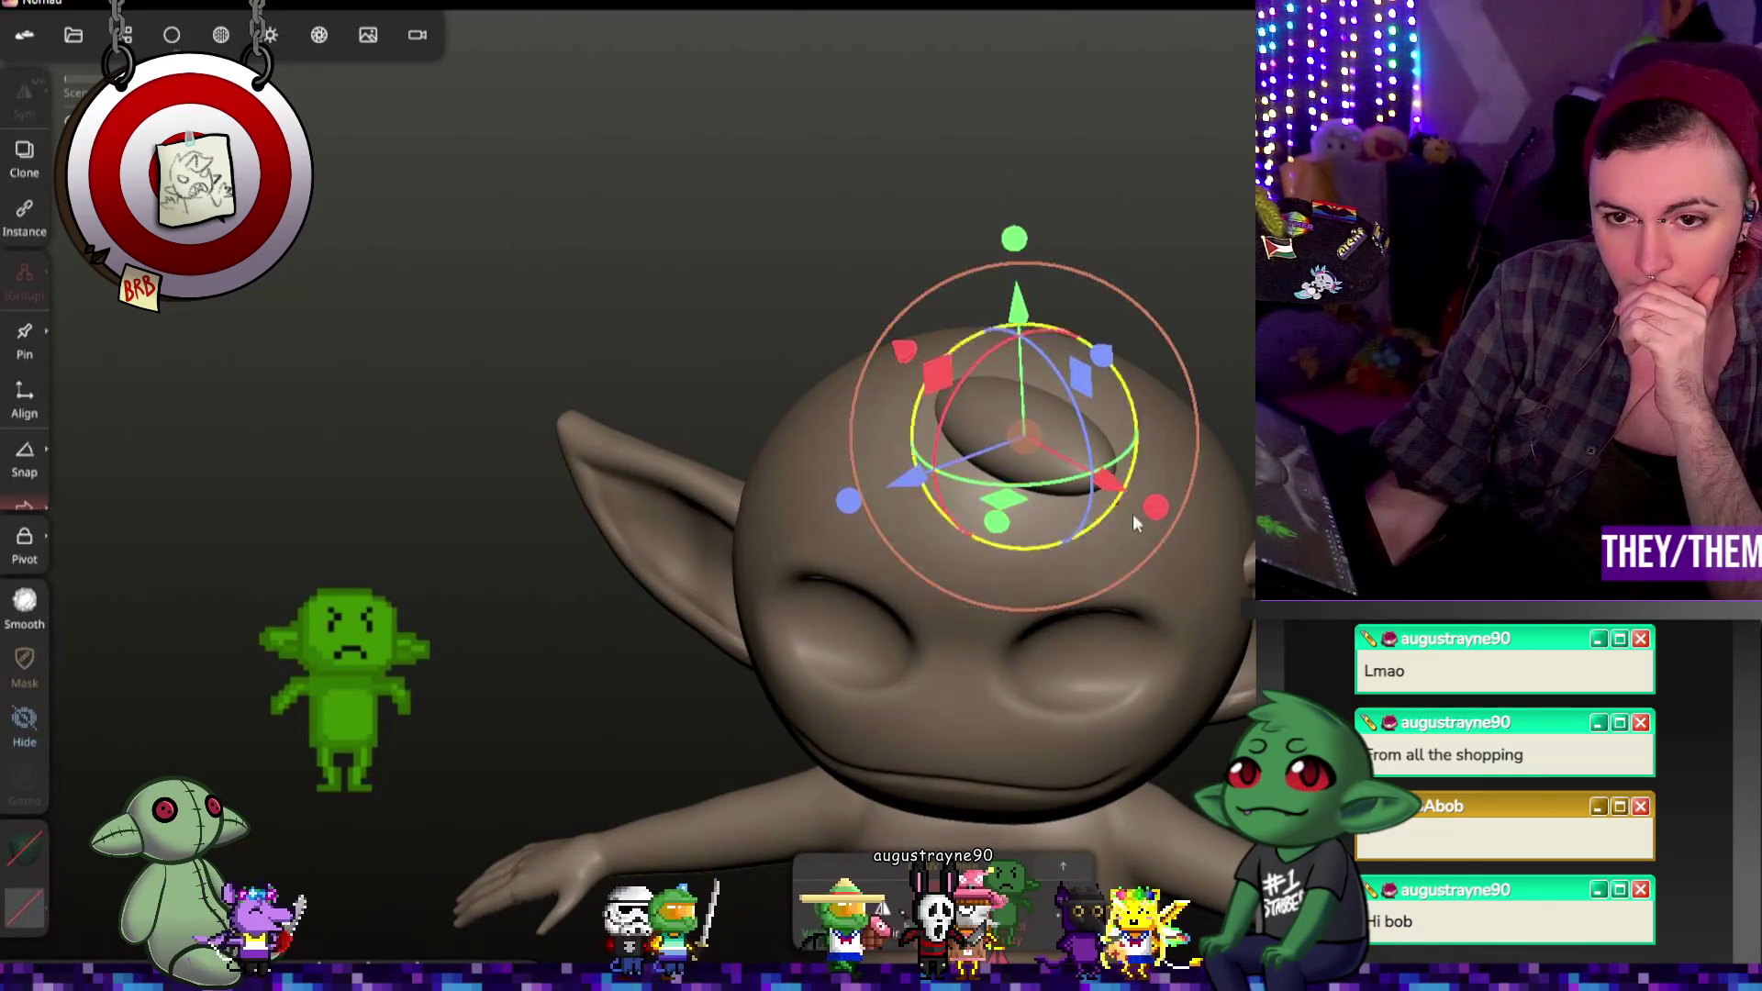
middle_click_drag(1132, 514, 1089, 461)
left_click_drag(1087, 462, 1021, 445)
mouse_move(1022, 445)
middle_mouse_down()
mouse_move(1221, 517)
mouse_move(1221, 501)
mouse_move(1206, 602)
middle_mouse_up()
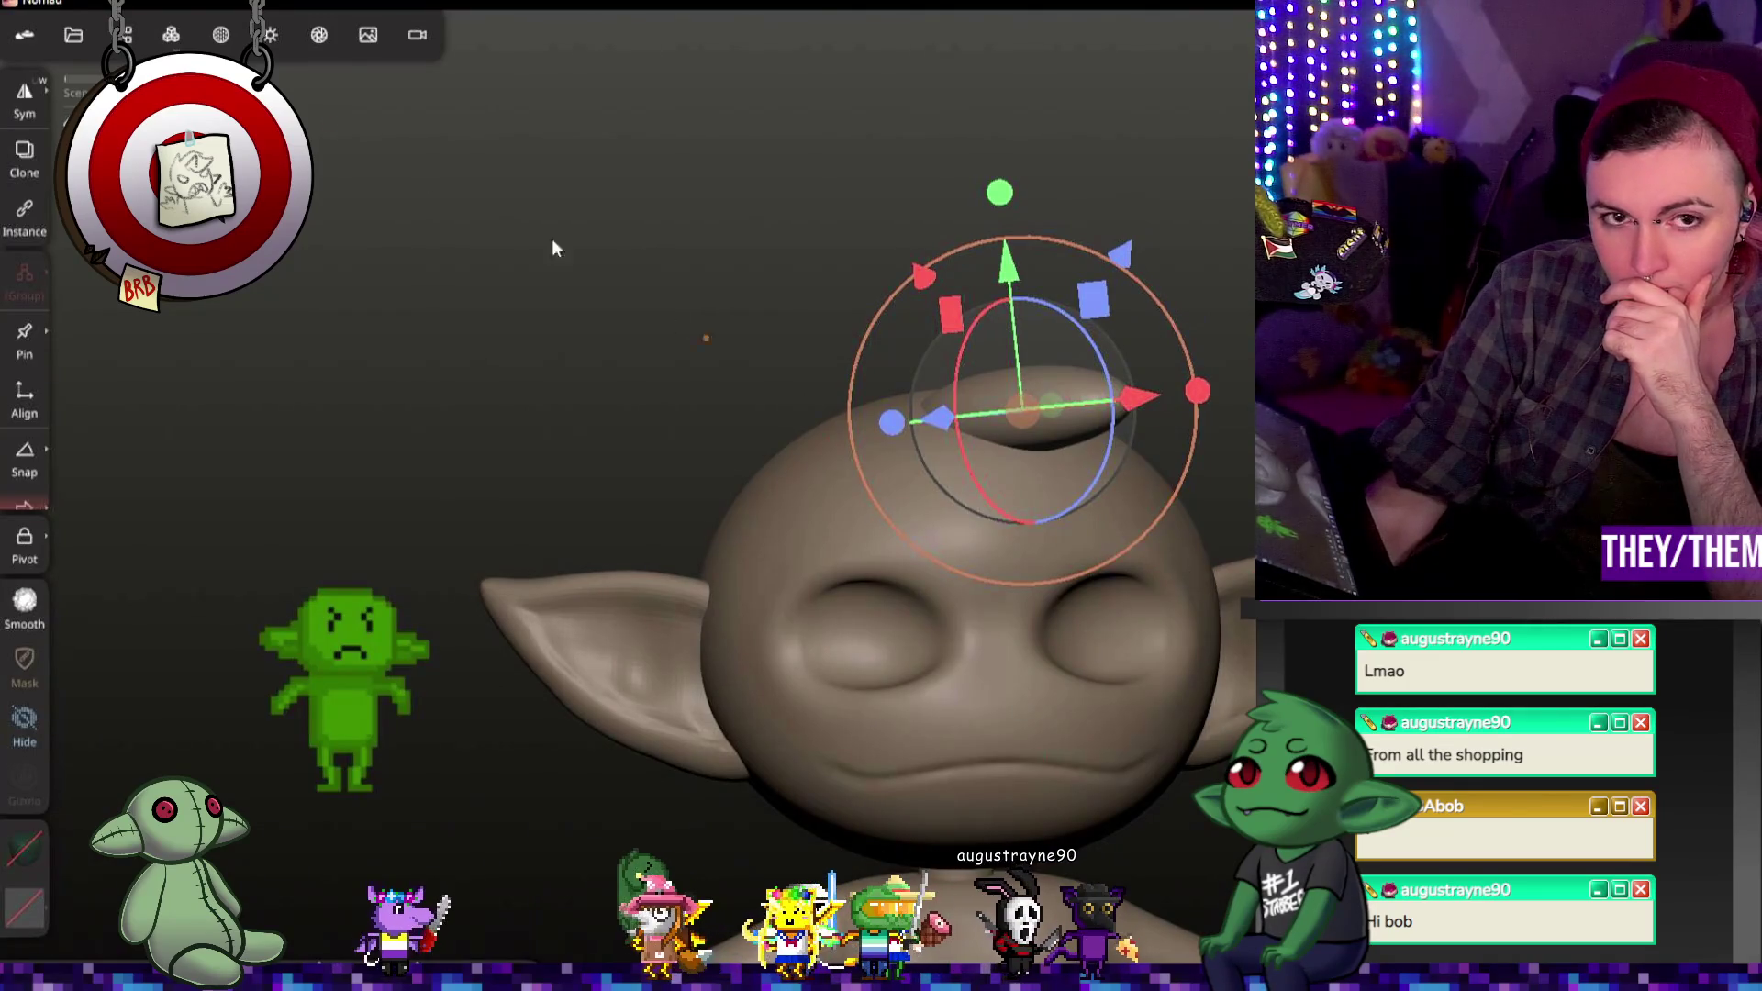
Step: Duplicate the head disc sphere from the Scene panel and tilt the copy
left_click(125, 35)
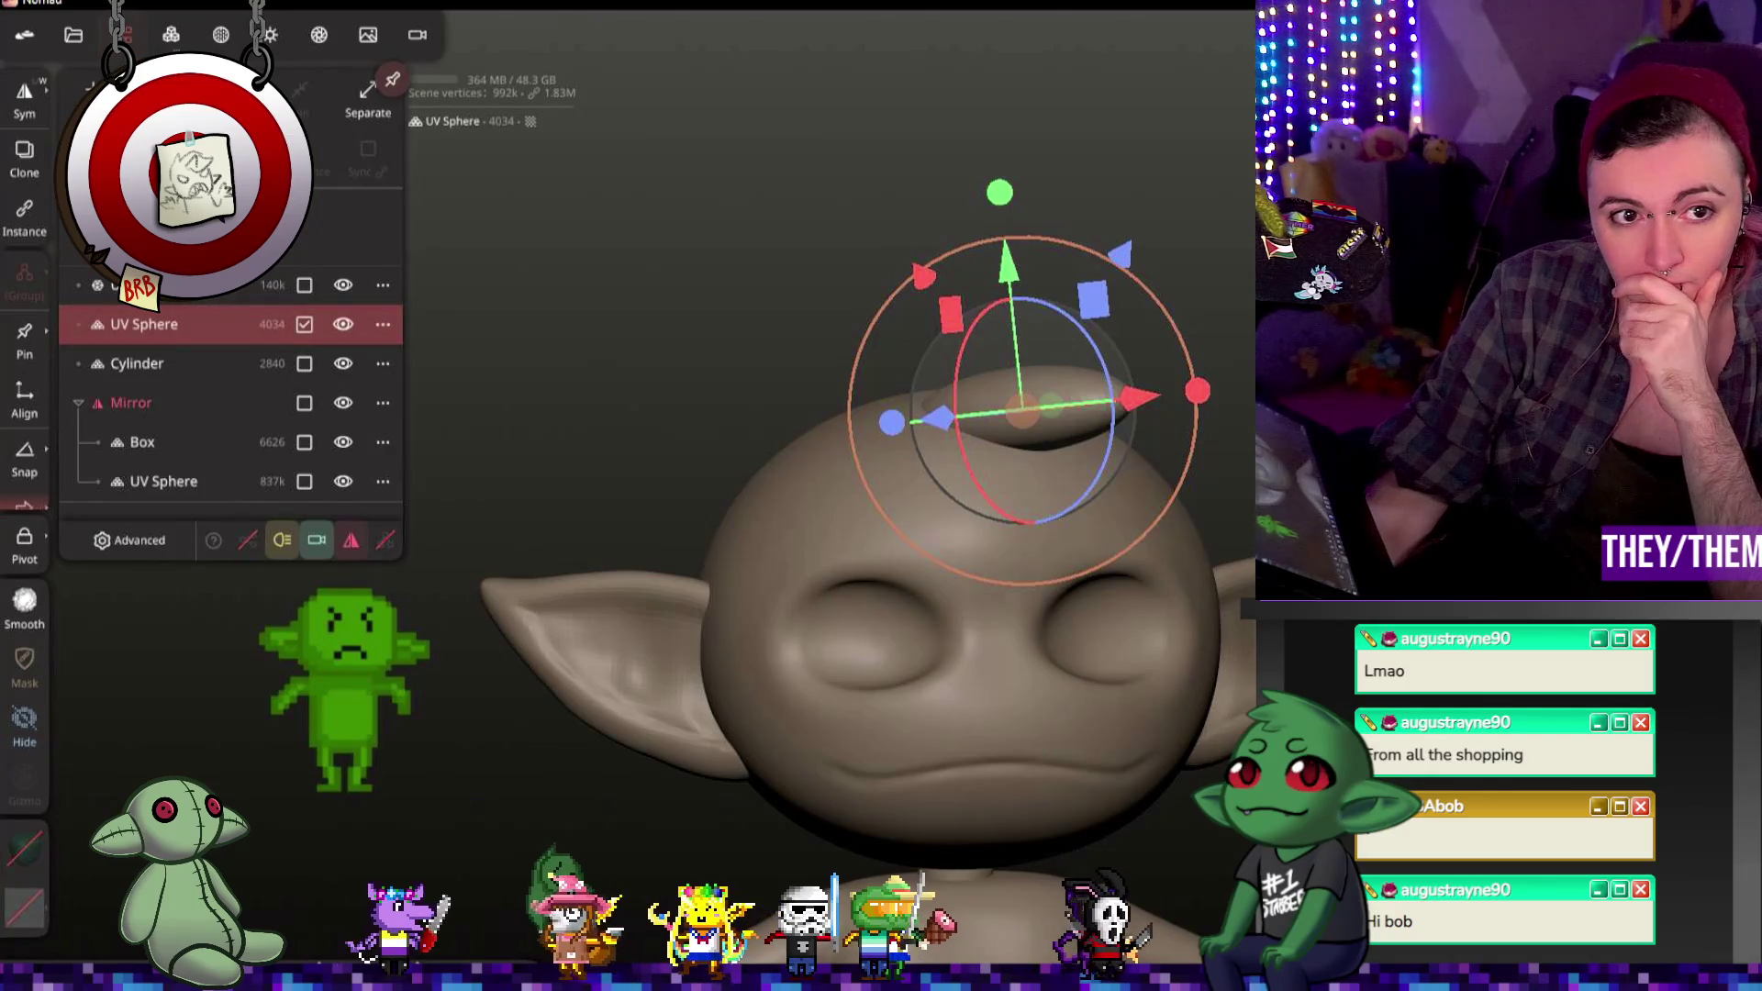
key("ctrl+d")
left_click_drag(1065, 327, 1069, 407)
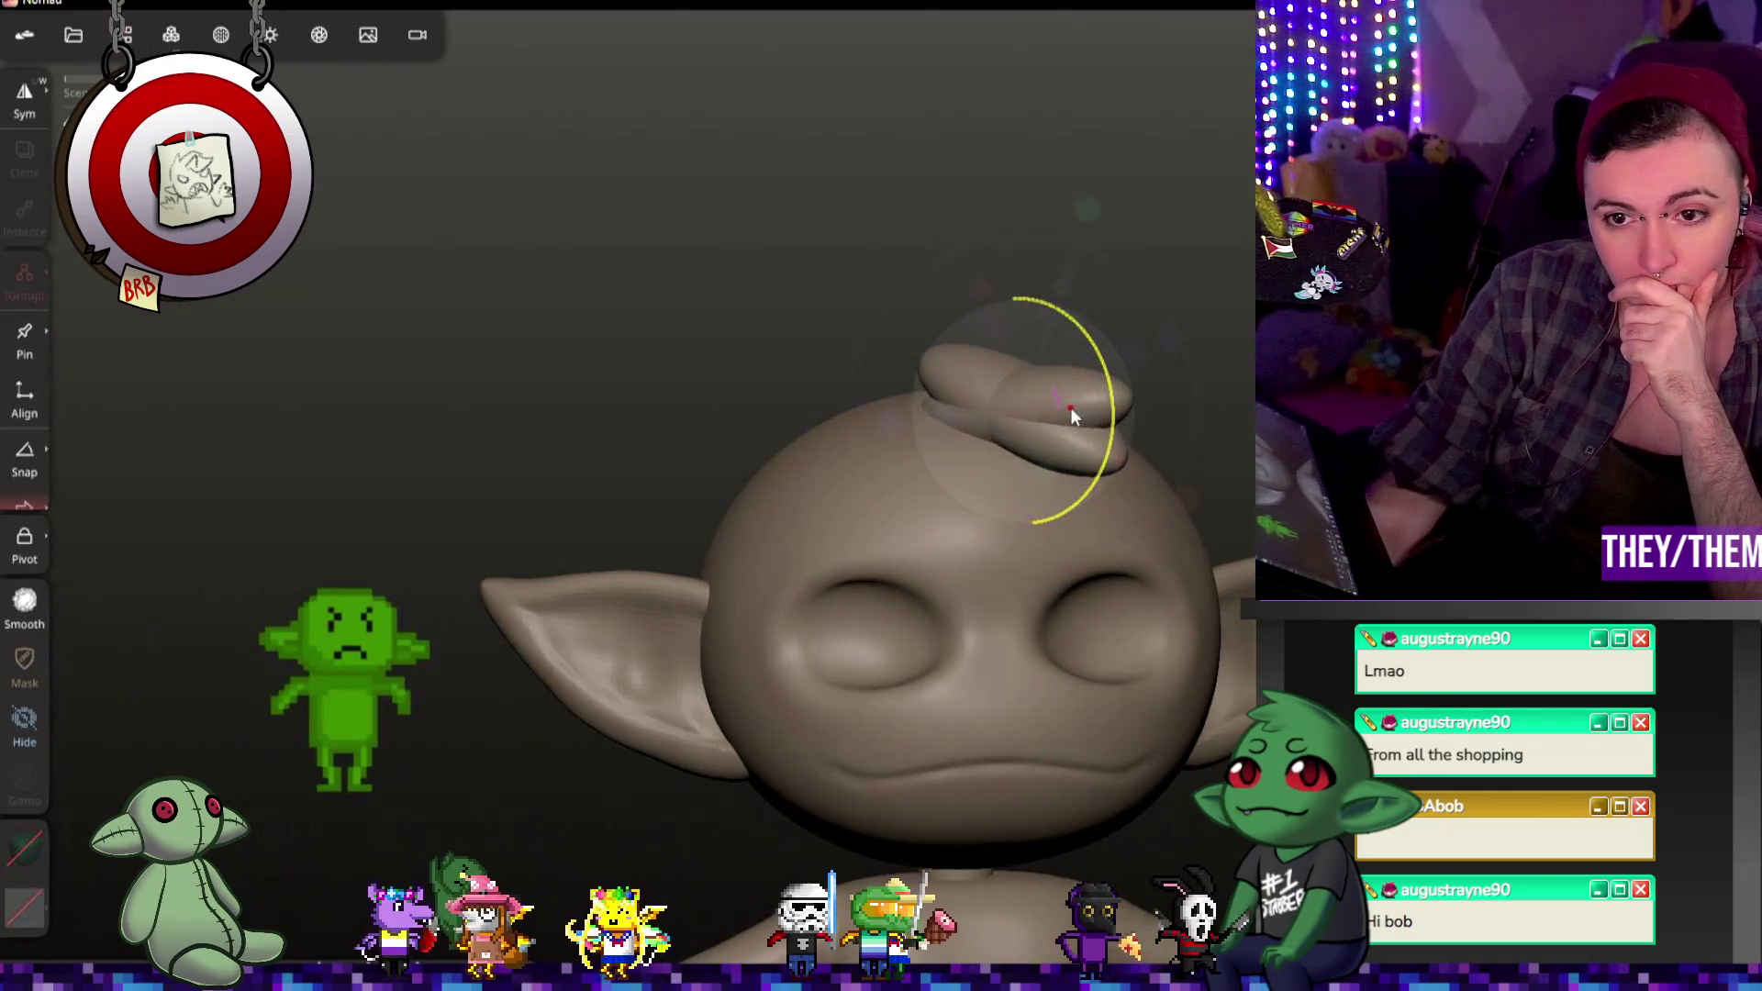
Step: Rotate UV Sphere 1 and lower it onto the original disc, nudging both pieces into a stacked pair
left_click_drag(1199, 432, 1167, 420)
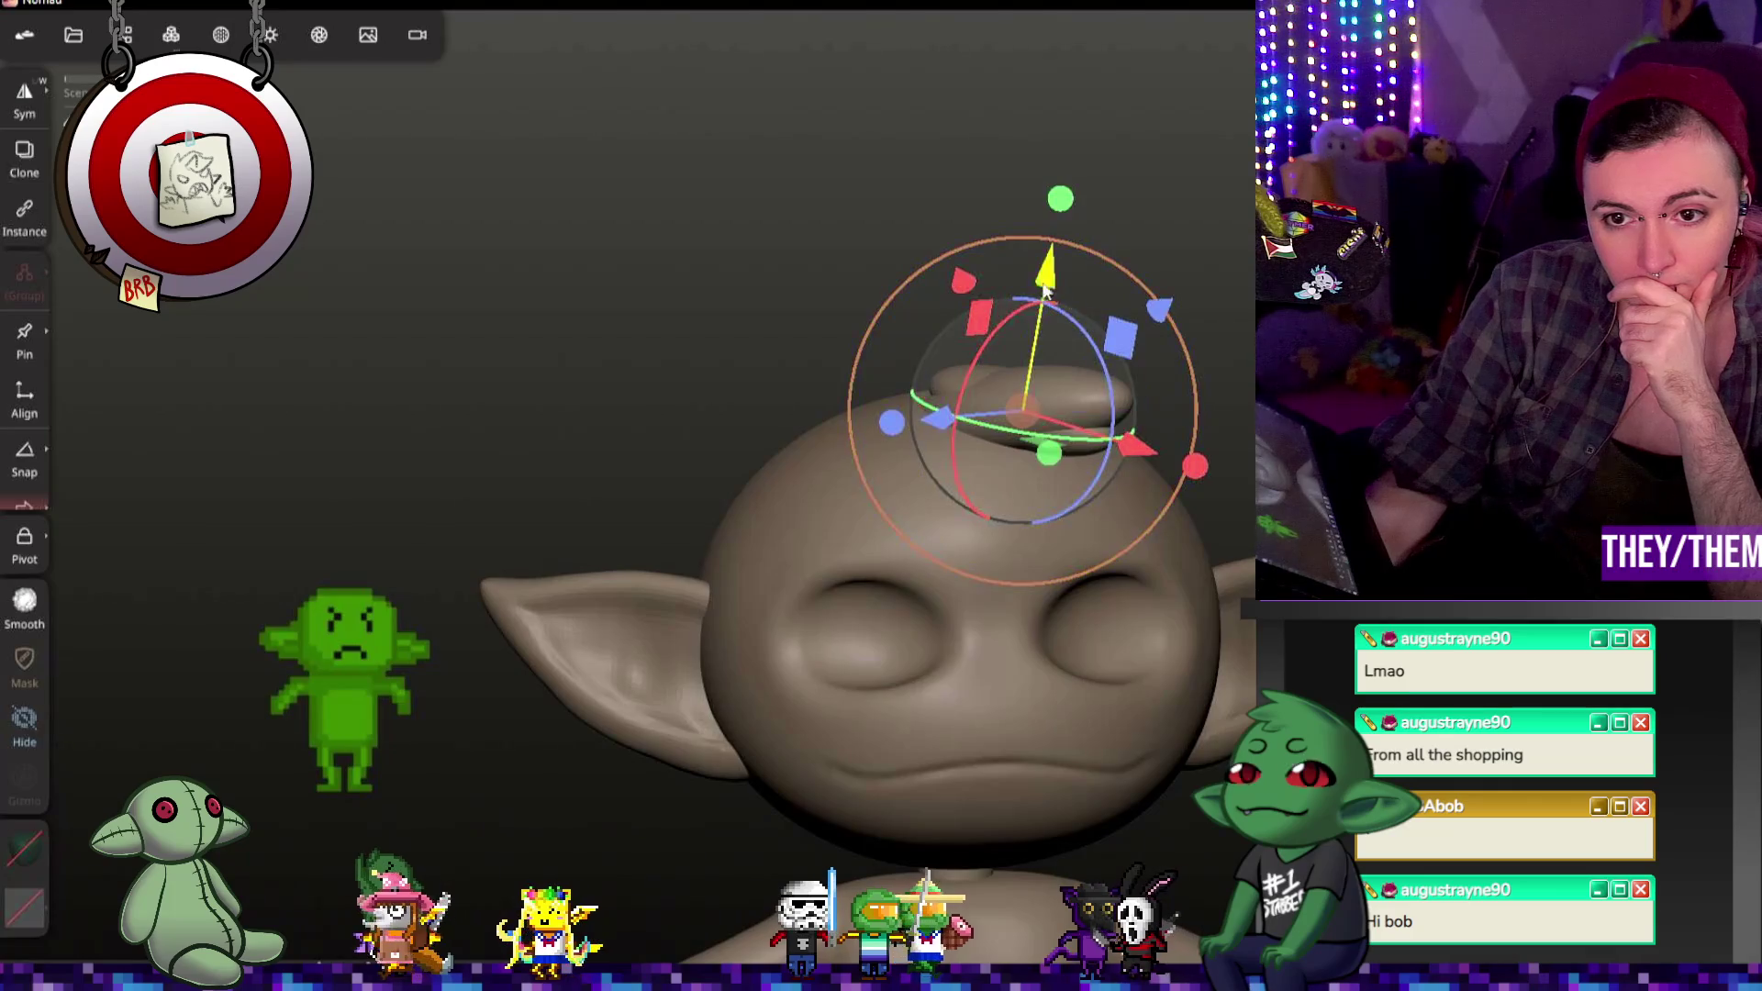
left_click_drag(1046, 327, 1014, 435)
mouse_move(1046, 551)
left_mouse_down()
mouse_move(920, 524)
mouse_move(707, 521)
mouse_move(875, 525)
left_mouse_up()
mouse_move(1033, 413)
left_mouse_down()
mouse_move(1002, 414)
mouse_move(1243, 546)
left_mouse_up()
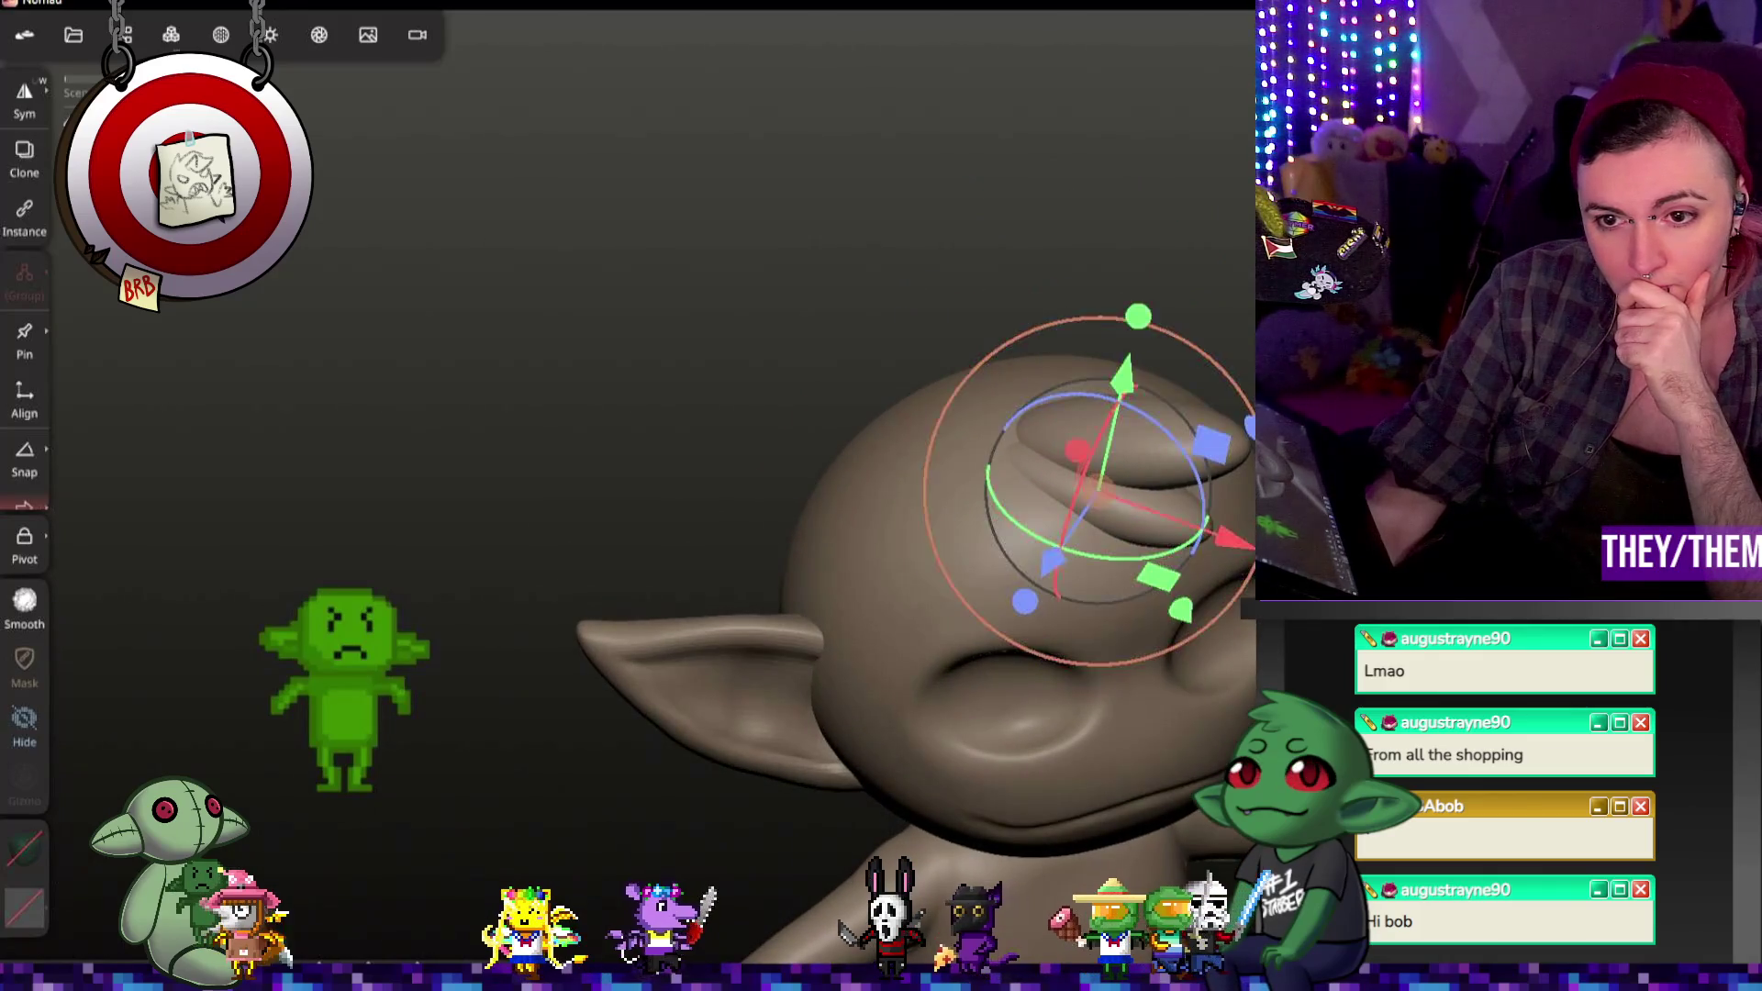
left_click_drag(771, 551, 578, 551)
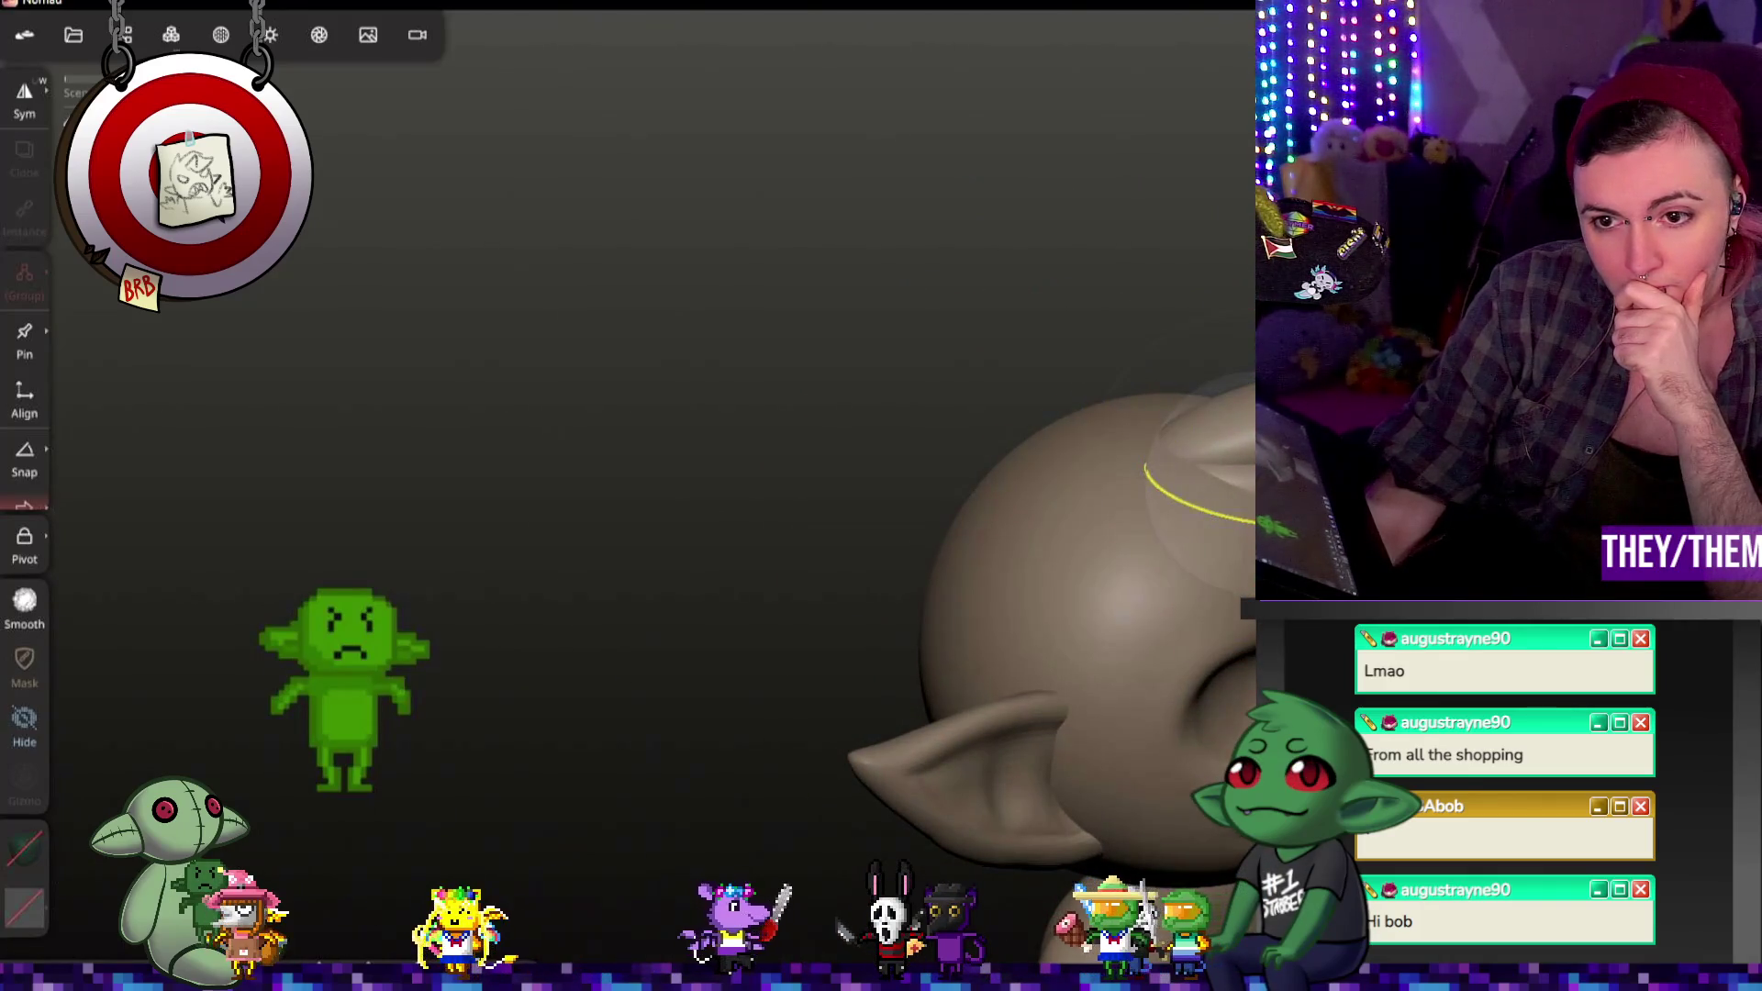
left_click_drag(826, 475, 1190, 470)
left_click_drag(1019, 266, 1039, 202)
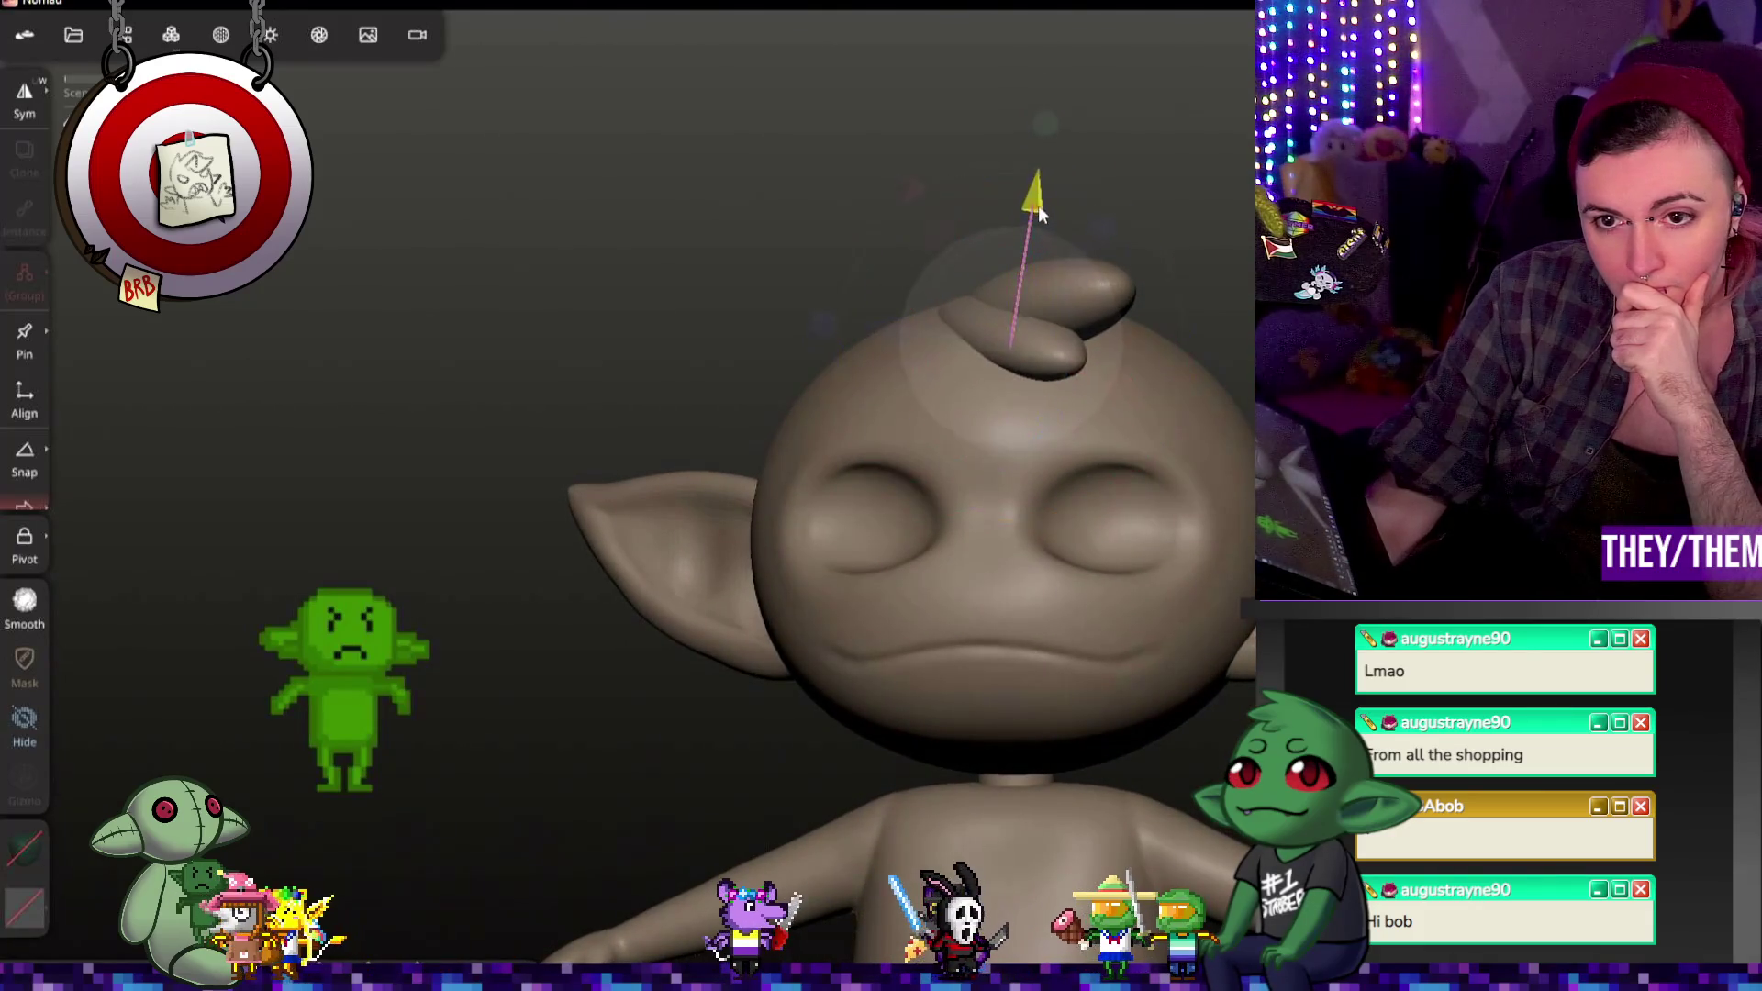
left_click_drag(894, 326, 920, 322)
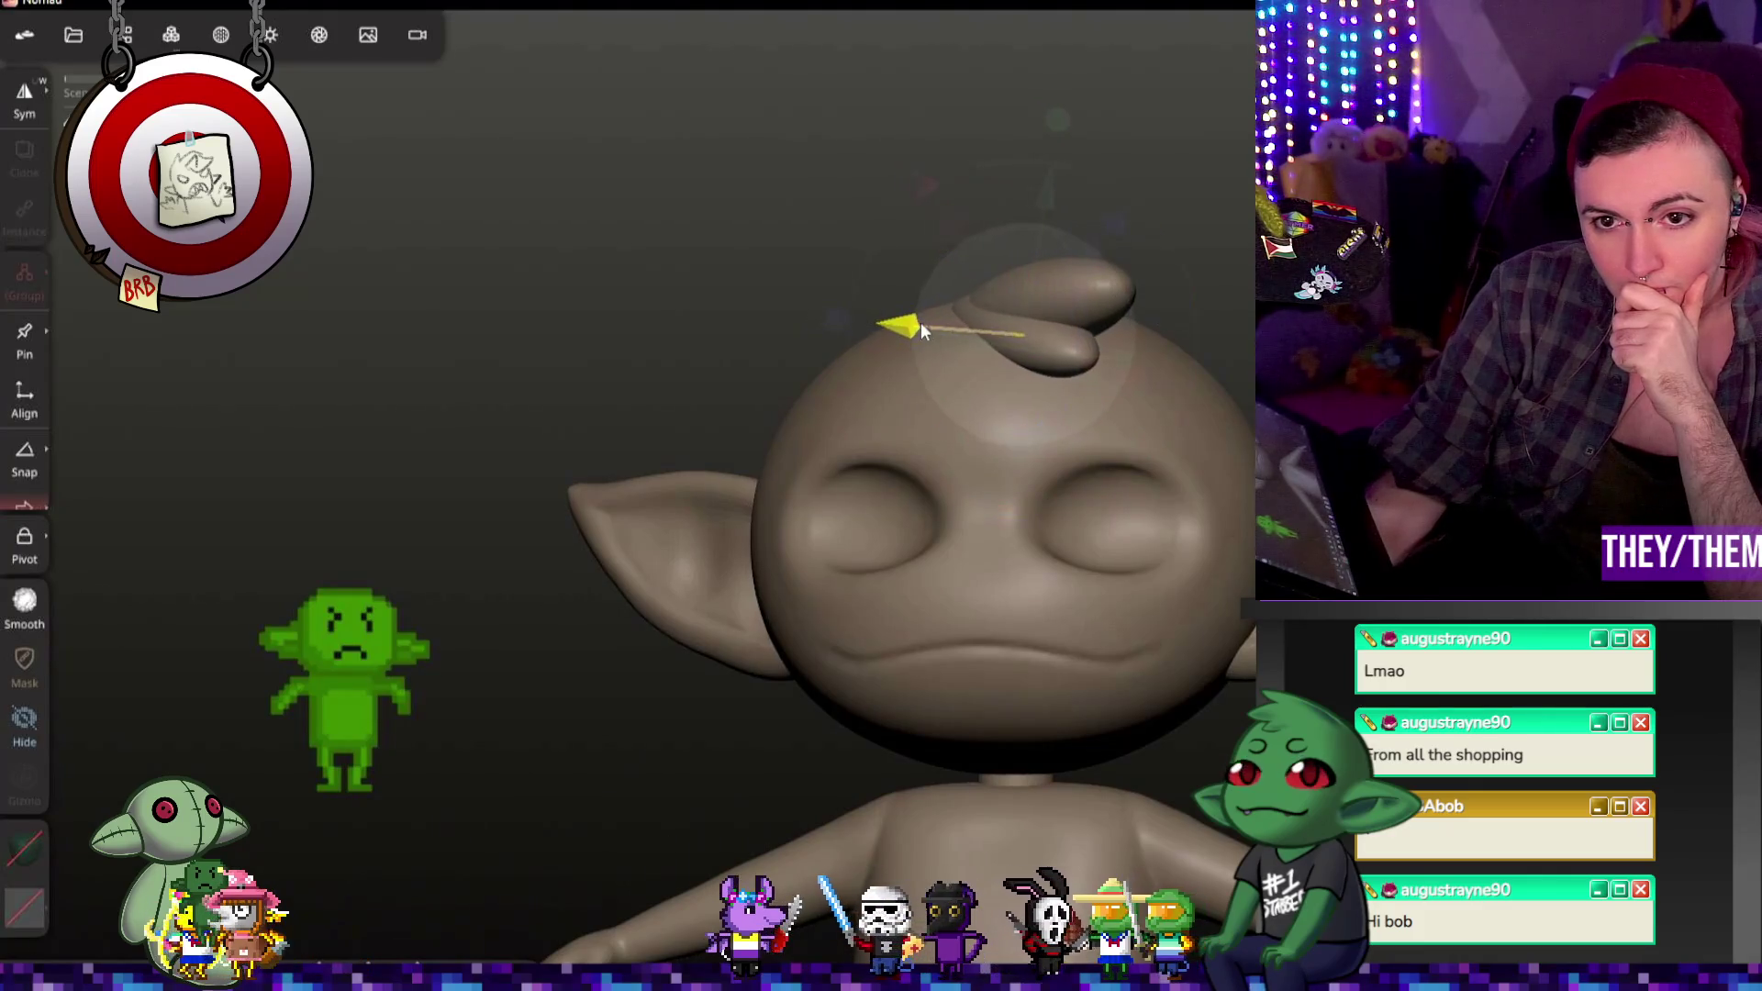
mouse_move(1040, 317)
left_mouse_down()
mouse_move(1085, 323)
mouse_move(1081, 298)
left_mouse_up()
mouse_move(619, 275)
left_mouse_down()
mouse_move(716, 289)
mouse_move(585, 281)
left_mouse_up()
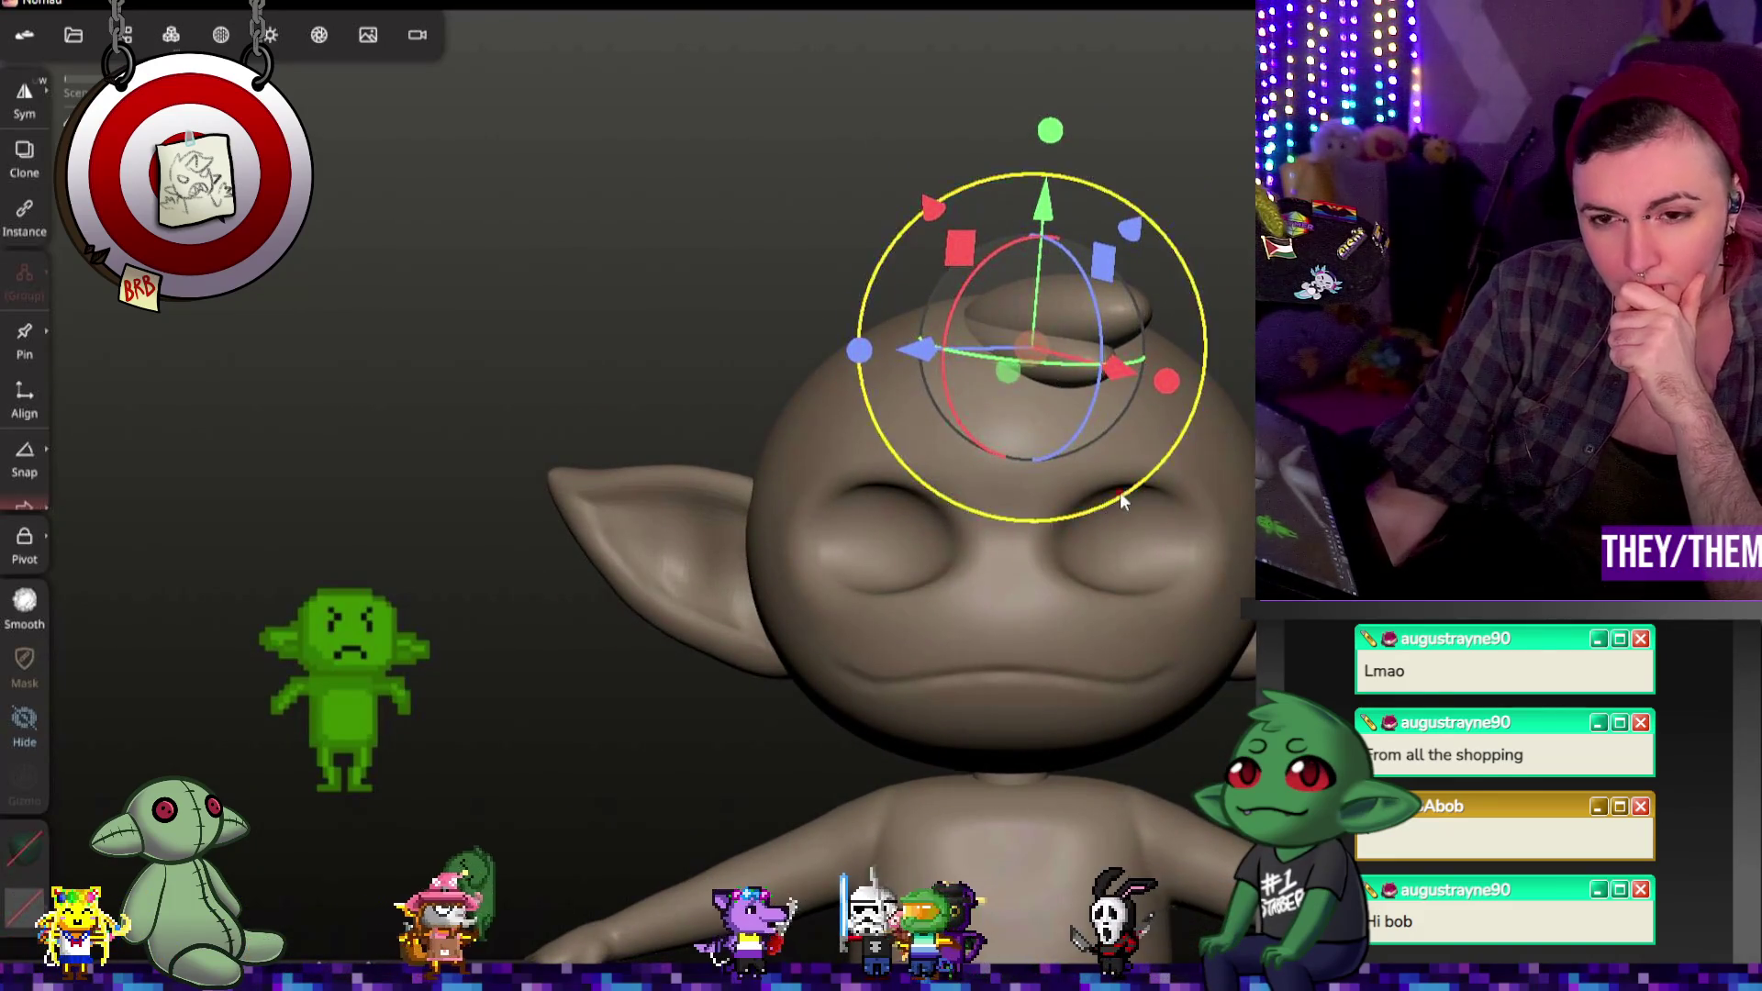
Step: Make a third copy, UV Sphere 2, rotate and slide it into place to complete the coiled topknot
left_click(122, 33)
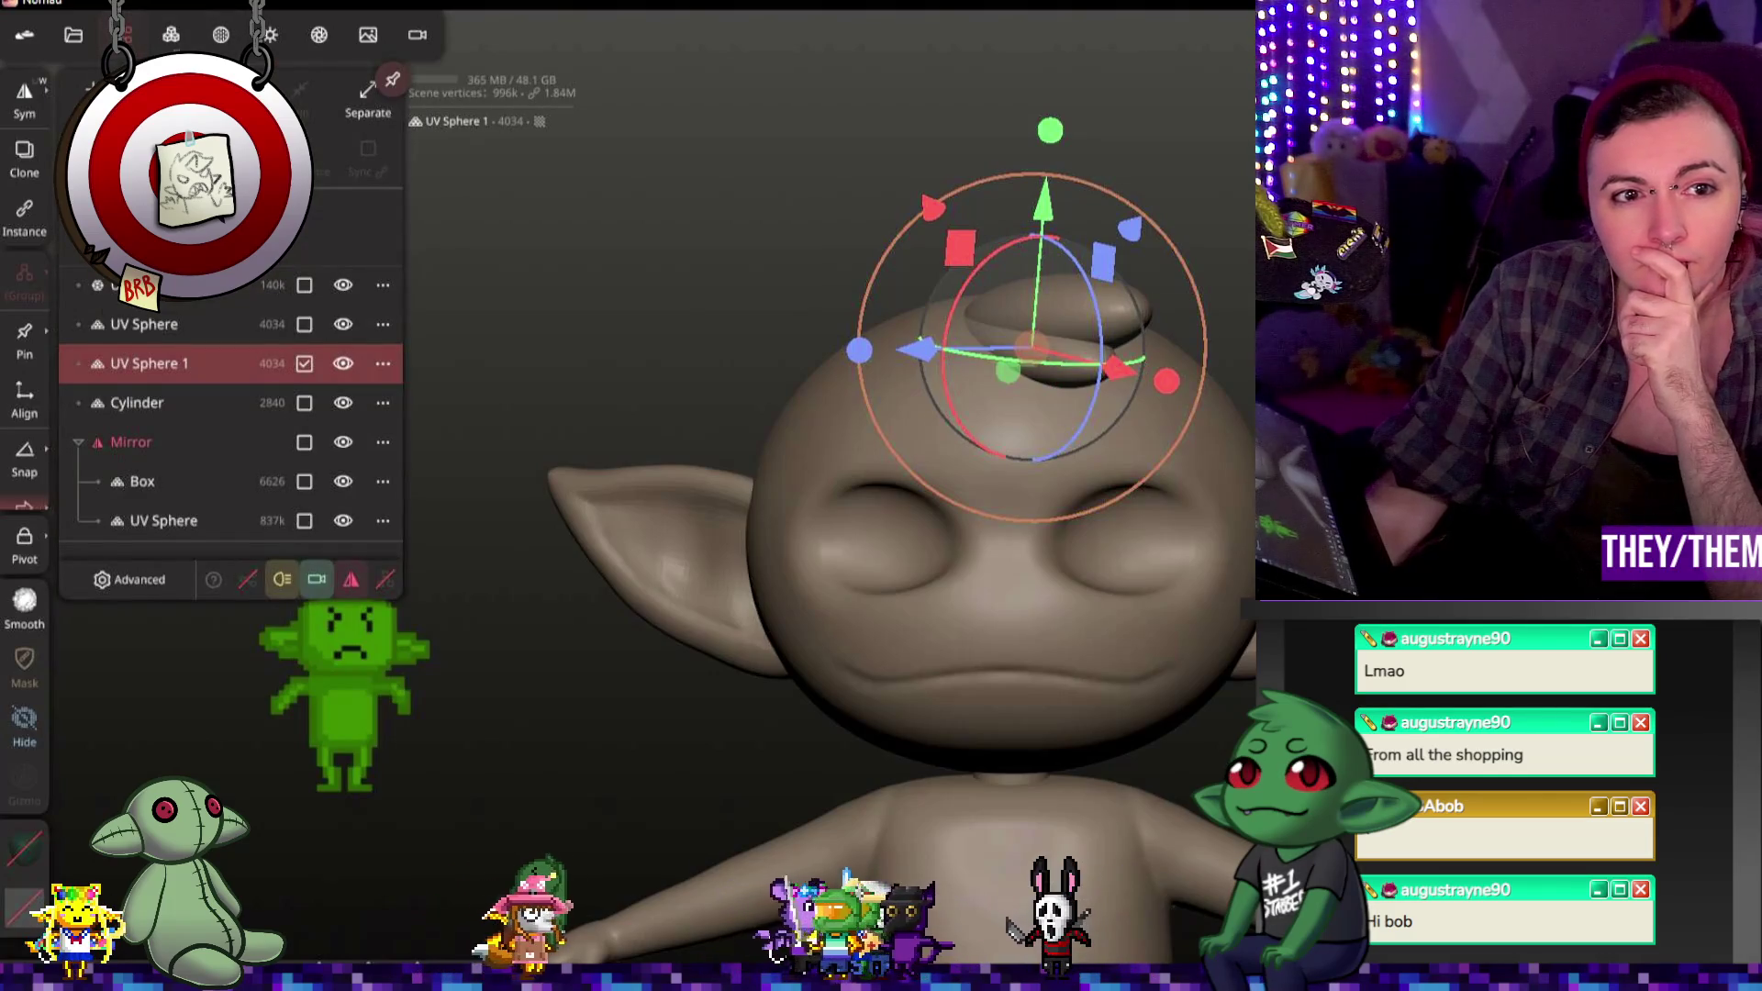
left_click(997, 332)
mouse_move(1095, 317)
left_mouse_down()
mouse_move(1101, 379)
mouse_move(1204, 371)
mouse_move(1167, 362)
left_mouse_up()
left_click(1031, 346)
mouse_move(1143, 388)
middle_mouse_down()
mouse_move(1241, 487)
mouse_move(1119, 398)
mouse_move(1149, 434)
middle_mouse_up()
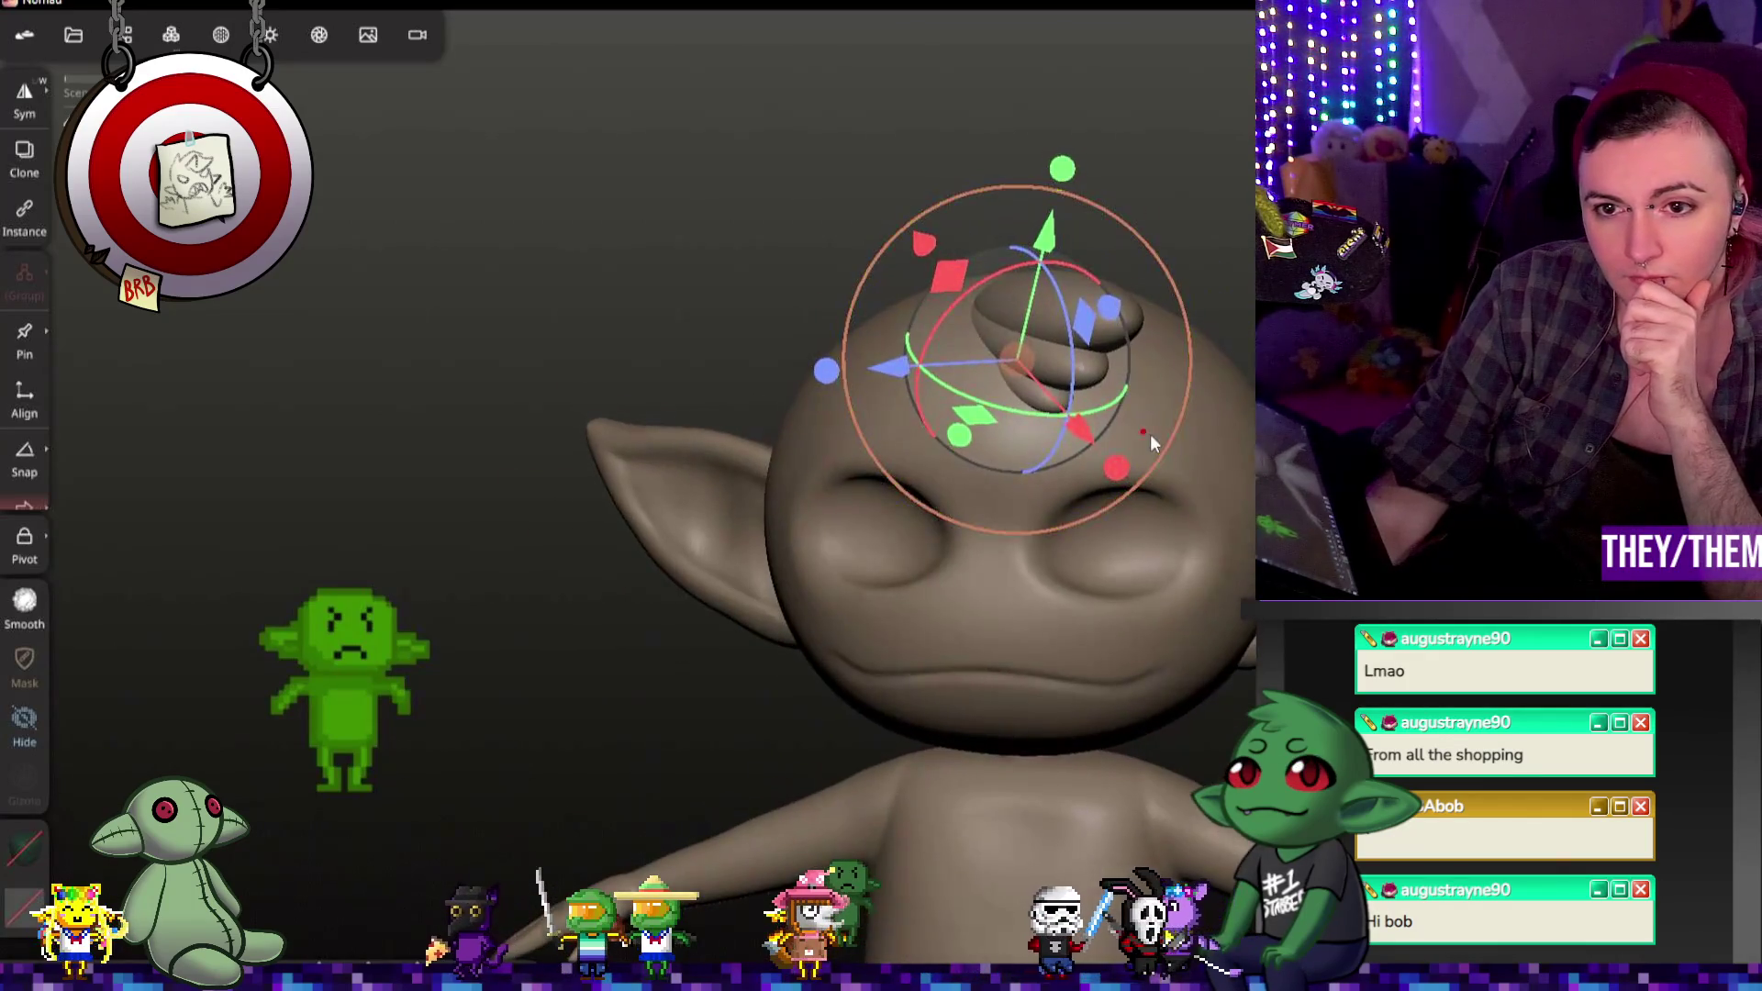
left_click(1087, 320)
mouse_move(1092, 323)
left_mouse_down()
mouse_move(1144, 320)
mouse_move(1037, 344)
left_mouse_up()
left_click(1074, 369)
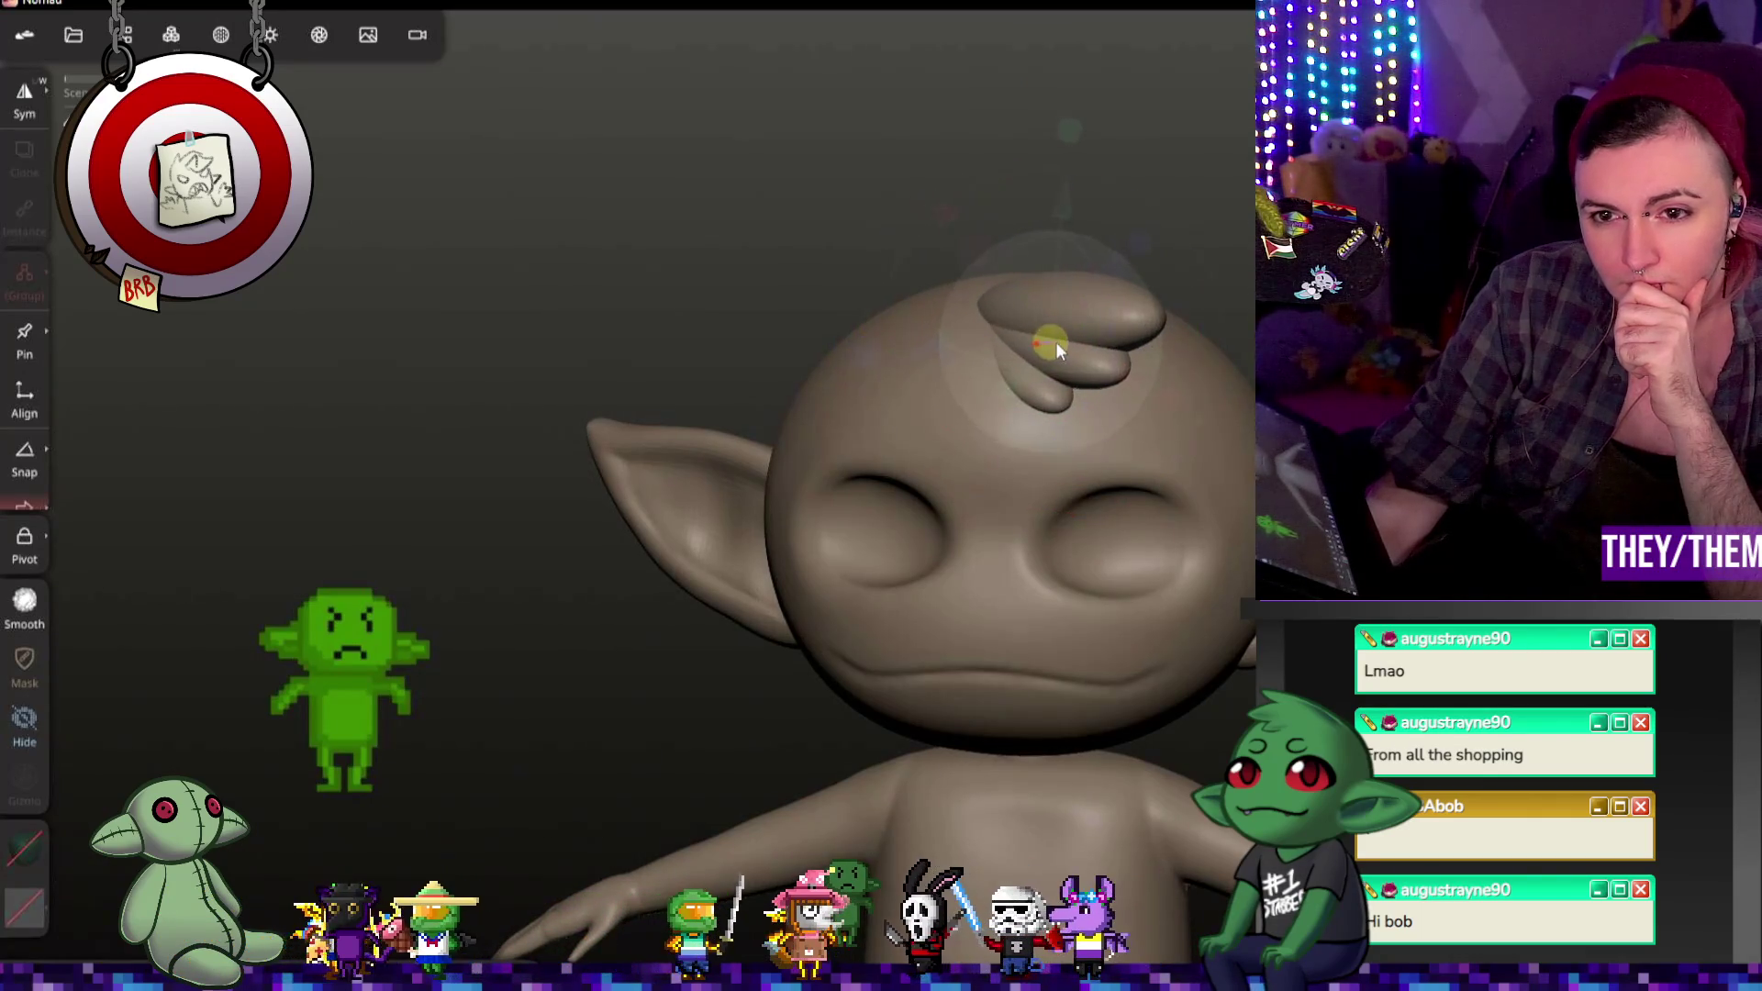
mouse_move(1054, 346)
left_mouse_down()
mouse_move(1189, 287)
mouse_move(1250, 335)
mouse_move(747, 255)
mouse_move(1187, 339)
left_mouse_up()
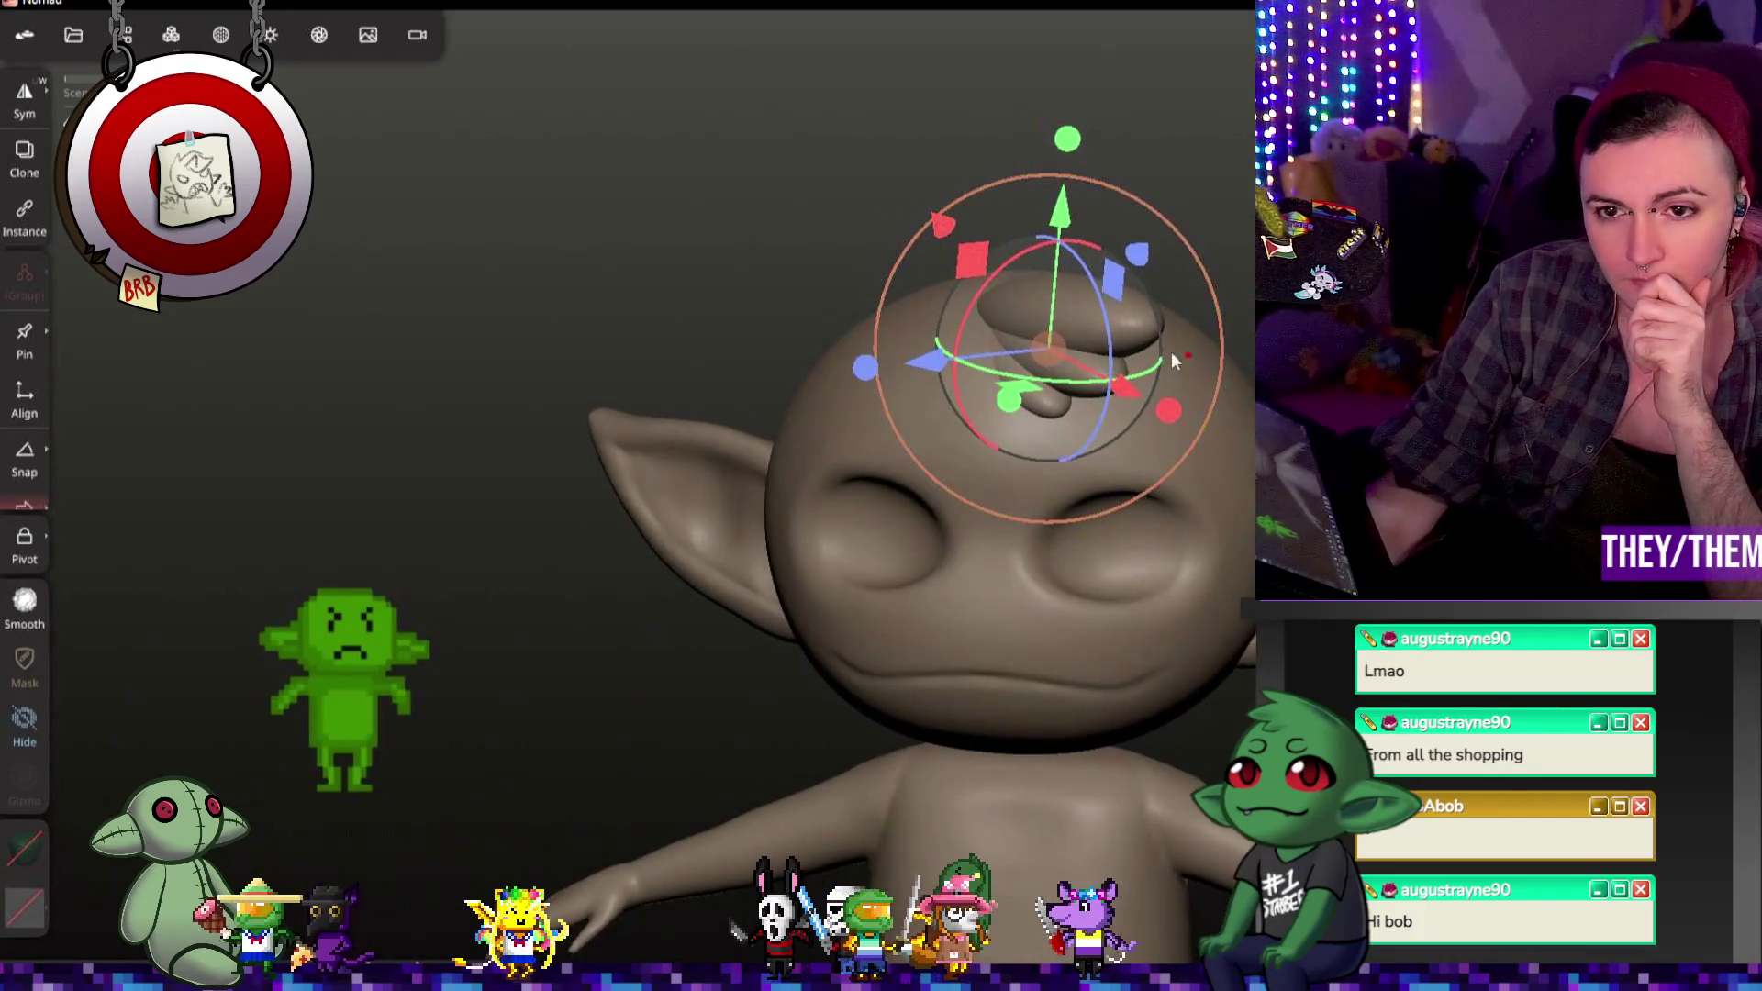
left_click(121, 35)
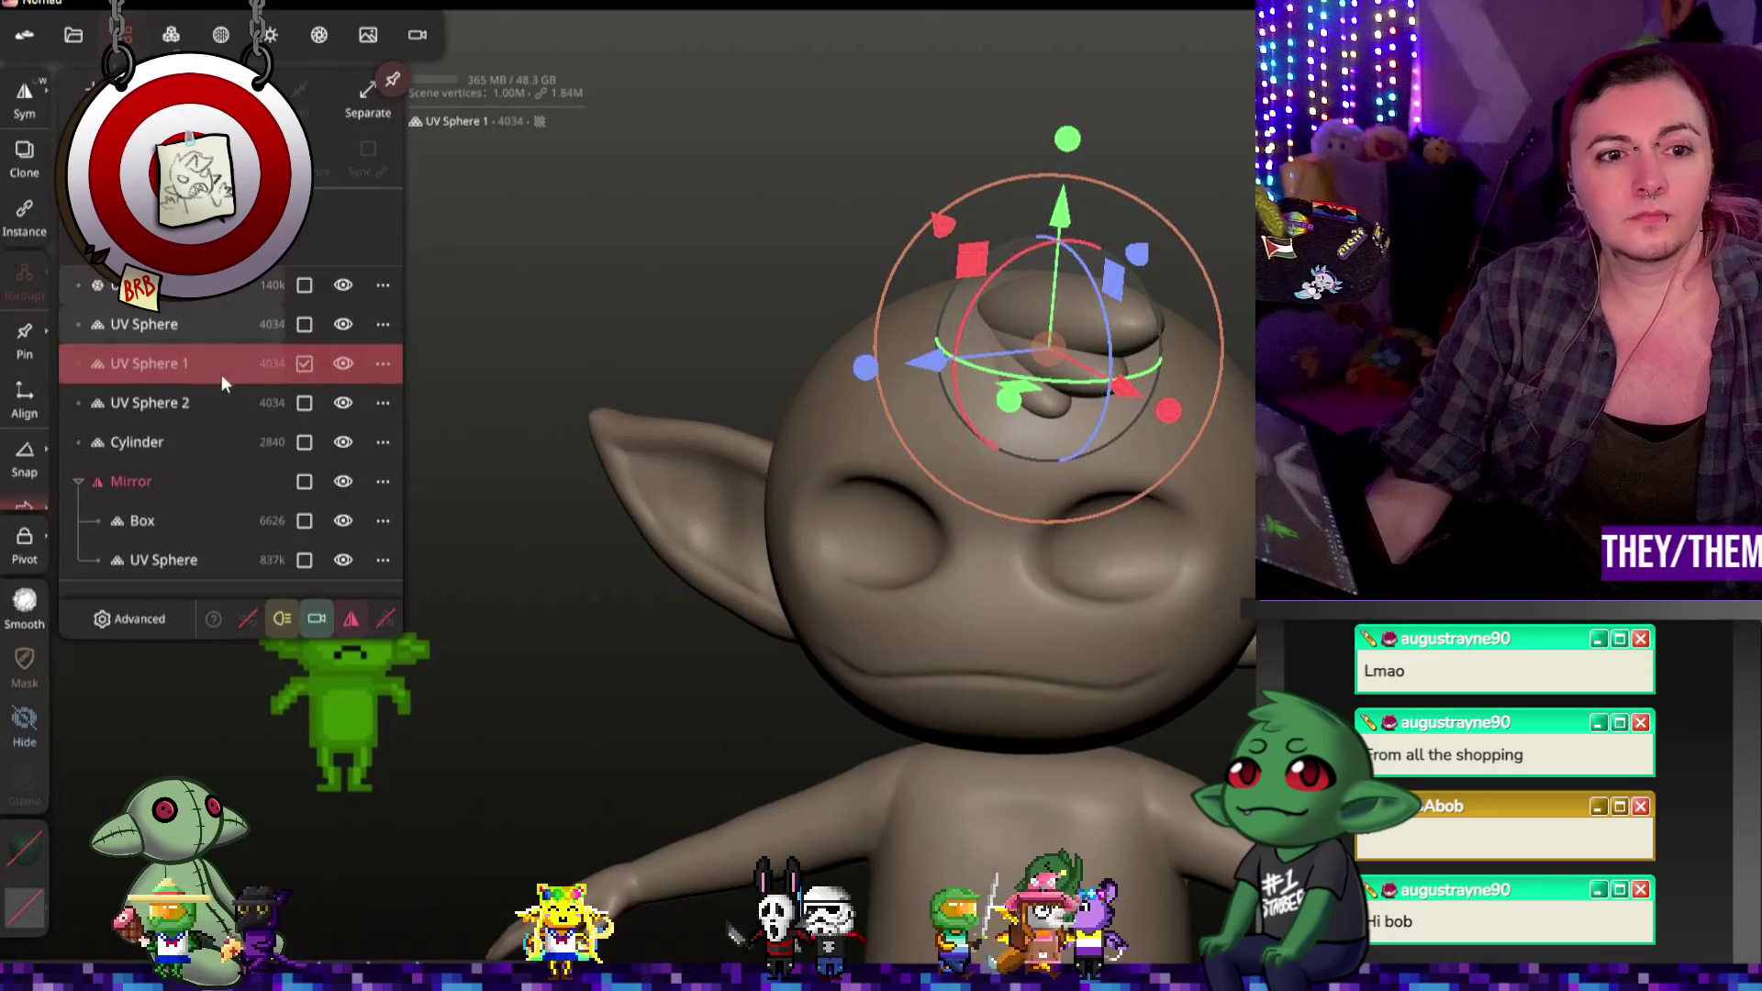
Step: Select UV Sphere, UV Sphere 1 and UV Sphere 2 together and bring up Voxel remeshing
left_click(166, 327, "shift")
left_click(172, 359, "shift")
left_click(202, 403, "shift")
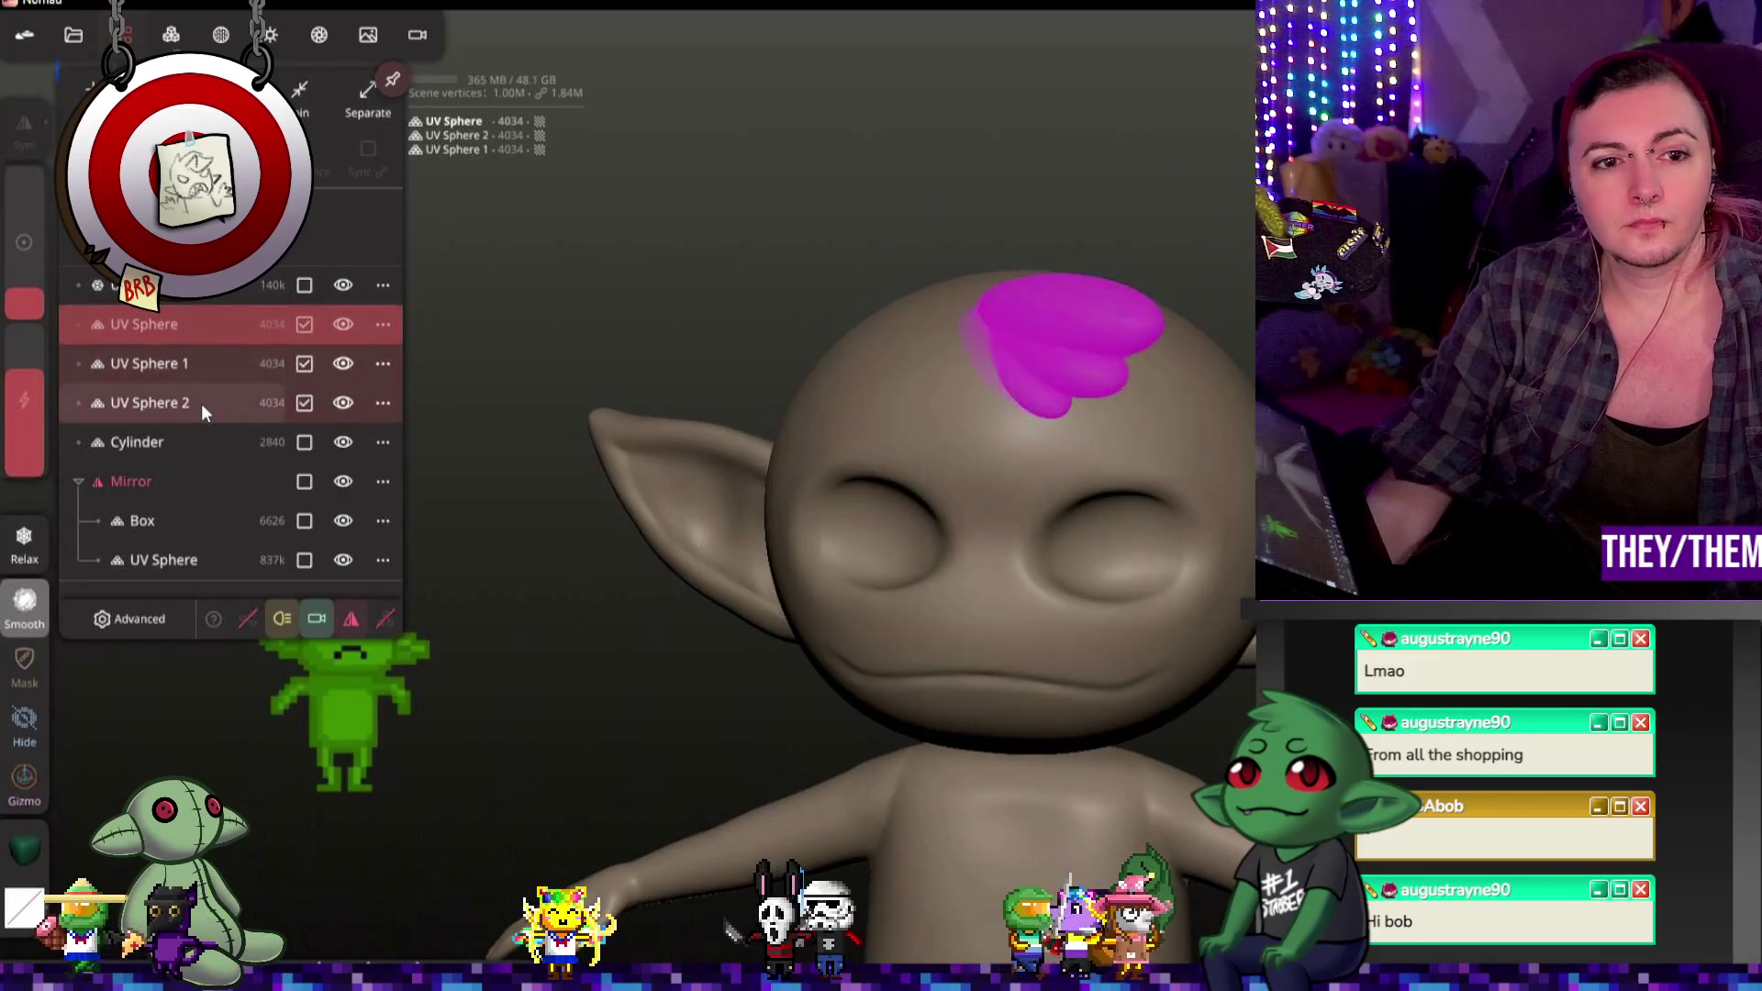
left_click(220, 34)
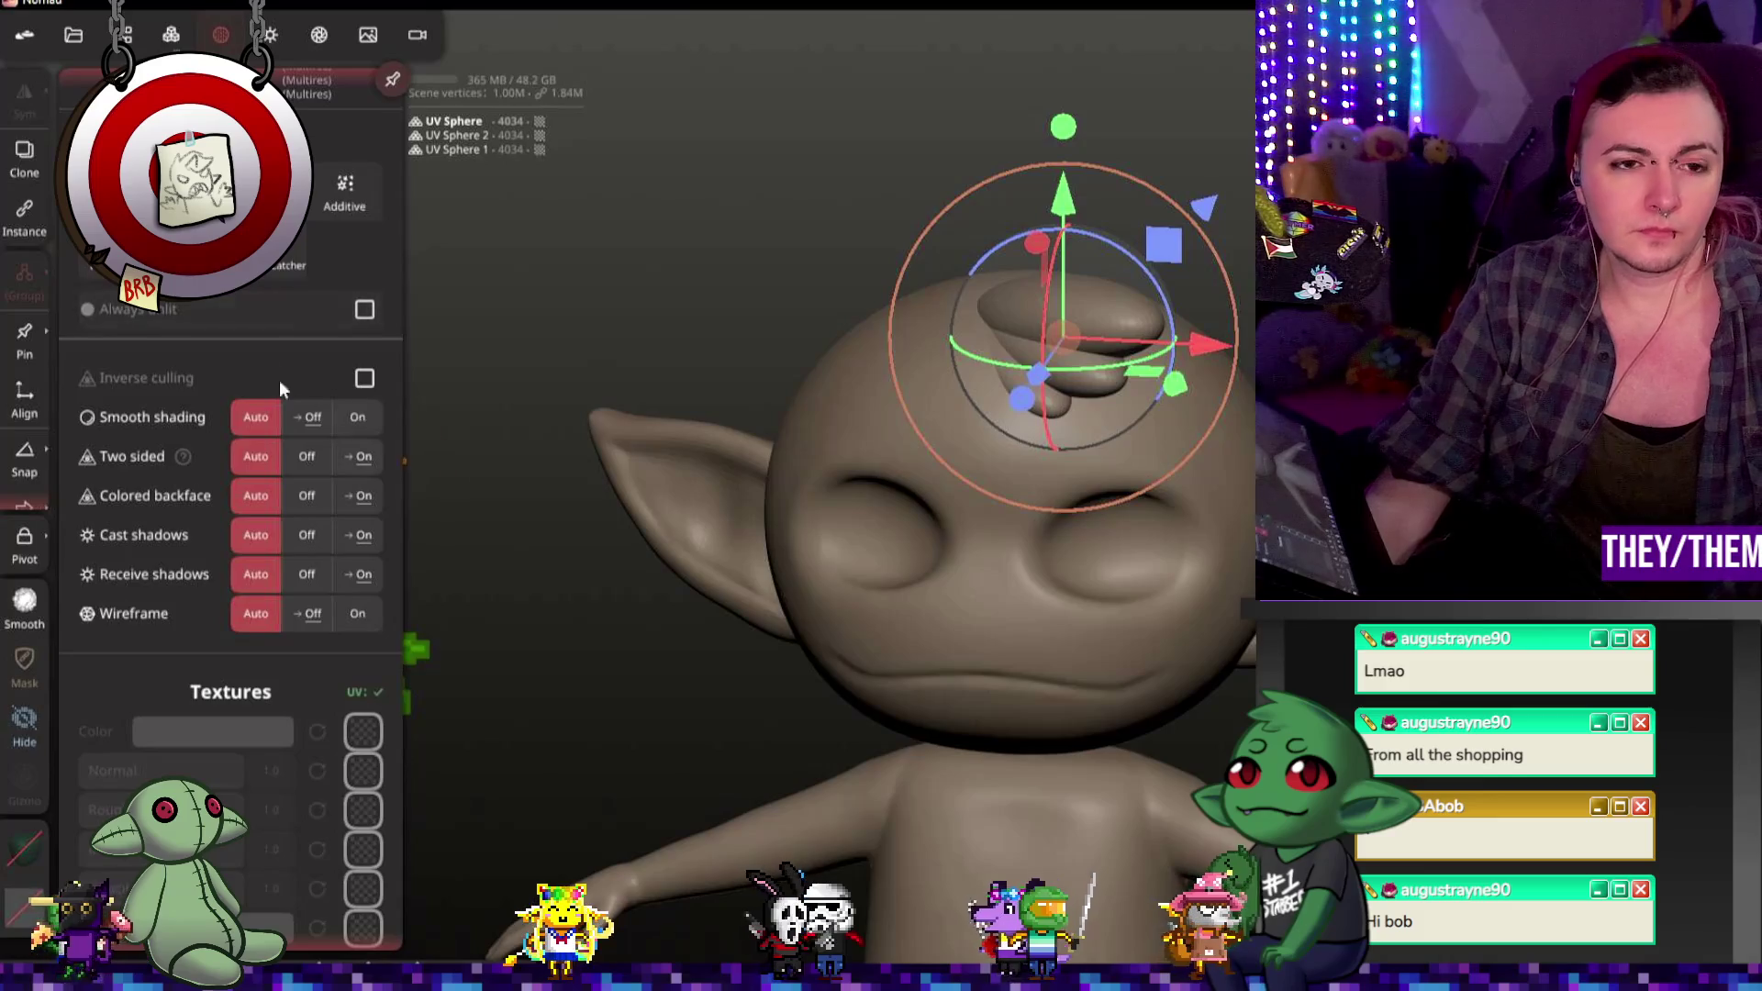
left_click(270, 35)
left_click(170, 34)
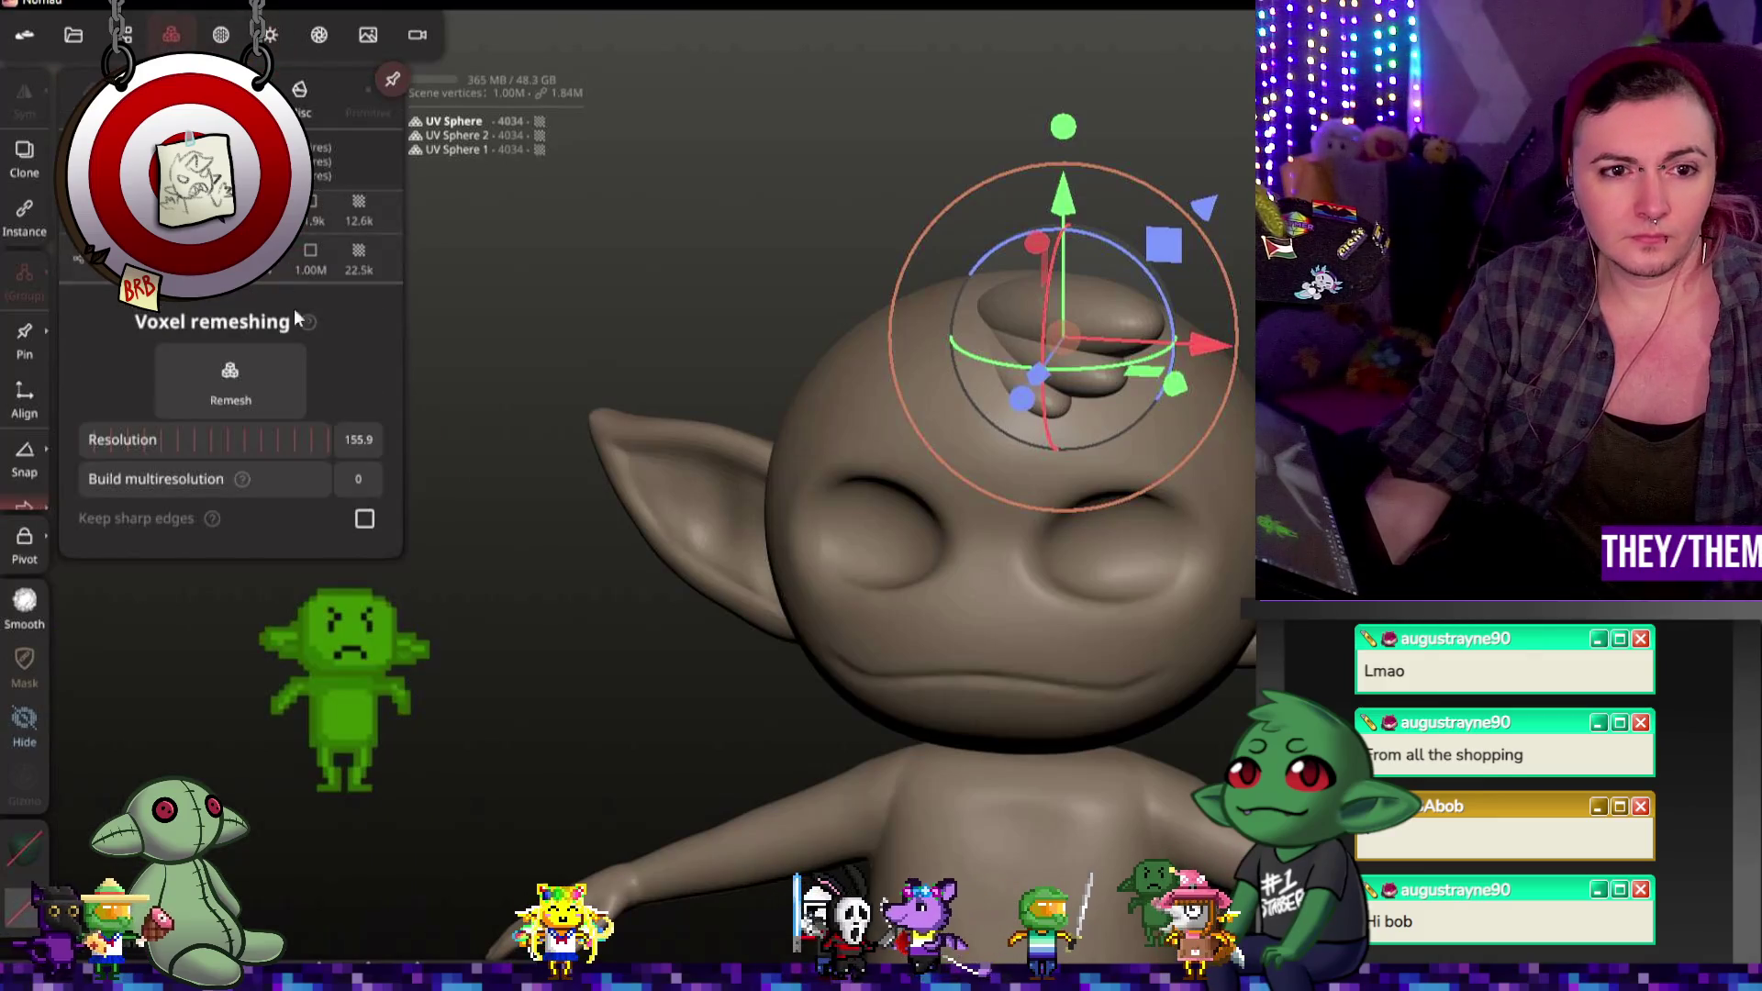
Step: Remesh the three spheres into one topknot object at resolution 140
left_click(357, 440)
type("140")
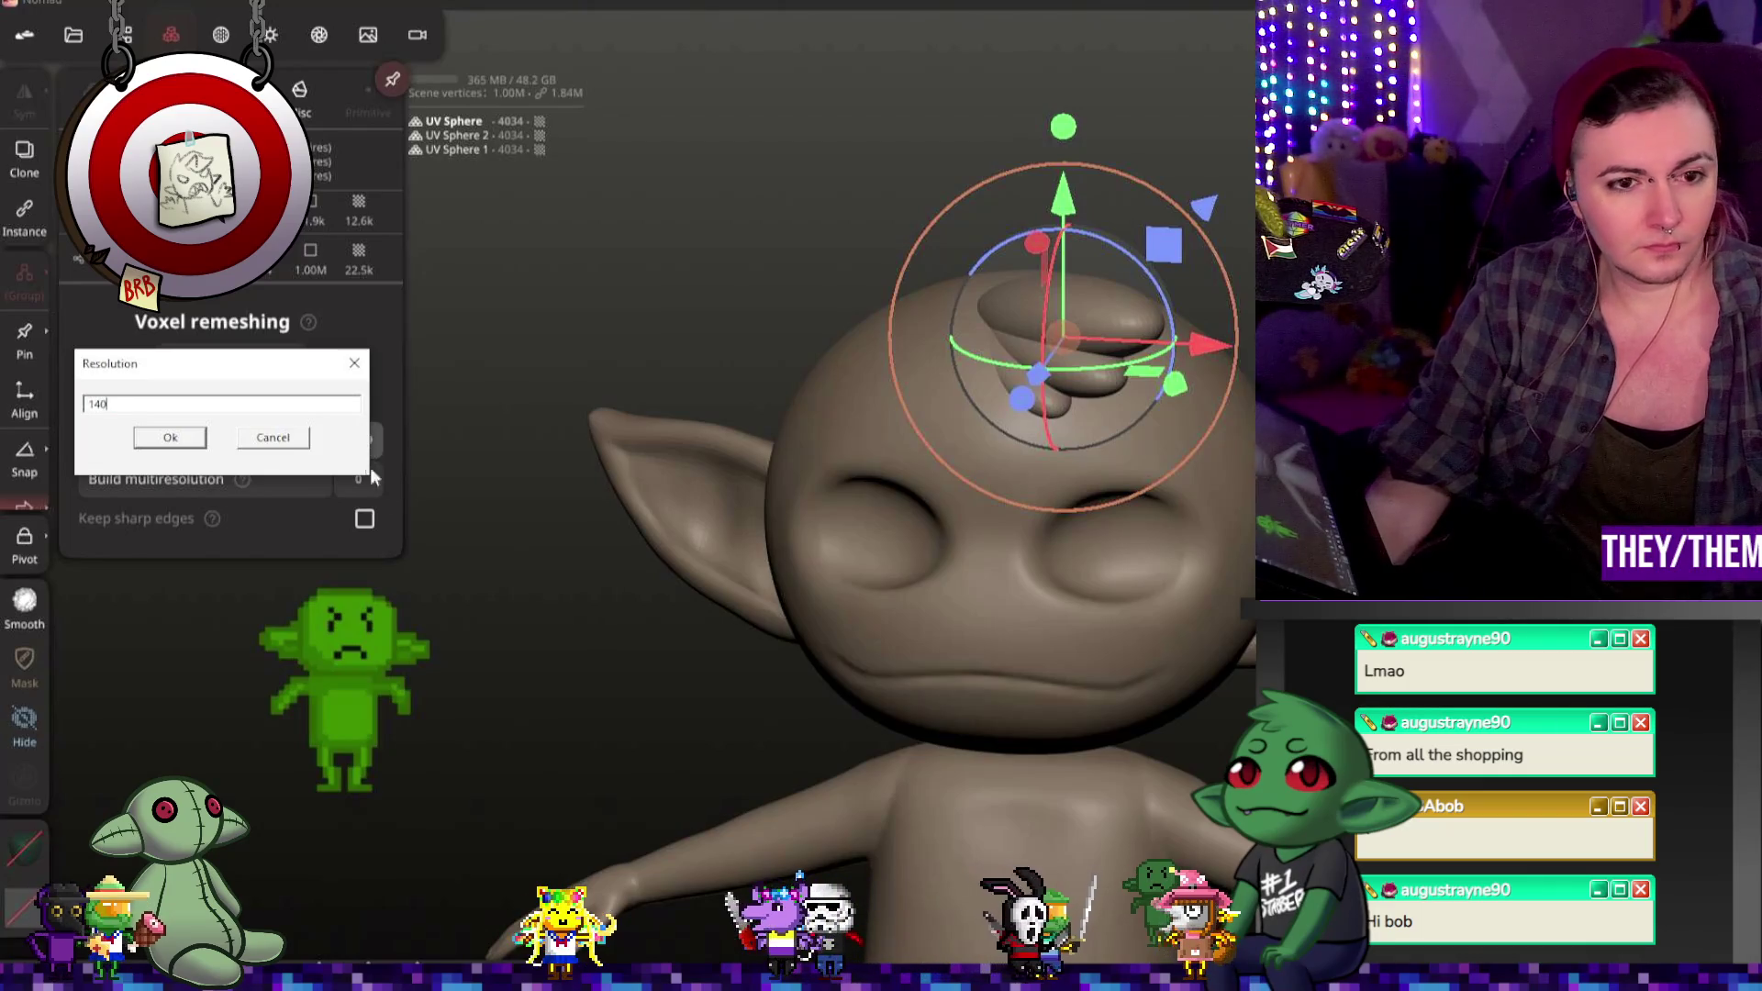
left_click(170, 438)
left_click(193, 399)
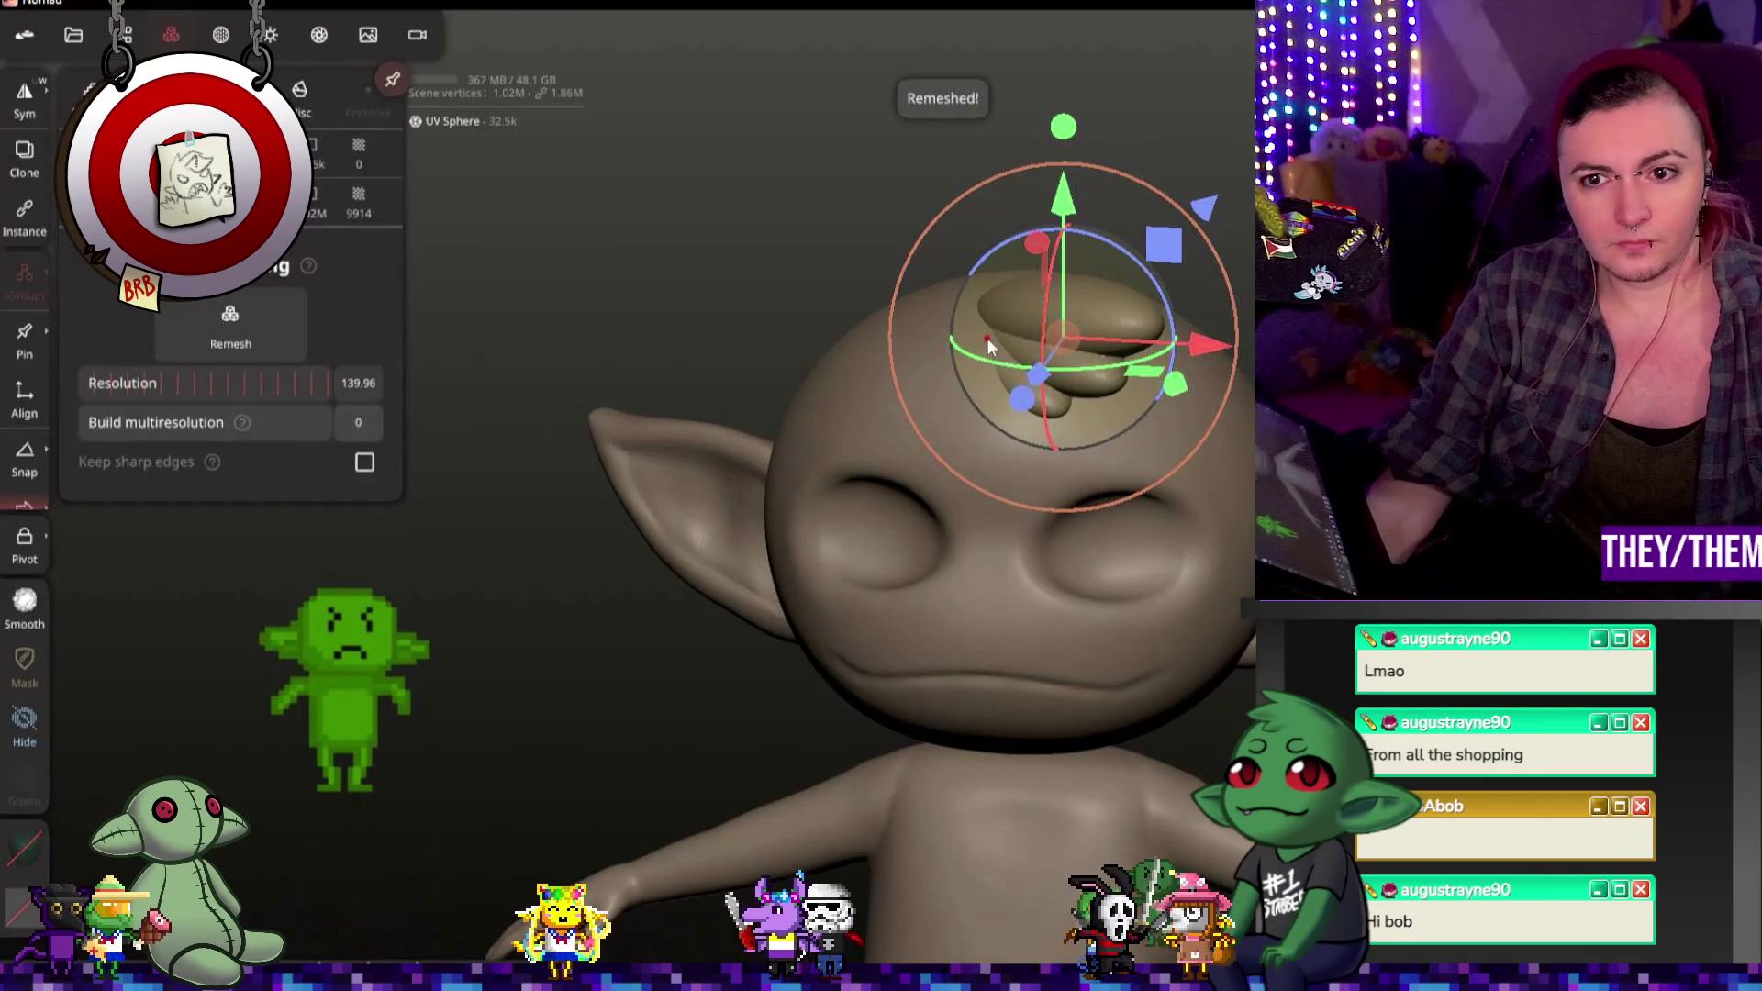
left_click(170, 35)
left_click_drag(550, 619, 578, 627)
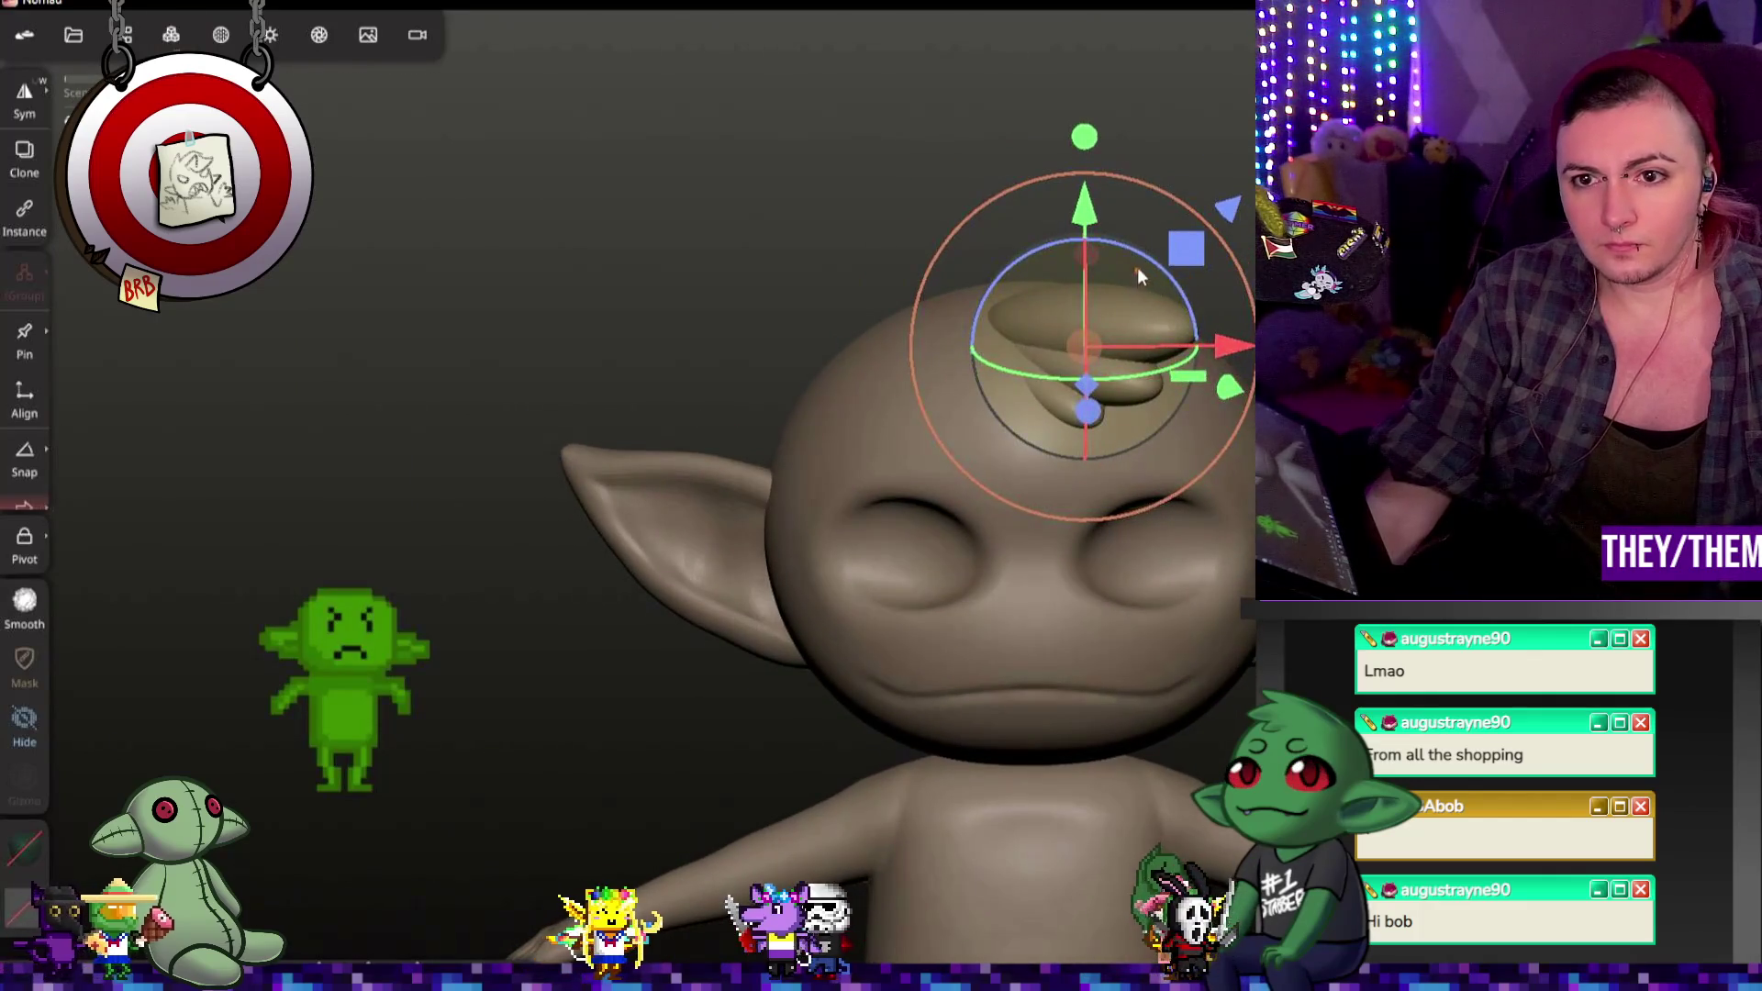
Step: Rotate the topknot to settle it on the head, then leave Gizmo mode for sculpting (B)
left_click_drag(1140, 257, 1118, 245)
scroll(1120, 245, "up", 3)
left_click_drag(688, 413, 963, 413)
mouse_move(1211, 316)
left_mouse_down()
mouse_move(979, 312)
mouse_move(1053, 271)
left_mouse_up()
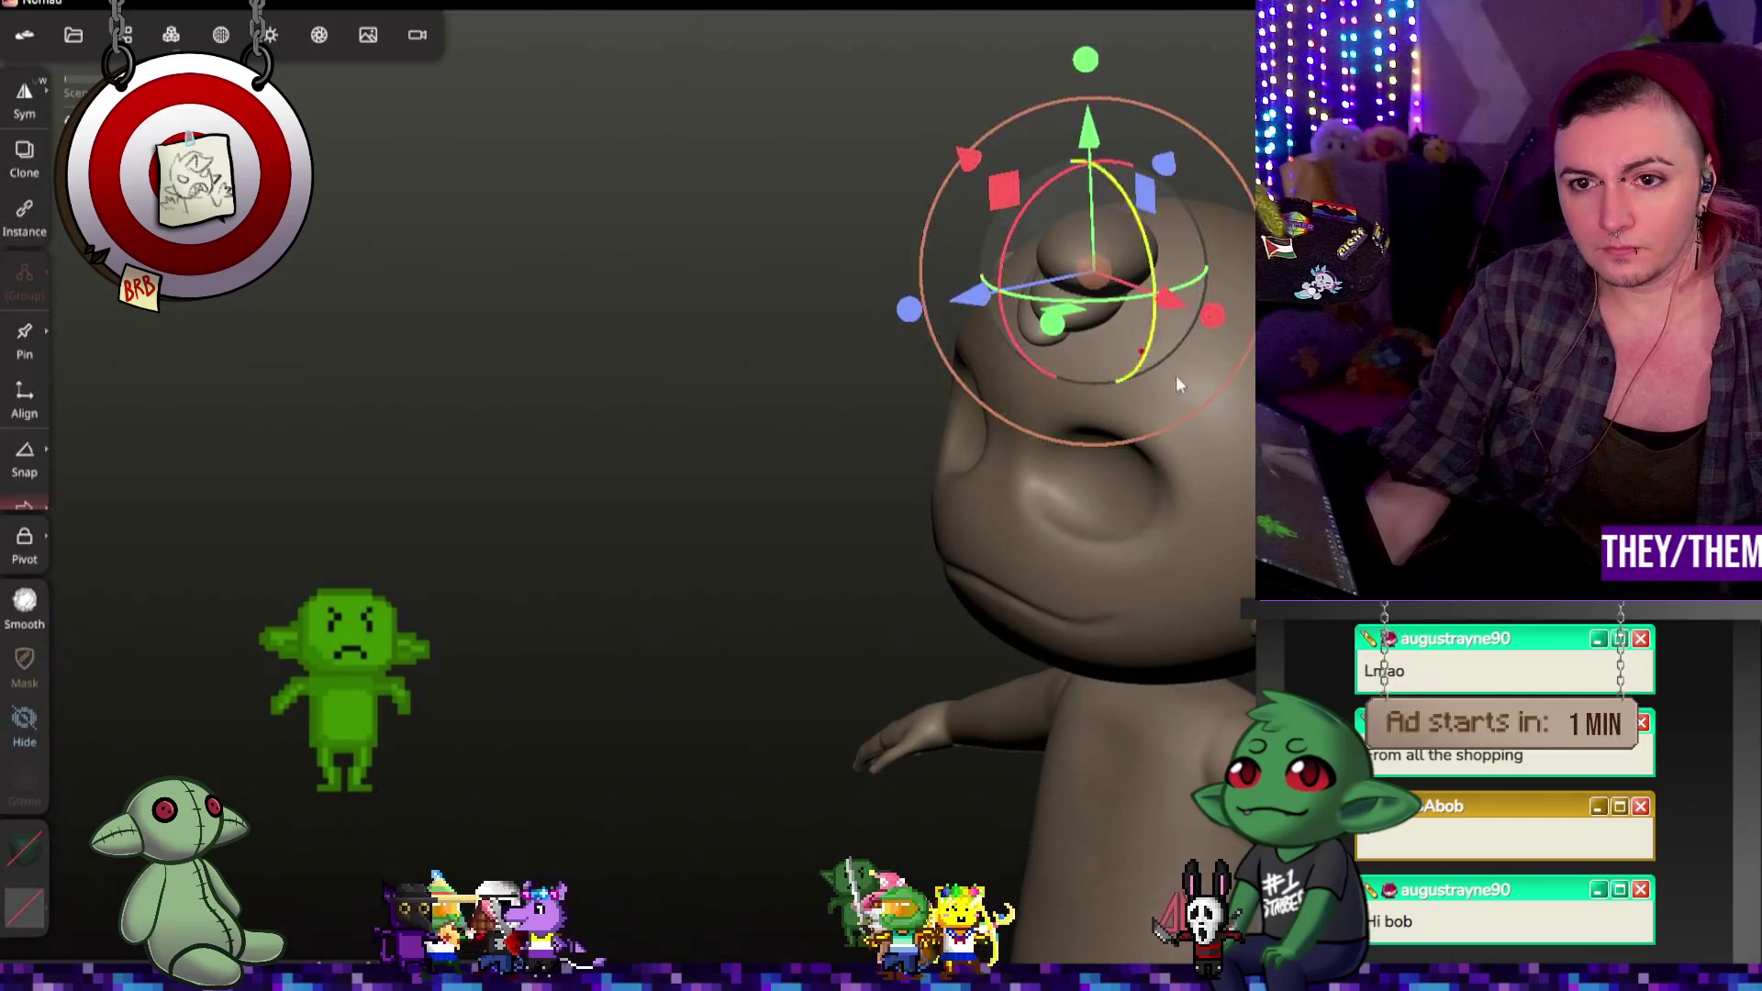
left_click_drag(1177, 376, 1239, 399)
left_click_drag(552, 345, 647, 317)
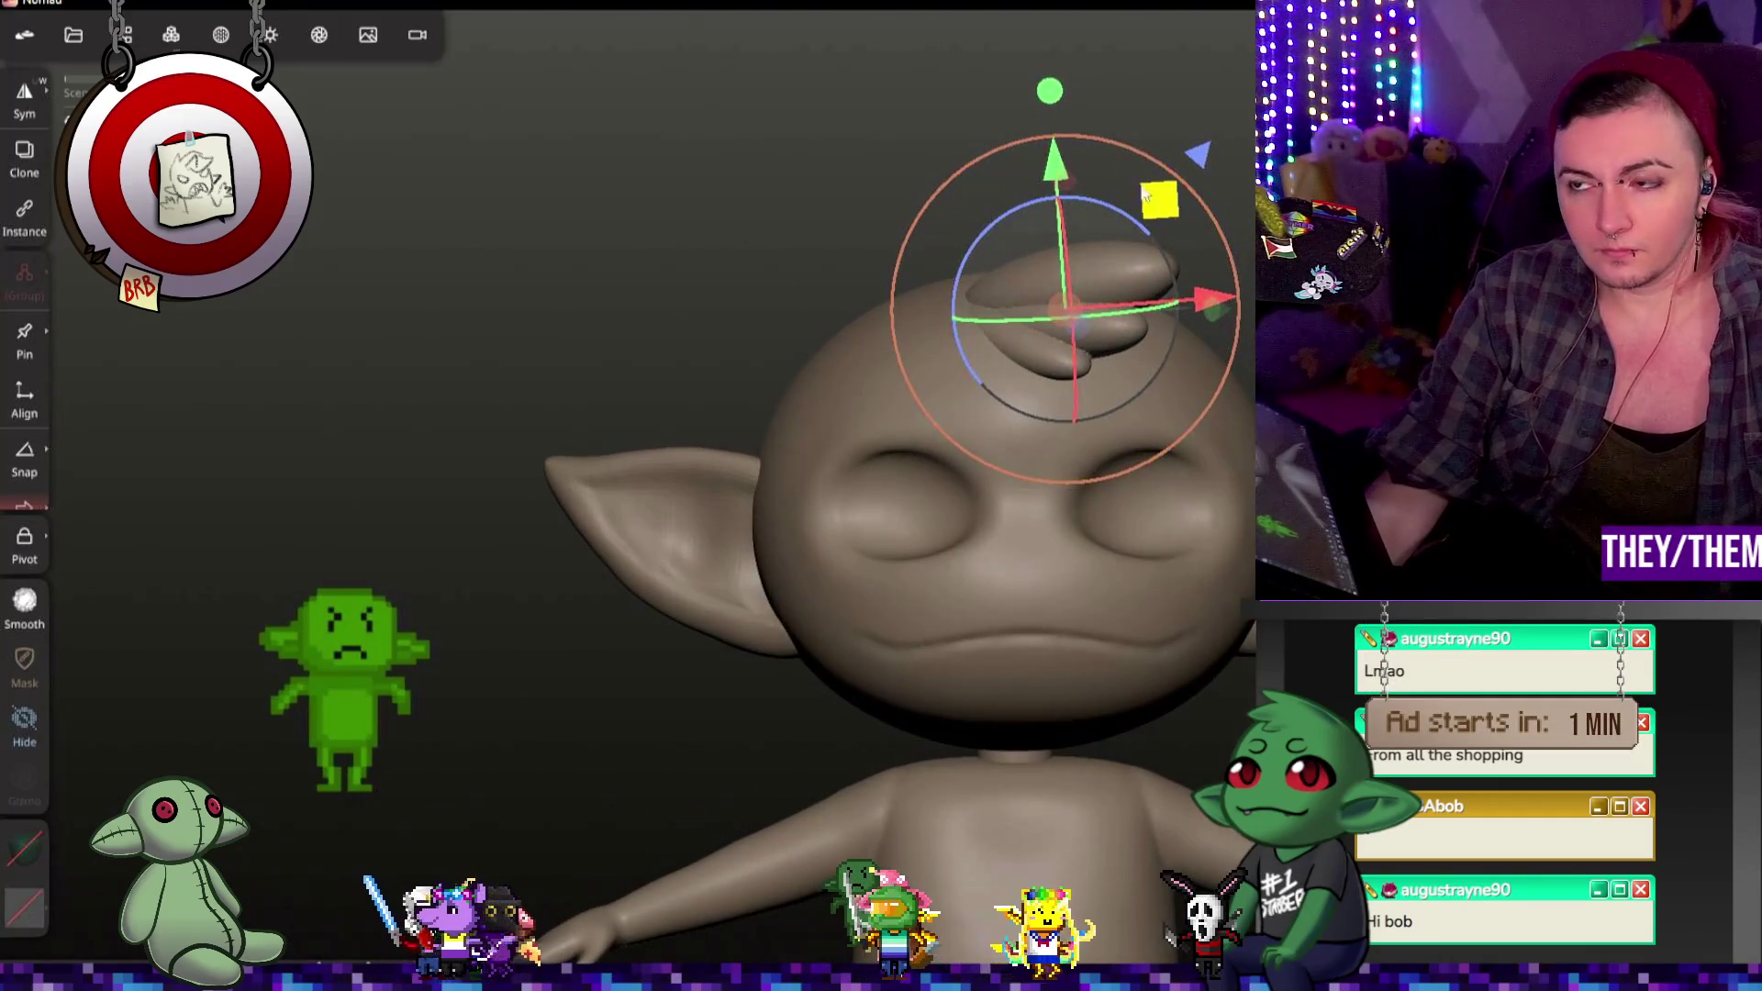
key("b")
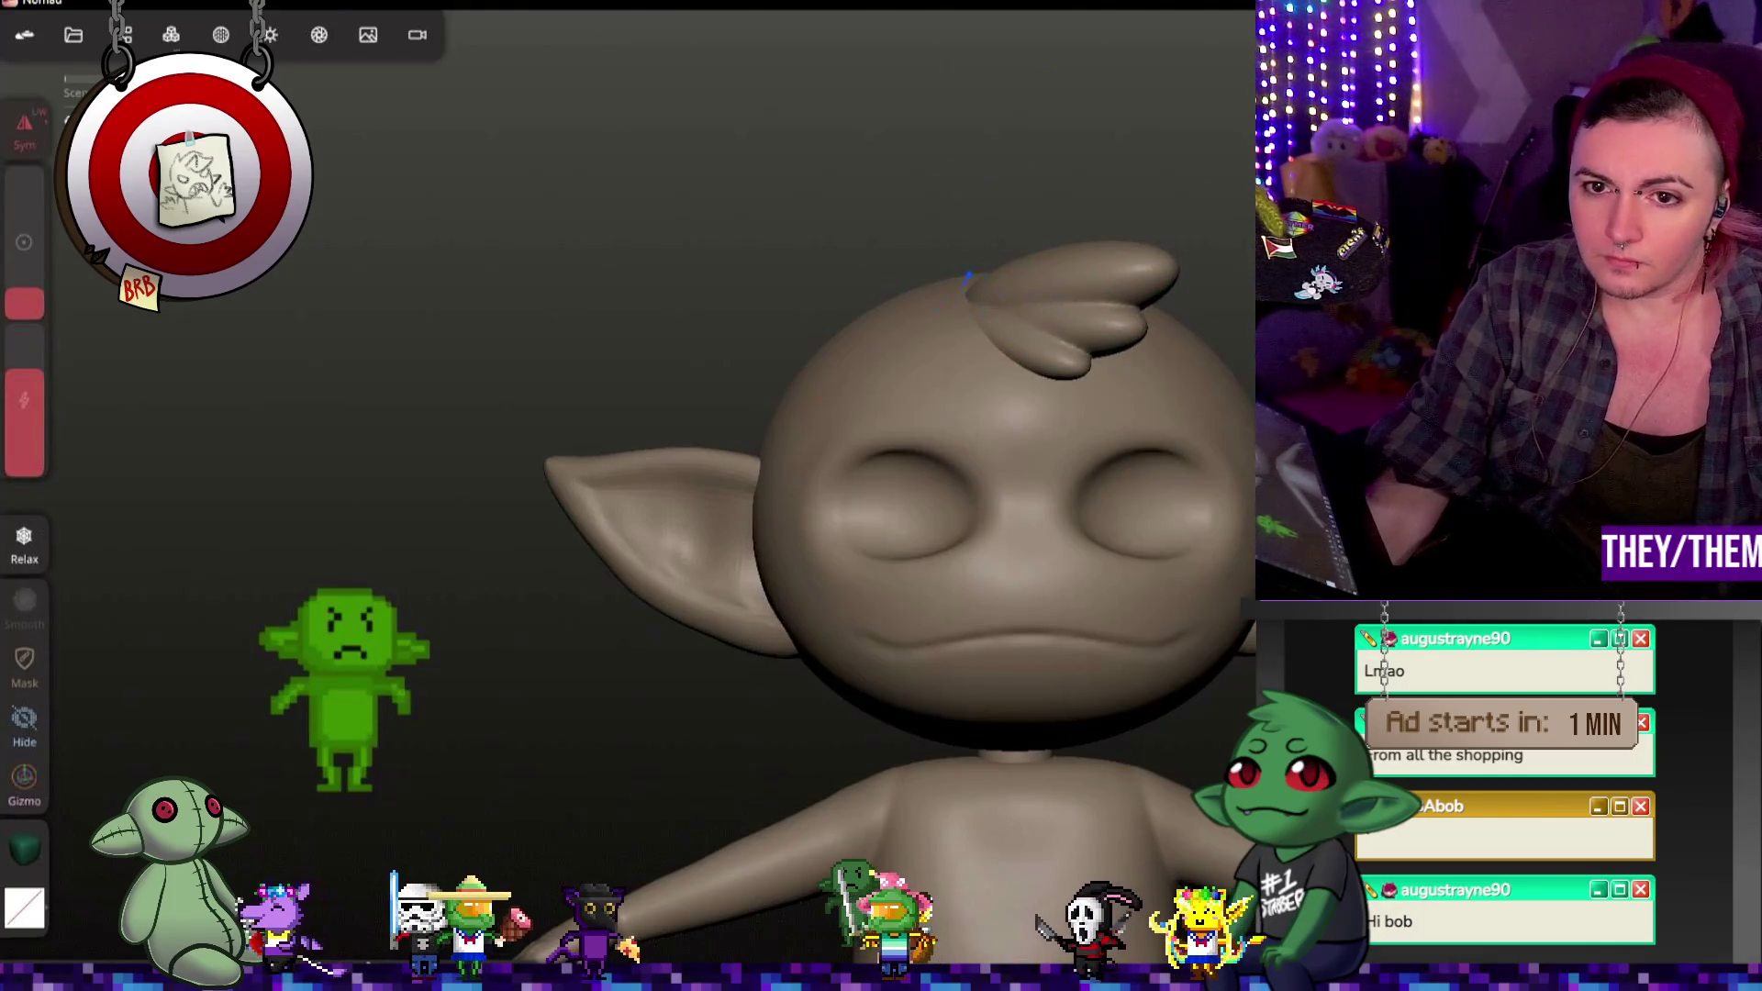
Step: Orbit around the head to check the topknot from the side, back and front
left_click_drag(950, 344, 826, 248)
mouse_move(826, 414)
left_mouse_down()
mouse_move(950, 443)
mouse_move(964, 386)
mouse_move(1020, 372)
mouse_move(1047, 399)
left_mouse_up()
mouse_move(895, 550)
left_mouse_down()
mouse_move(840, 550)
mouse_move(867, 524)
mouse_move(853, 537)
left_mouse_up()
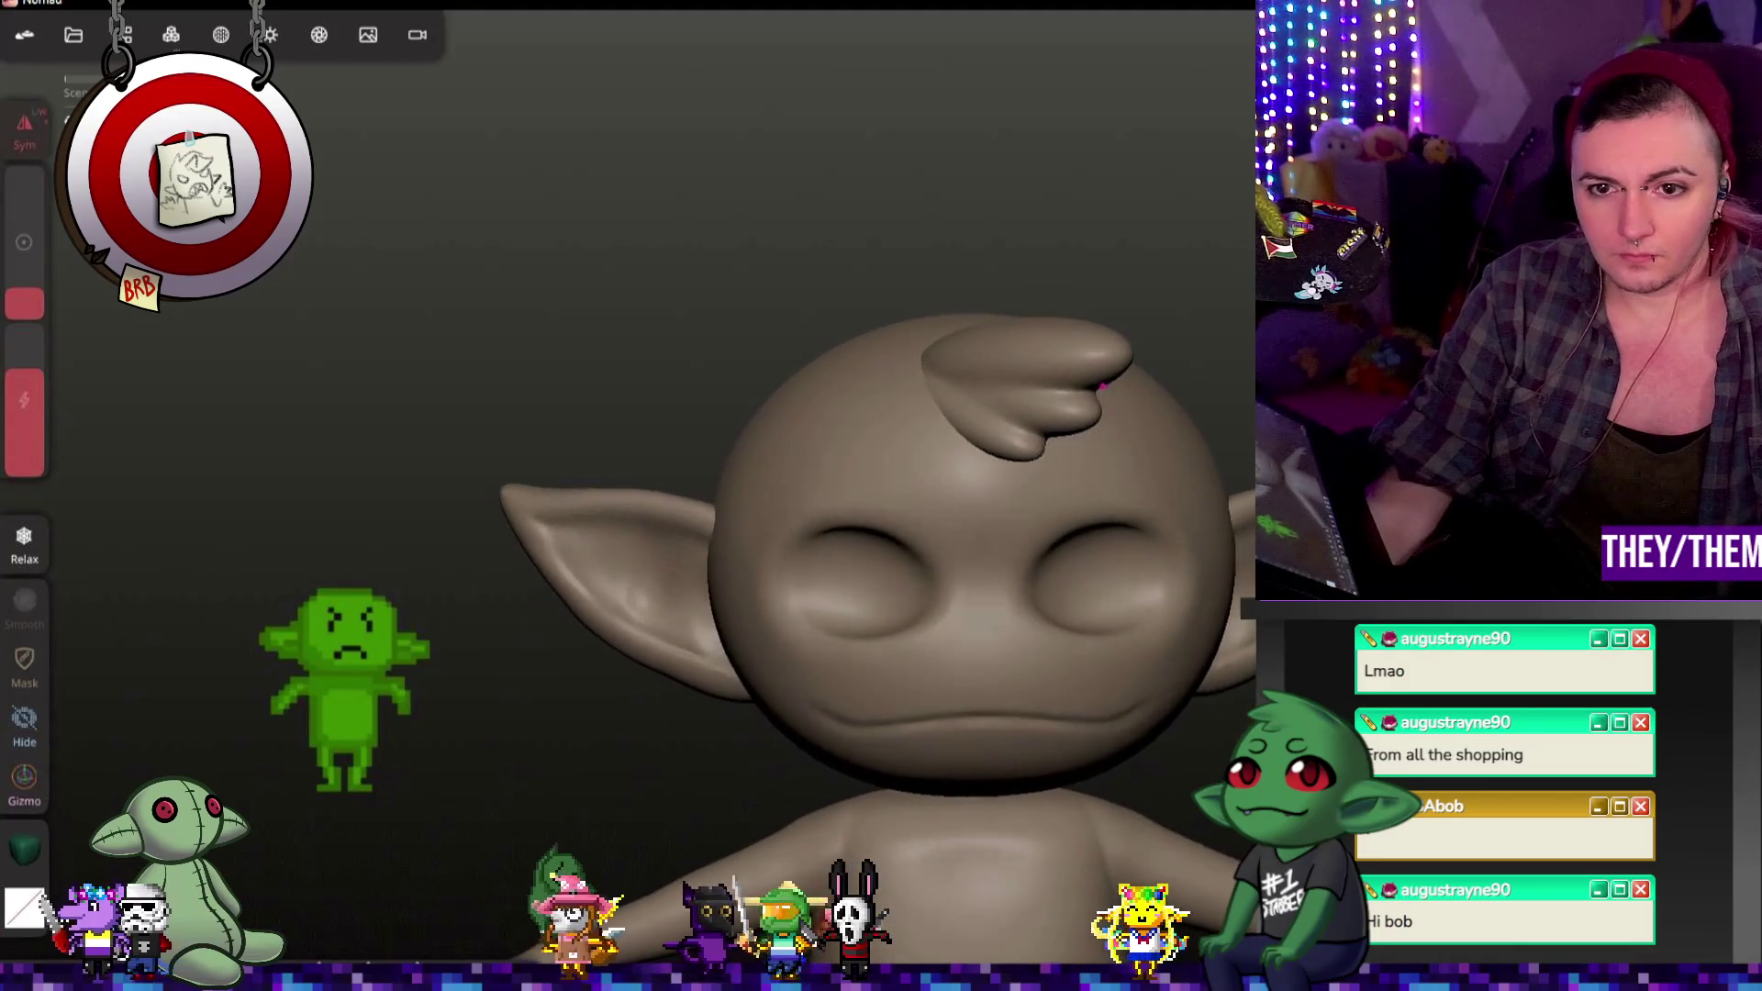
left_click_drag(909, 295, 911, 436)
Step: Voxel-remesh the head so the topknot and head merge into one mesh
left_click(970, 442)
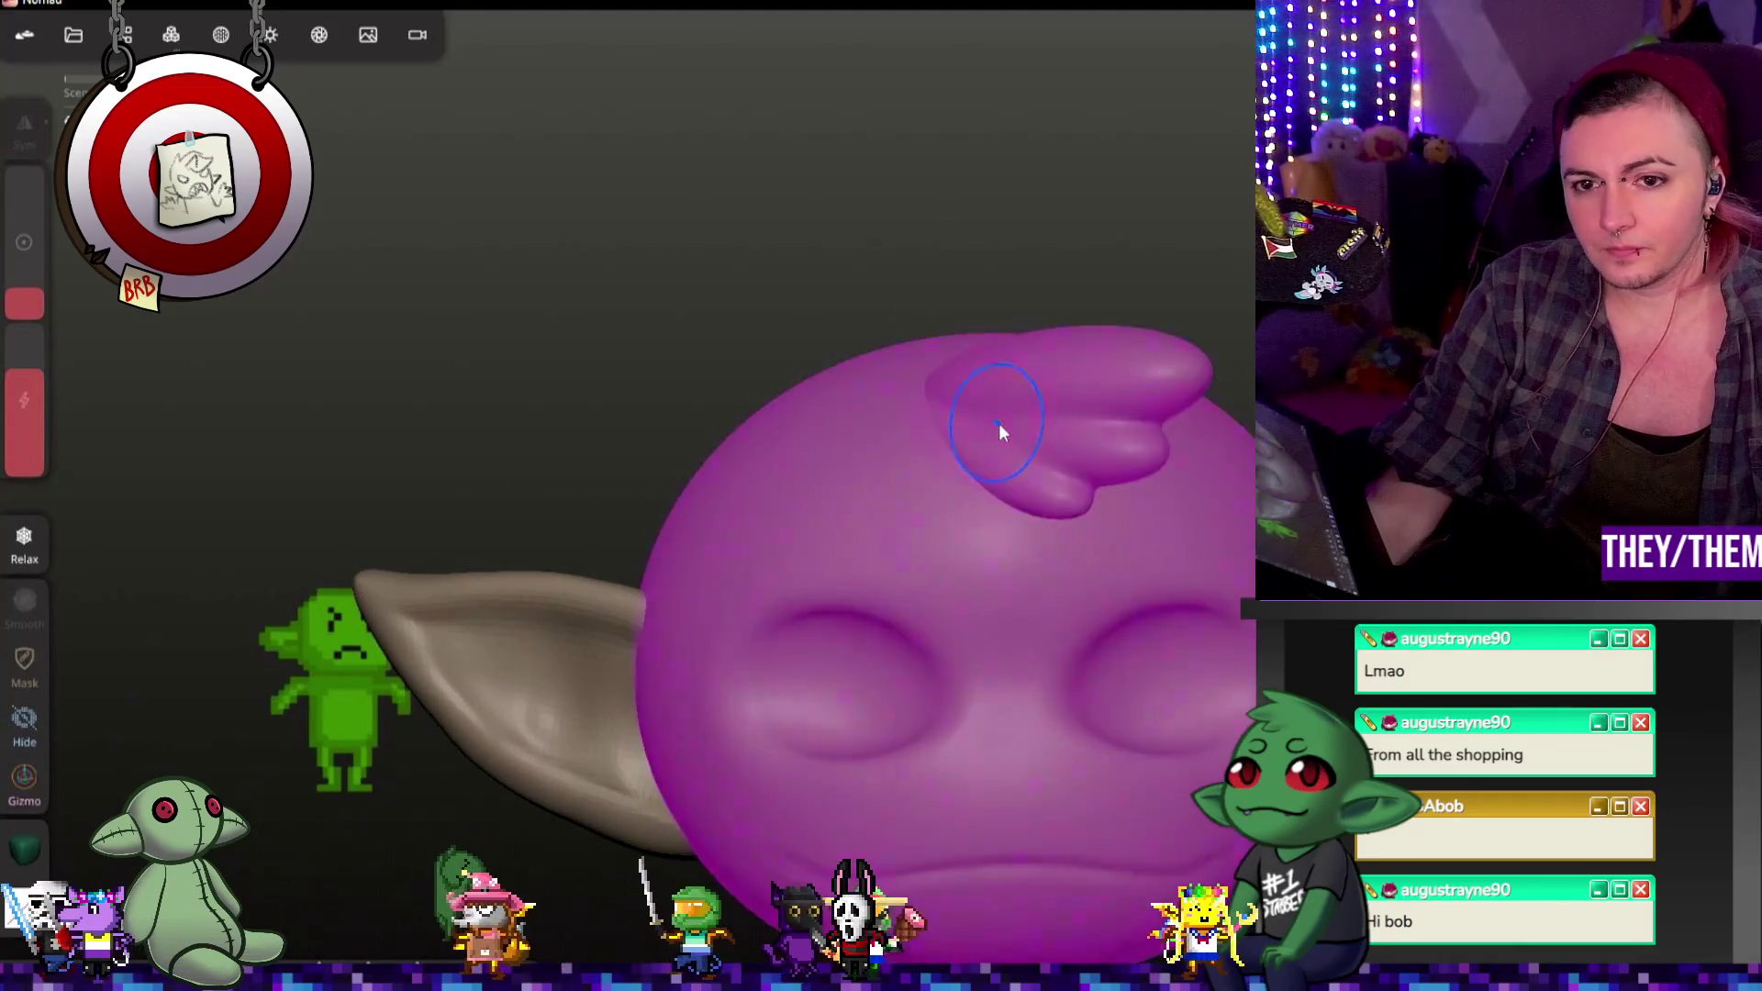
left_click(172, 35)
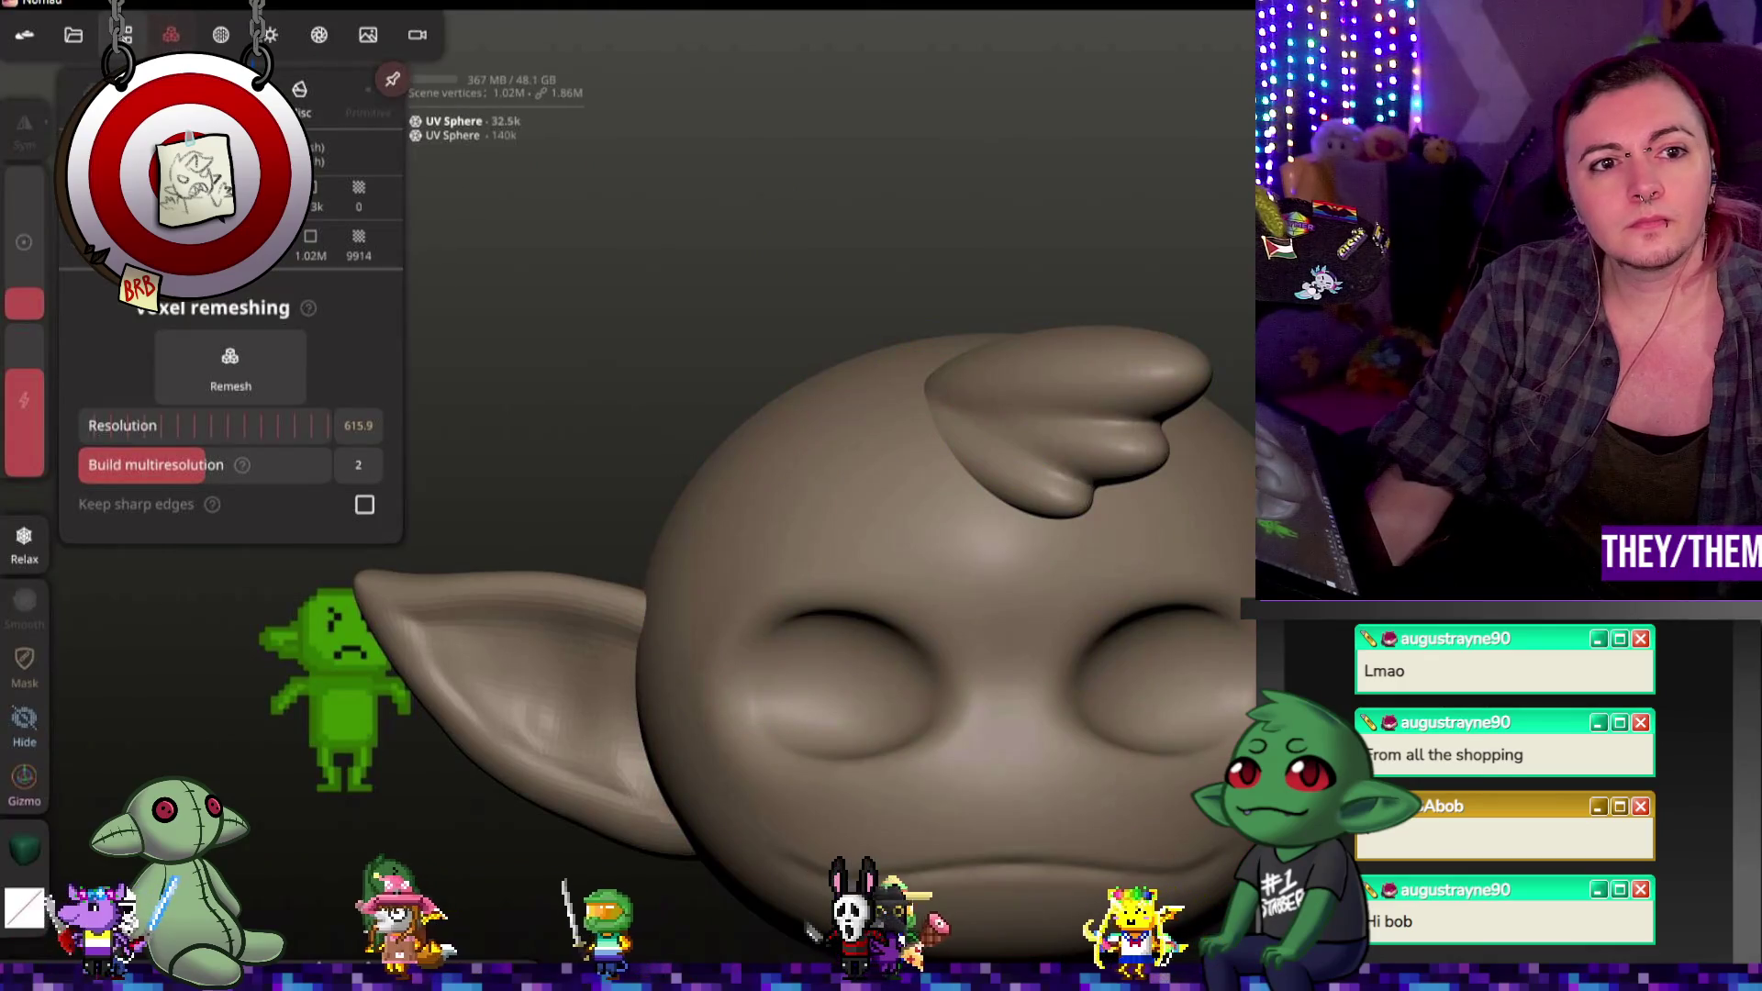
left_click(122, 35)
left_click(220, 34)
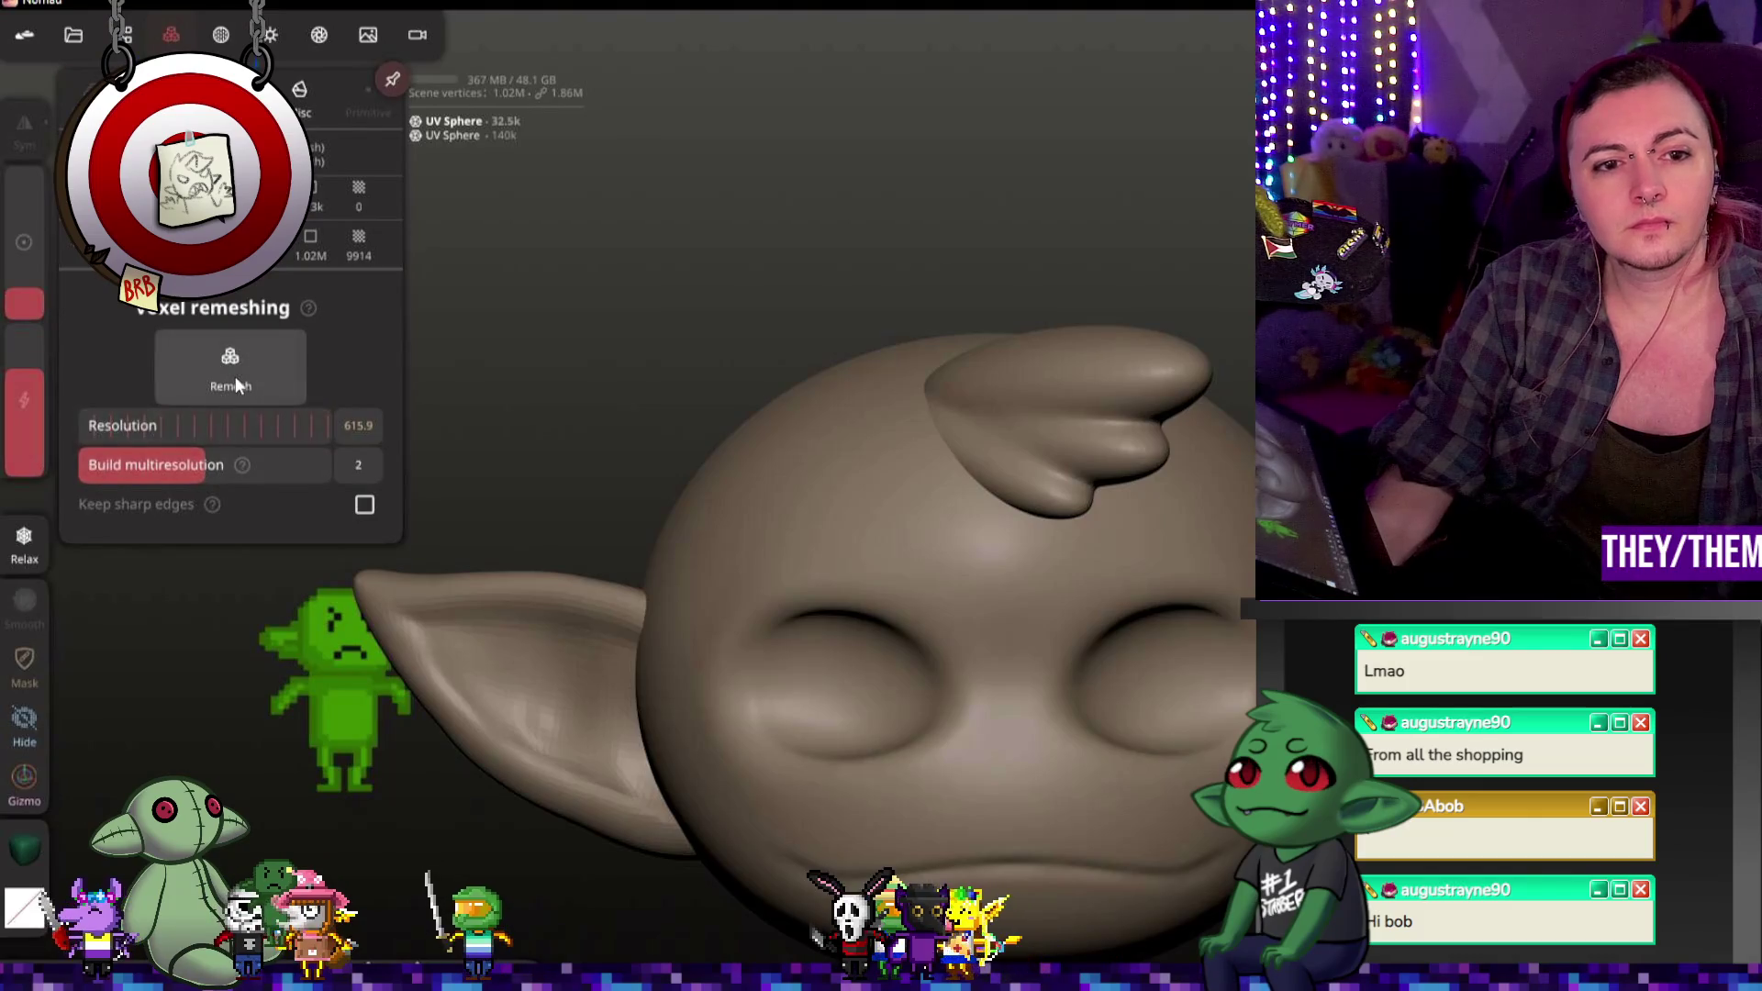
left_click(236, 384)
left_click(951, 416)
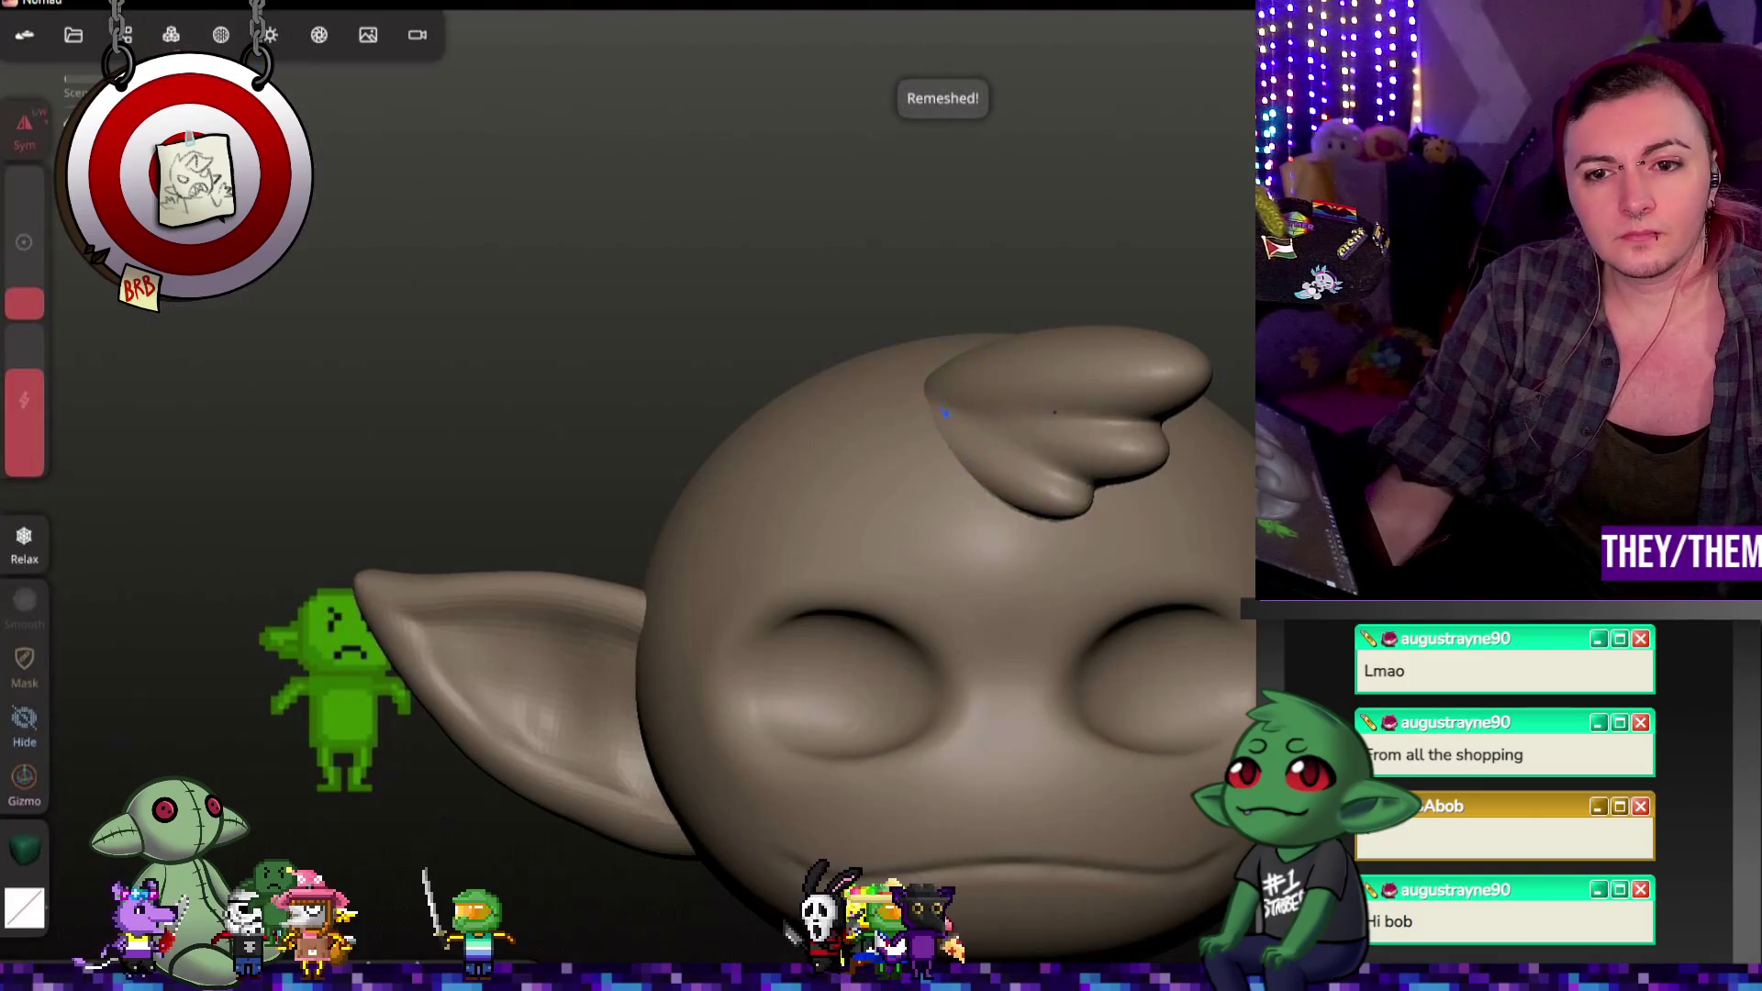
Step: Raise brush intensity and switch to the Crease brush while framing the topknot
middle_click_drag(954, 395, 974, 400)
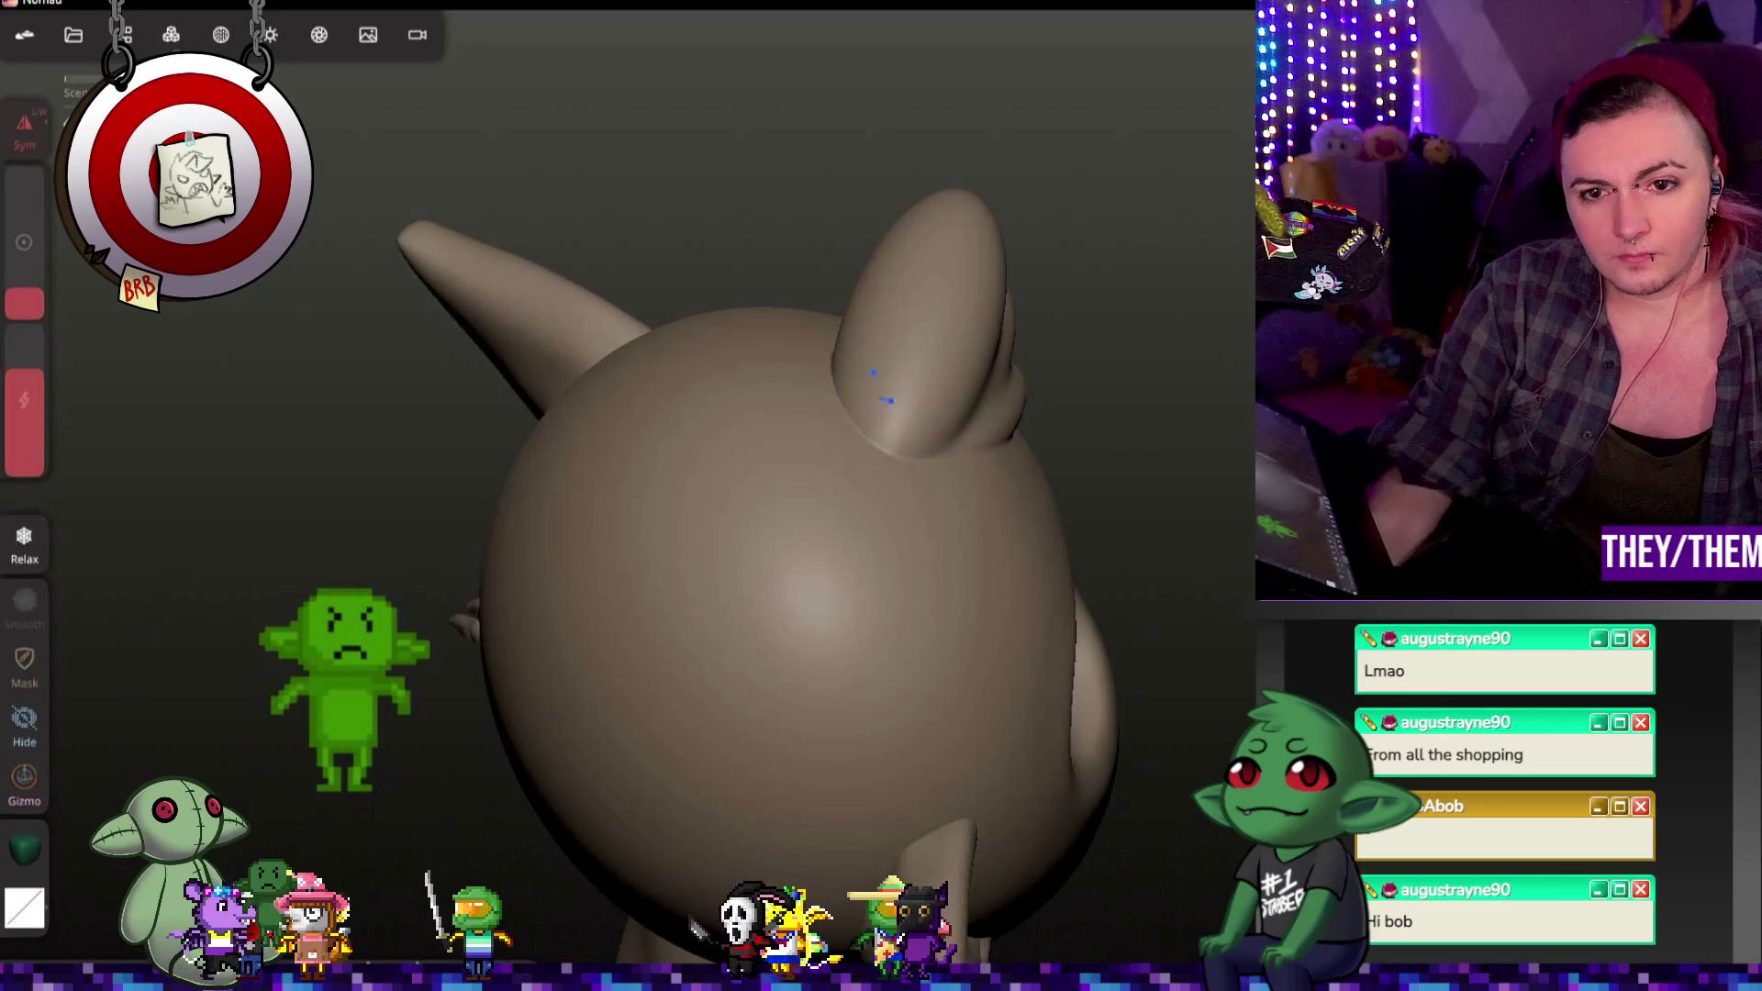
middle_click_drag(870, 430, 1021, 524)
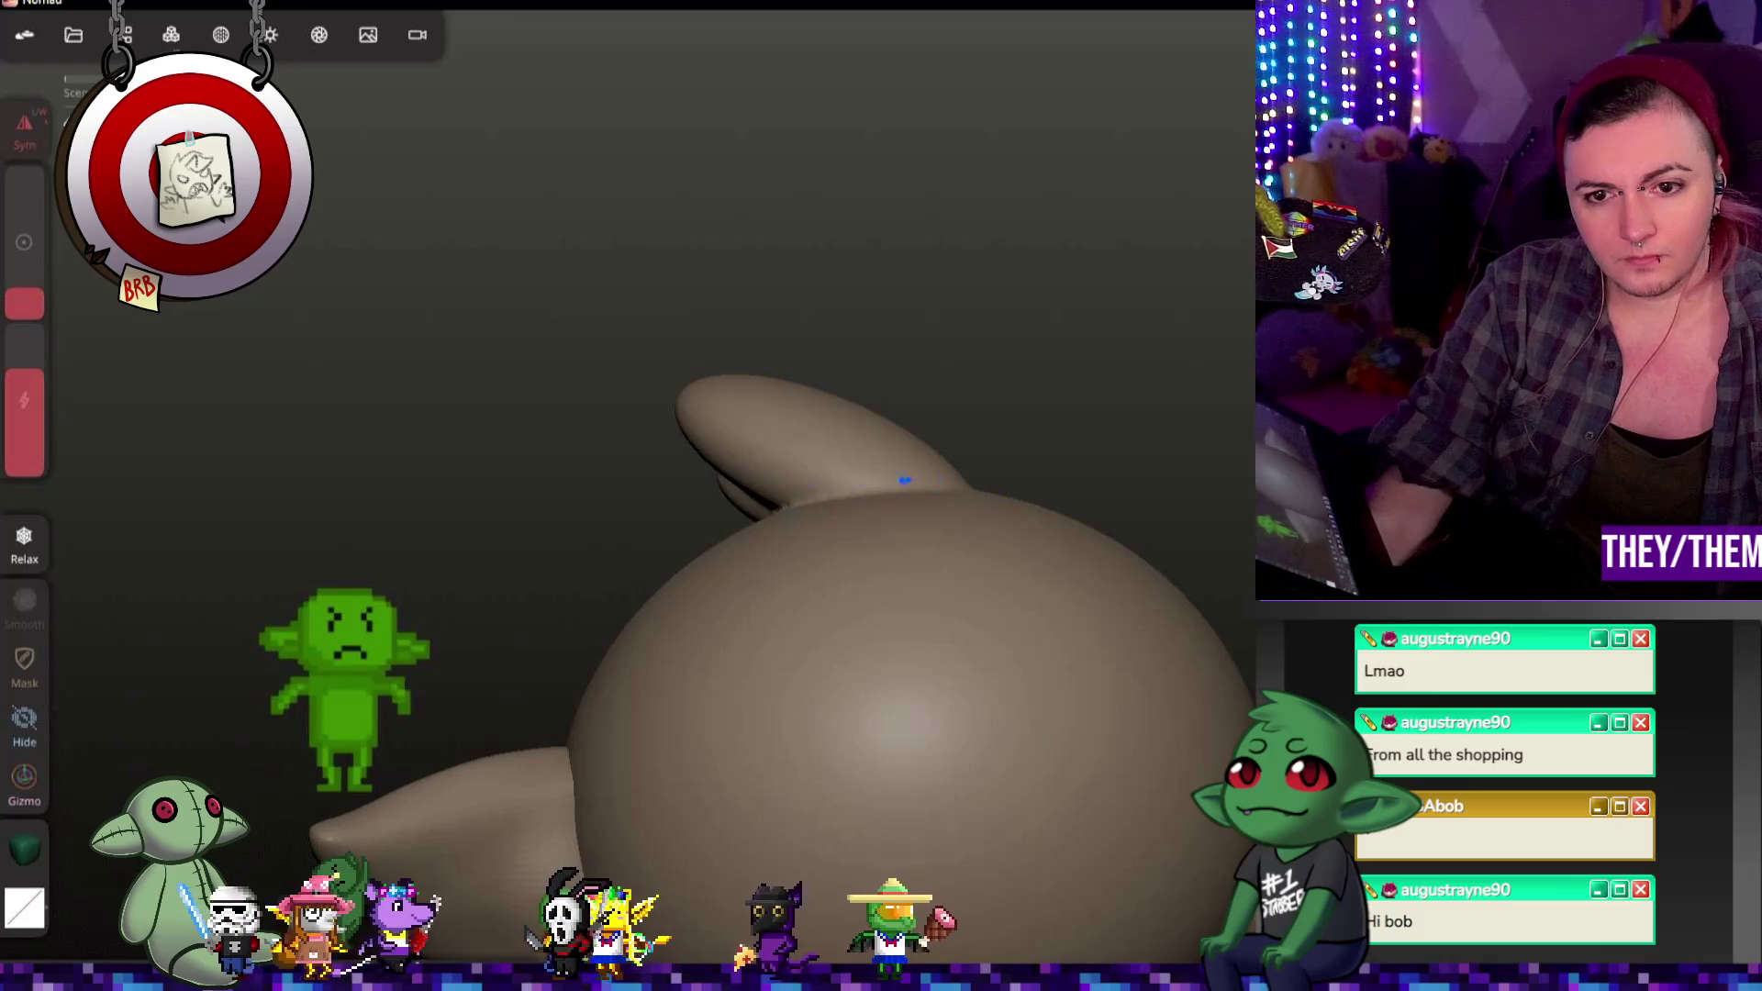
mouse_move(953, 516)
middle_mouse_down()
mouse_move(1210, 484)
mouse_move(773, 549)
middle_mouse_up()
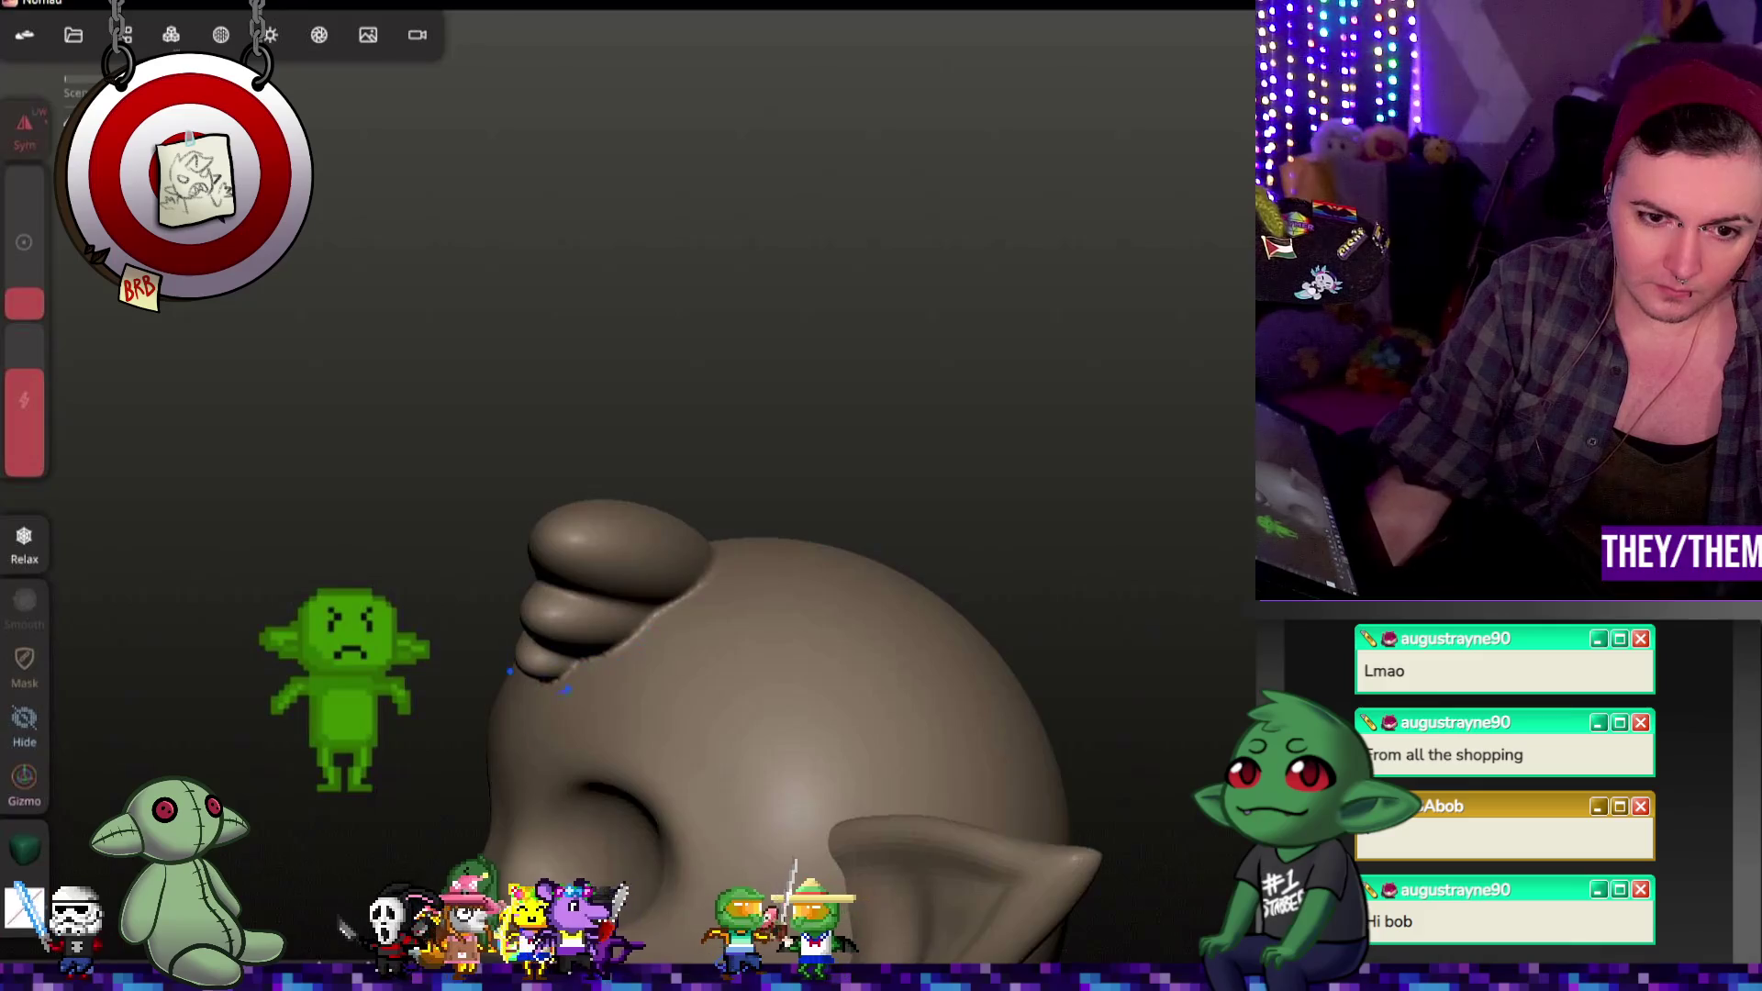
middle_click_drag(913, 544, 633, 638)
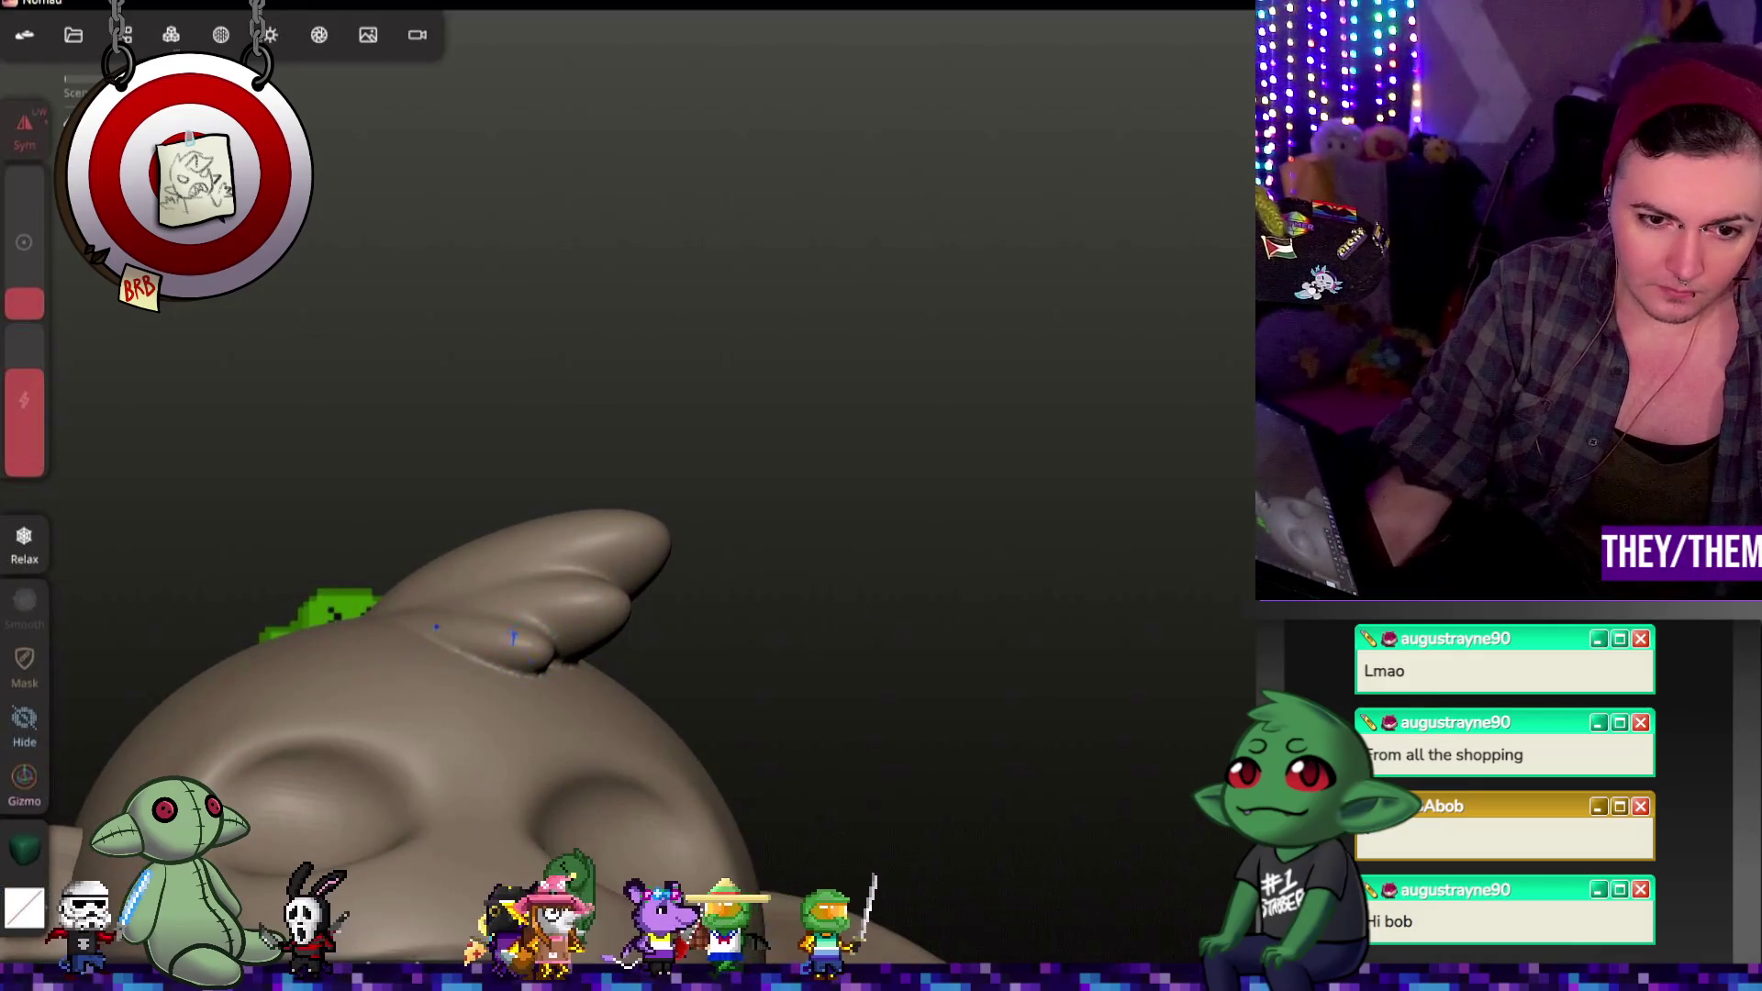
scroll(439, 654, "up", 1)
scroll(436, 646, "up", 2)
scroll(461, 621, "up", 2)
mouse_move(462, 621)
middle_mouse_down()
mouse_move(807, 767)
mouse_move(879, 763)
mouse_move(770, 739)
middle_mouse_up()
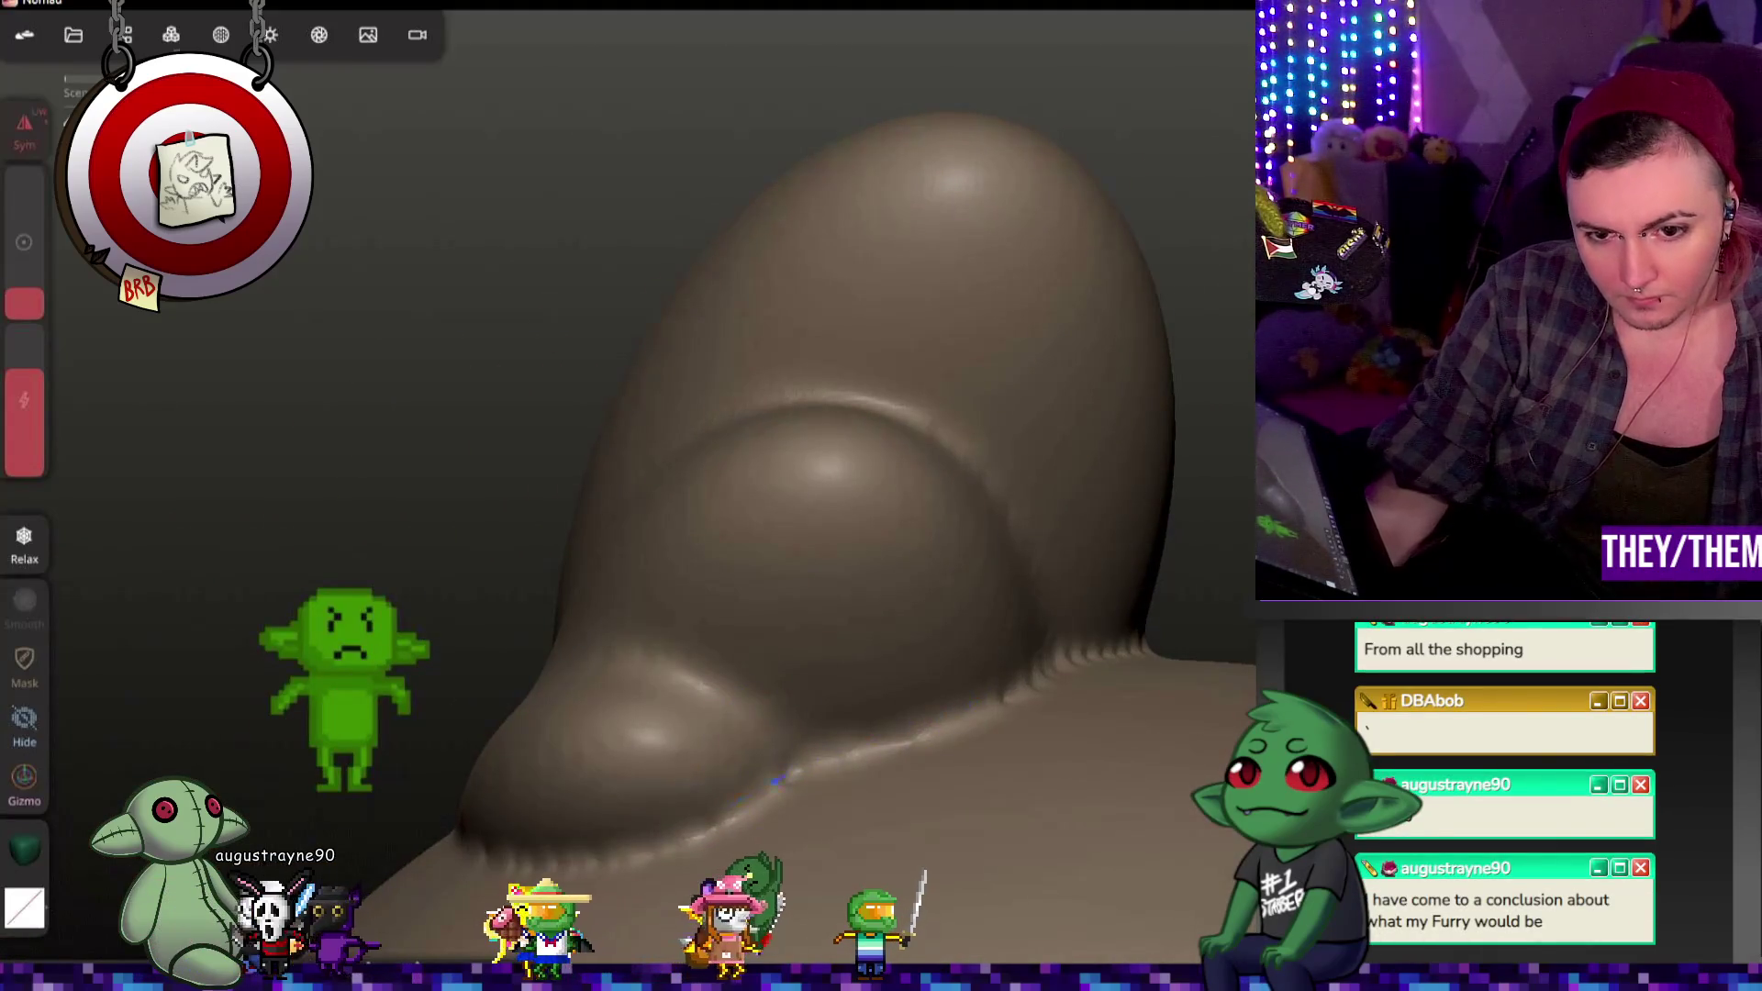
left_click_drag(28, 369, 27, 345)
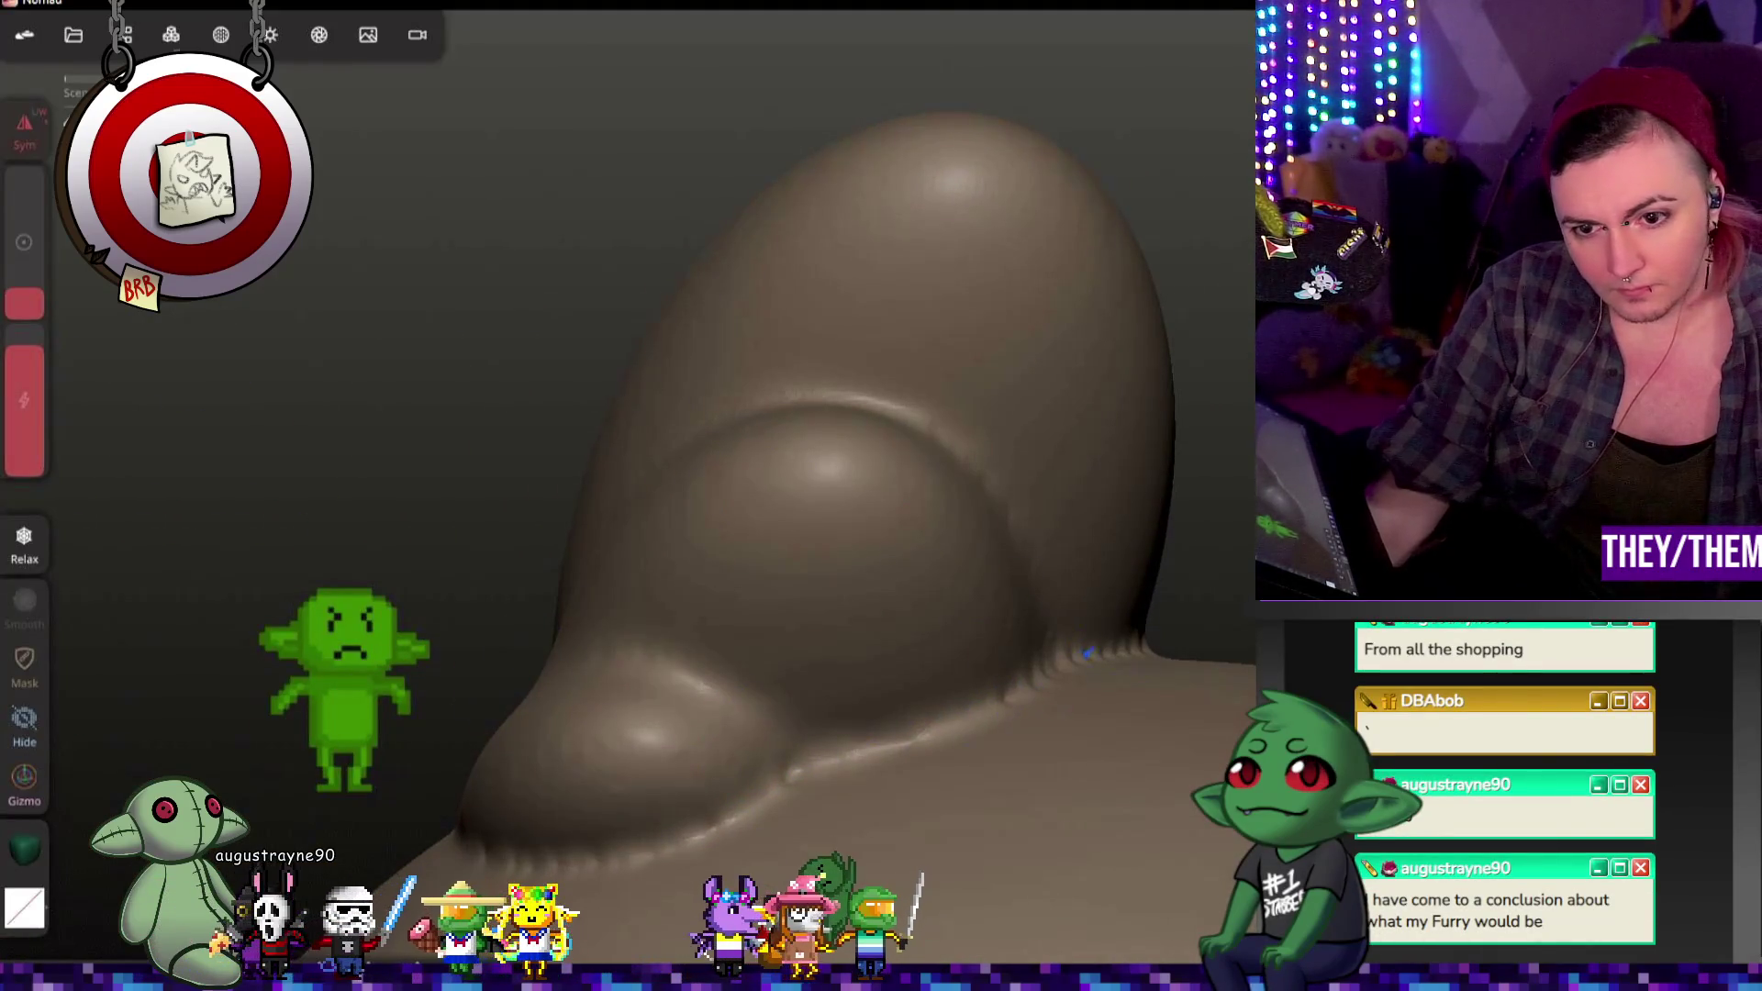
key("c")
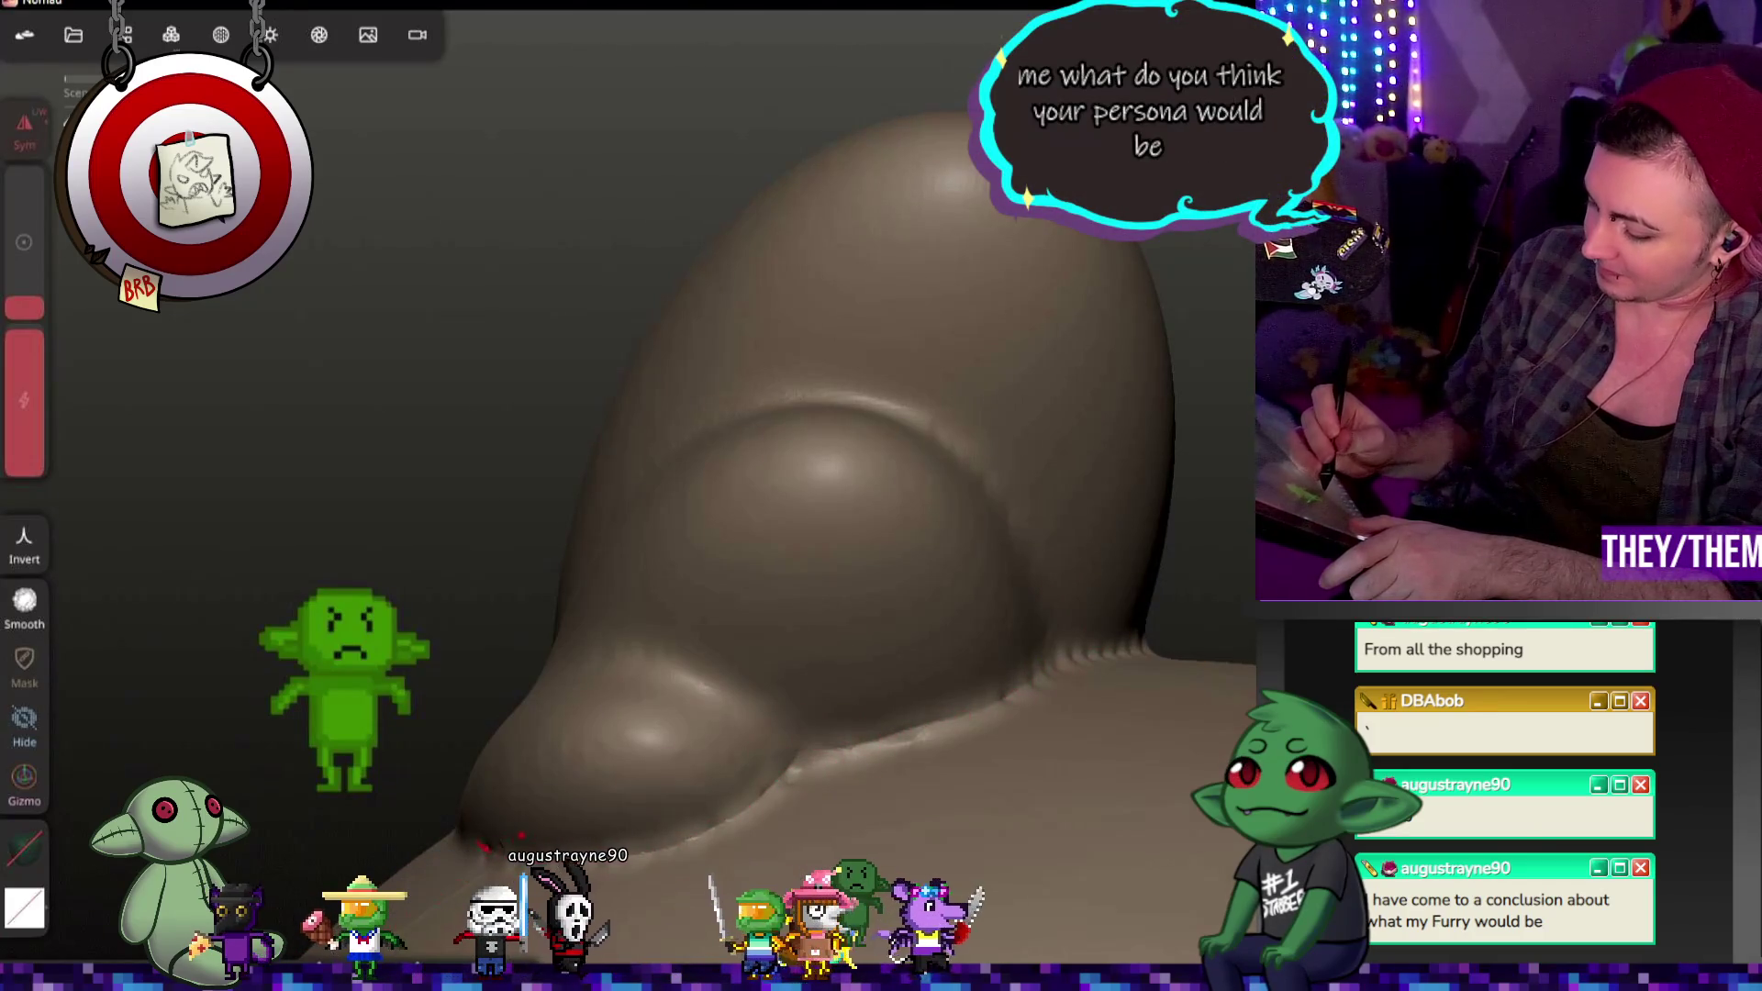
Step: Undo the jagged crease strokes and re-crease the fold along the topknot
key("m")
key("ctrl+z")
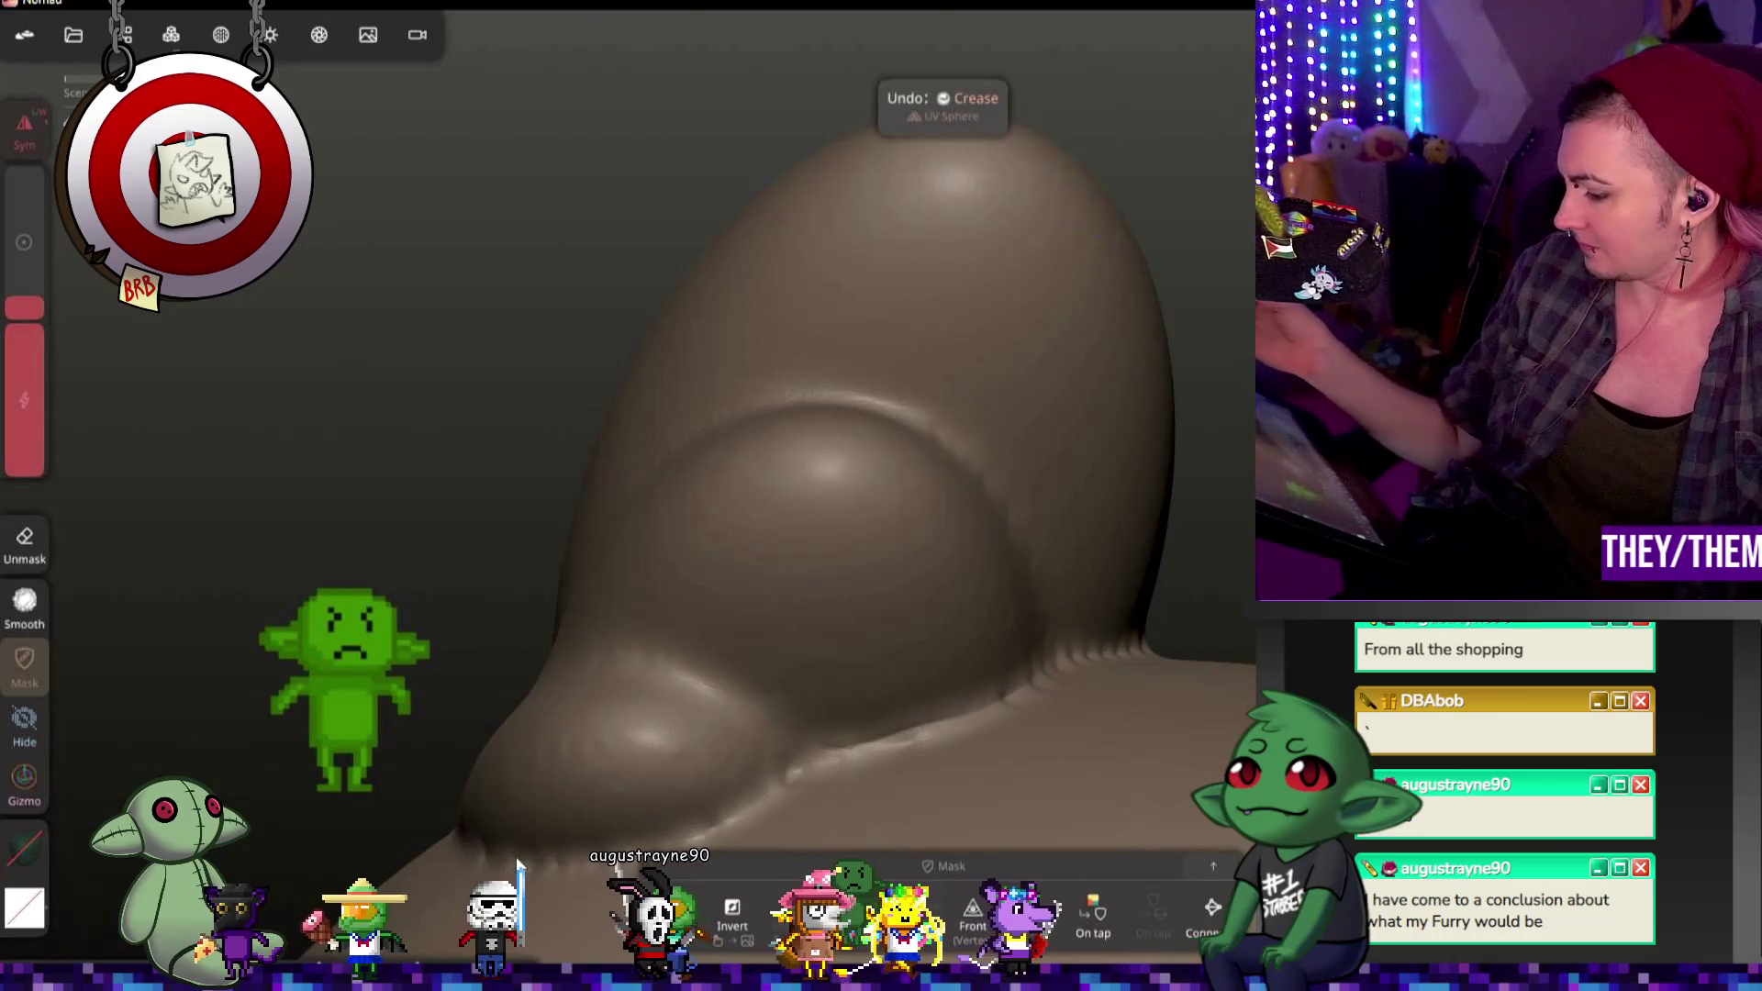
left_click_drag(413, 344, 413, 523)
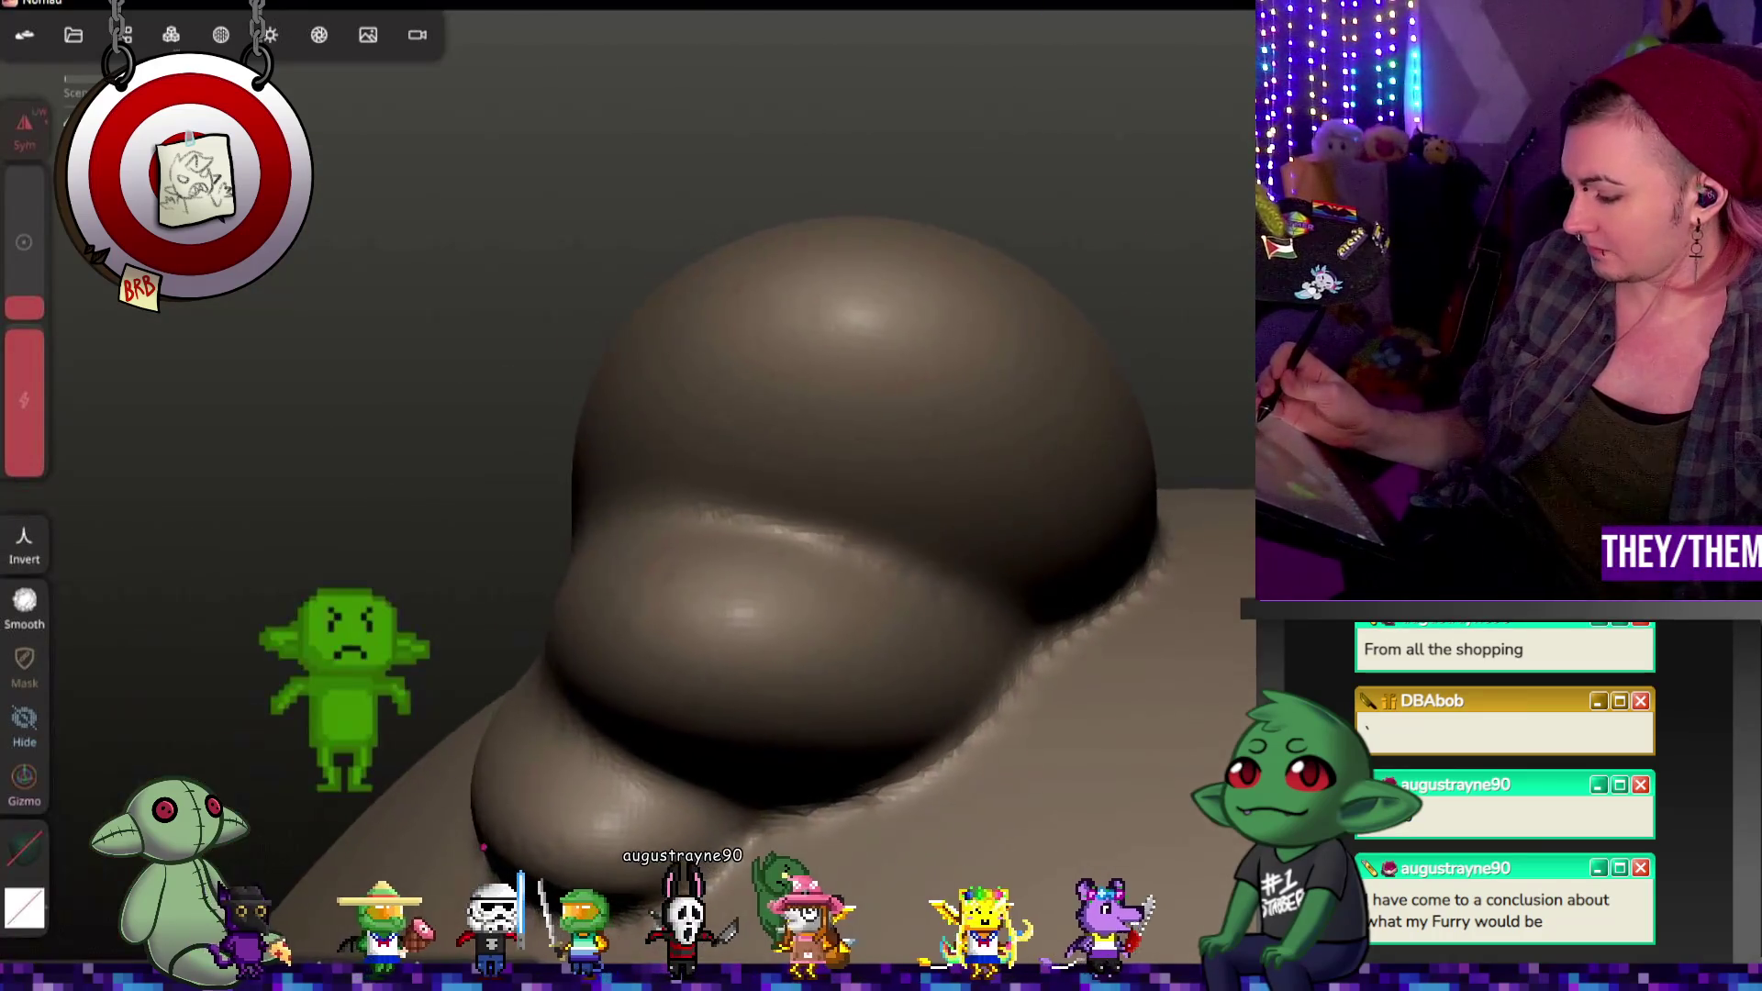
left_click_drag(413, 345, 619, 414)
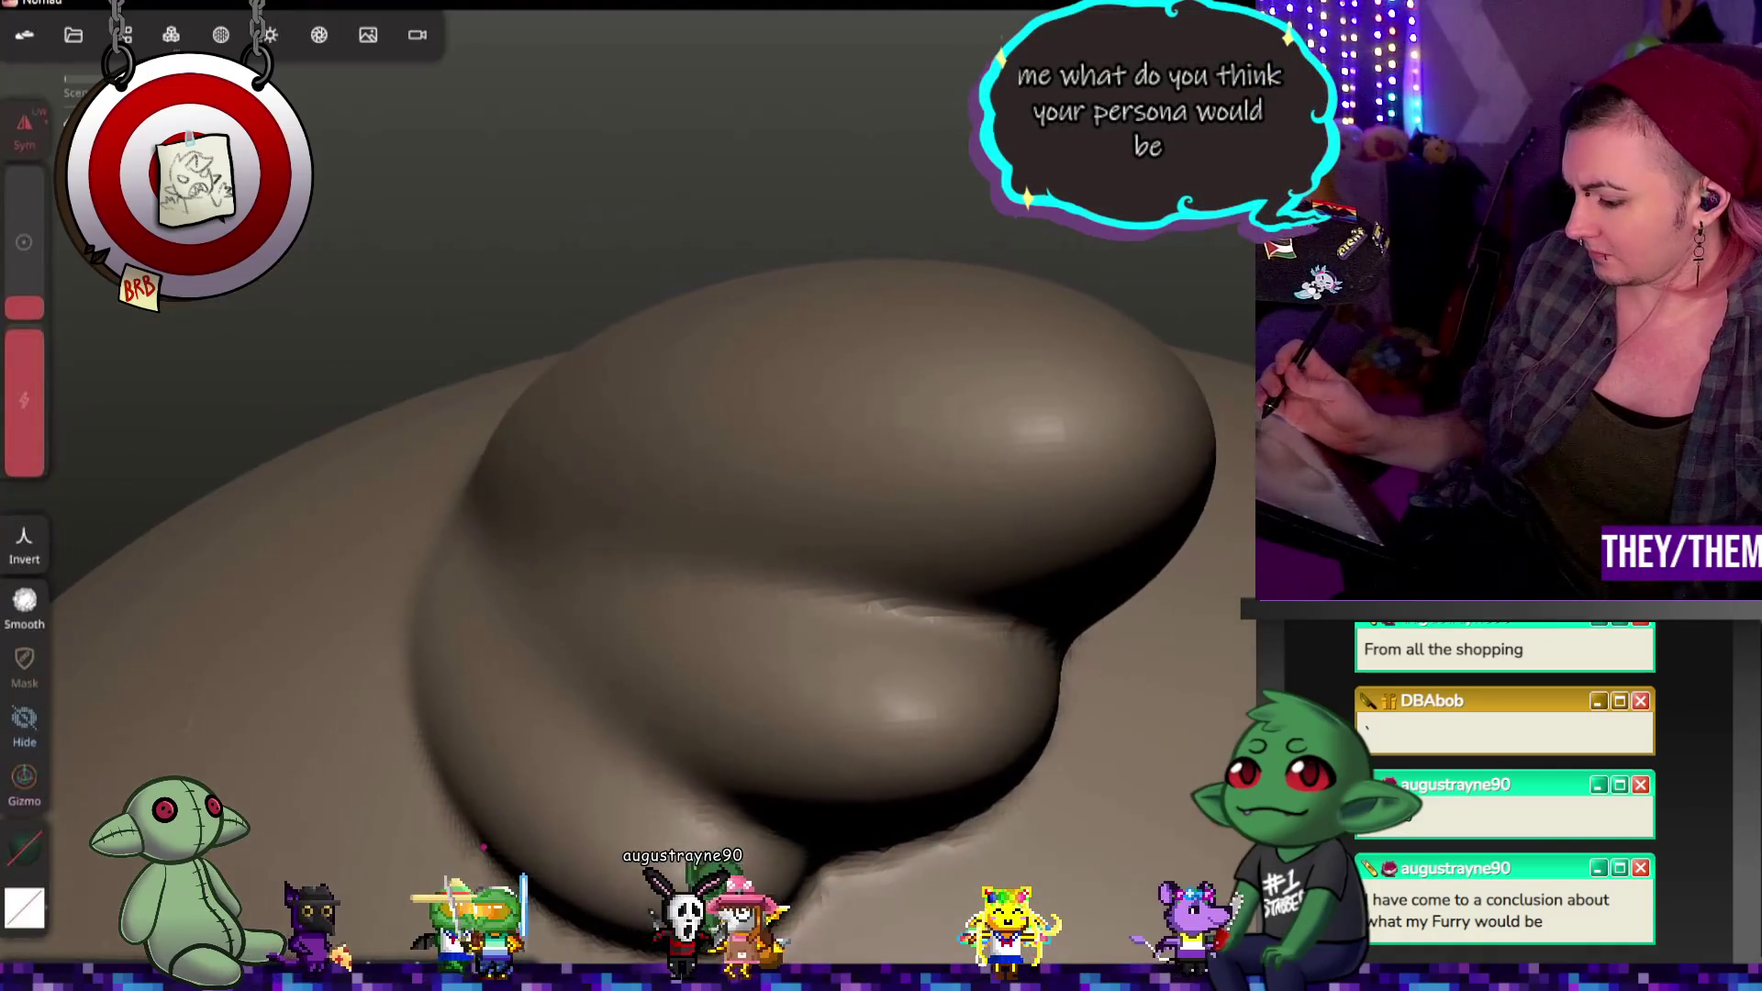
key("ctrl+z")
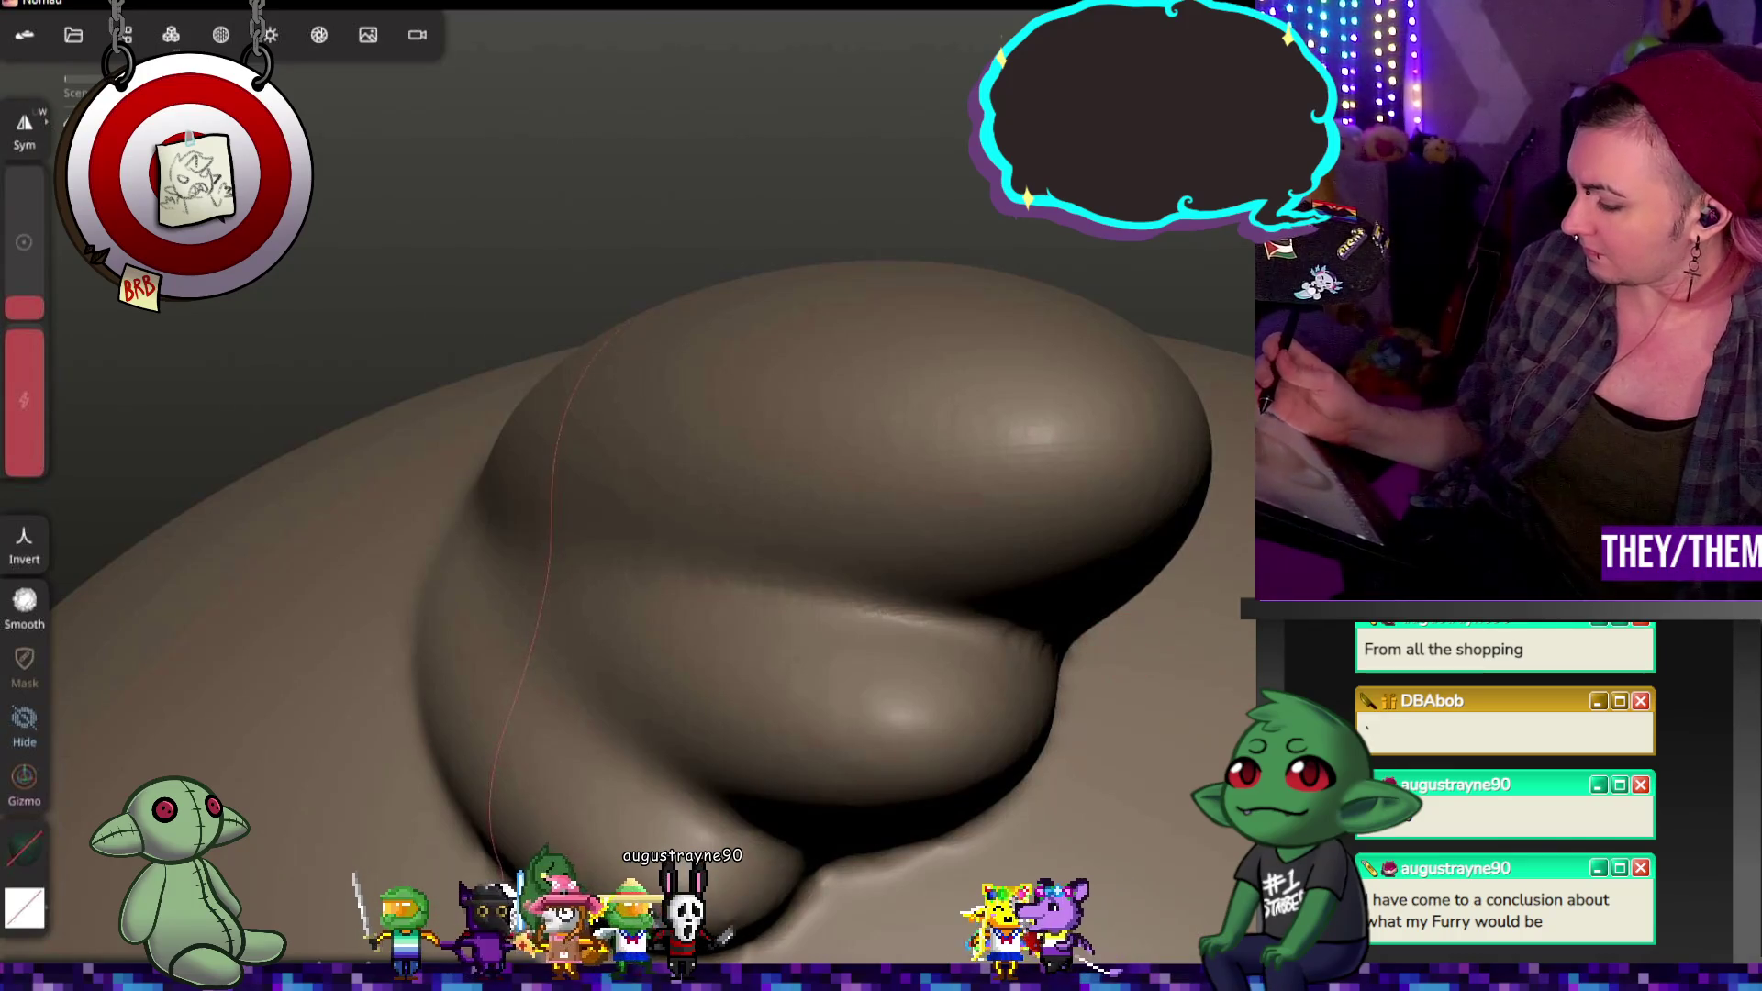
left_click_drag(551, 551, 826, 495)
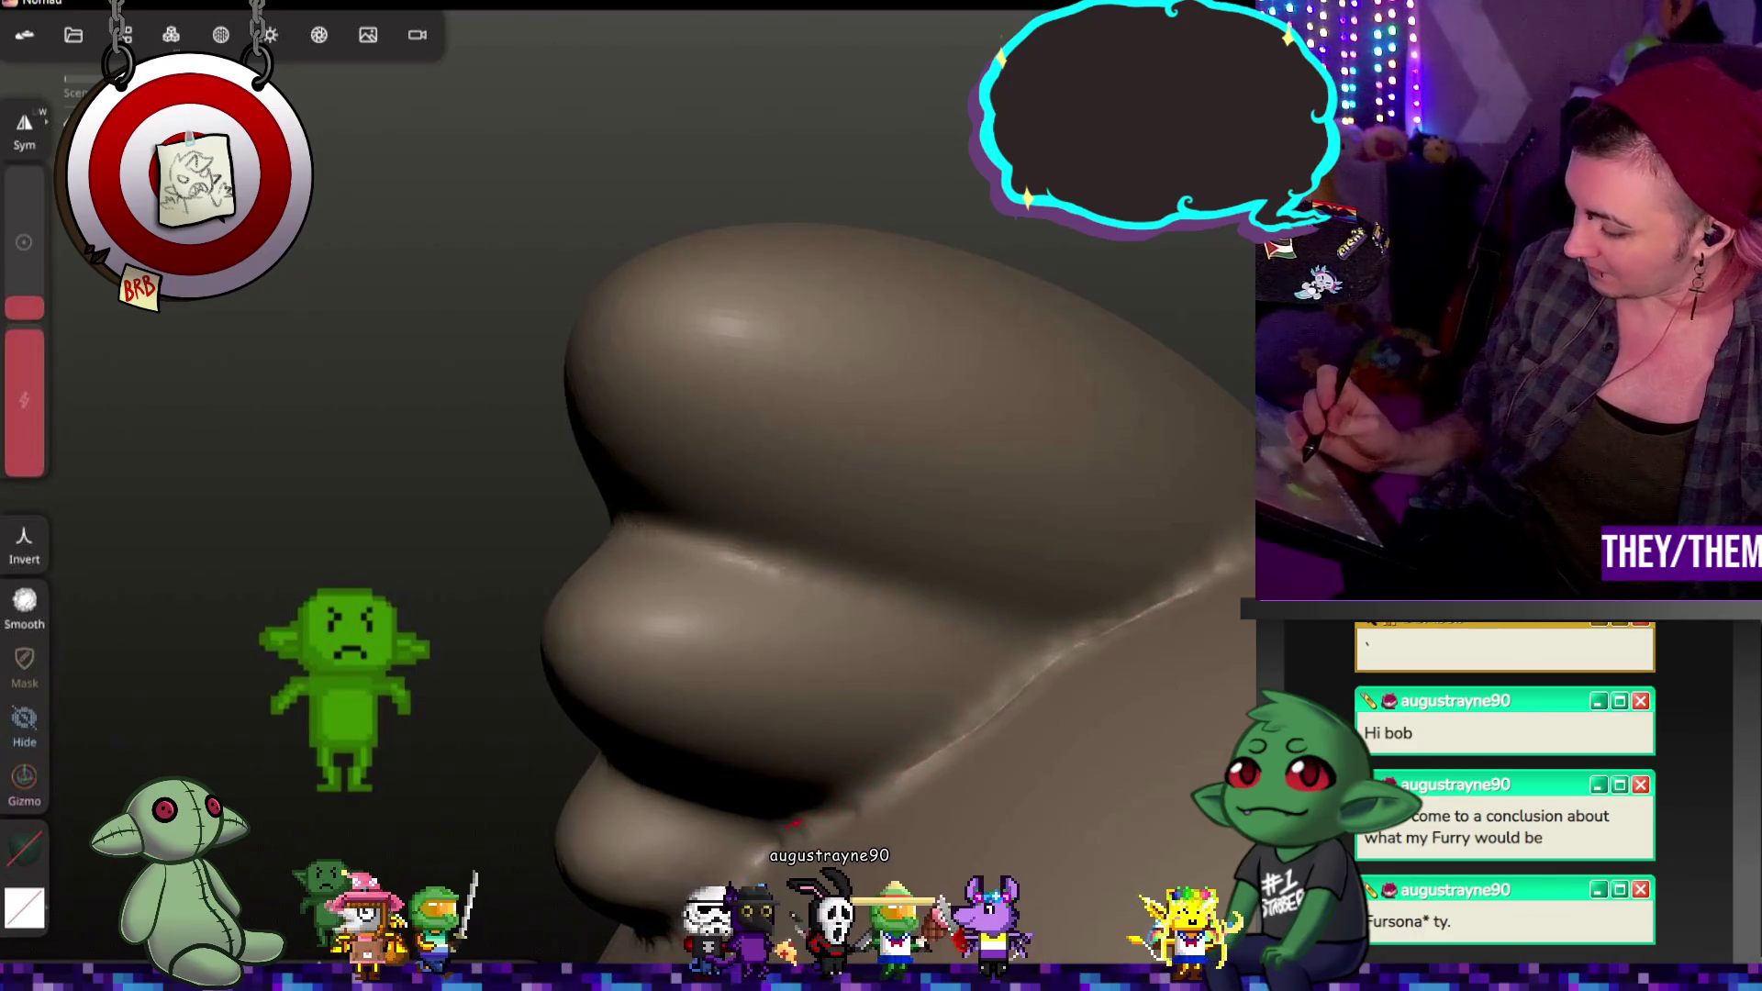
left_click_drag(794, 823, 909, 765)
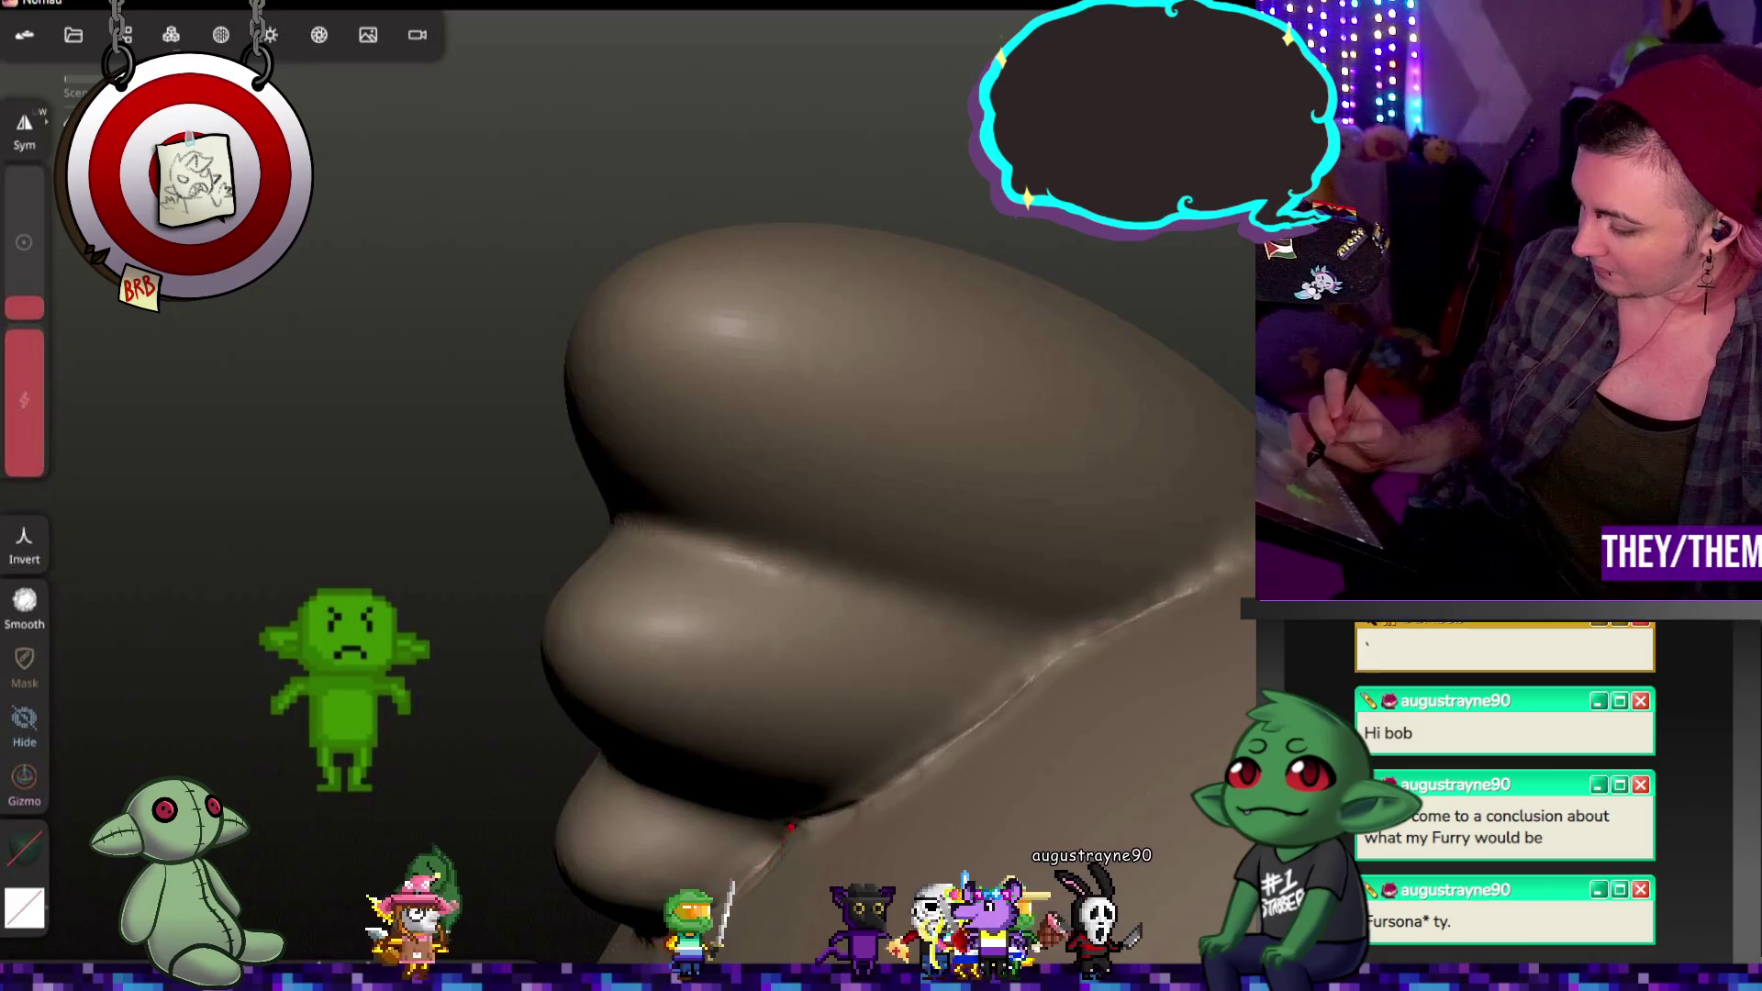
middle_click_drag(642, 615, 427, 592)
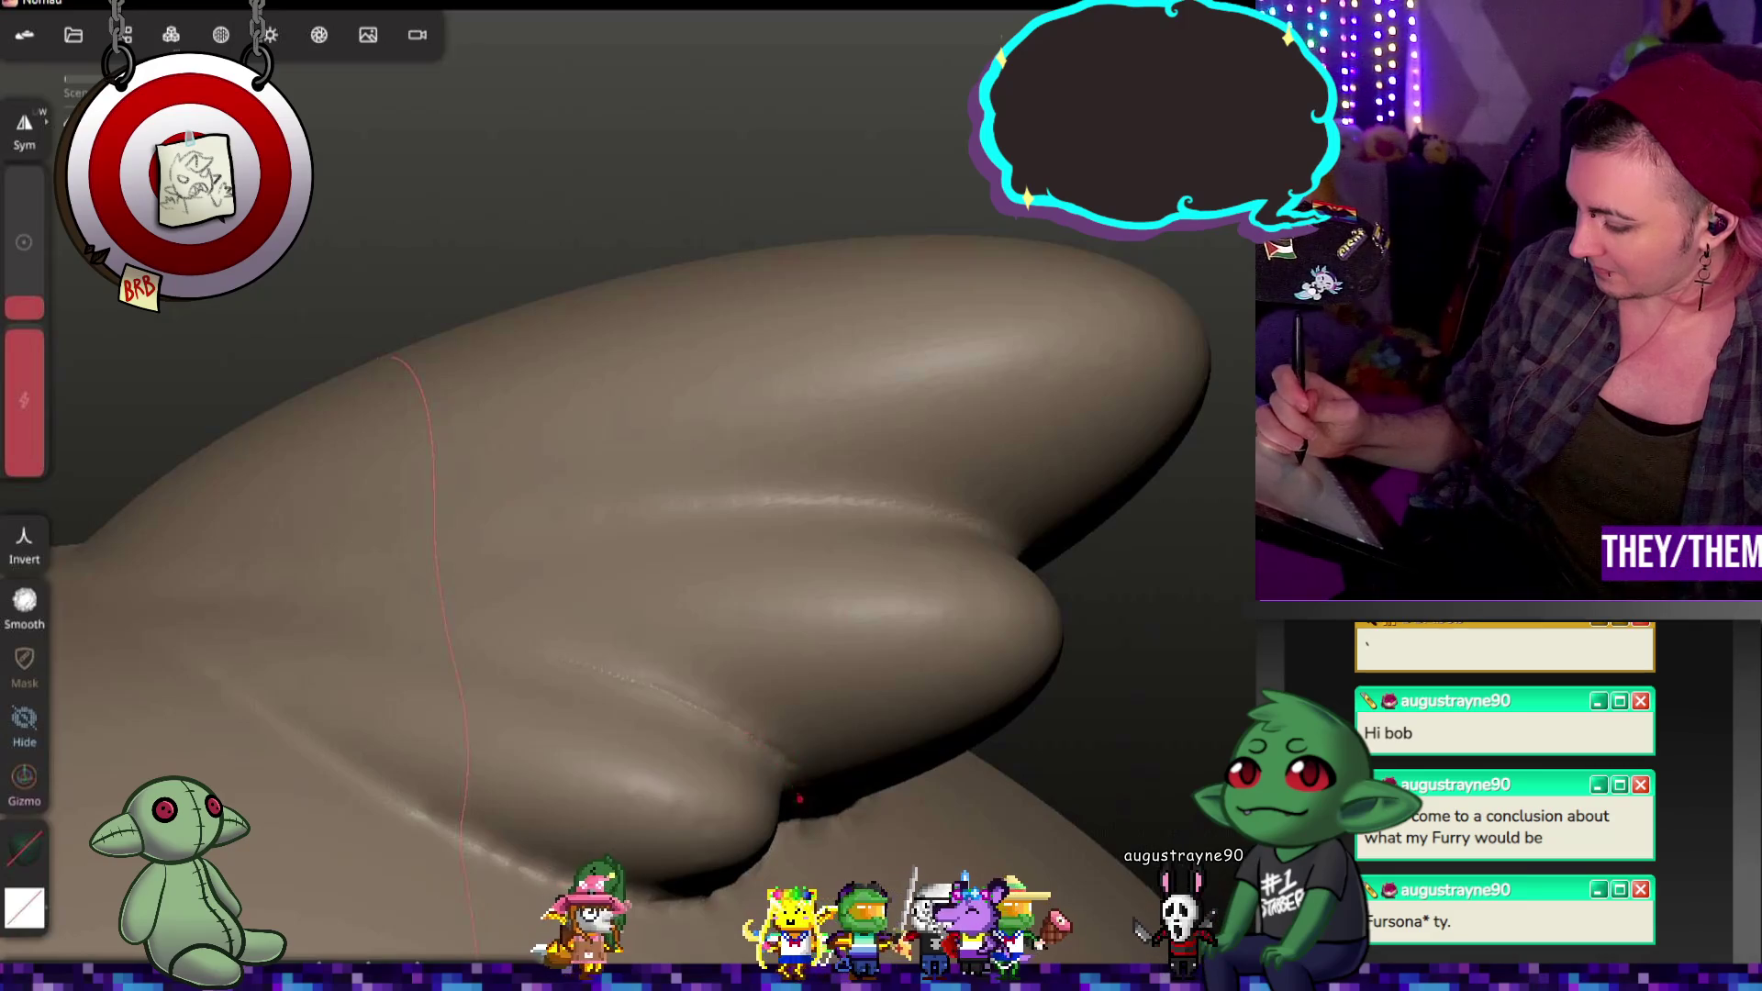
Step: Undo the remaining crease strokes on the topknot and ear, inspecting from several angles
key("ctrl+z")
middle_click_drag(785, 791, 1033, 620)
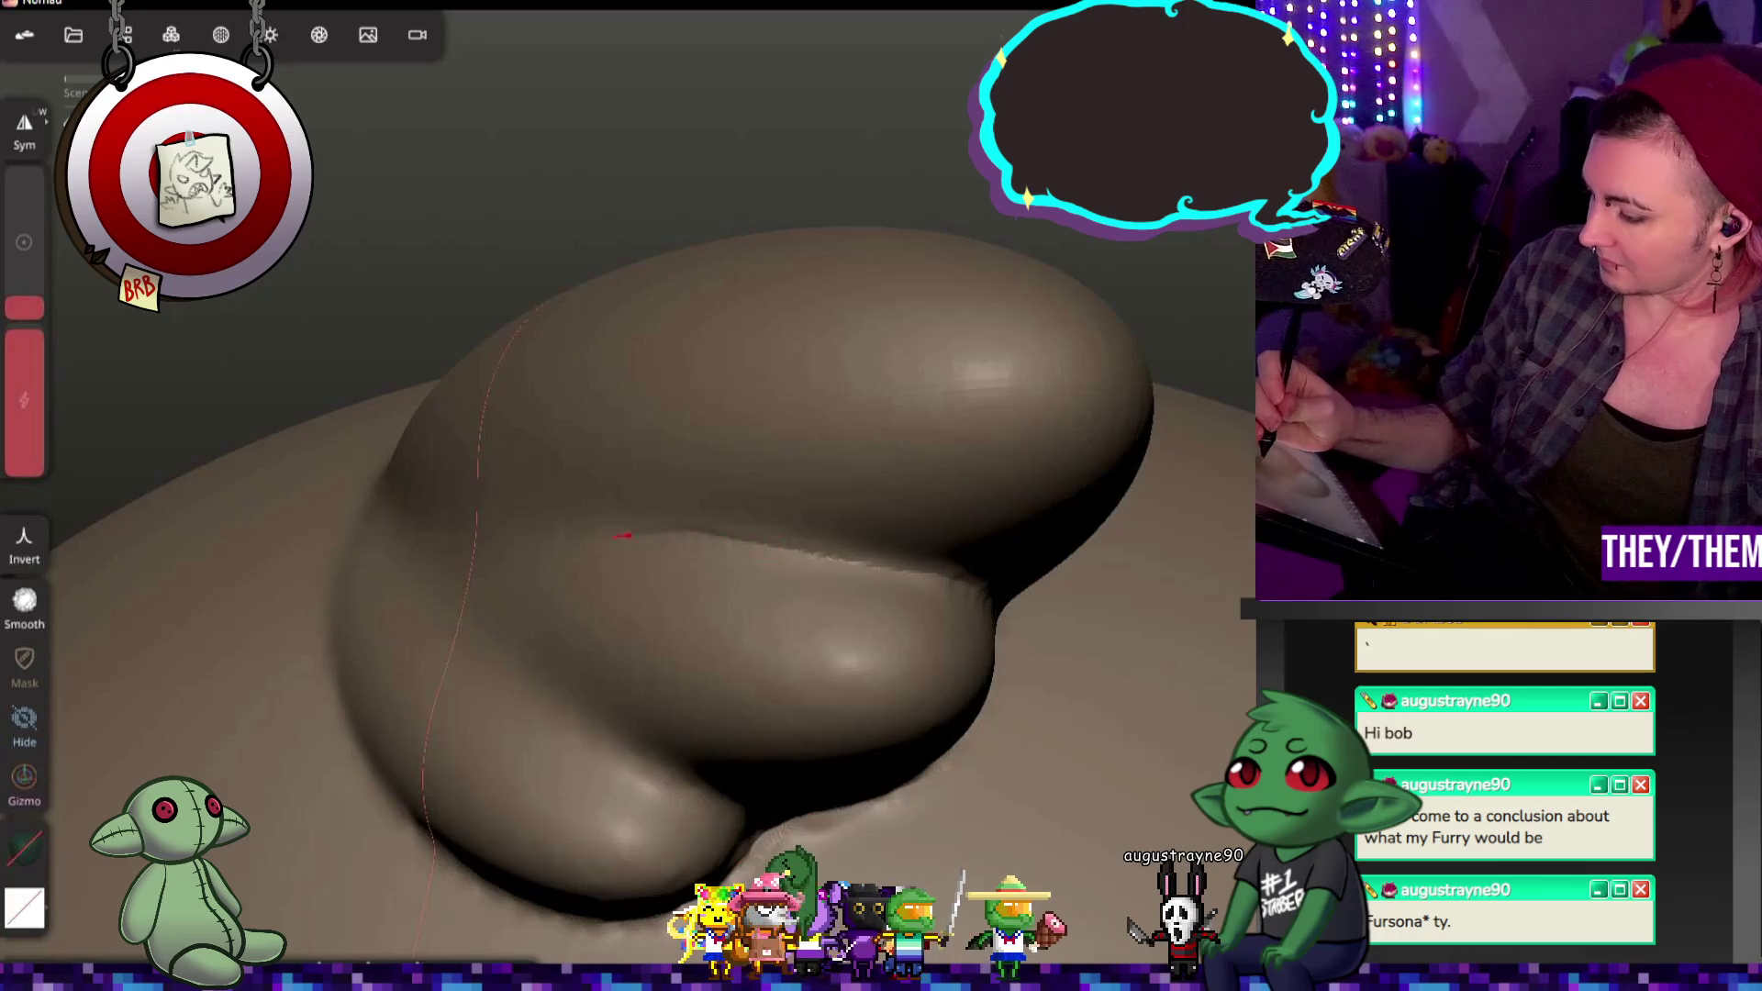
key("ctrl+z")
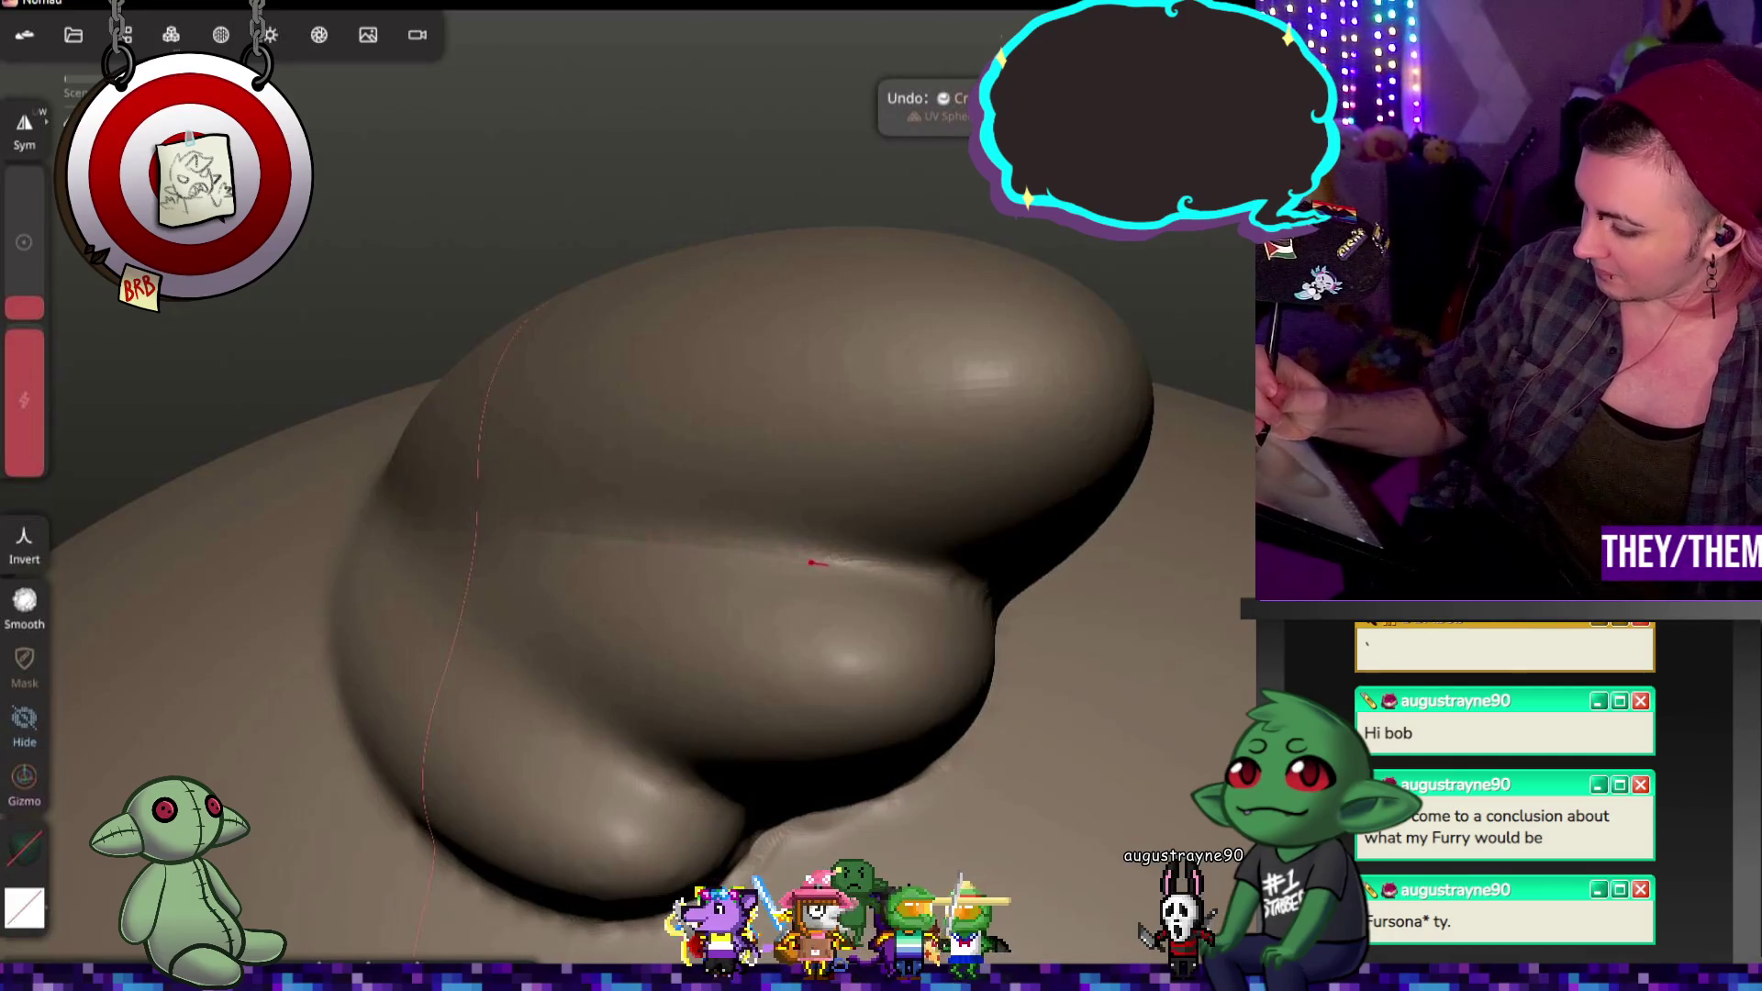
middle_click_drag(1099, 282, 935, 589)
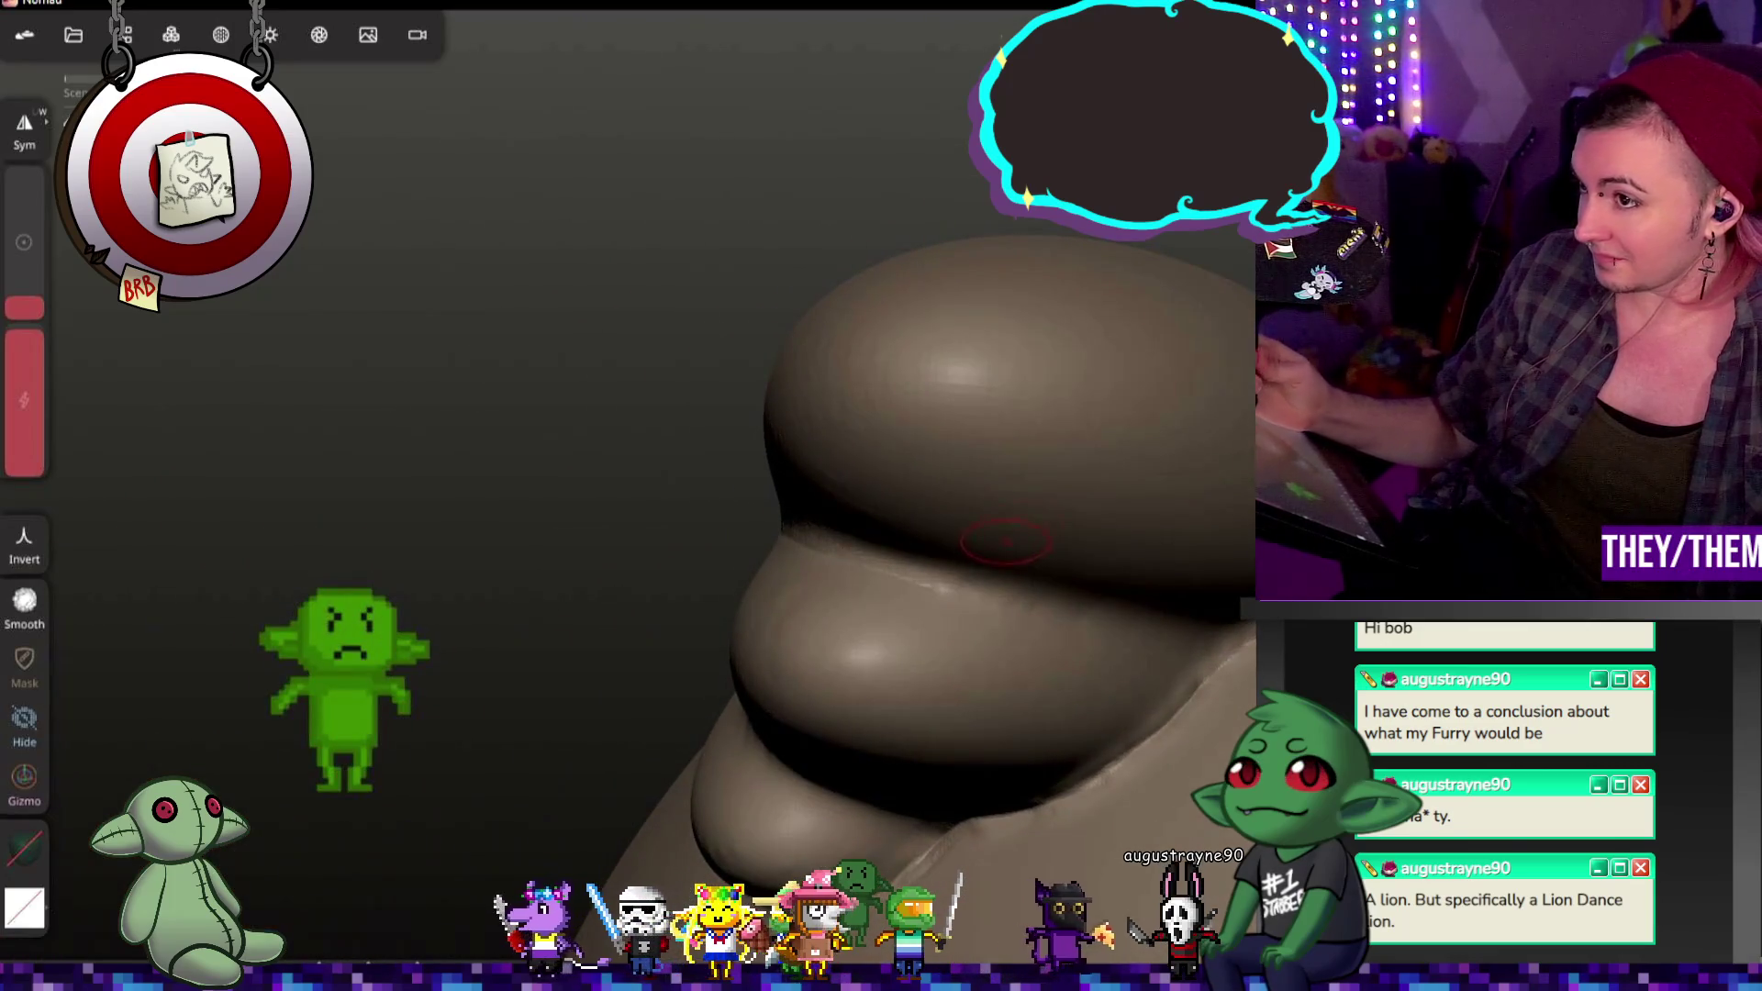
key("ctrl+z")
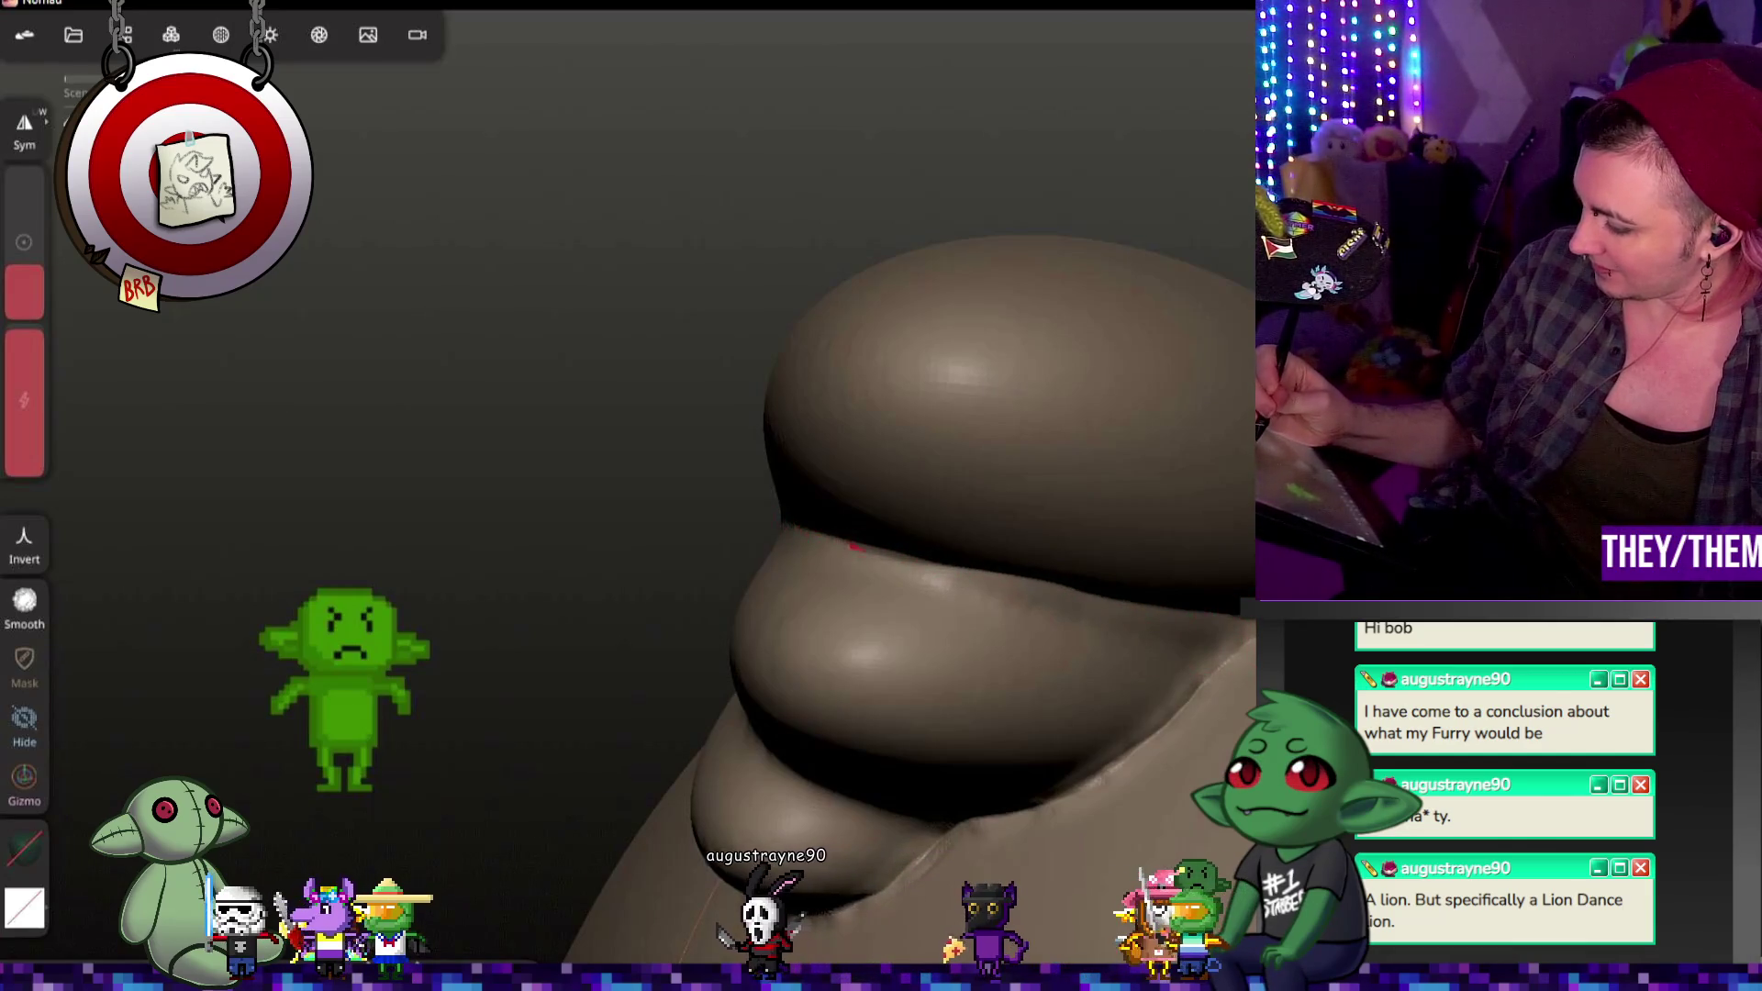
middle_click_drag(570, 432, 843, 581)
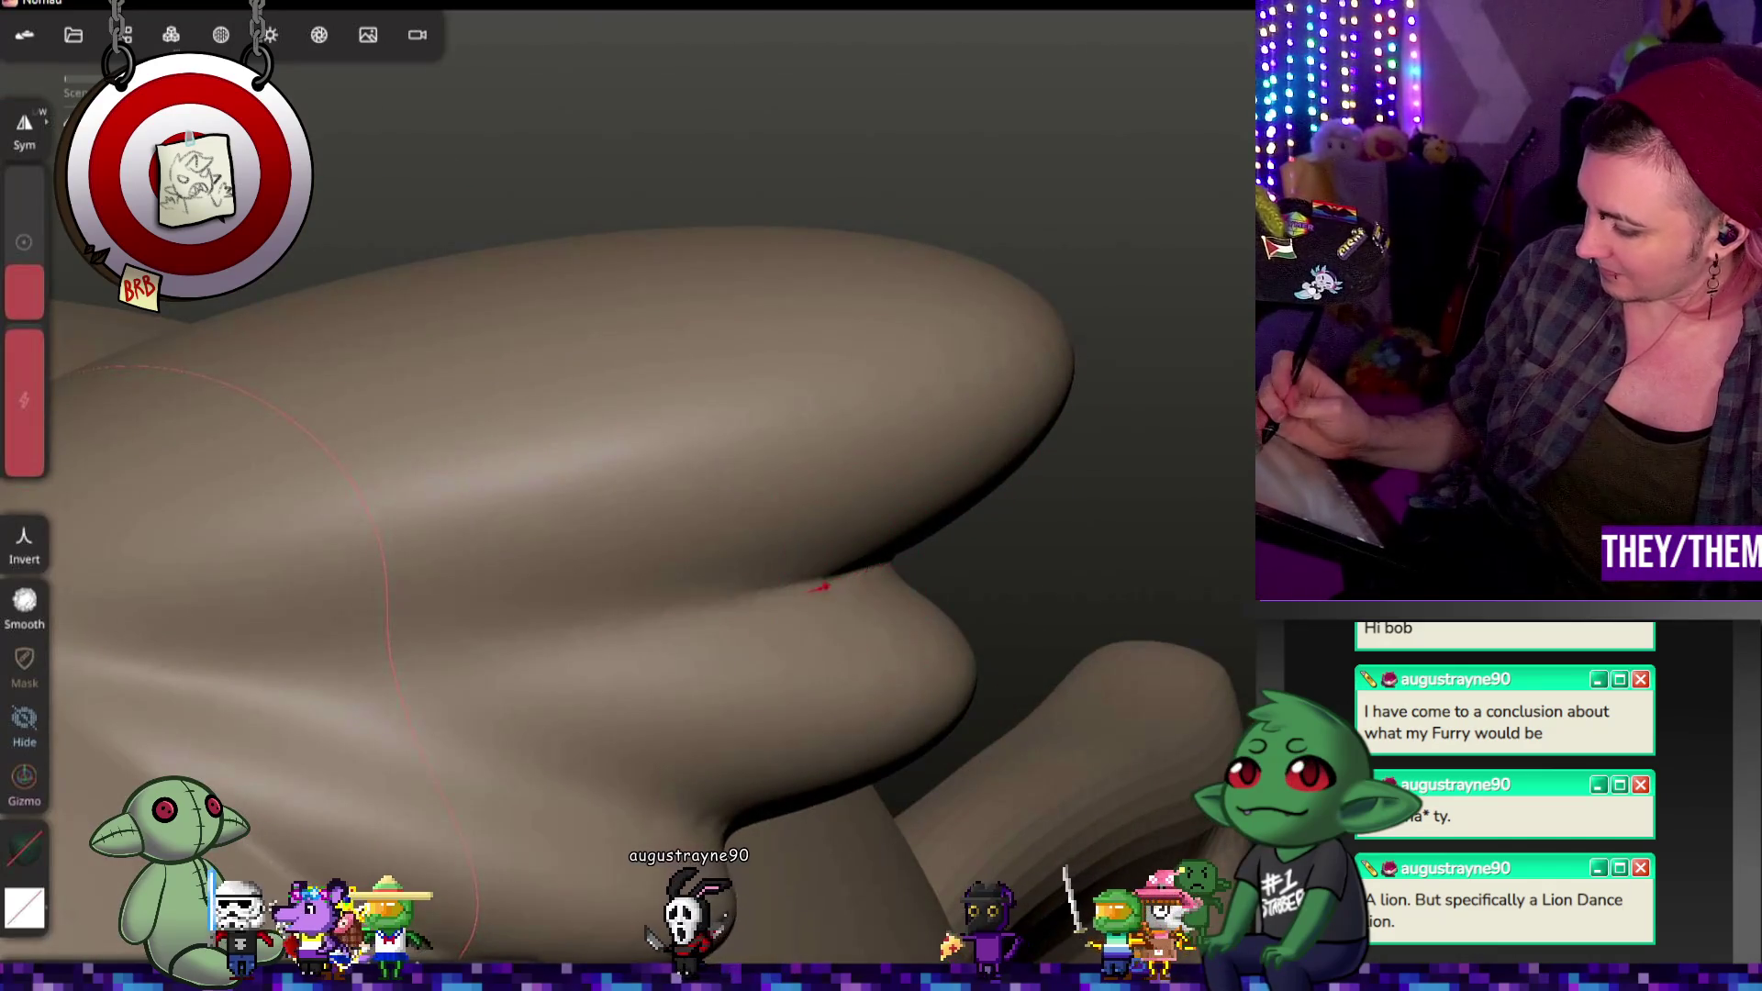
key("ctrl+z")
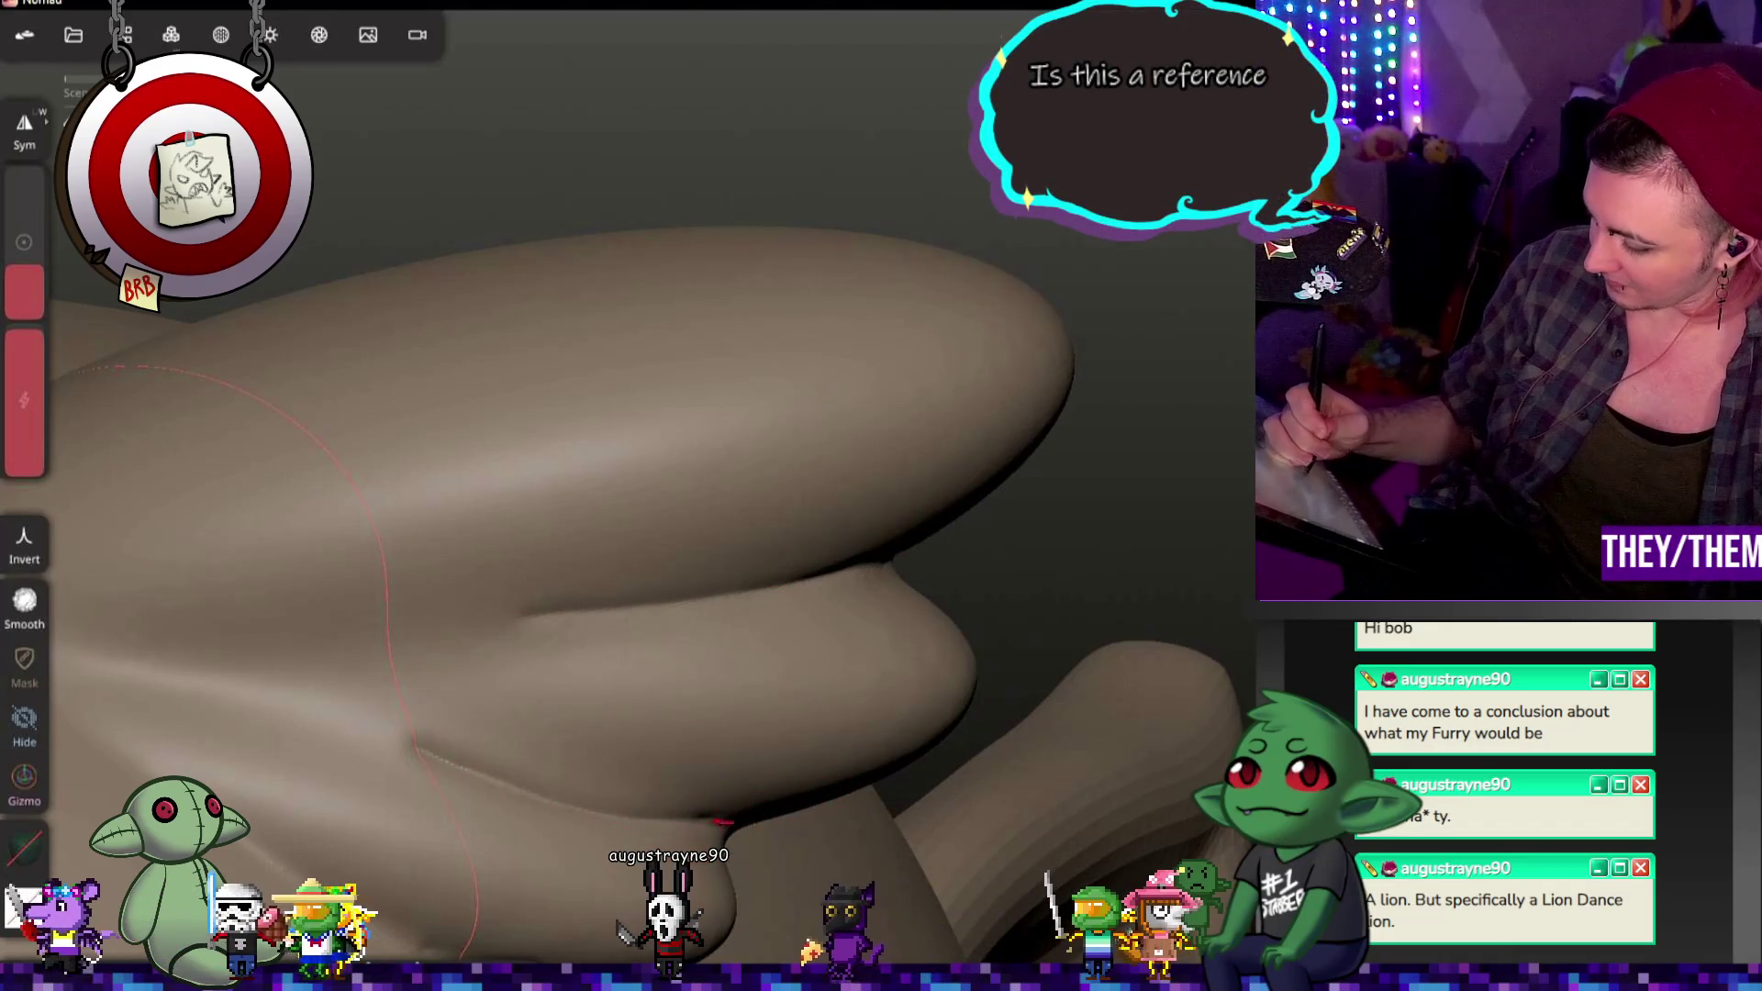
key("ctrl+z")
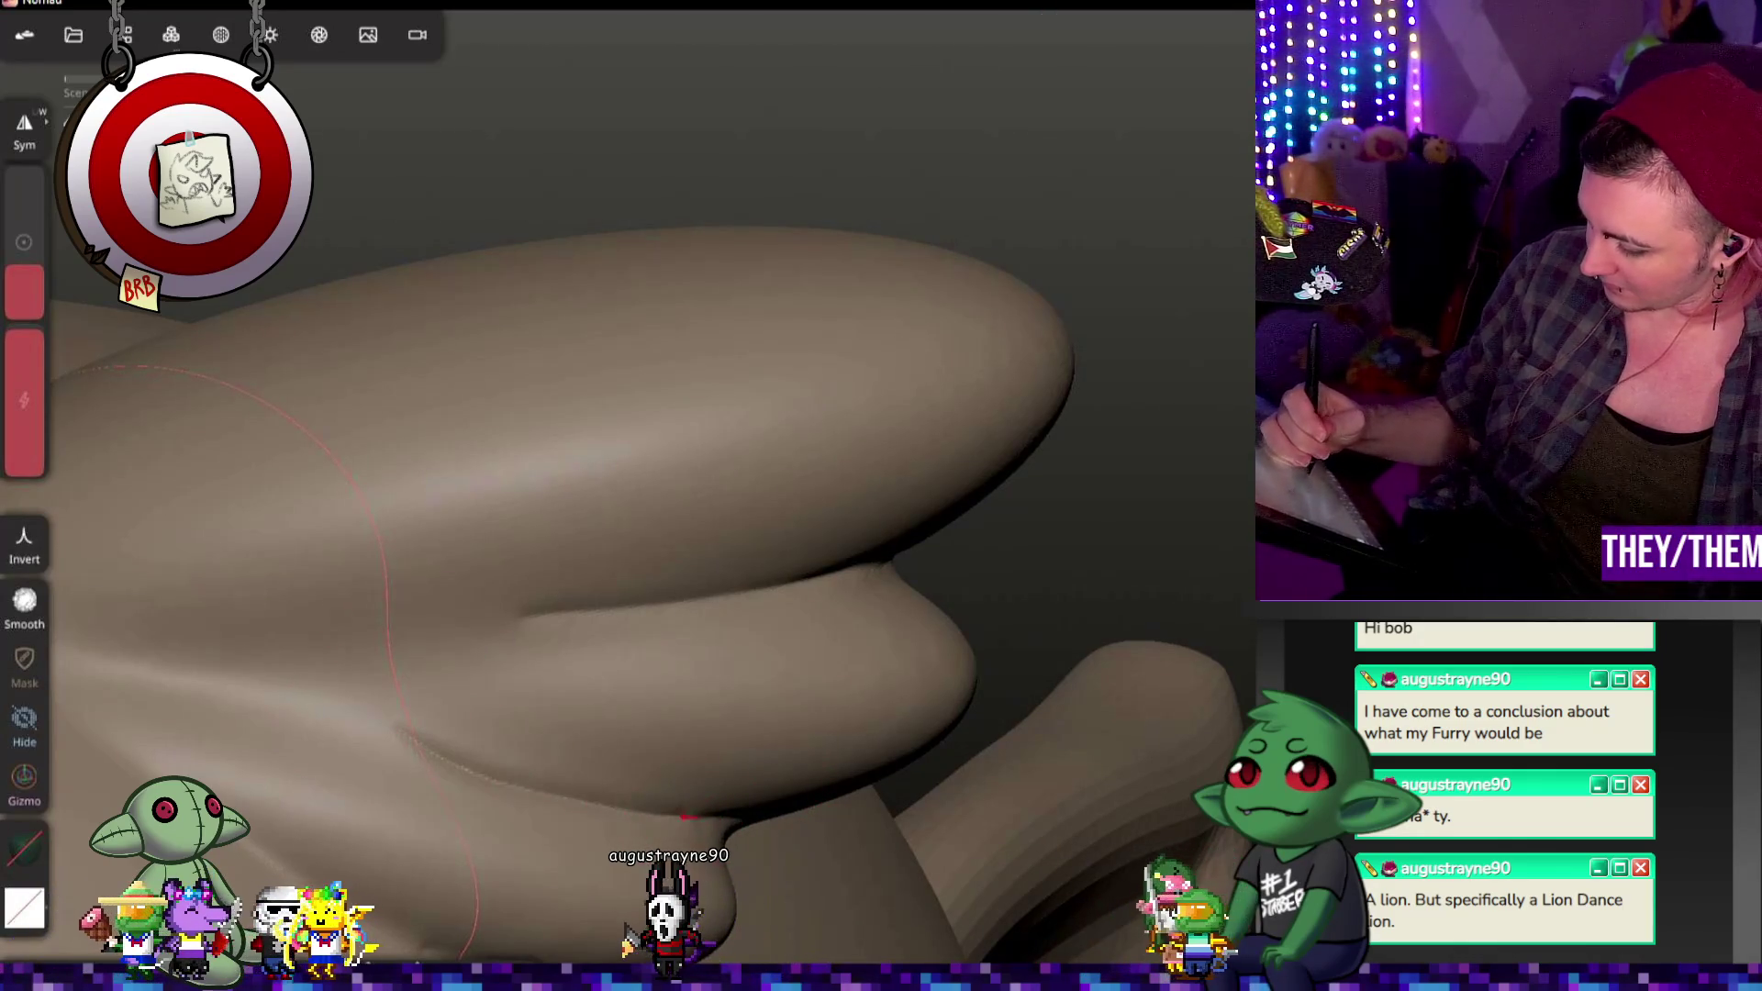
middle_click_drag(745, 818, 765, 819)
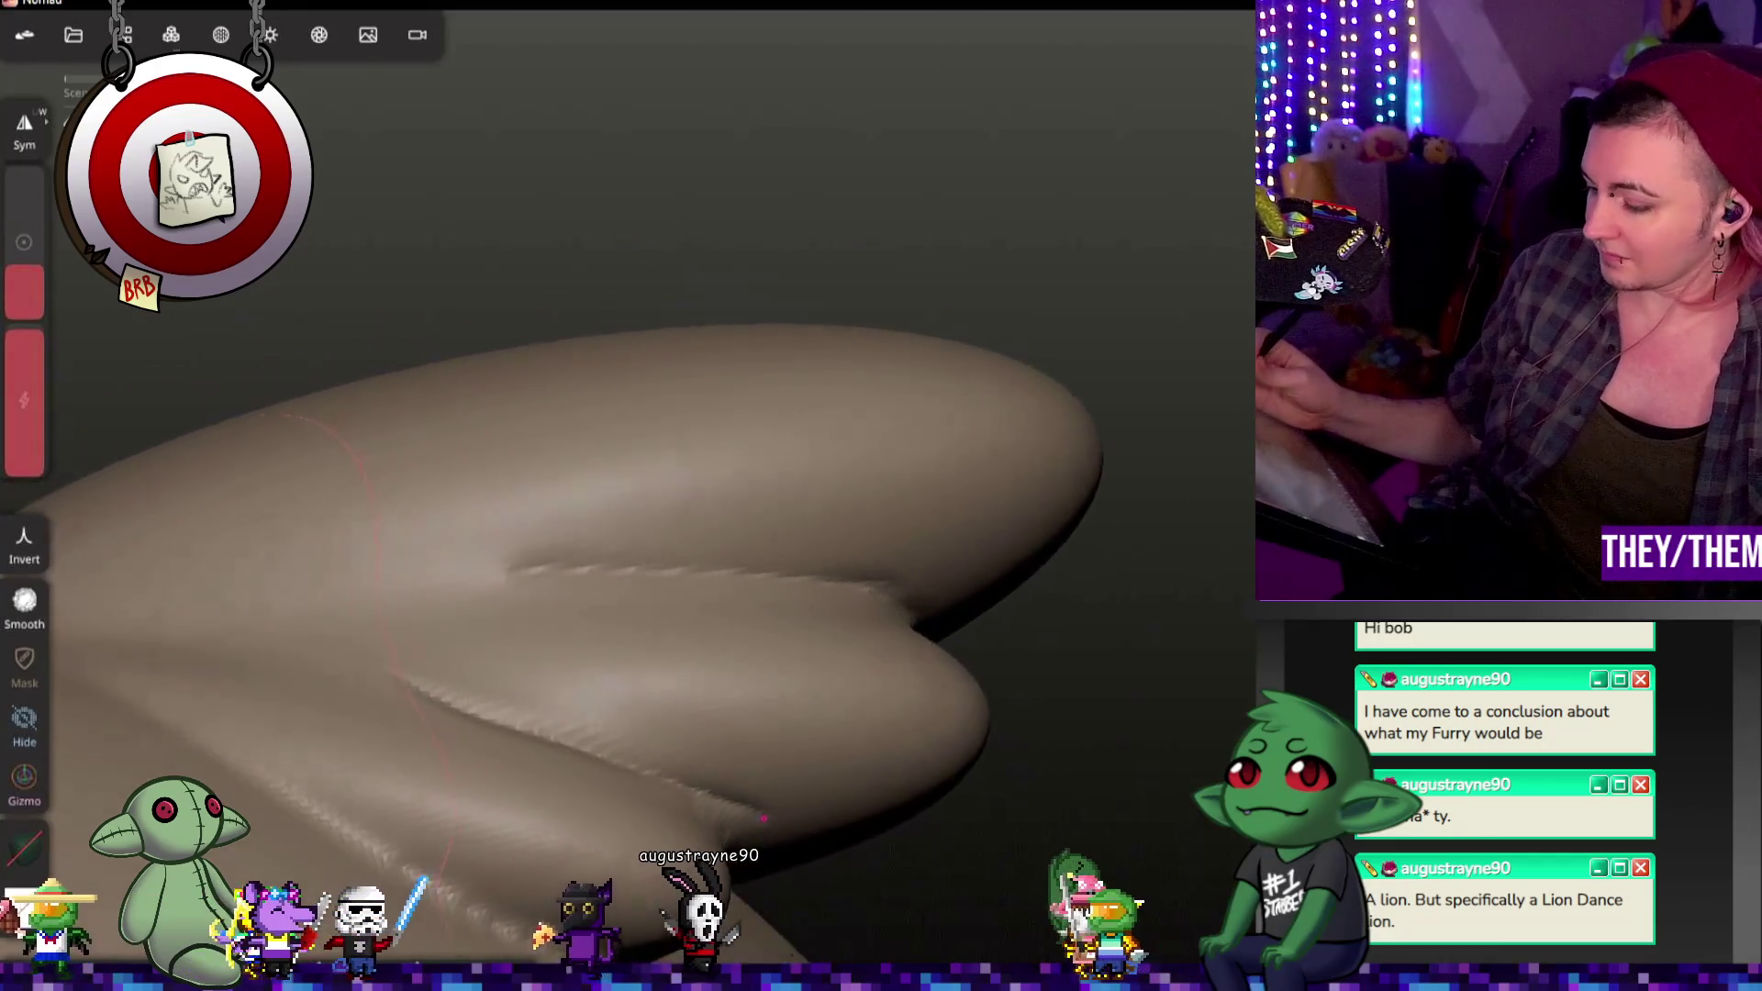
key("ctrl+z")
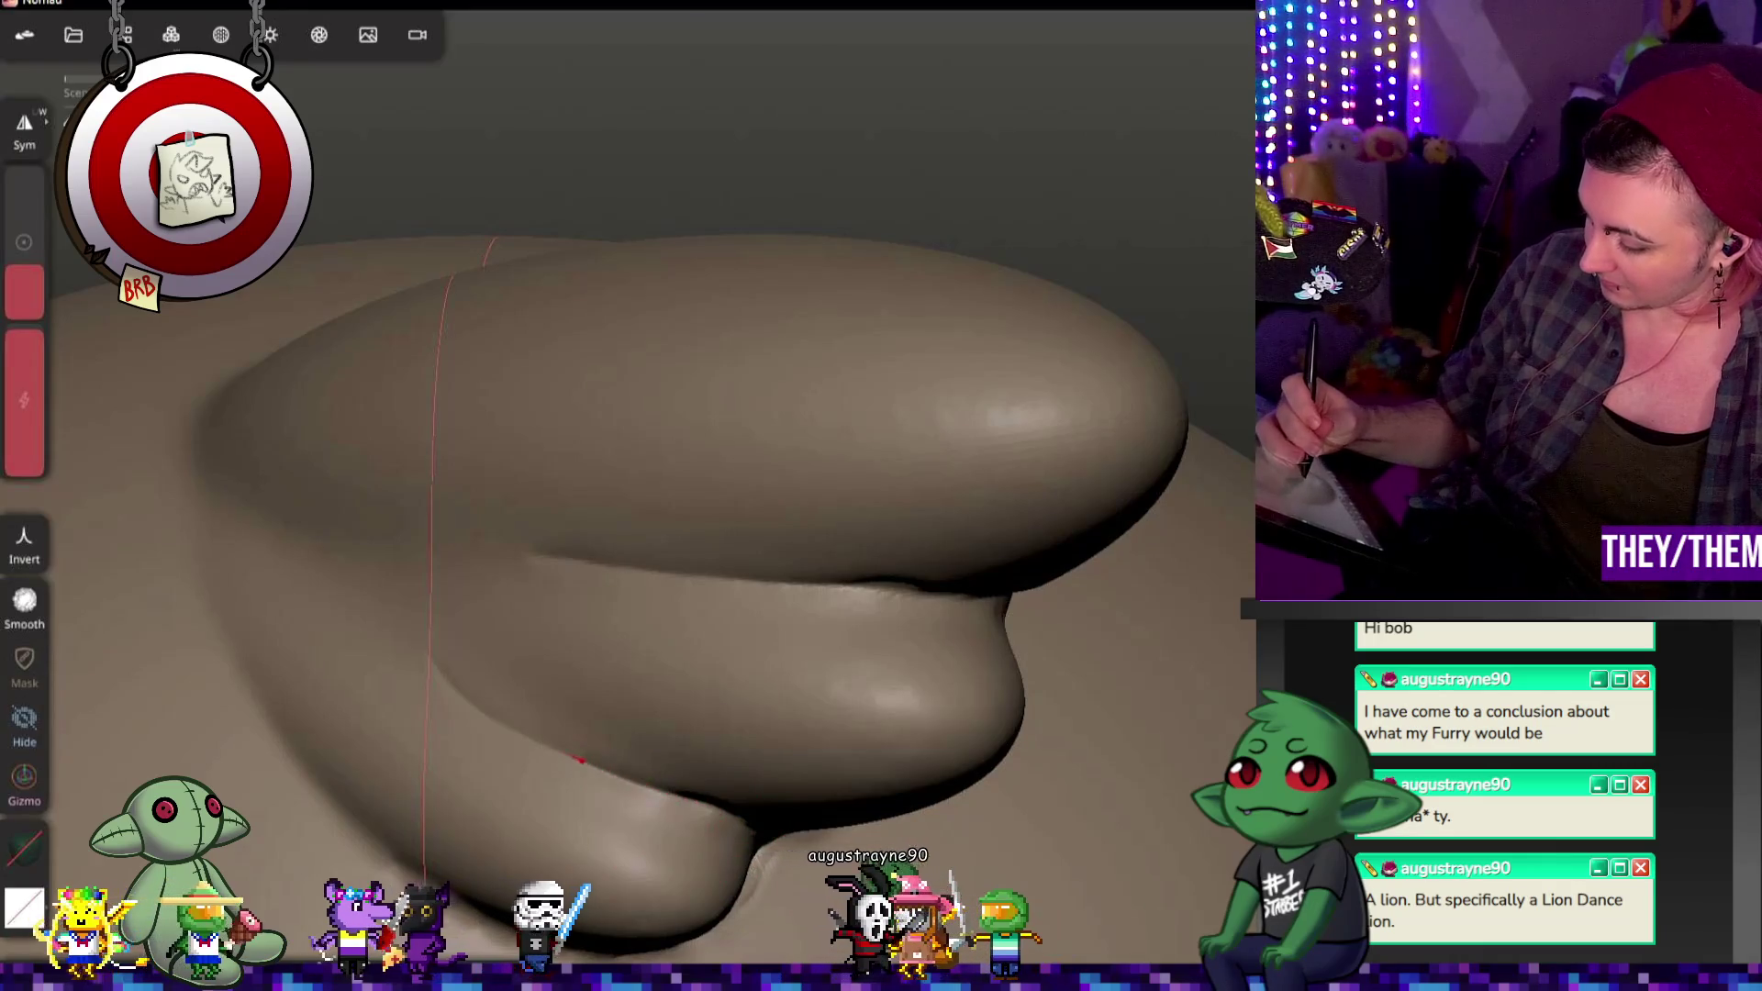
middle_click_drag(688, 551, 854, 524)
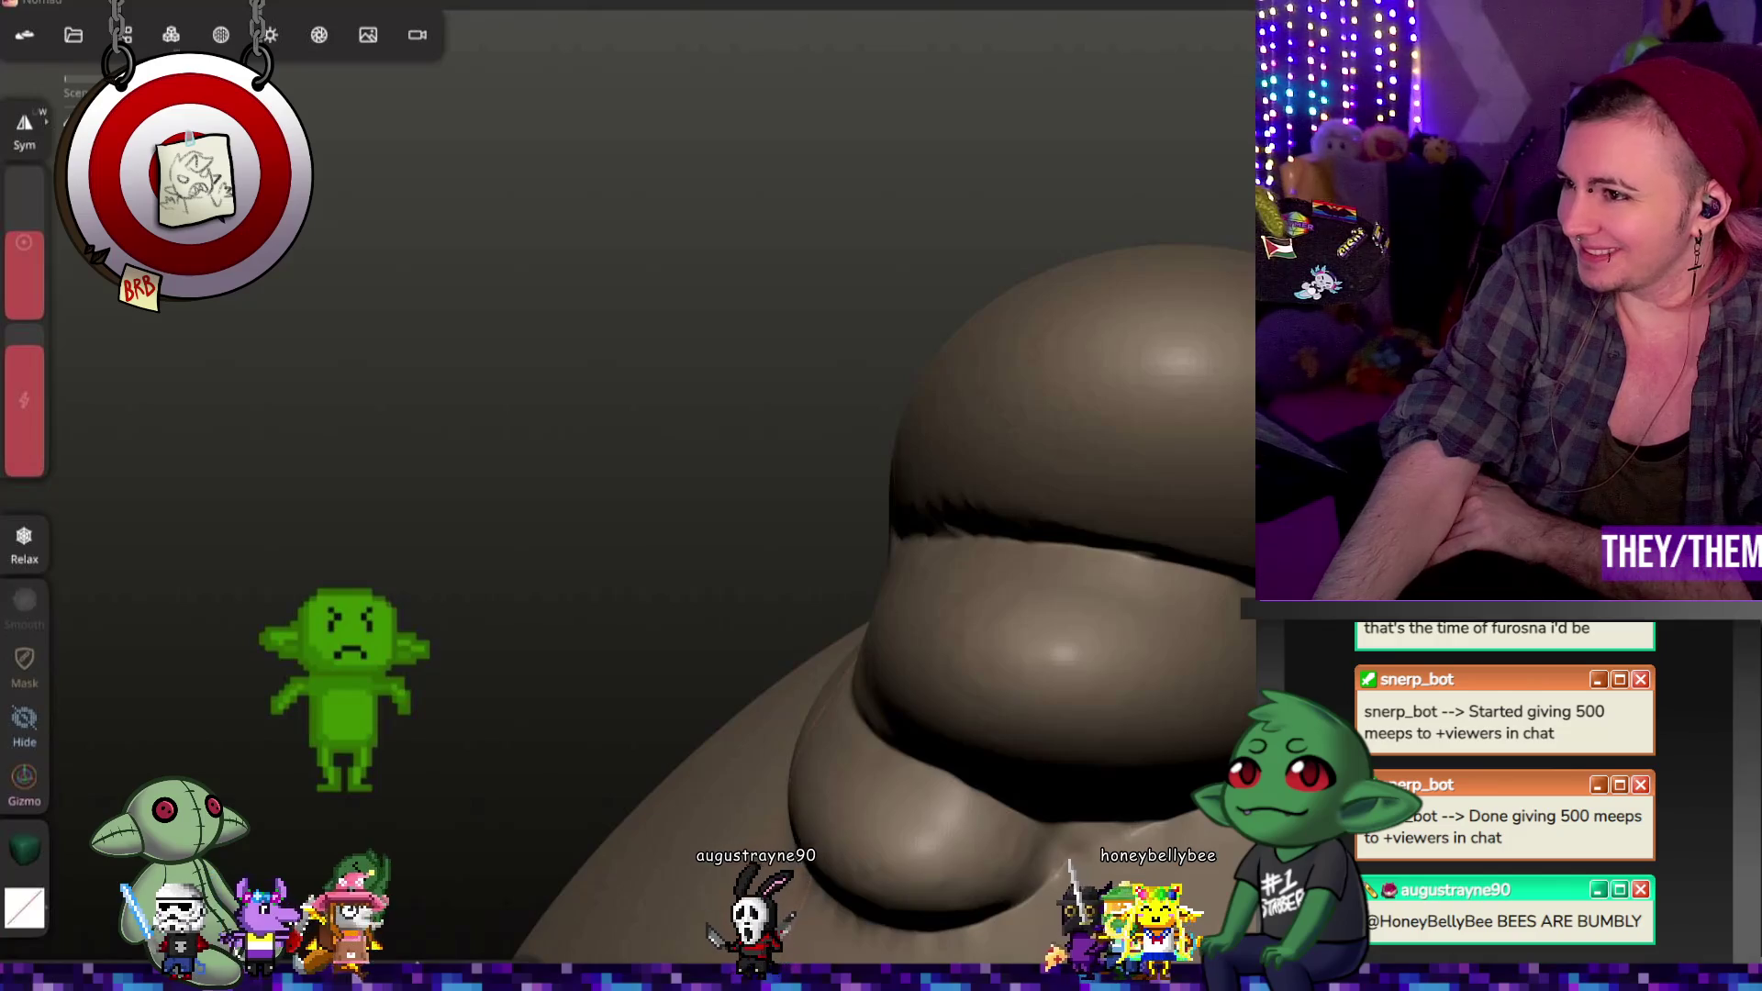
Step: Switch to the Chrome window showing the lion-like costume reference photo
right_click_drag(1003, 594, 929, 562)
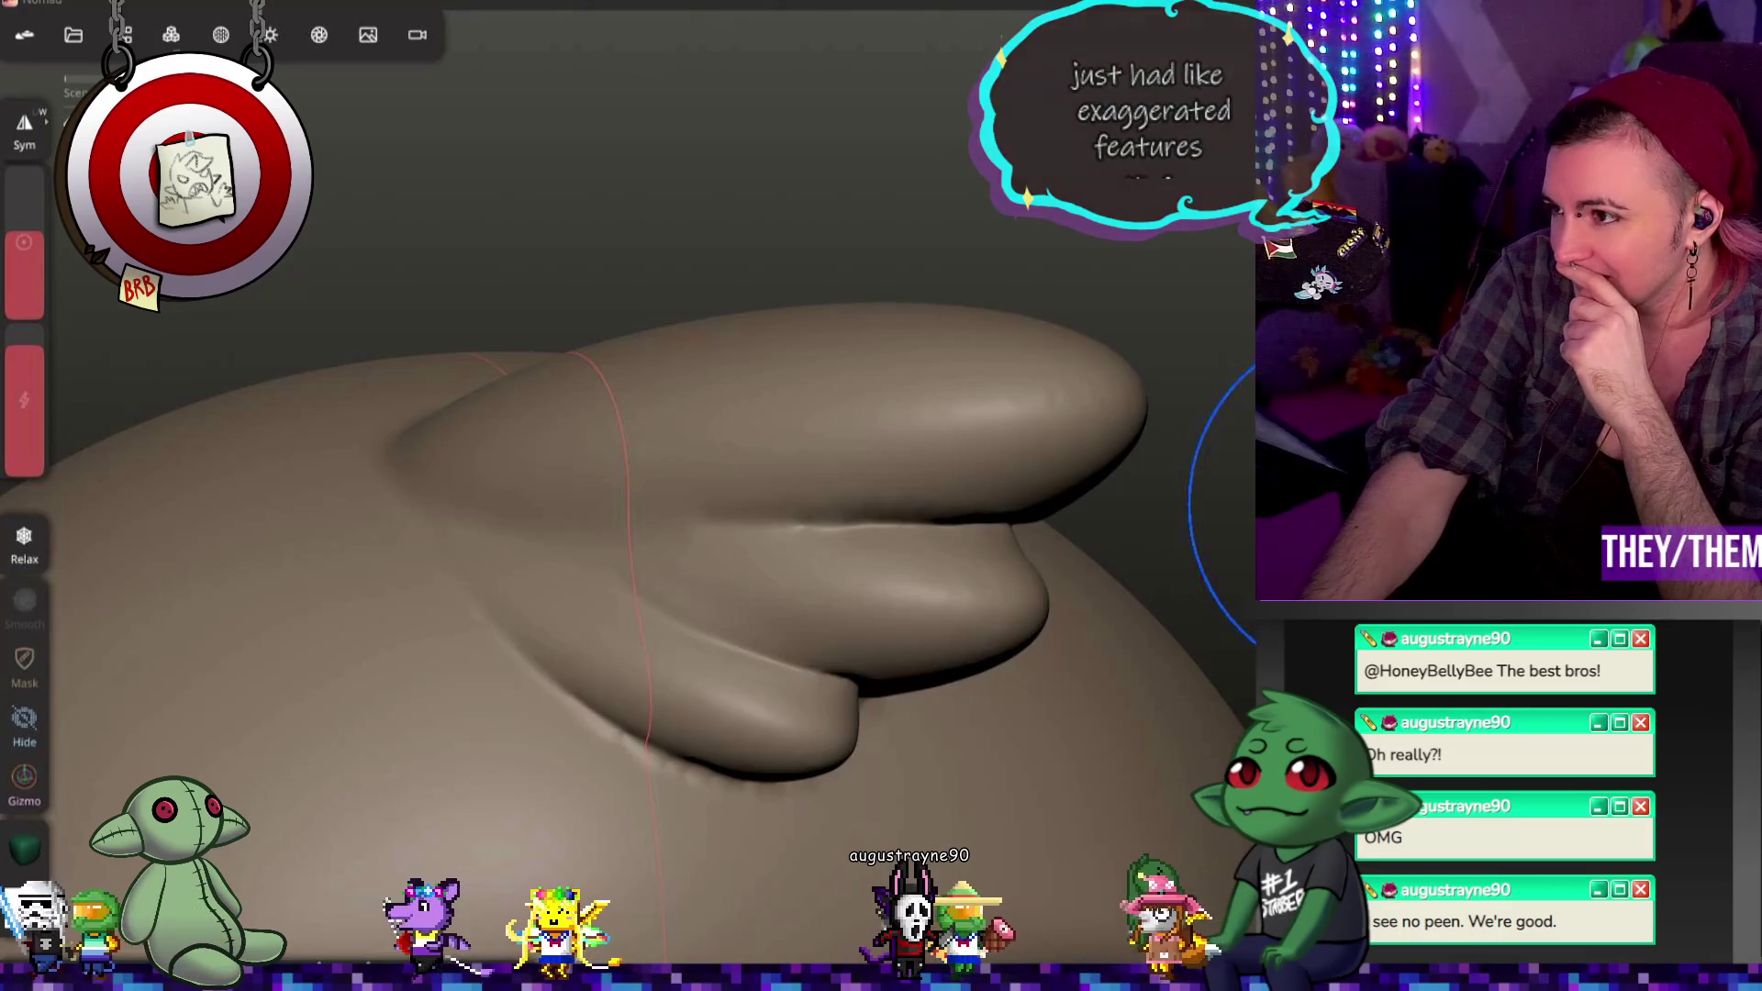
key("alt+Tab")
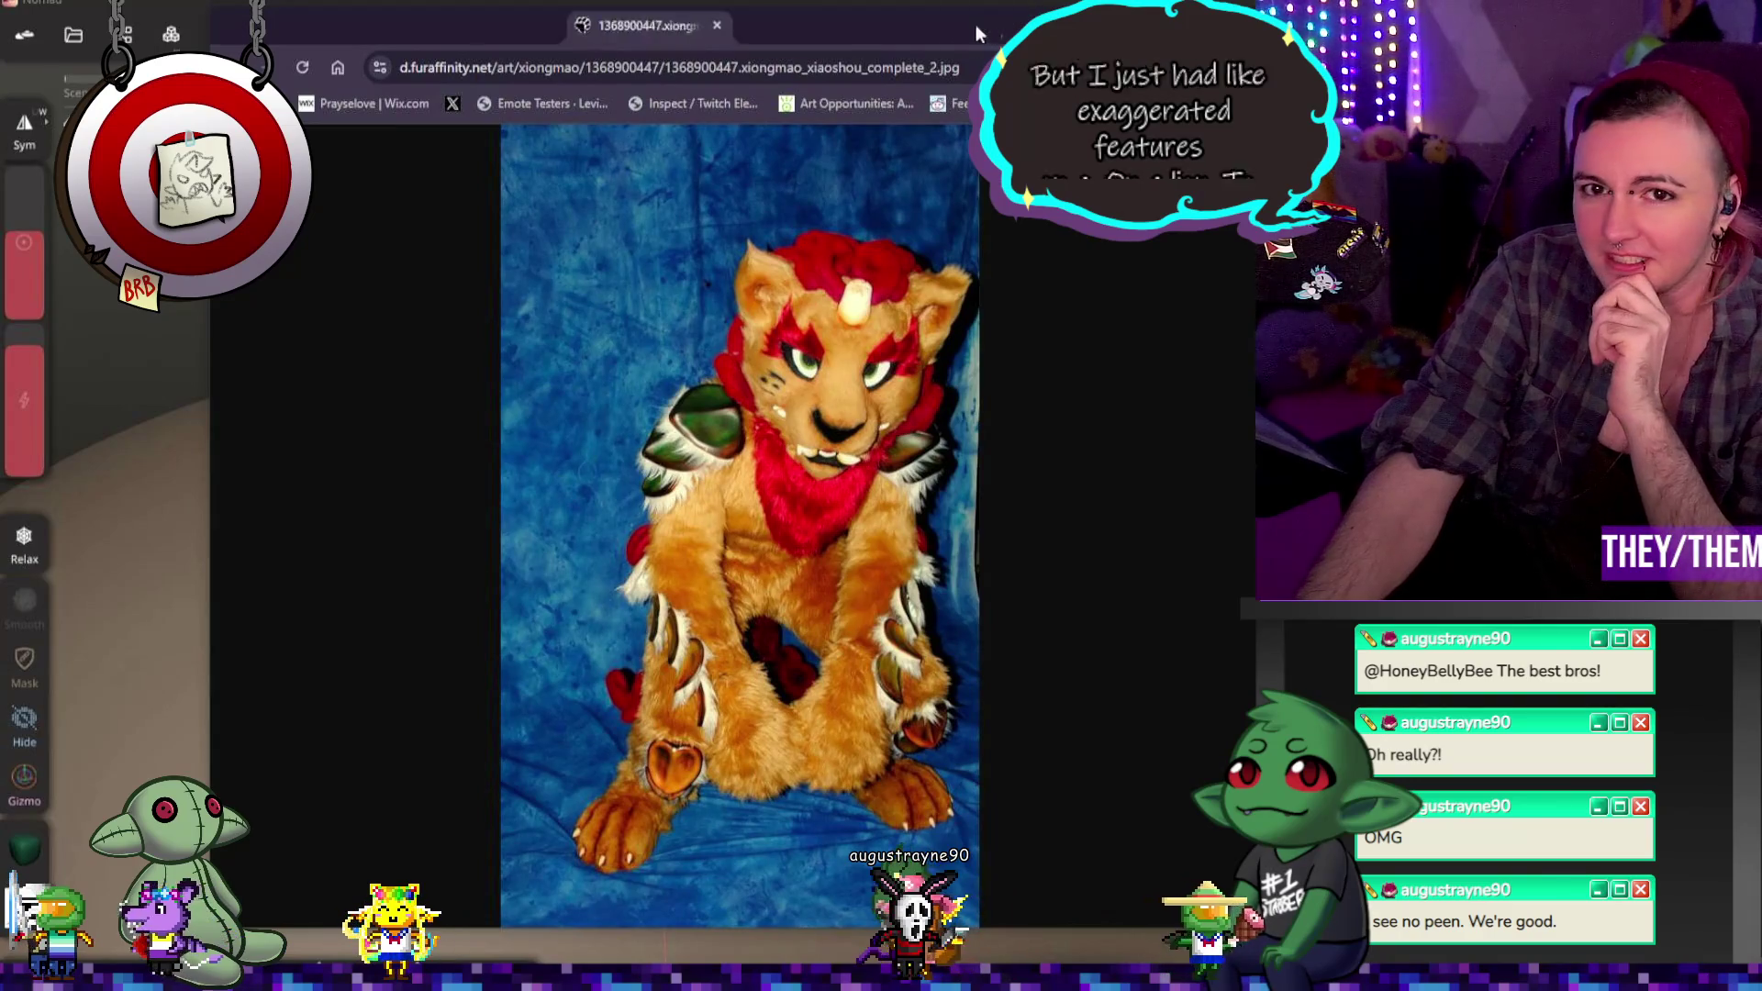
Step: Nudge the Chrome window right, then close the reference tab to return to the sculpt
left_click_drag(338, 27, 376, 30)
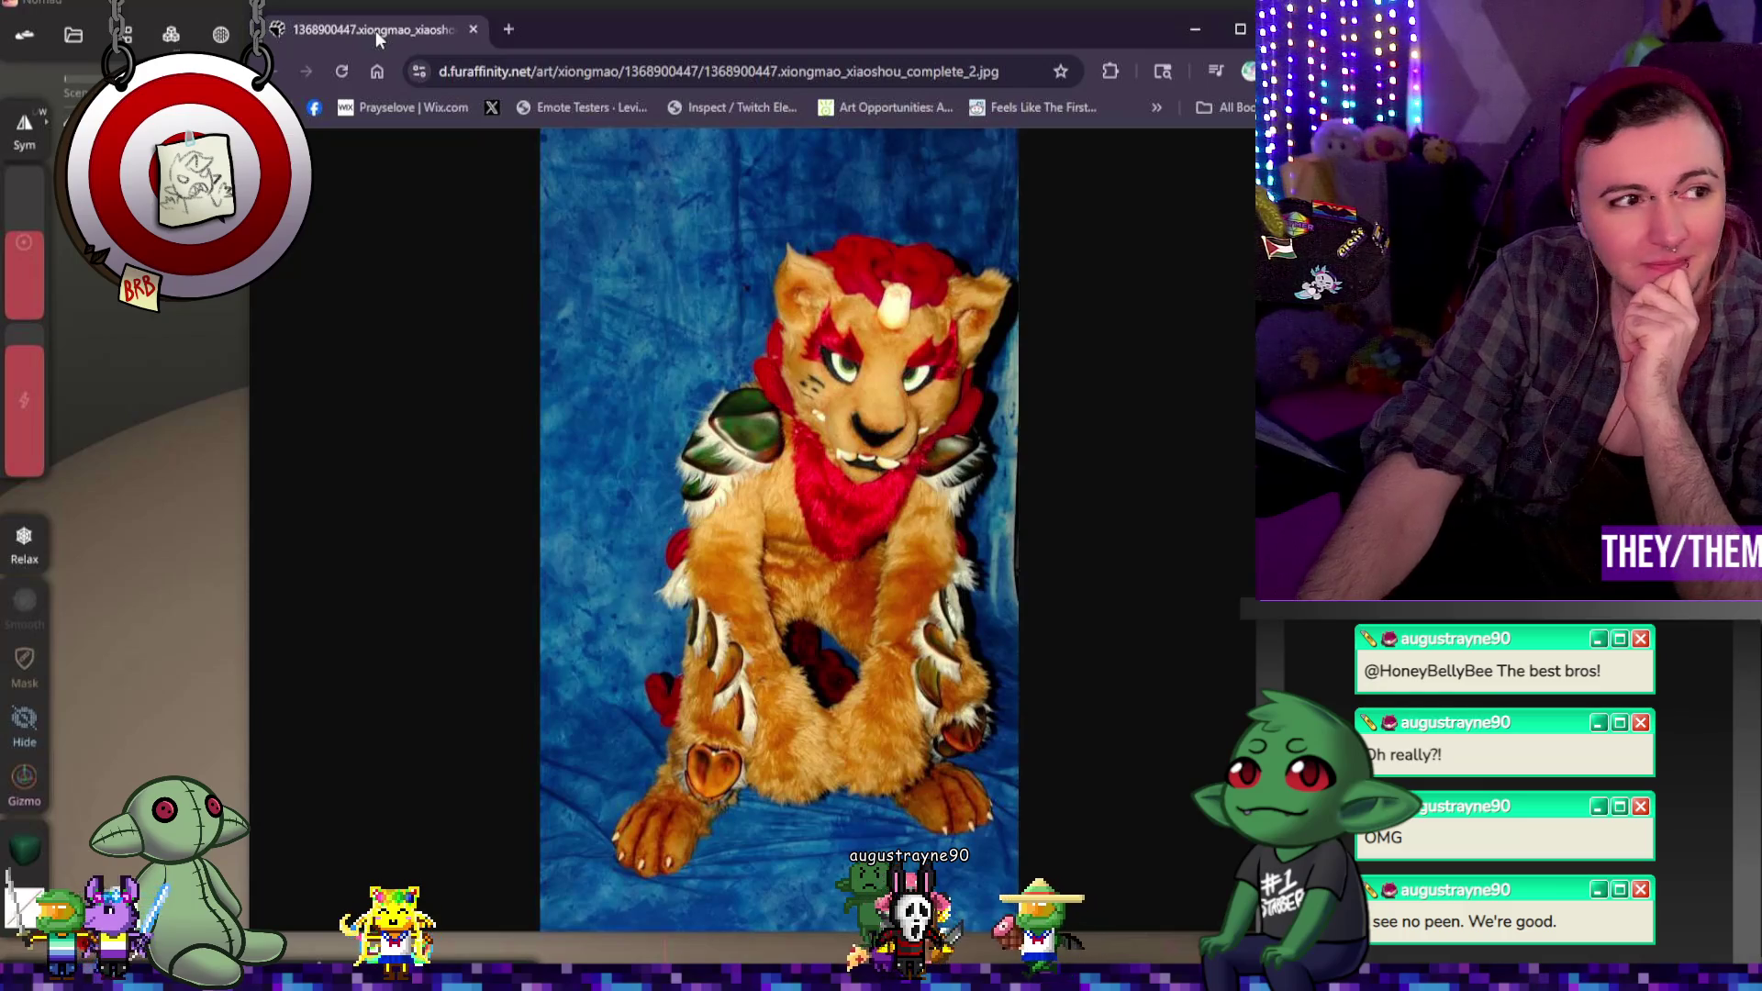
left_click_drag(376, 31, 386, 32)
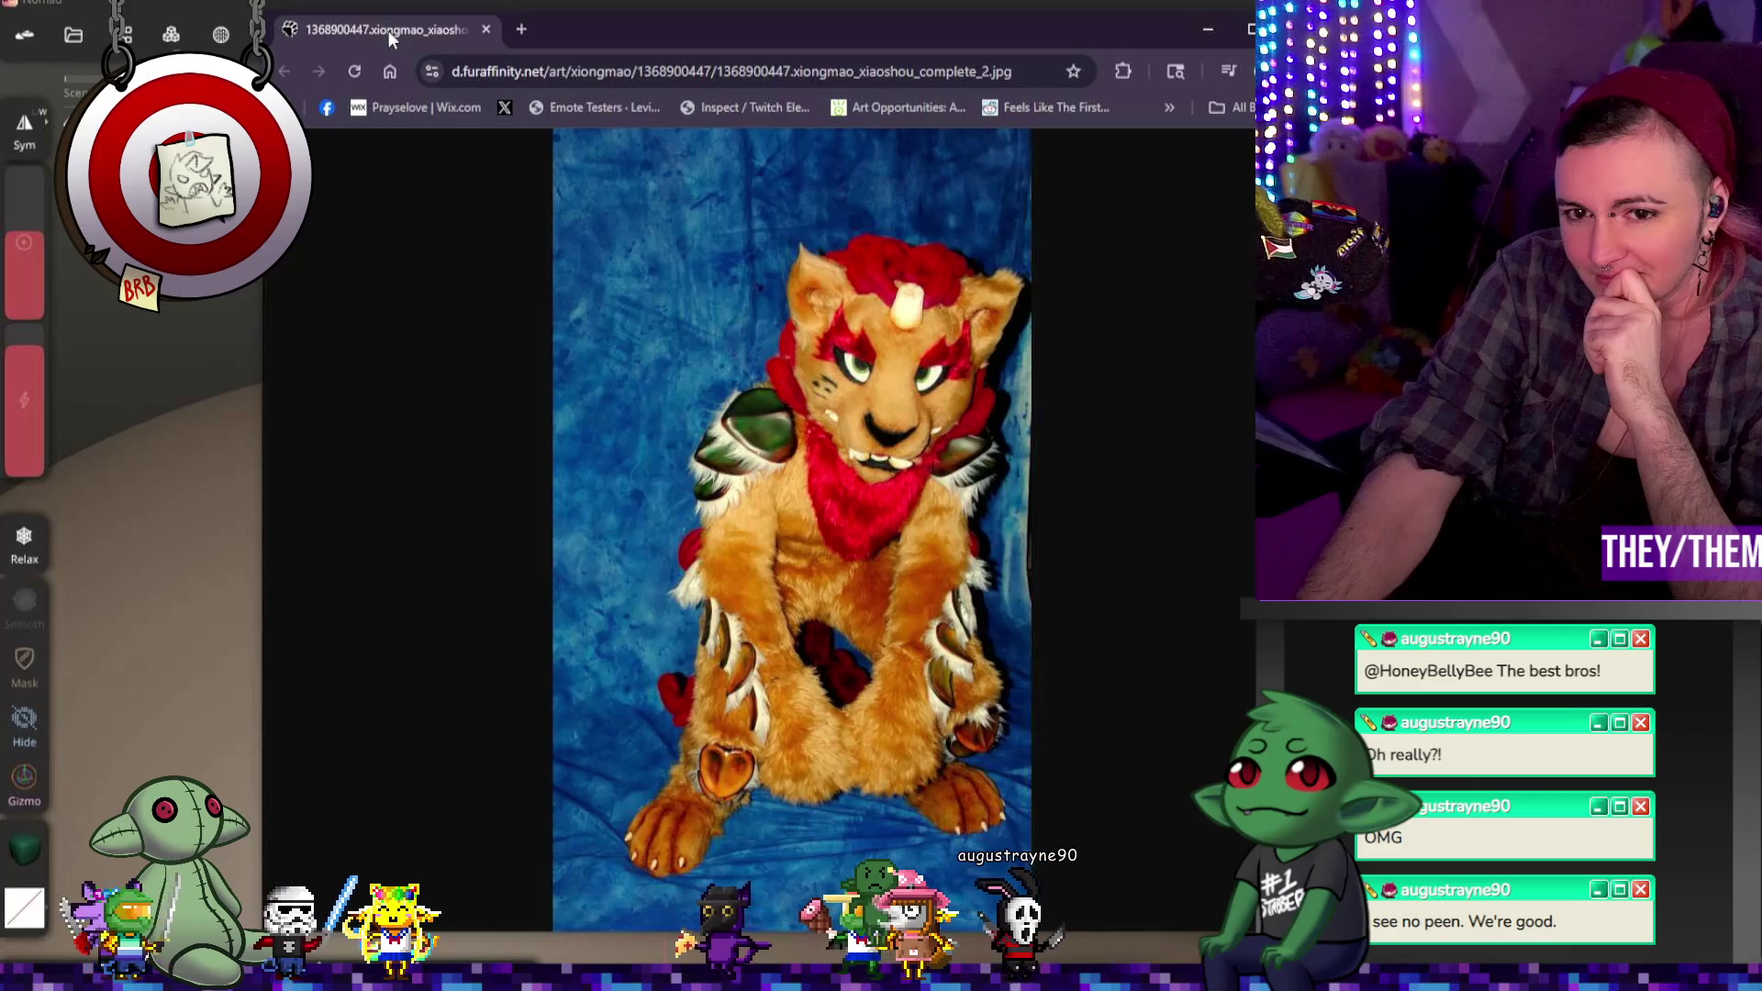
left_click_drag(387, 31, 390, 31)
key("ctrl+w")
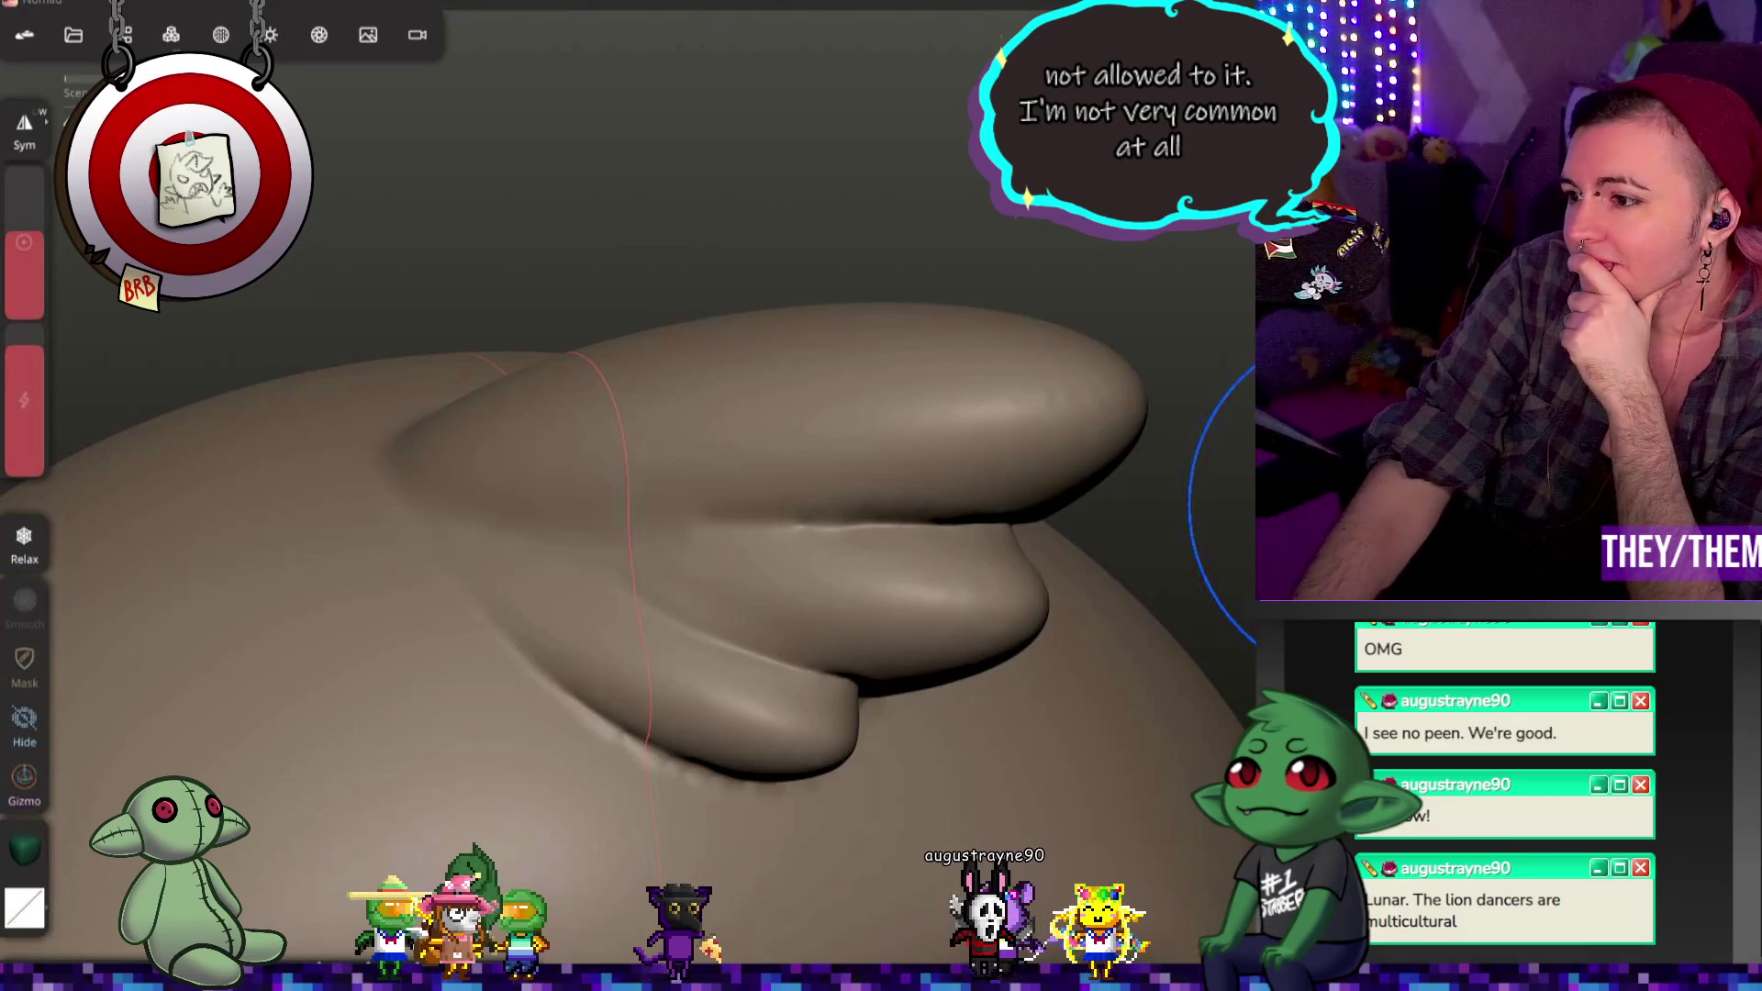
mouse_move(460, 472)
middle_mouse_down()
mouse_move(676, 481)
mouse_move(755, 500)
mouse_move(862, 563)
mouse_move(934, 523)
middle_mouse_up()
scroll(934, 514, "up", 2)
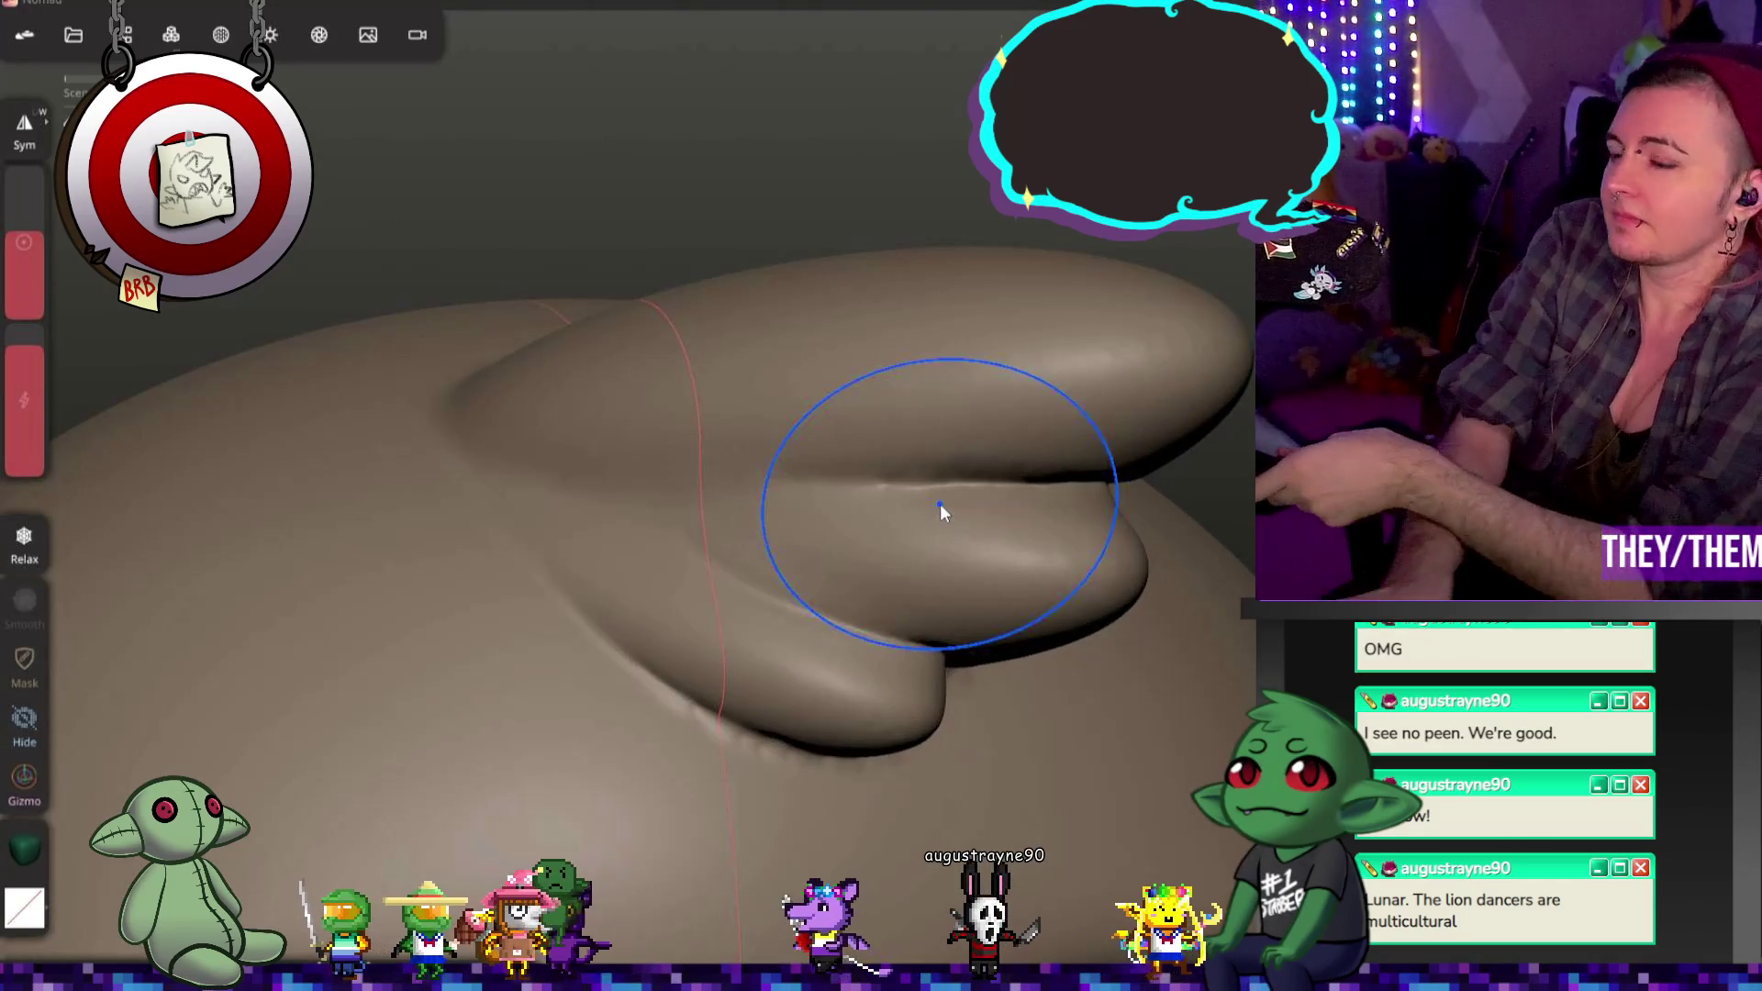
middle_click_drag(940, 503, 1132, 541)
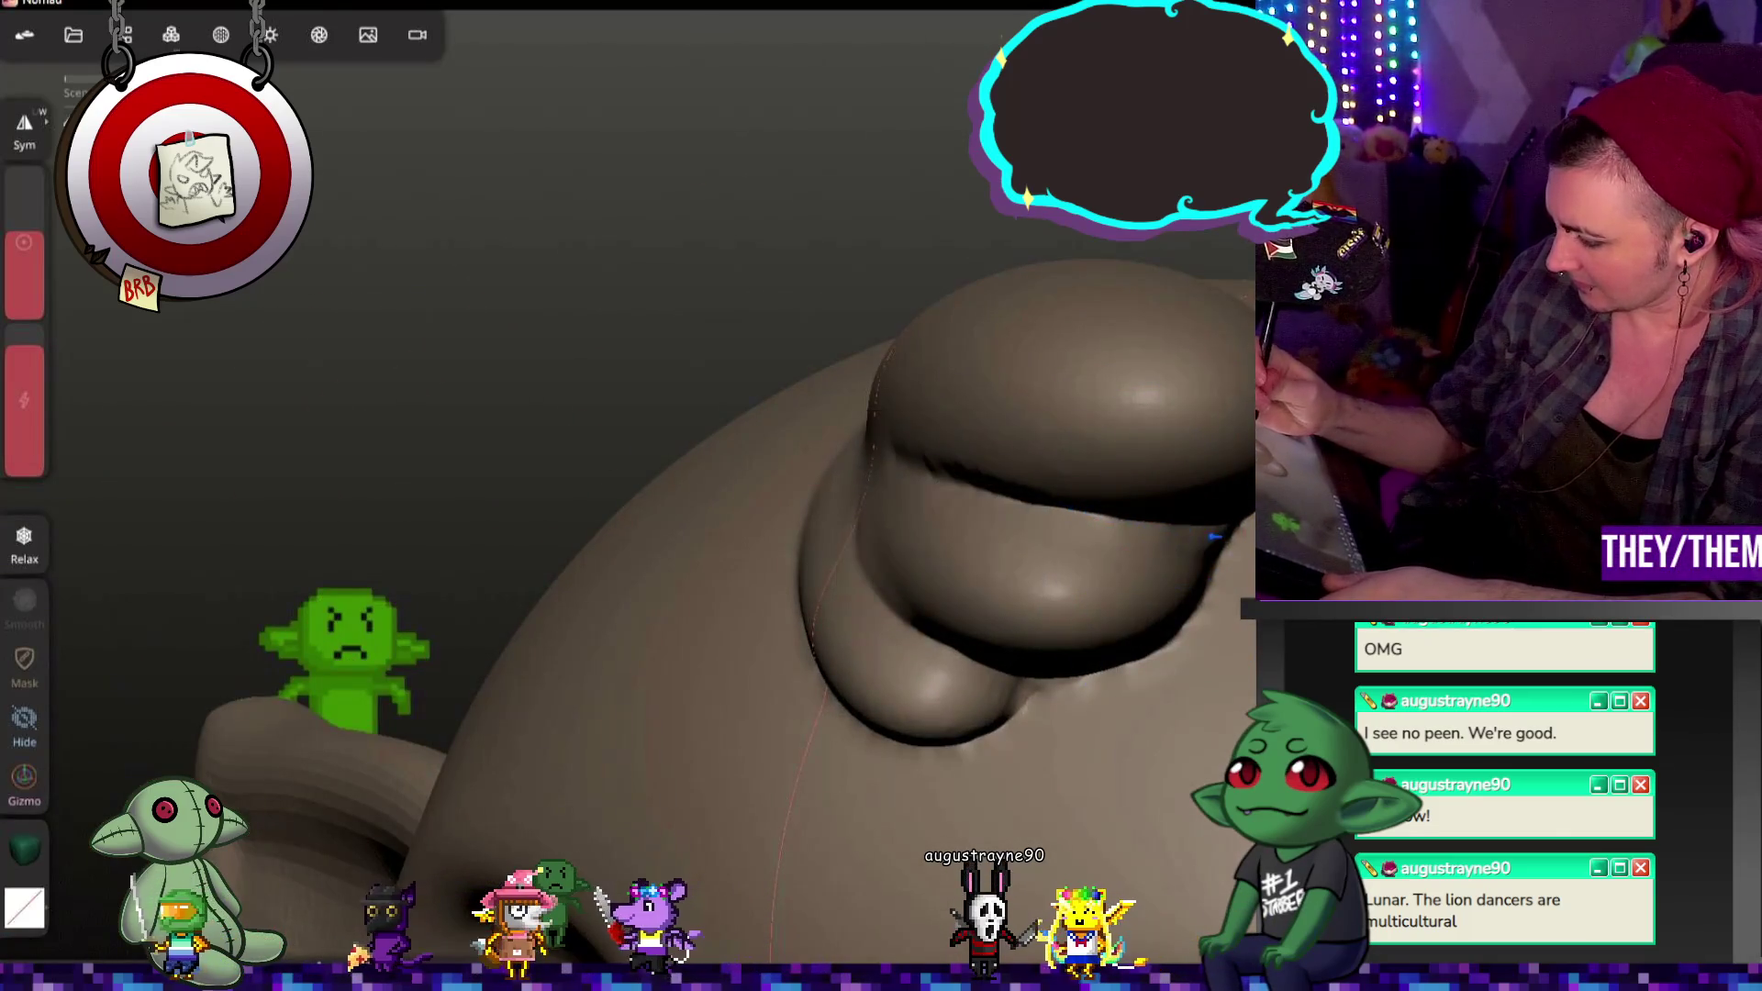
middle_click_drag(965, 551, 1170, 537)
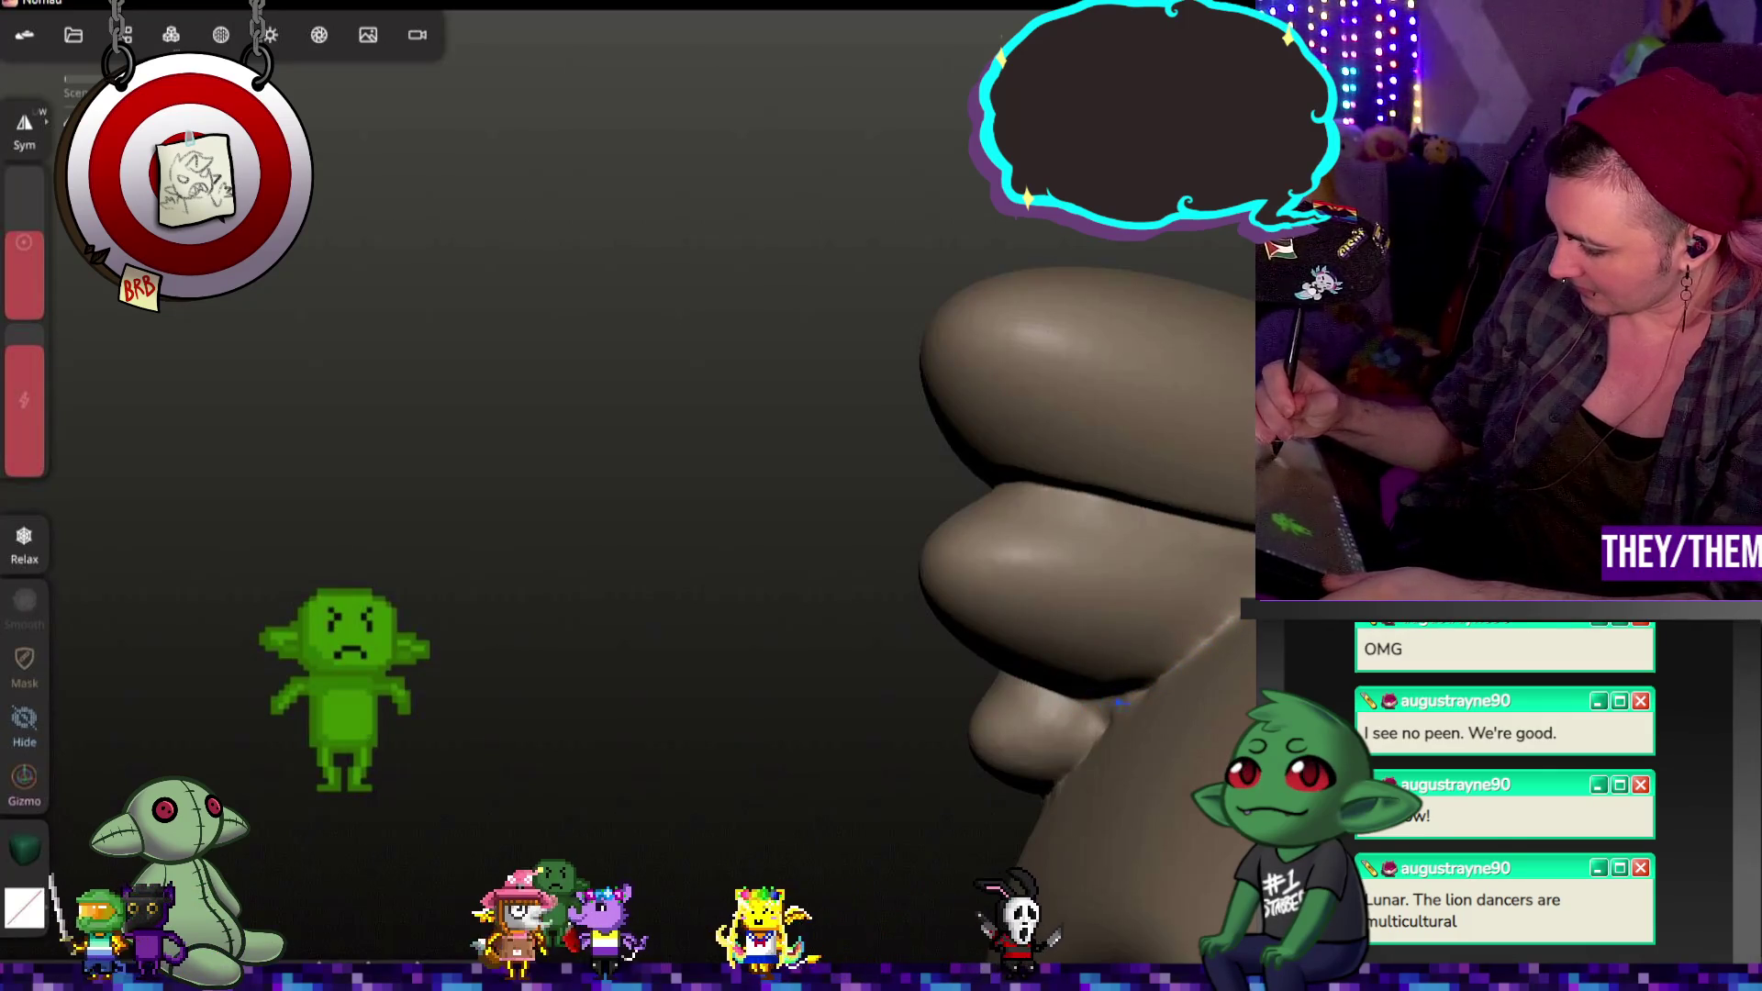
middle_click_drag(1032, 551, 827, 579)
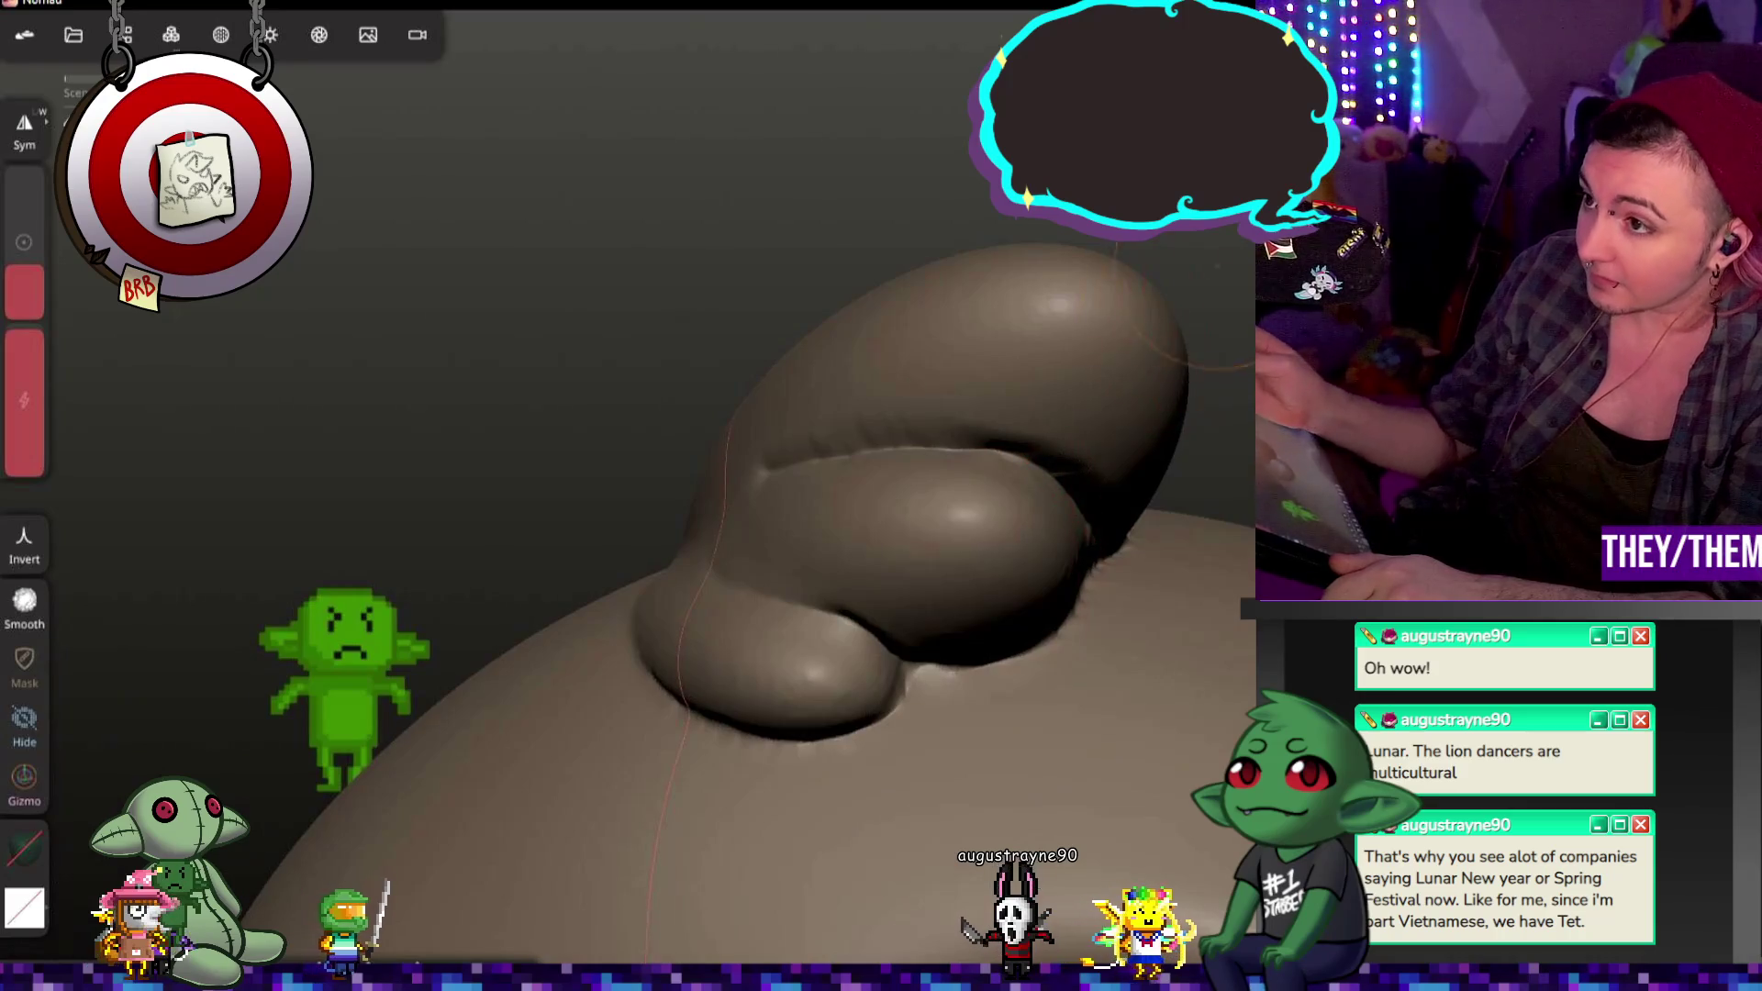
Step: Relax the surface around the ear, then undo the last stroke after reviewing the face
left_click_drag(1046, 479, 968, 247)
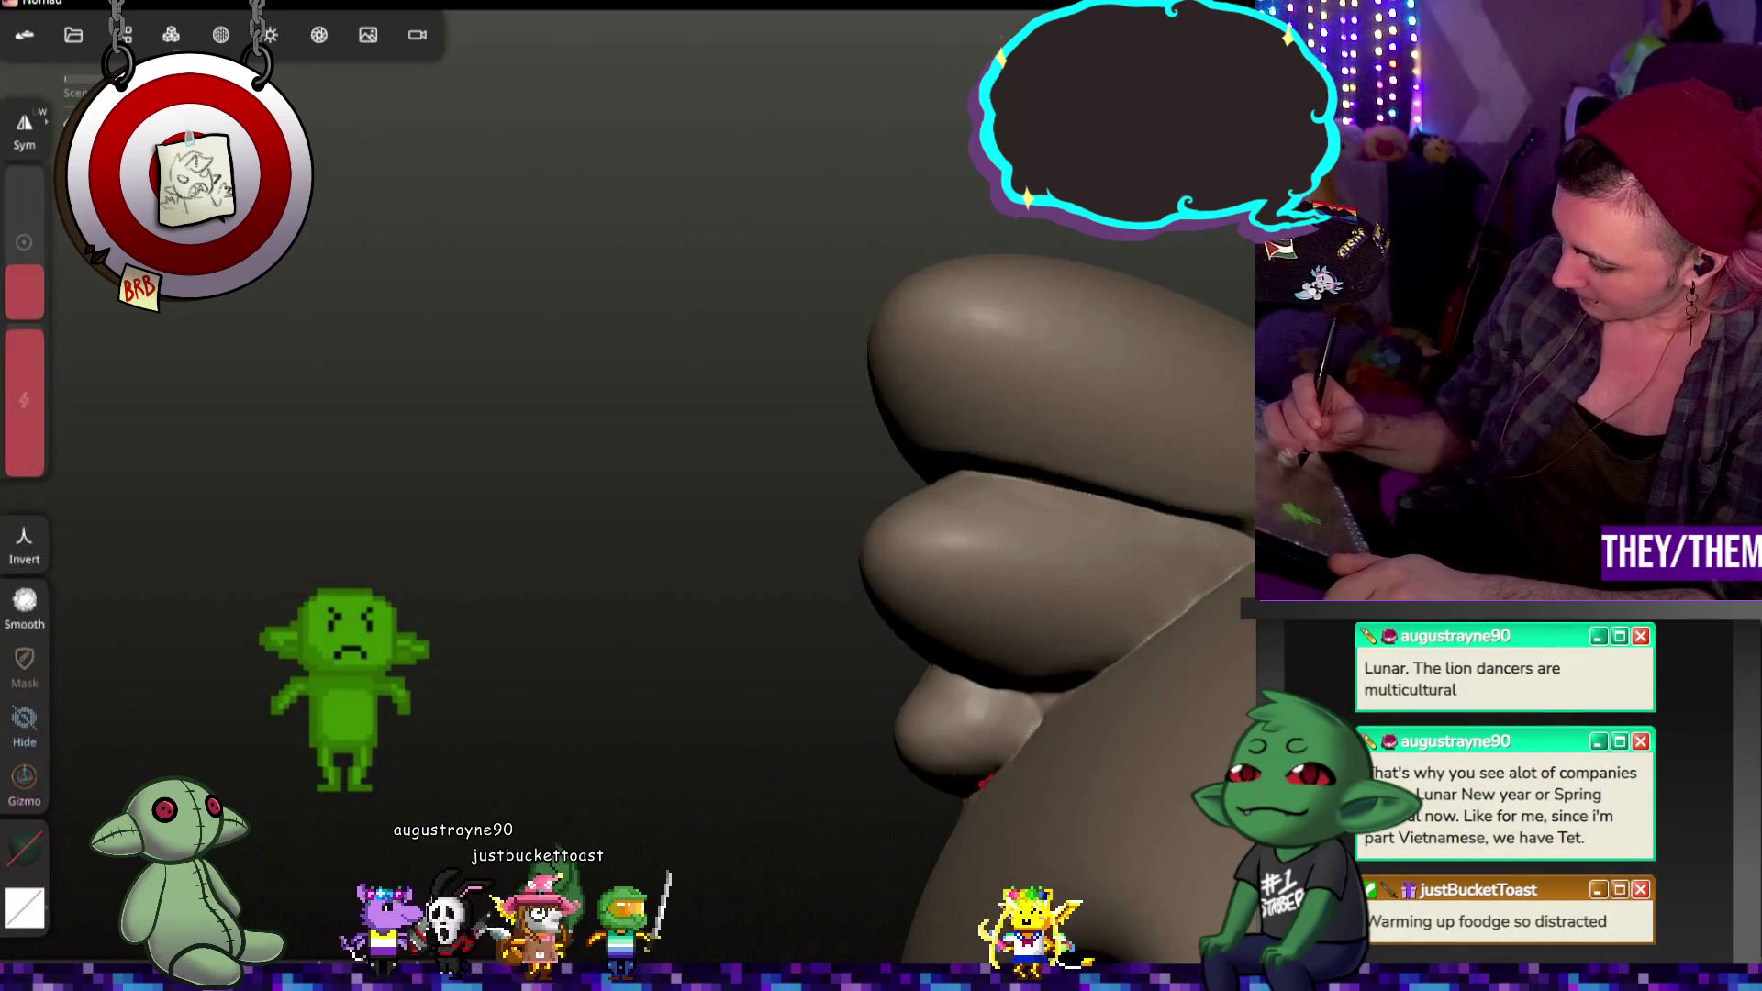
mouse_move(771, 454)
left_mouse_down()
mouse_move(960, 803)
mouse_move(774, 700)
left_mouse_up()
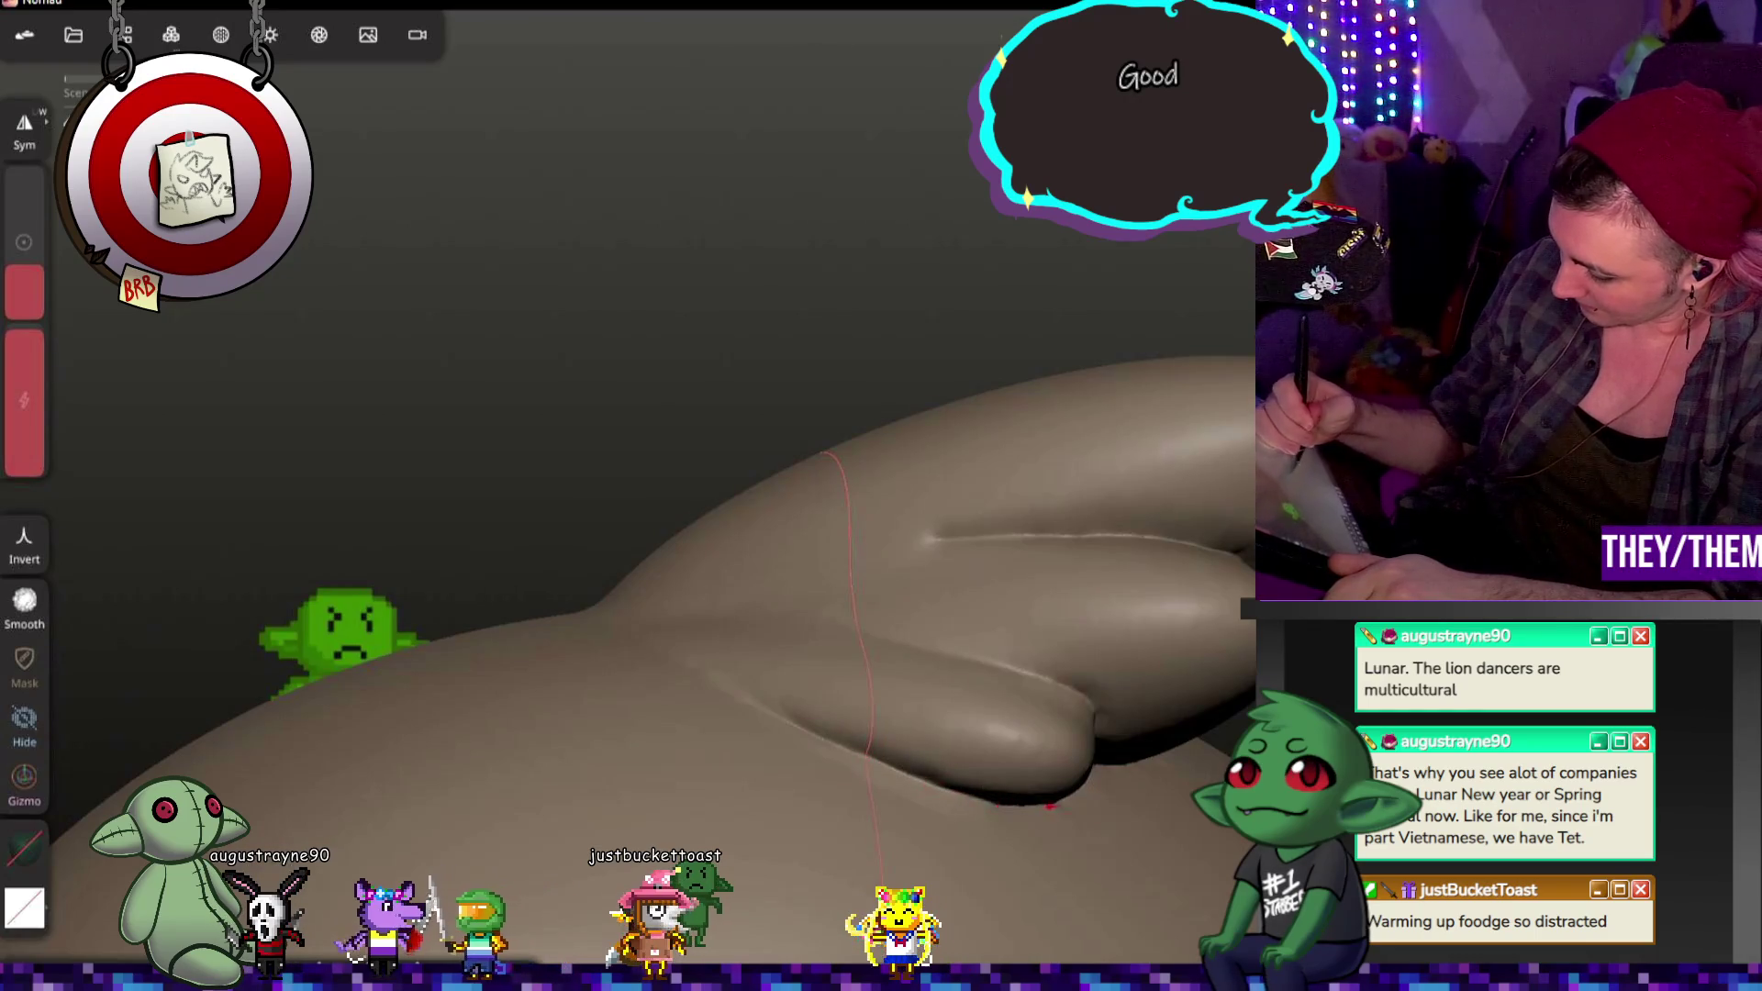
key("shift")
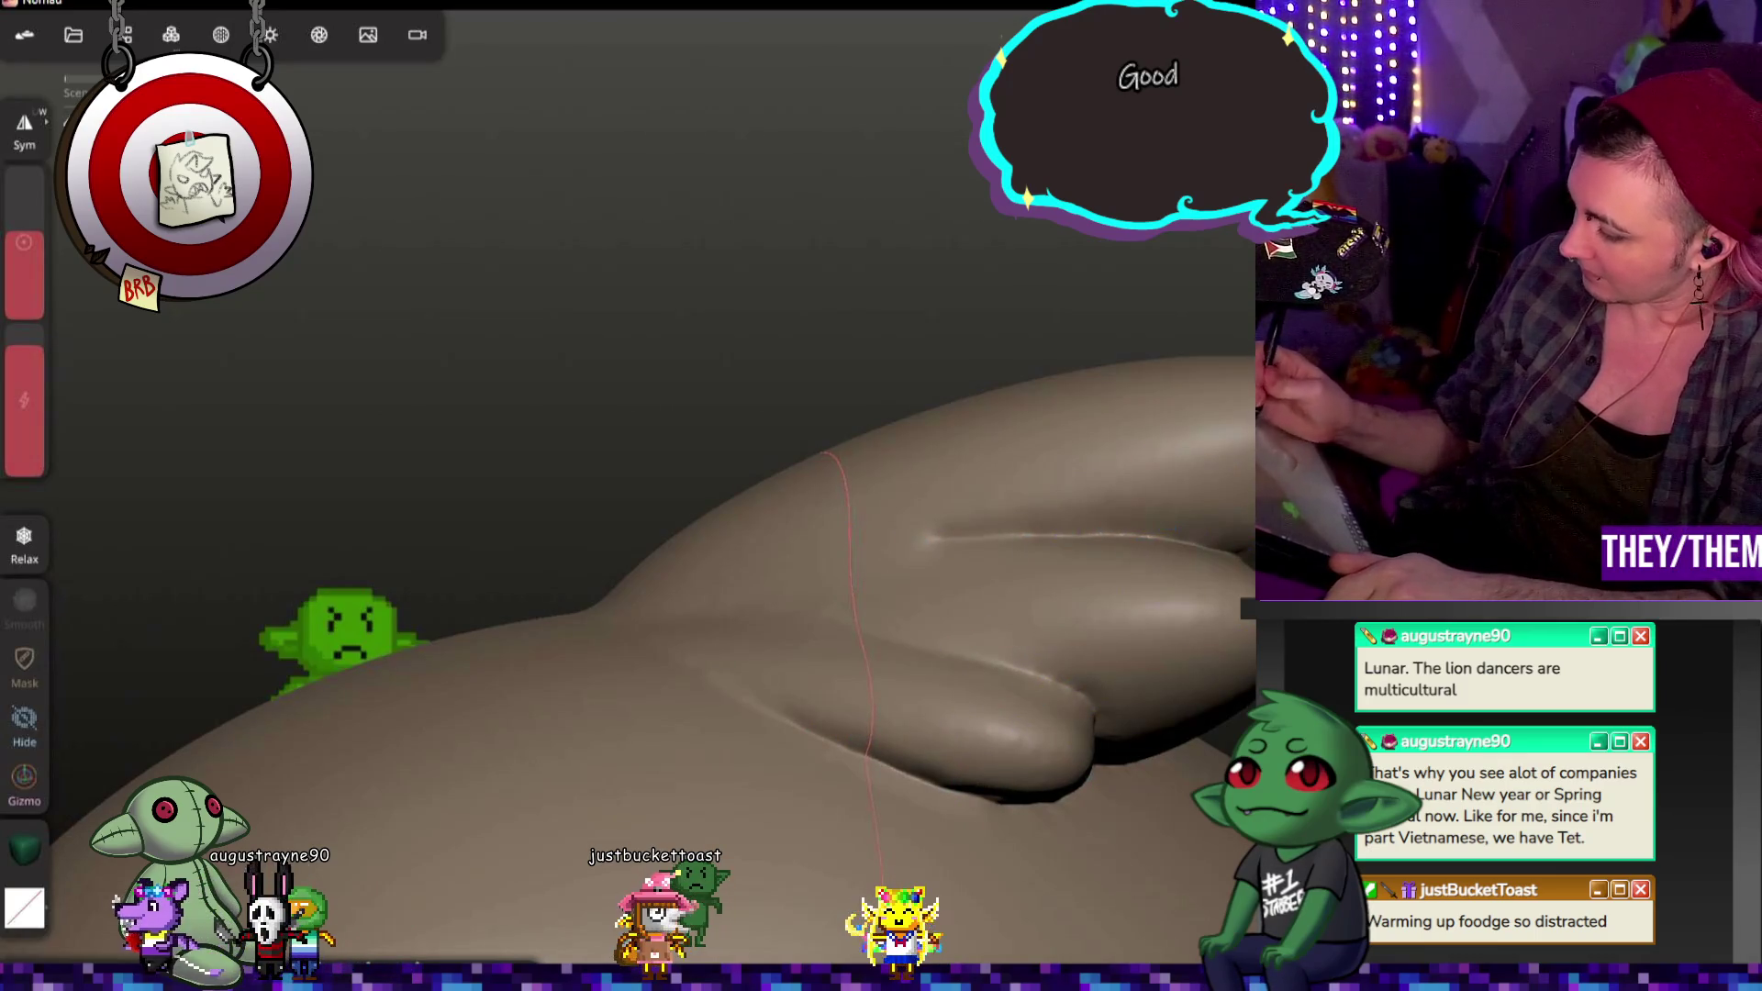
left_click_drag(963, 276, 1078, 558)
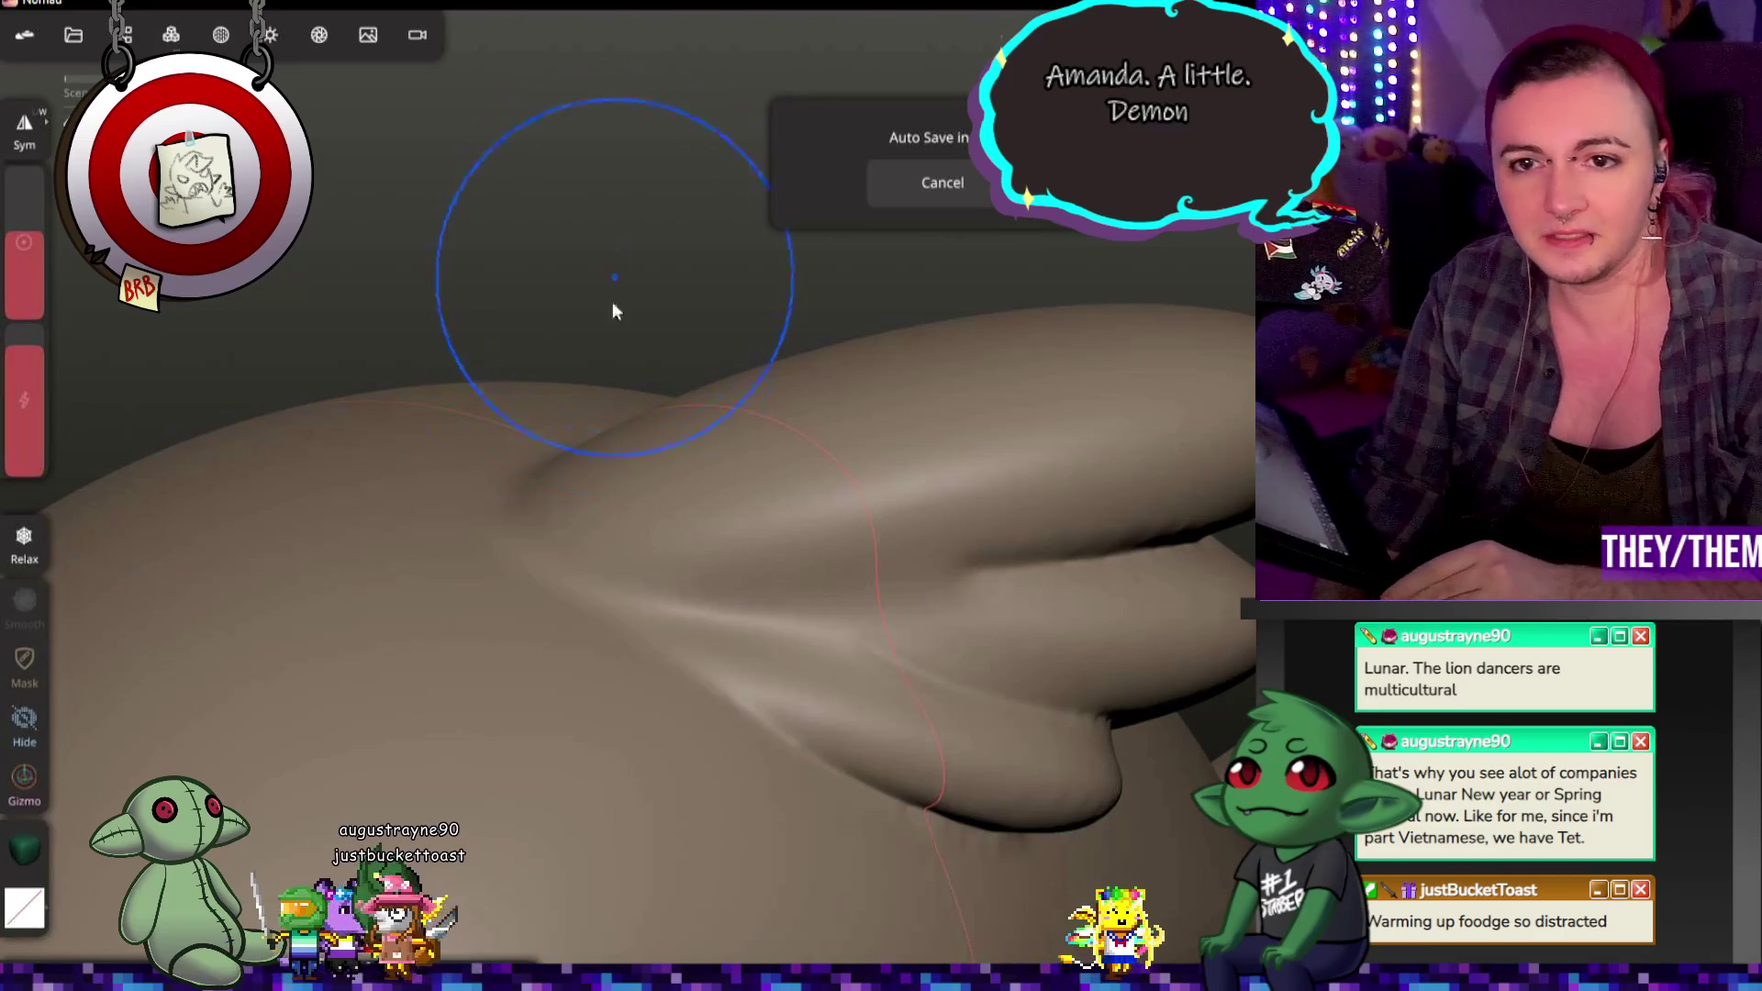
mouse_move(1074, 428)
middle_mouse_down()
mouse_move(1086, 385)
mouse_move(1136, 638)
mouse_move(1097, 529)
middle_mouse_up()
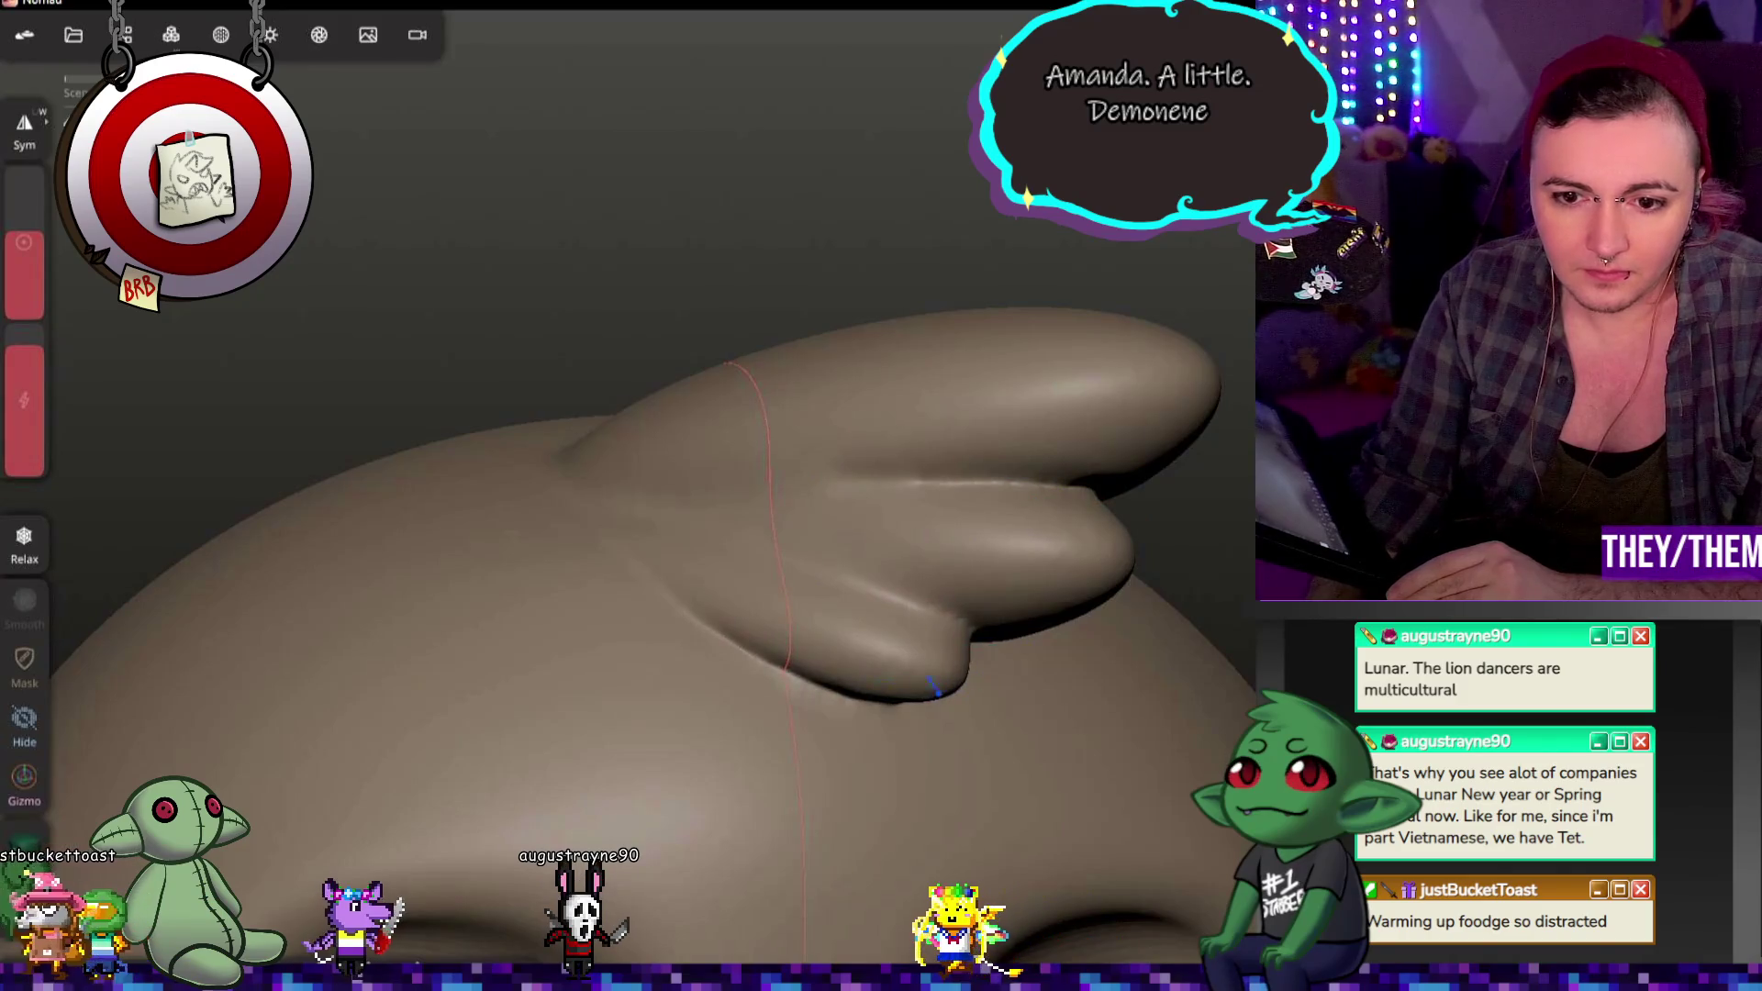
mouse_move(887, 661)
middle_mouse_down()
mouse_move(976, 583)
mouse_move(1125, 599)
mouse_move(773, 562)
middle_mouse_up()
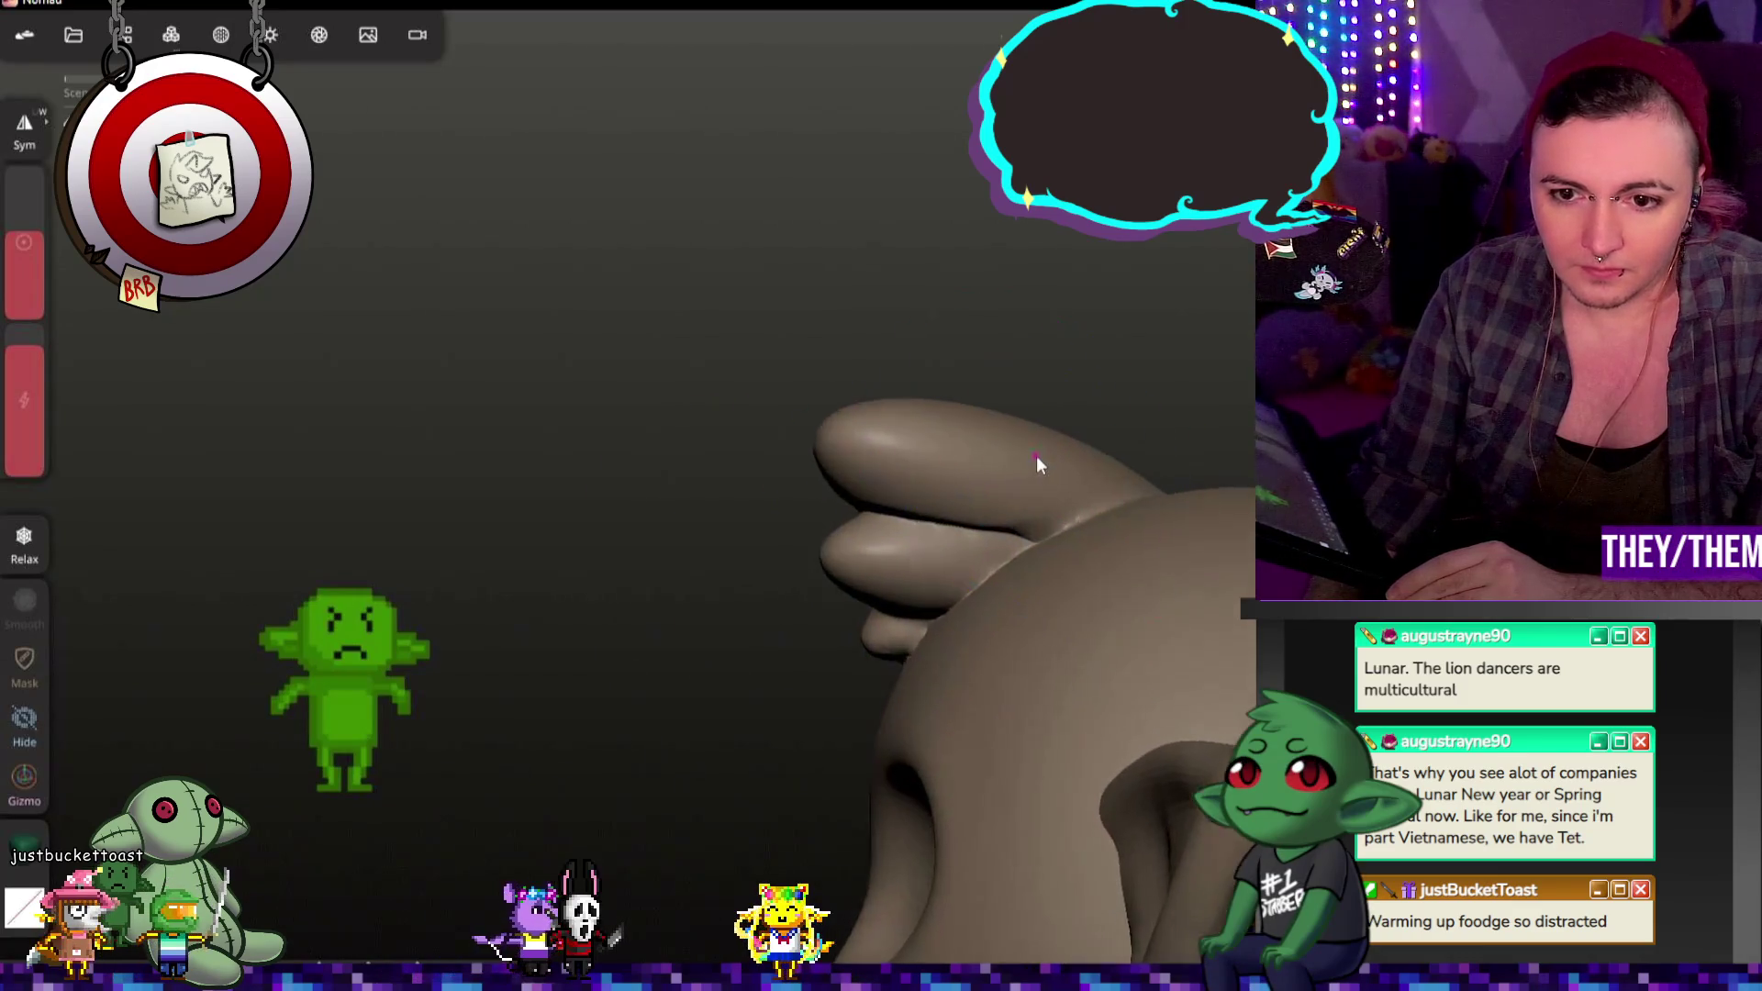
scroll(1037, 456, "up", 5)
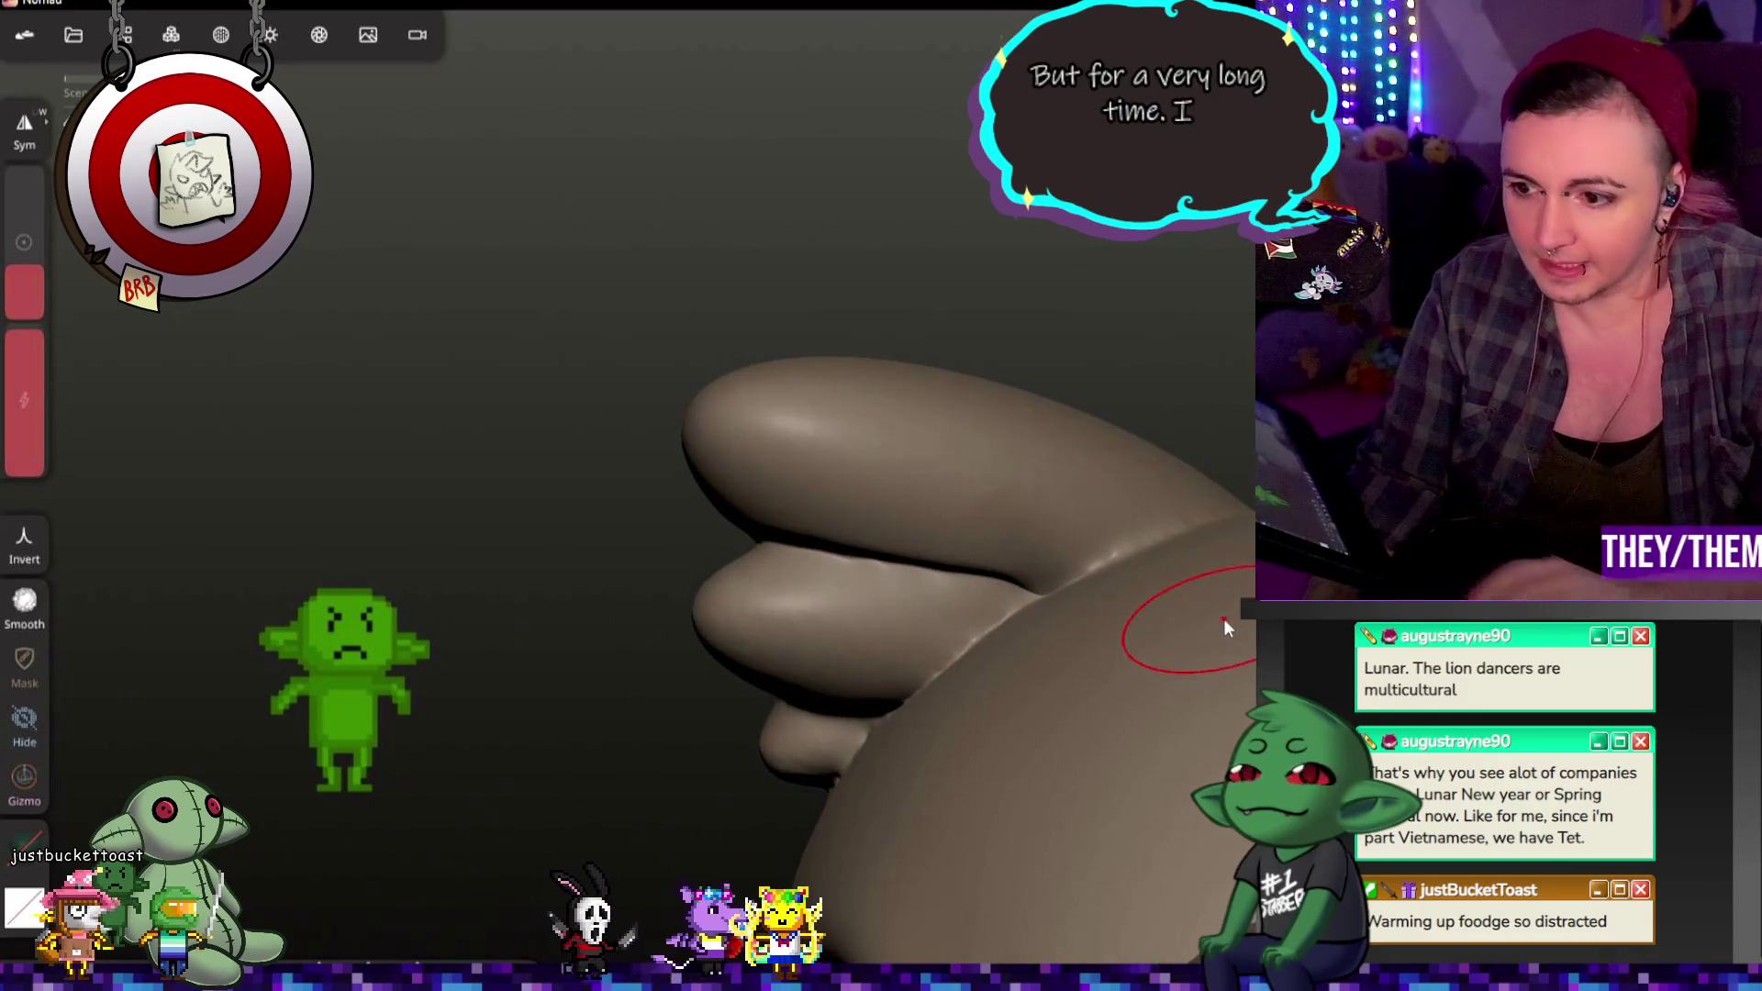
key("ctrl+z")
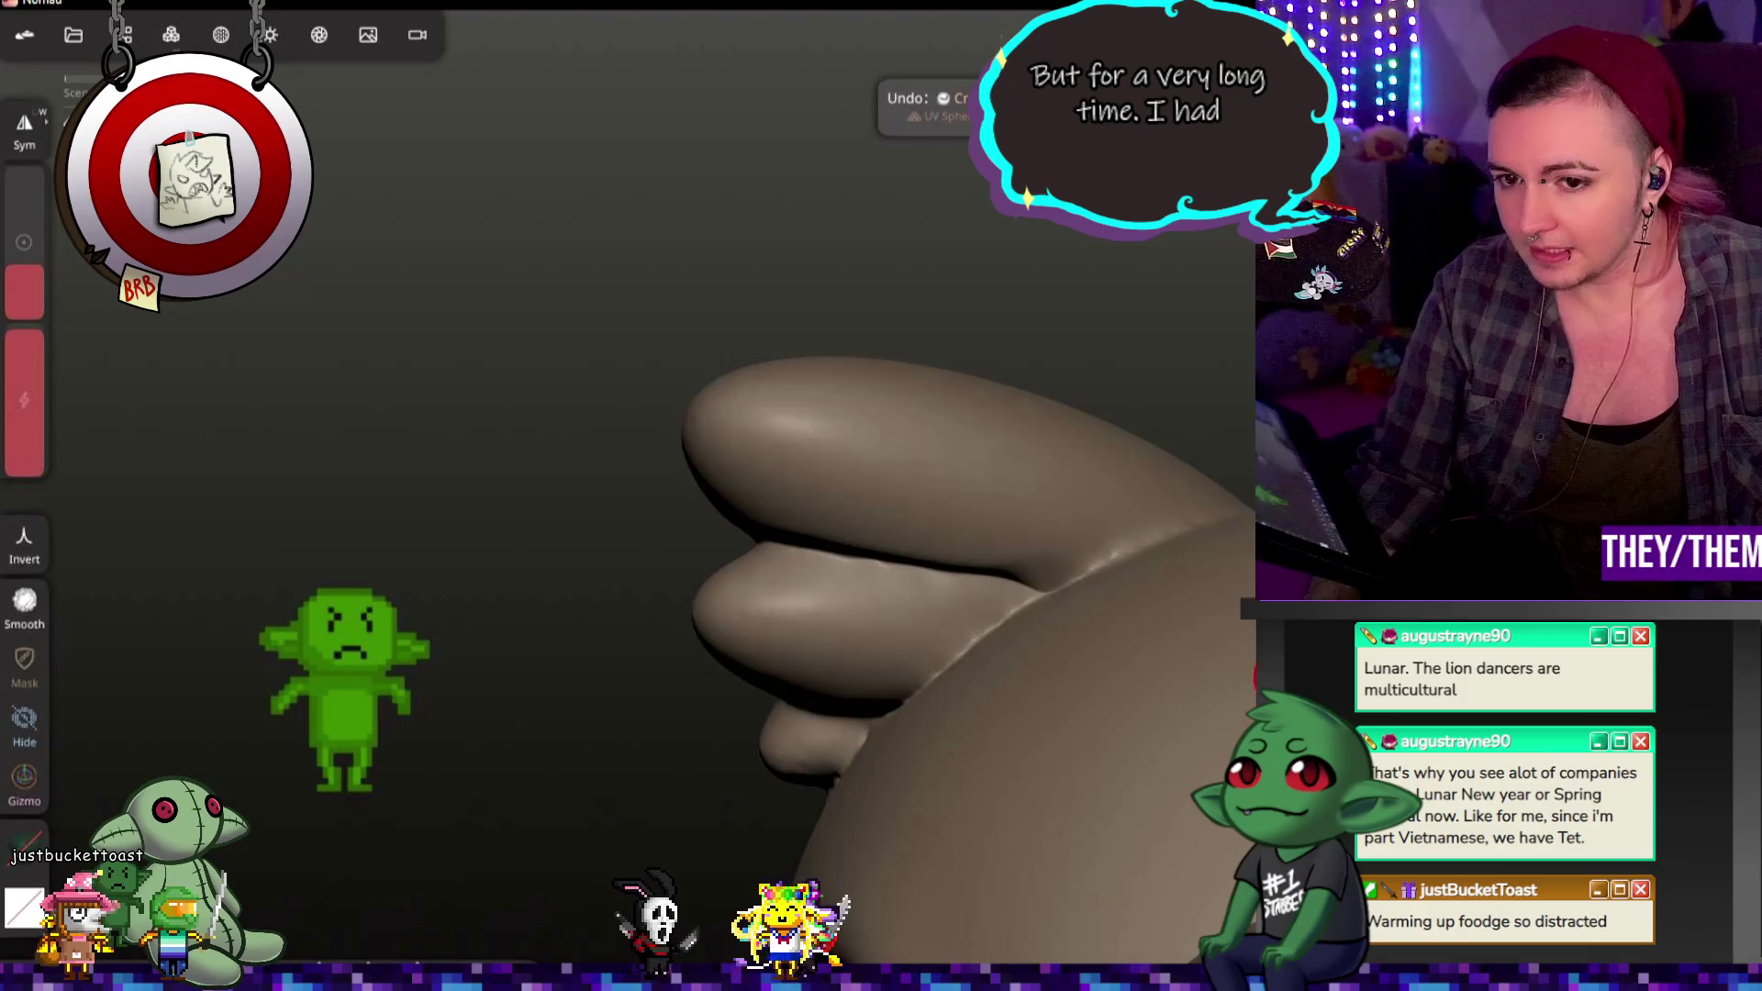
scroll(1006, 533, "up", 3)
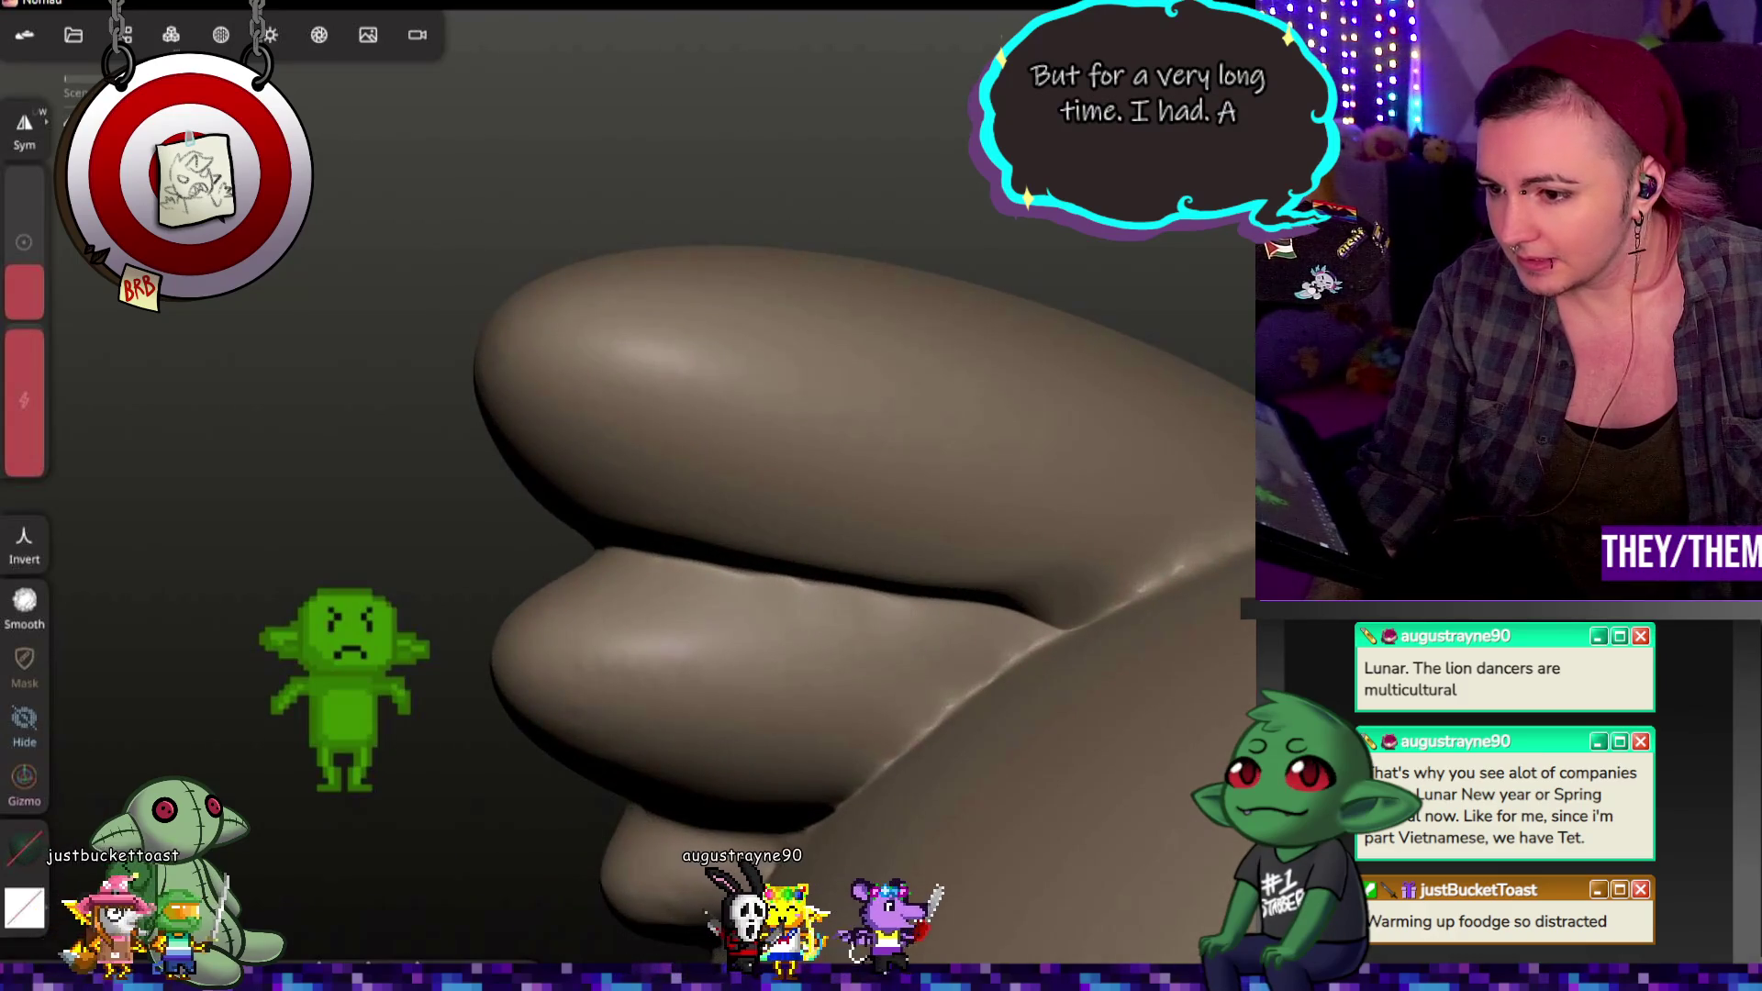
Step: Shrink the brush, undo two strokes, and deepen the crease under the lower topknot lobe
mouse_move(23, 352)
left_mouse_down()
mouse_move(51, 341)
mouse_move(40, 449)
left_mouse_up()
left_click_drag(26, 296, 32, 283)
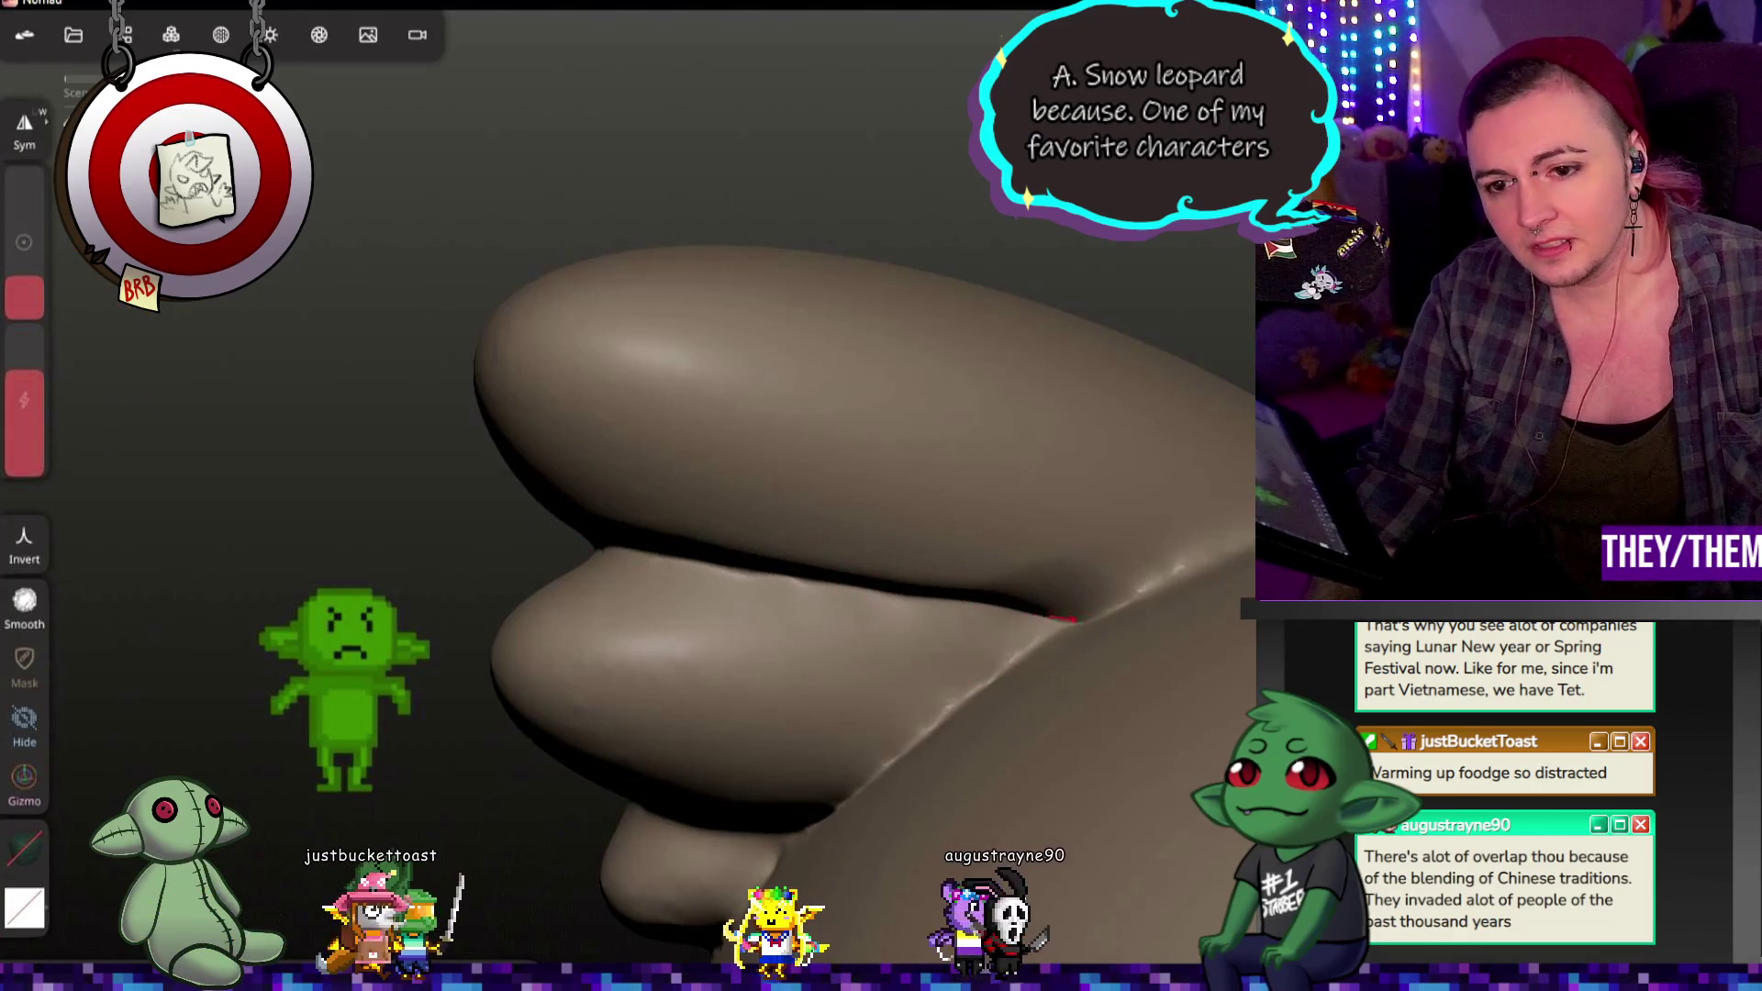
middle_click_drag(1074, 620, 1014, 682)
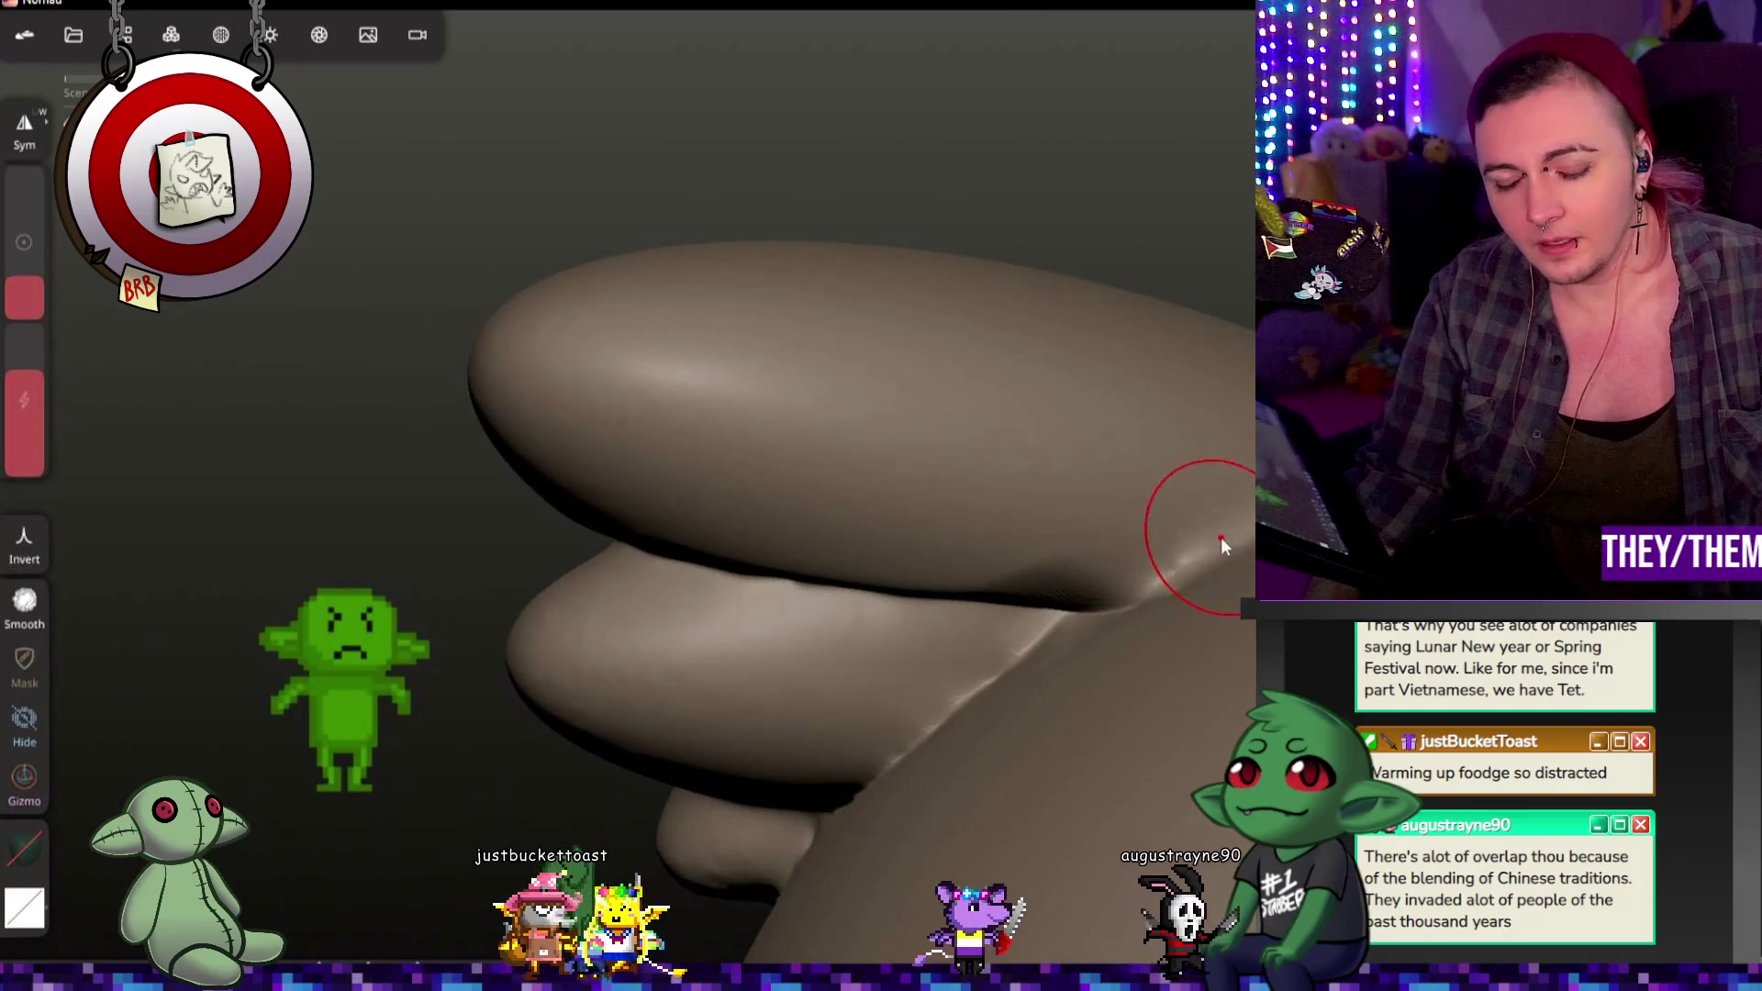
key("ctrl+z")
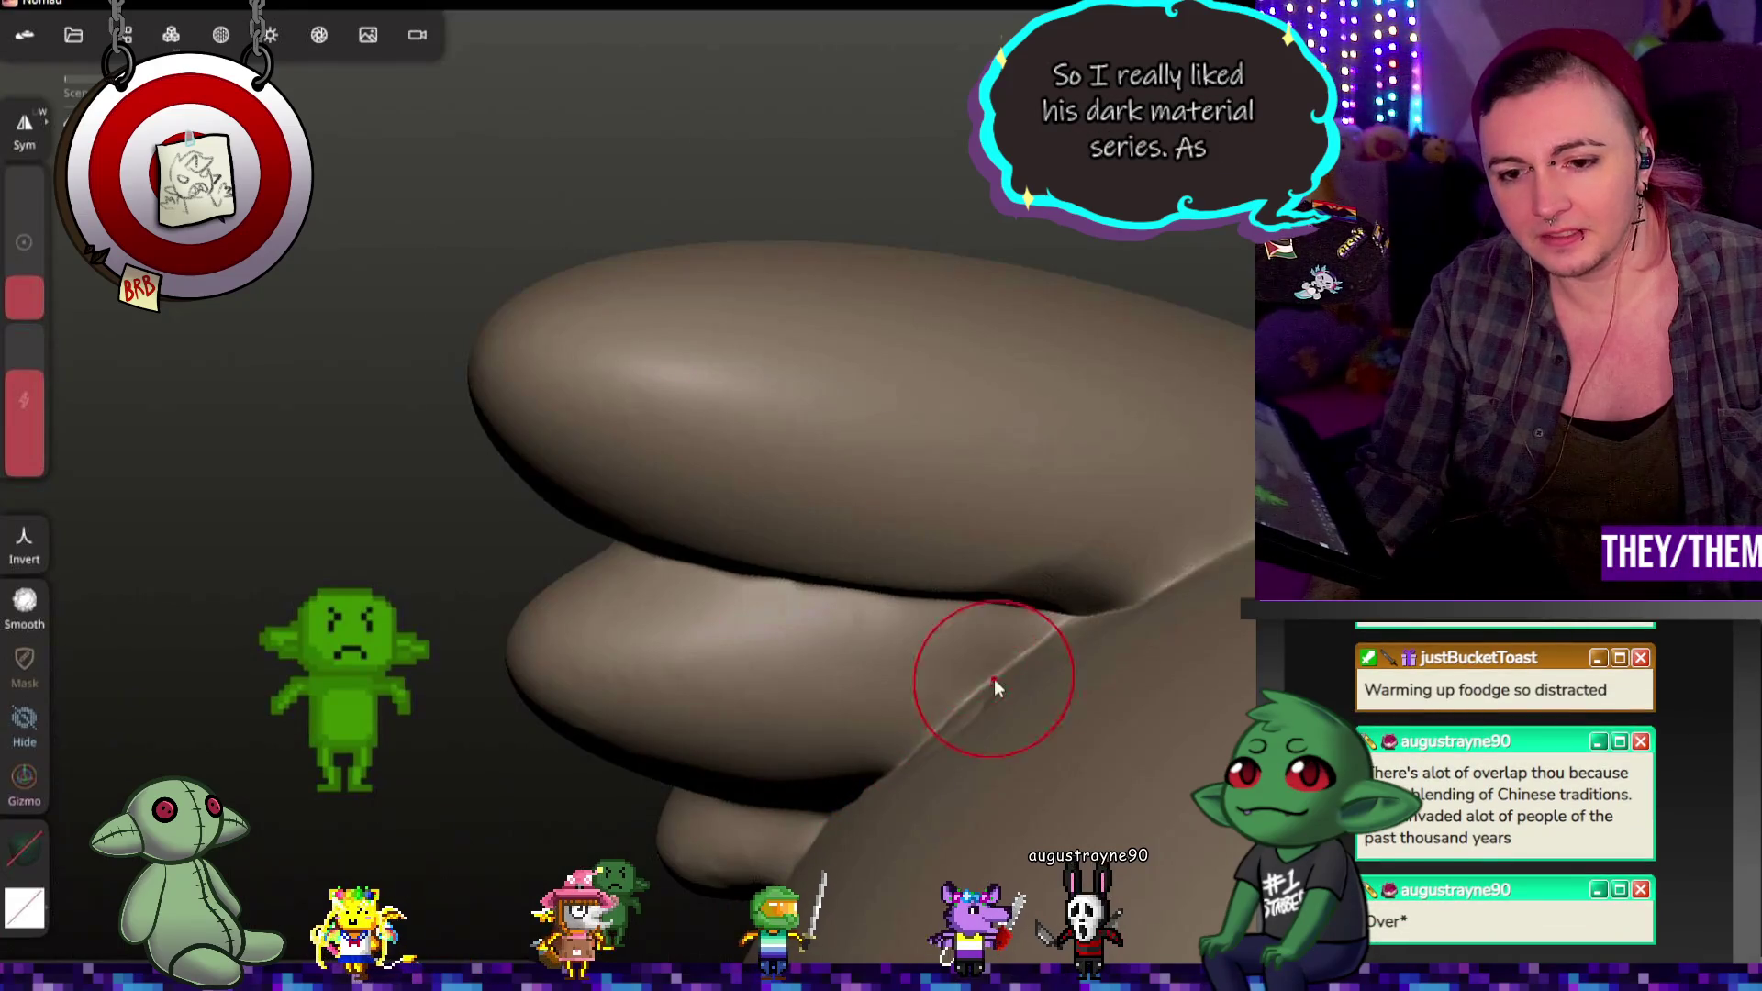
key("ctrl+z")
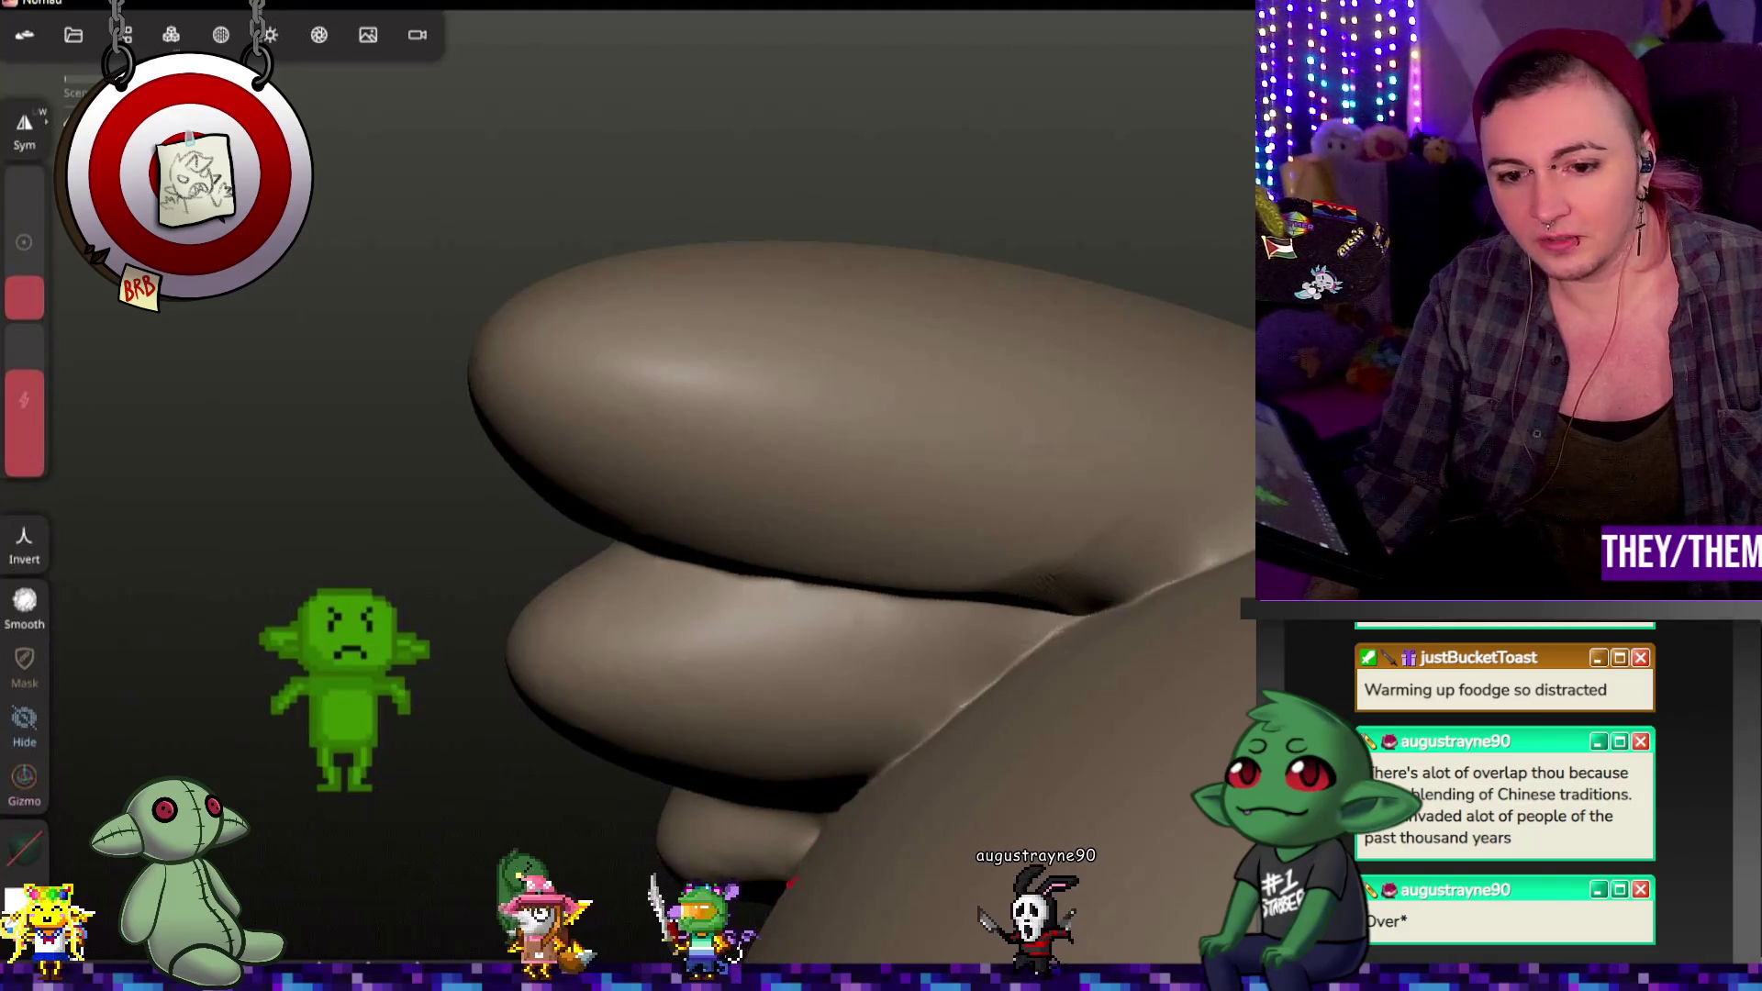
mouse_move(968, 783)
middle_mouse_down()
mouse_move(1144, 798)
mouse_move(1000, 774)
middle_mouse_up()
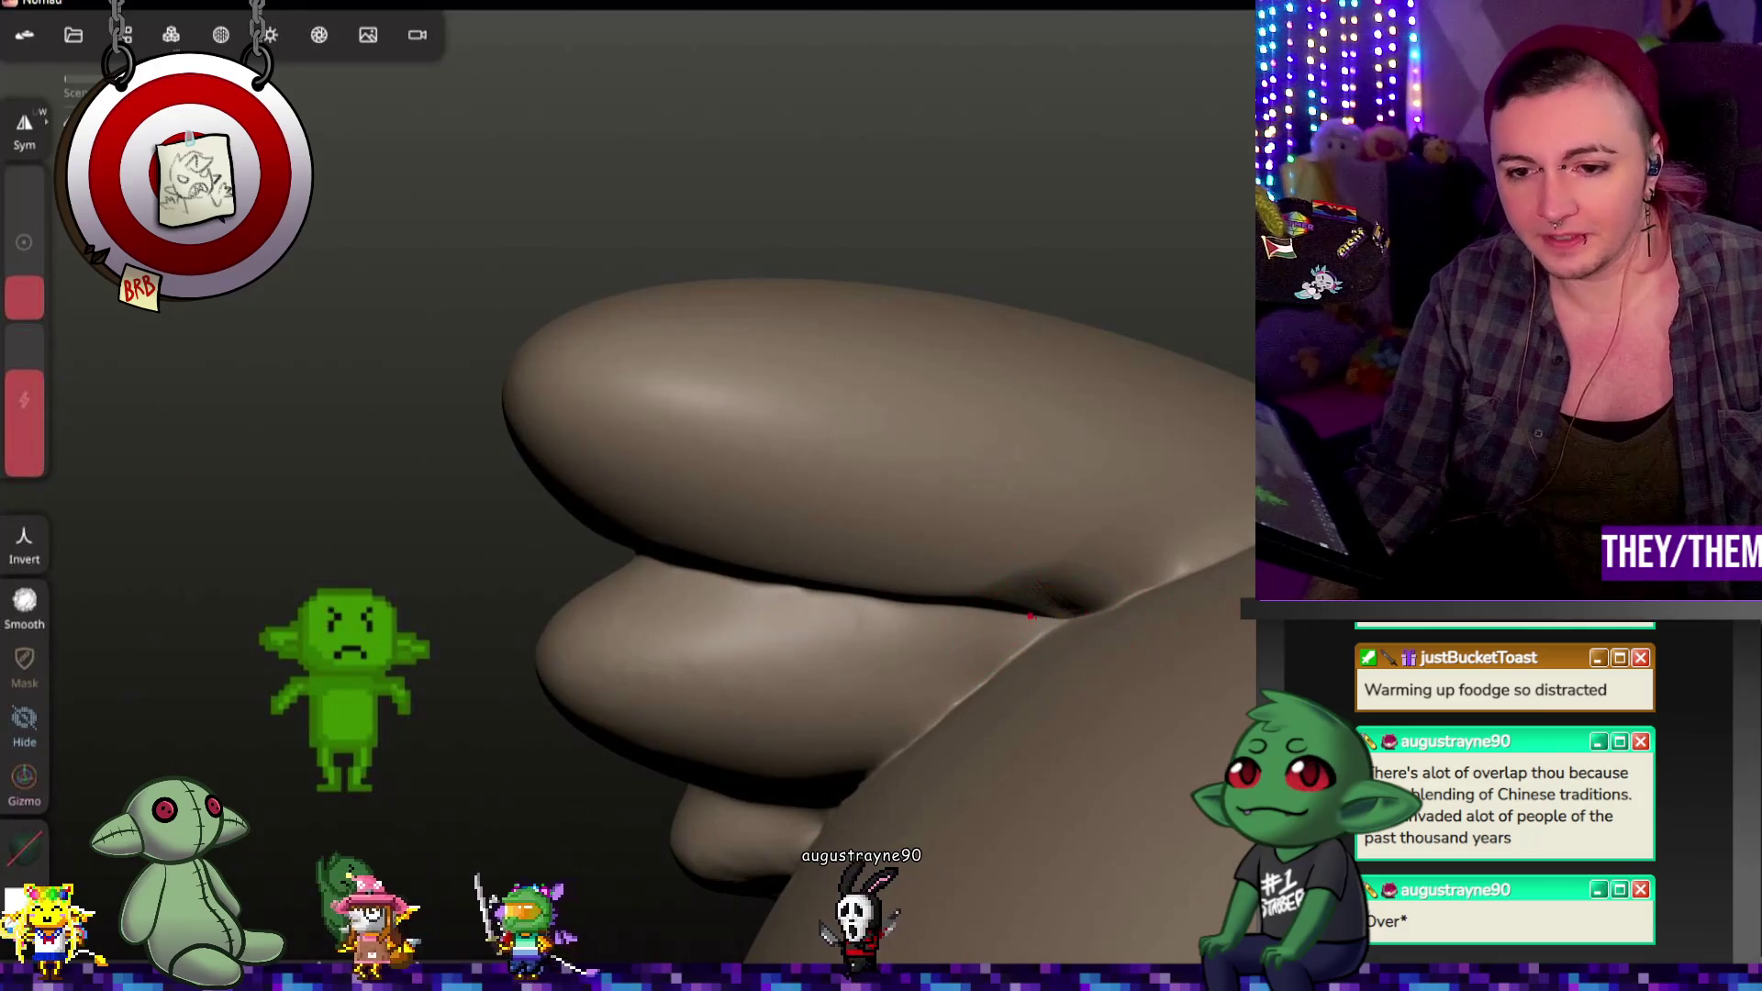
left_click_drag(1120, 605, 1070, 627)
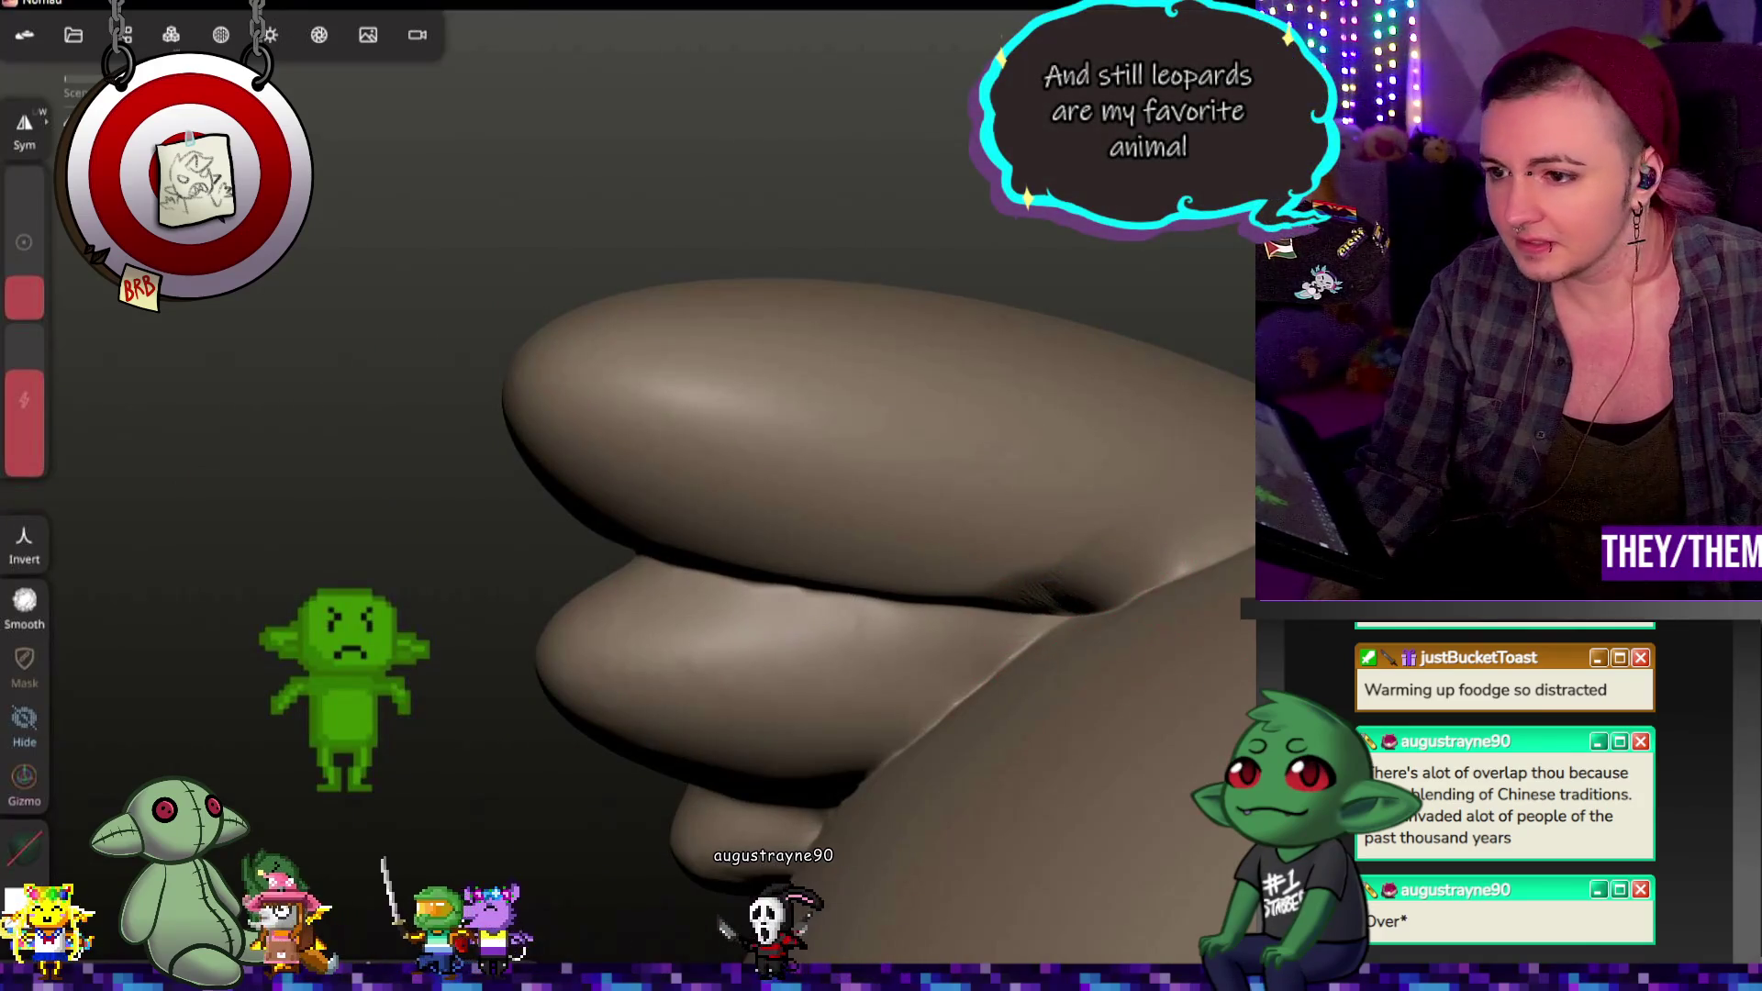
key("s")
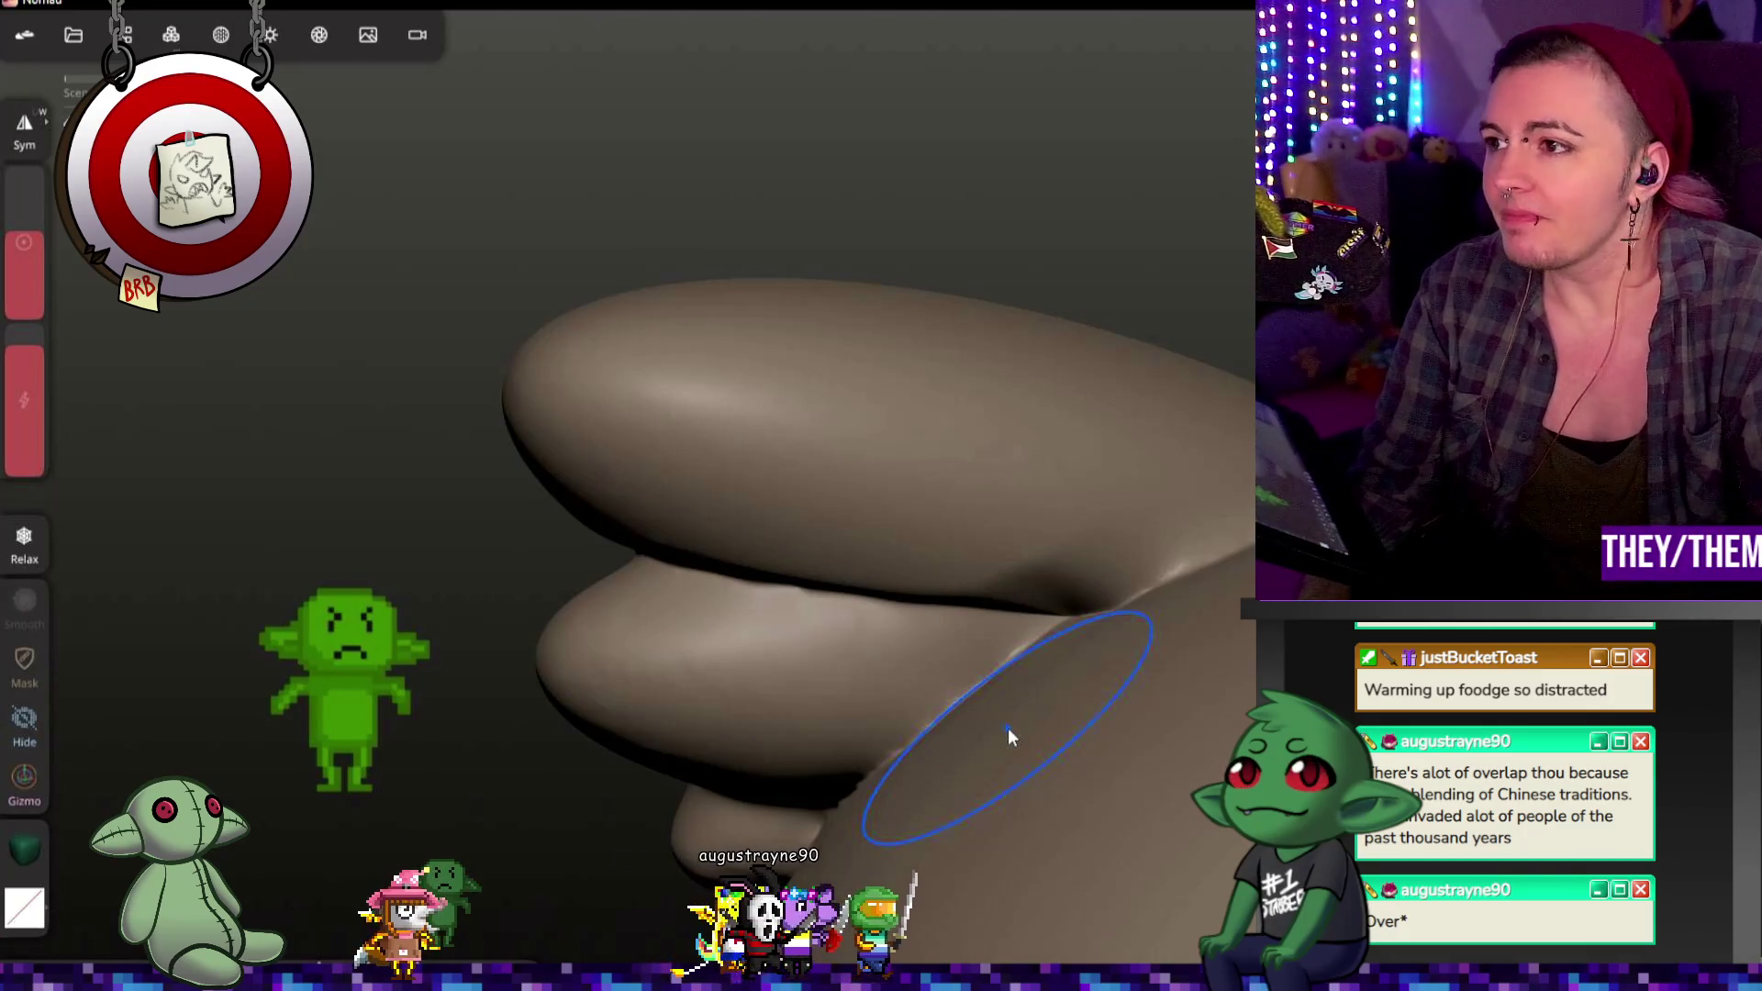
Step: Orbit around the topknot lobes and out to the full goblin head
mouse_move(537, 503)
middle_mouse_down()
mouse_move(865, 482)
mouse_move(815, 541)
middle_mouse_up()
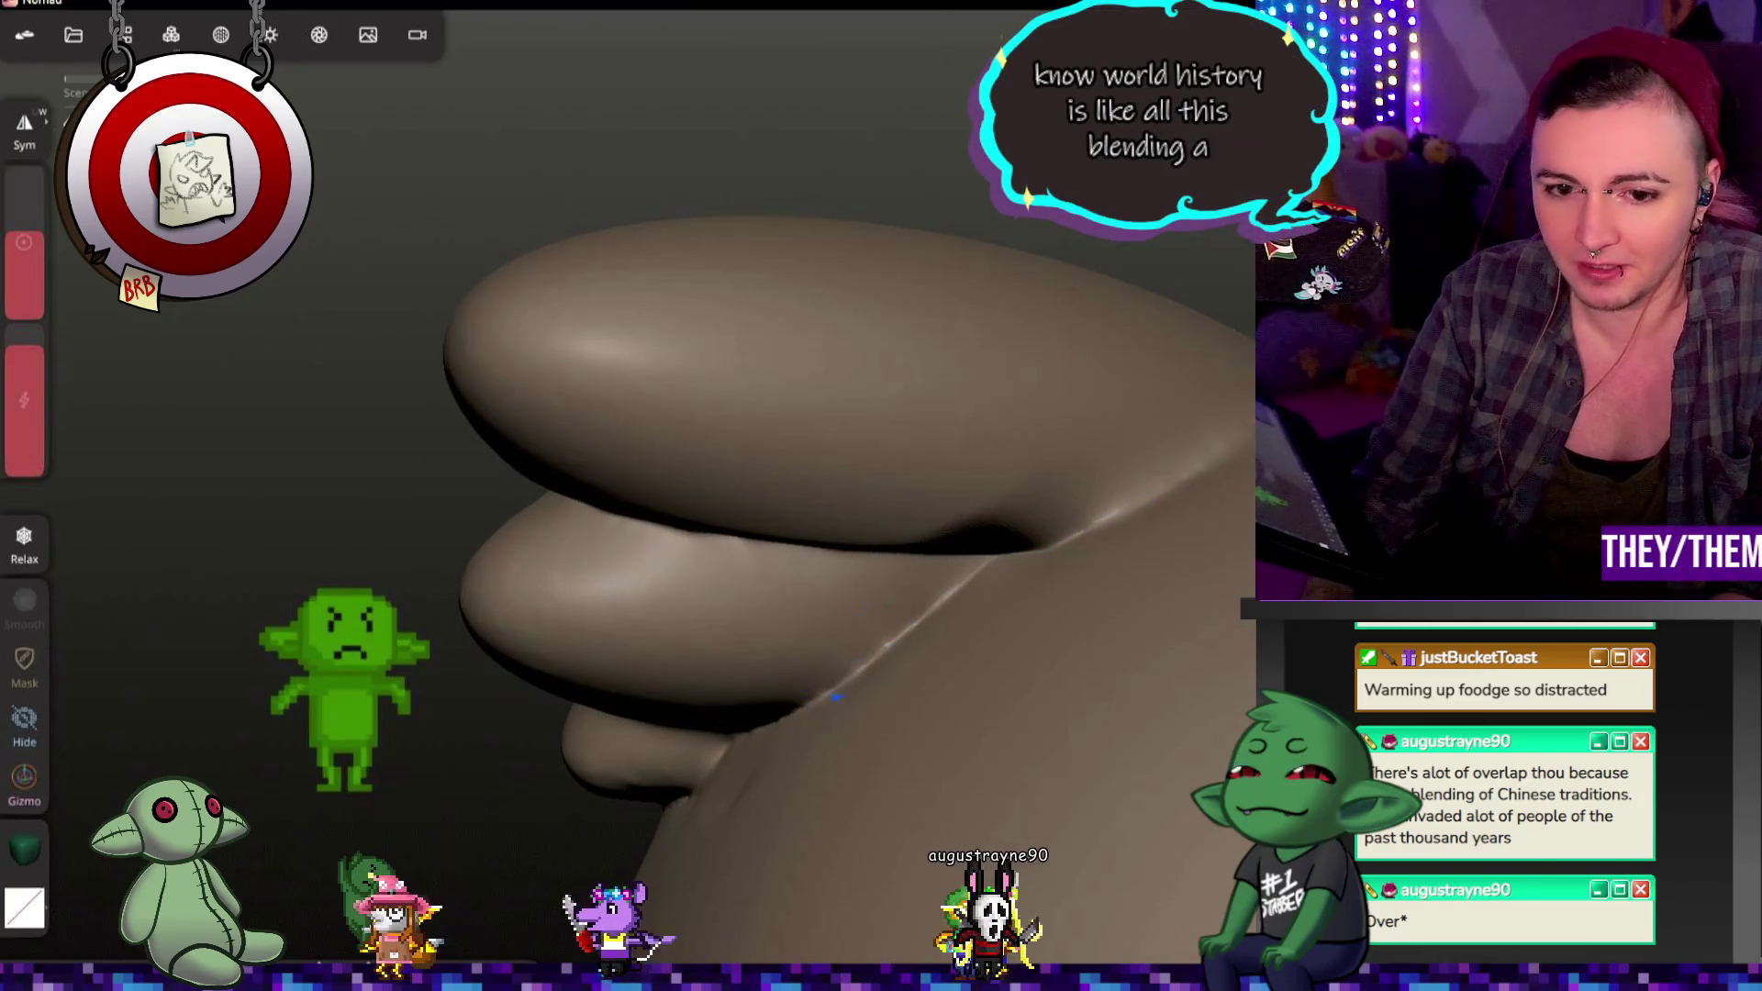
middle_click_drag(745, 696, 702, 770)
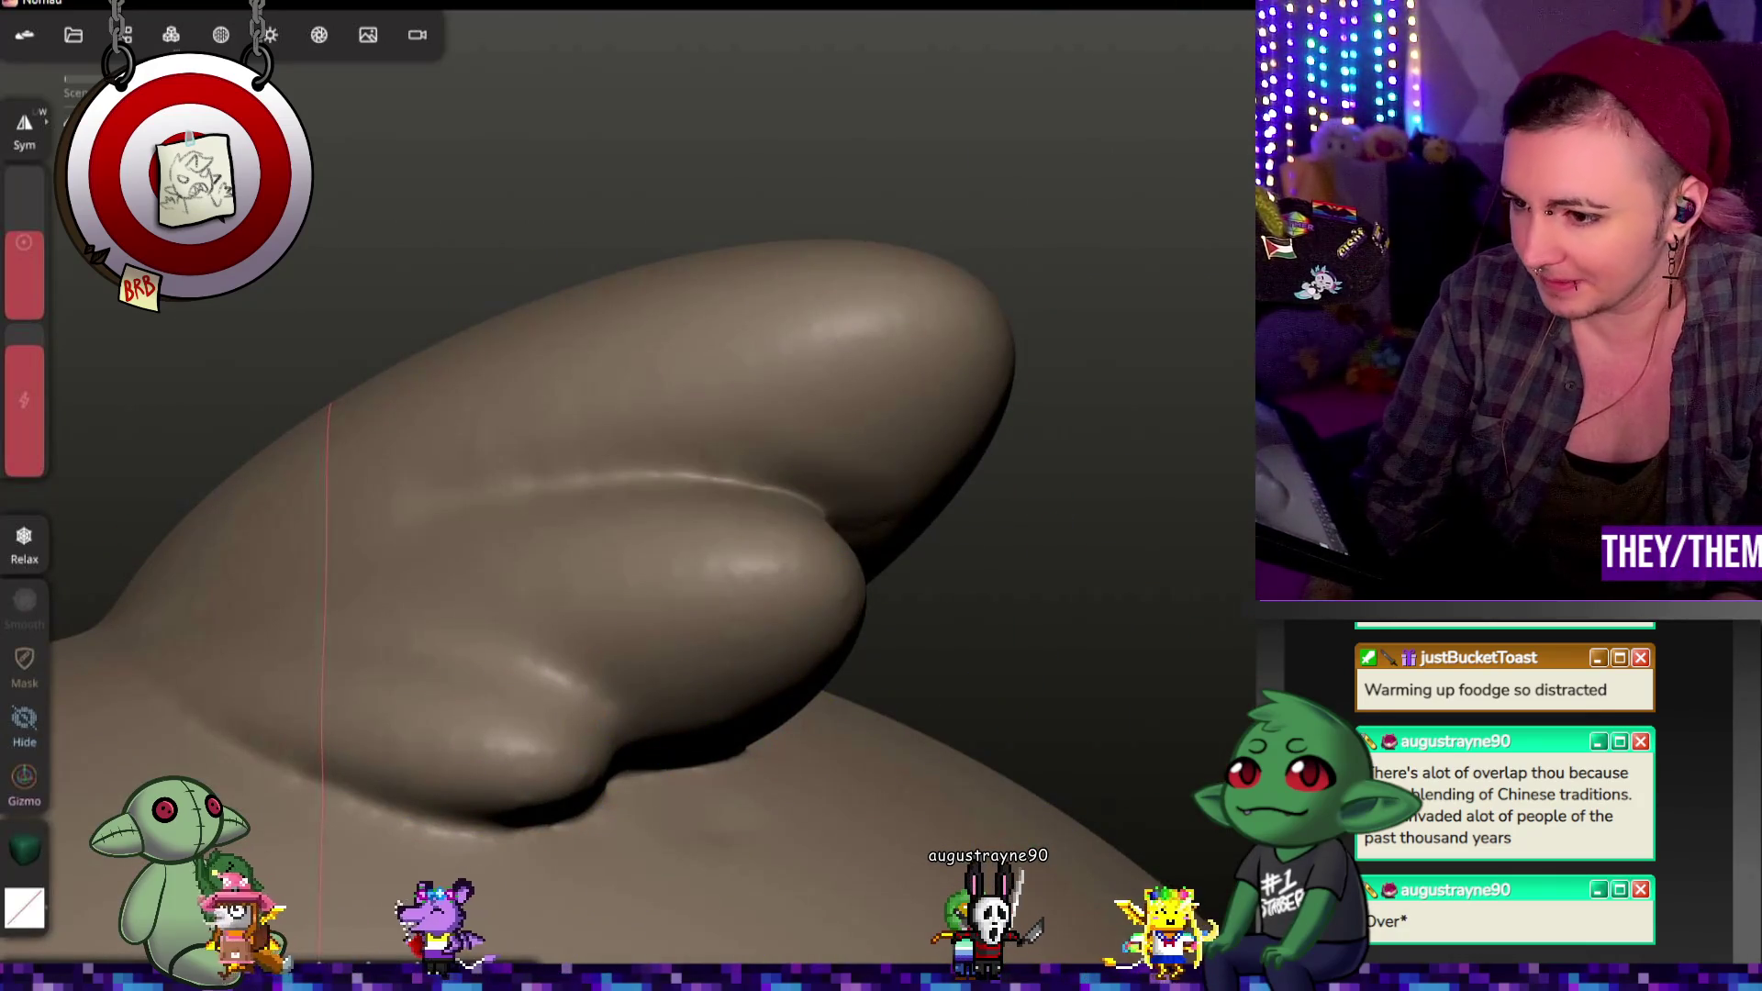
middle_click_drag(1219, 335, 1177, 325)
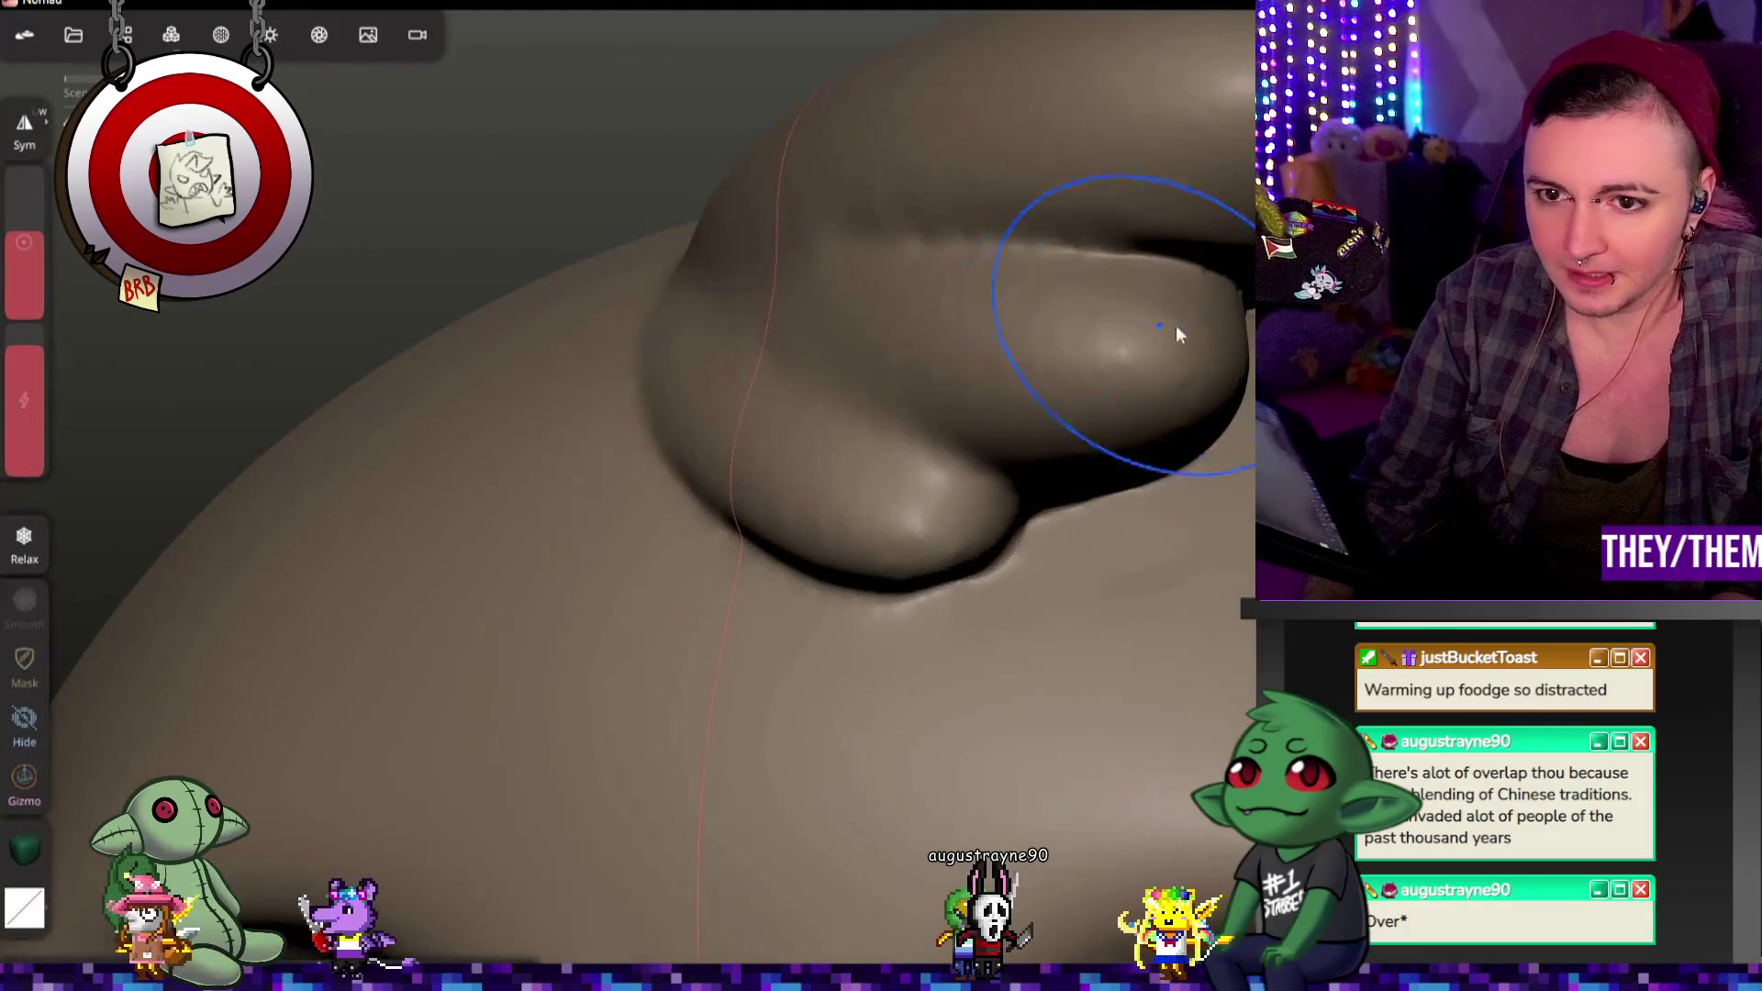
middle_click_drag(837, 256, 951, 426)
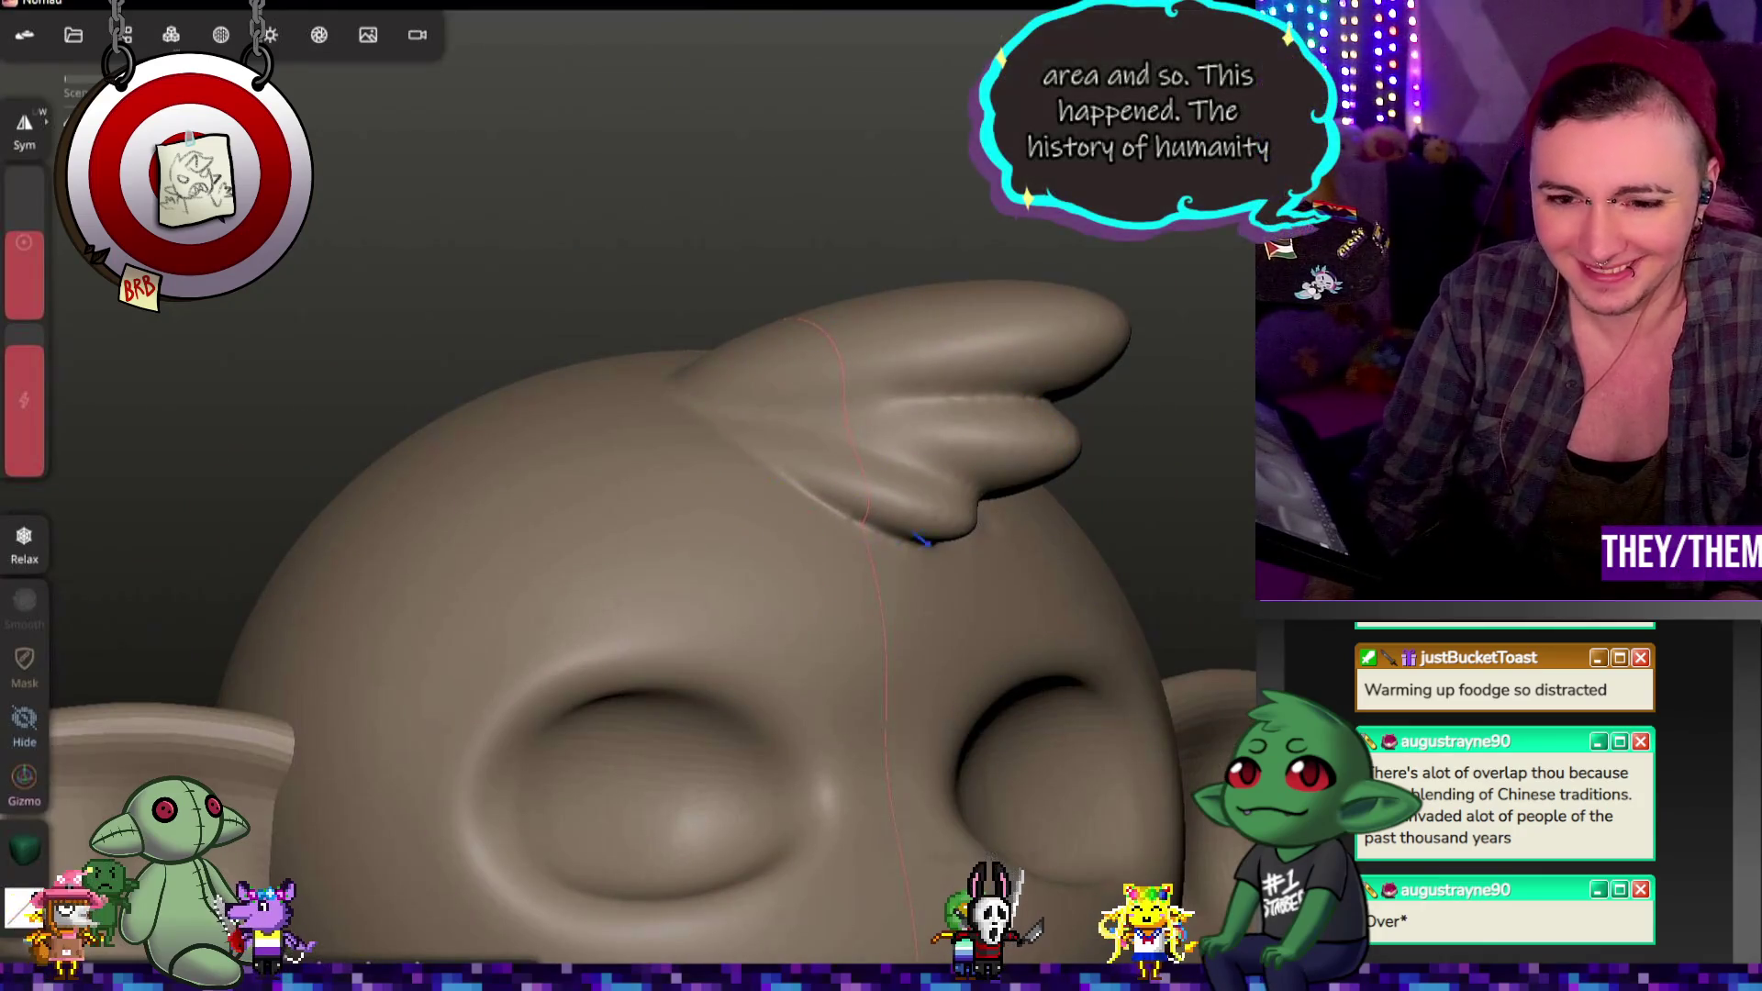
mouse_move(1052, 449)
middle_mouse_down()
mouse_move(835, 454)
mouse_move(922, 436)
mouse_move(1180, 461)
mouse_move(1169, 426)
middle_mouse_up()
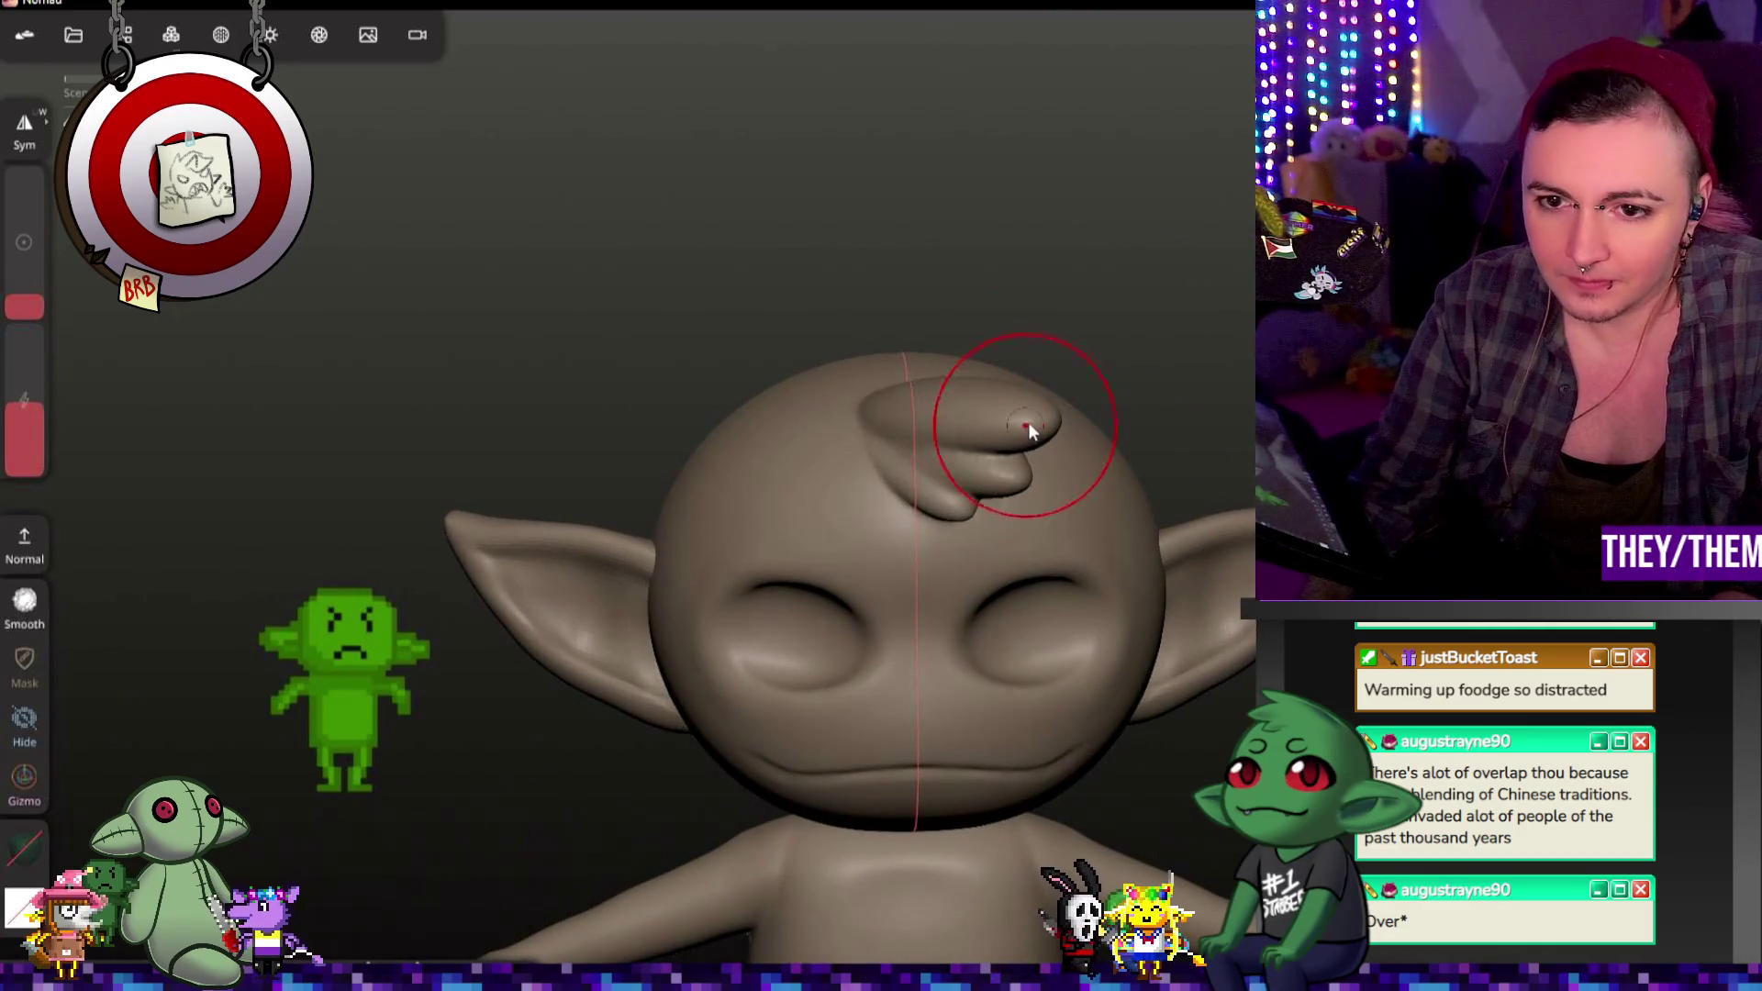
mouse_move(1169, 425)
middle_mouse_down()
mouse_move(1167, 374)
mouse_move(936, 332)
mouse_move(1196, 287)
mouse_move(1236, 303)
mouse_move(1233, 216)
mouse_move(1218, 334)
middle_mouse_up()
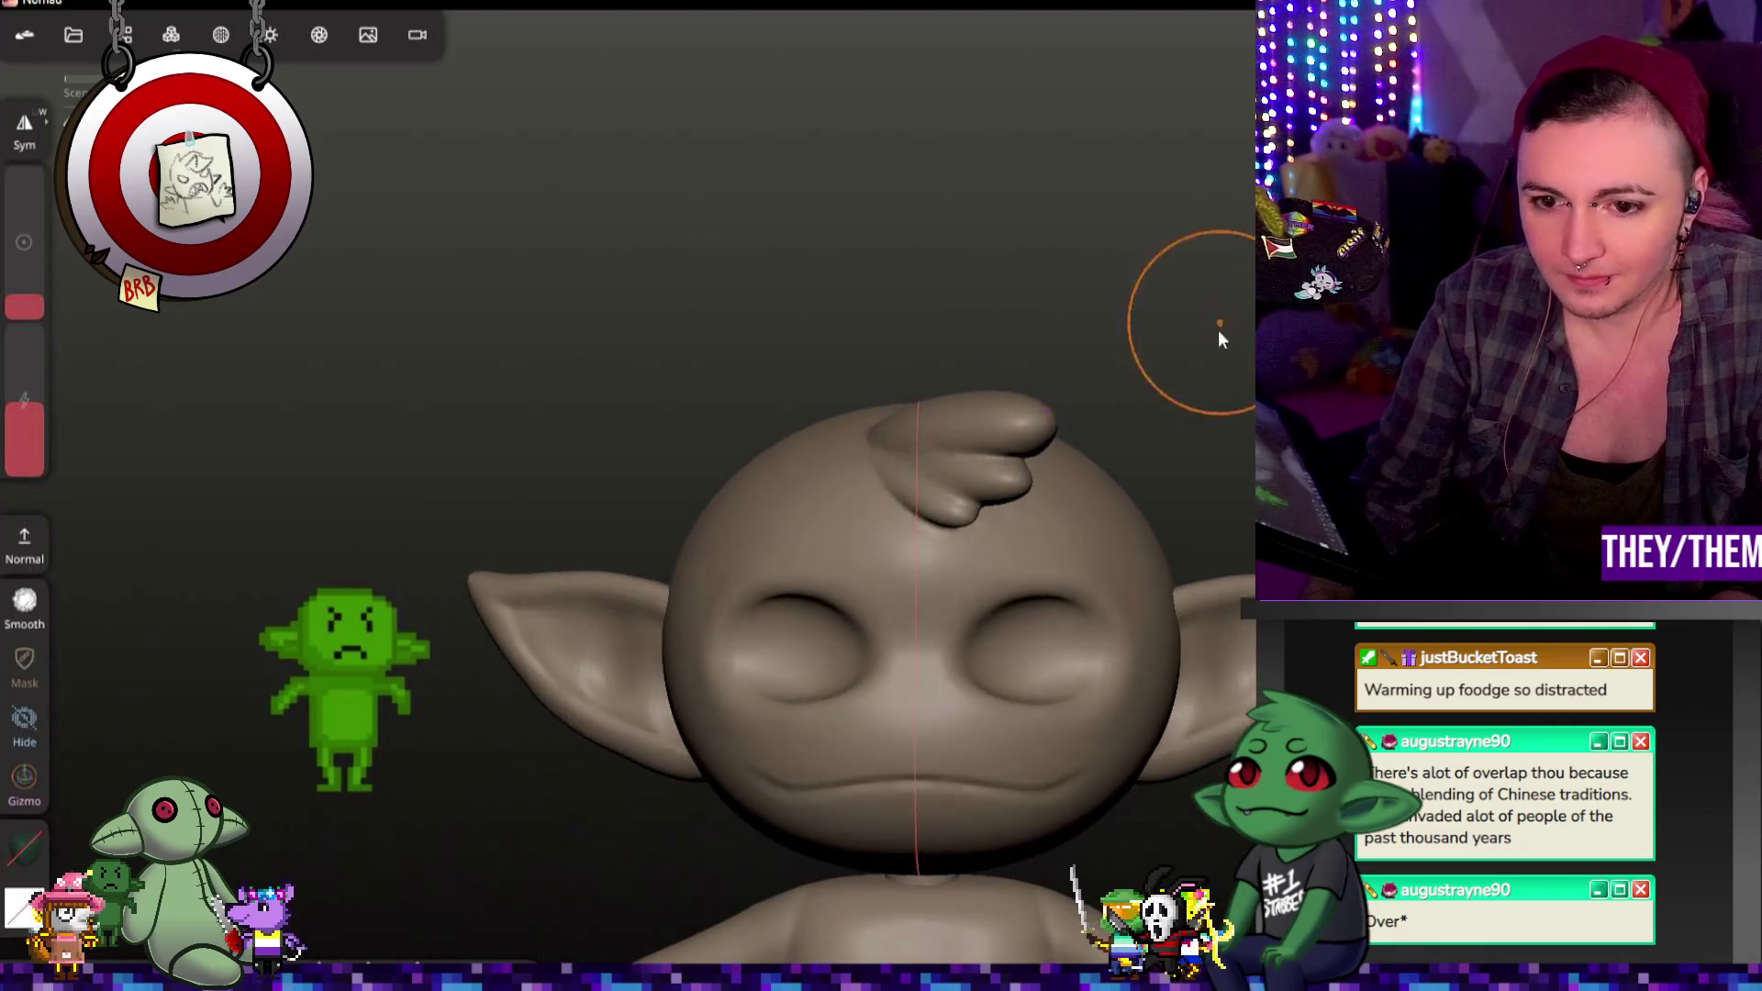
scroll(798, 708, "up", 3)
scroll(868, 665, "up", 3)
mouse_move(867, 664)
middle_mouse_down()
mouse_move(1218, 630)
mouse_move(884, 586)
mouse_move(1033, 622)
mouse_move(1211, 626)
mouse_move(693, 630)
mouse_move(1082, 620)
mouse_move(1213, 568)
mouse_move(1233, 598)
mouse_move(1266, 578)
middle_mouse_up()
scroll(1088, 629, "down", 3)
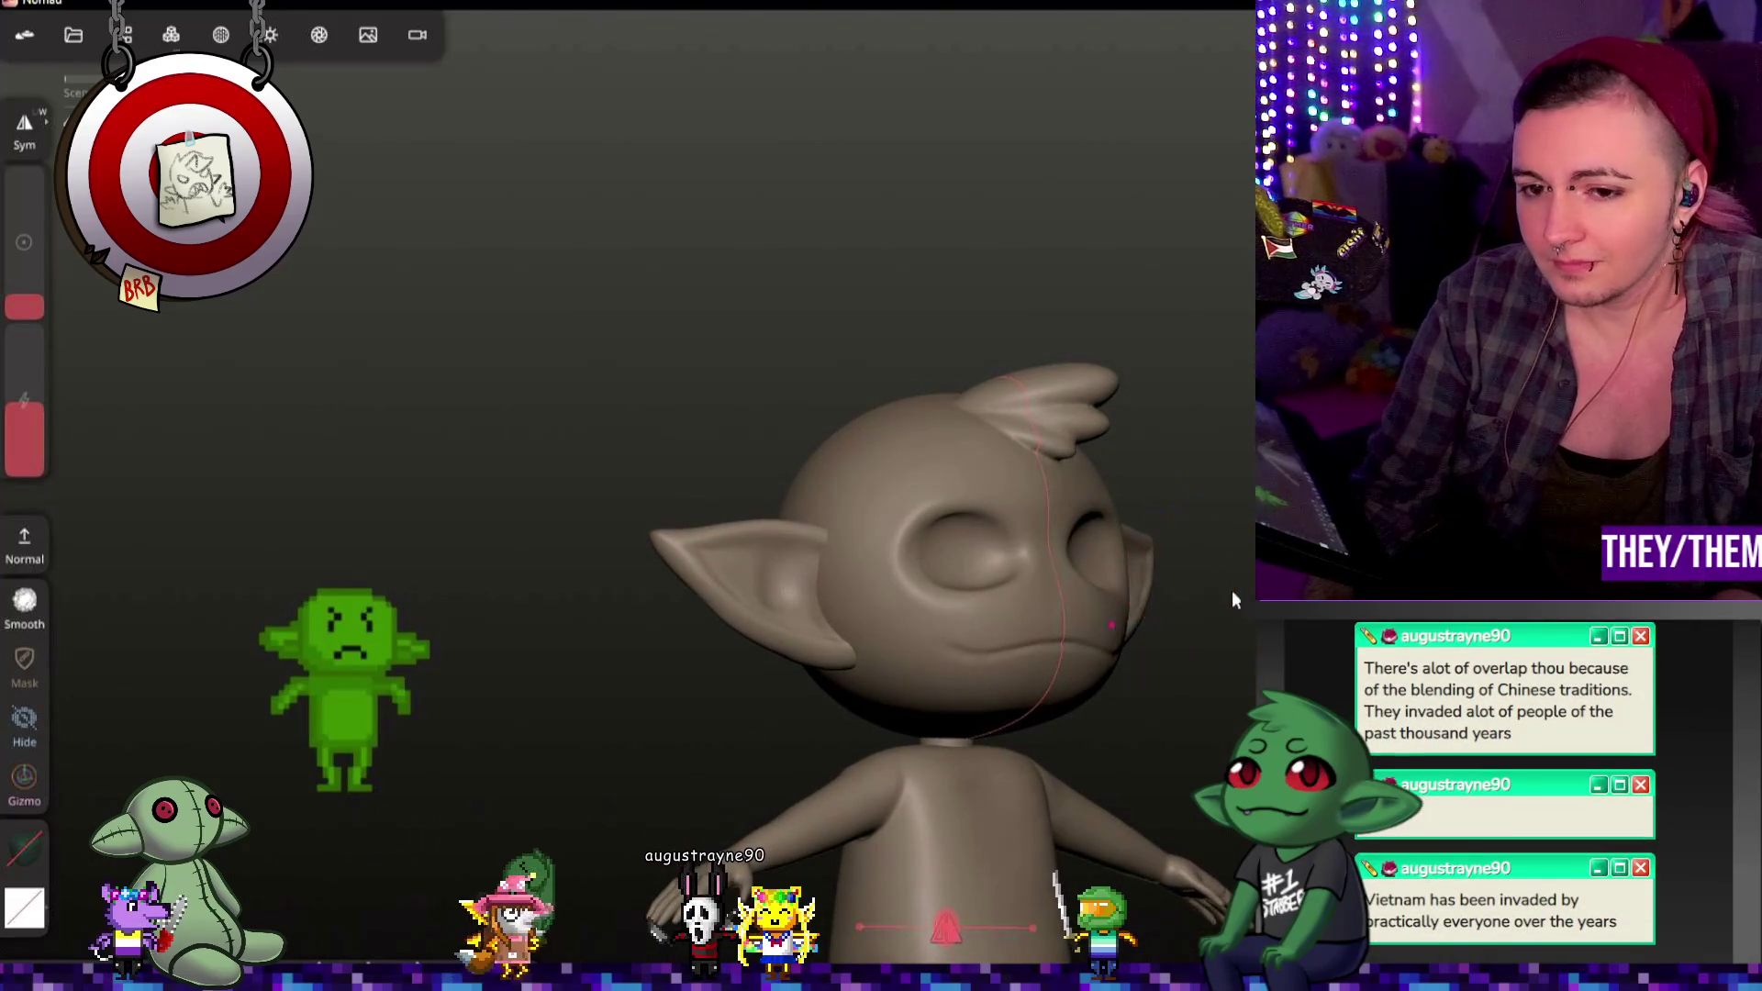
middle_click_drag(1233, 601, 1014, 608)
scroll(880, 652, "up", 3)
scroll(879, 650, "up", 2)
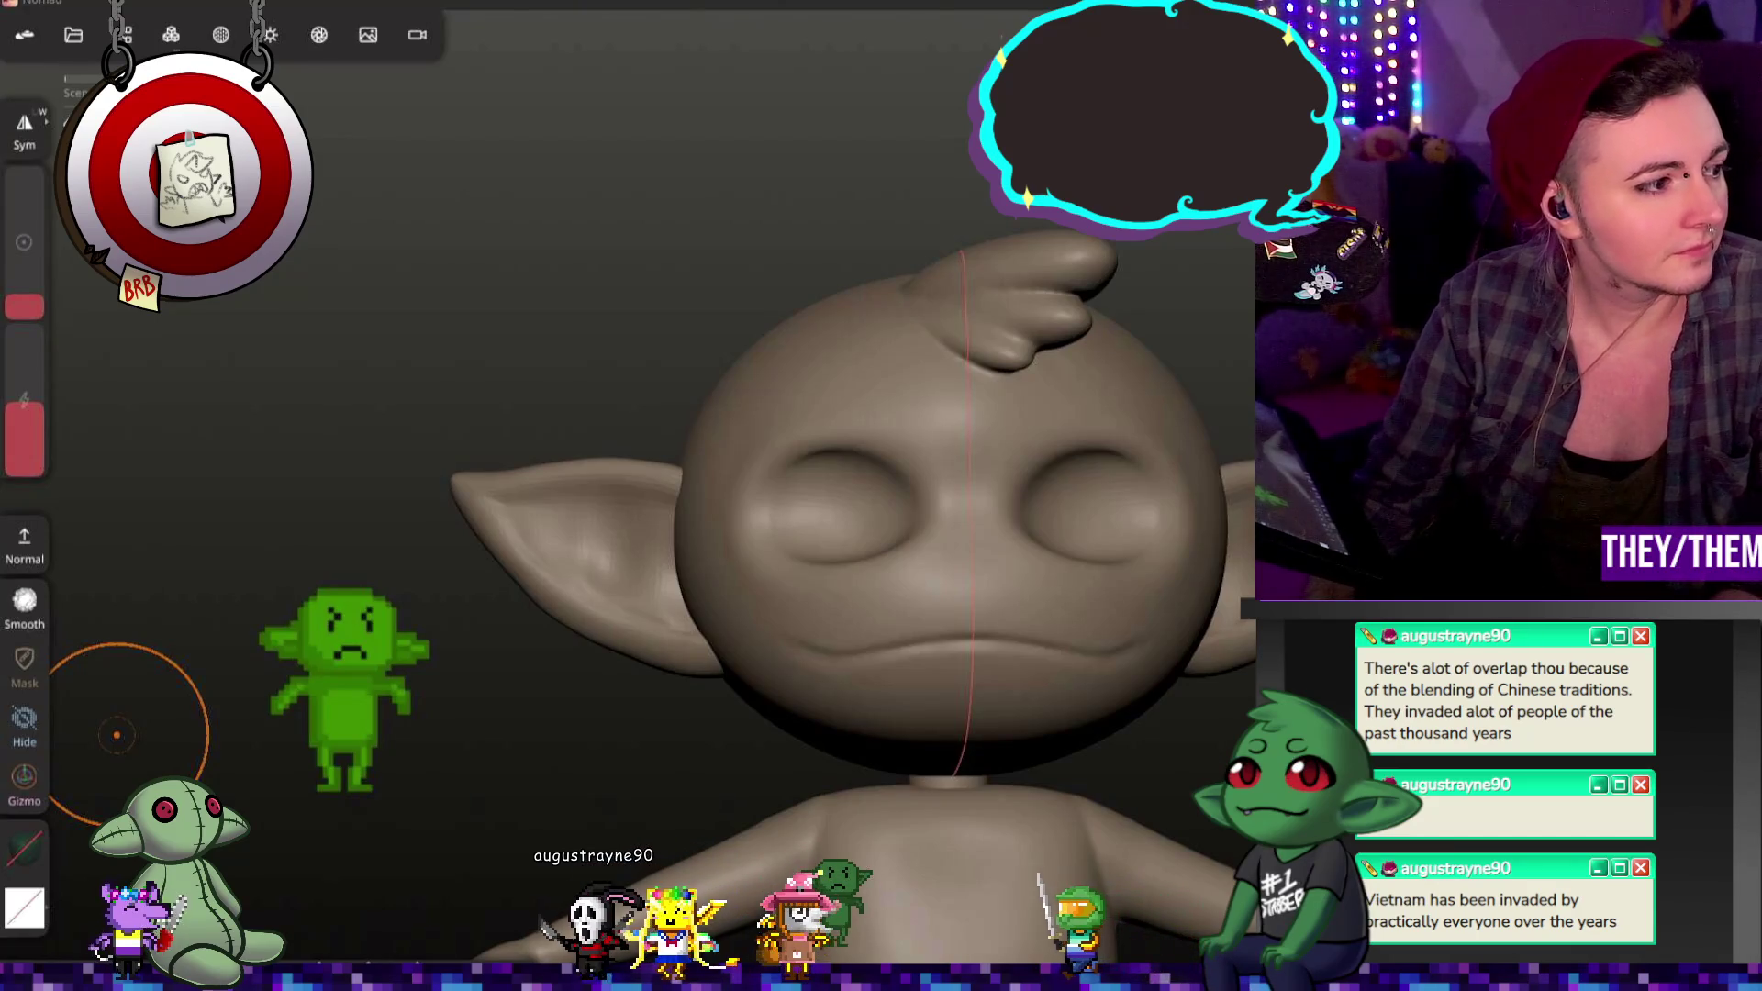
mouse_move(863, 725)
middle_mouse_down()
mouse_move(877, 651)
mouse_move(991, 648)
middle_mouse_up()
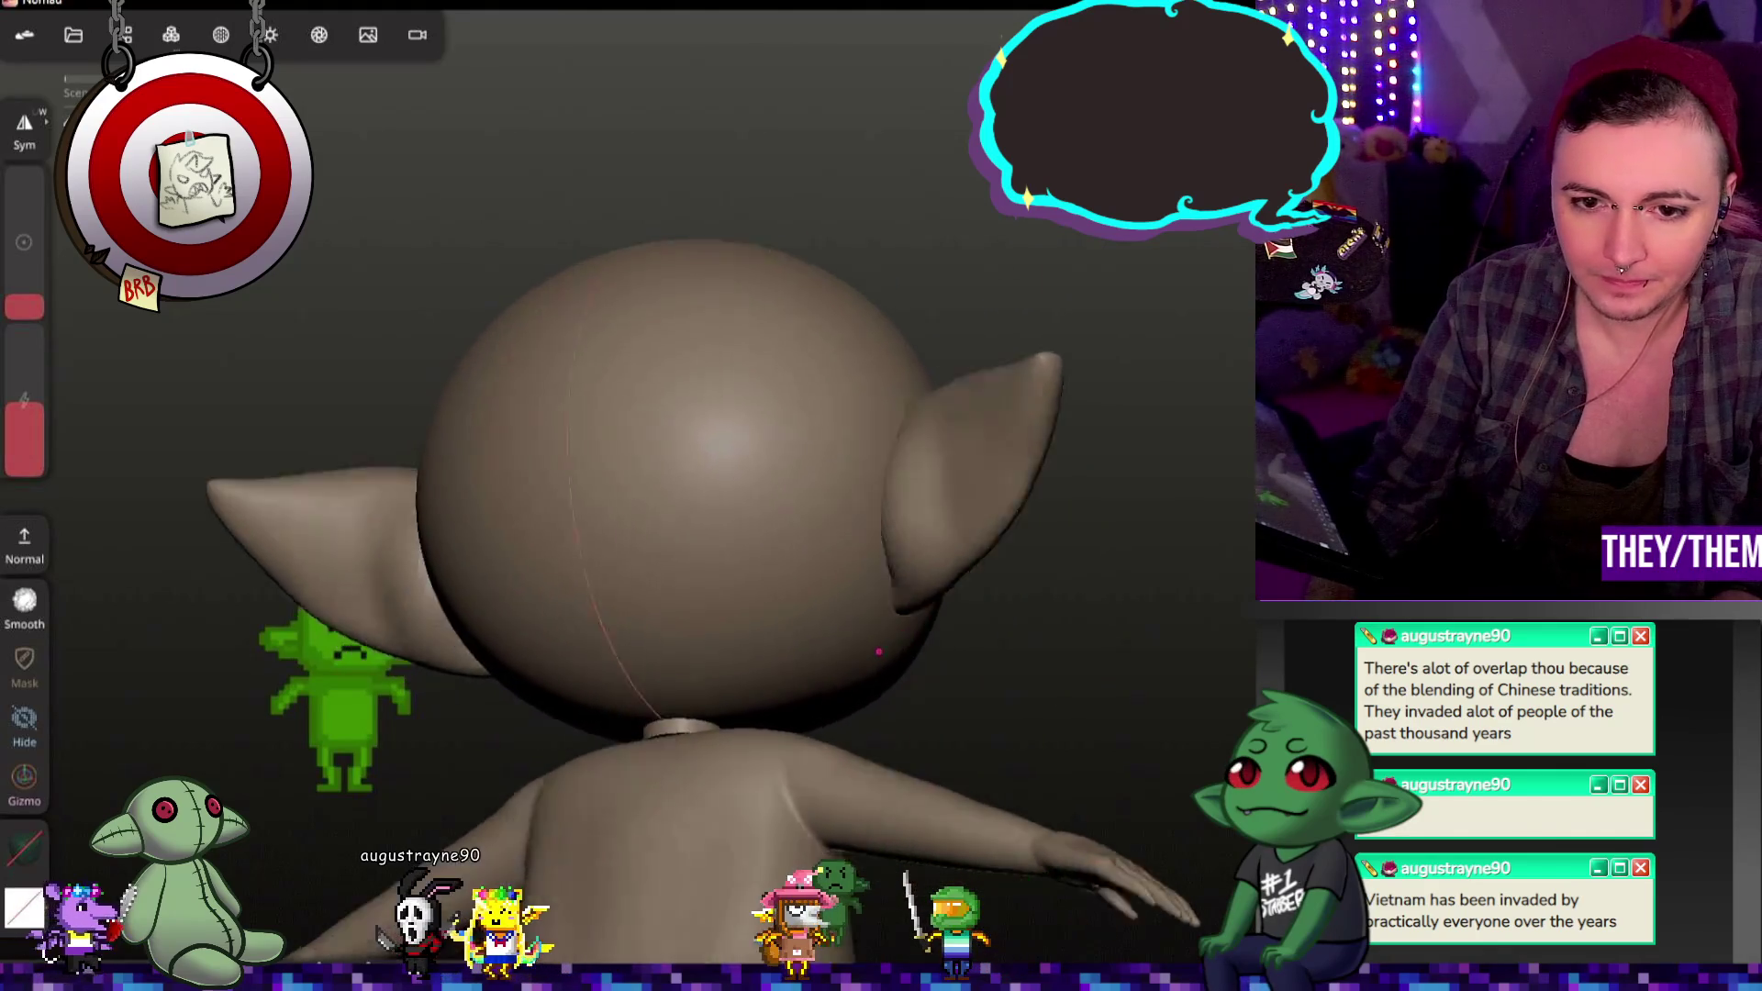
Step: Voxel-remesh the head (UV Sphere) at resolution 710.4 and turn to the face
left_click(951, 454)
left_click(171, 34)
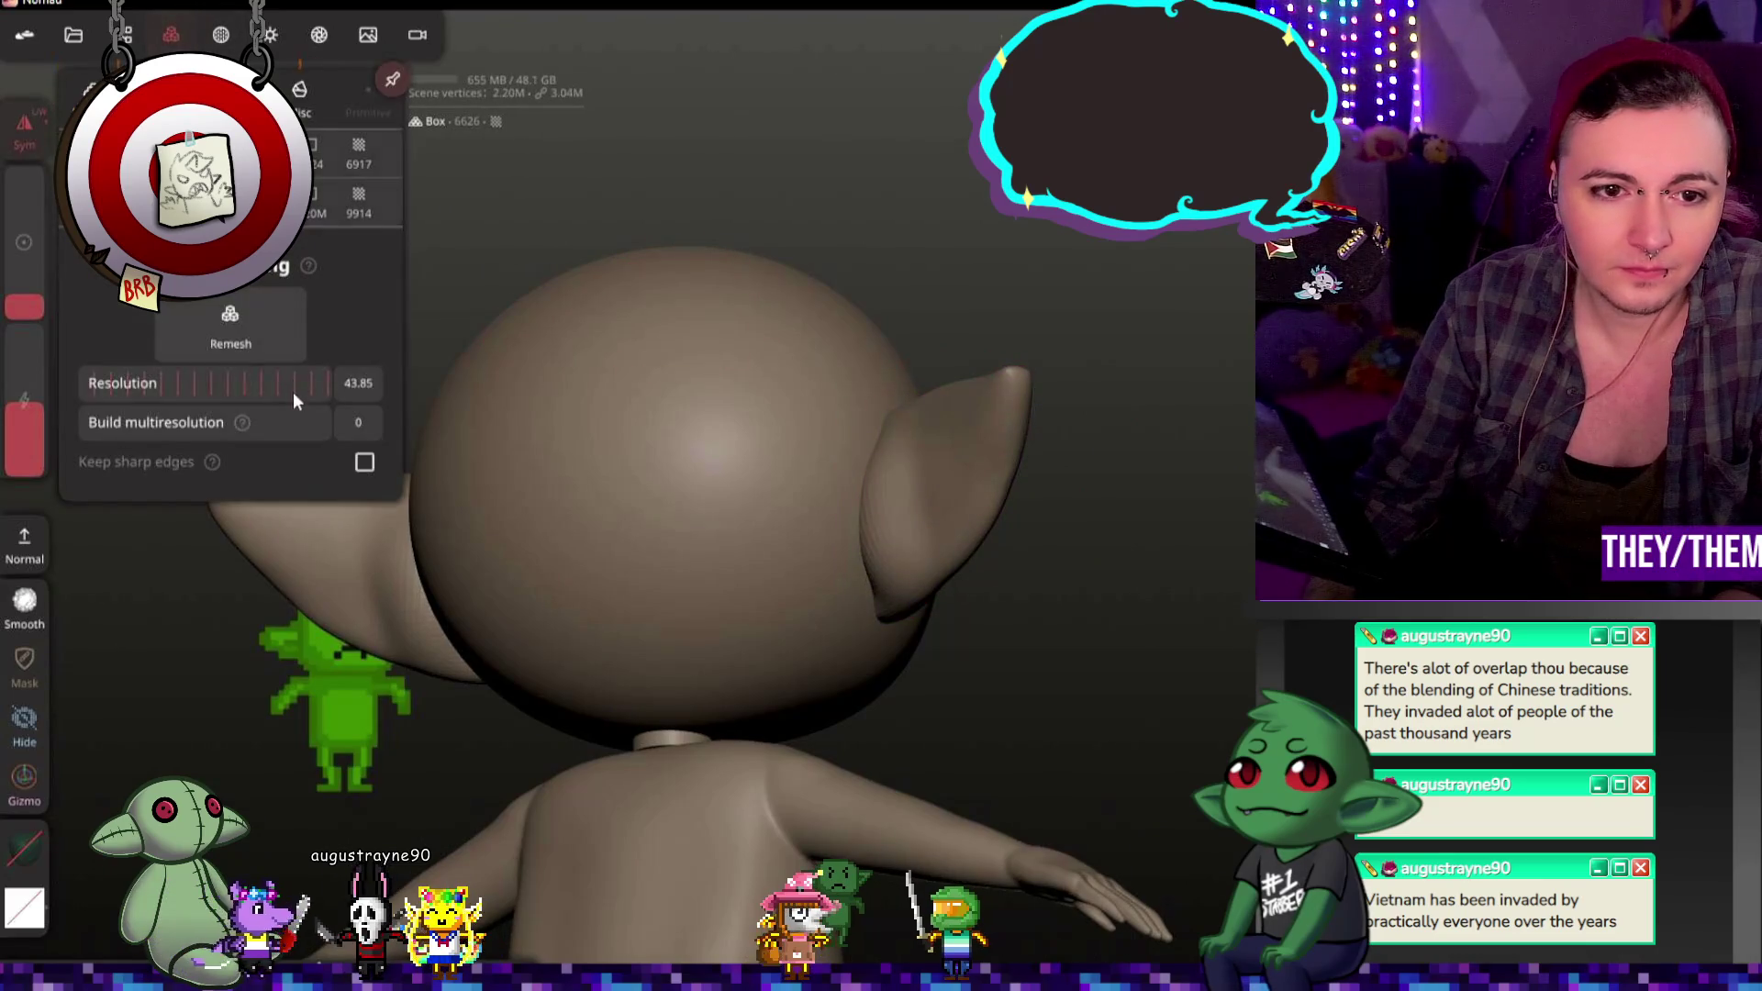
key("shift")
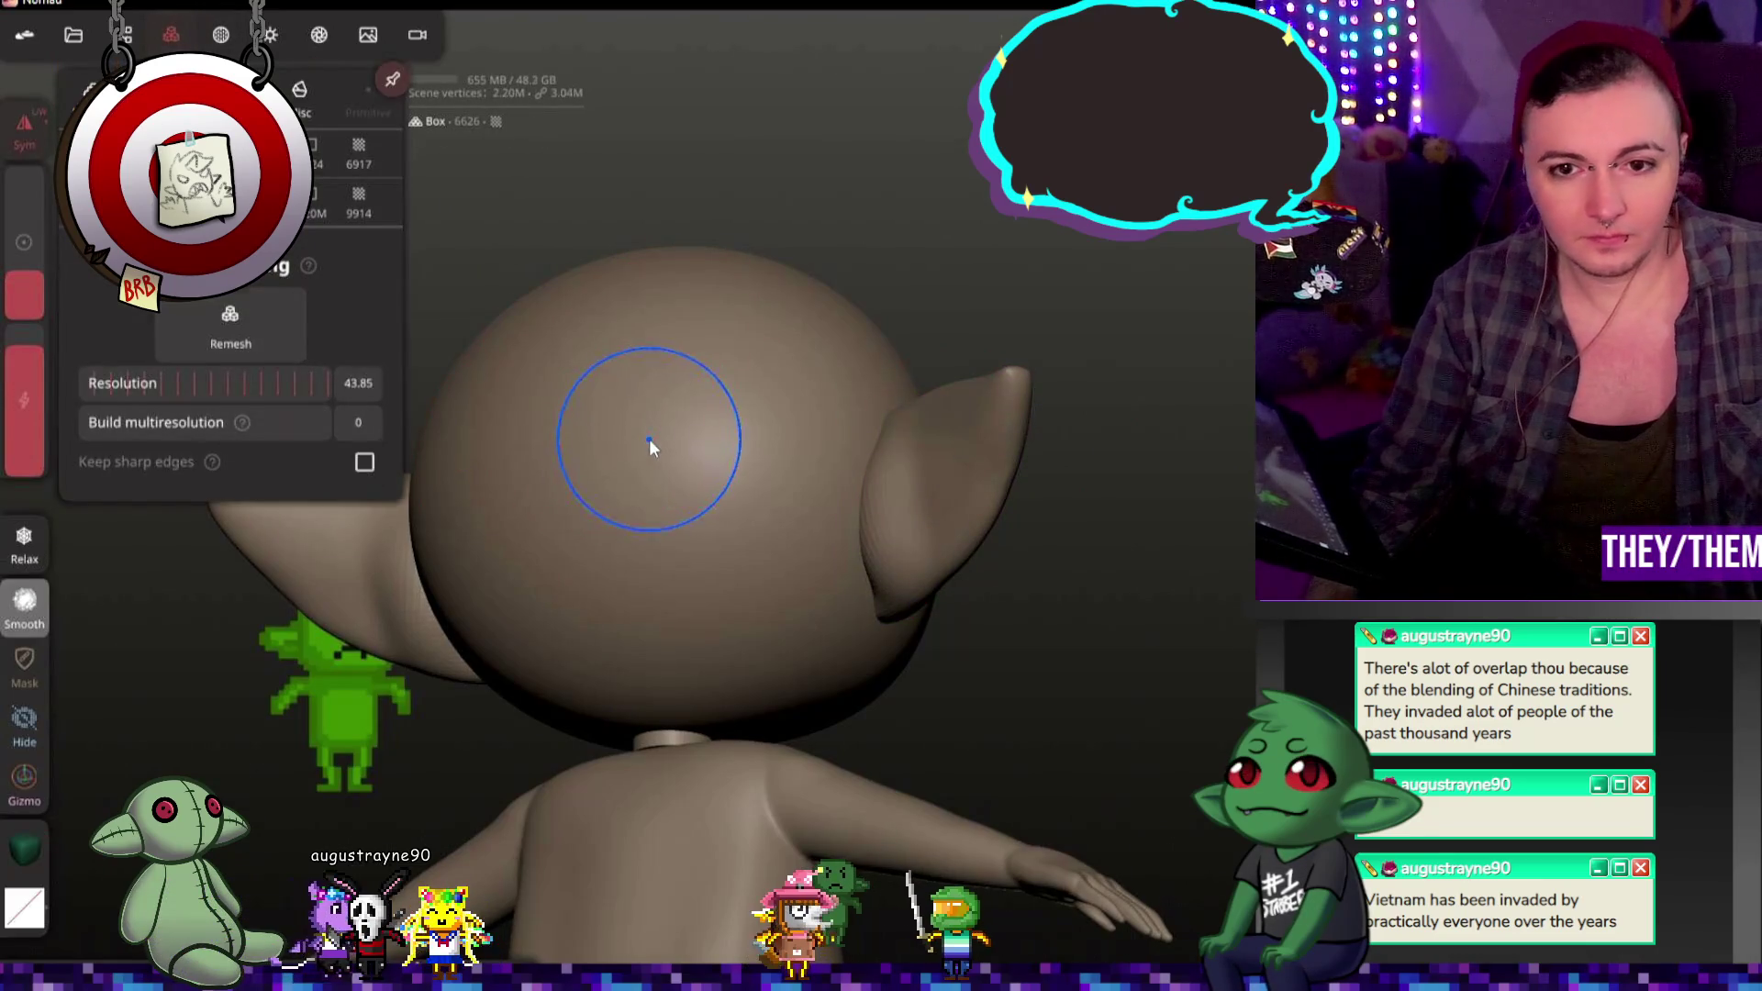
left_click(648, 440)
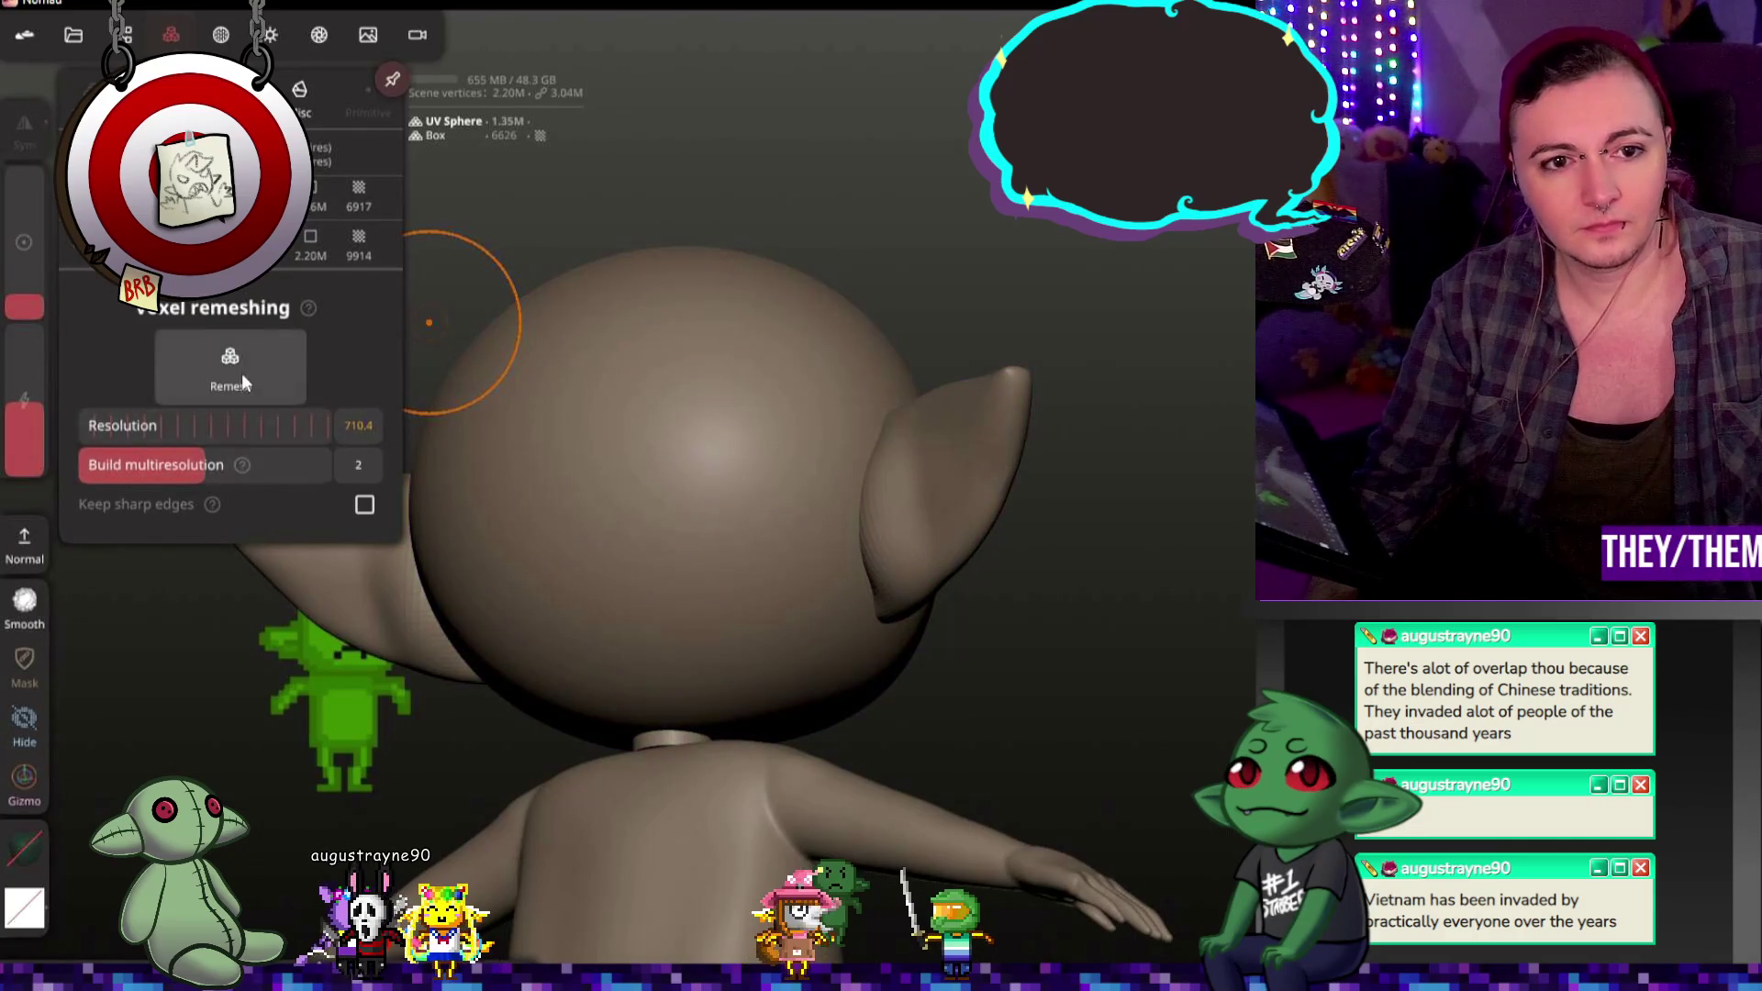
left_click(241, 373)
mouse_move(463, 284)
left_mouse_down()
mouse_move(886, 628)
mouse_move(654, 578)
left_mouse_up()
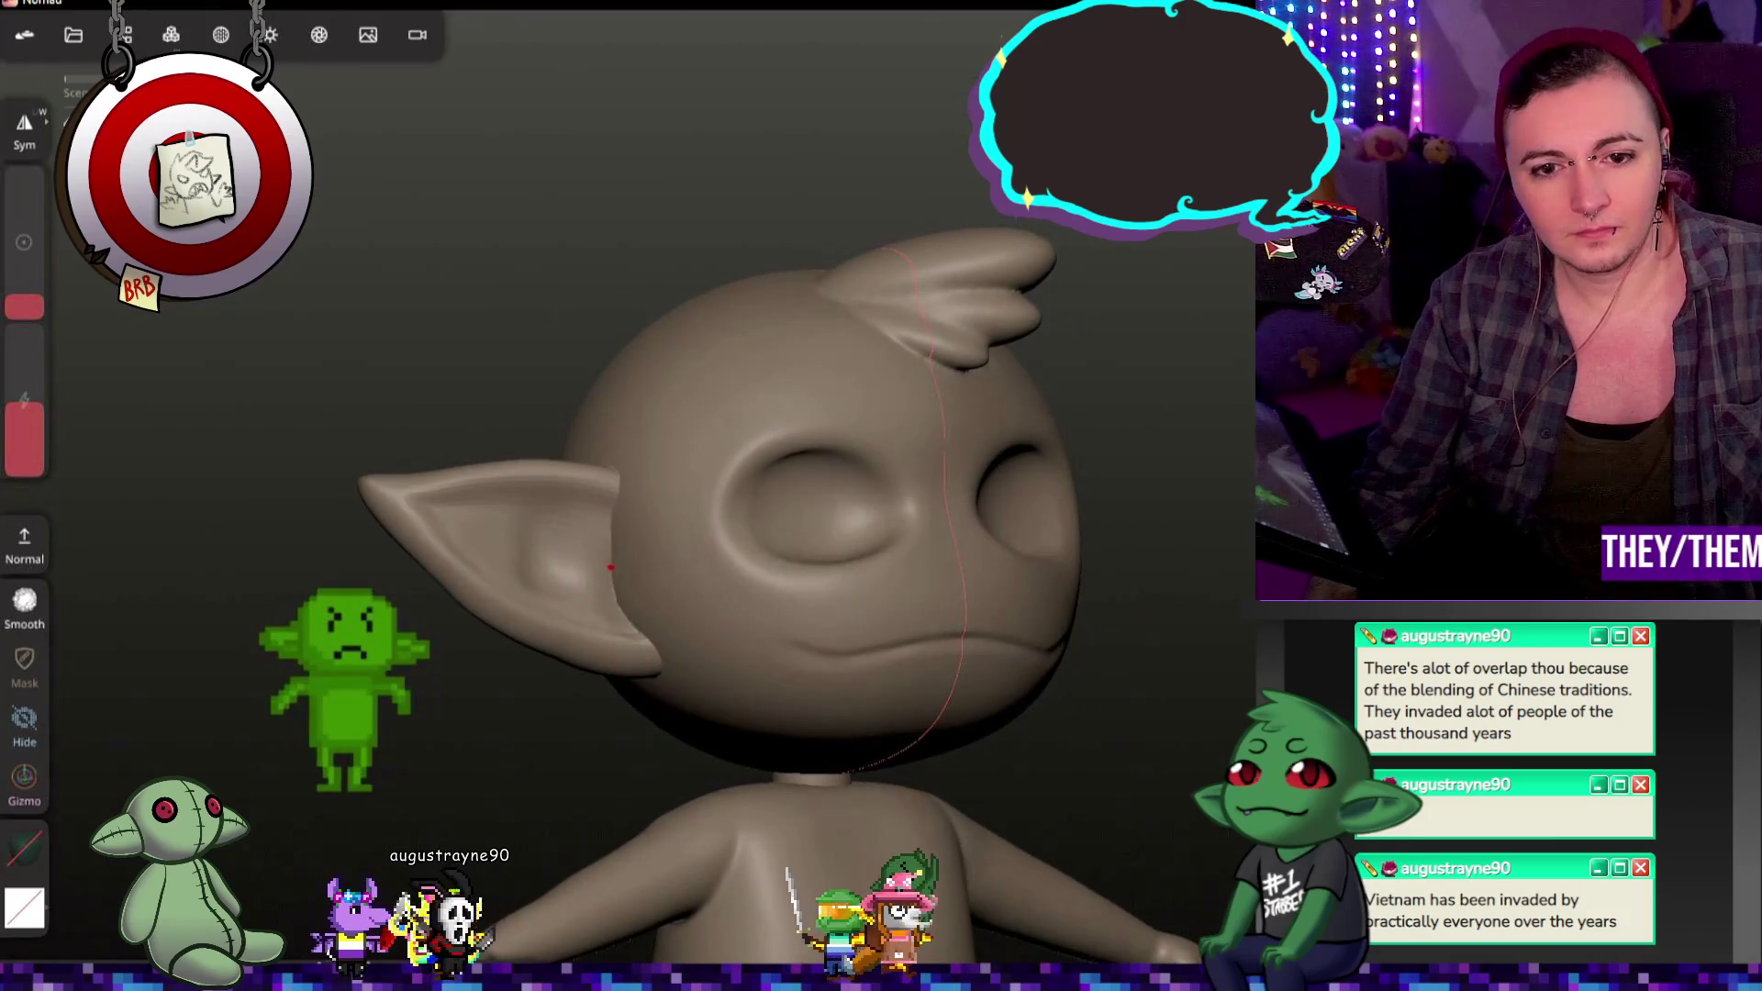
Step: Undo the last changes and smoothing stroke on the pointed ear
key("ctrl+z")
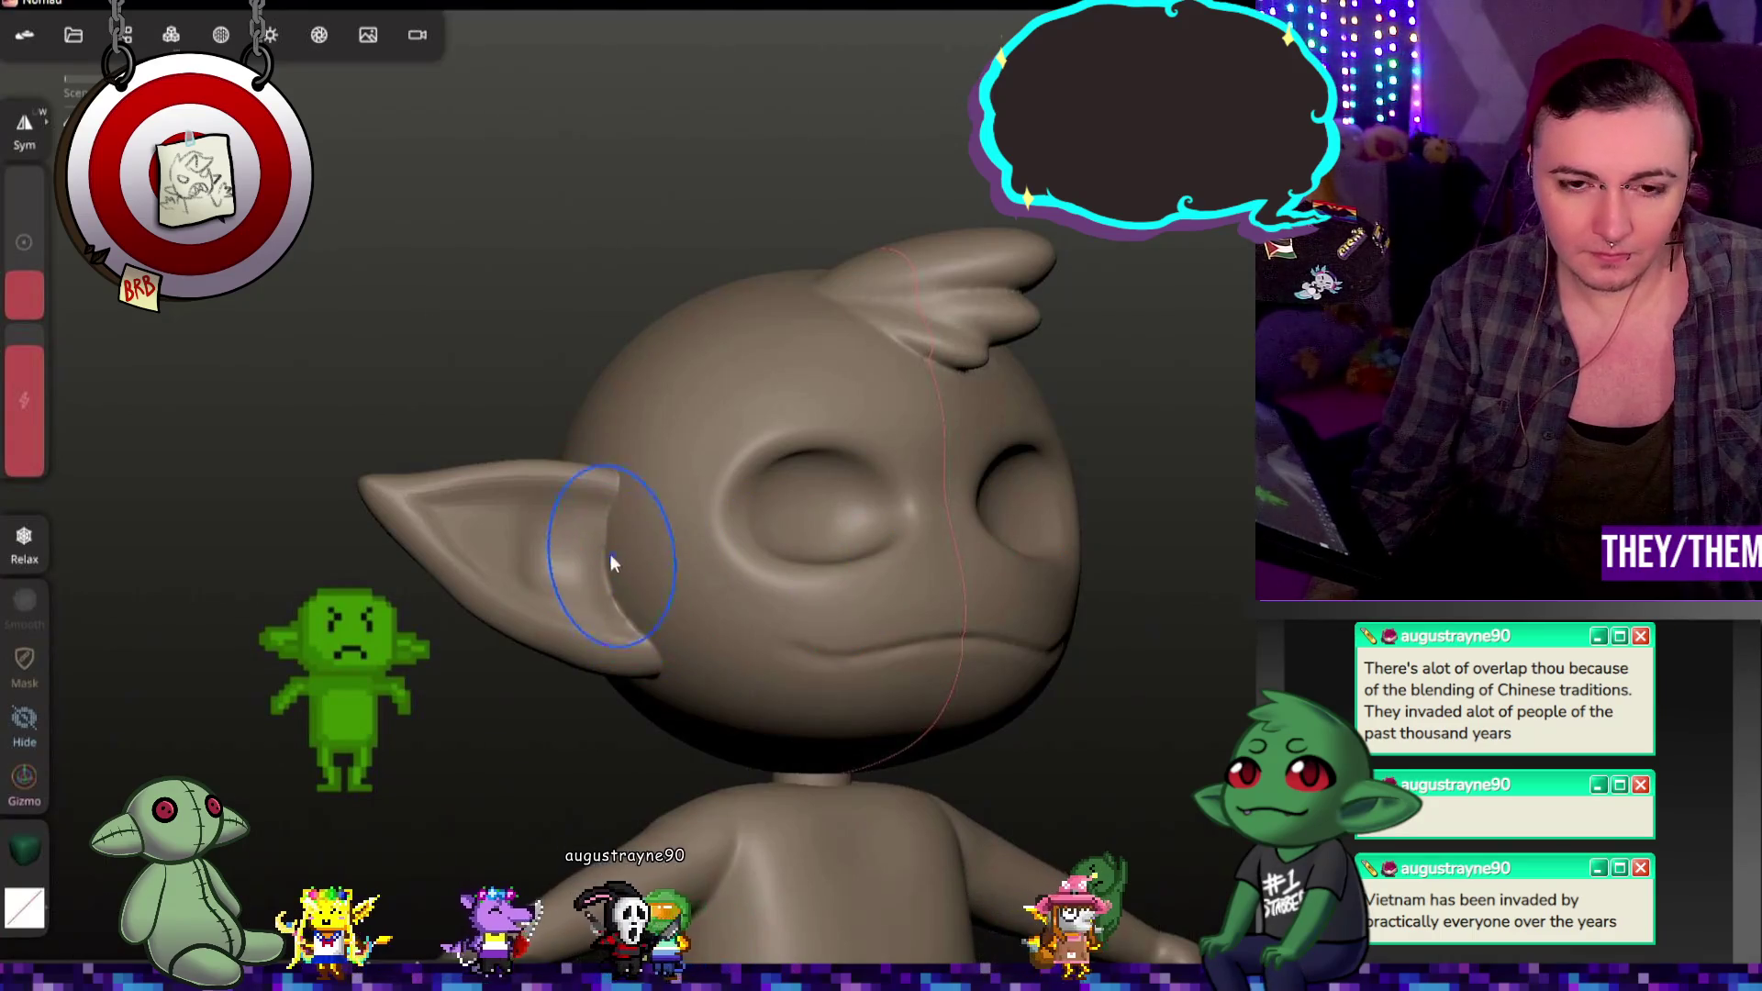
scroll(576, 524, "up", 3)
scroll(577, 514, "up", 3)
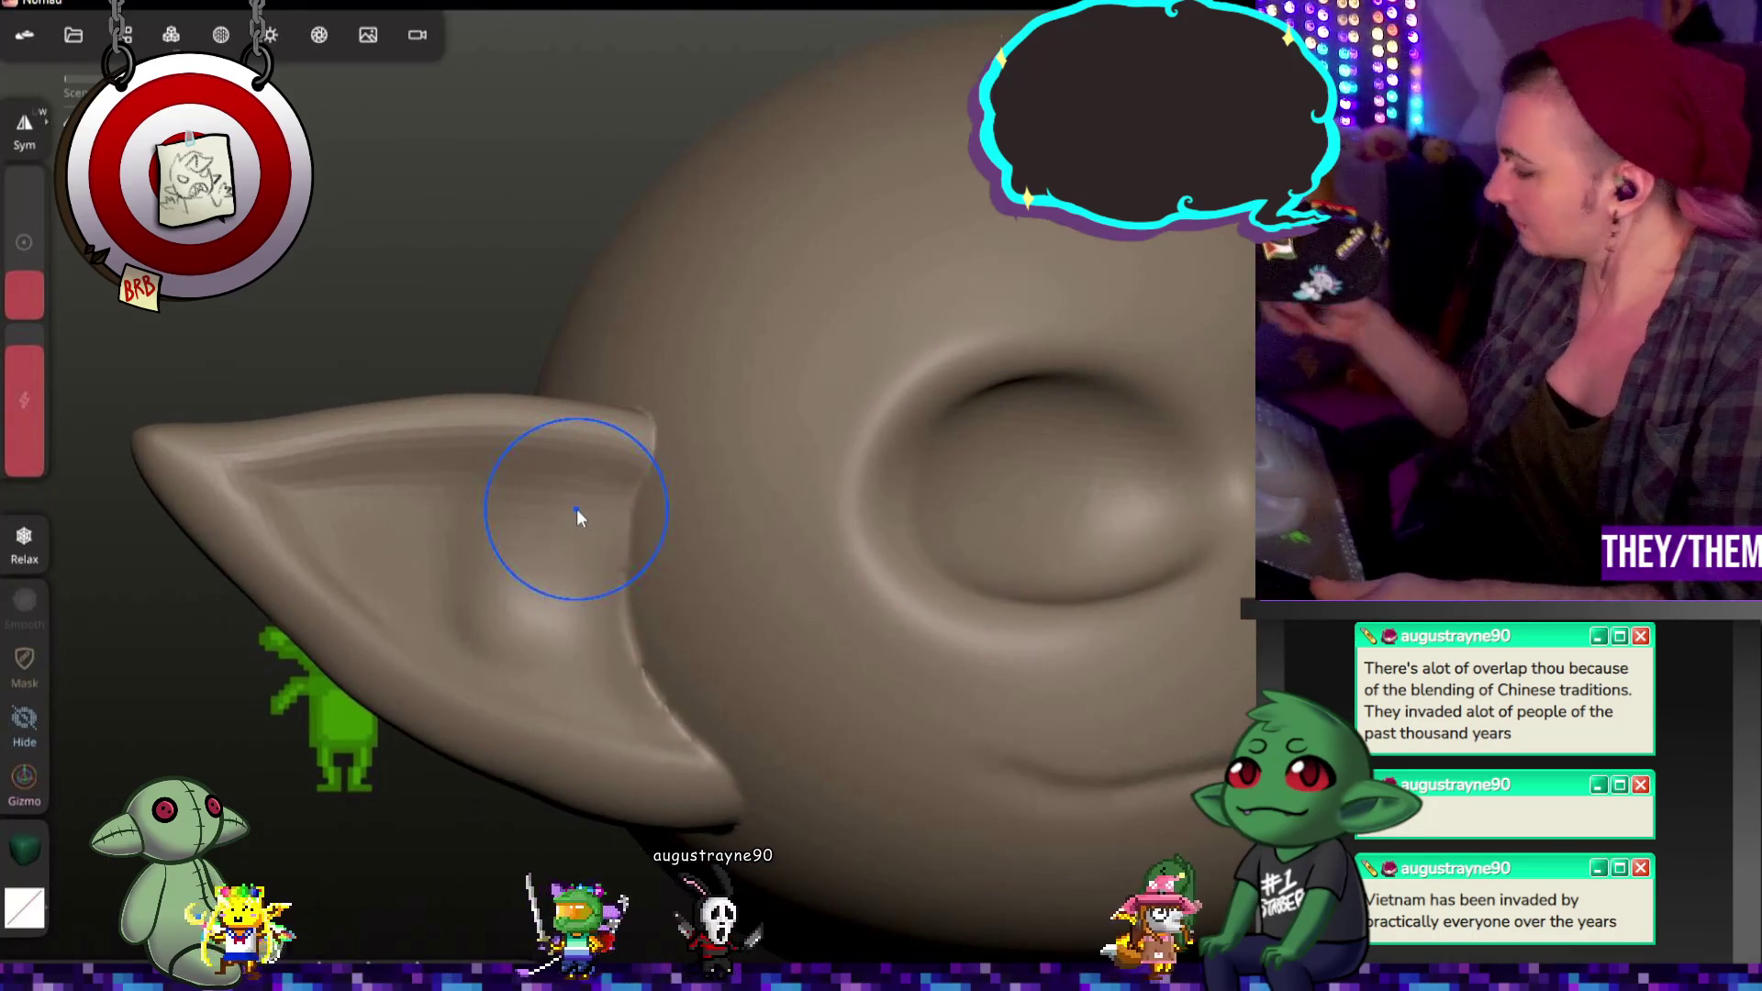
key("shift")
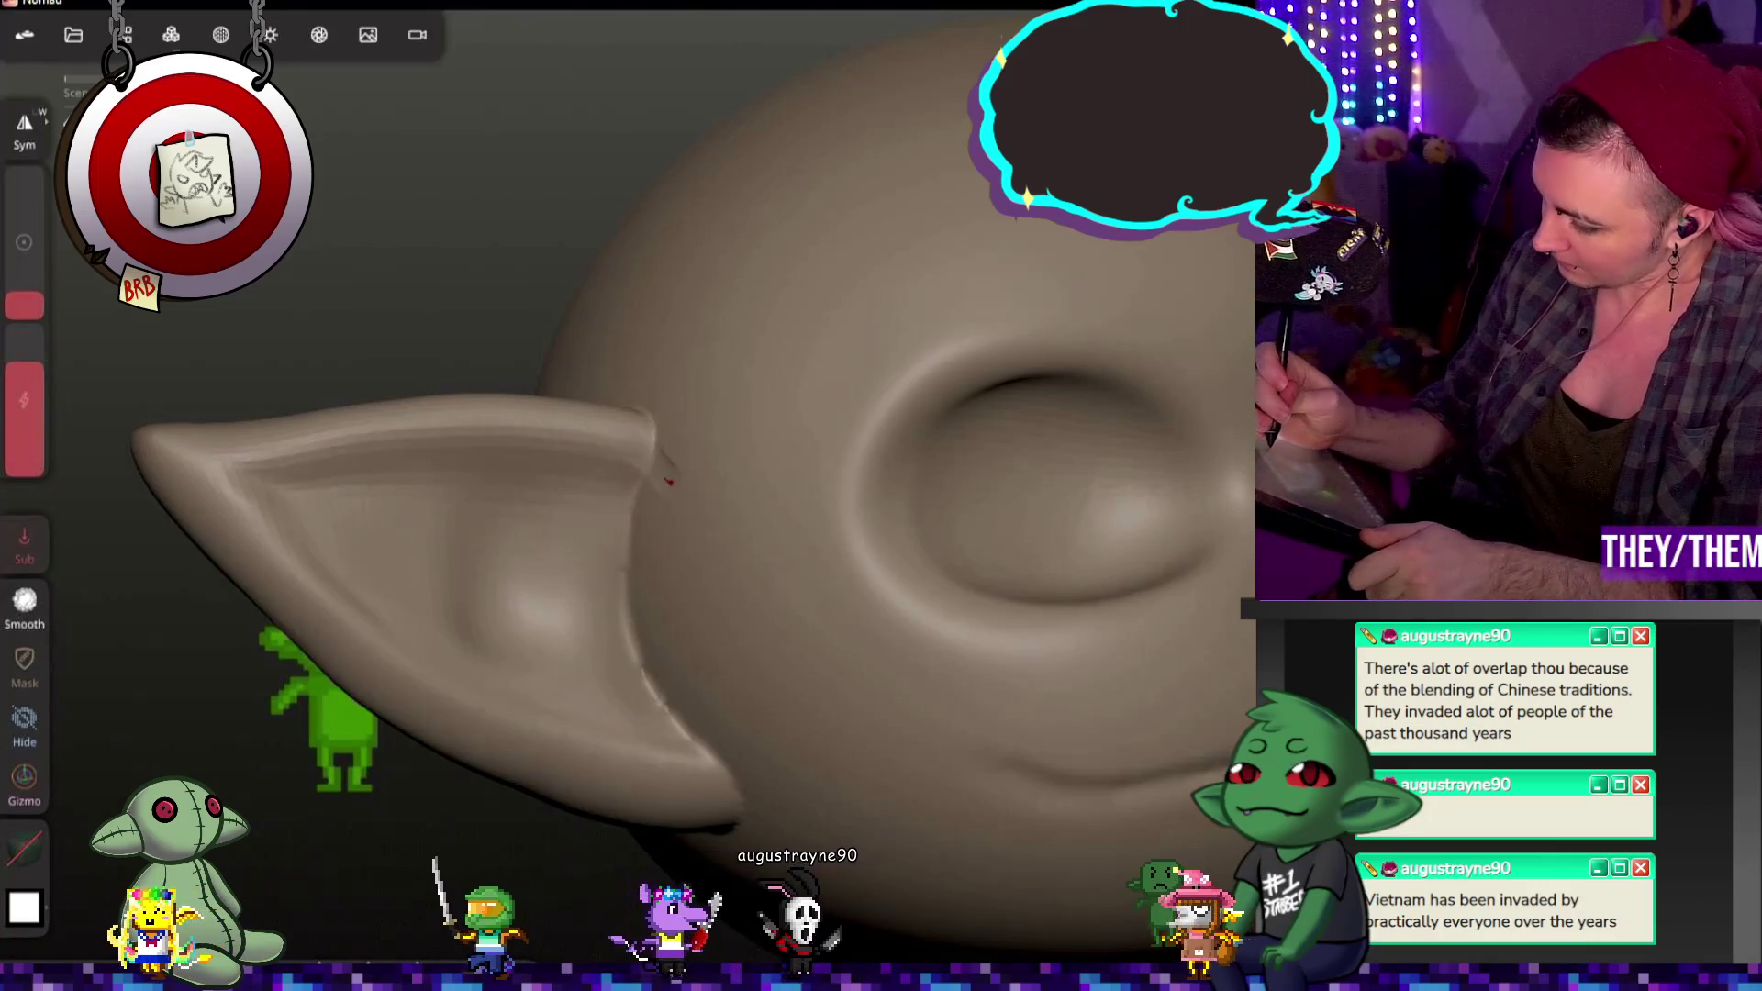
key("ctrl+z")
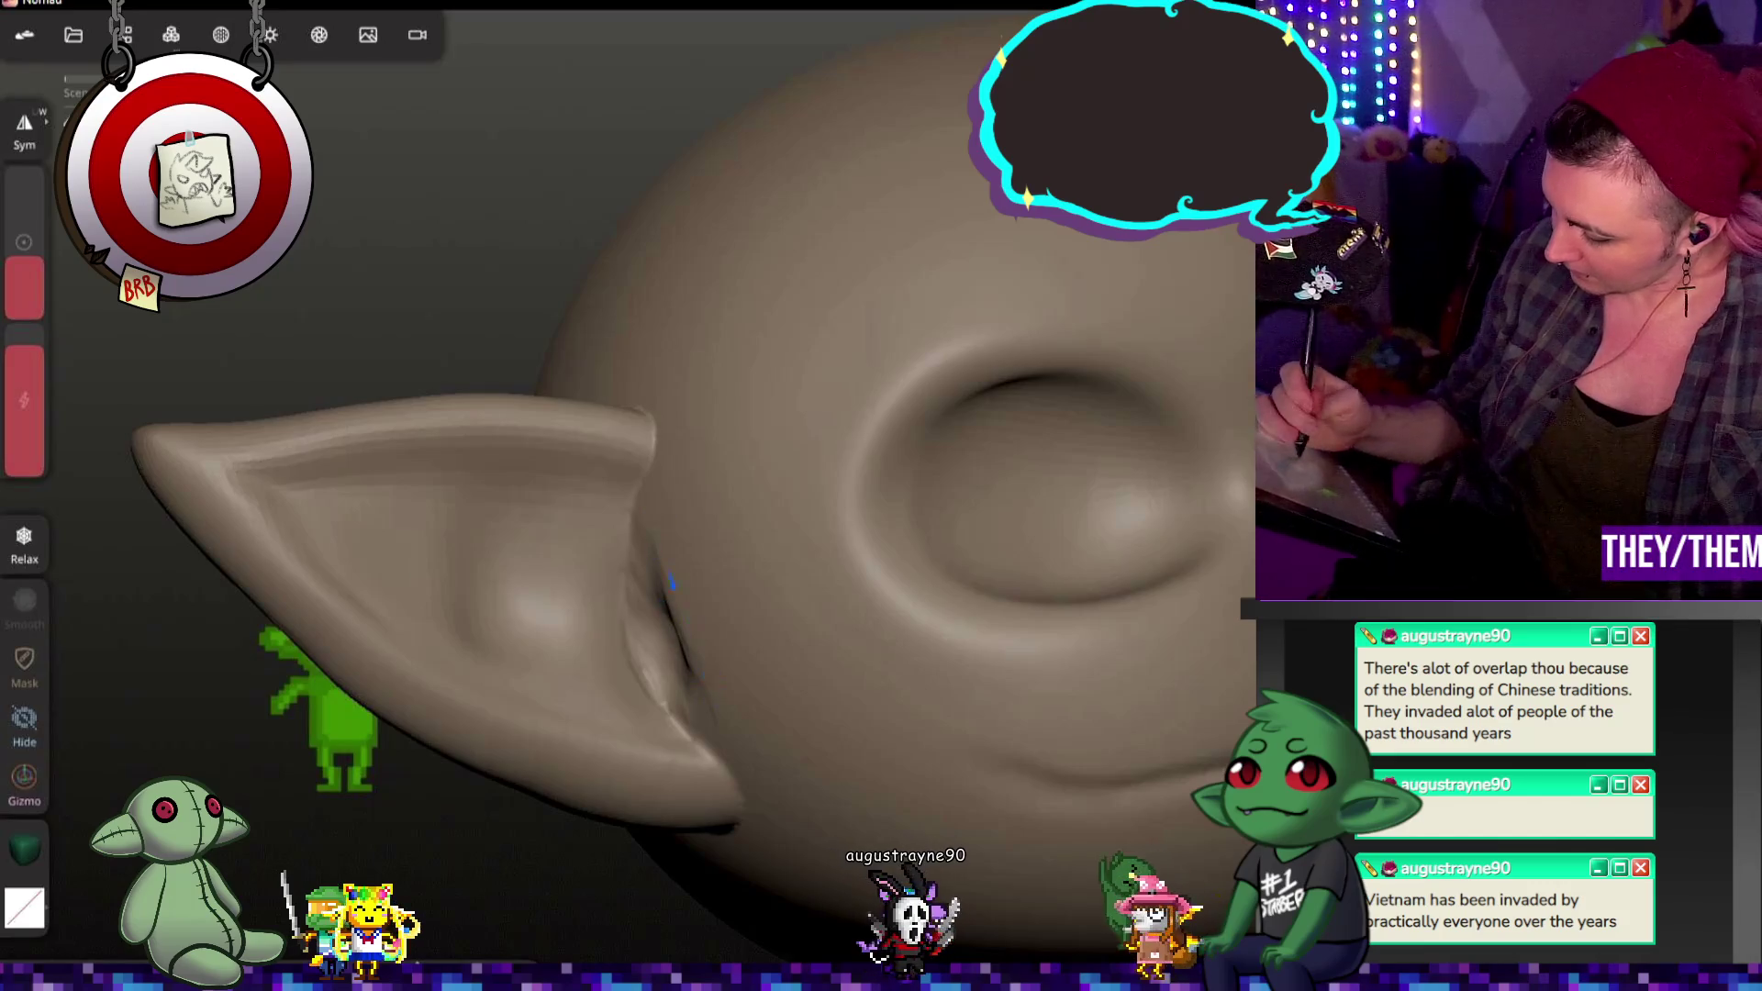
middle_click_drag(558, 860, 681, 590)
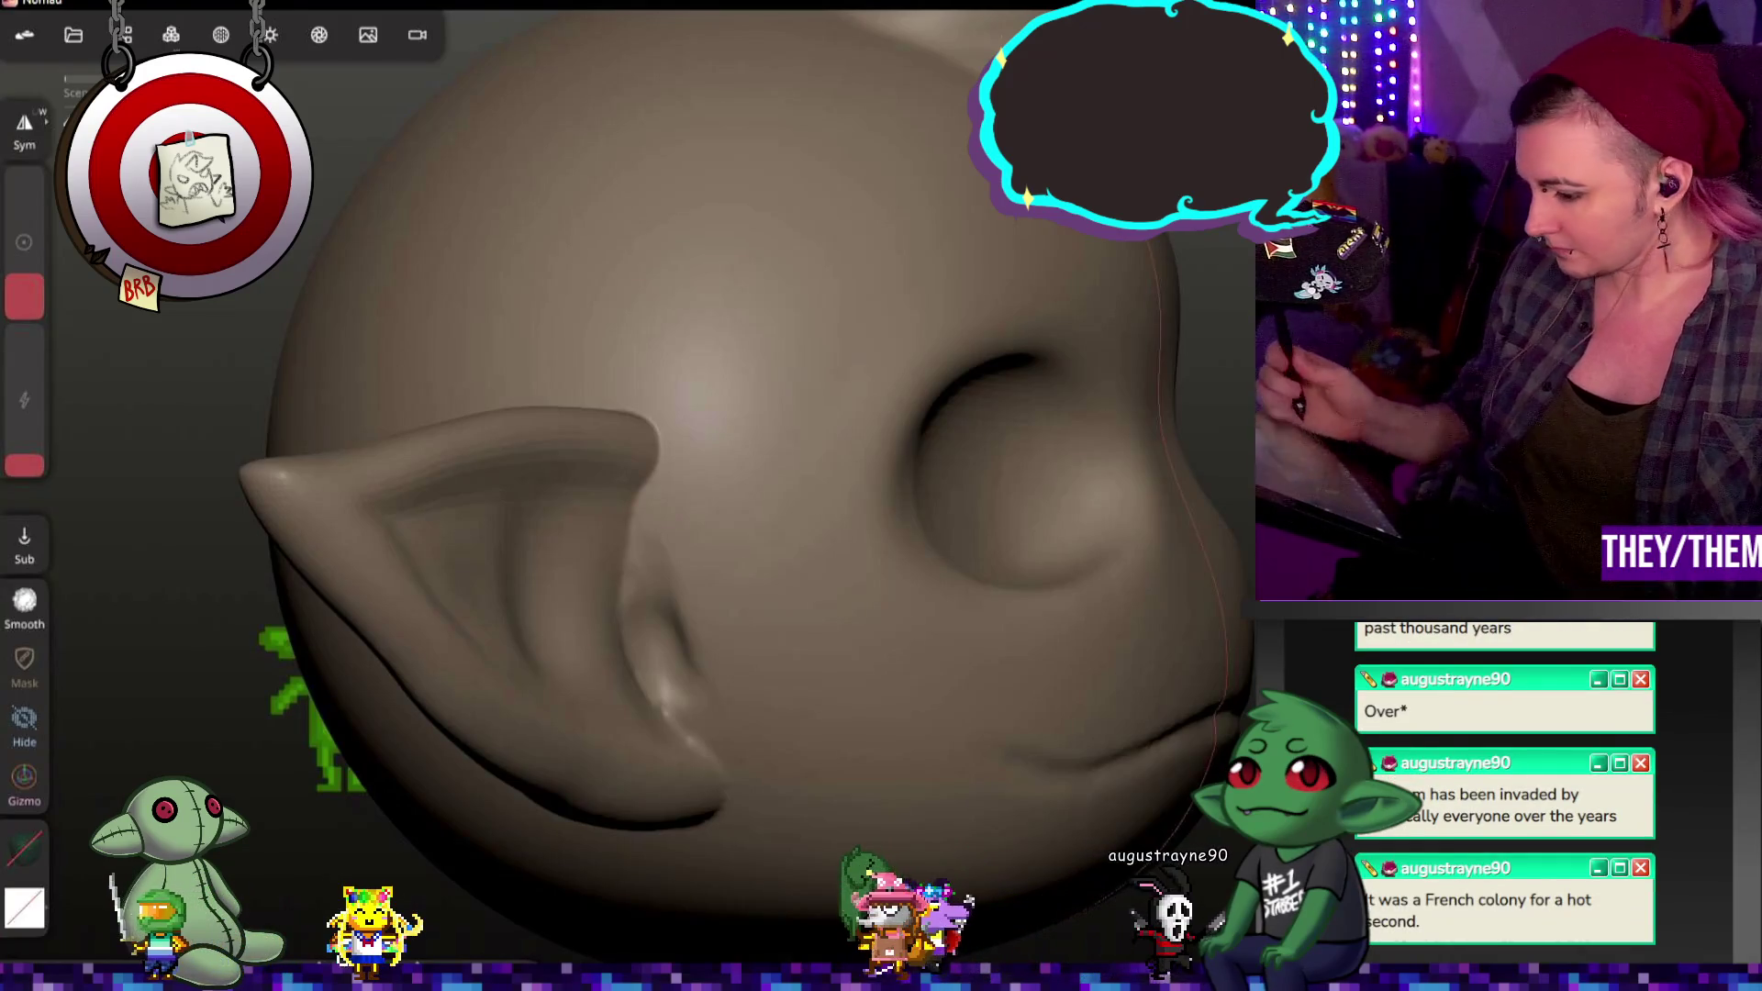
Step: Raise brush intensity and switch to filling mode for the ear's inner hollow
key("shift")
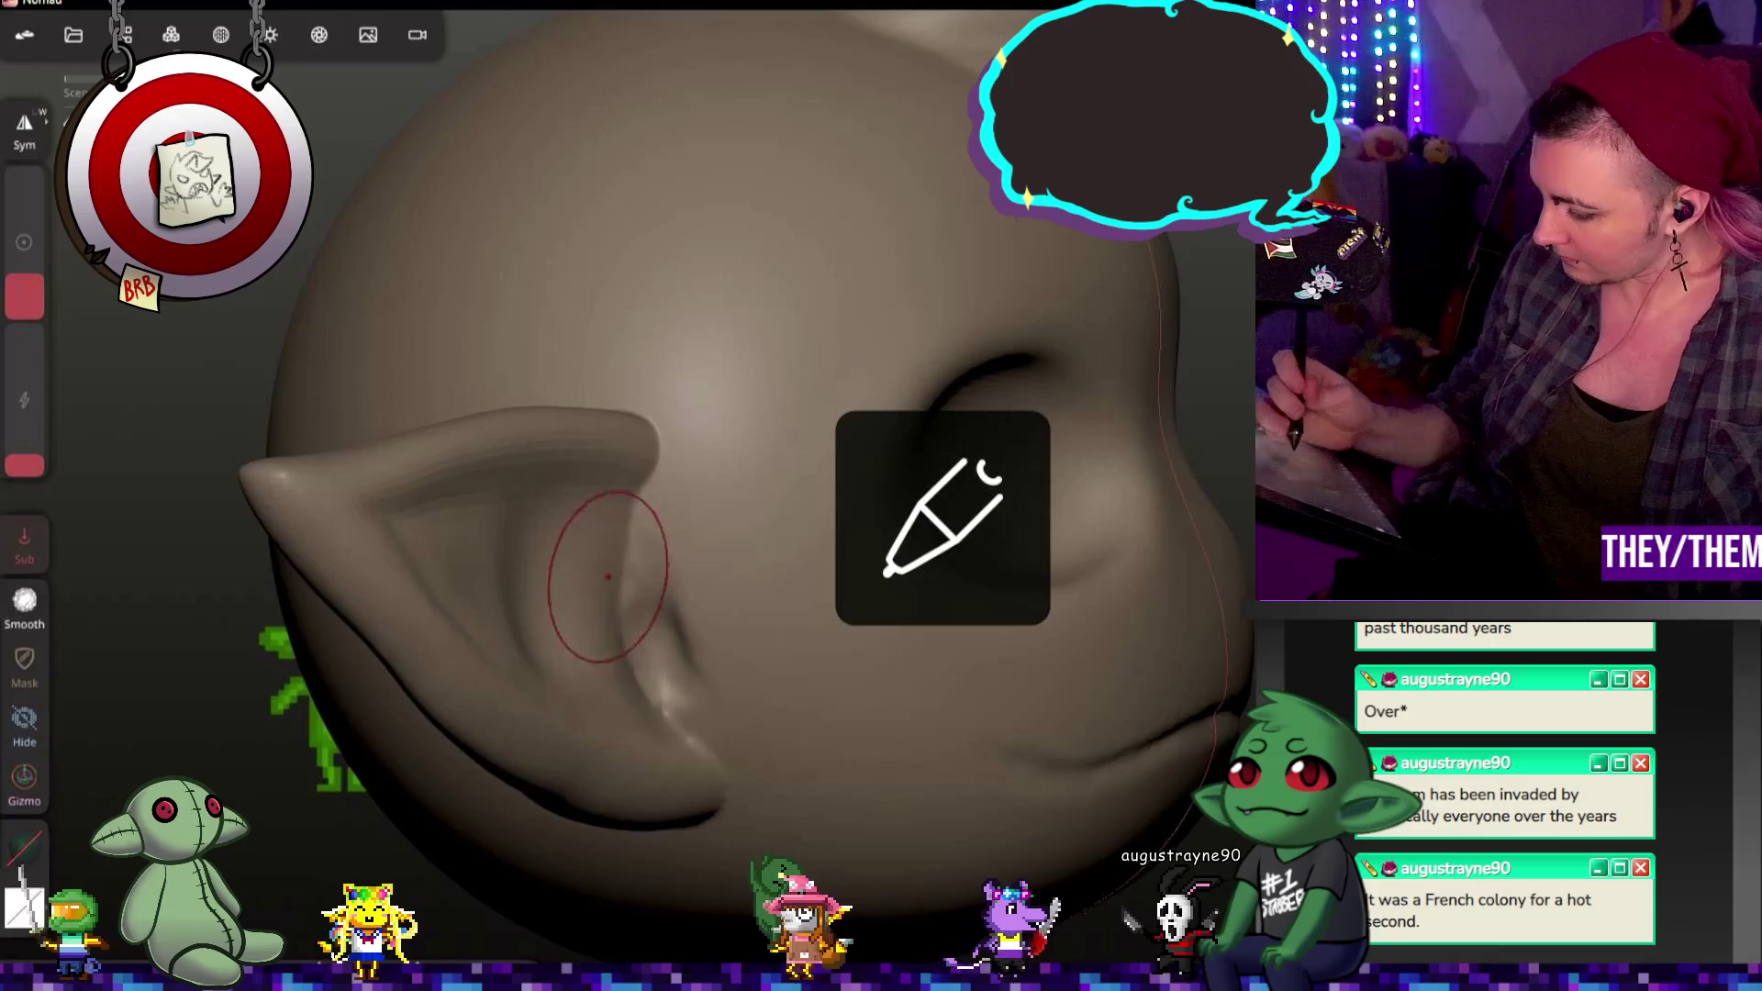
left_click_drag(23, 465, 23, 351)
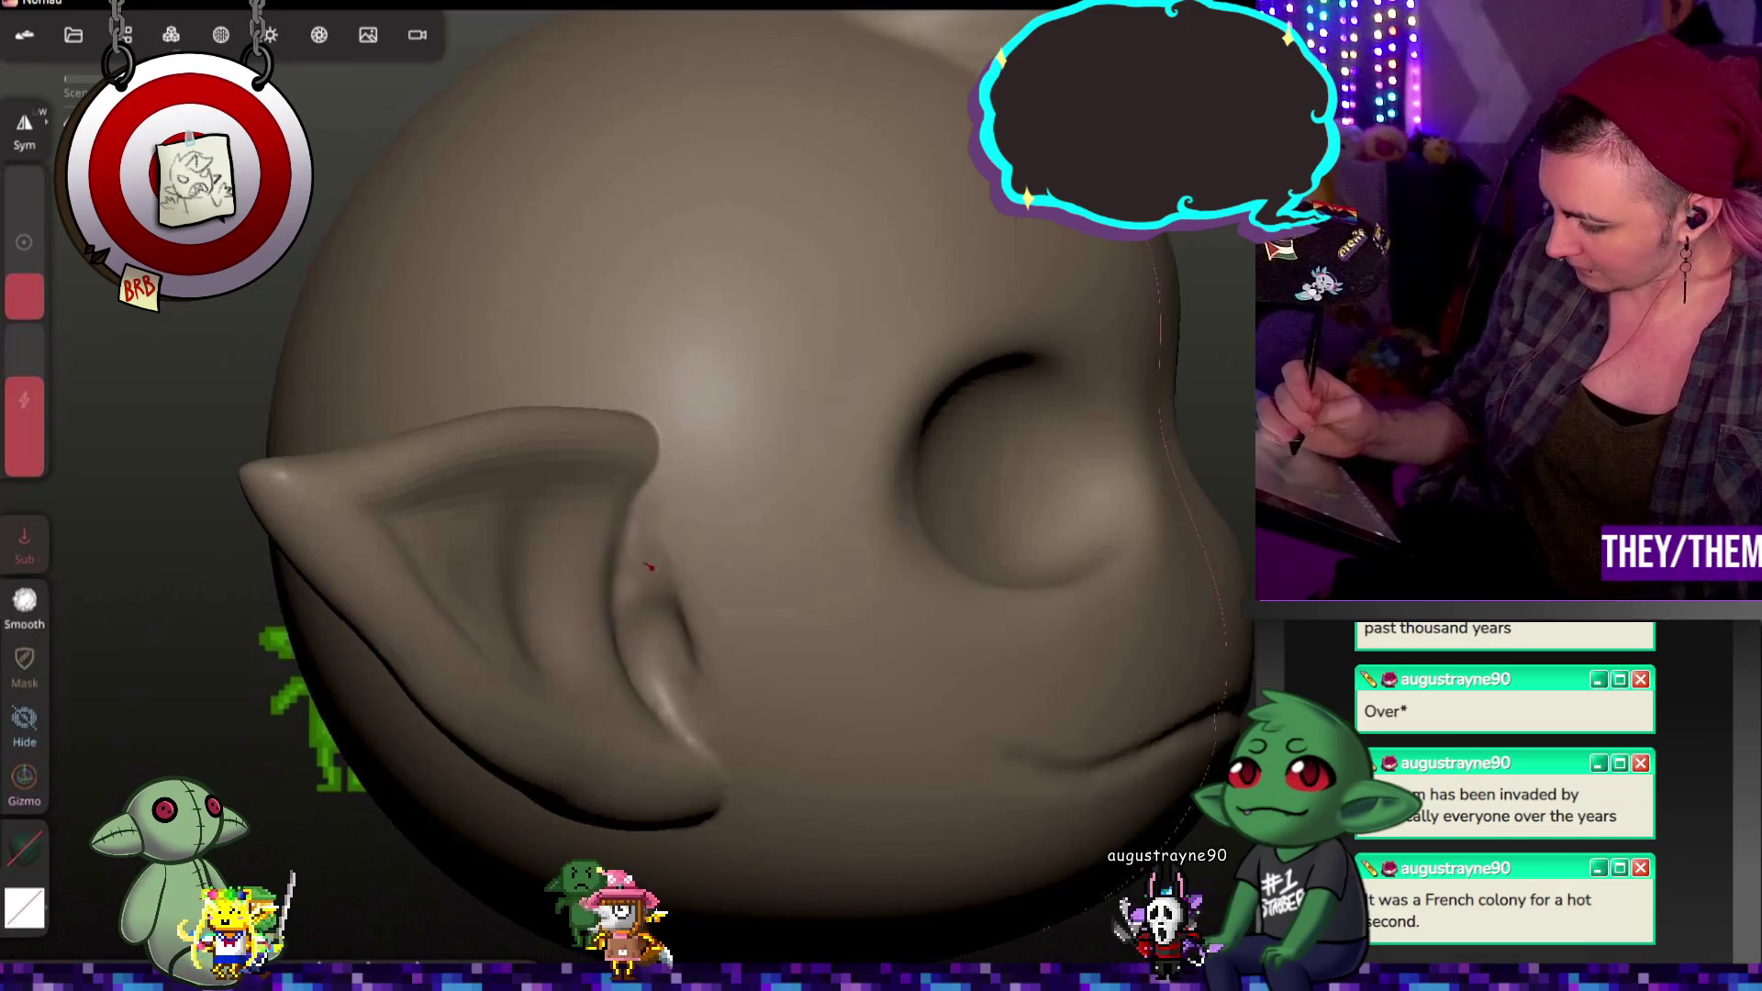
left_click_drag(138, 550, 221, 552)
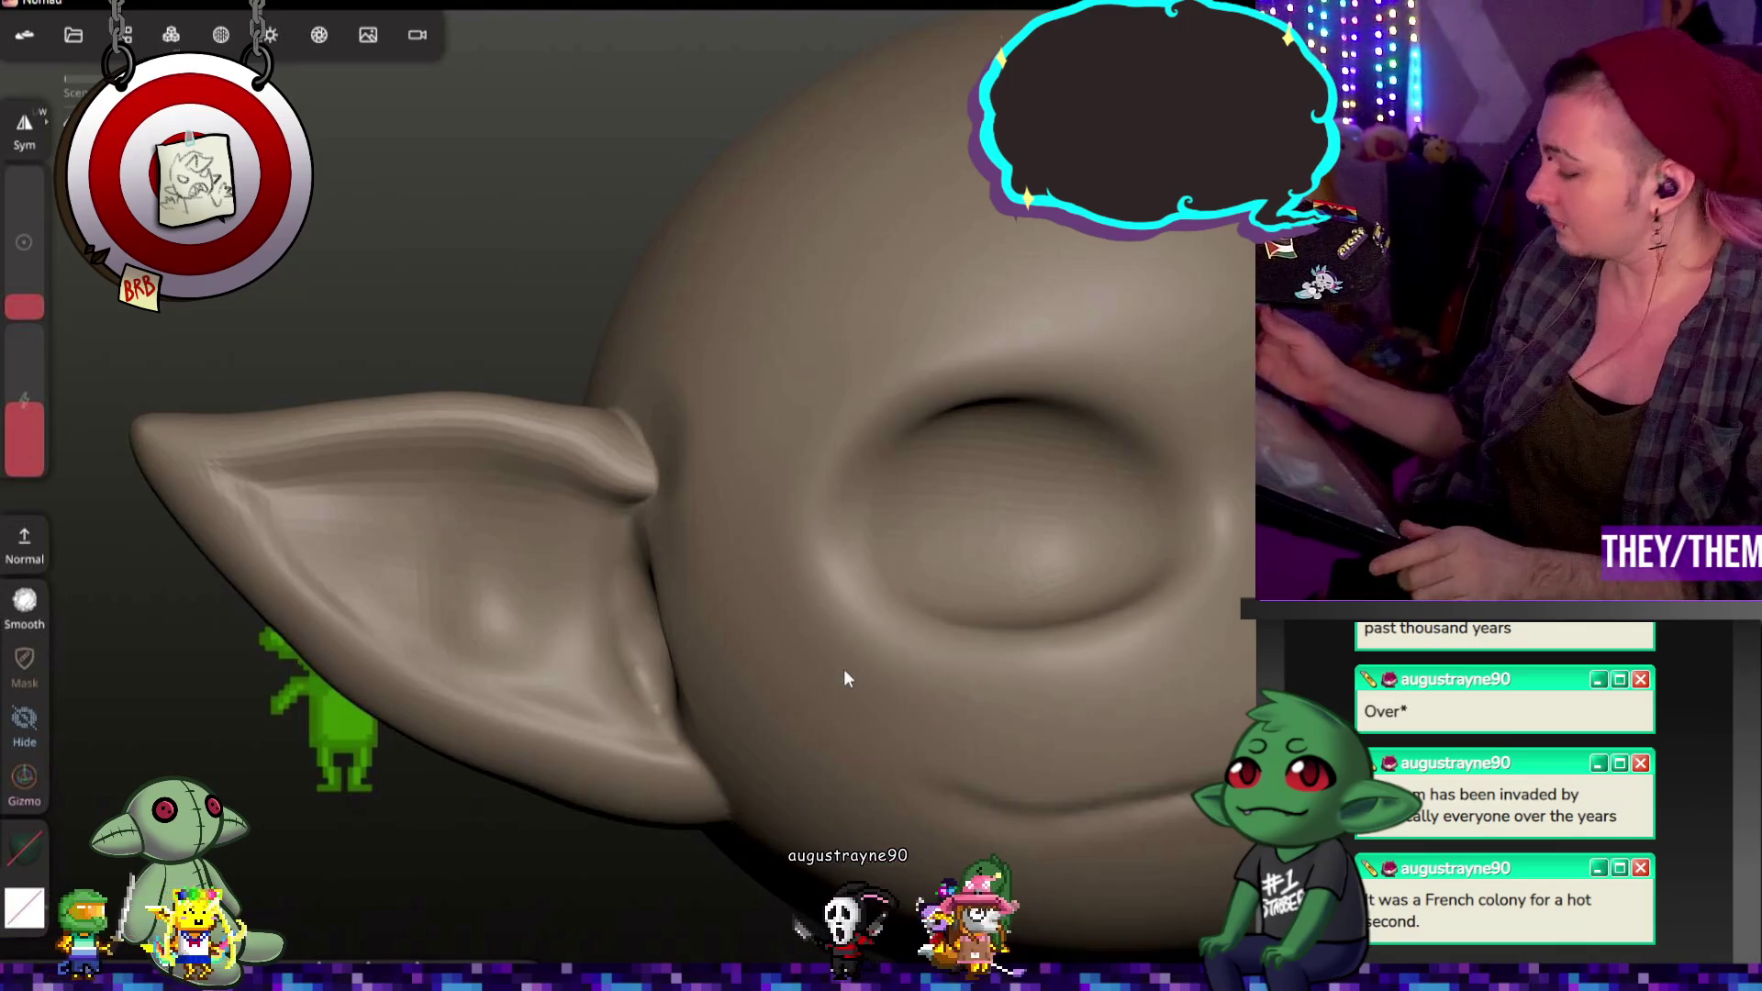
key("f")
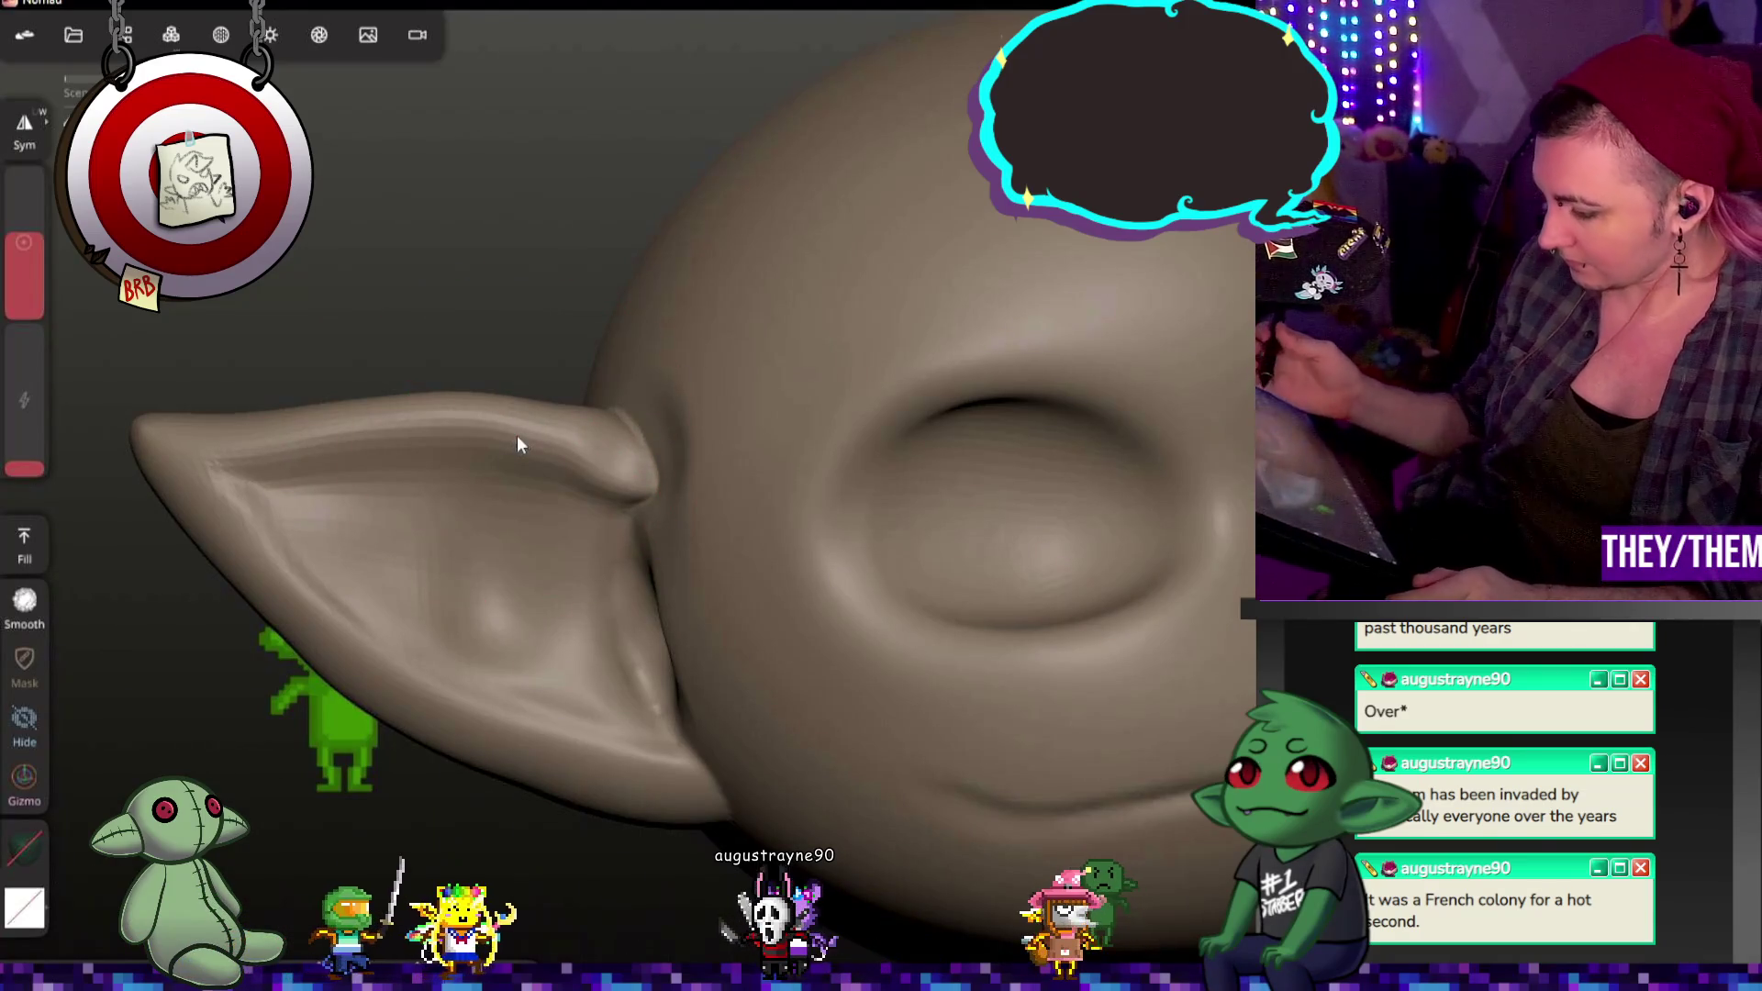
Step: Turn Smooth shading on in the Shading panel and pick the Relax brush
left_click(171, 33)
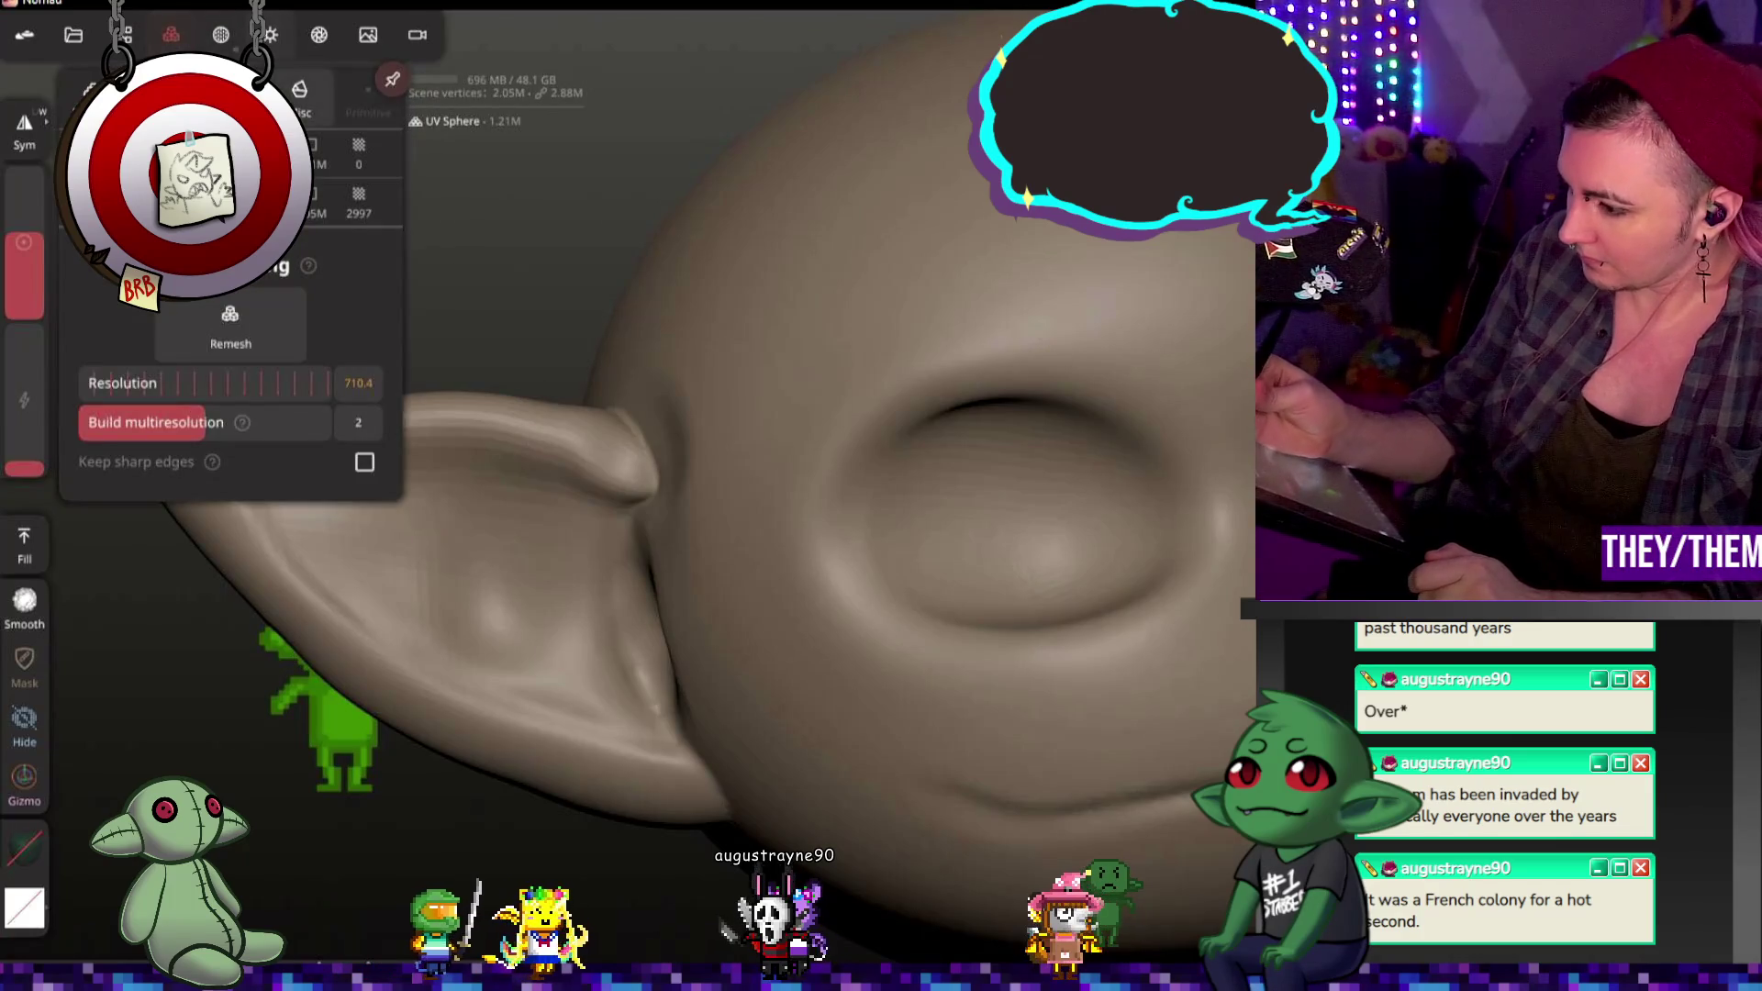
left_click(221, 34)
left_click(357, 359)
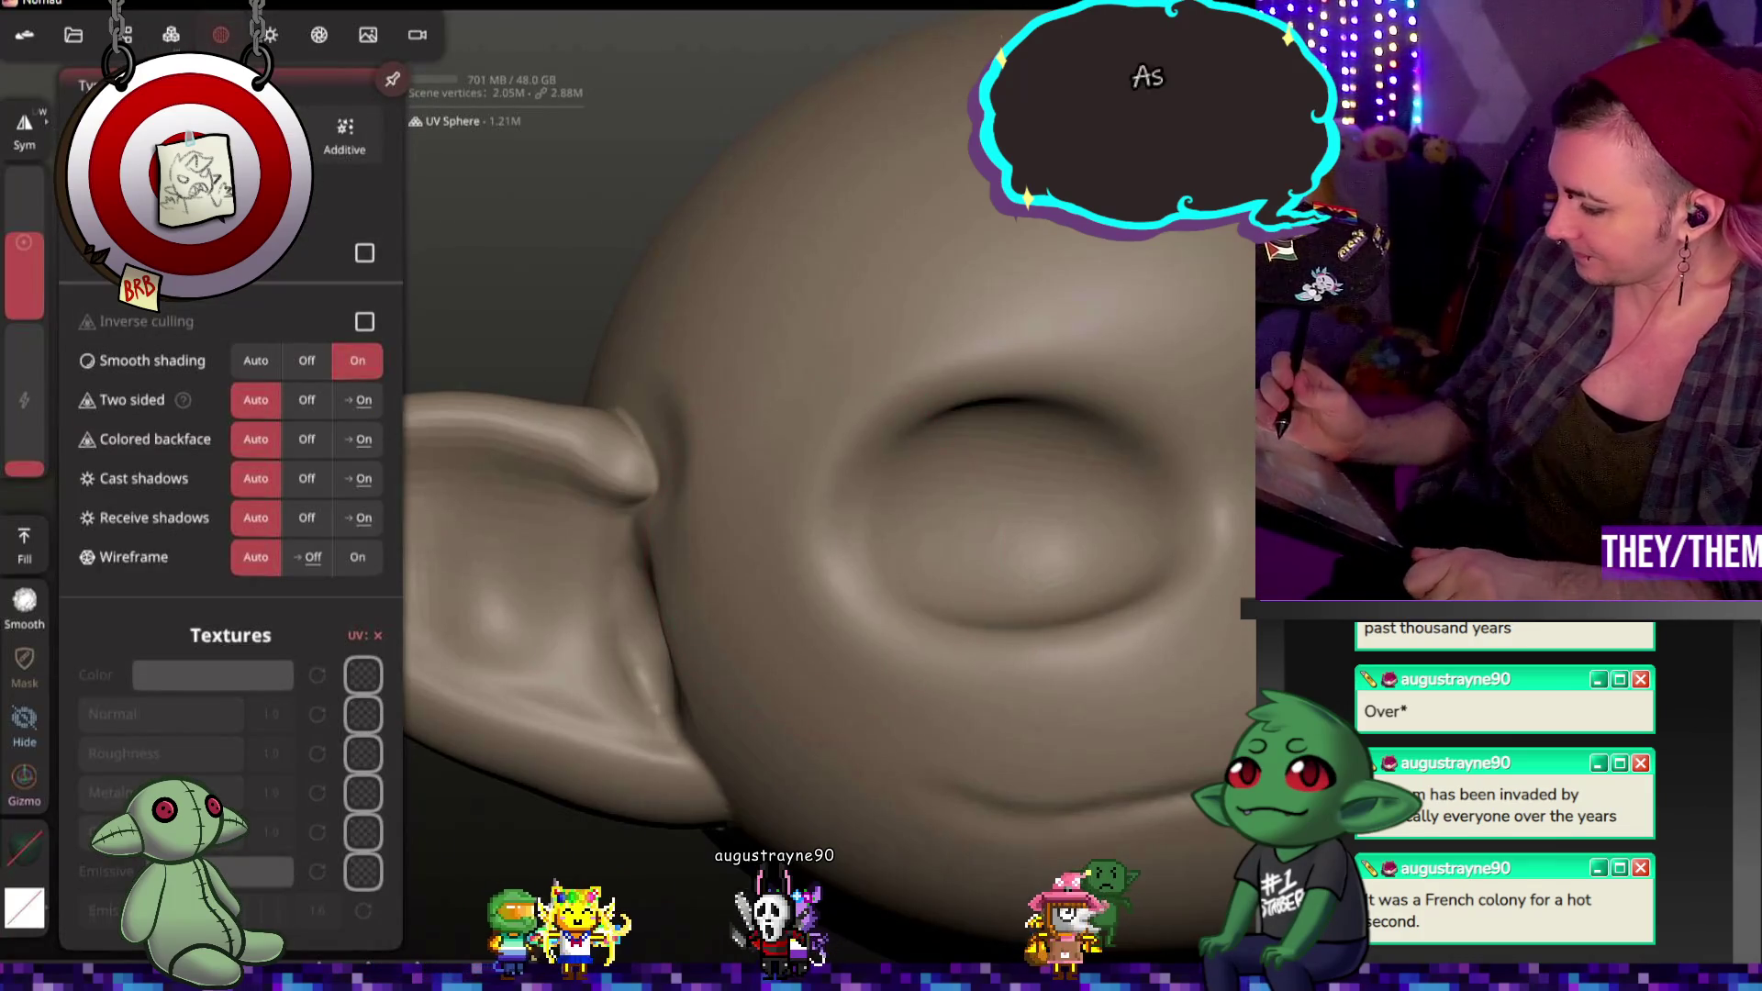
left_click(23, 544)
left_click(688, 478)
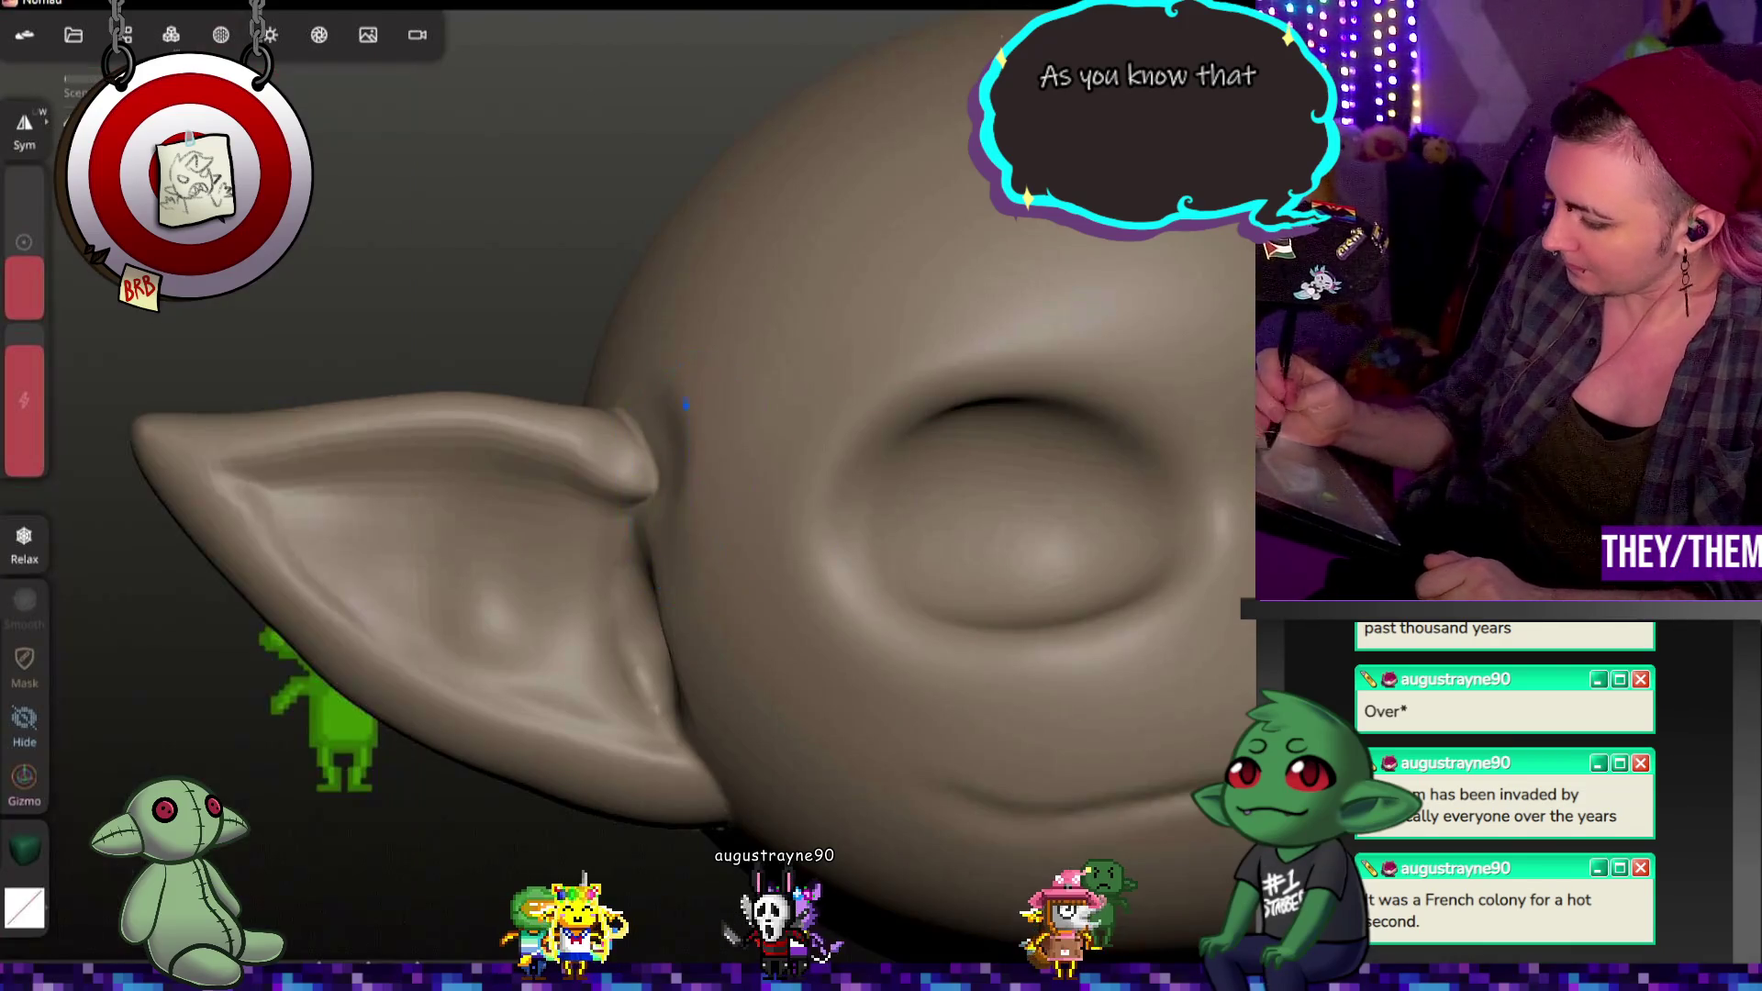
Step: Zoom in on the pointed ear, lower brush strength and undo the stray mark
left_click_drag(662, 451, 497, 621)
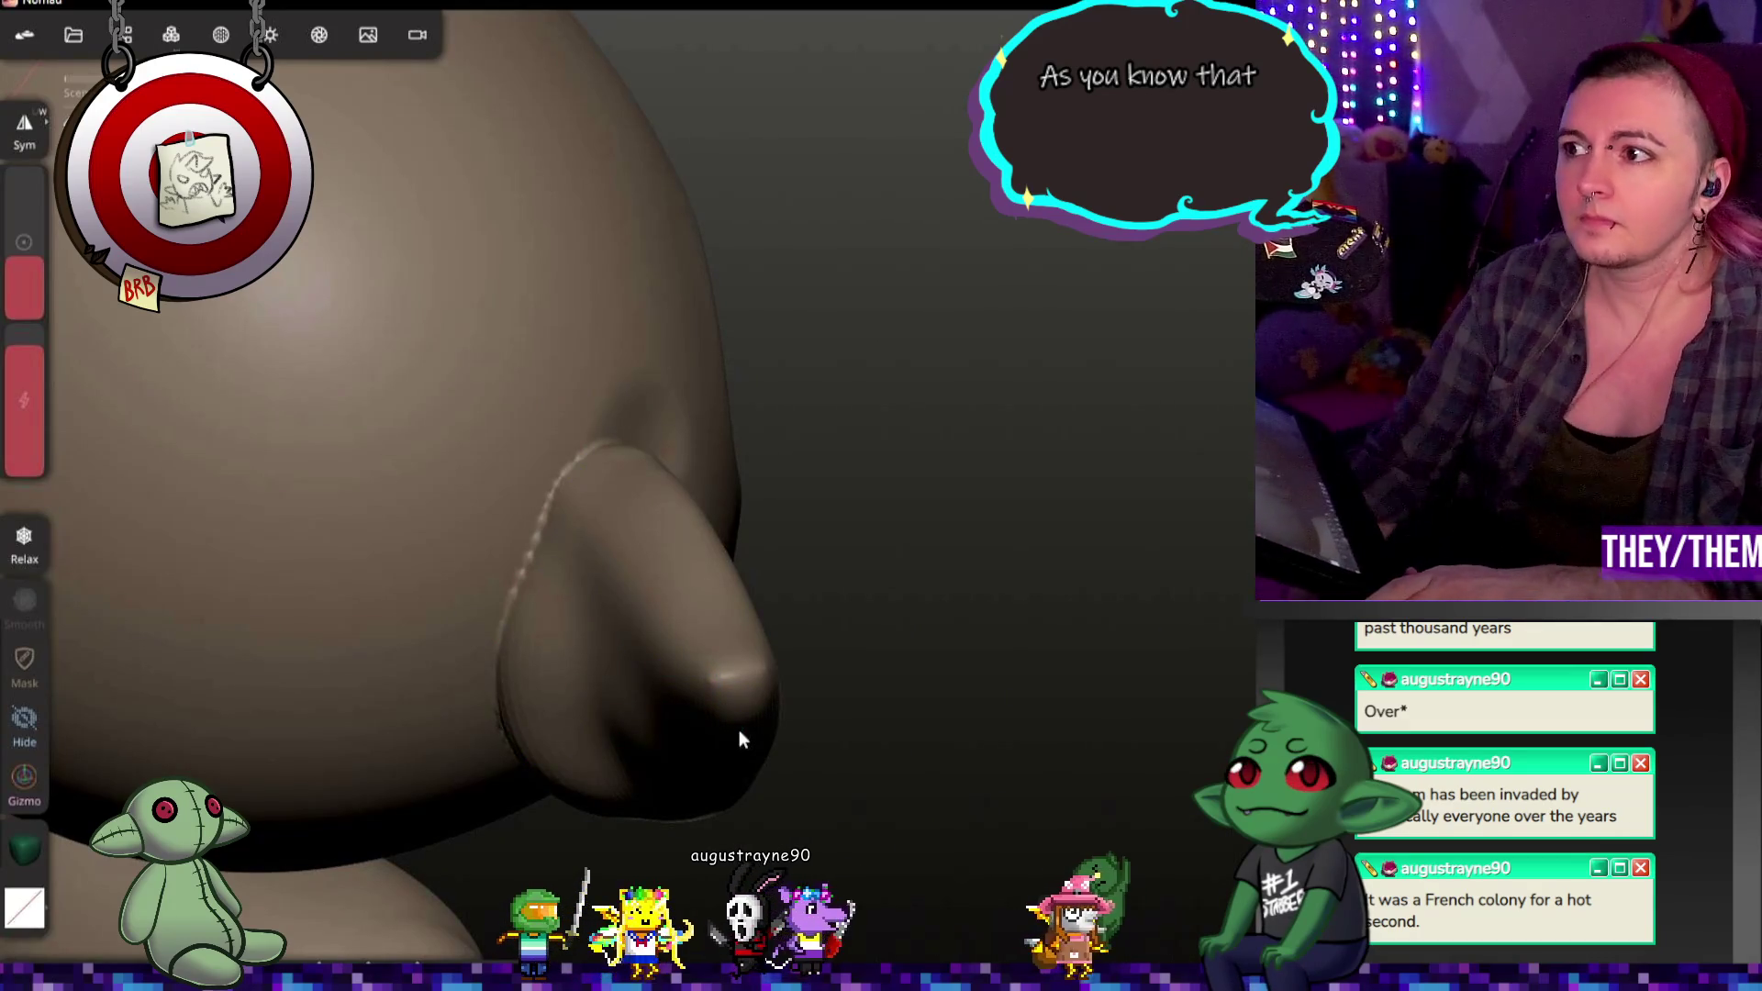
mouse_move(347, 214)
left_mouse_down()
mouse_move(1005, 425)
mouse_move(626, 466)
left_mouse_up()
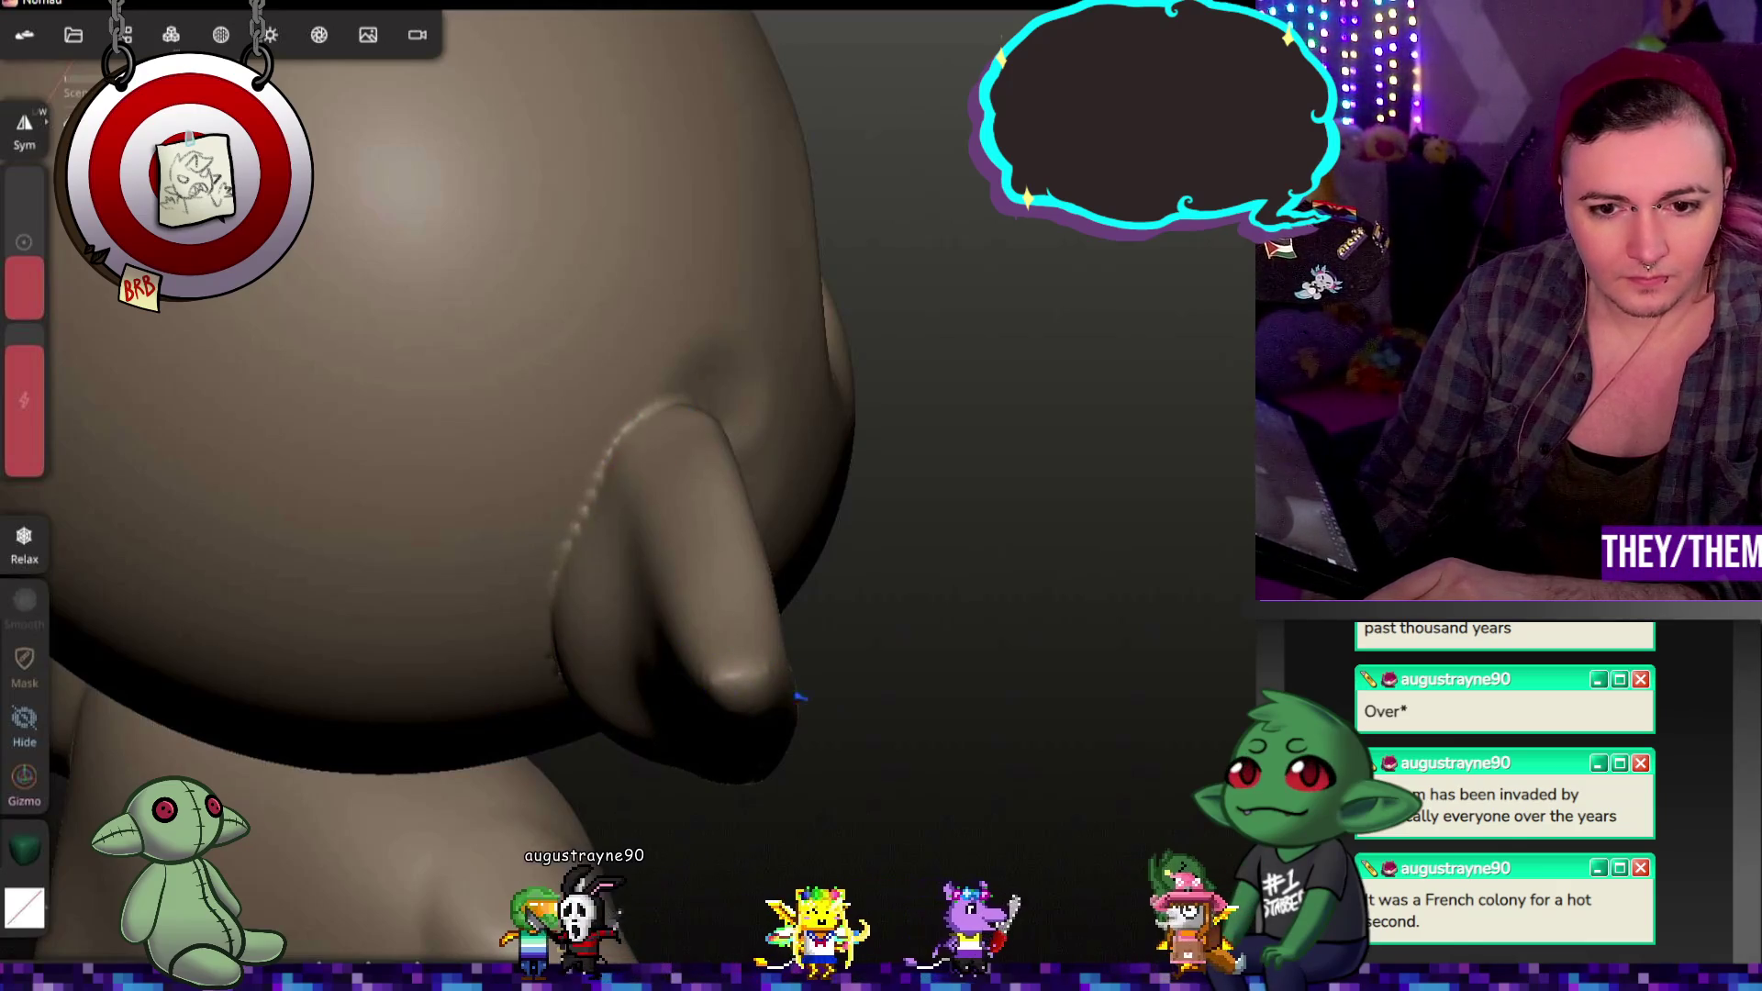
left_click_drag(703, 672, 779, 715)
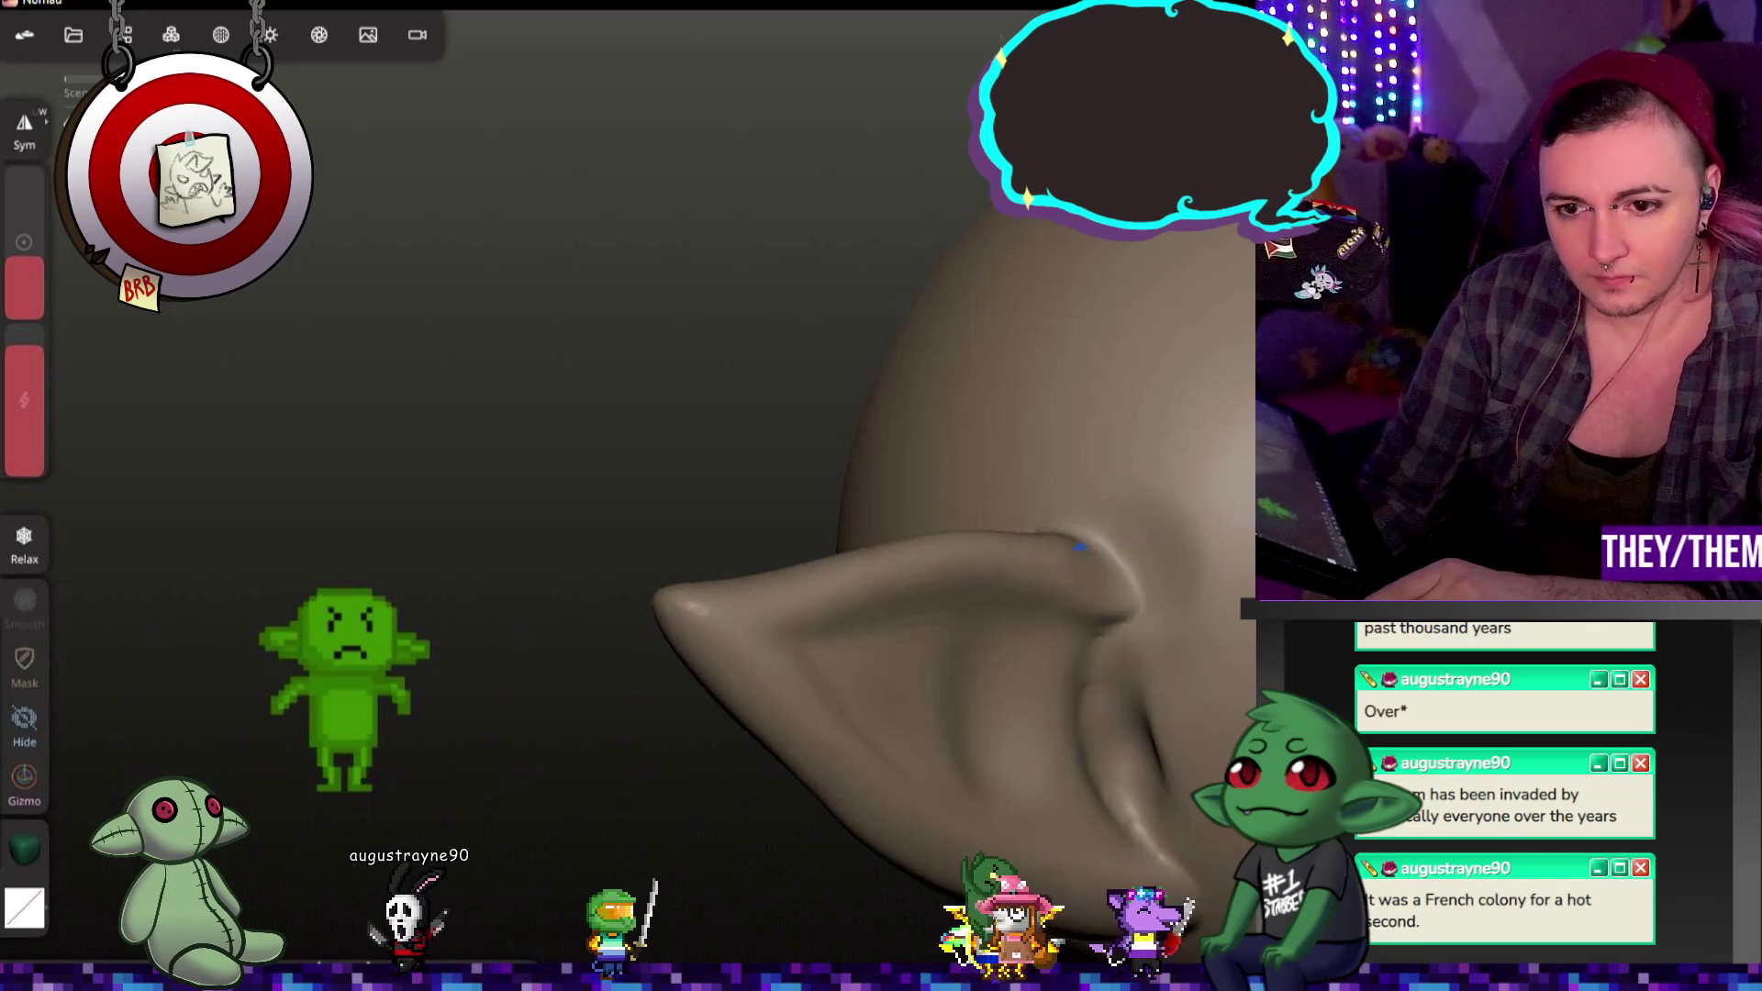
left_click_drag(1053, 543, 870, 765)
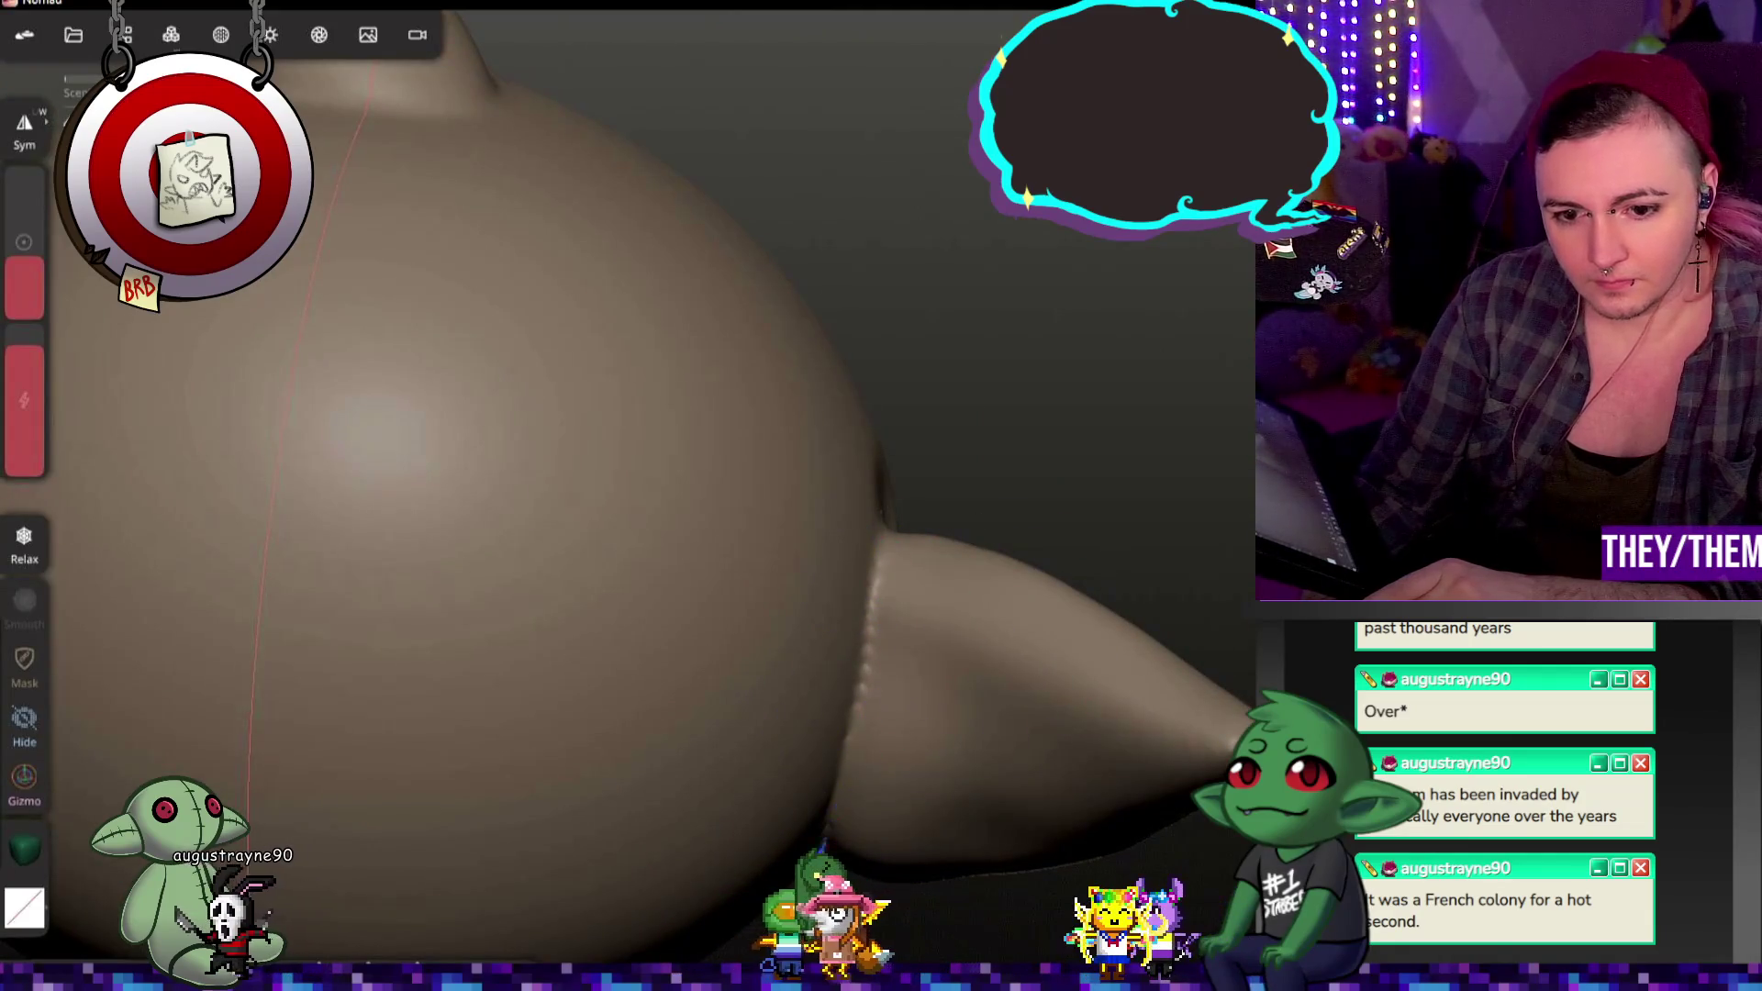
mouse_move(839, 827)
left_mouse_down()
mouse_move(874, 565)
mouse_move(598, 344)
mouse_move(534, 436)
mouse_move(919, 606)
mouse_move(1137, 778)
left_mouse_up()
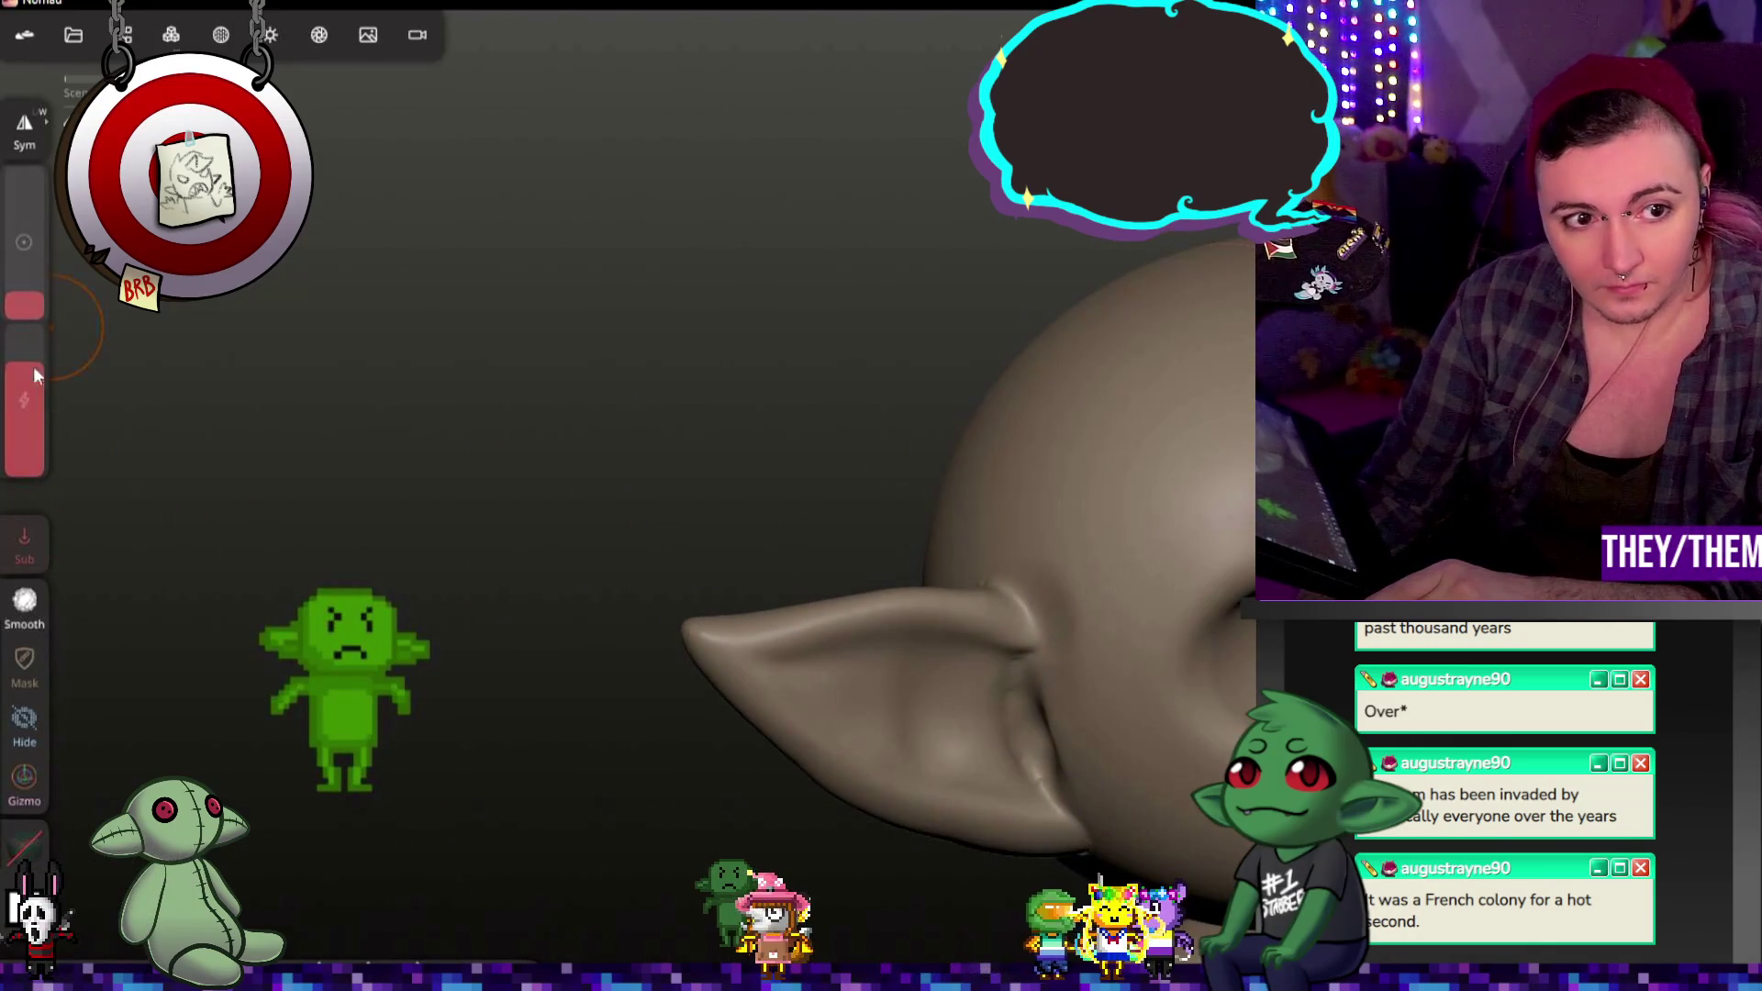
left_click_drag(35, 440, 35, 466)
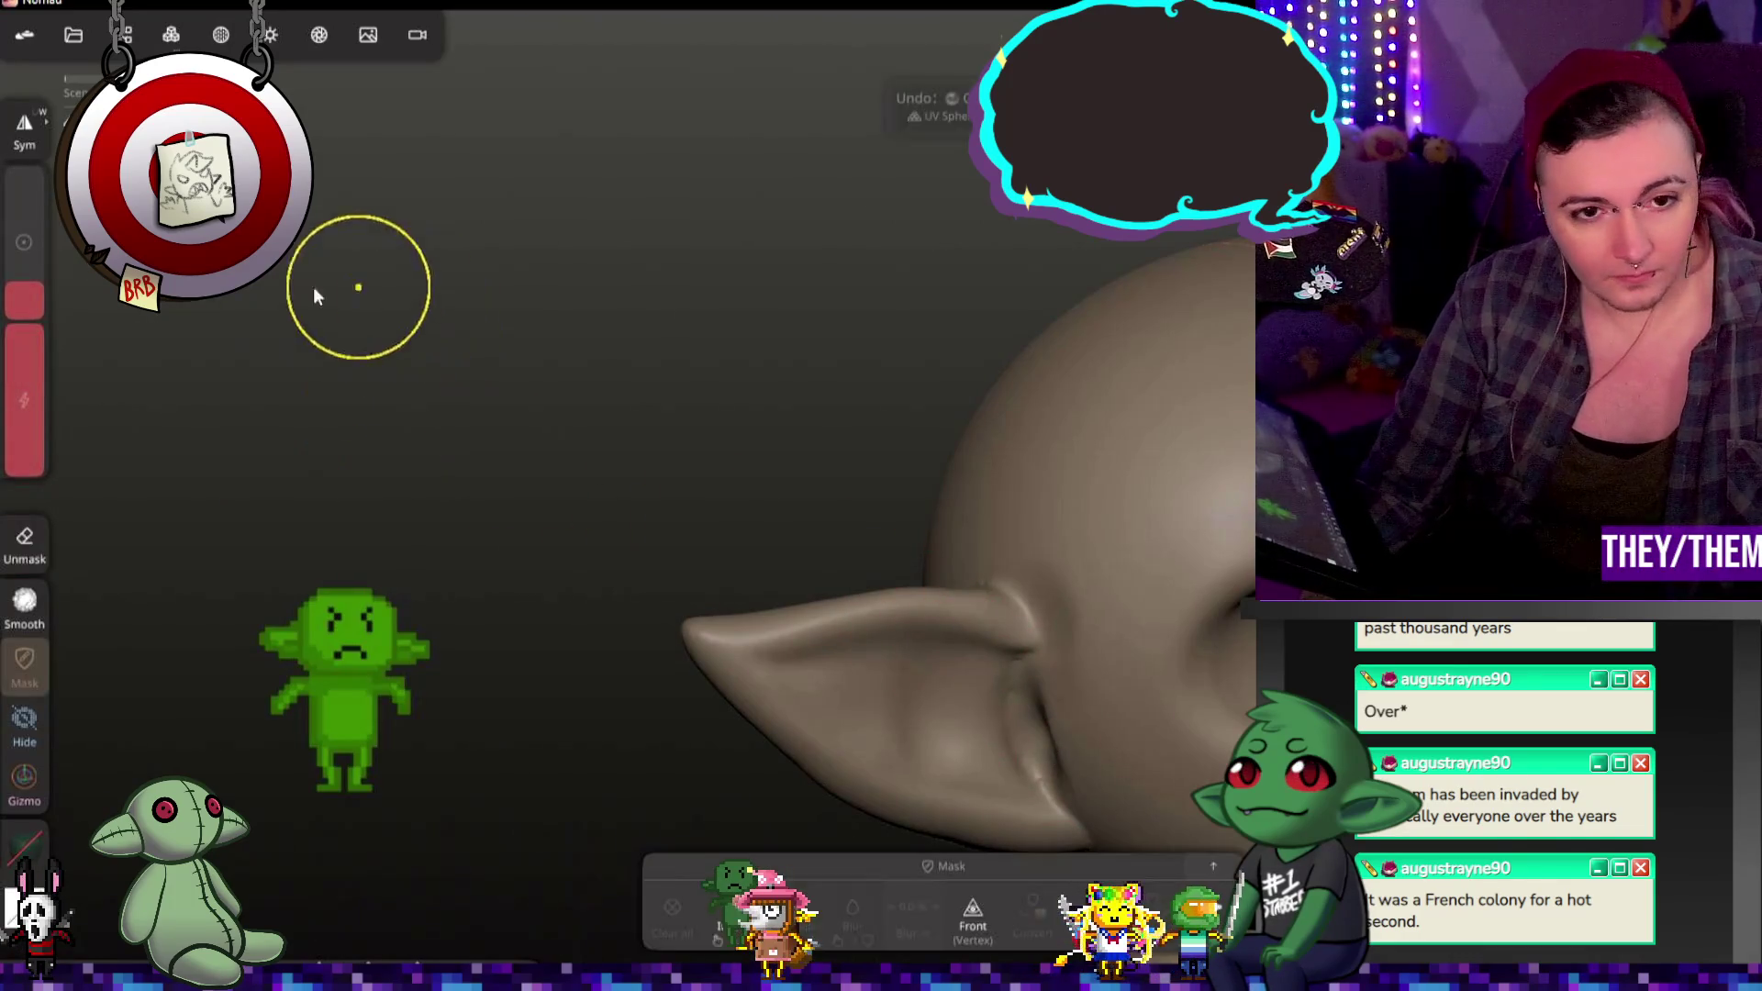
key("ctrl+z")
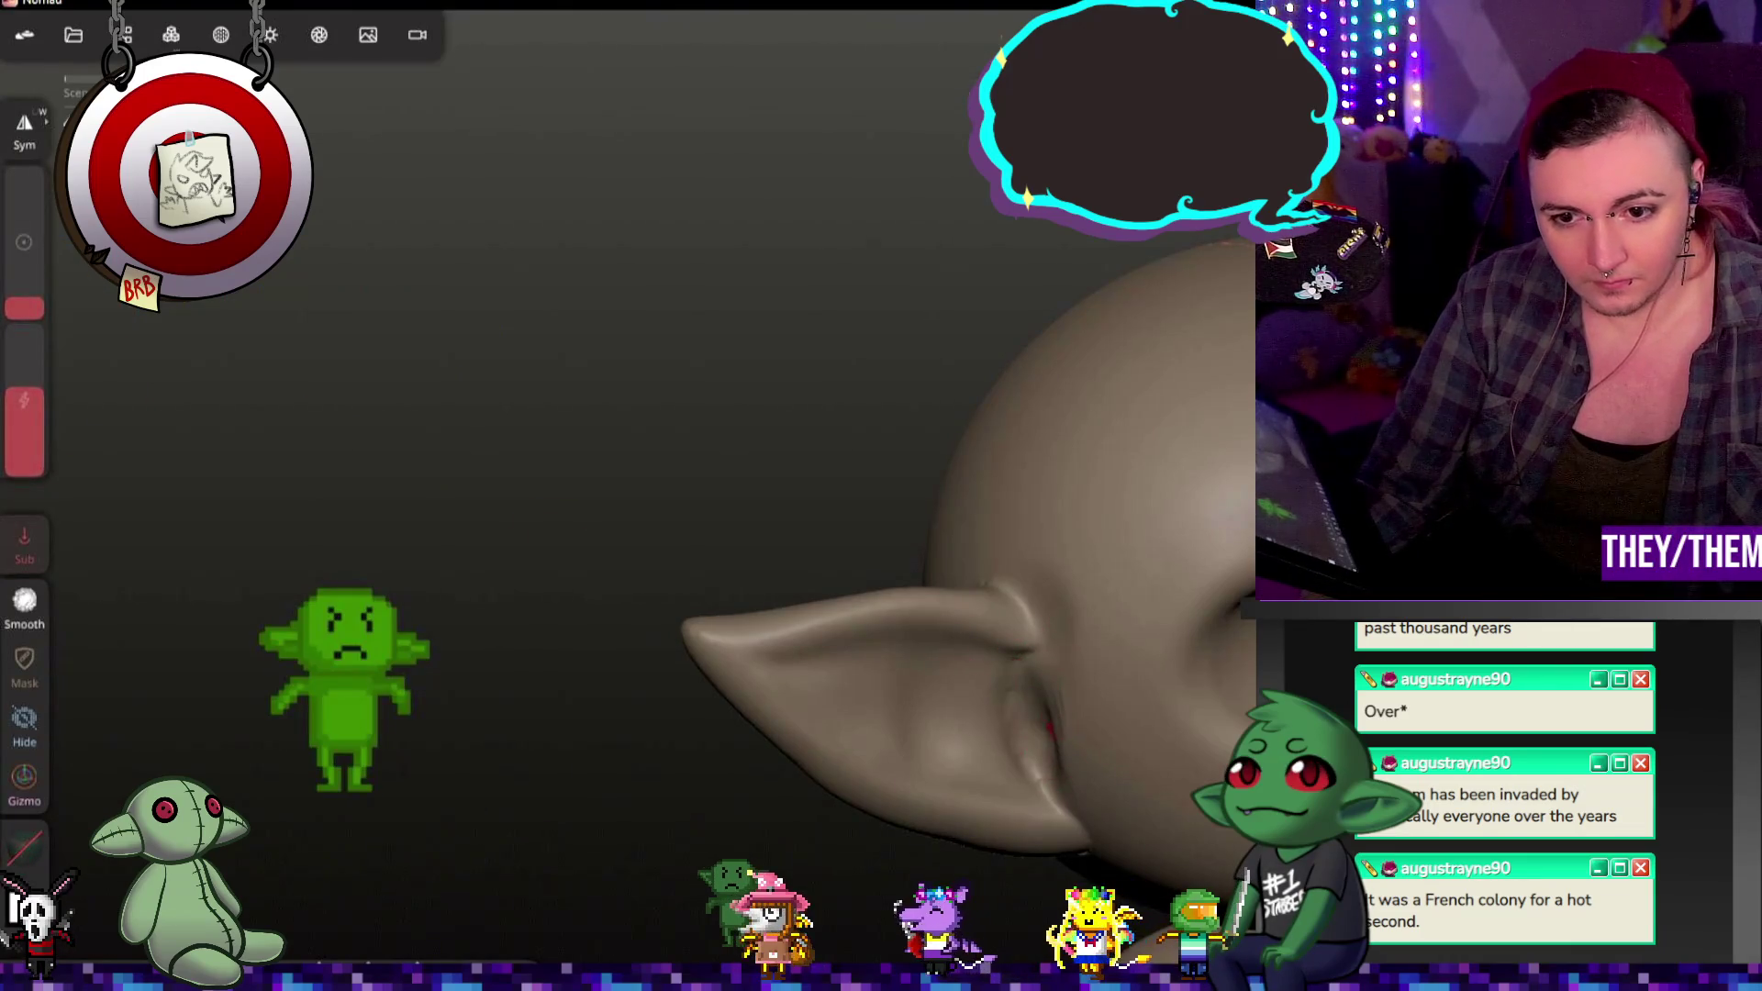
Step: Carve and deepen a curved crease in the inner ear, checking it from several angles
left_click_drag(948, 669, 930, 737)
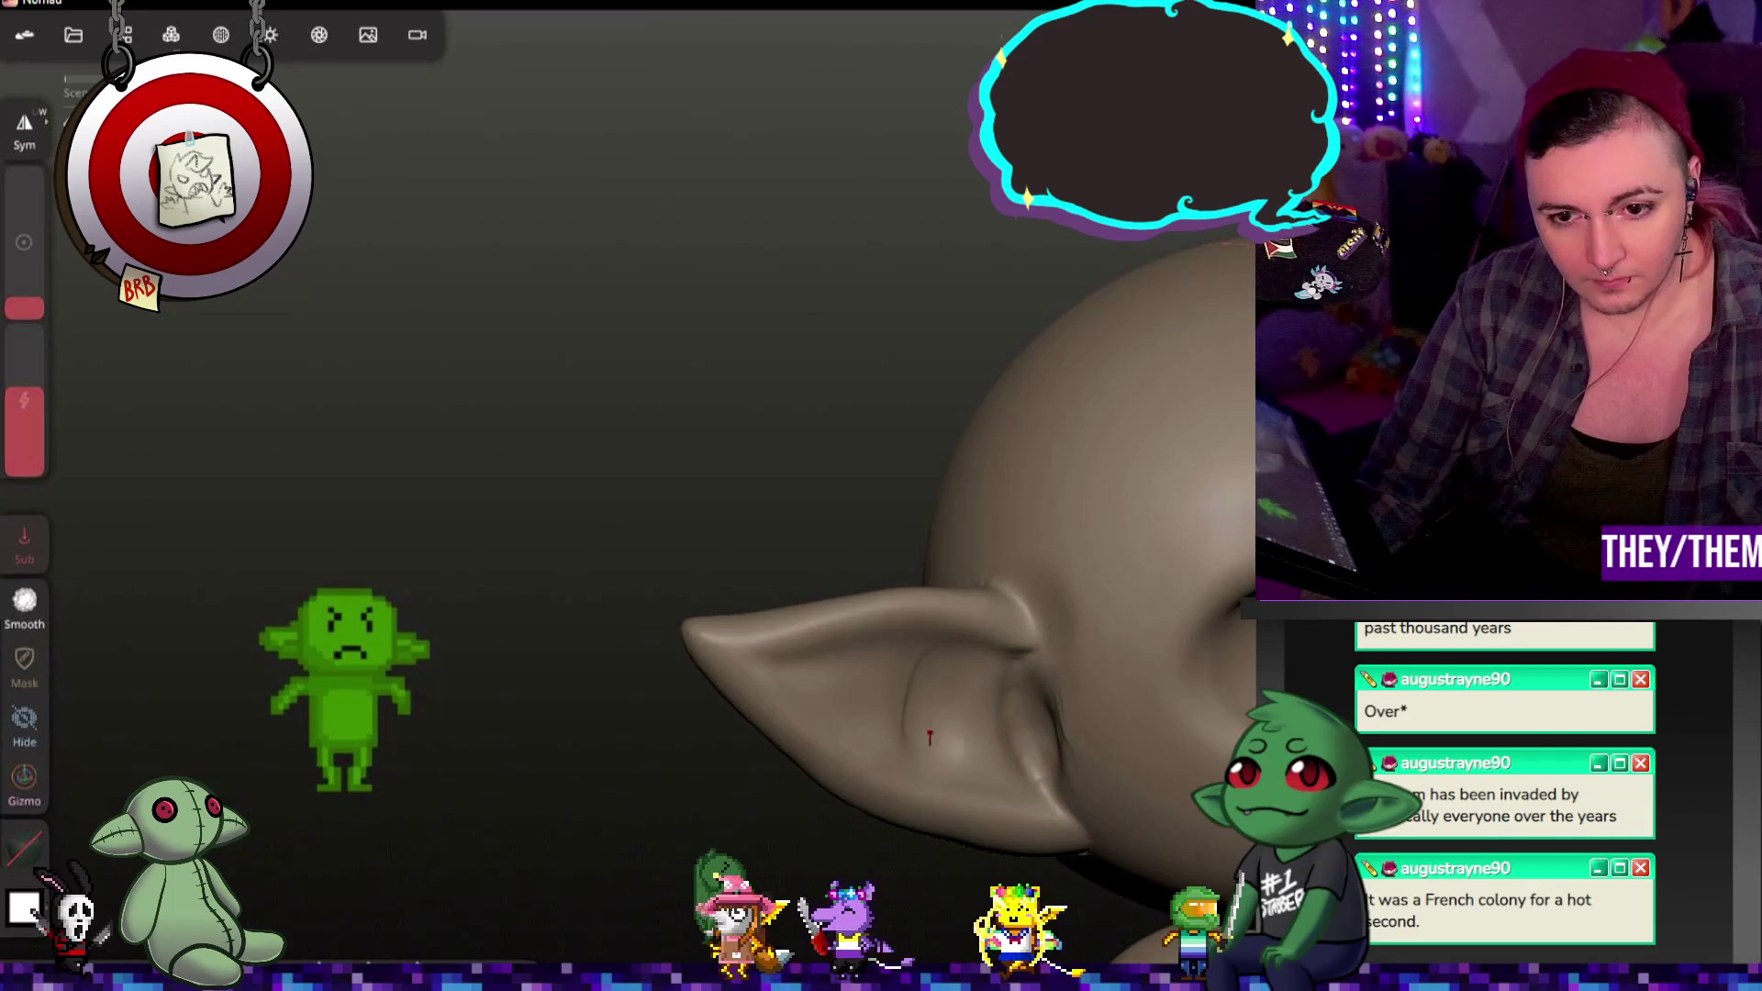
left_click_drag(909, 658, 827, 676)
mouse_move(1023, 921)
left_mouse_down()
mouse_move(1070, 735)
mouse_move(1020, 720)
left_mouse_up()
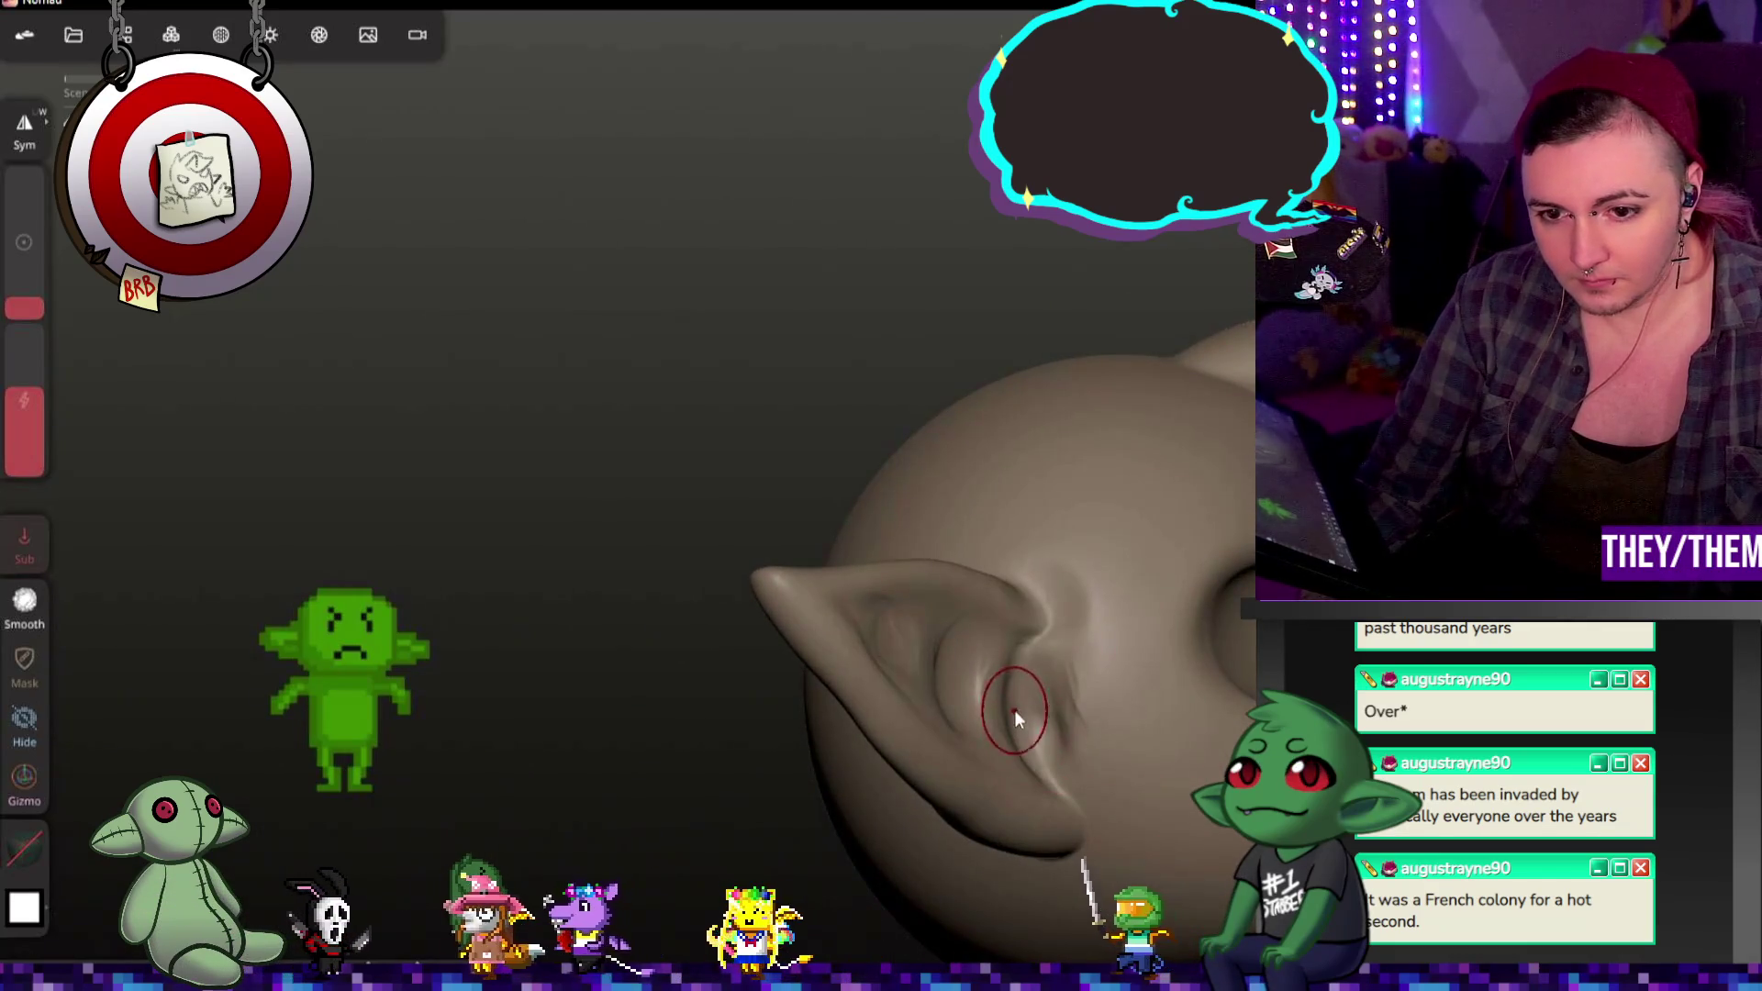
mouse_move(1185, 769)
left_mouse_down()
mouse_move(941, 827)
mouse_move(1023, 694)
left_mouse_up()
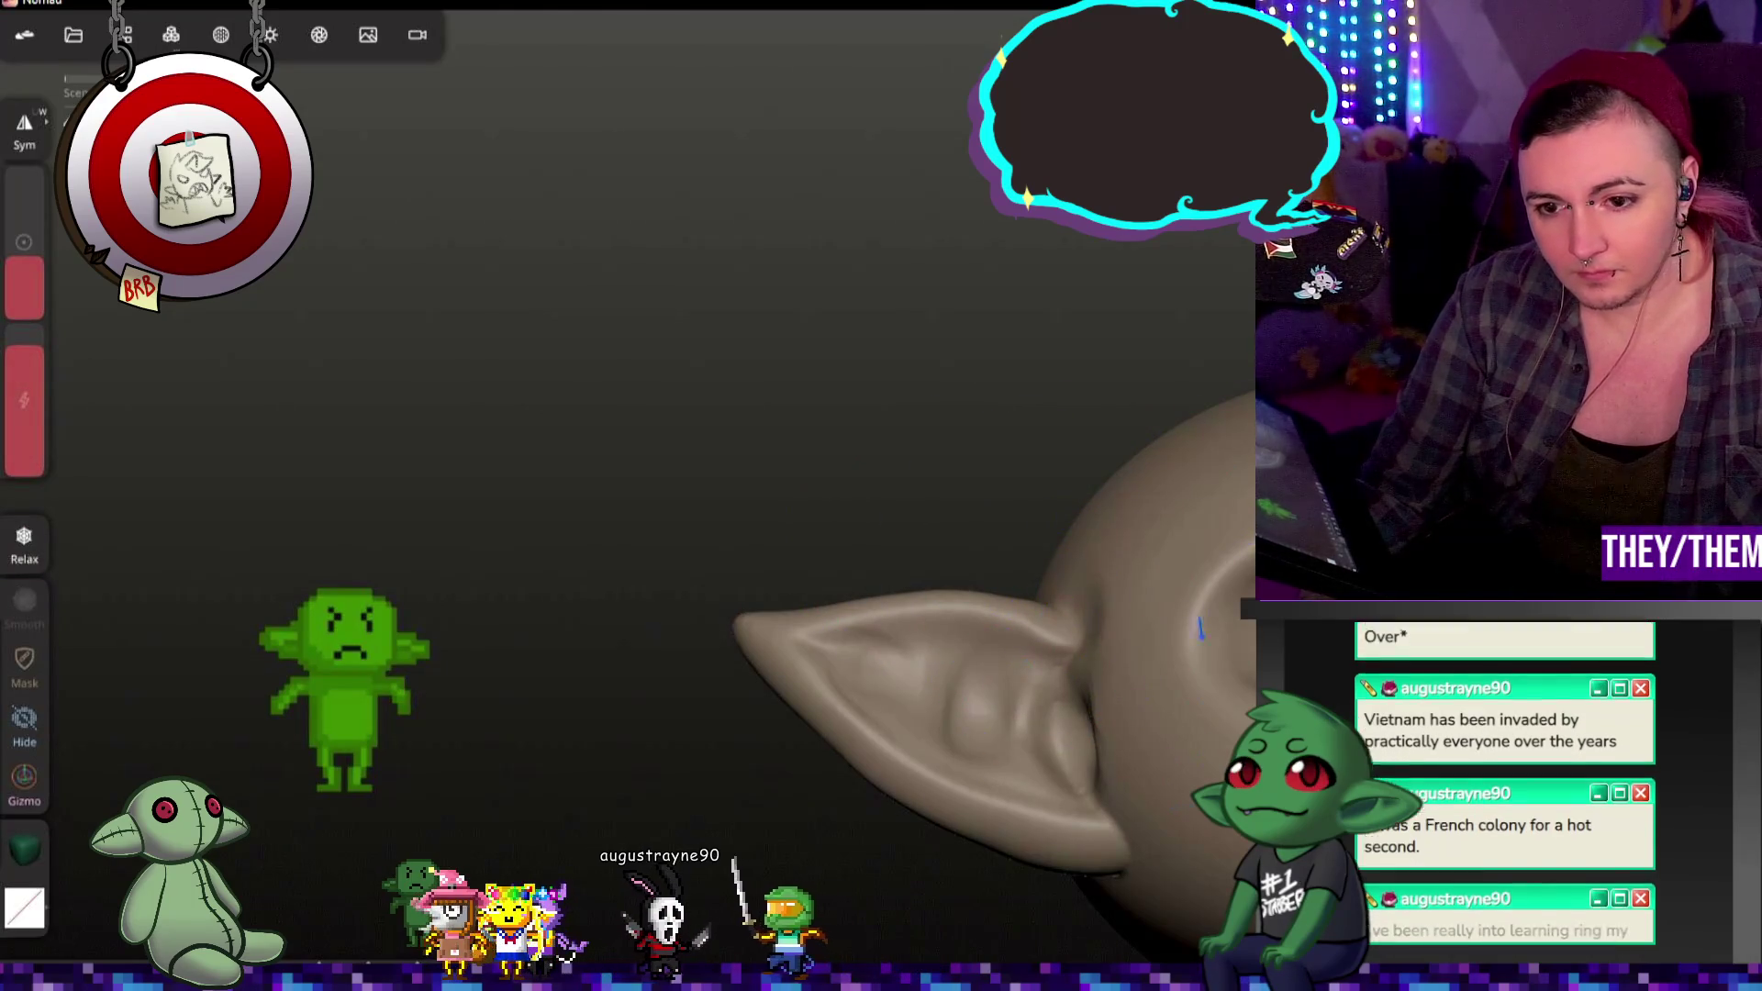
mouse_move(1195, 544)
middle_mouse_down()
mouse_move(1219, 693)
mouse_move(1160, 544)
mouse_move(1069, 475)
mouse_move(1136, 458)
middle_mouse_up()
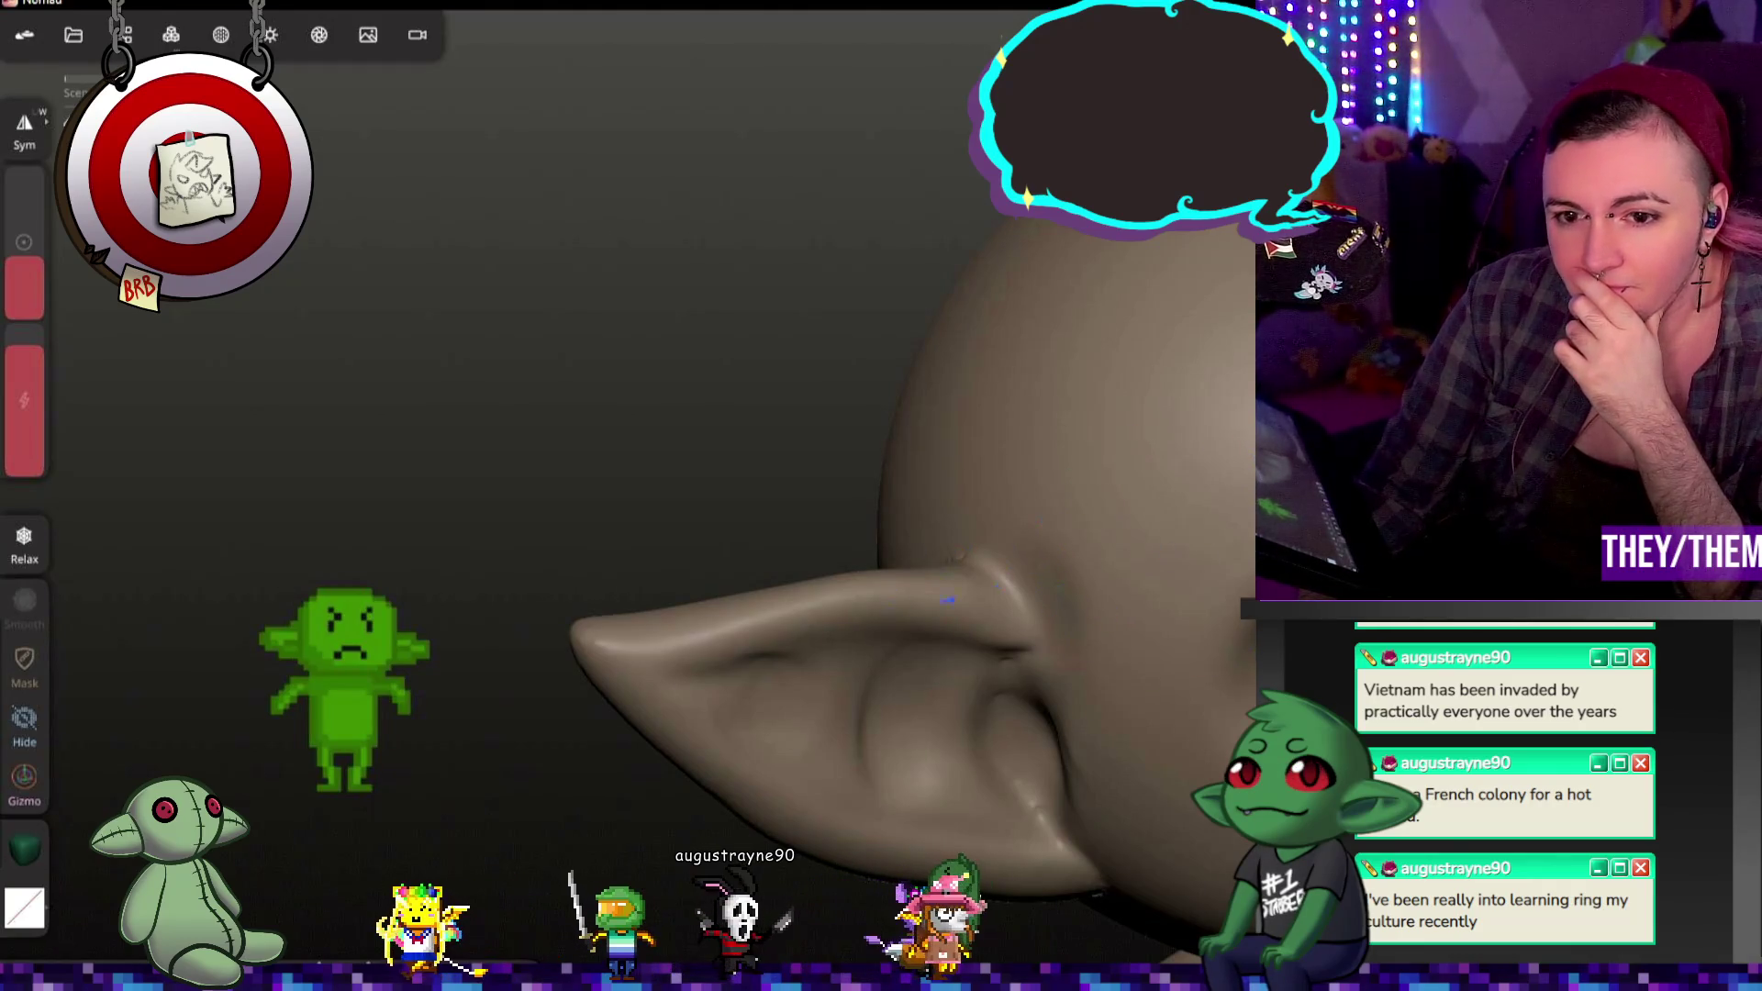
mouse_move(1061, 693)
middle_mouse_down()
mouse_move(1159, 539)
mouse_move(1062, 786)
mouse_move(1057, 679)
middle_mouse_up()
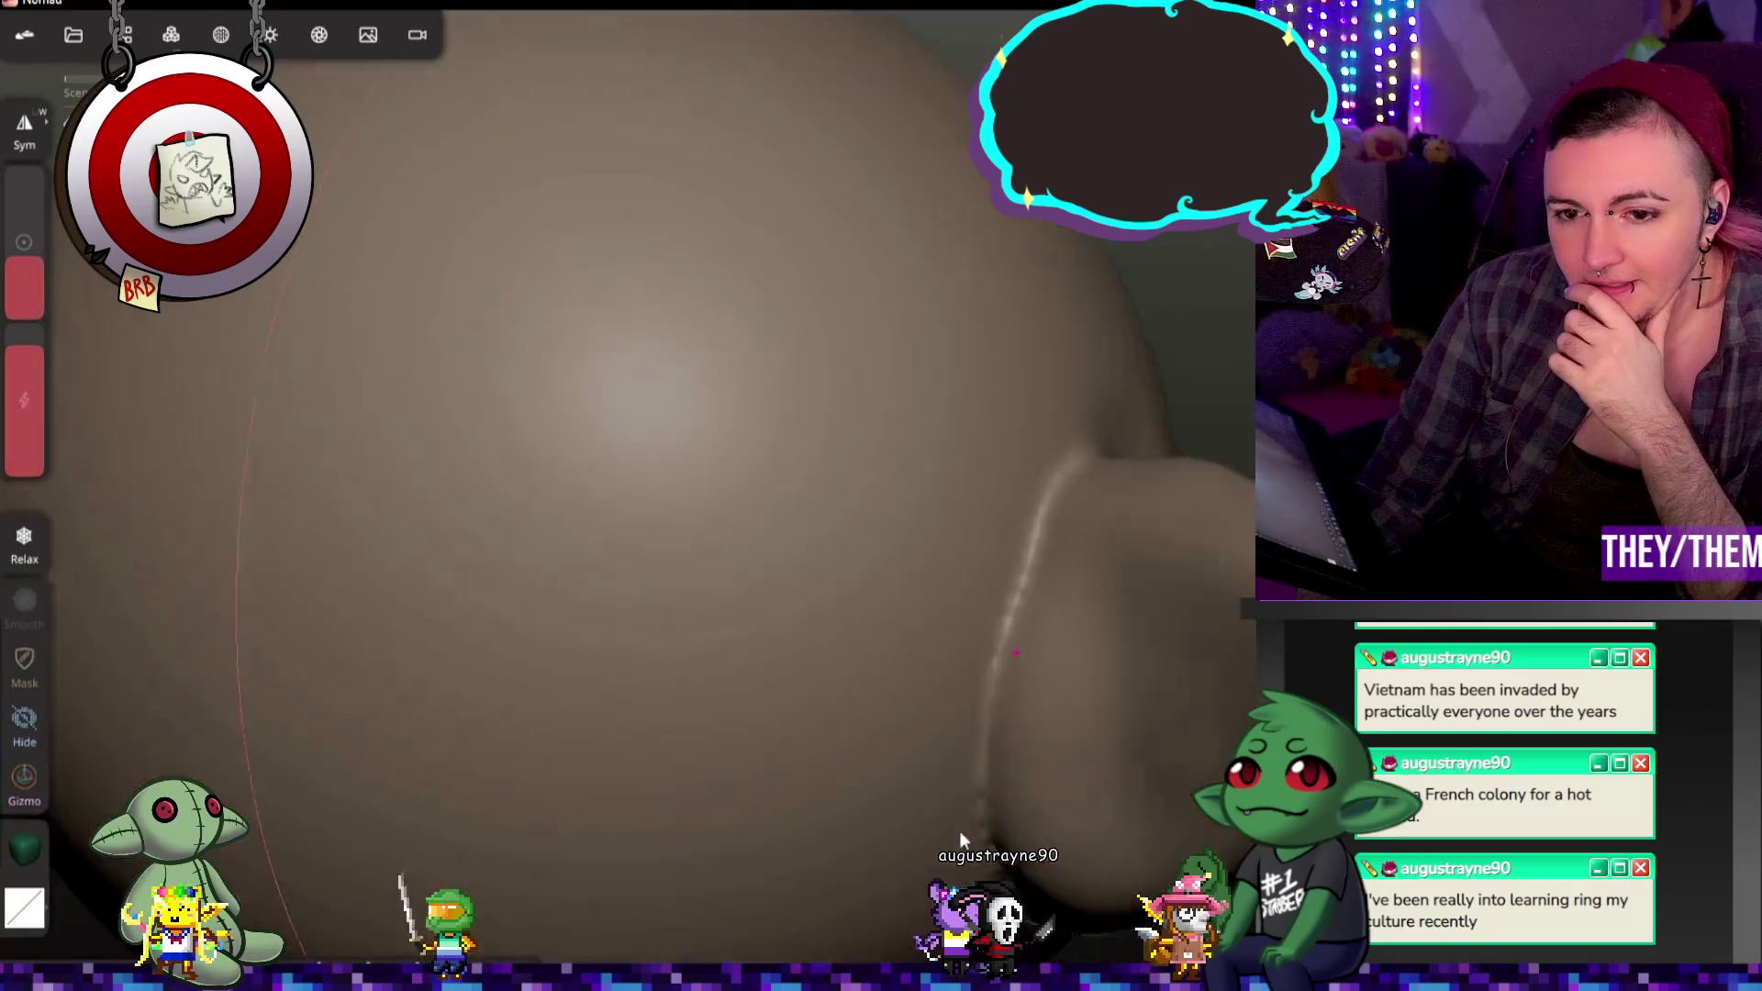
middle_click_drag(1067, 541, 1004, 748)
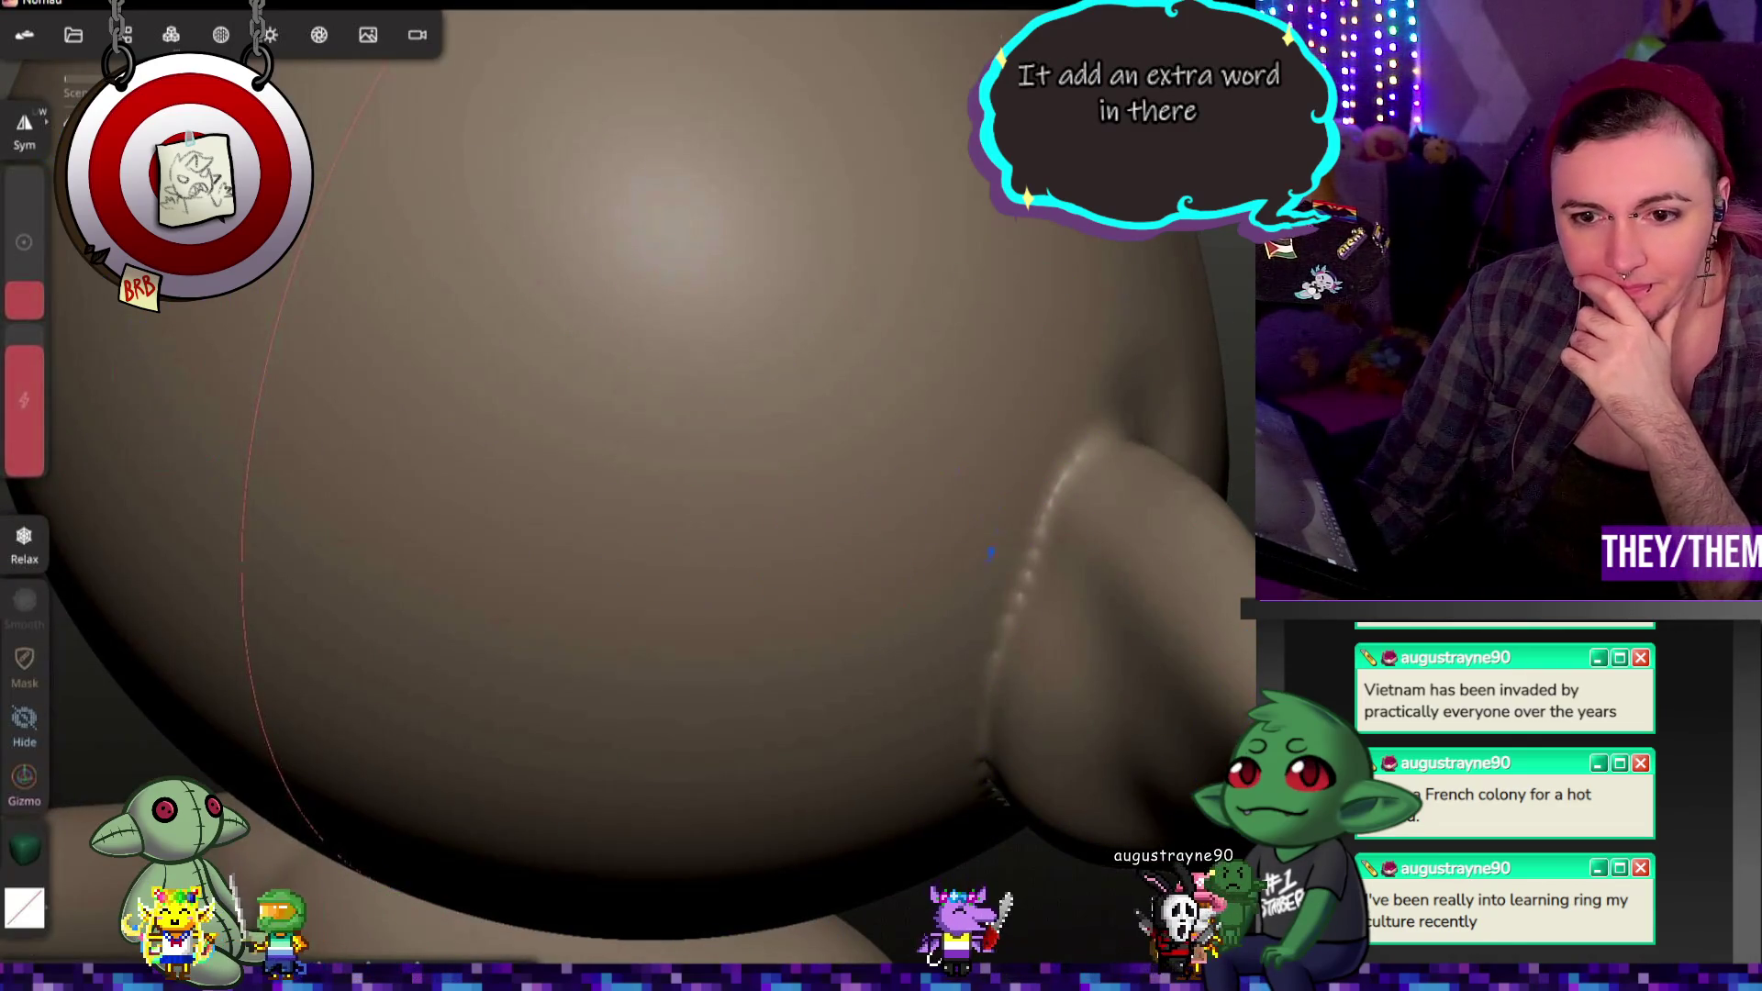
Step: Voxel-remesh the head at a resolution of about 723.8
left_click(171, 35)
left_click(114, 381)
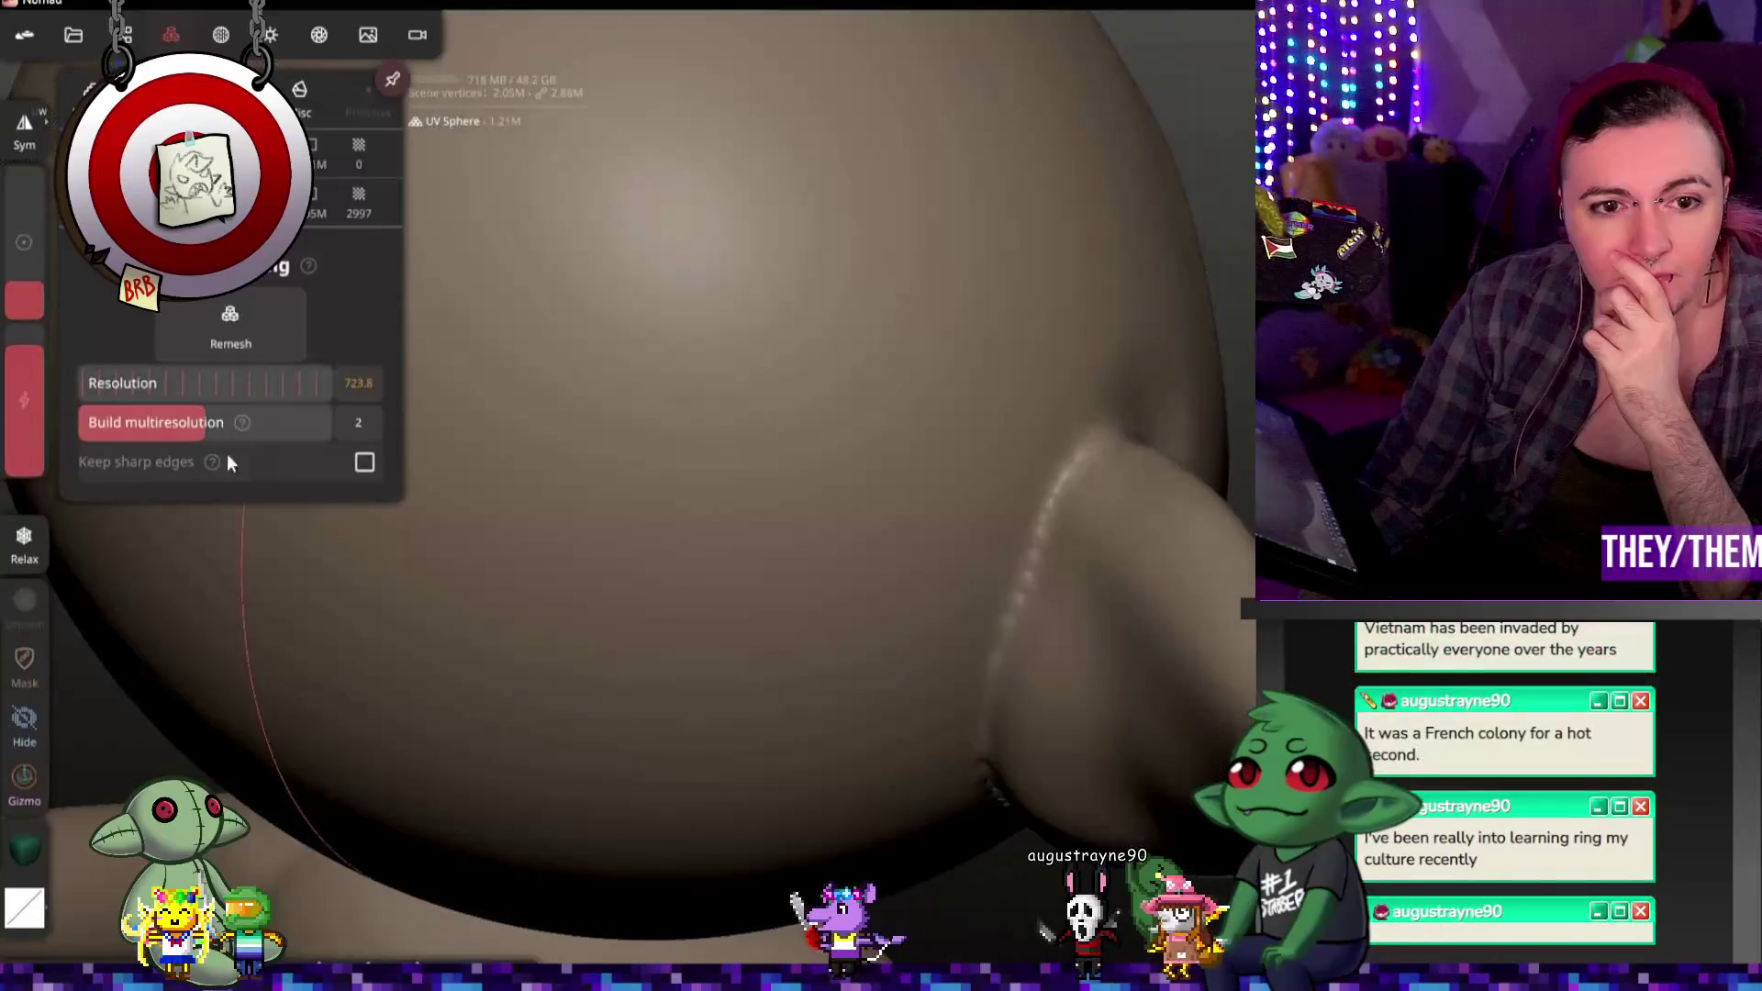
left_click(255, 313)
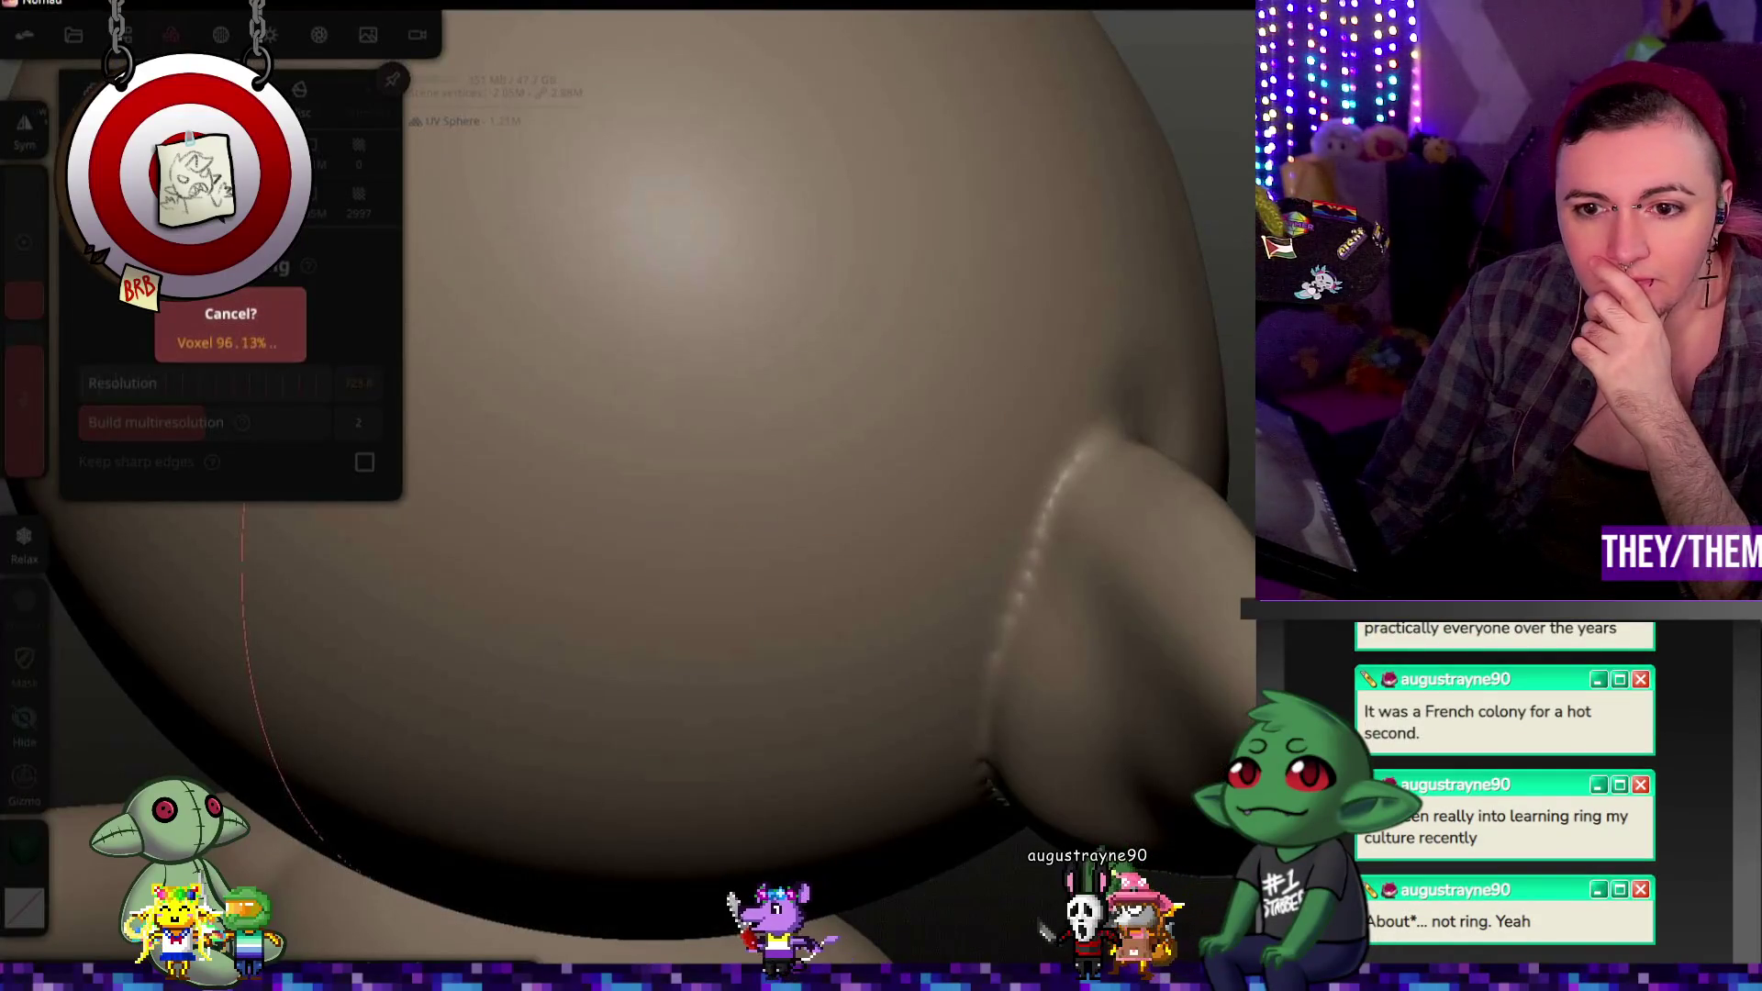
left_click(932, 710)
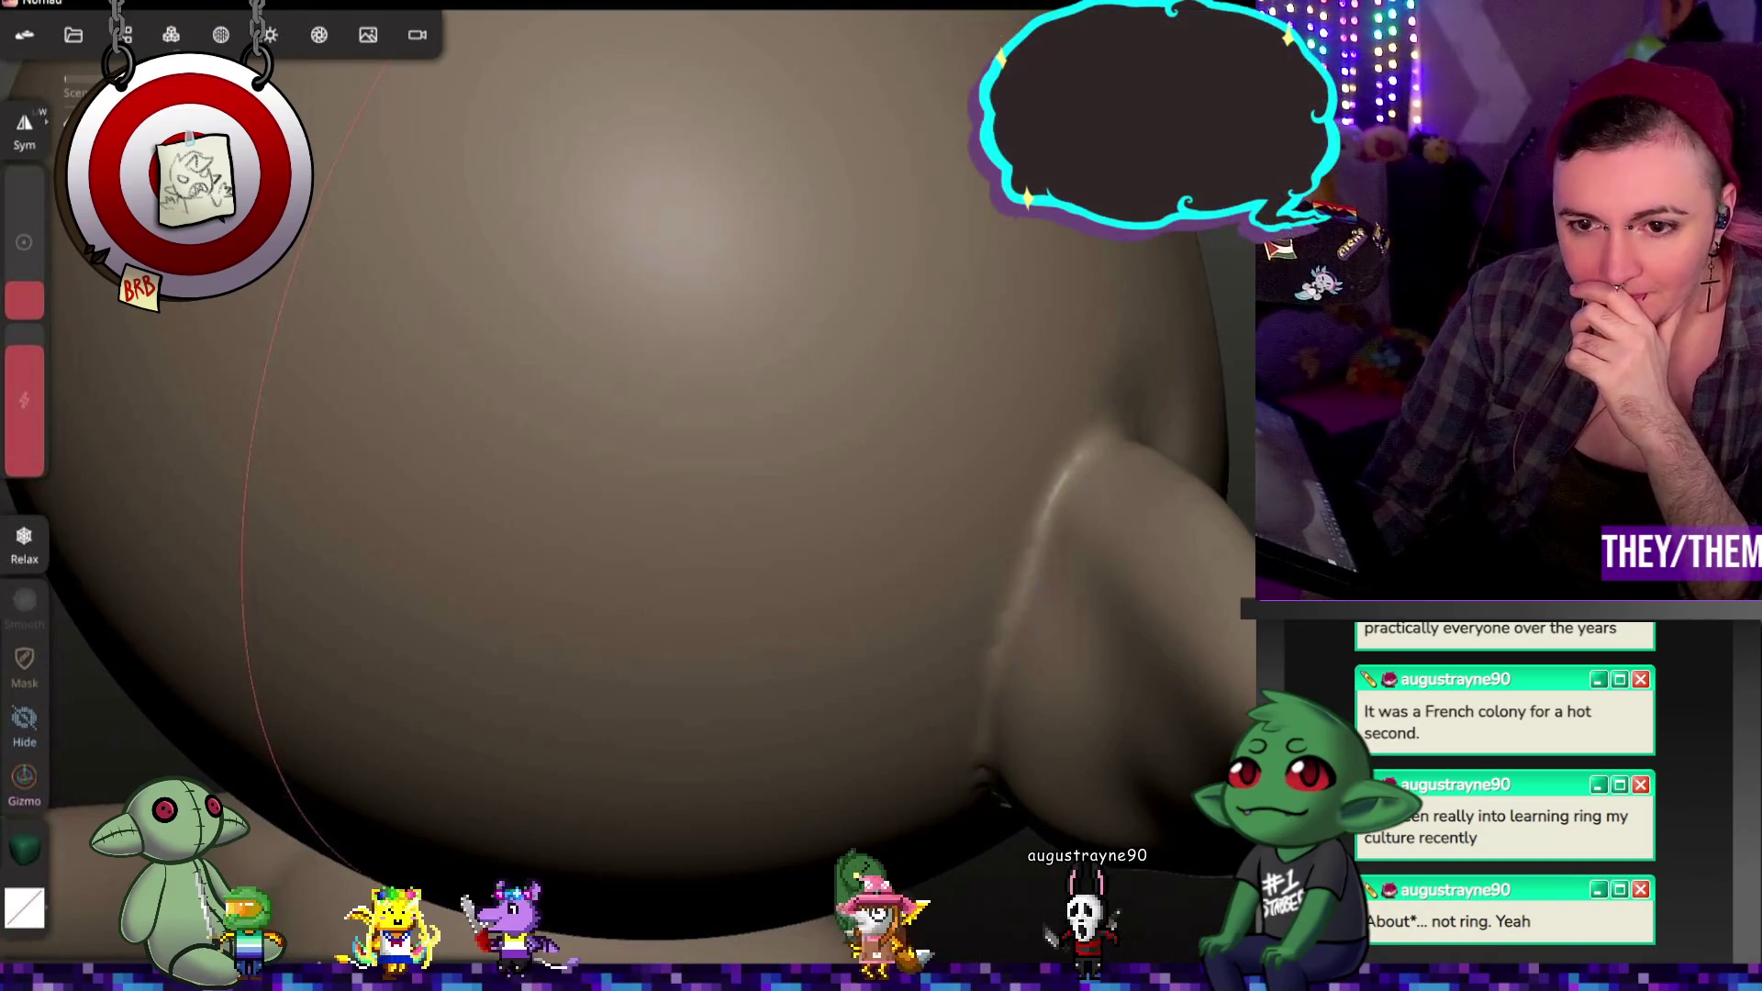
scroll(913, 538, "down", 5)
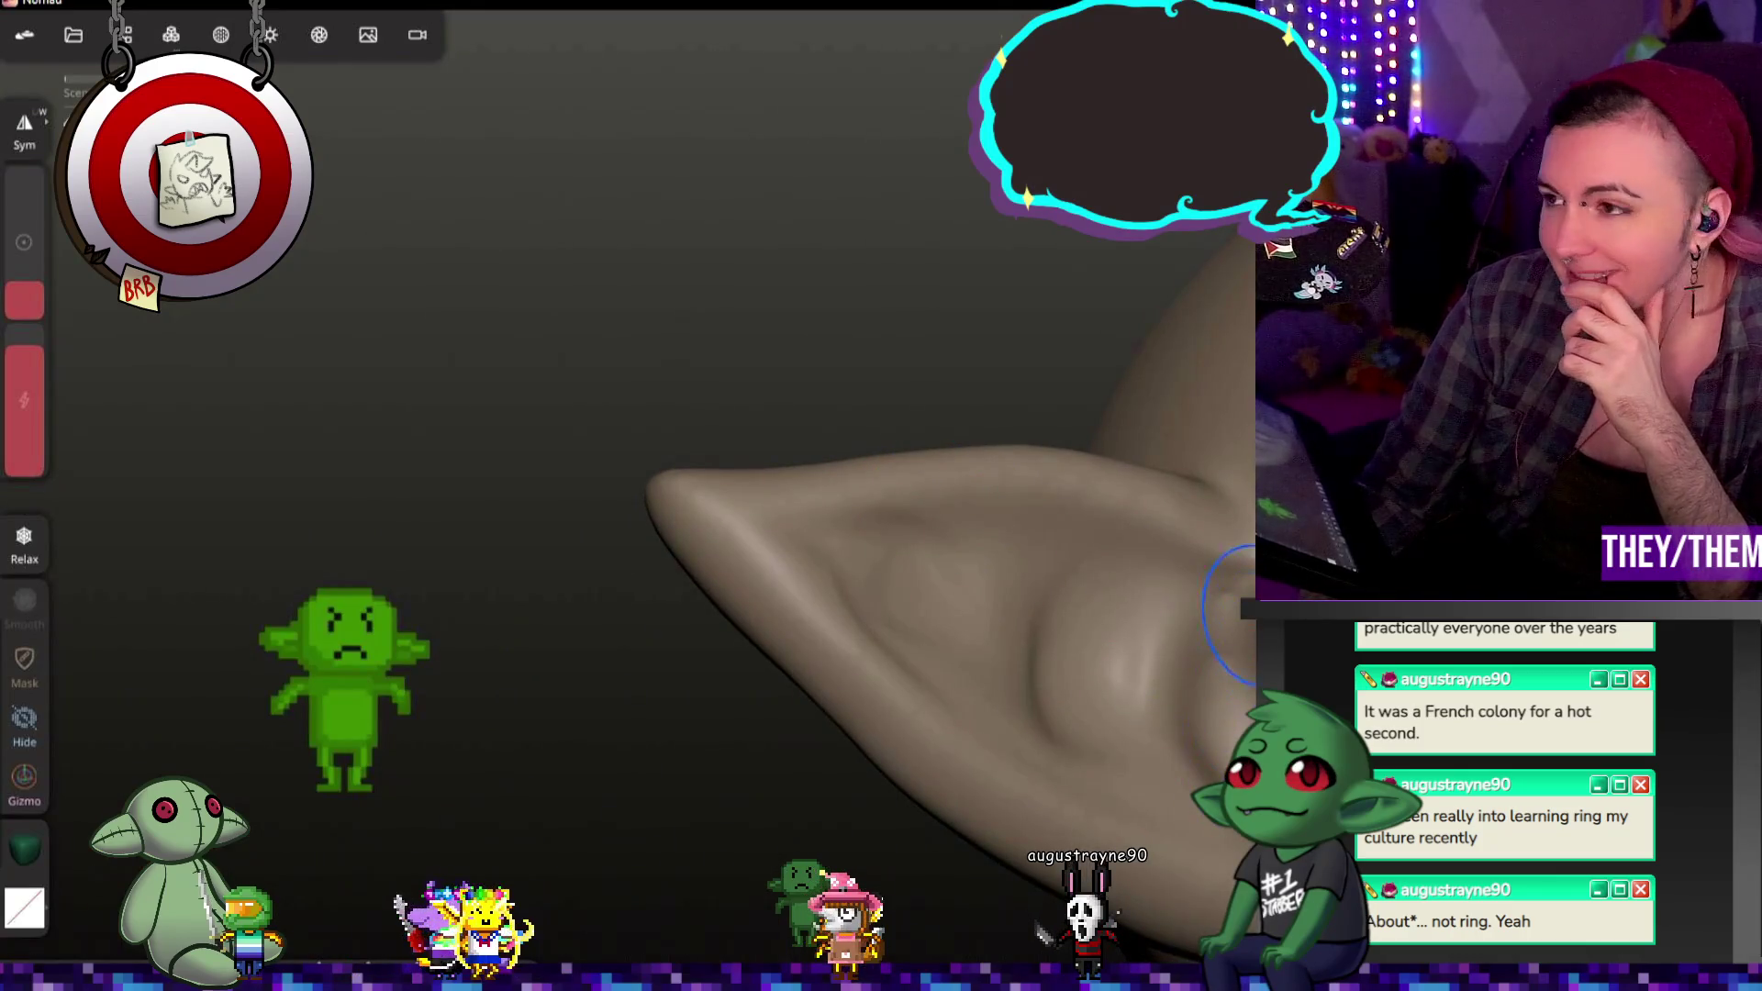
left_click_drag(552, 414, 716, 359)
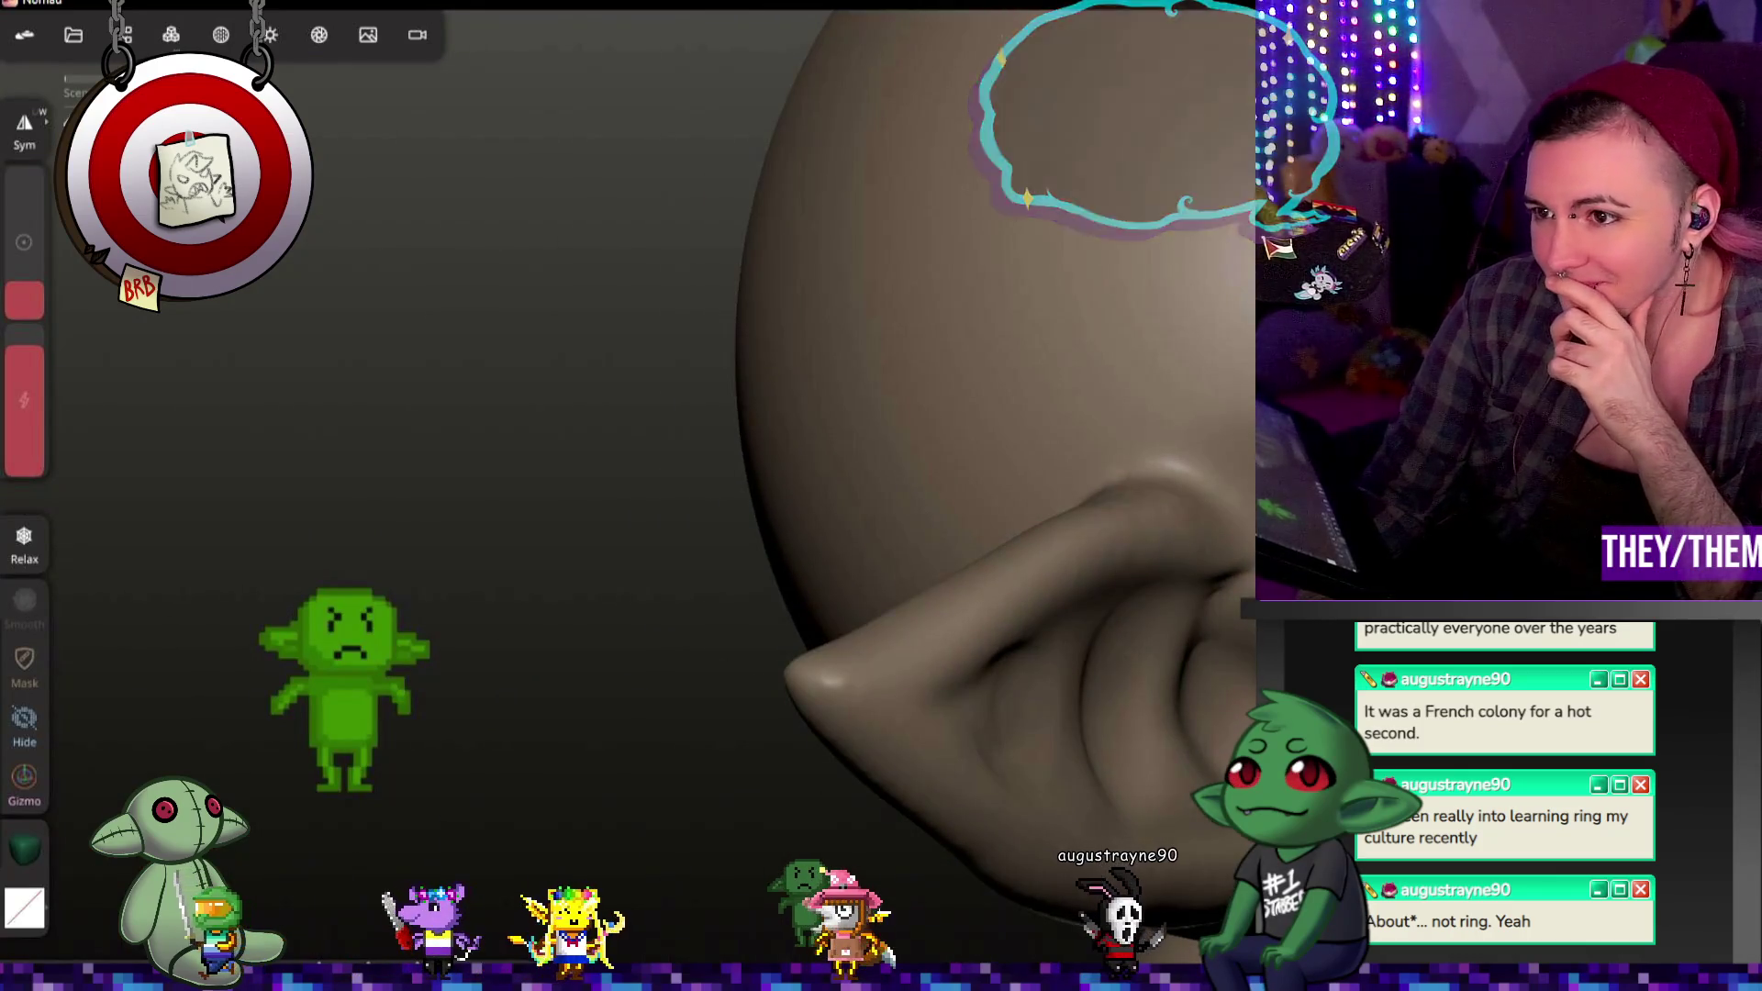
key("c")
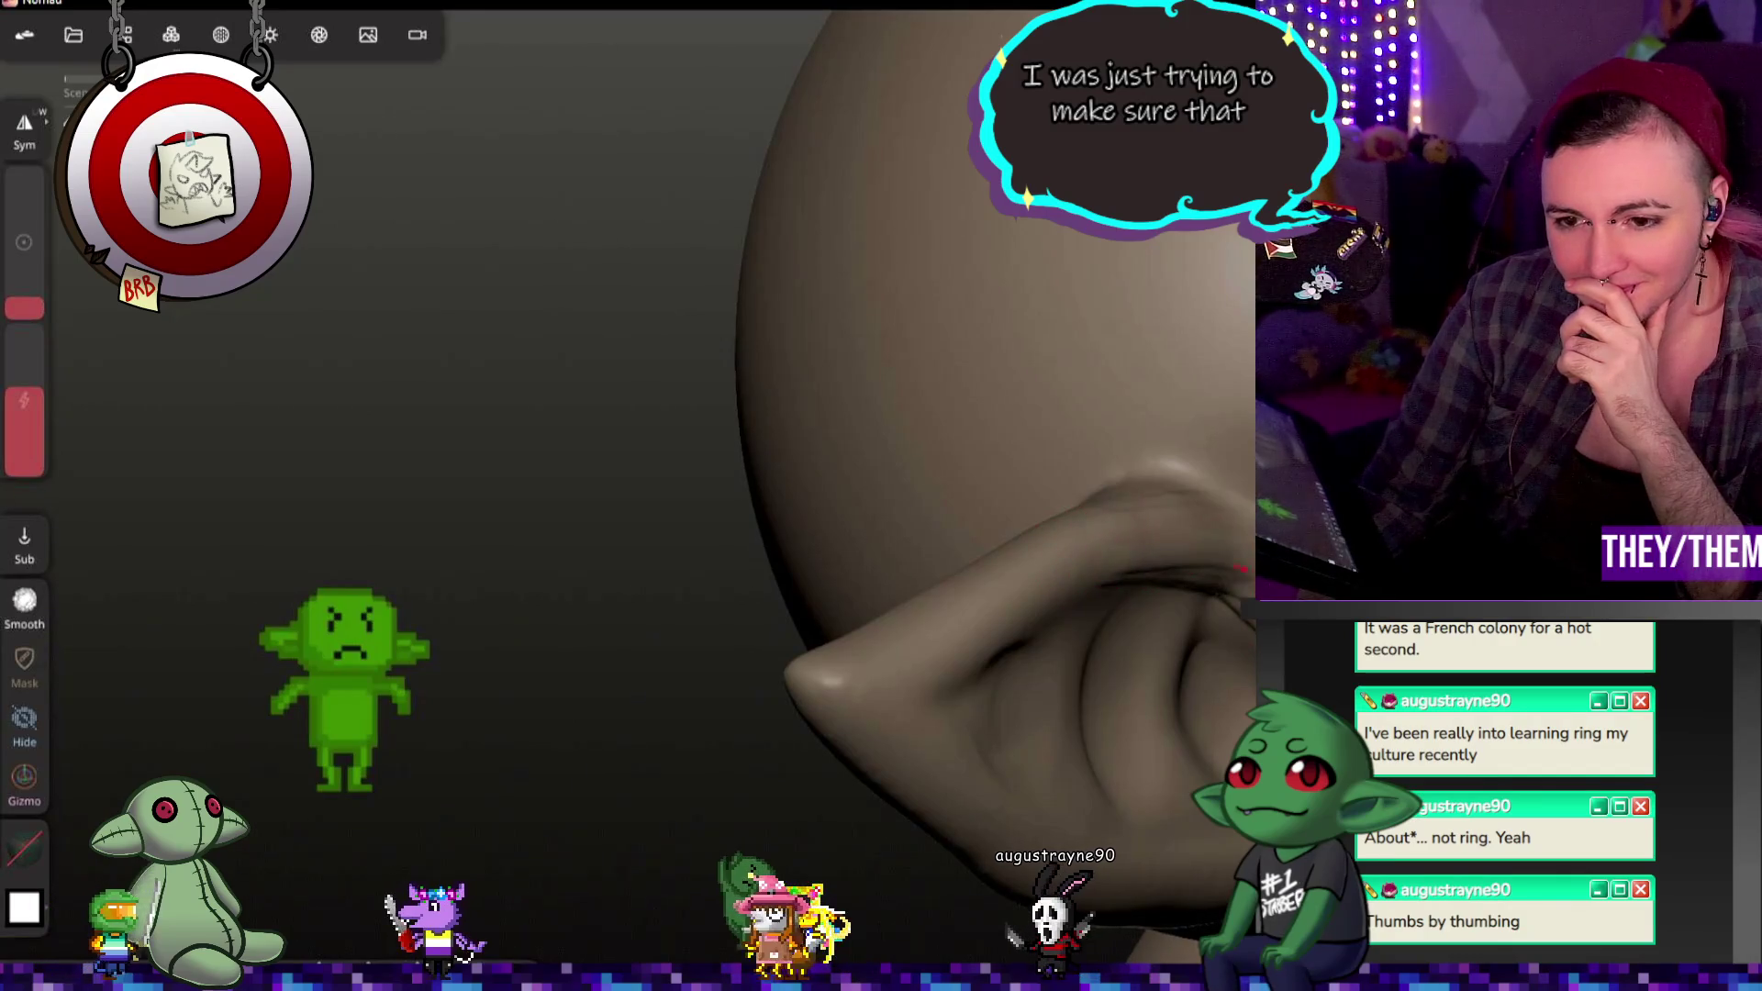
middle_click_drag(1032, 591, 774, 513)
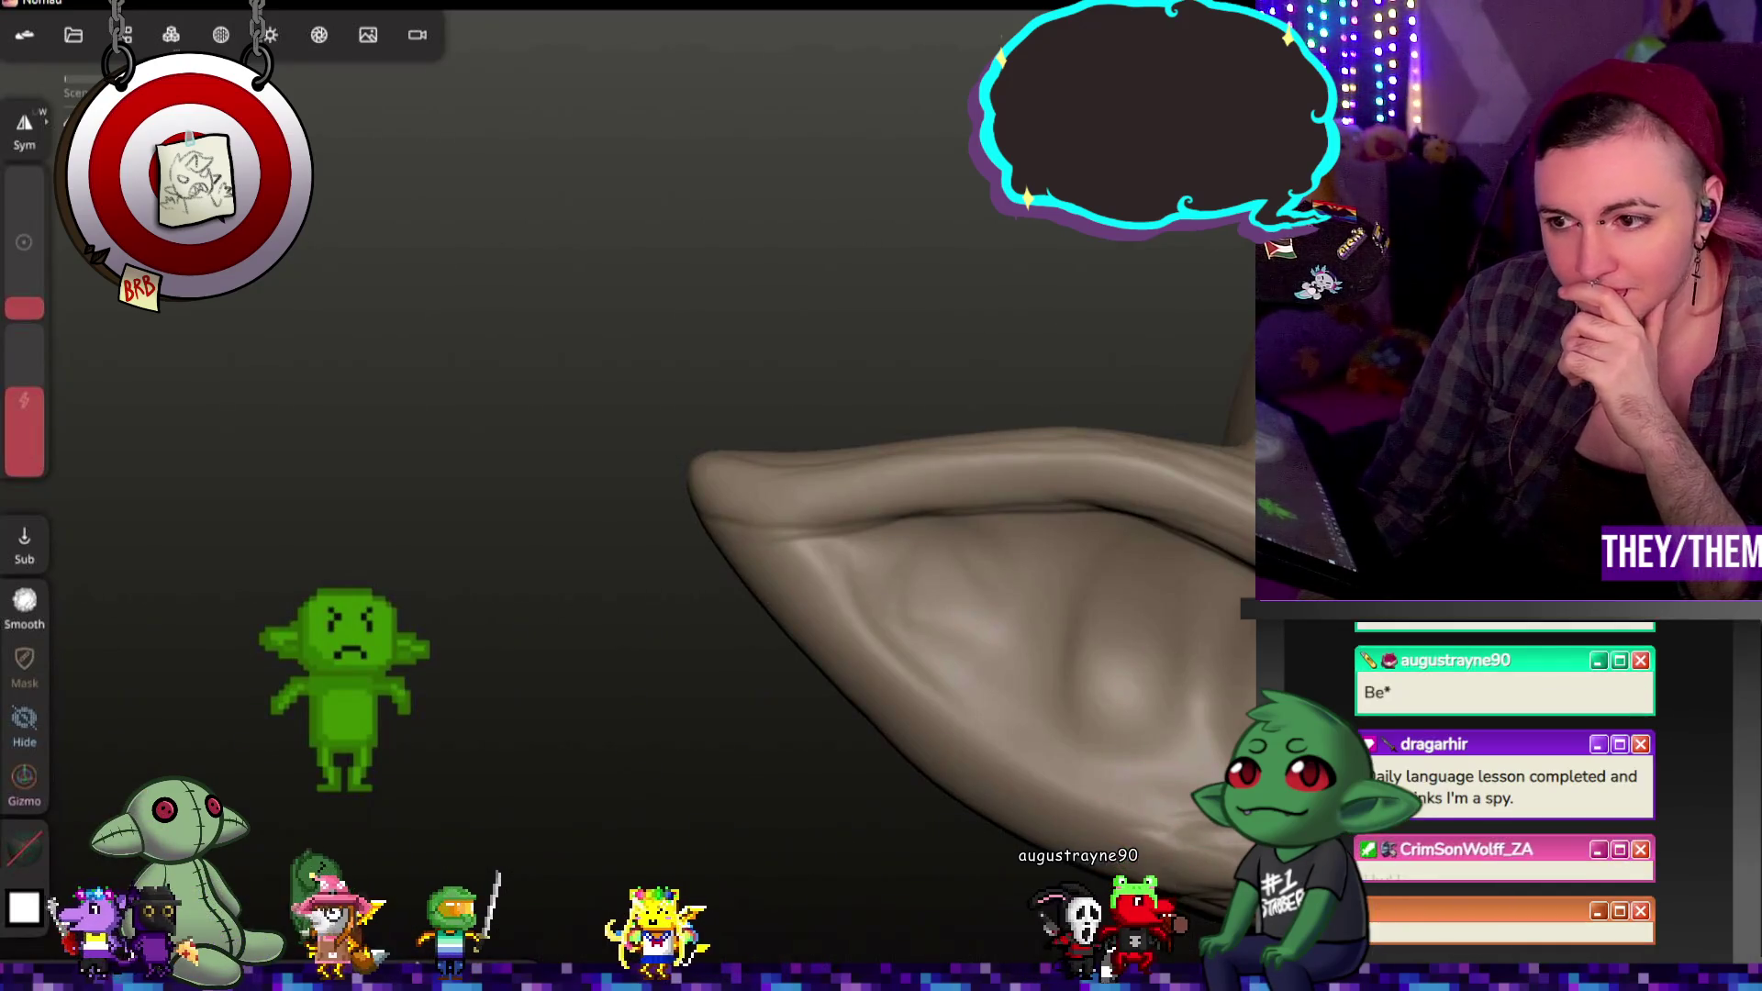
middle_click_drag(965, 620, 936, 647)
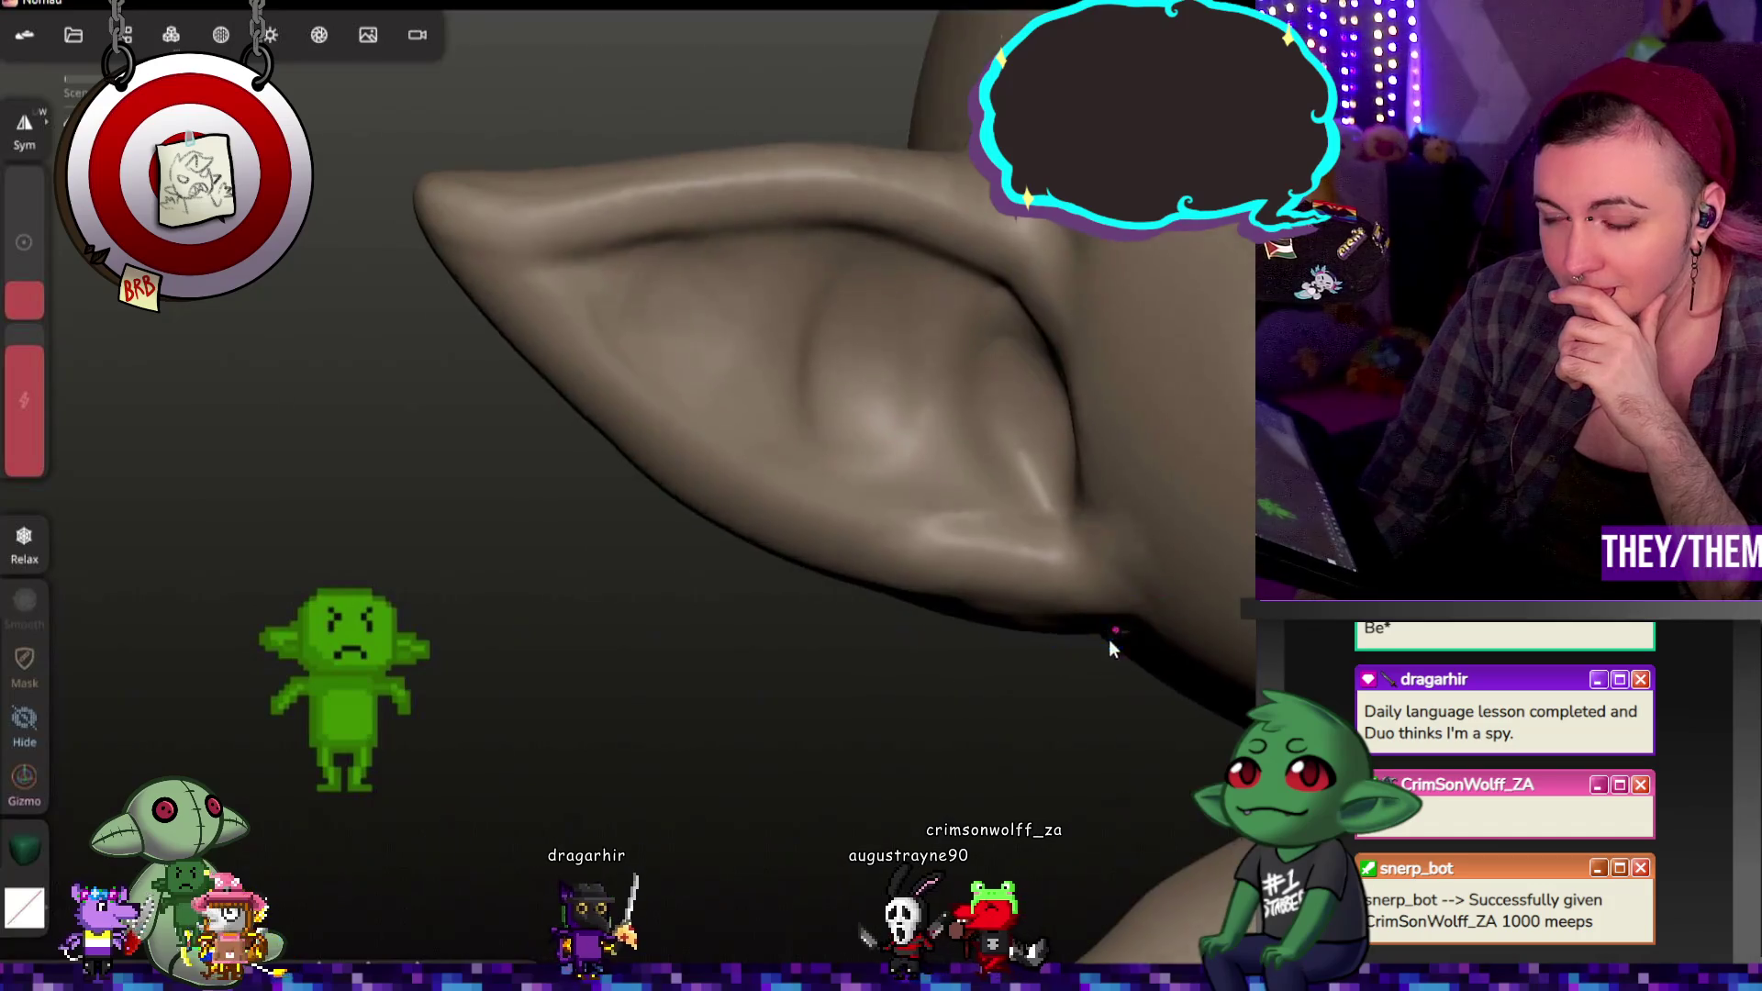
middle_click_drag(1108, 640, 1147, 490)
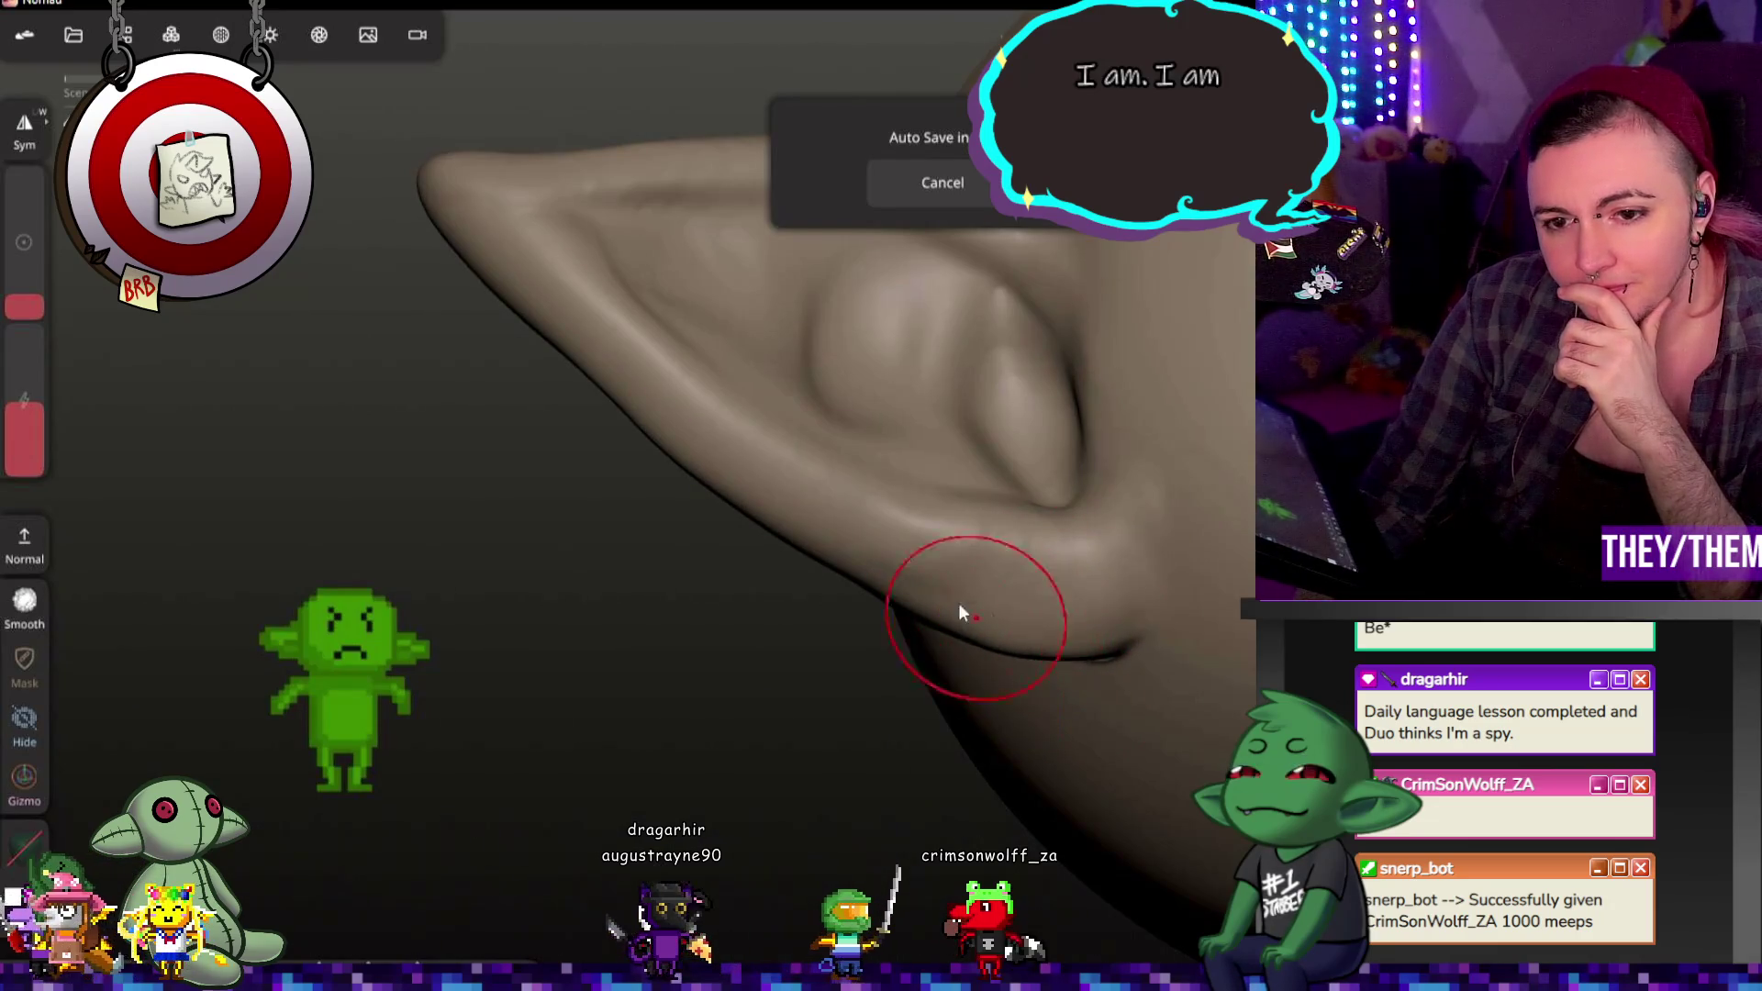
left_click_drag(1211, 661, 1245, 517)
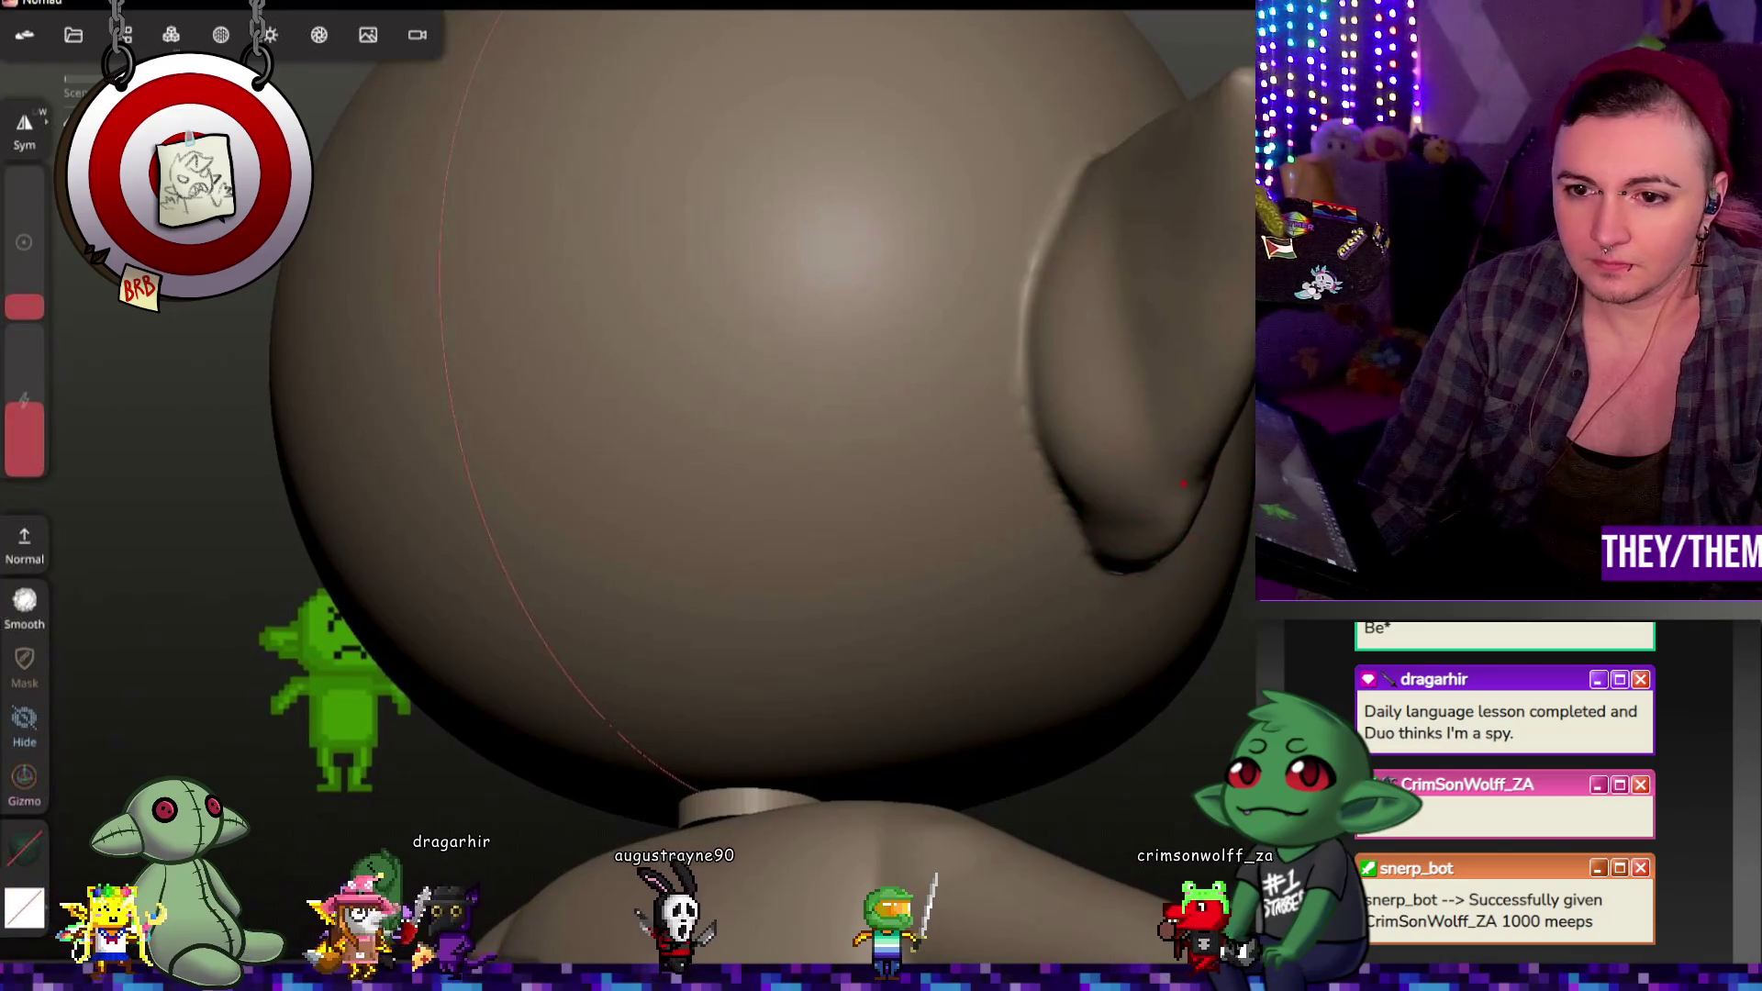
Step: Shrink the brush radius and set intensity to 30% for ear detailing
mouse_move(1142, 512)
left_mouse_down()
mouse_move(1166, 567)
mouse_move(973, 623)
mouse_move(1117, 734)
mouse_move(1098, 640)
left_mouse_up()
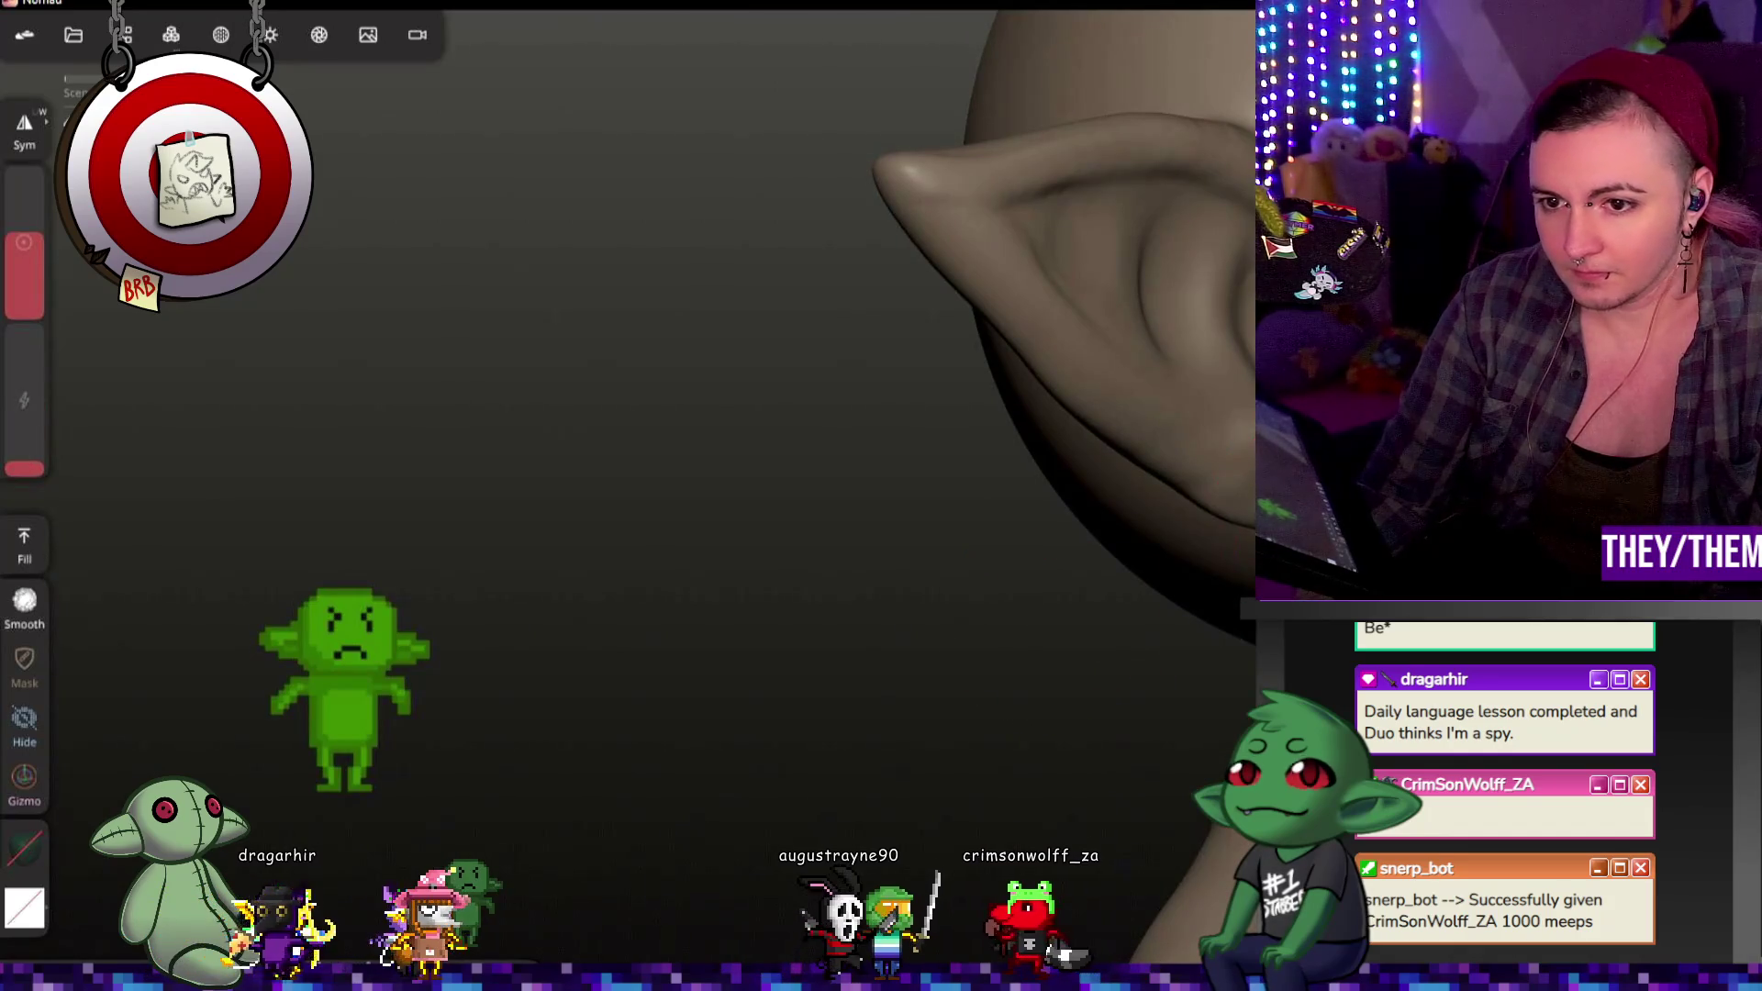
left_click_drag(23, 296, 21, 342)
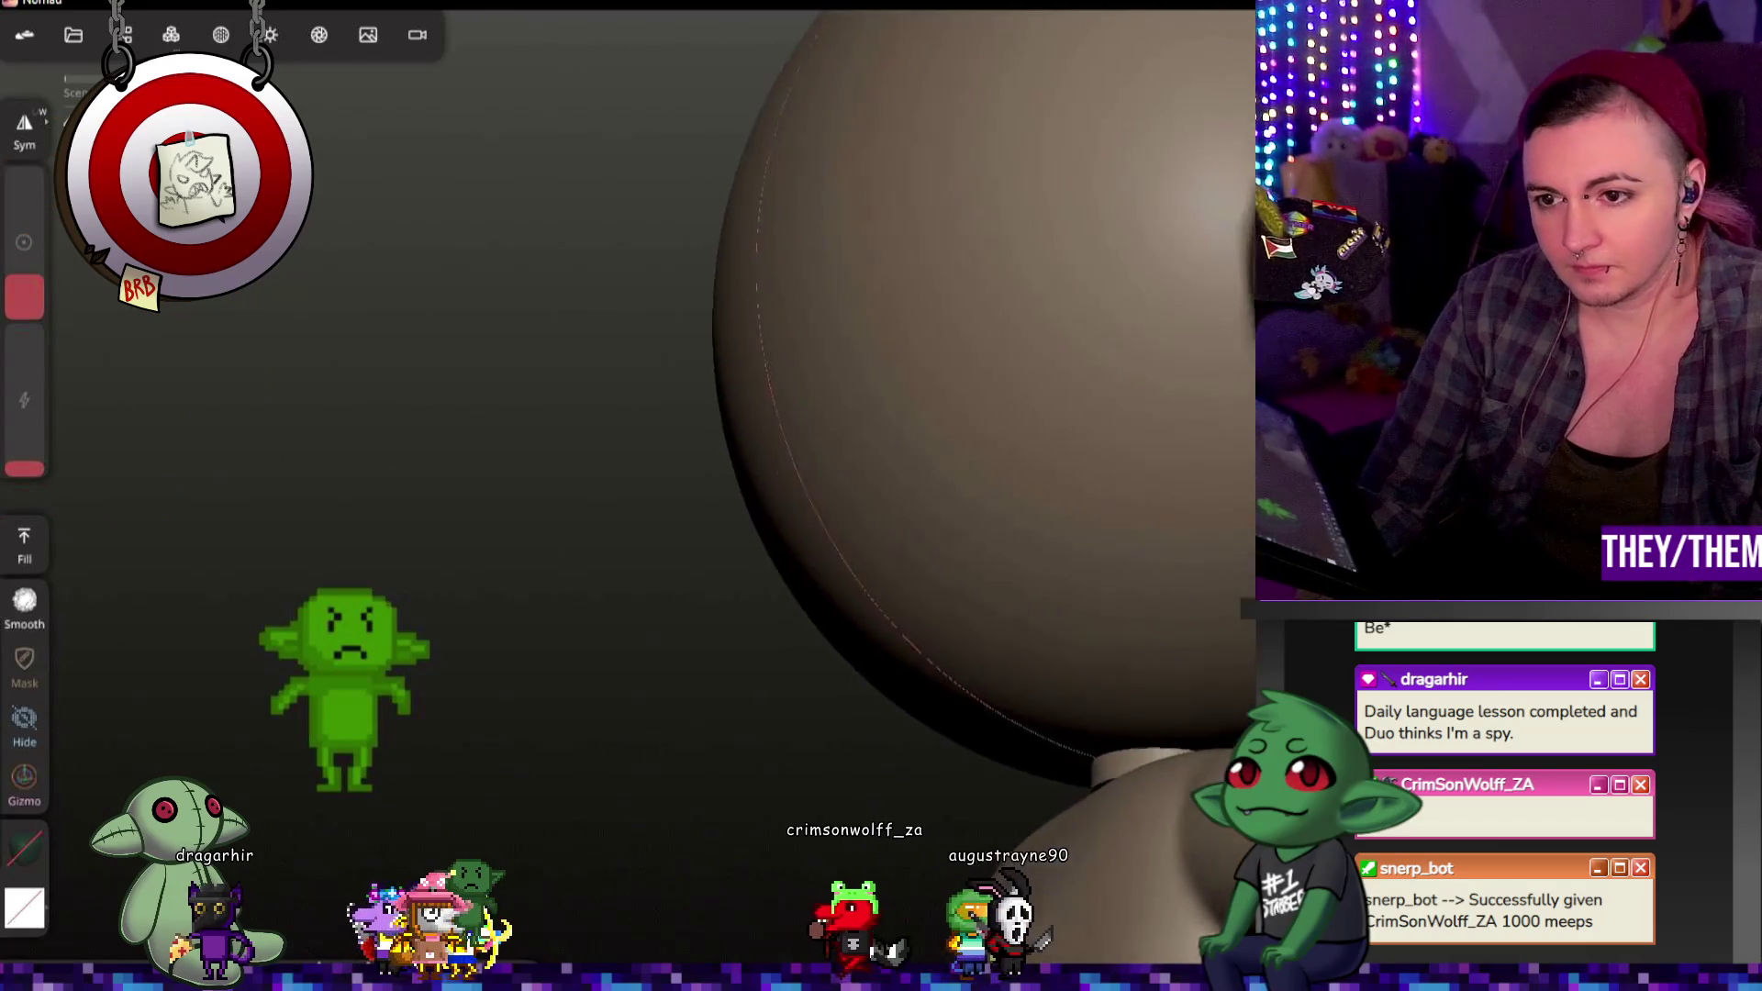
left_click_drag(1238, 558, 1246, 474)
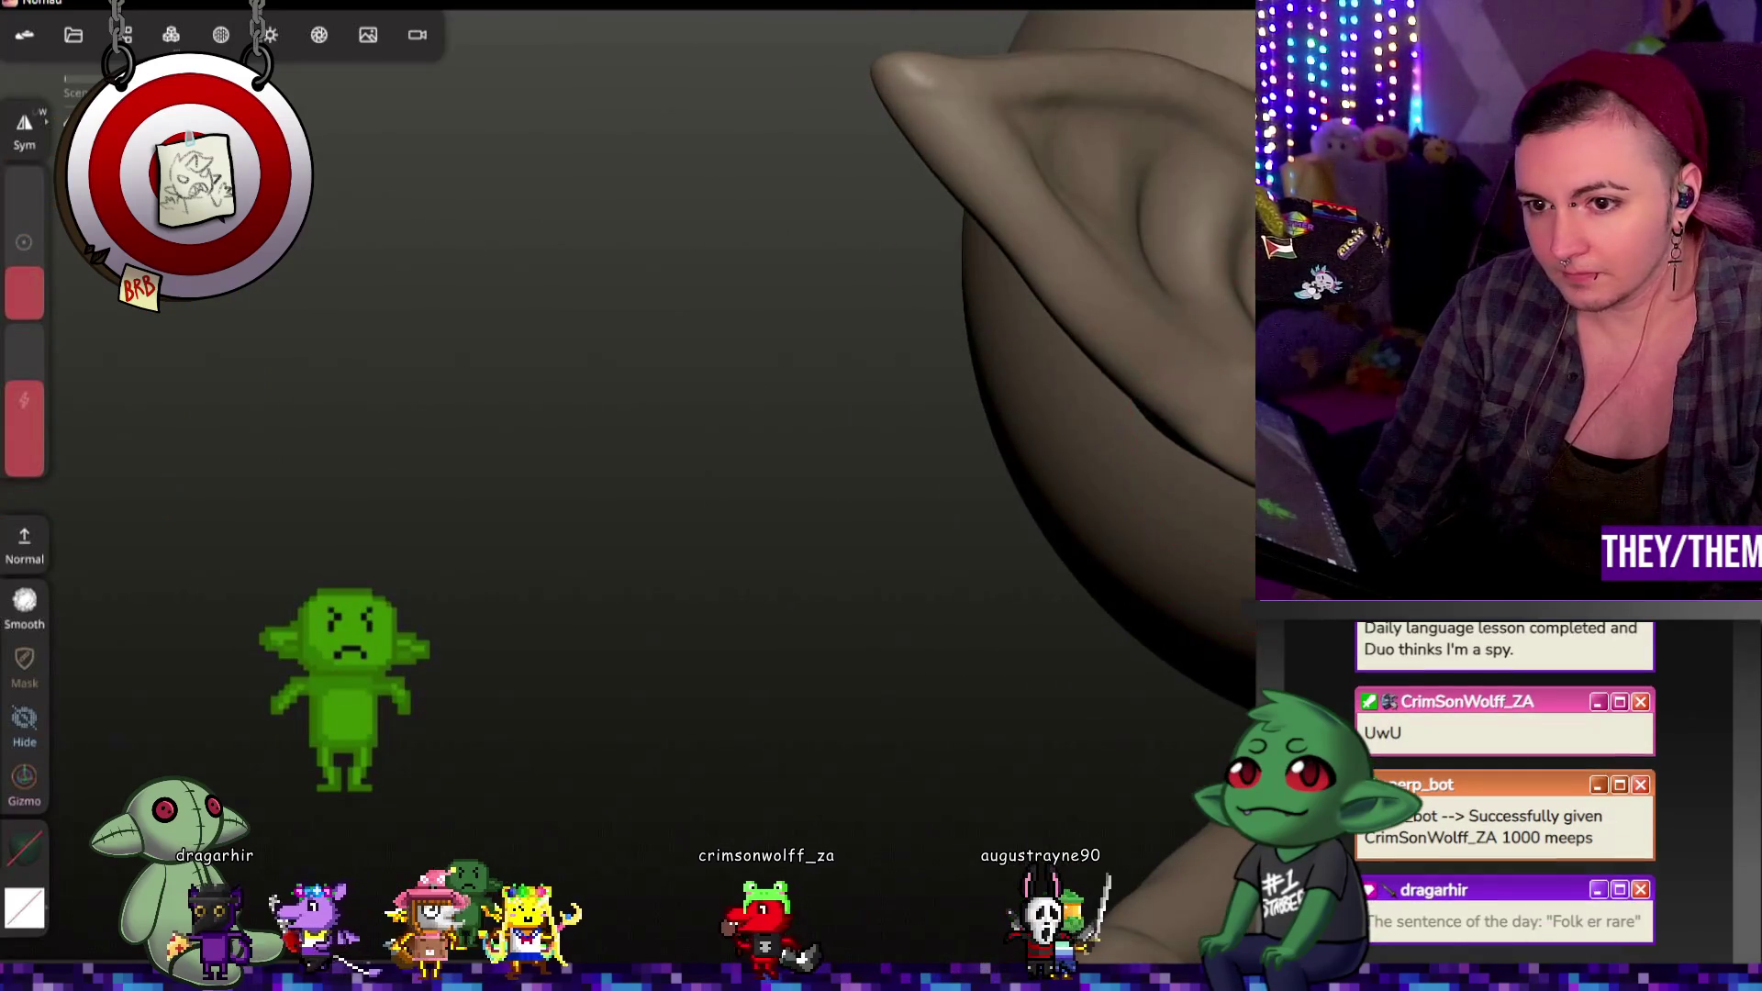
left_click_drag(38, 387, 37, 428)
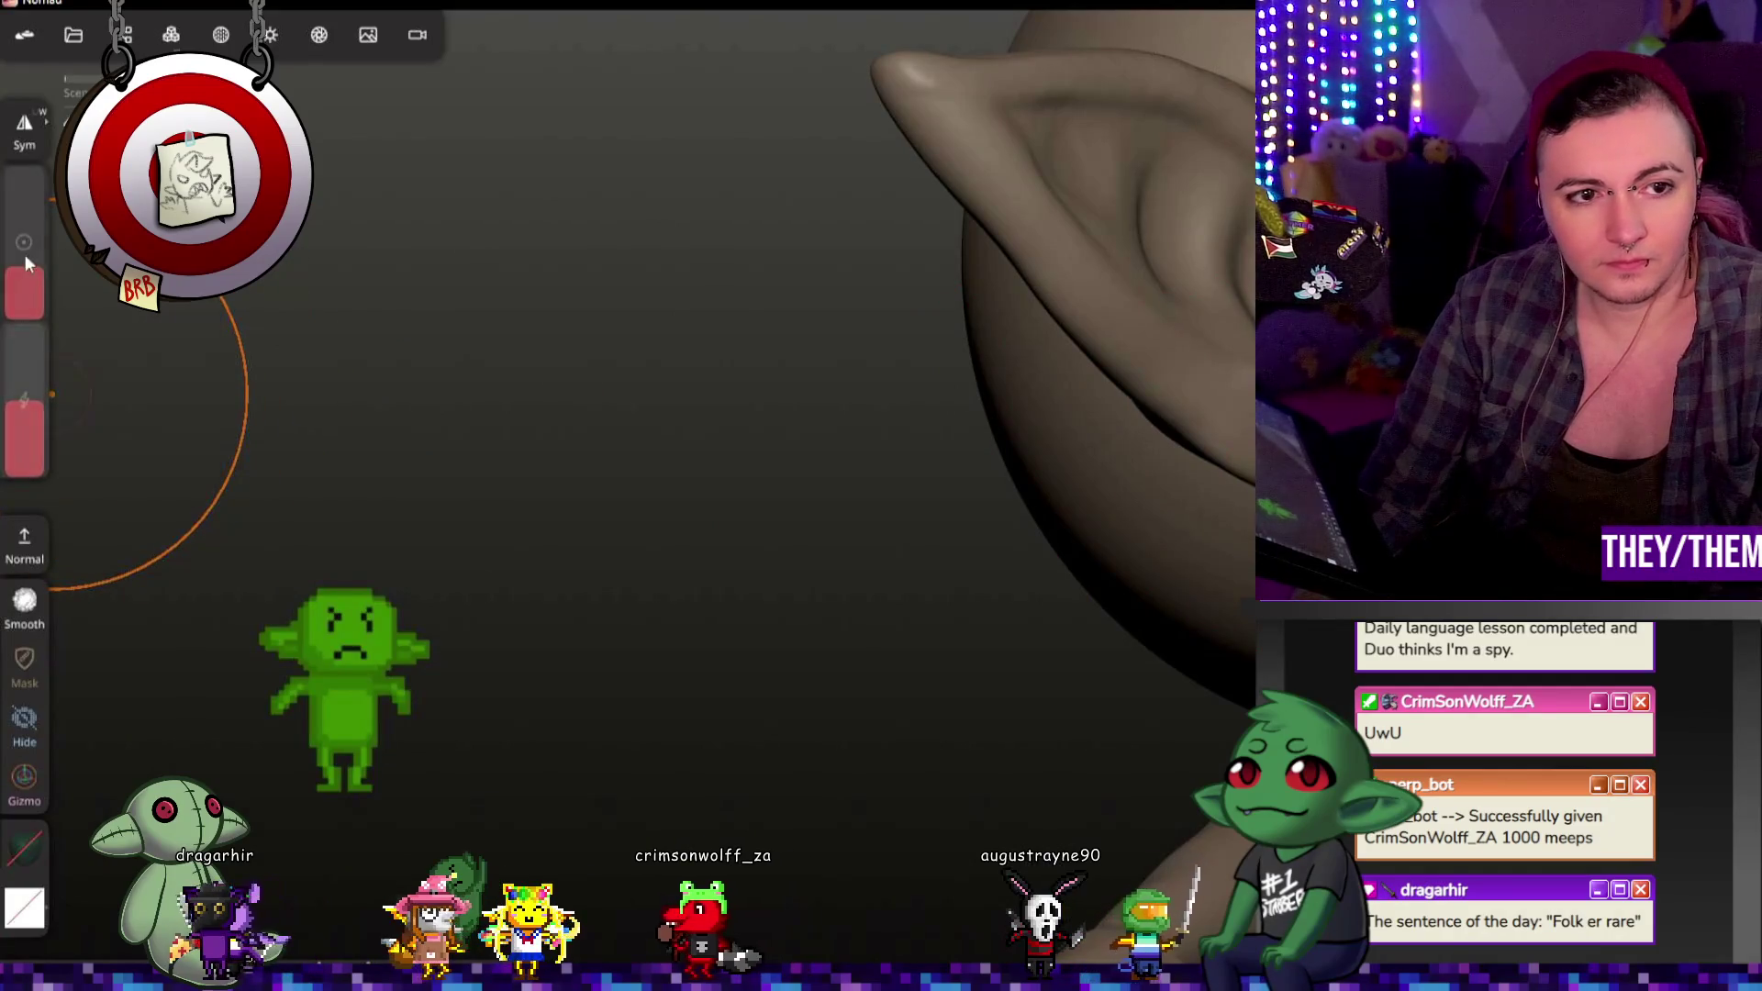
left_click_drag(26, 255, 32, 344)
Step: Orbit around the ear and back of the head, then frame the head and torso
mouse_move(1231, 598)
left_mouse_down()
mouse_move(1180, 812)
mouse_move(1077, 744)
left_mouse_up()
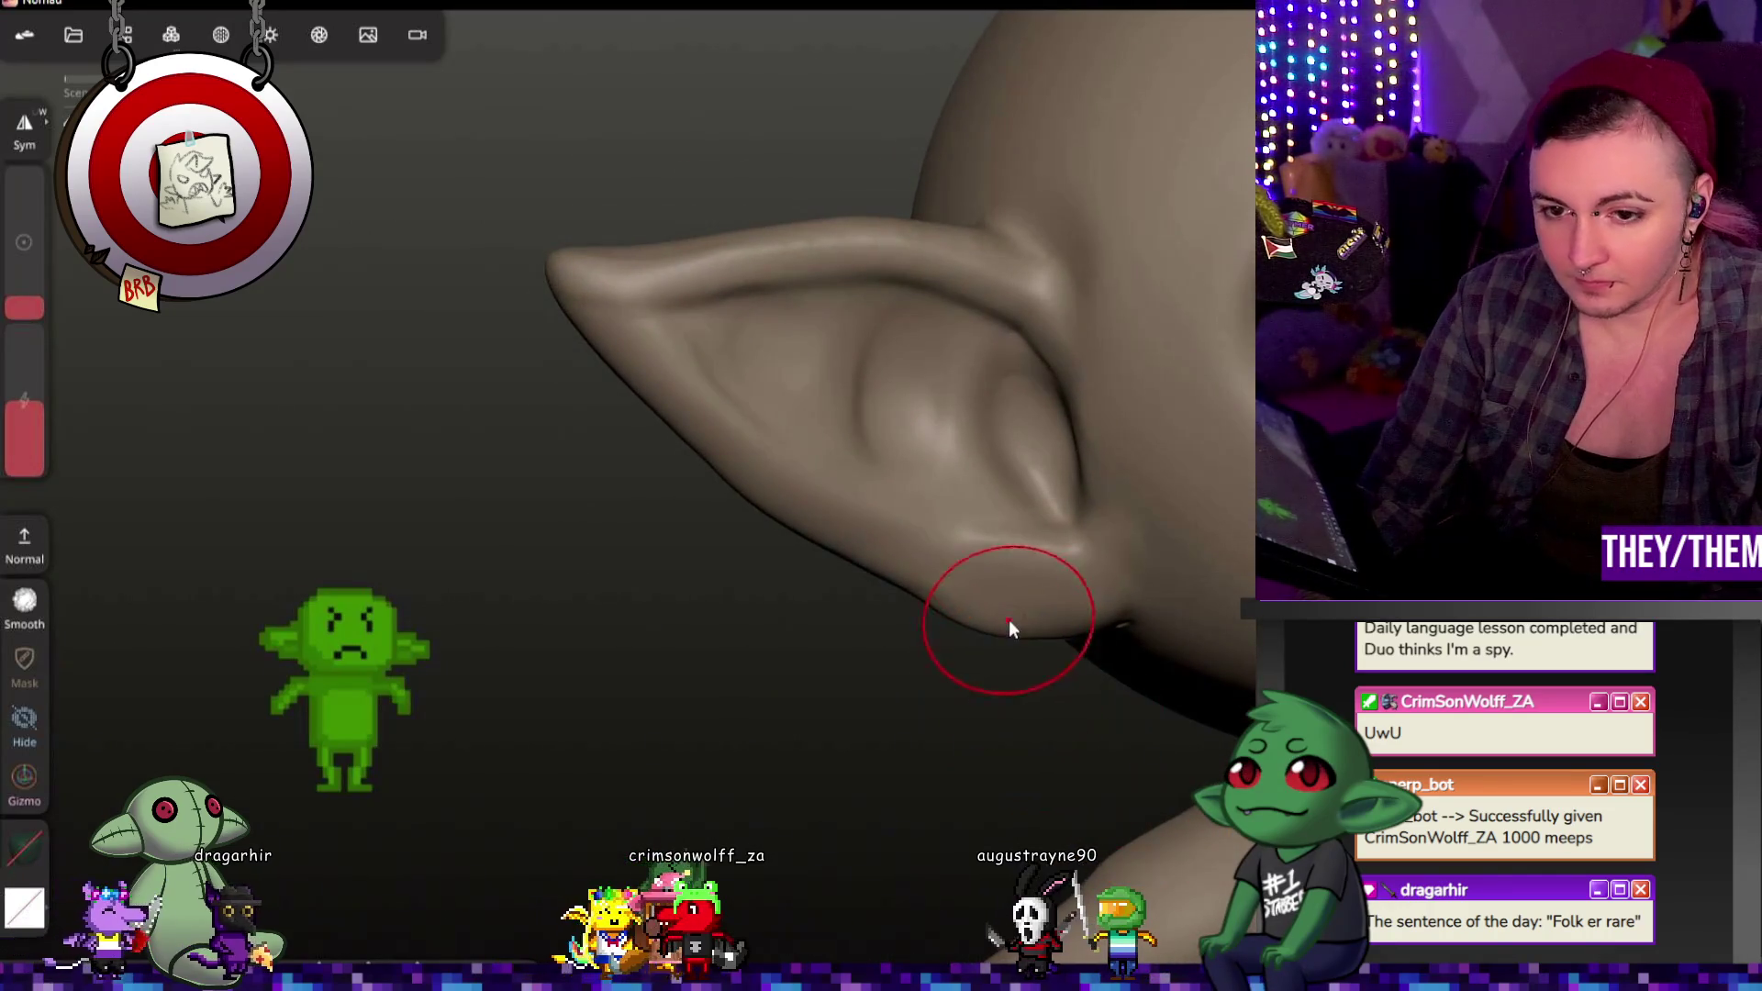
left_click_drag(1038, 645, 1177, 671)
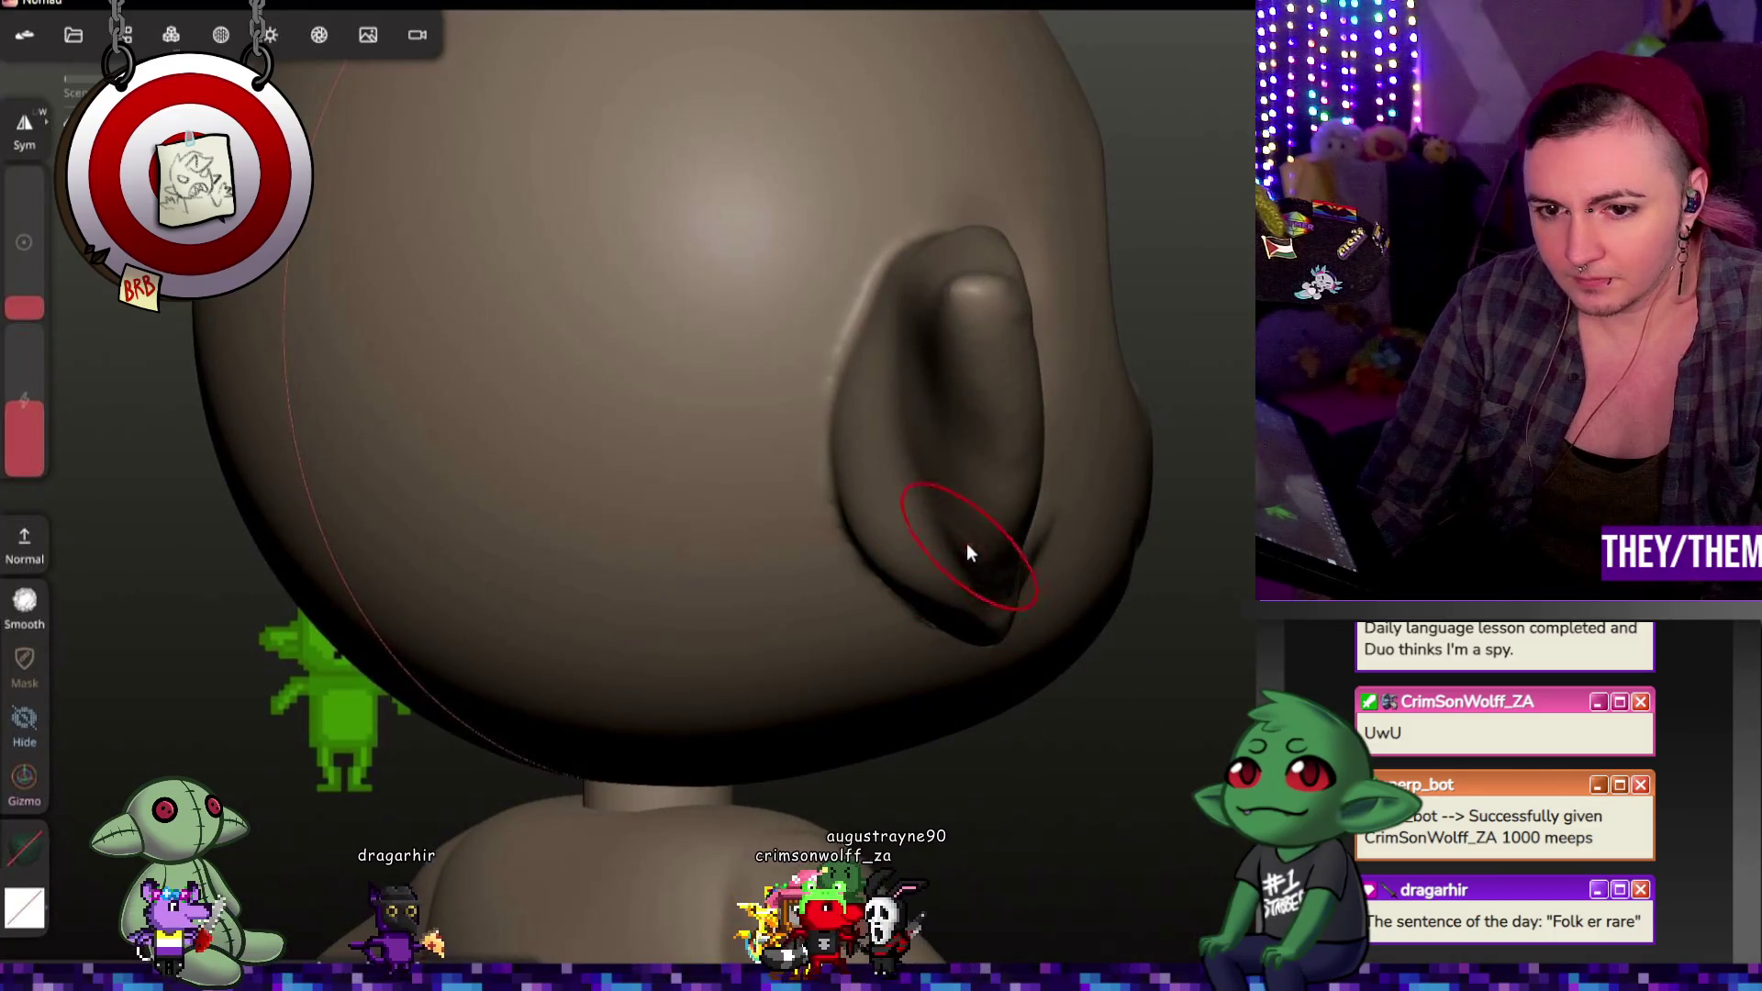
mouse_move(983, 539)
left_mouse_down()
mouse_move(1221, 624)
mouse_move(1147, 617)
mouse_move(1098, 703)
mouse_move(1155, 690)
mouse_move(1094, 353)
left_mouse_up()
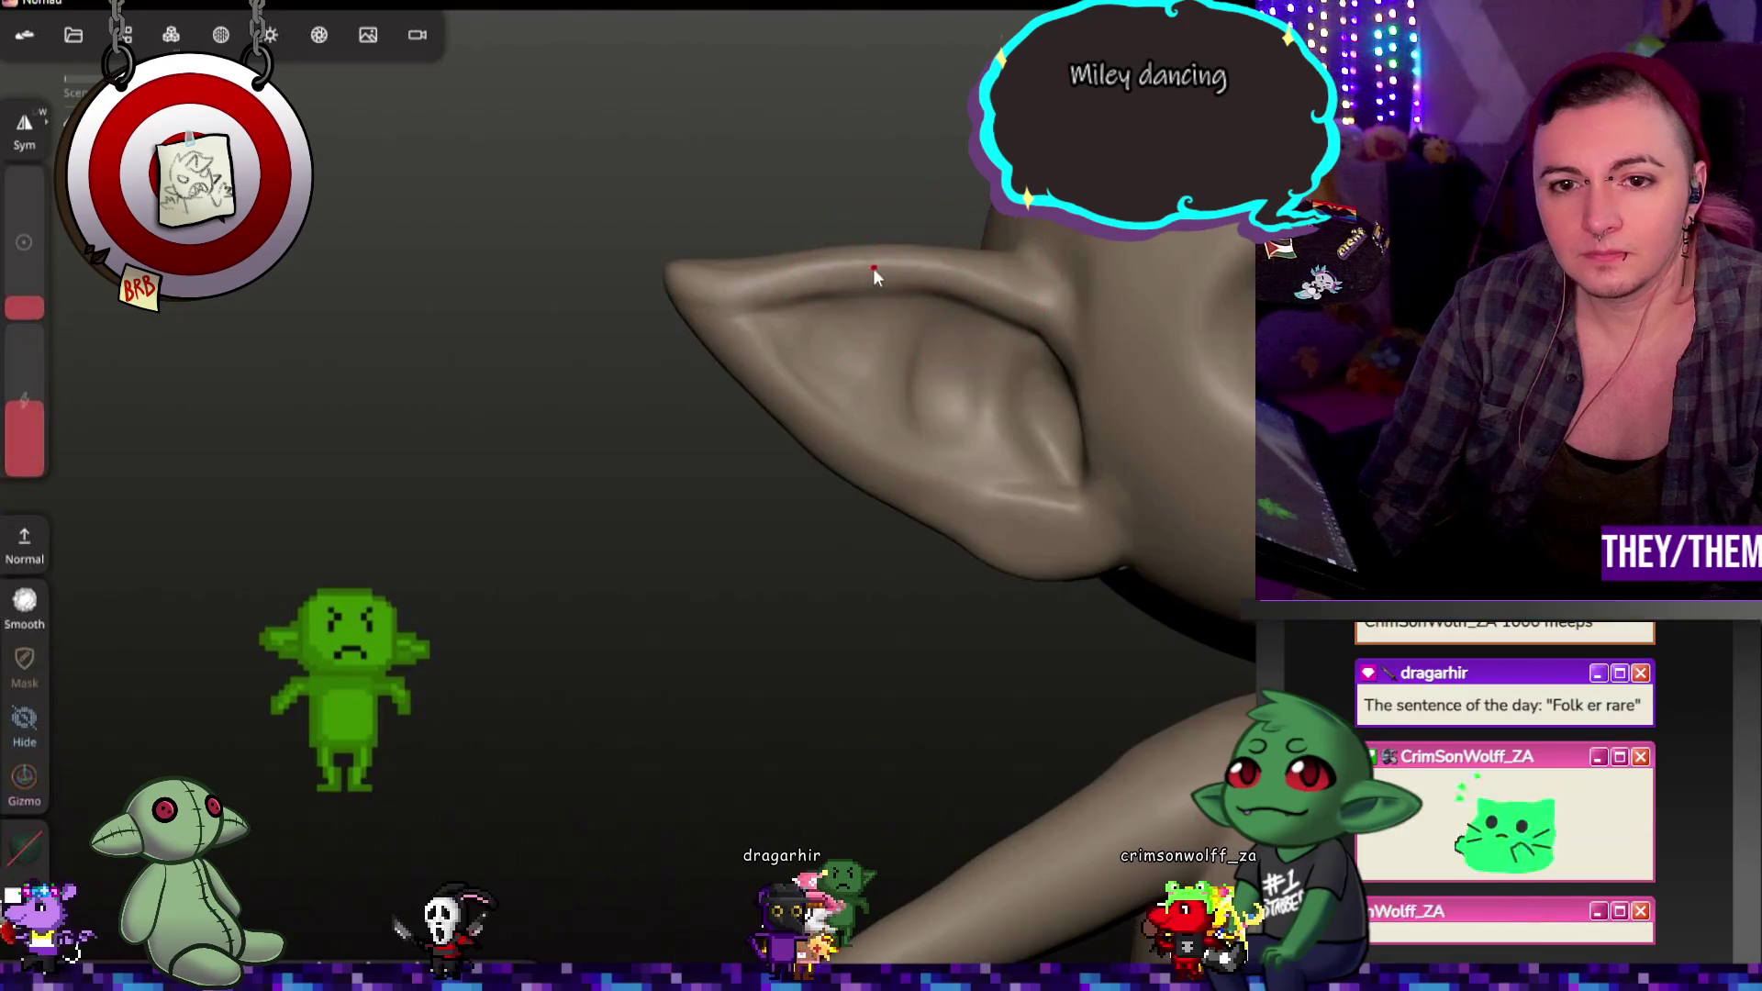
double_click(1160, 568)
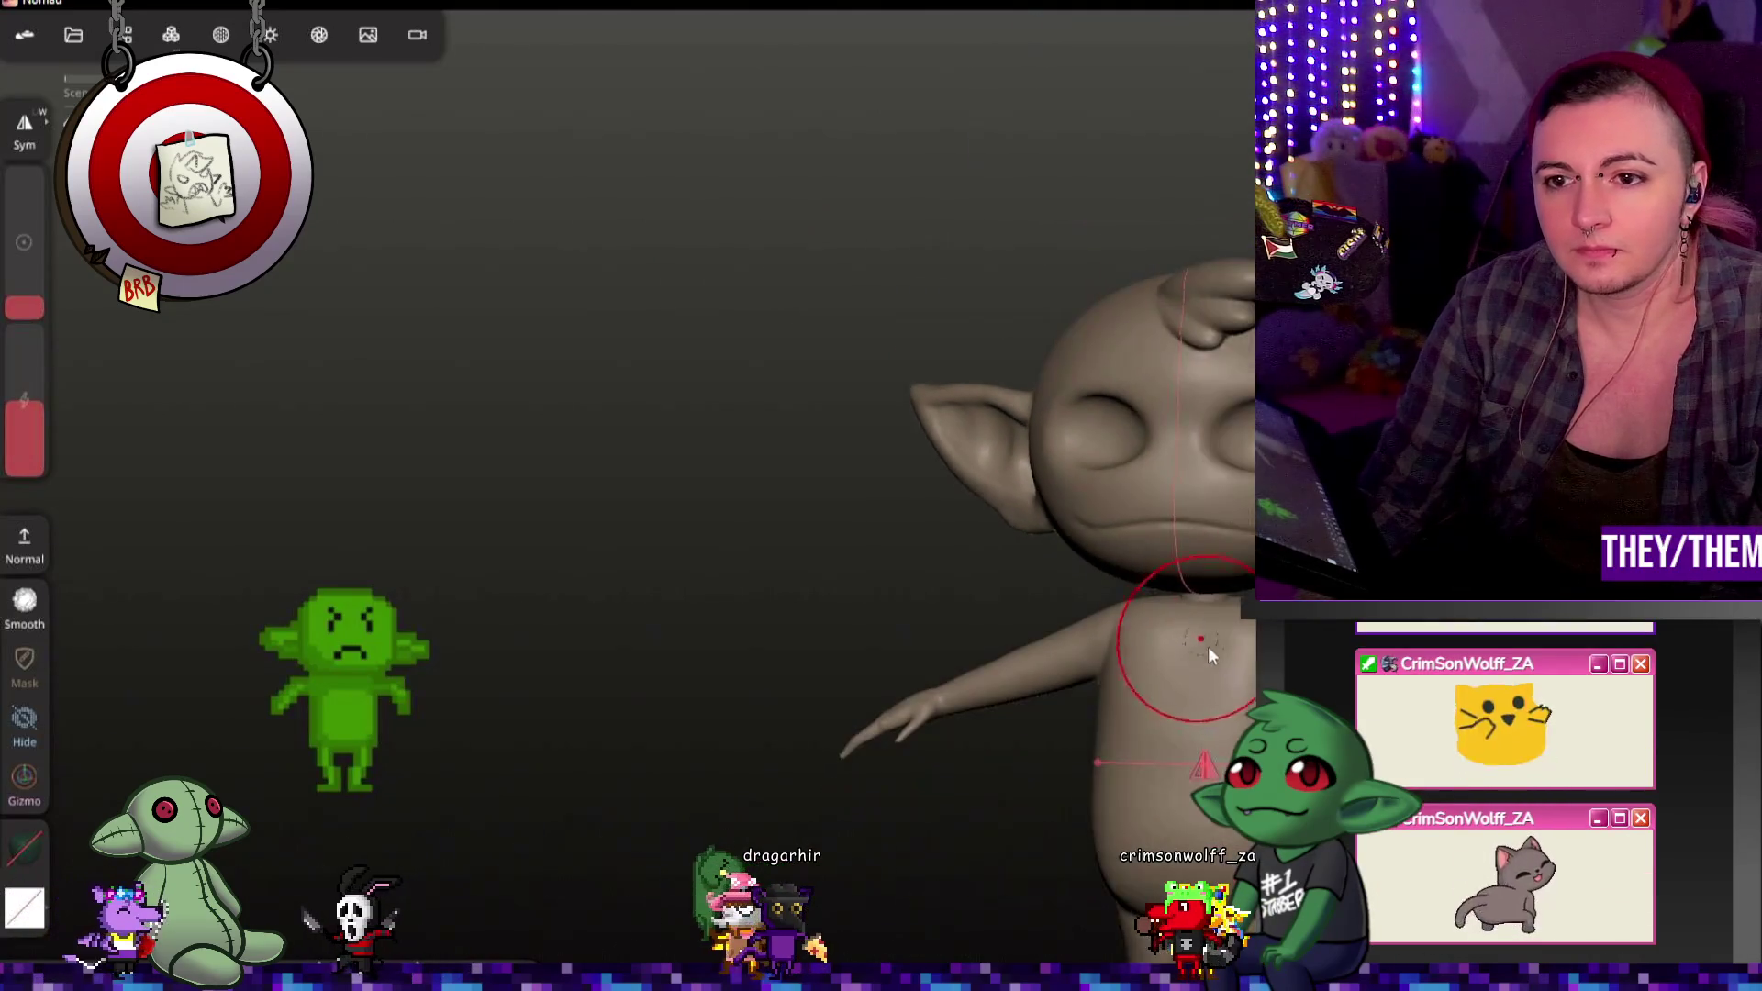
Step: Turn the goblin to face front and bring up the scene object list (Cylinder, Mirror, UV Sphere)
mouse_move(1151, 775)
left_mouse_down()
mouse_move(1221, 610)
mouse_move(1153, 773)
left_mouse_up()
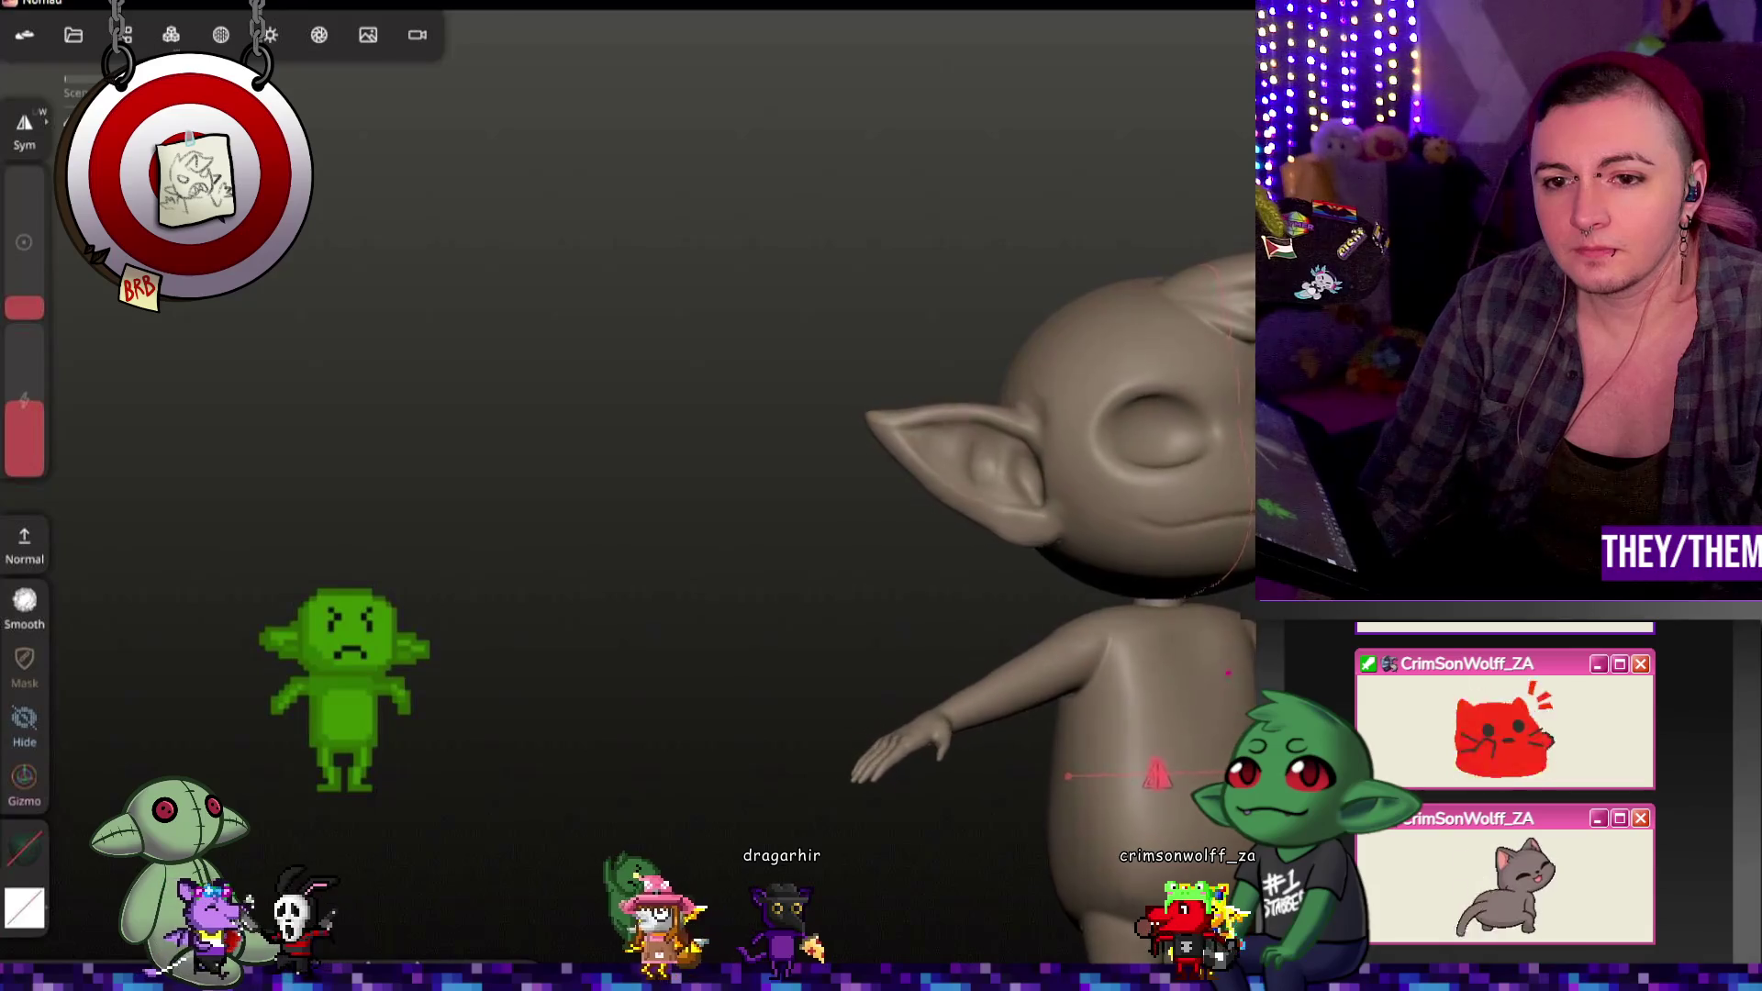
left_click_drag(1227, 674, 1280, 641)
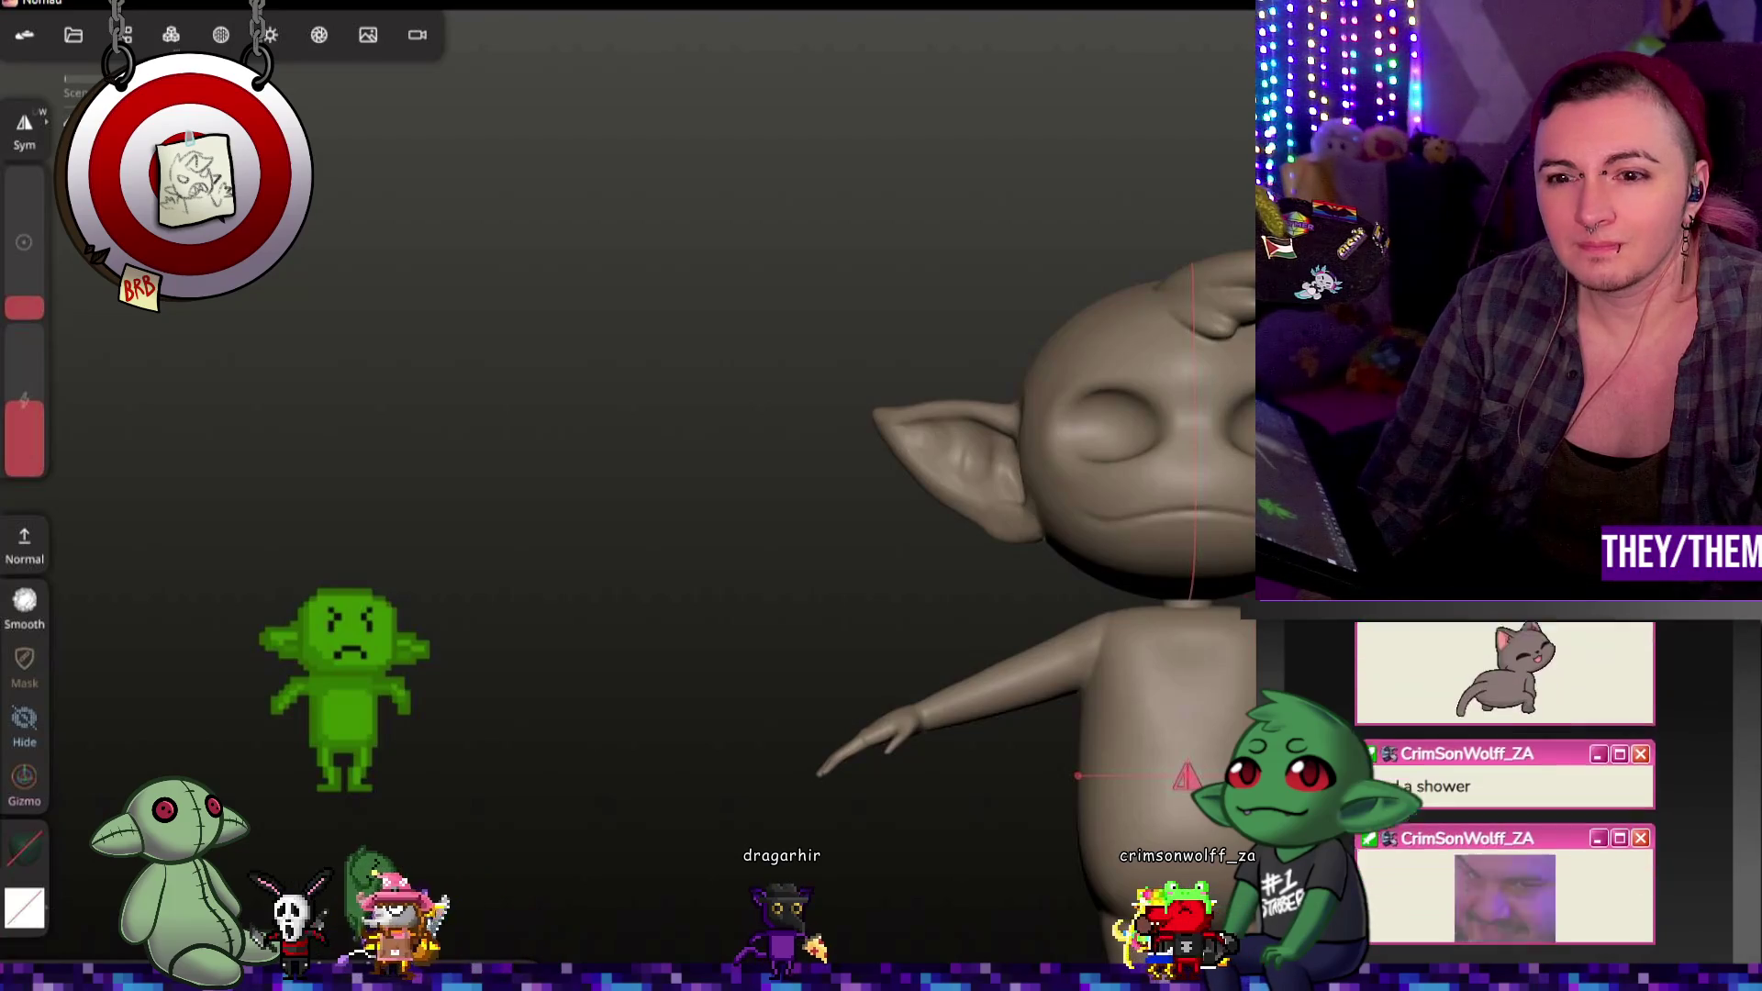
left_click(124, 35)
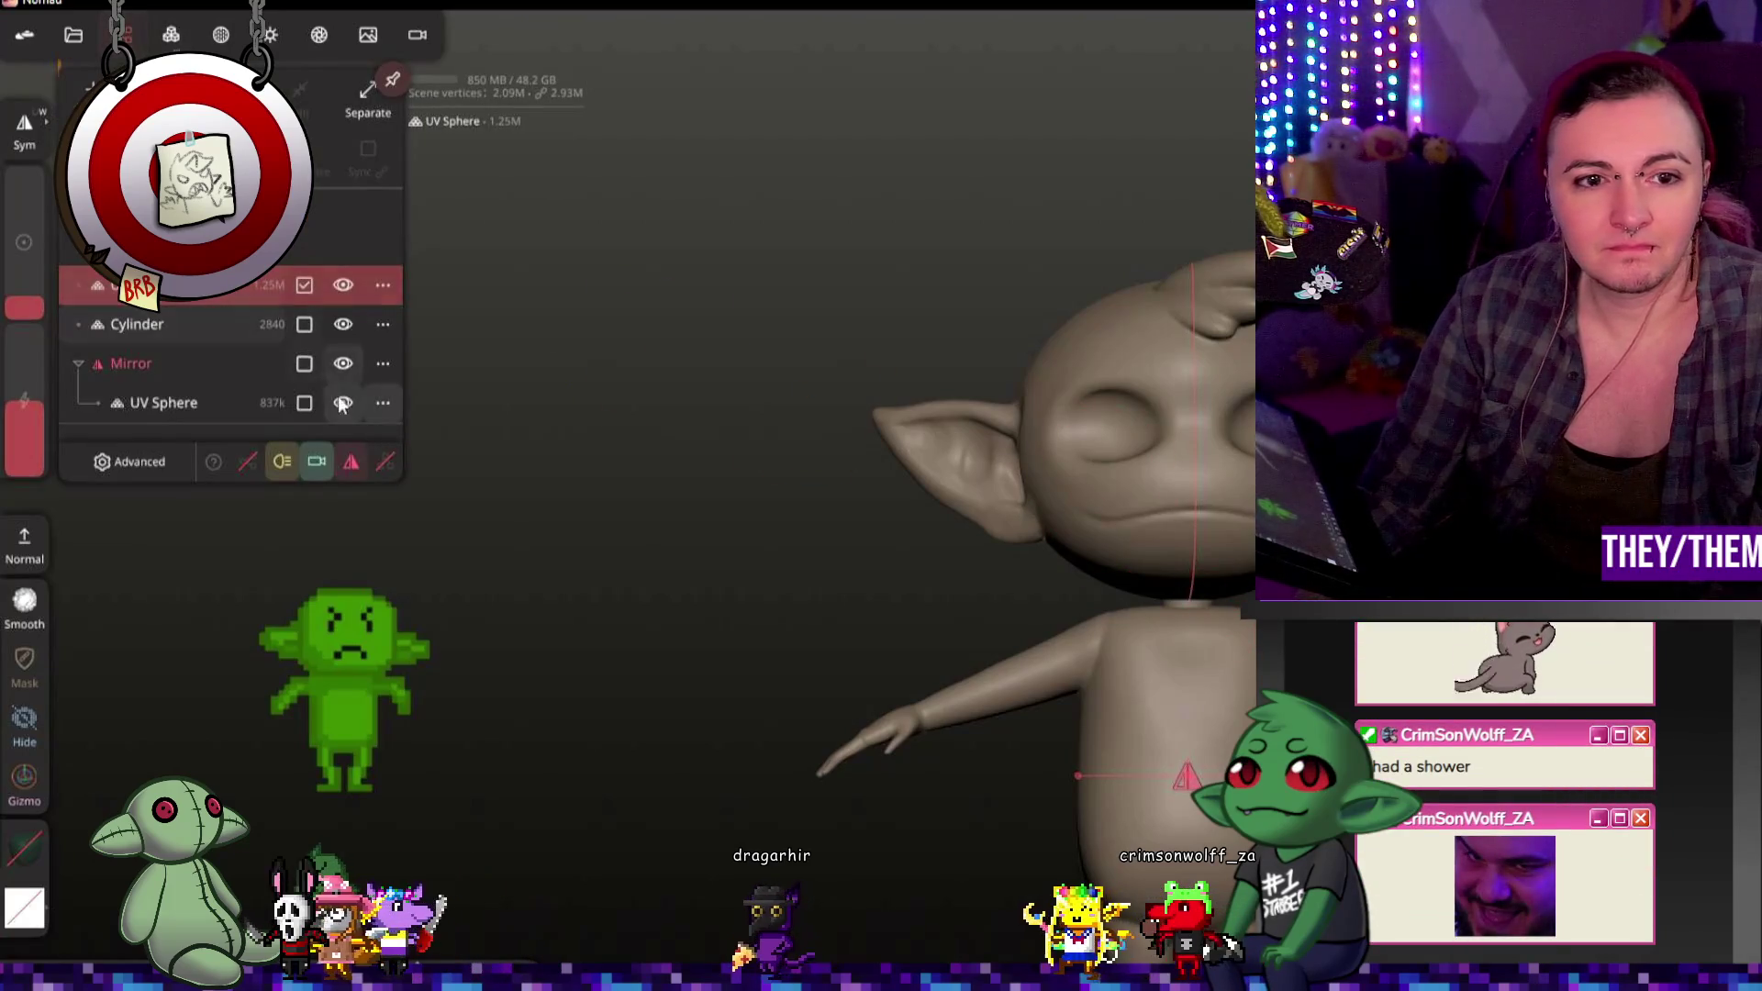
Step: With SelMask in Rect shape, outline the goblin's pointed ear with a selection rectangle
left_click(344, 283)
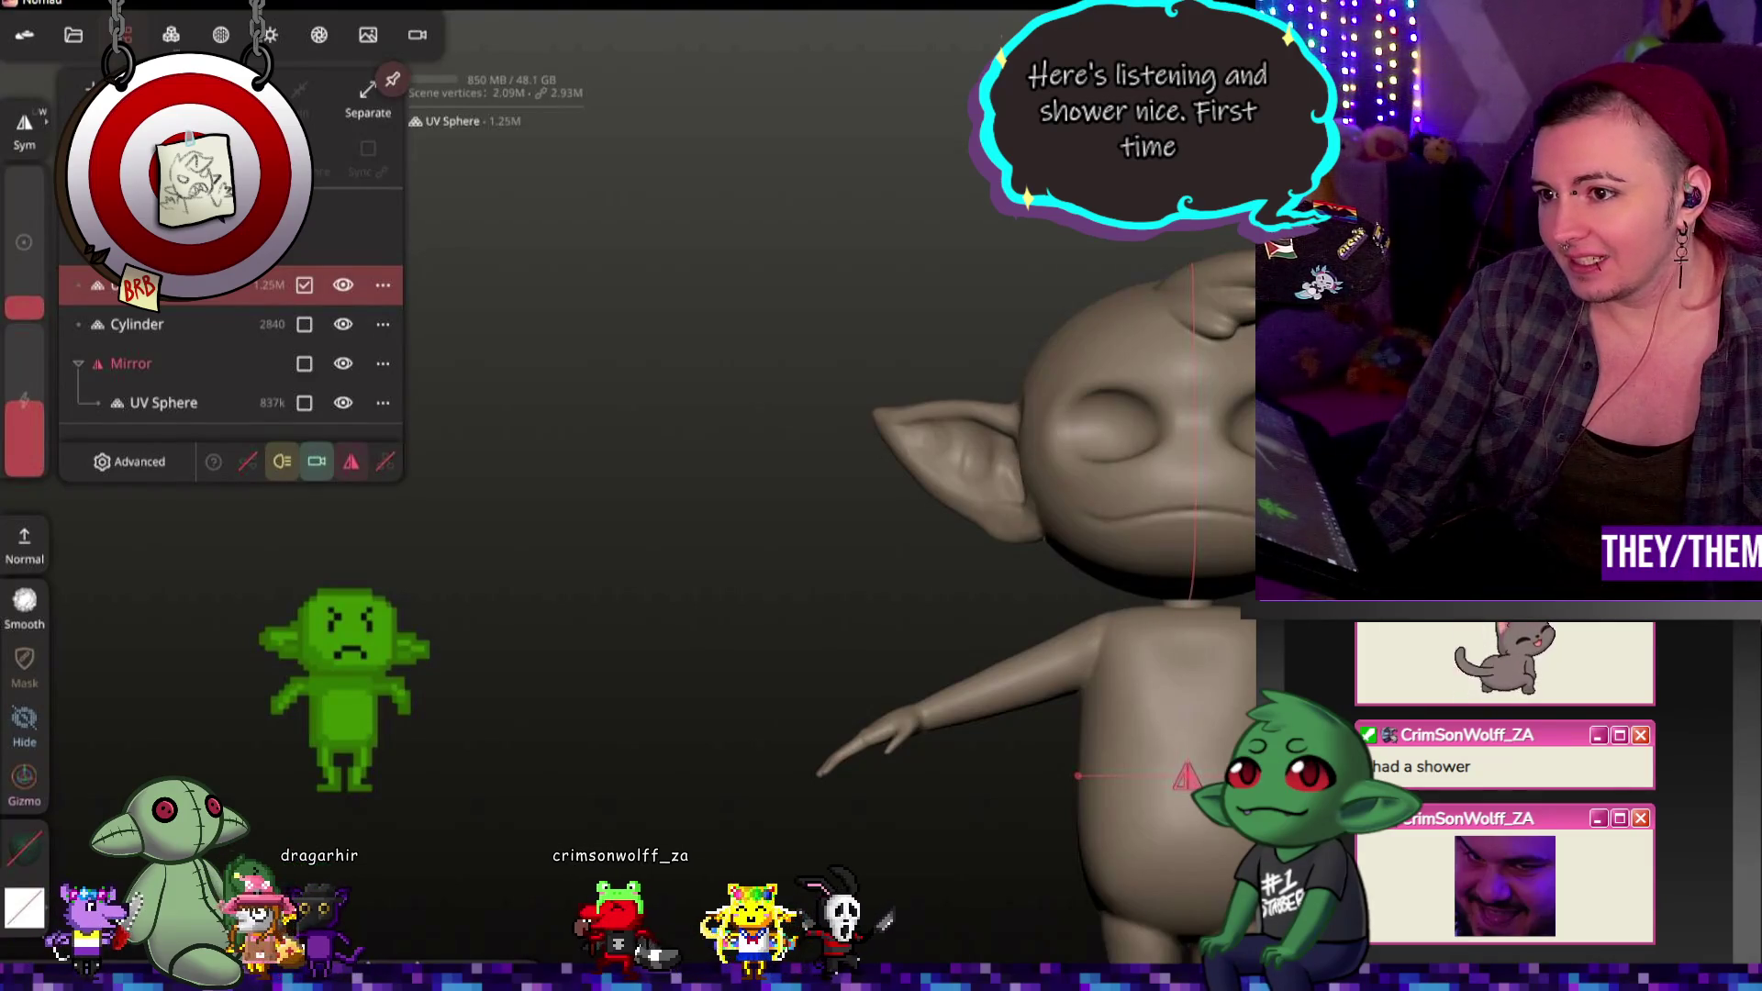
key("m")
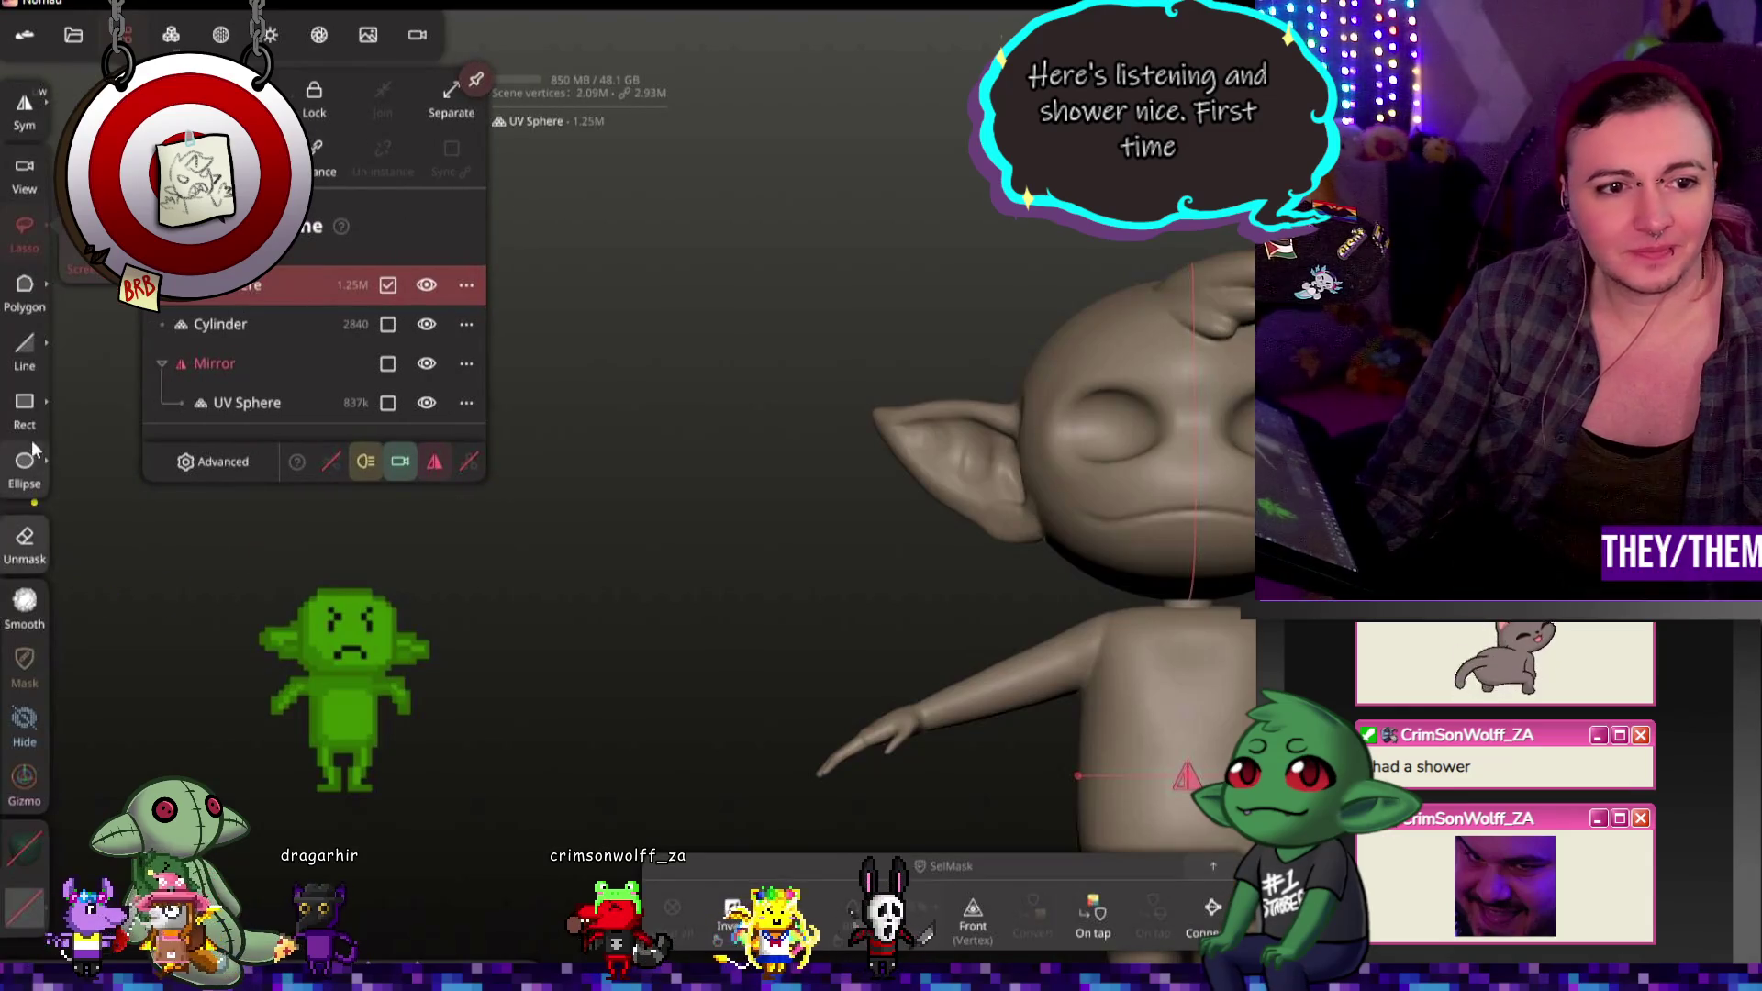
left_click(27, 422)
left_click_drag(801, 307, 1055, 561)
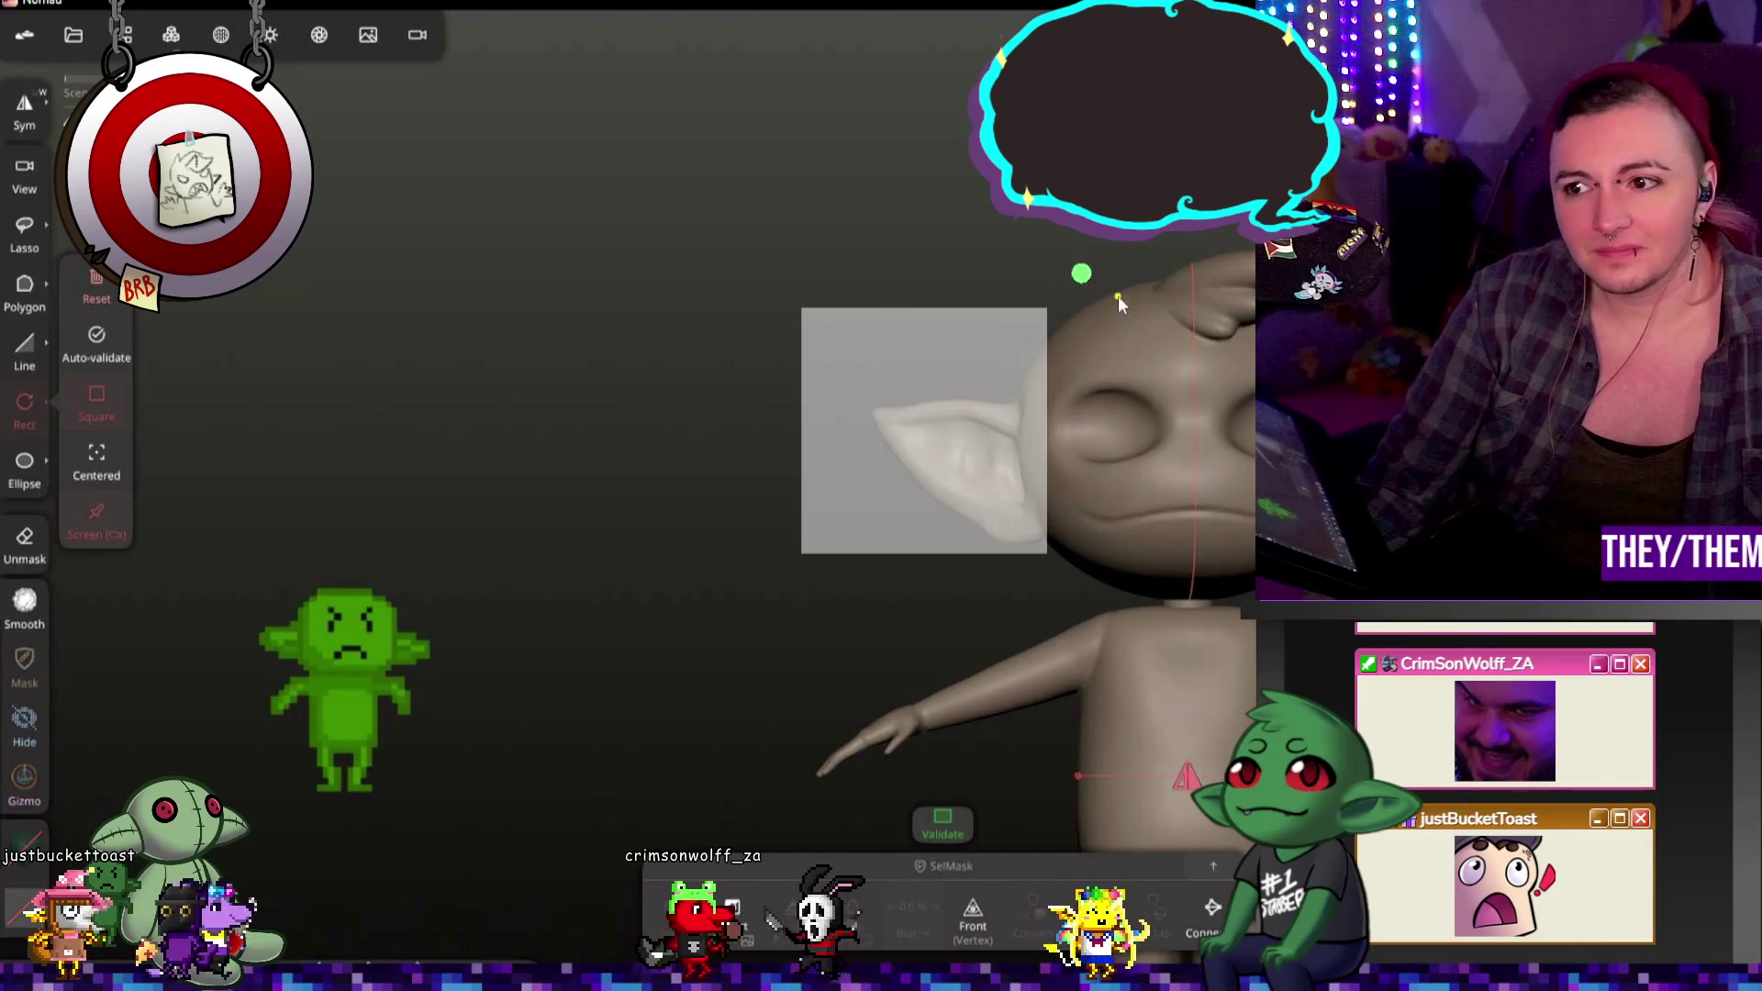
Step: Apply the ear selection, then back it out with undo/redo so the goblin stays one intact model
left_click(1082, 274)
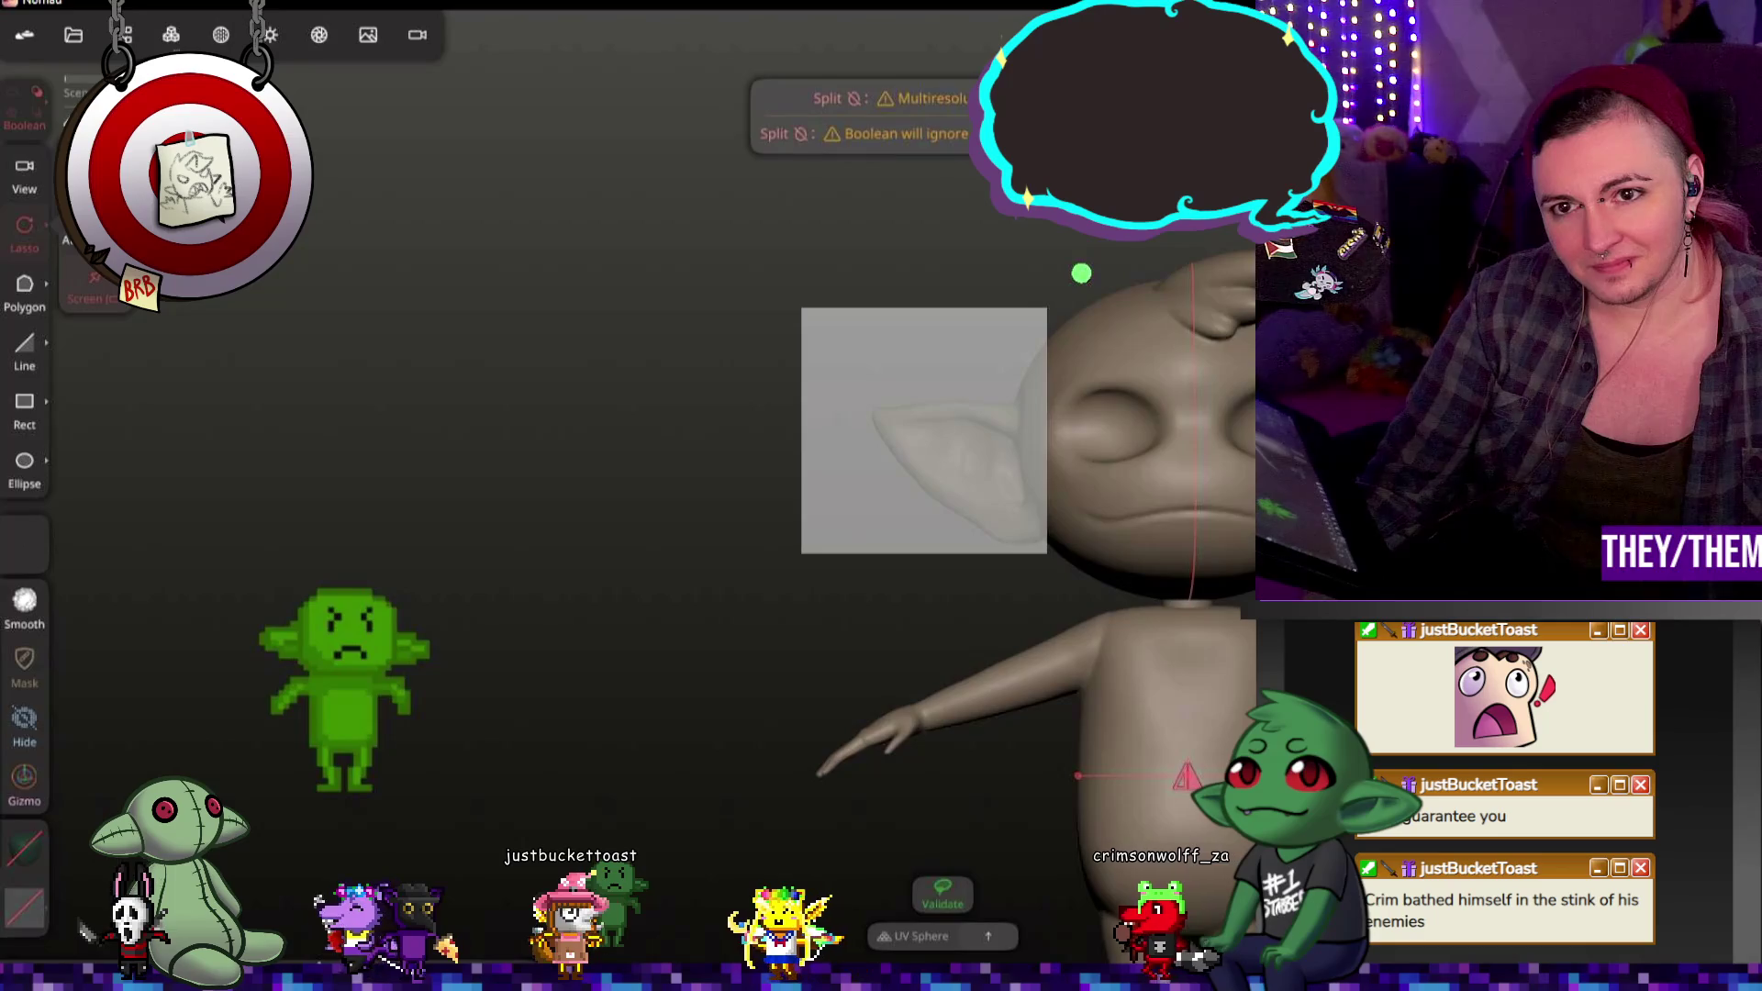
left_click_drag(620, 483, 717, 483)
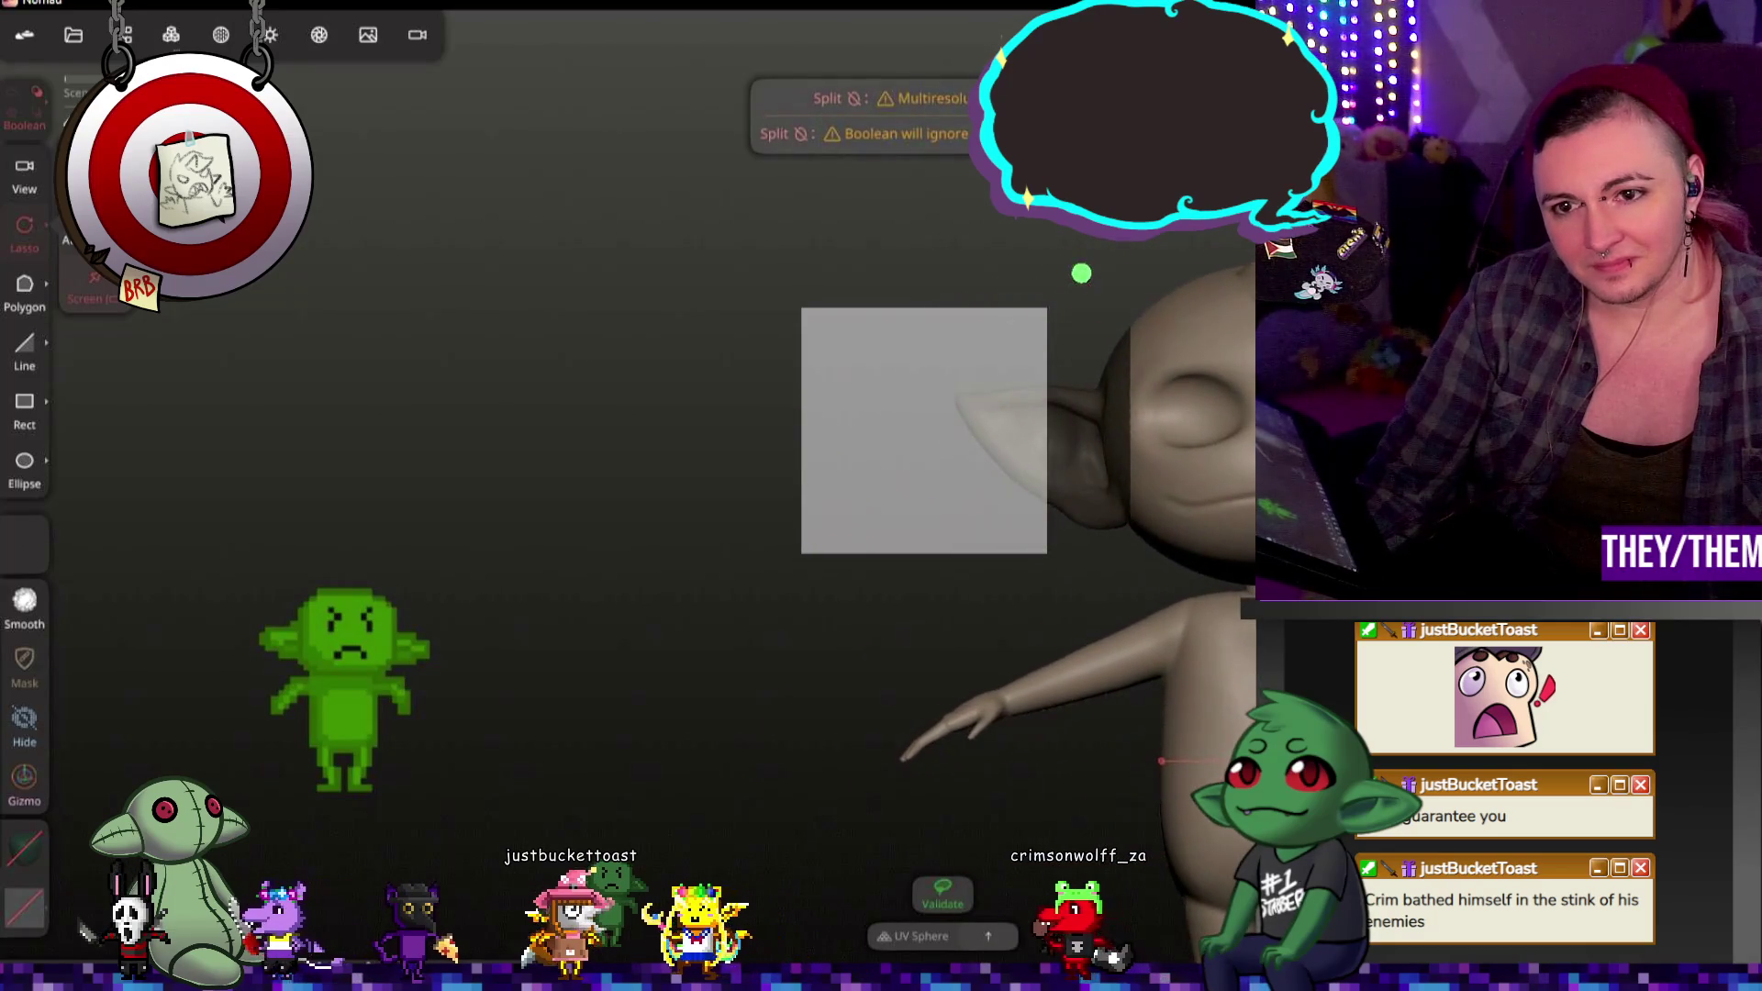
key("ctrl+z")
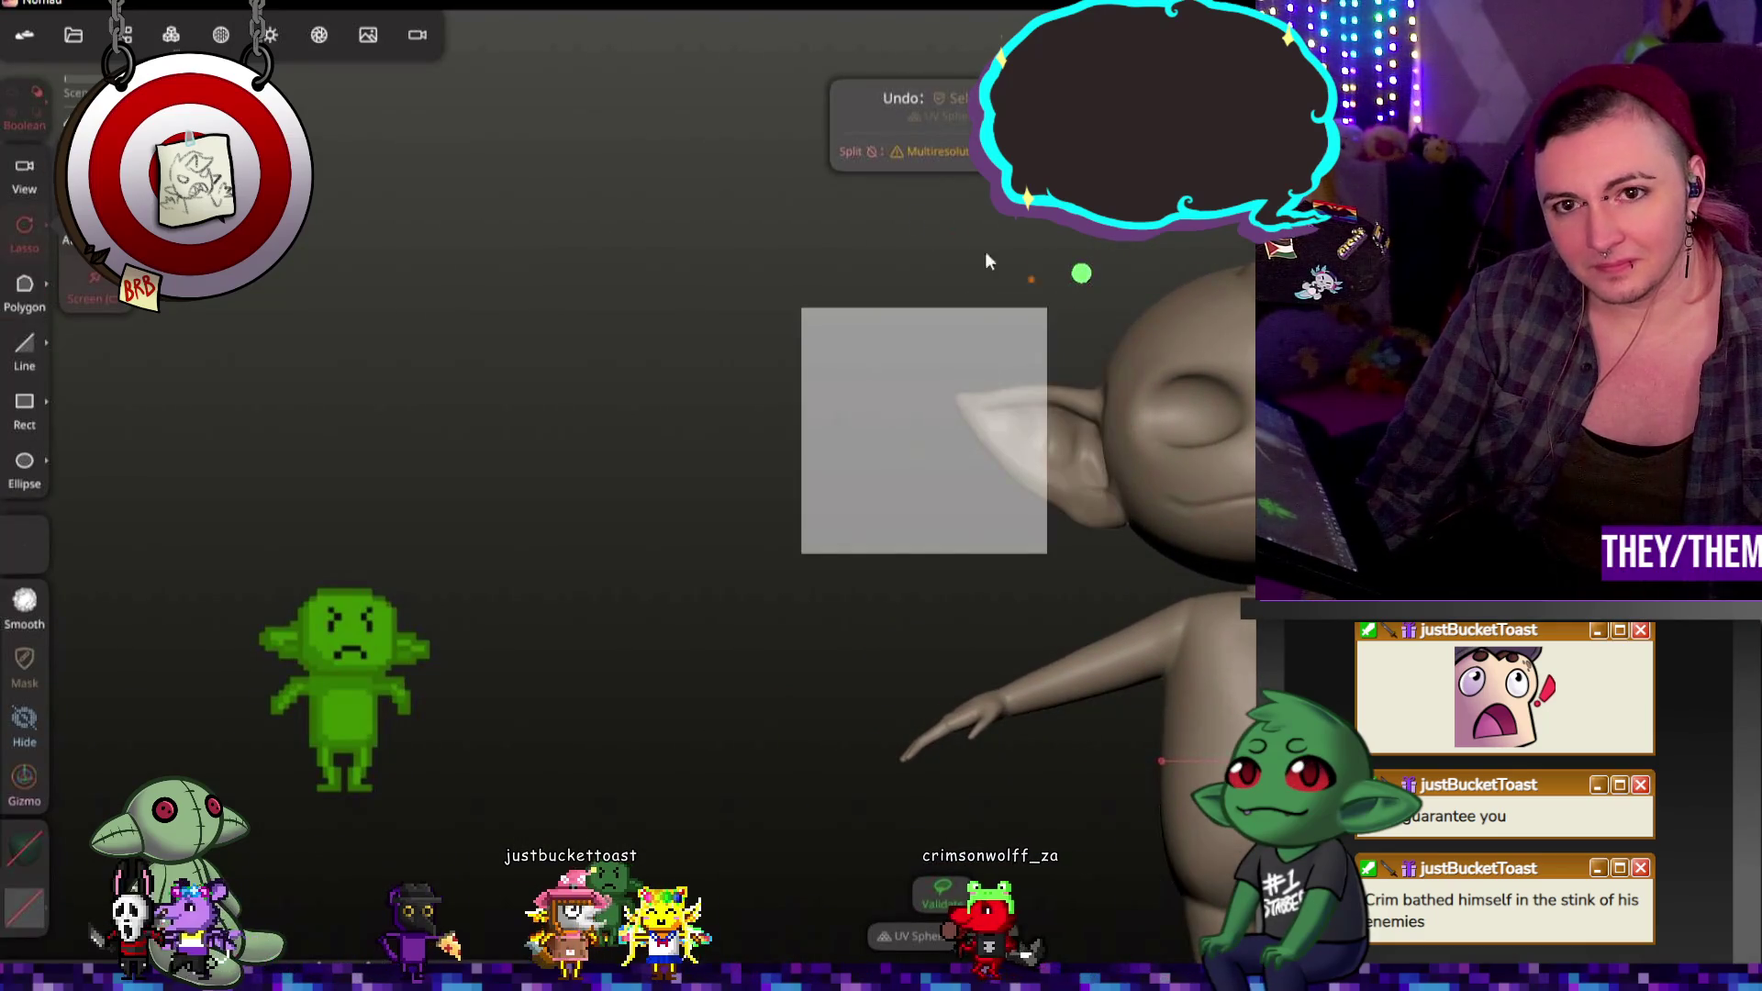
key("ctrl+z")
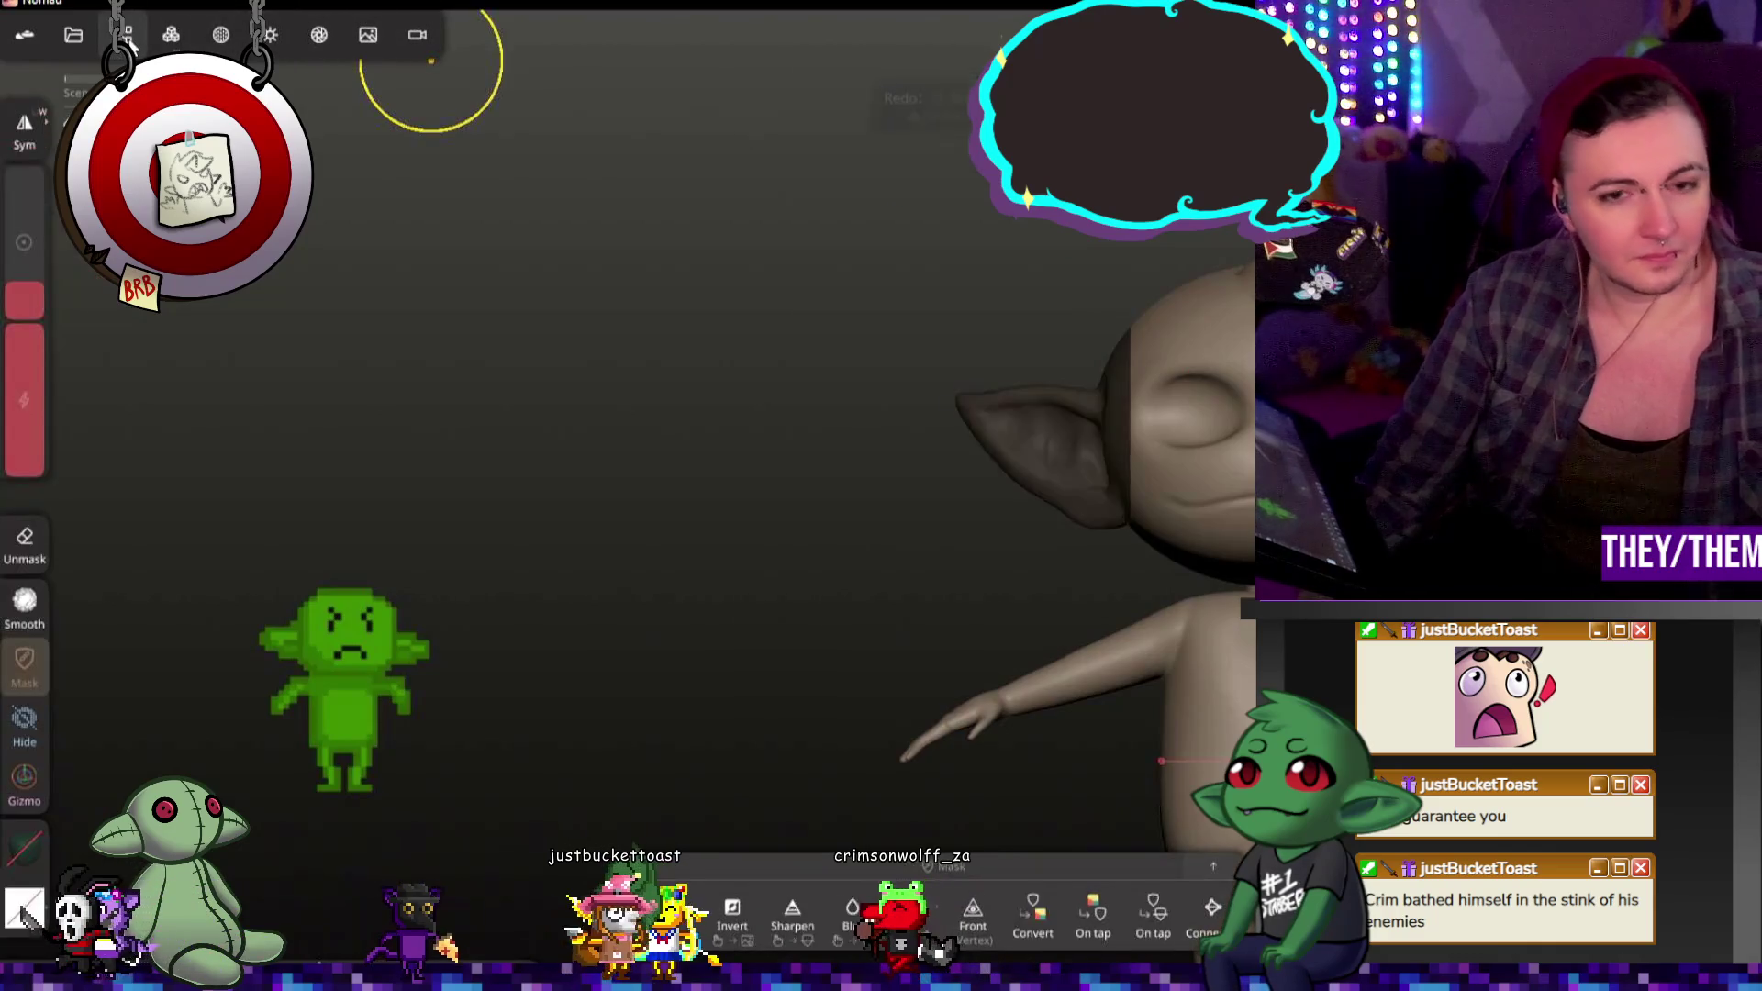
key("ctrl+shift+z")
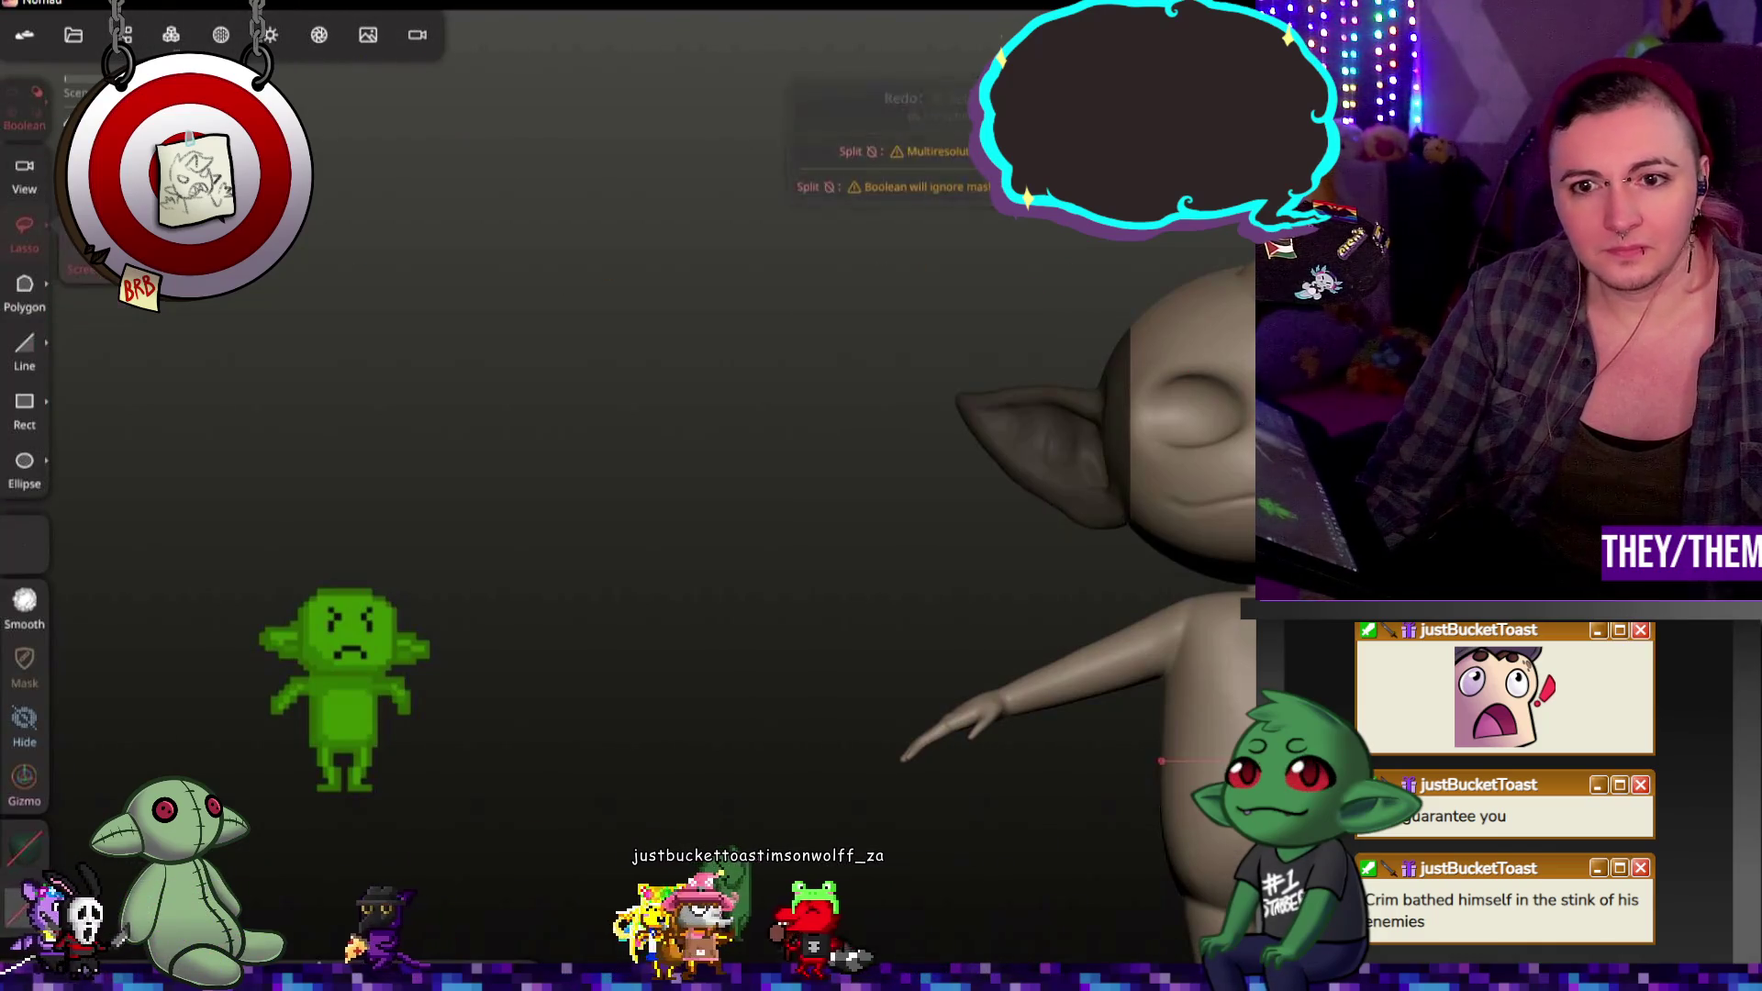
key("f")
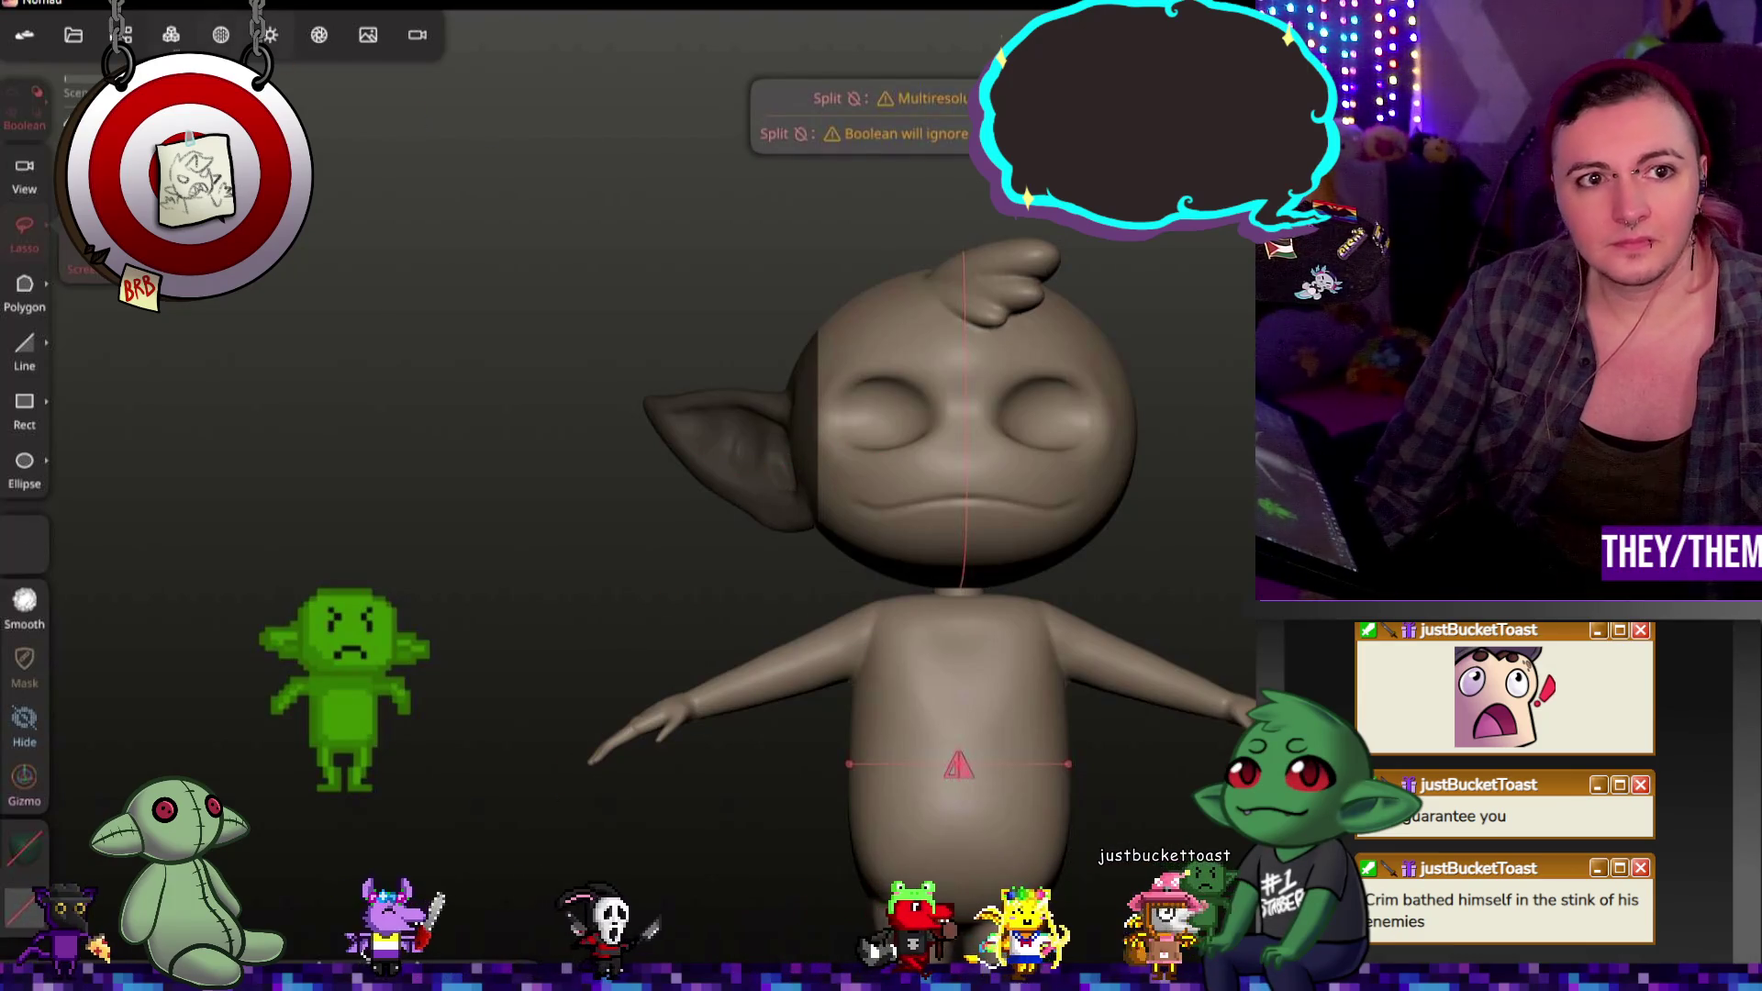
Step: Separate from the scene list, undo the new UV Sphere 1, and draw a fresh rectangle over the ear
left_click(123, 34)
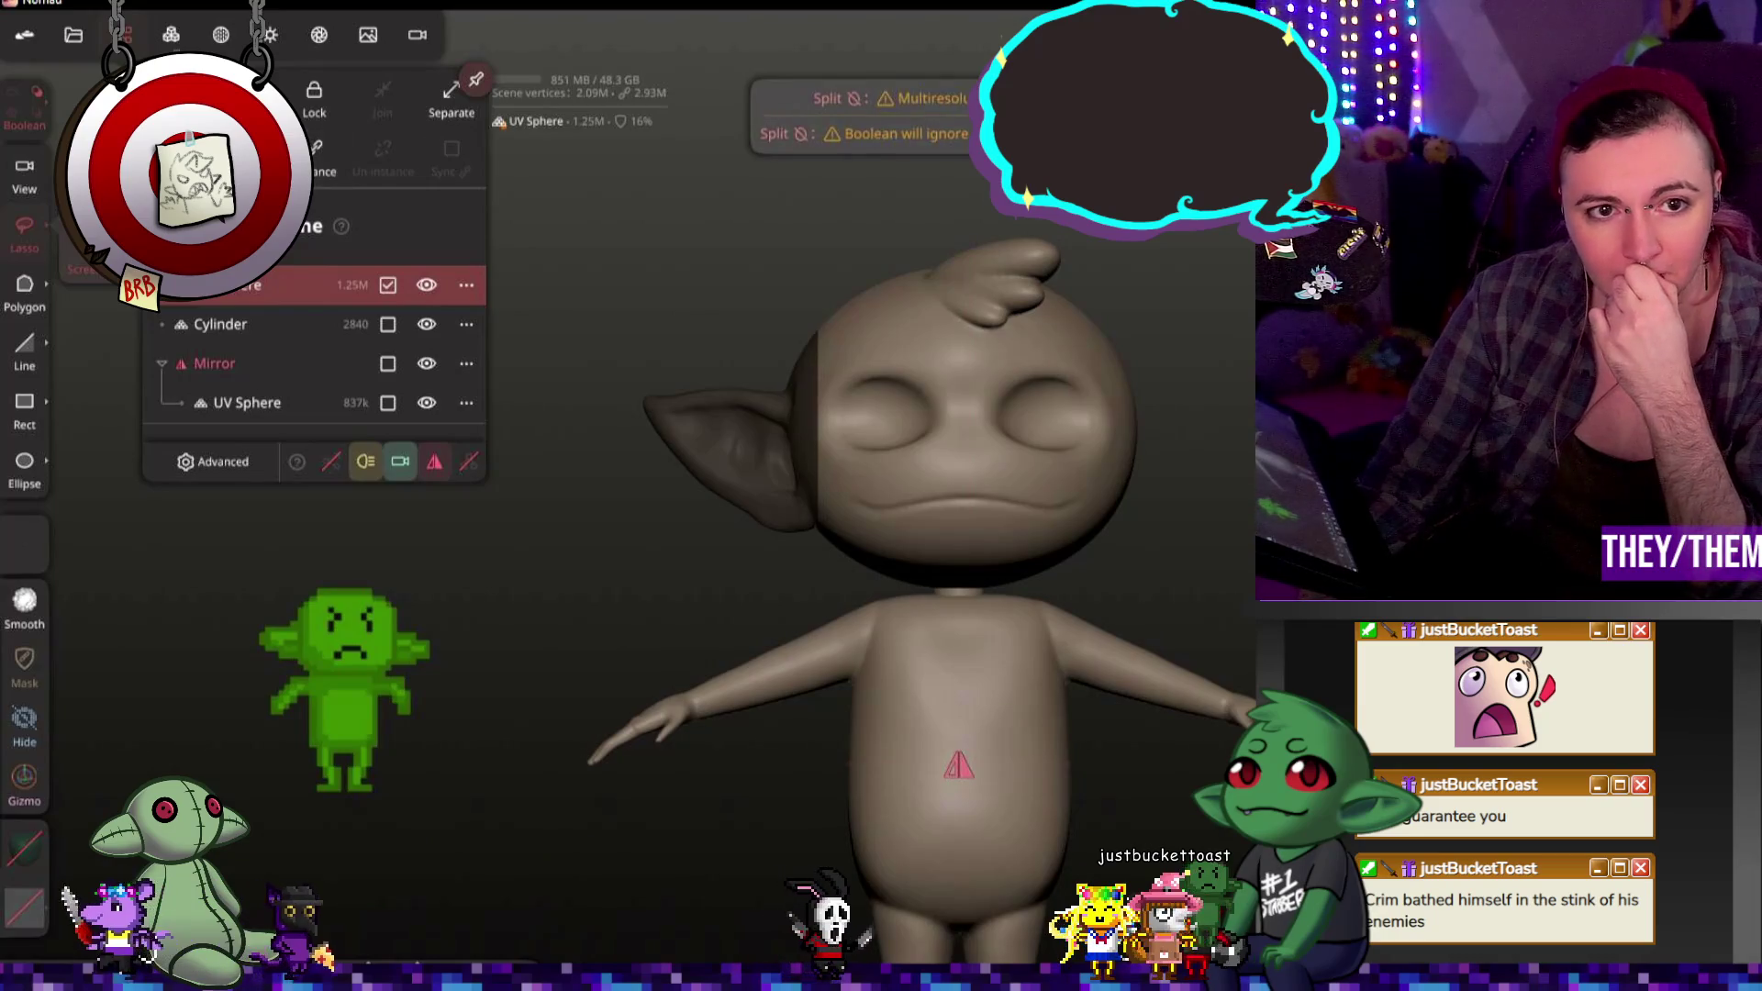
left_click(176, 97)
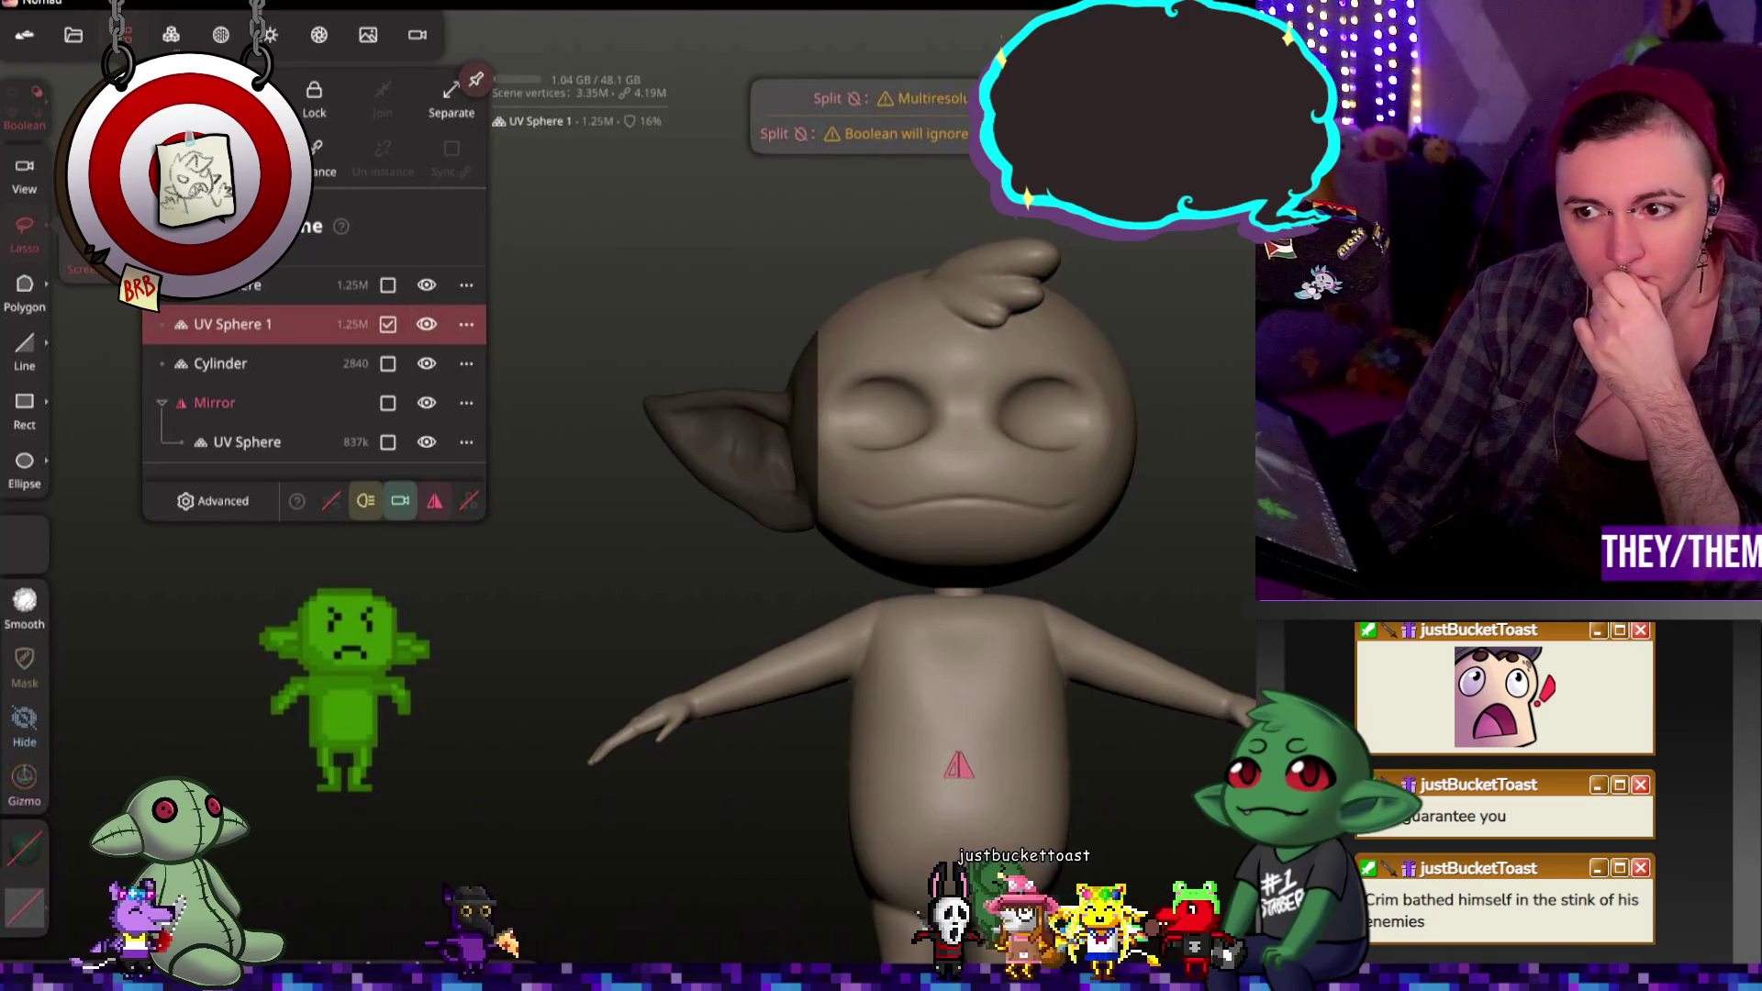
key("ctrl+z")
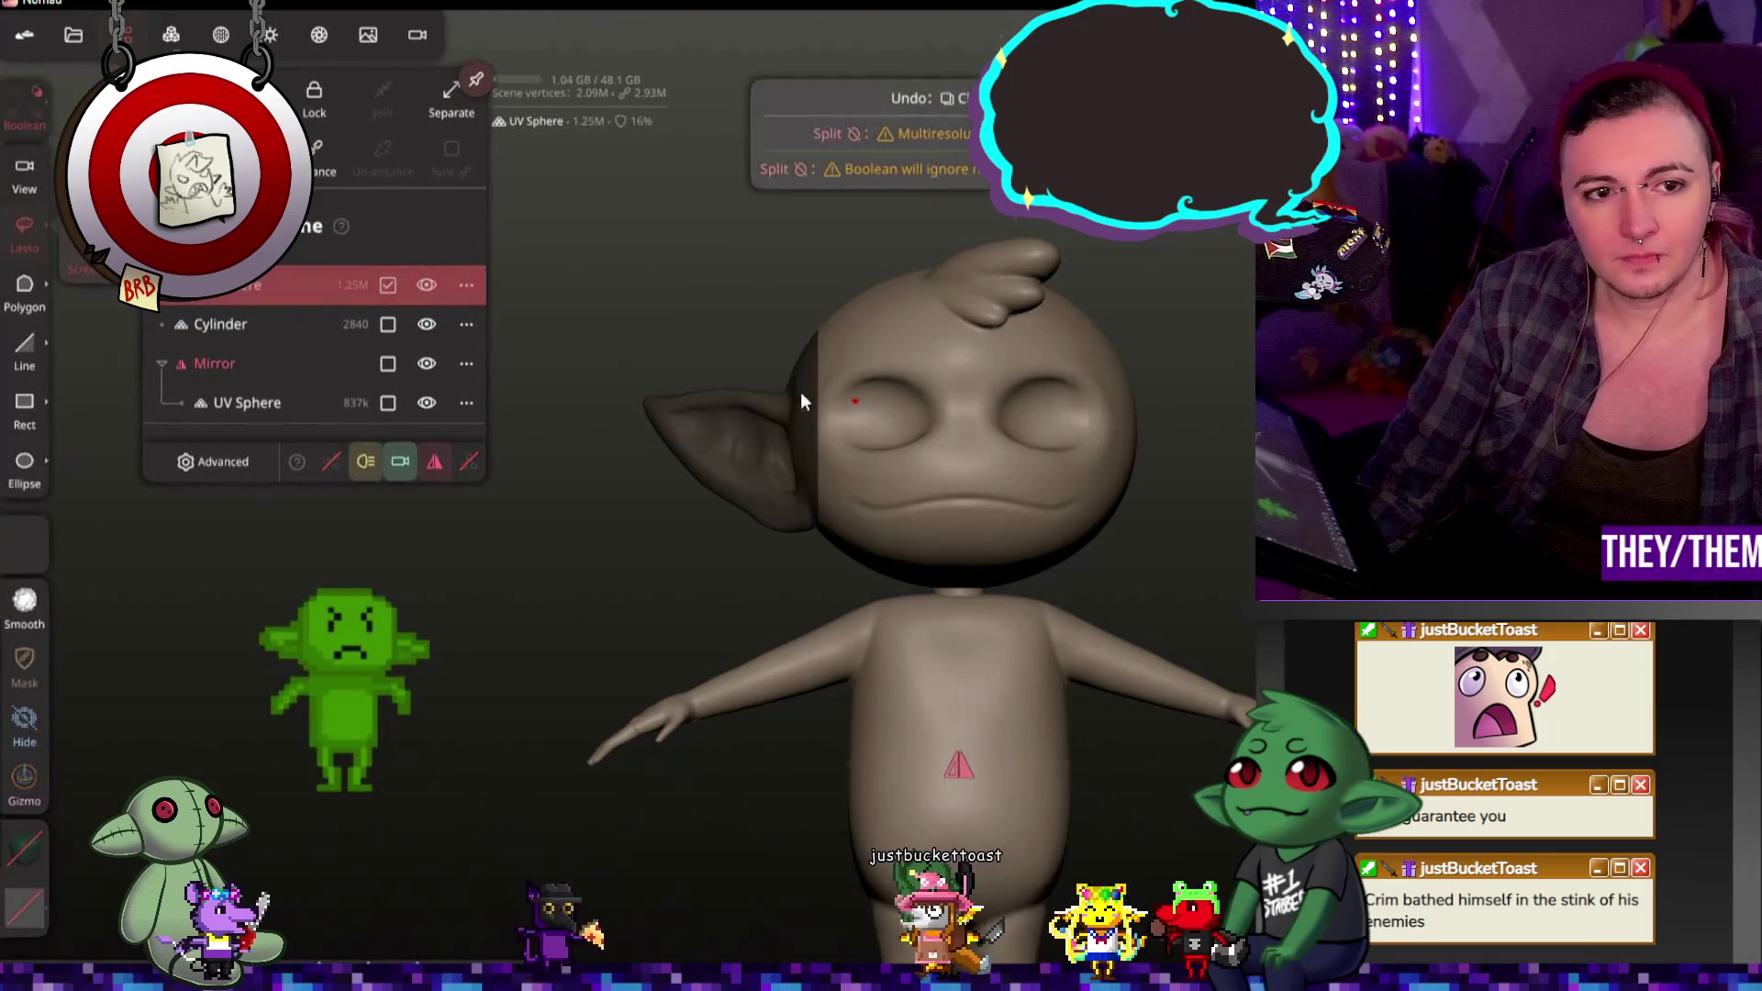
left_click(24, 406)
left_click_drag(602, 242, 815, 461)
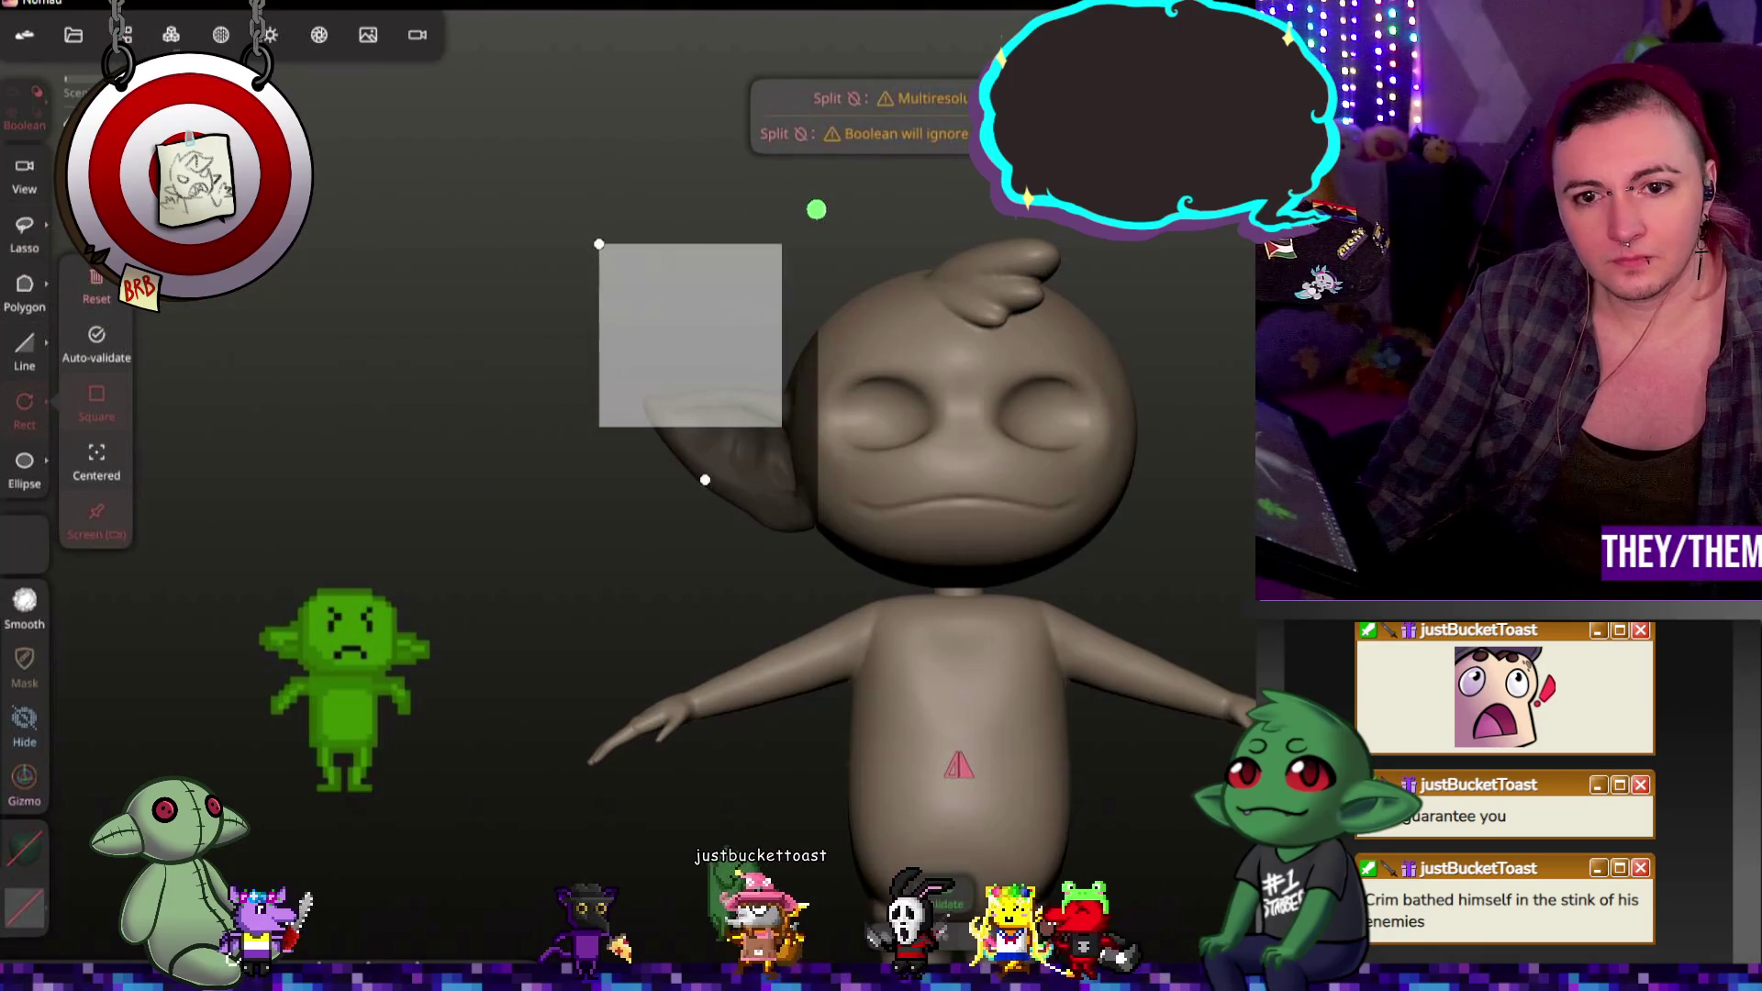
Step: Validate the rectangle split and separate the ear into its own object, UV Sphere 2
left_click_drag(740, 294, 736, 372)
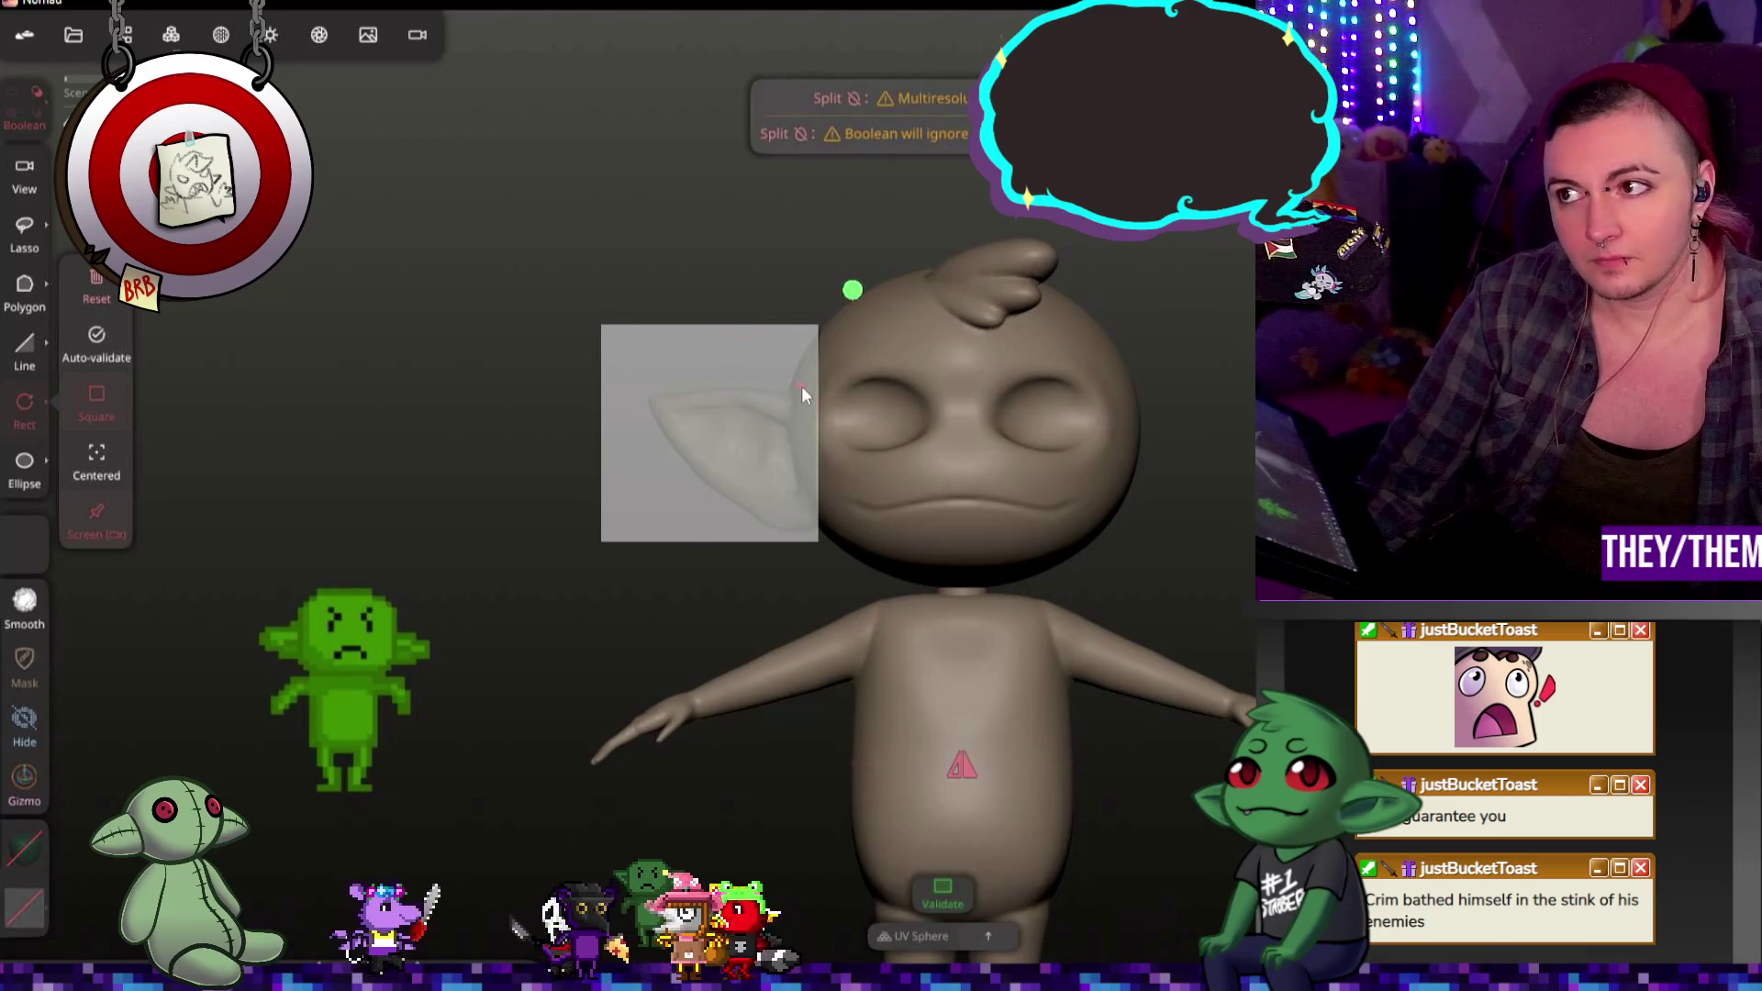
left_click(854, 289)
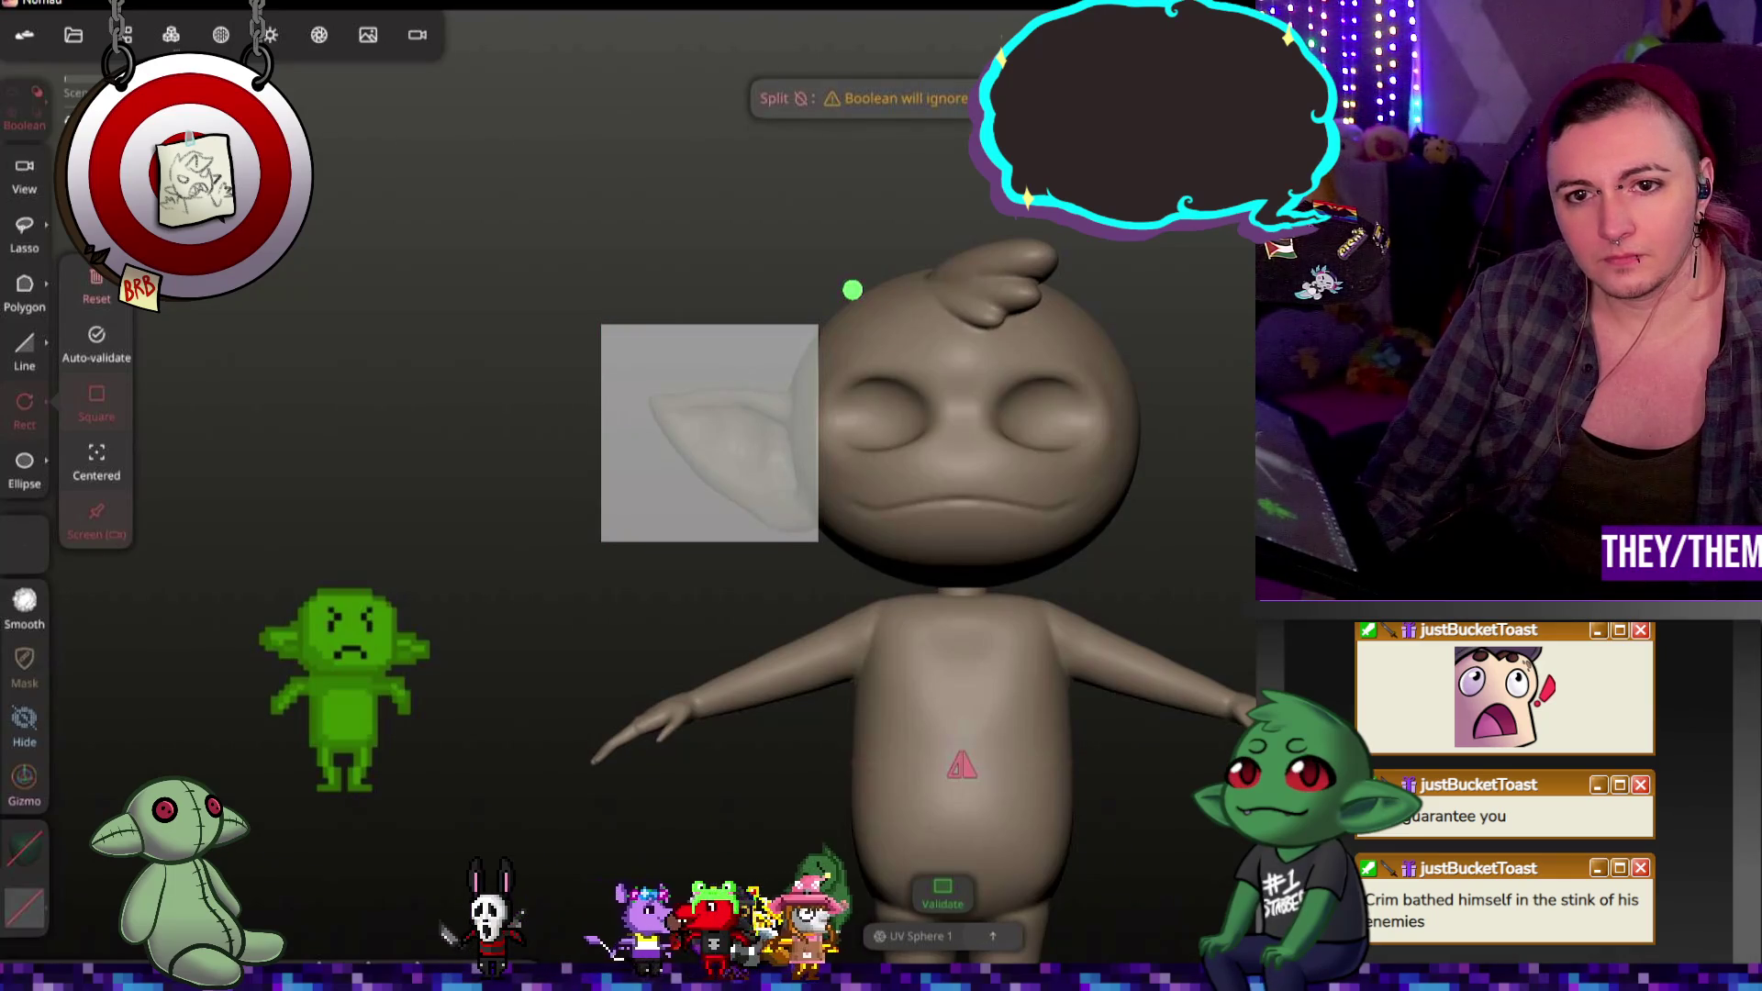
left_click(724, 239)
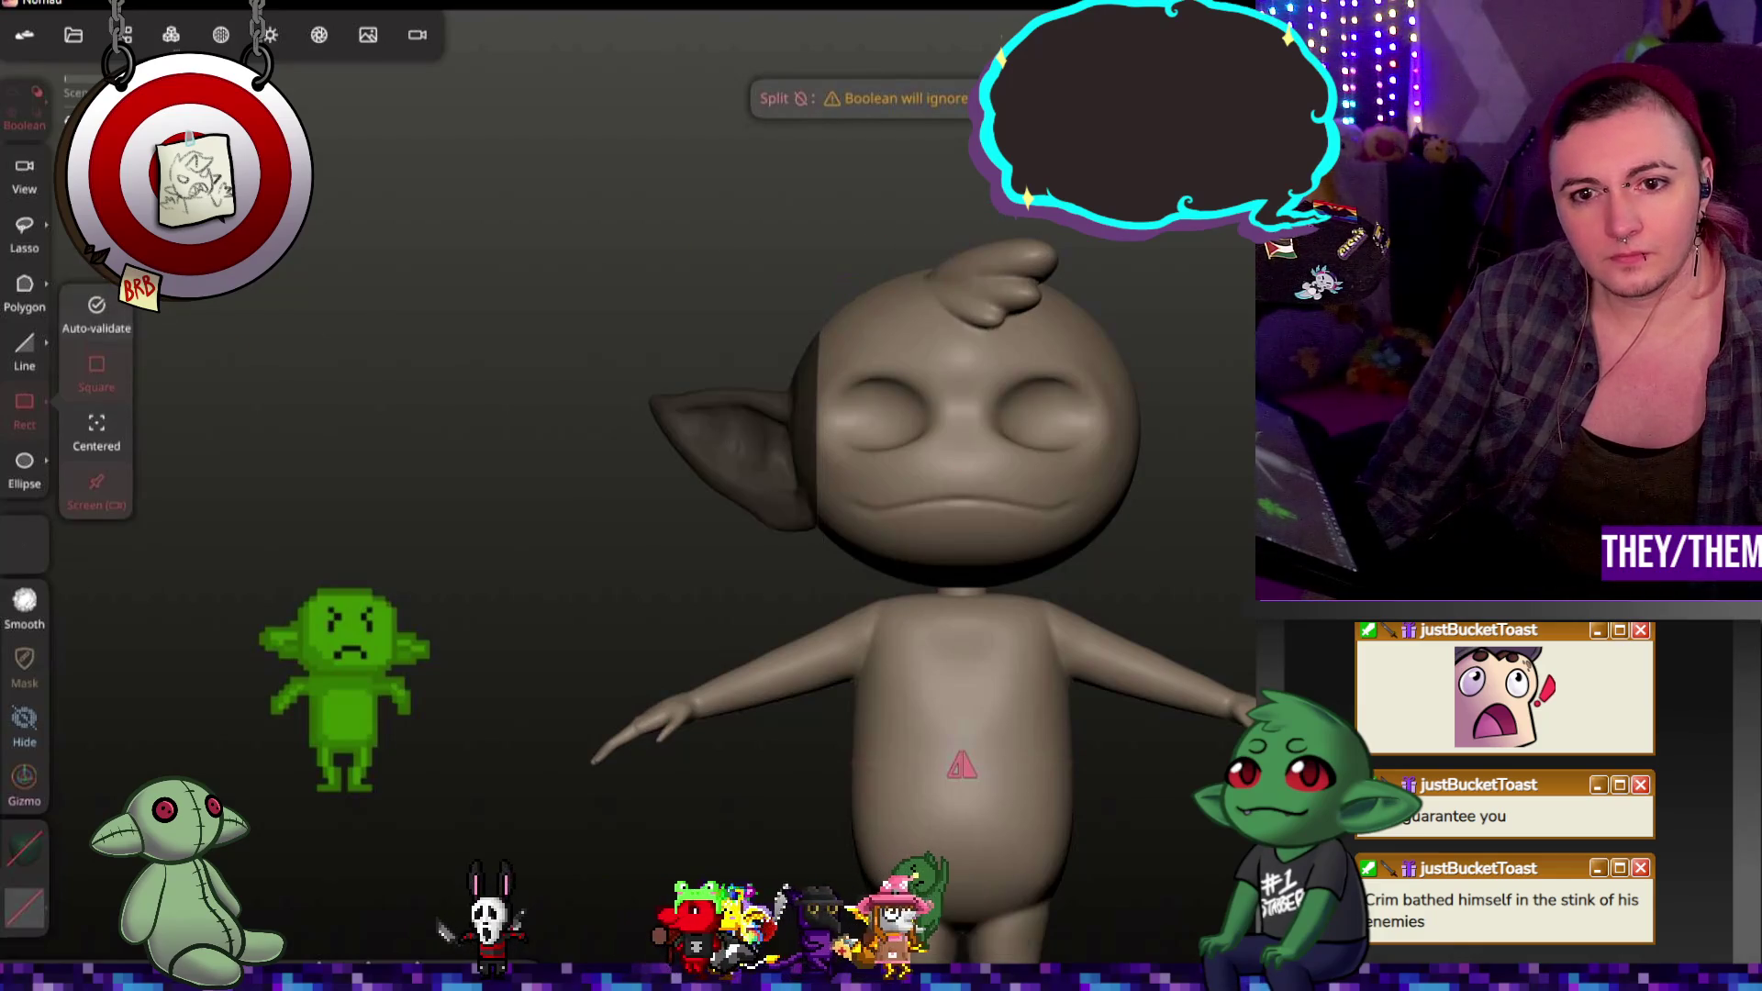
left_click(121, 35)
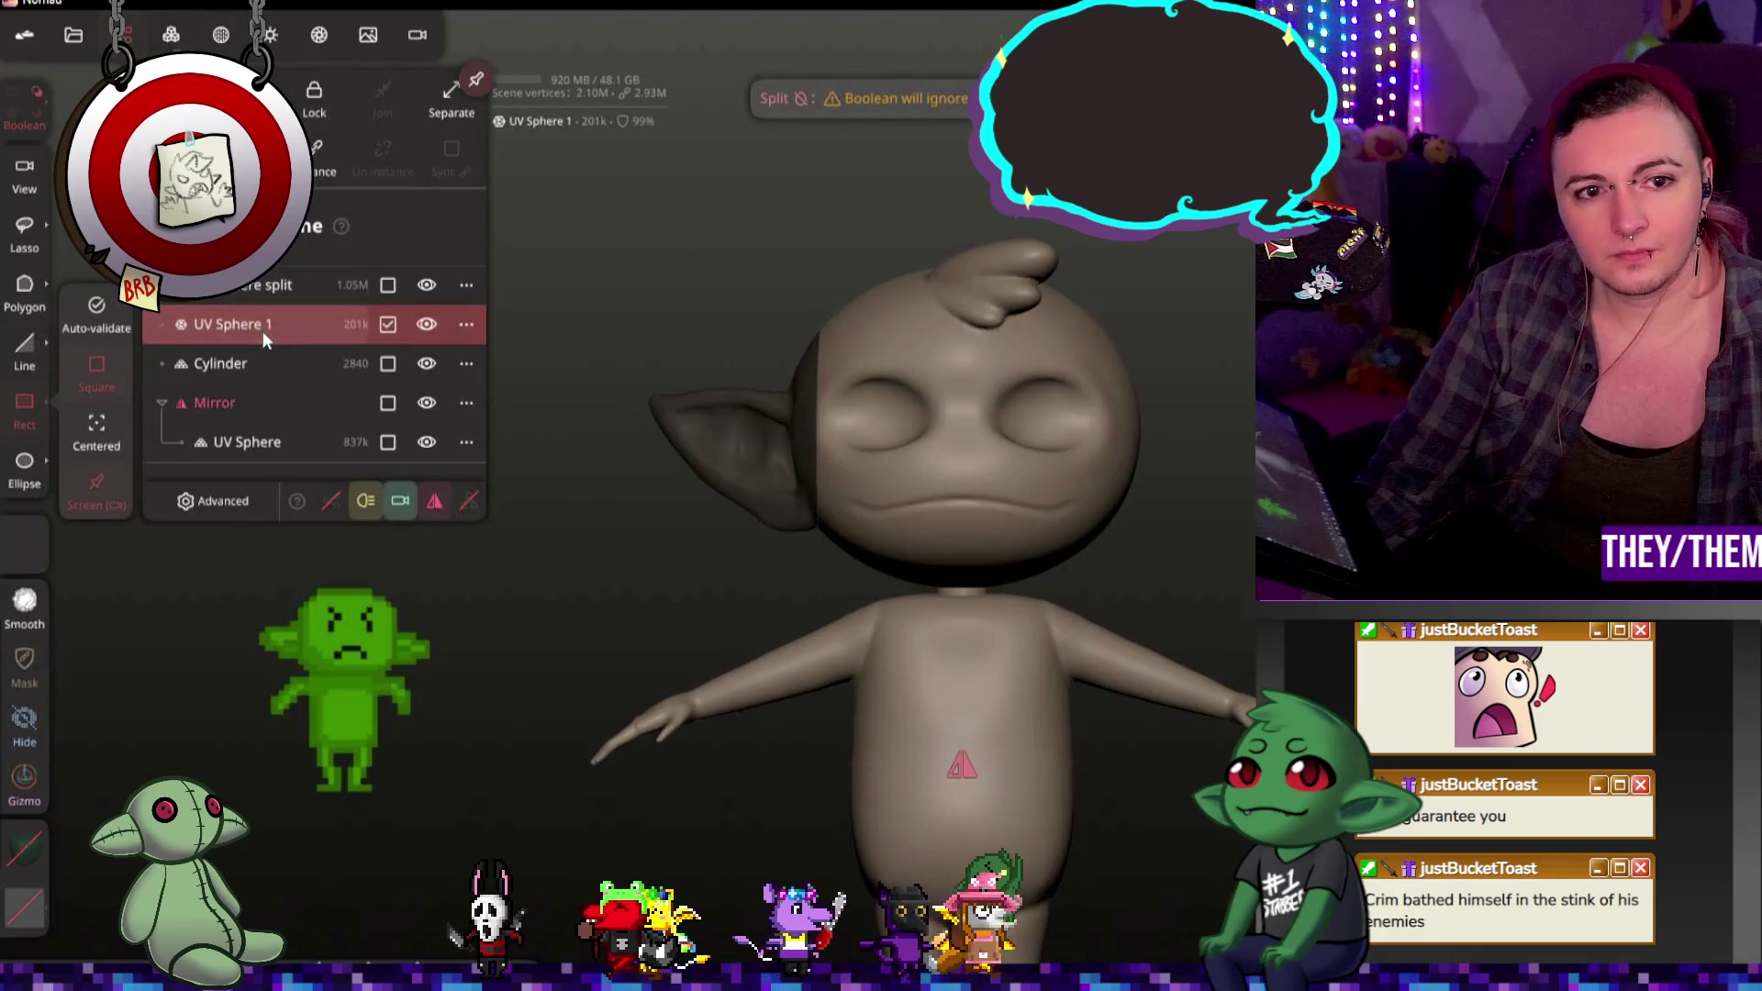
left_click(245, 97)
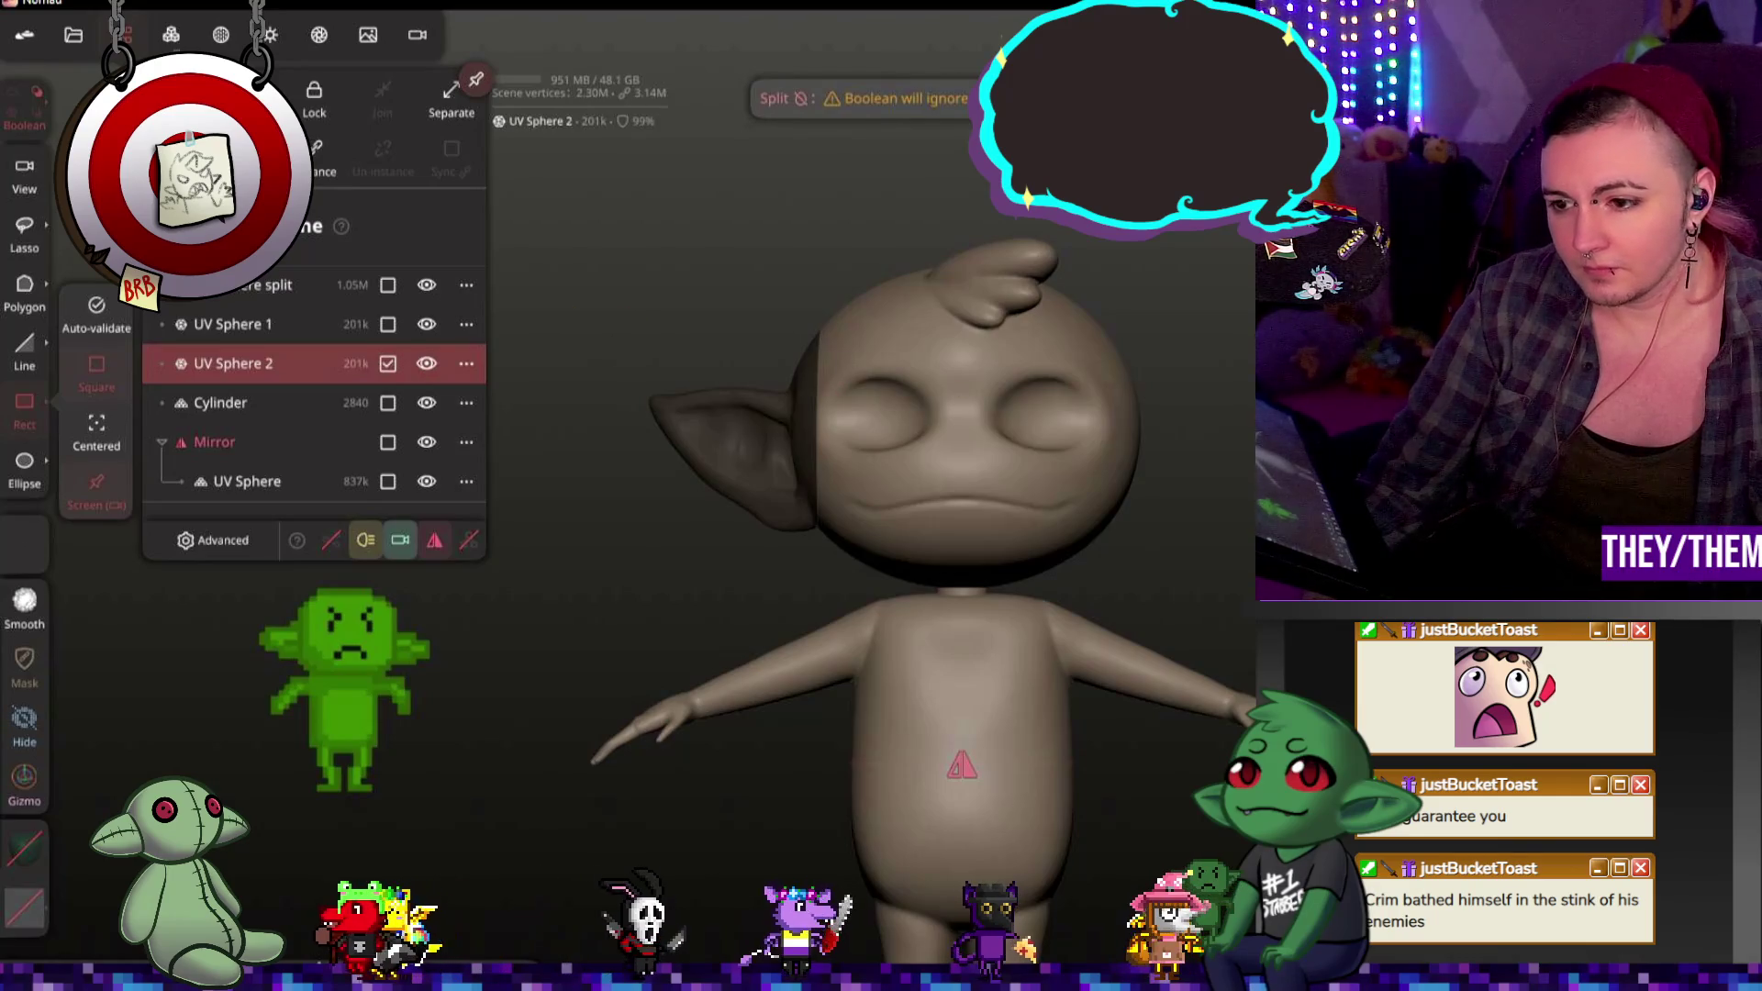
key("g")
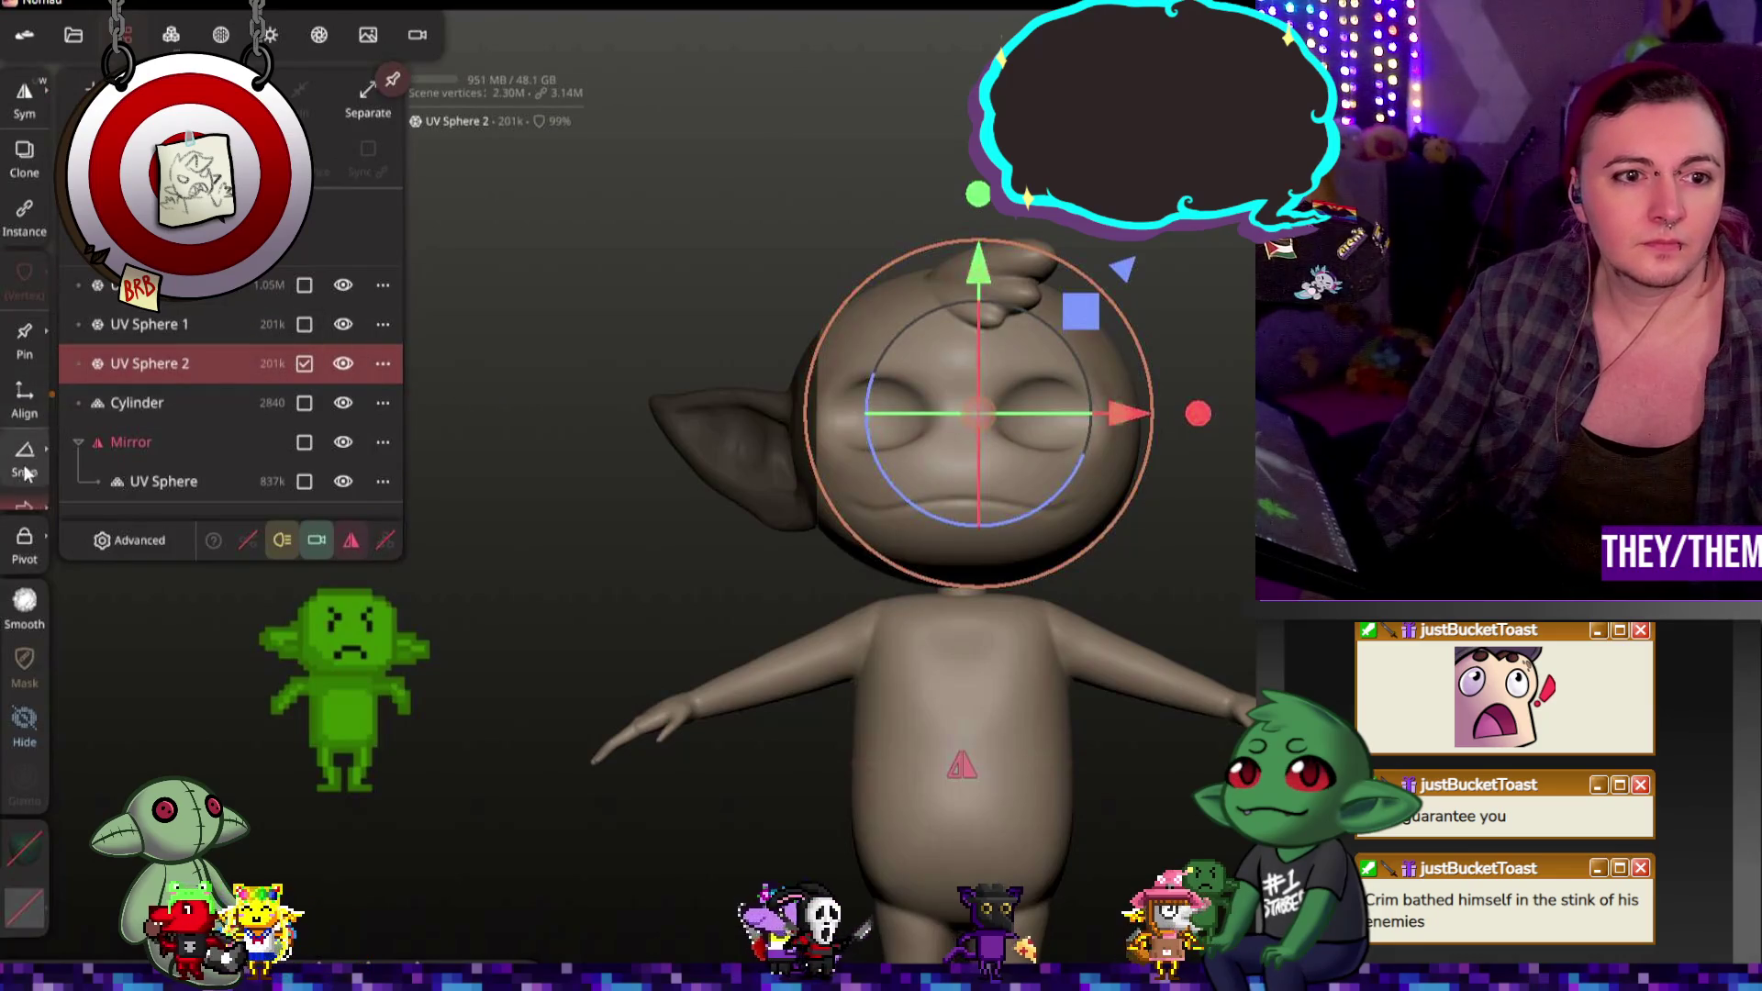
Step: Turn symmetry on, undo the accidental head stretch from the gizmo, and clear the mask from the head
left_click(28, 270)
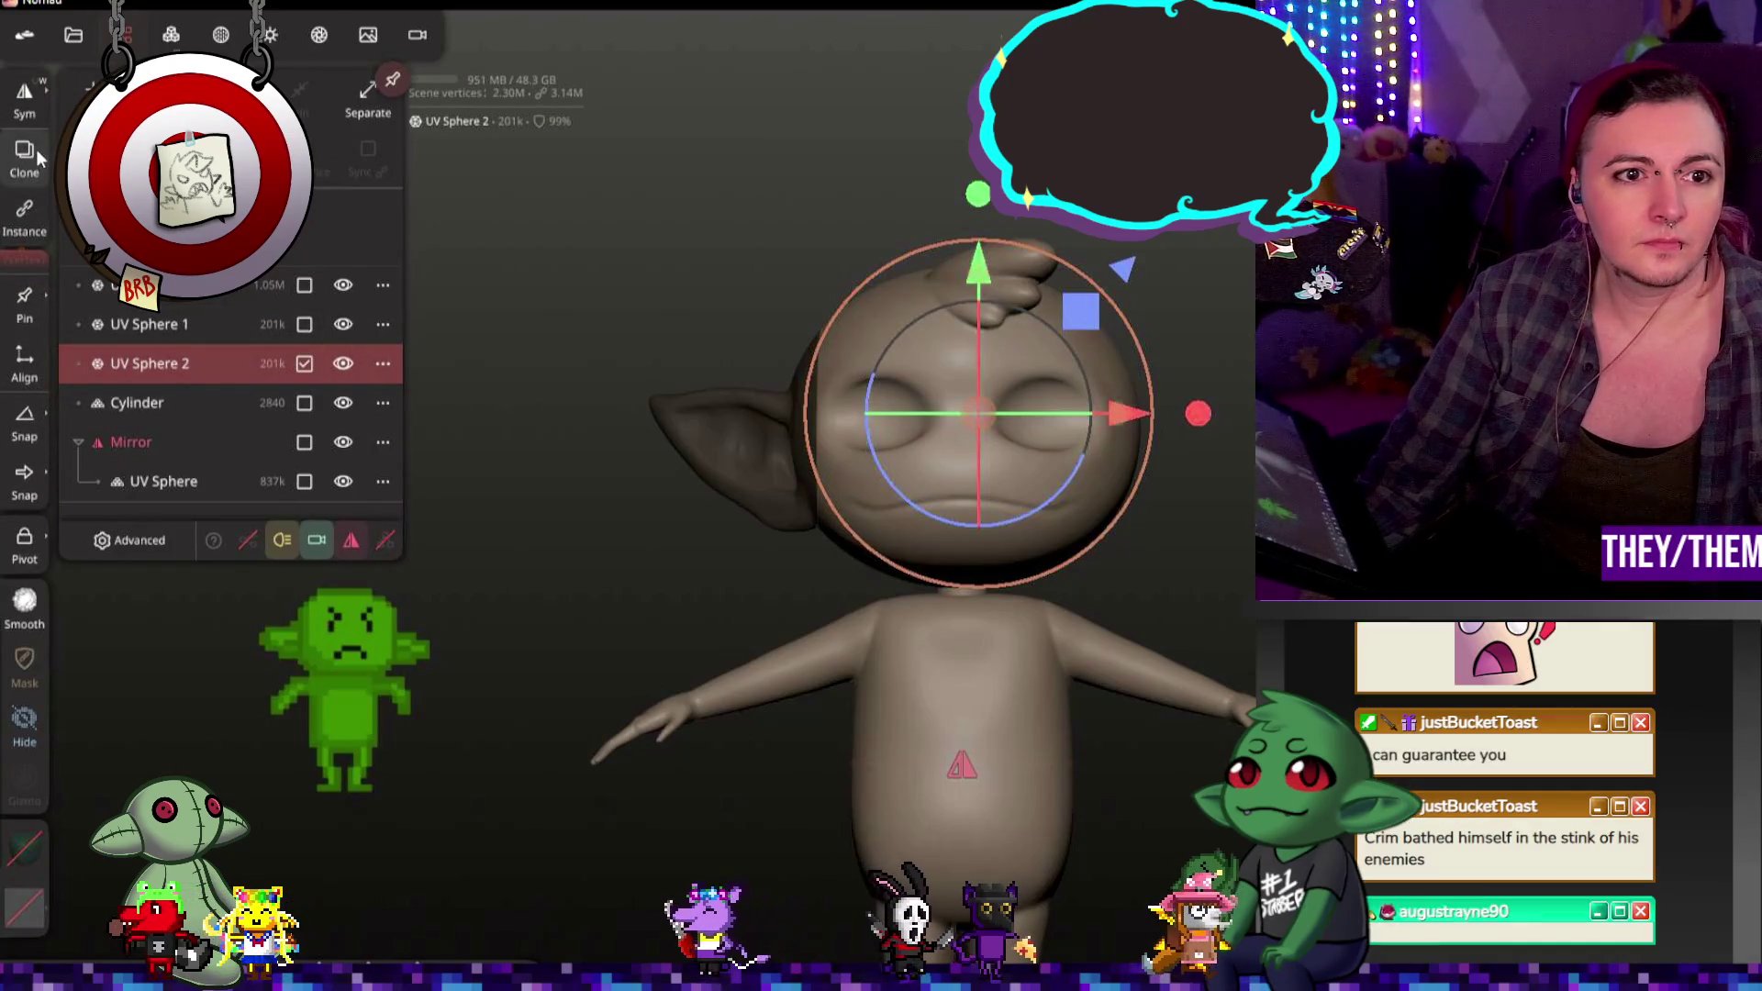
left_click(28, 99)
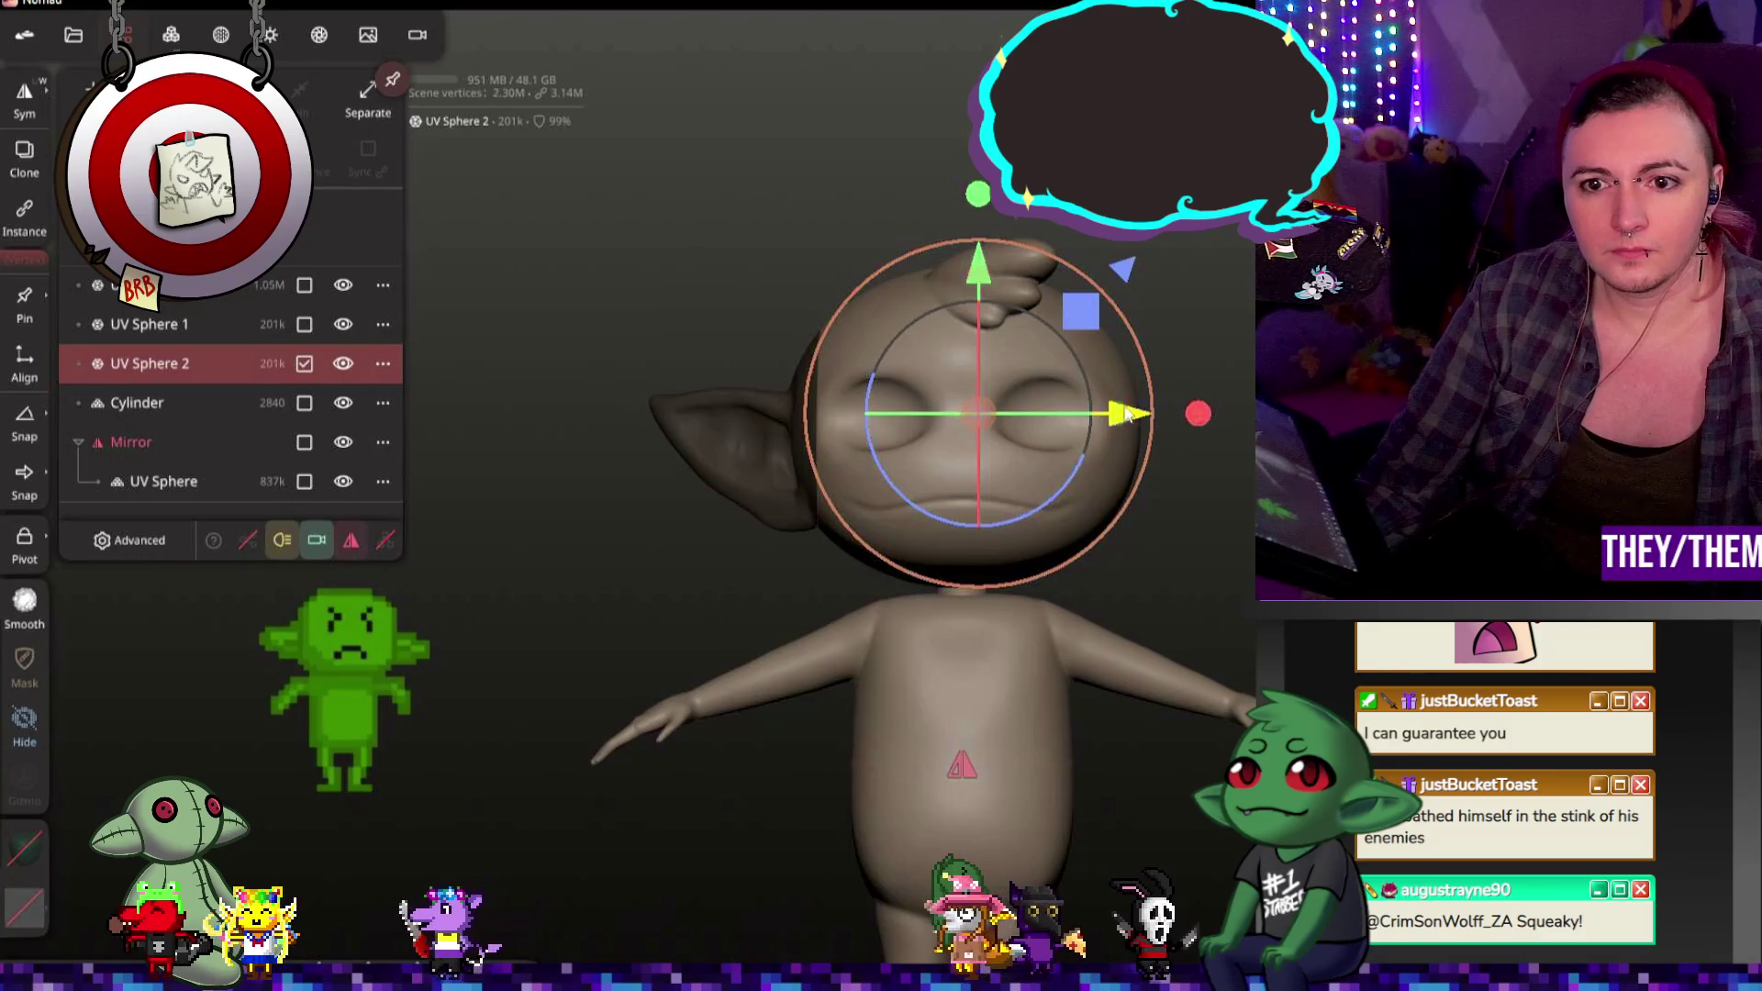
left_click_drag(1186, 419, 1253, 416)
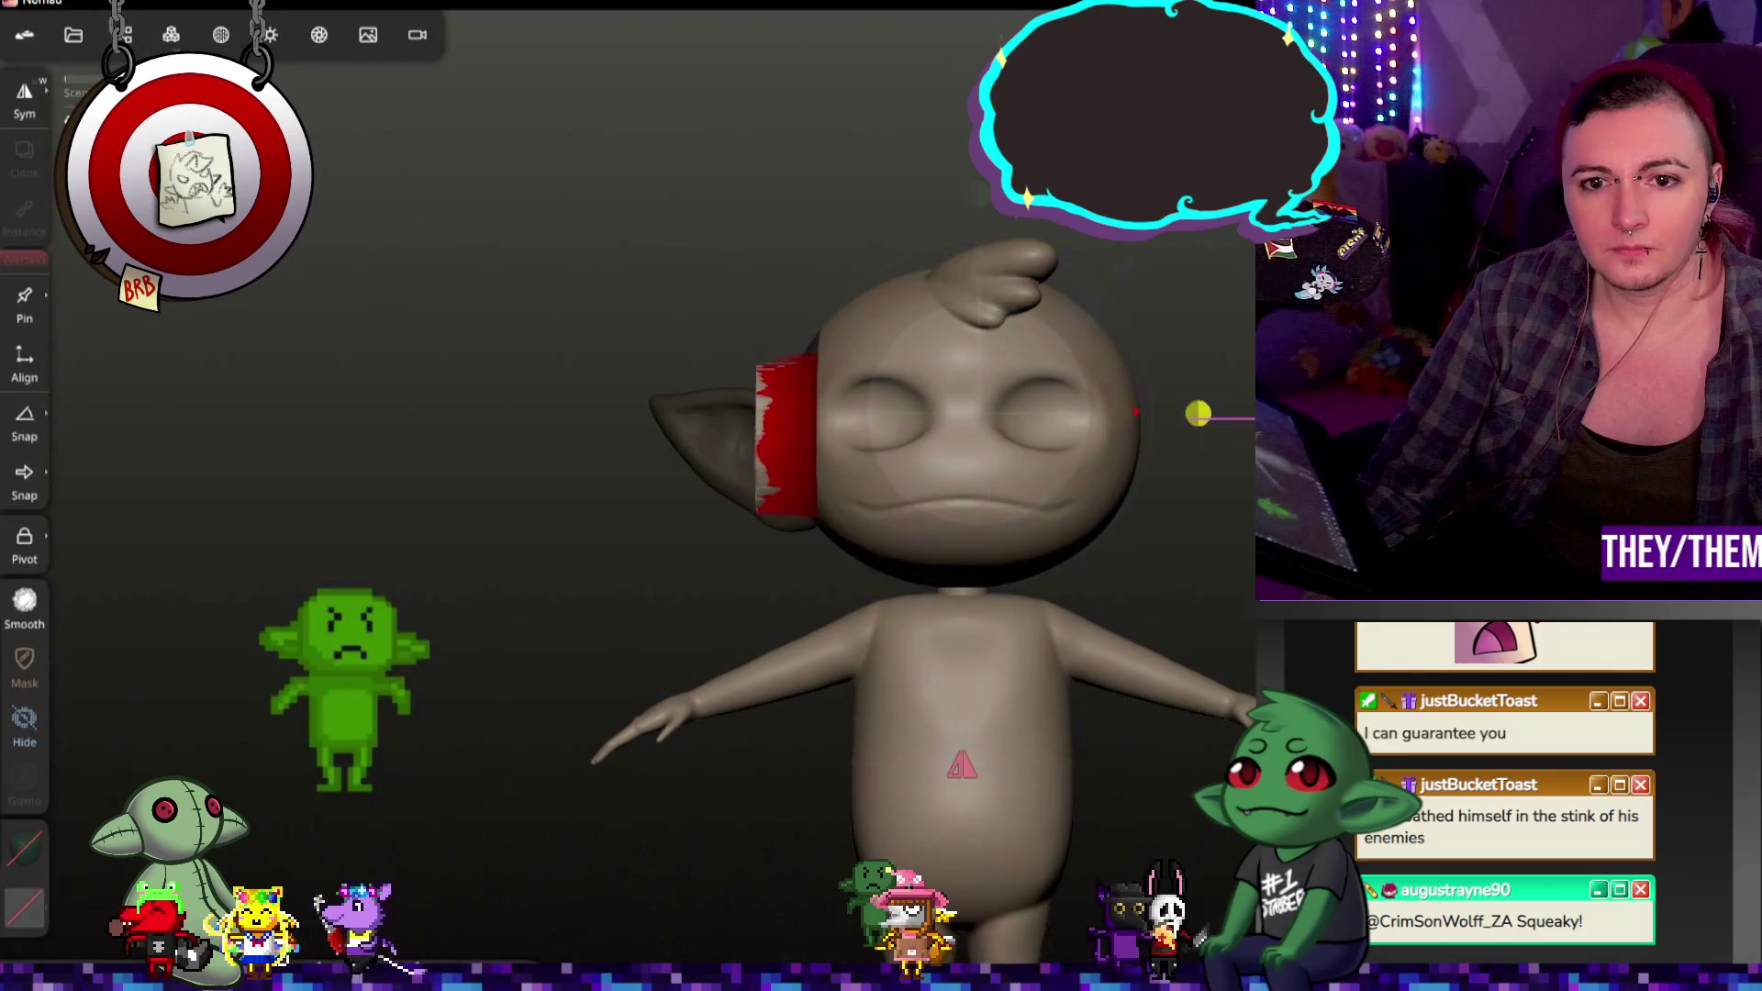
left_click_drag(1194, 412, 1246, 417)
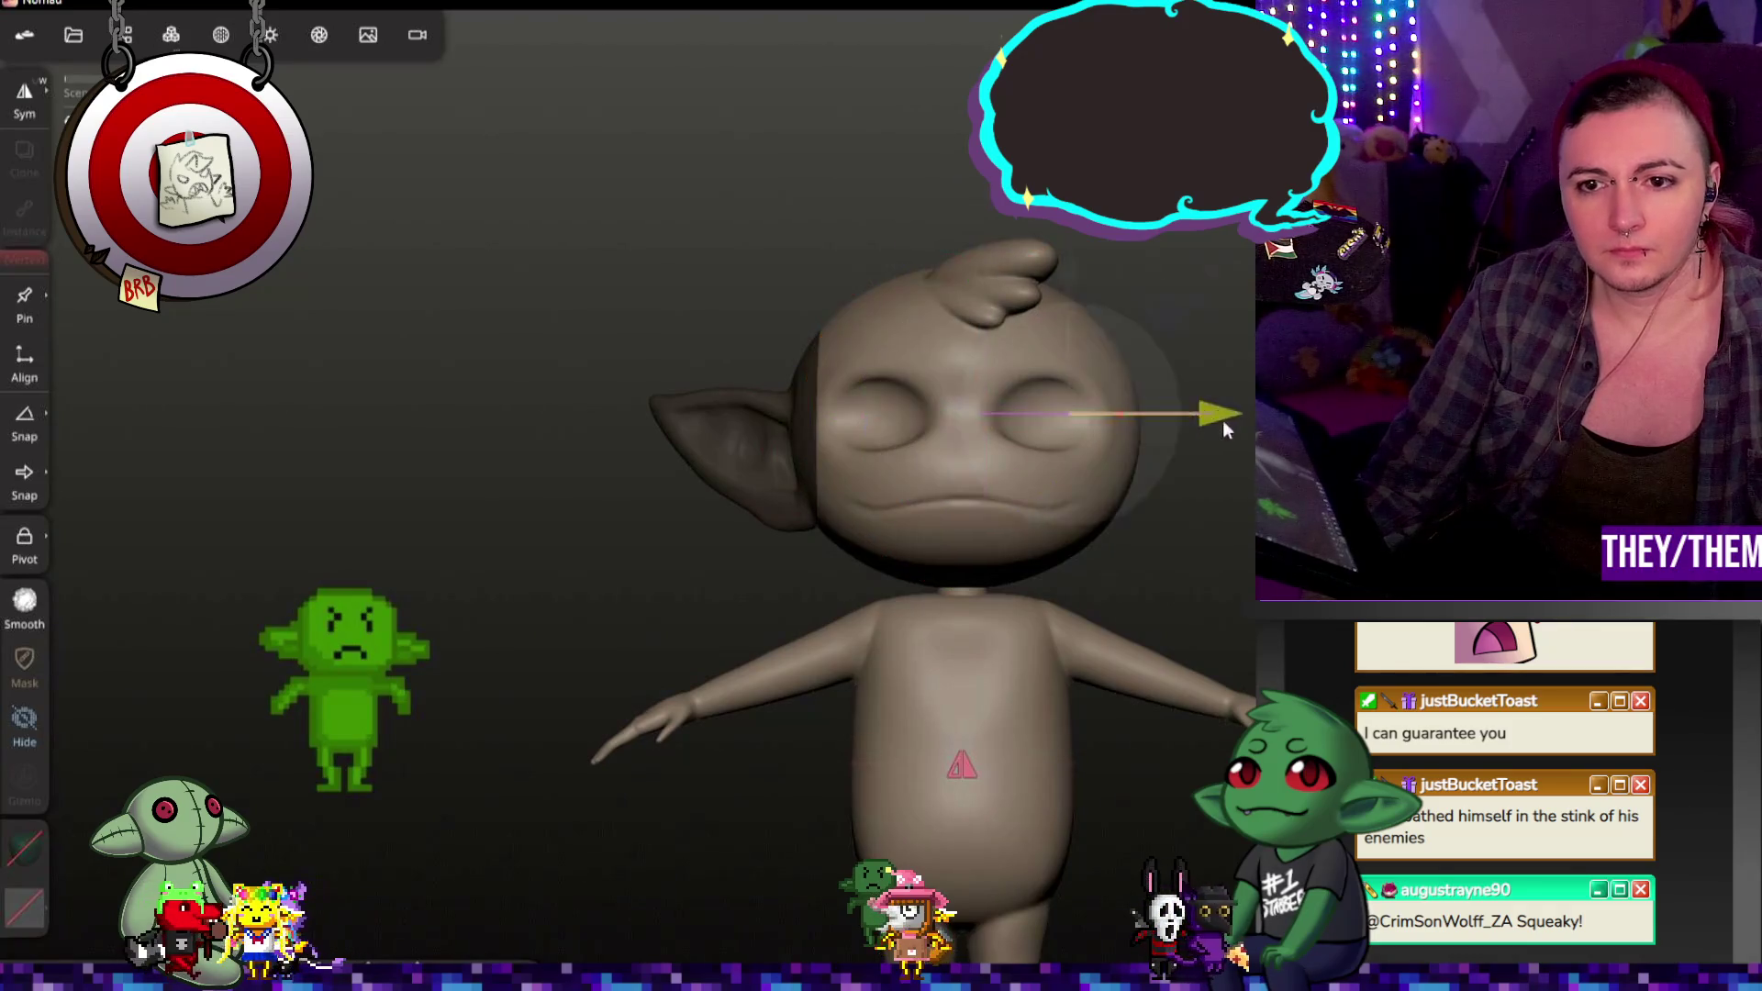
key("ctrl+z")
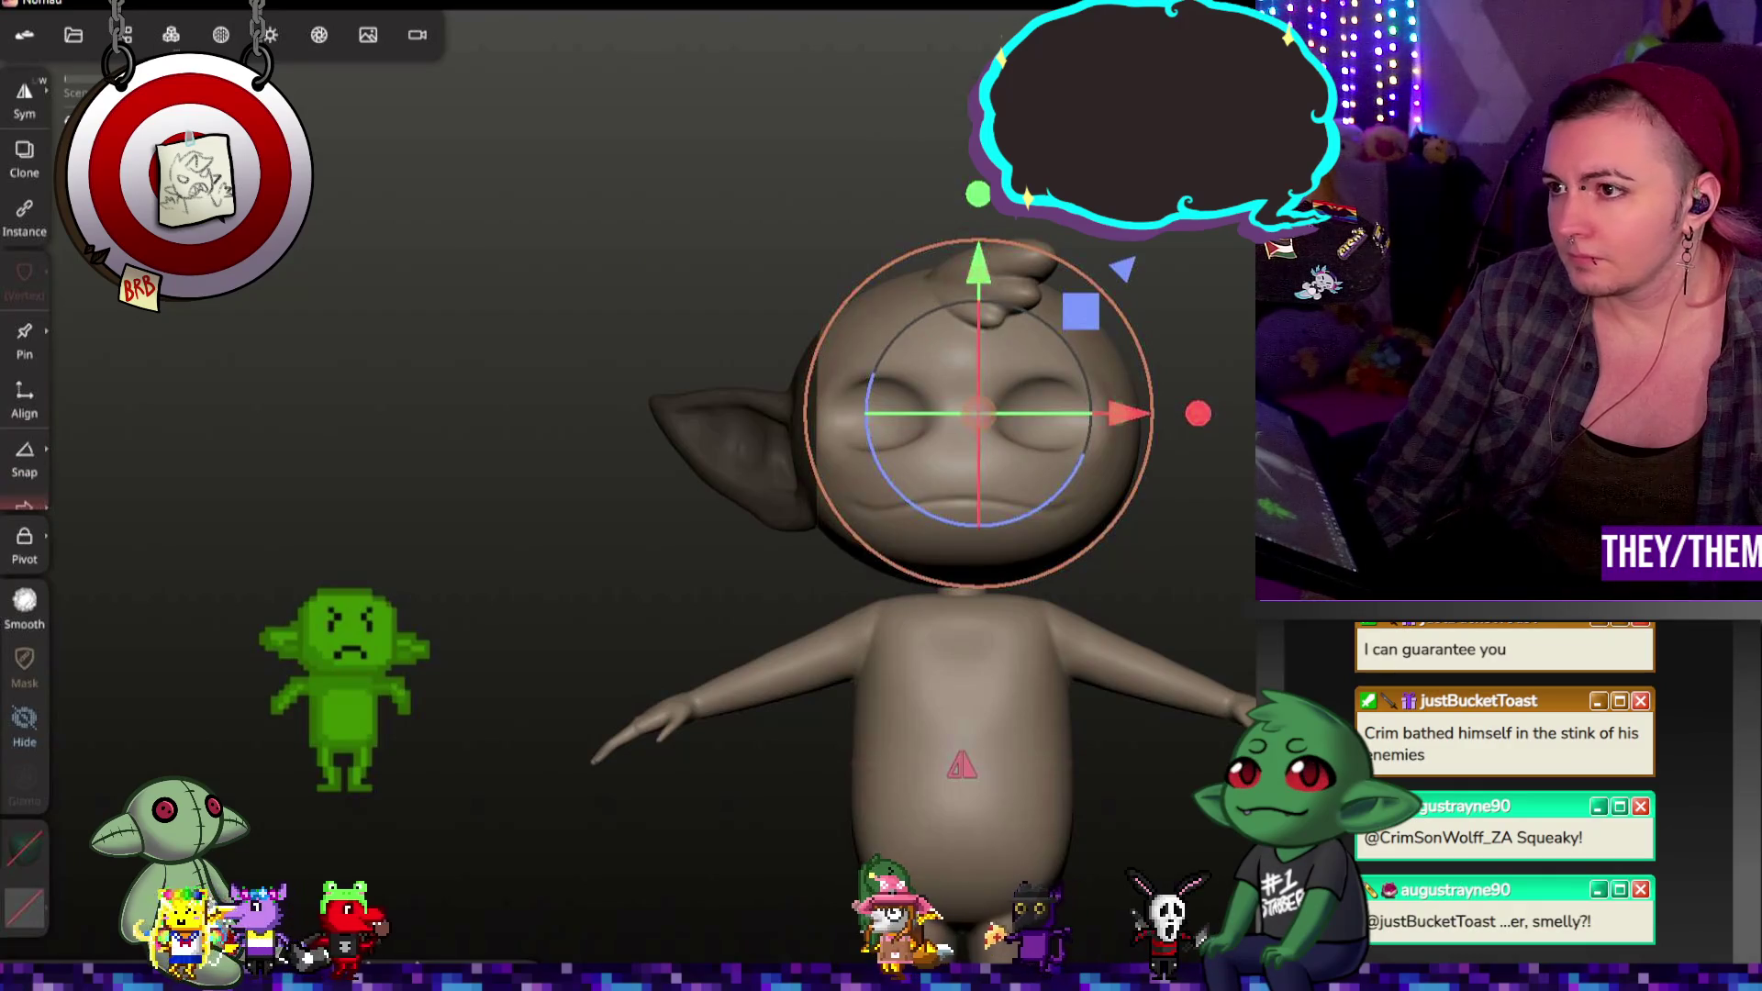
left_click(24, 660)
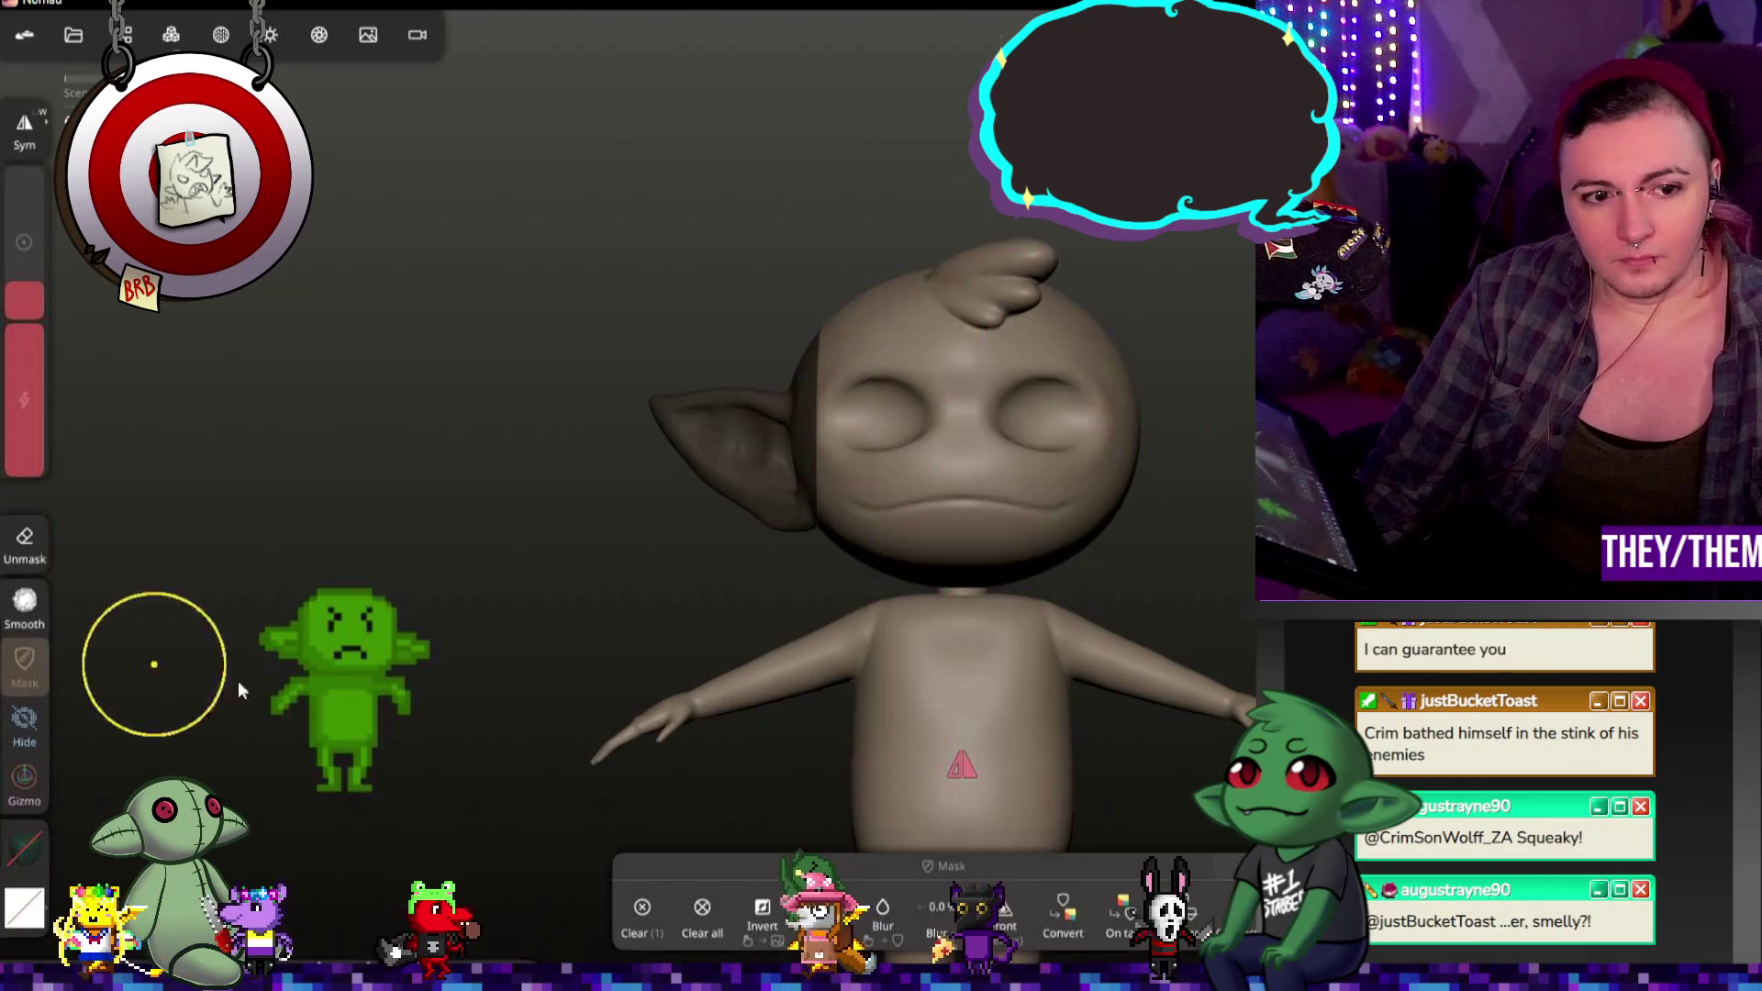
left_click(632, 916)
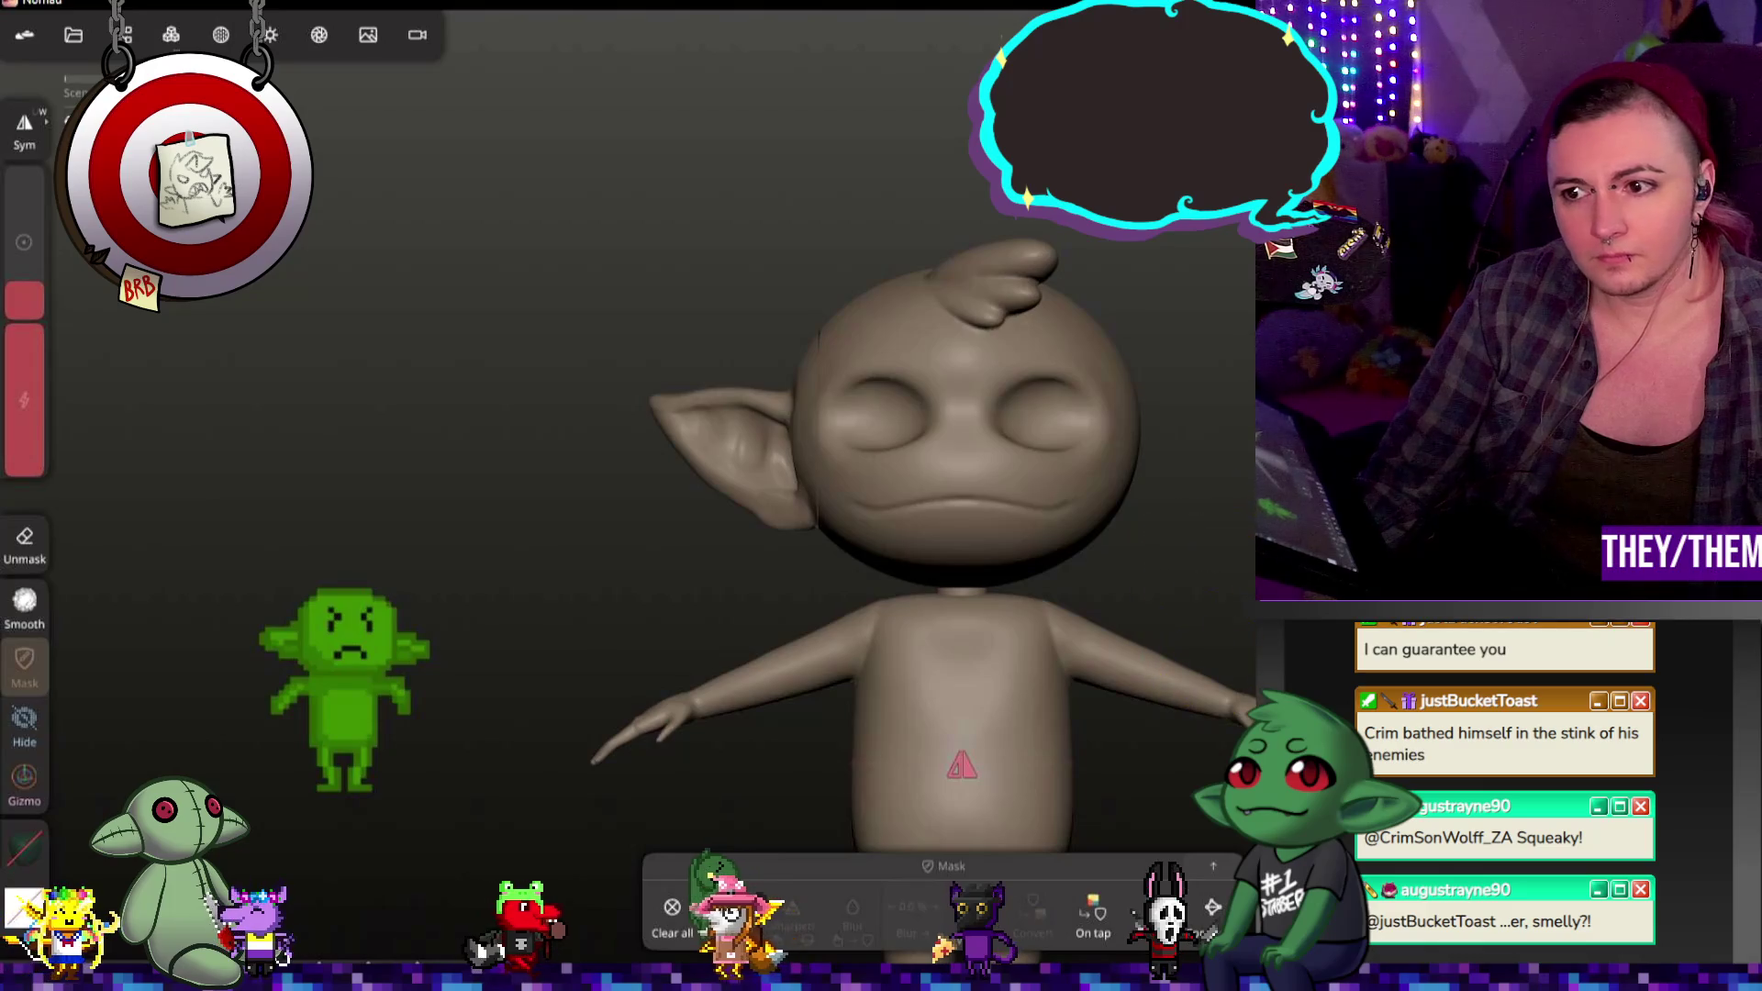
left_click(23, 785)
Step: Move the ear object to float tilted at the upper right of the head with the gizmo
left_click_drag(854, 402, 1211, 303)
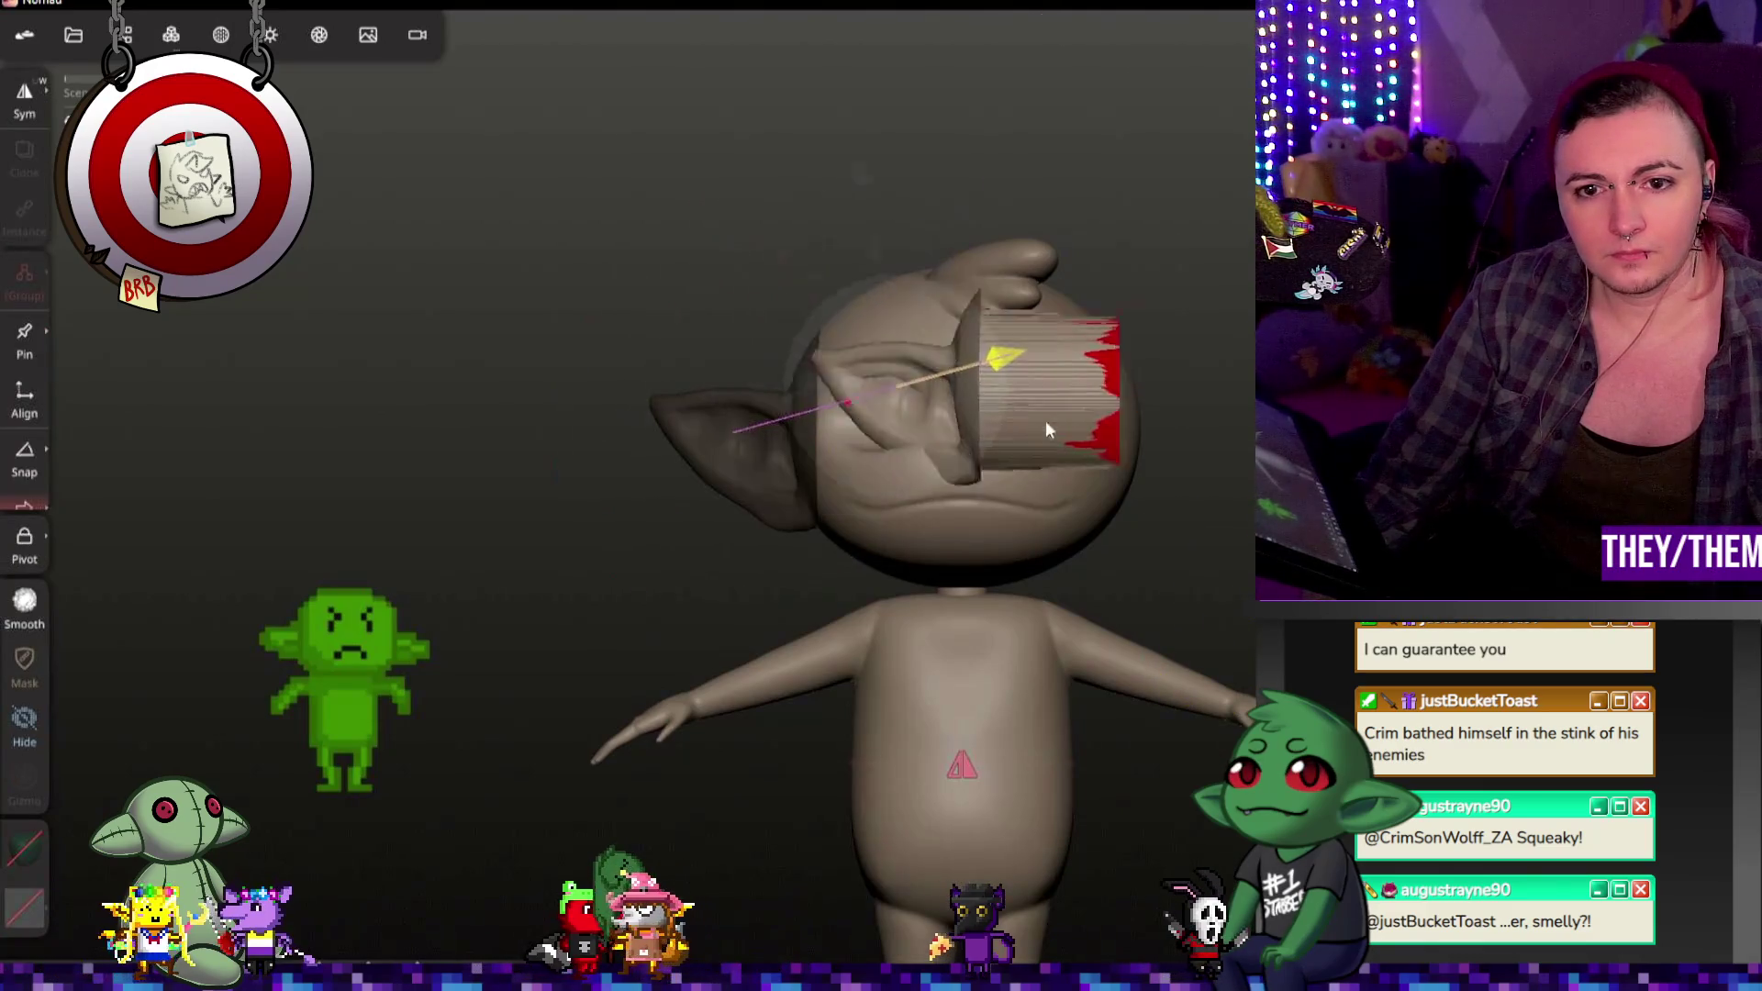
left_click_drag(847, 402, 1000, 662)
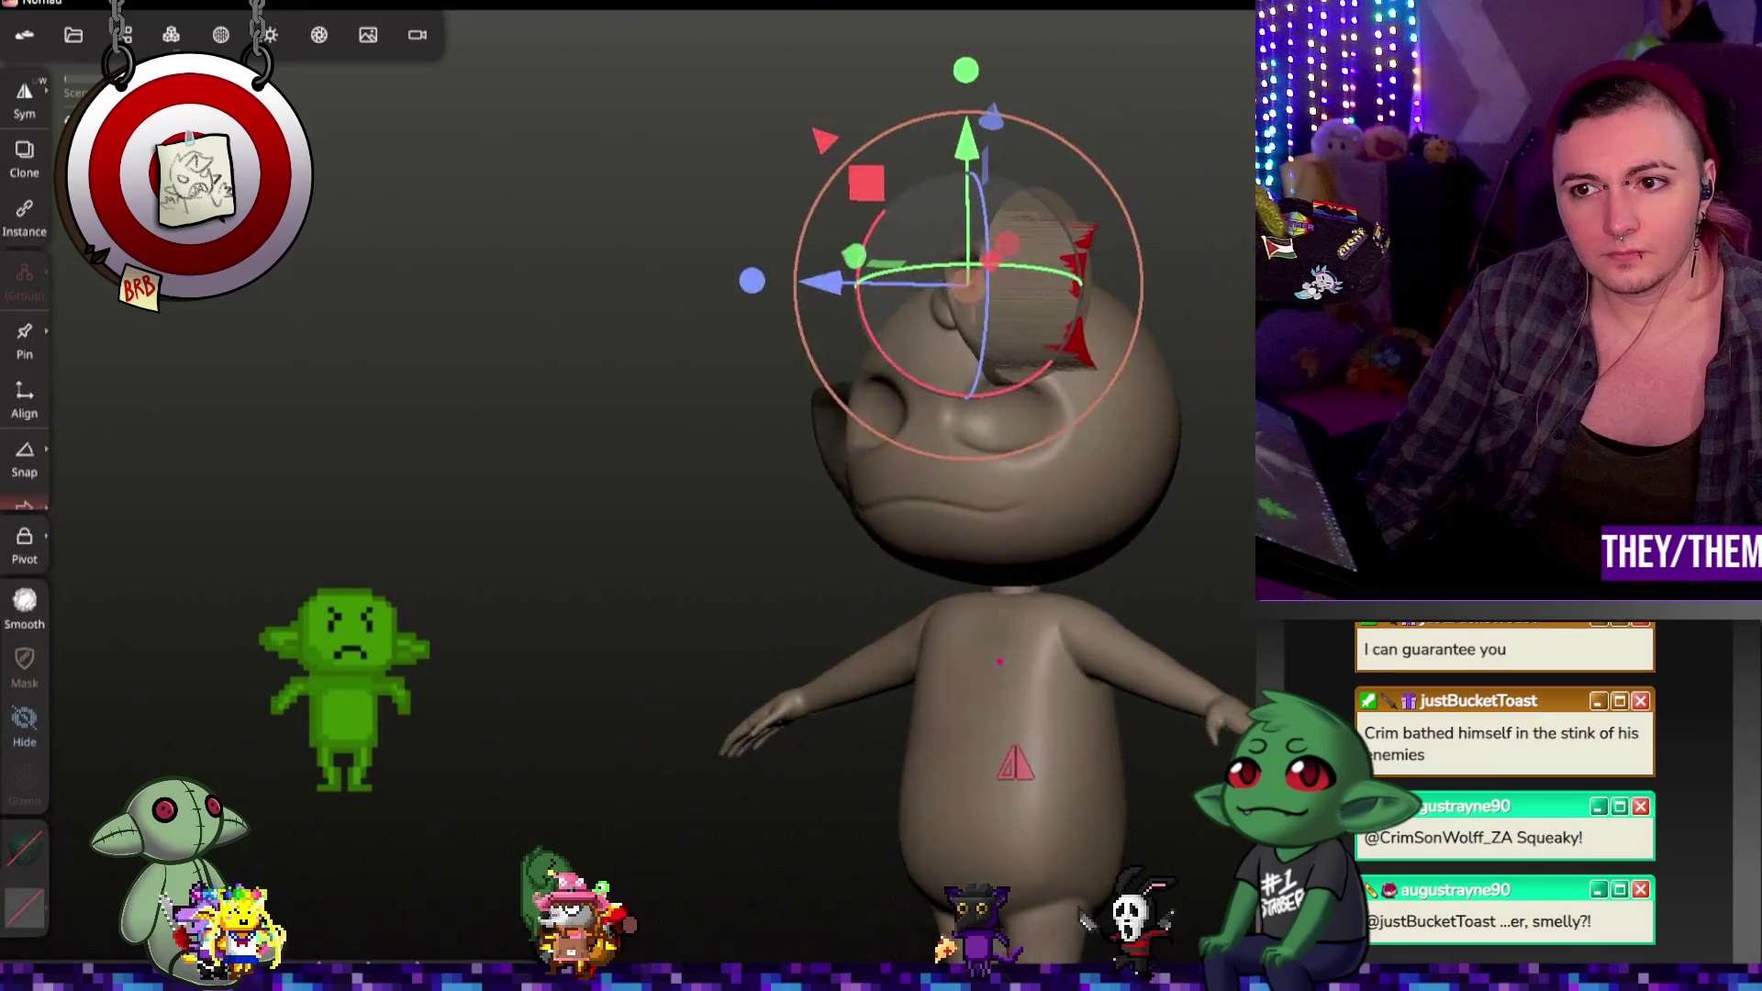
mouse_move(1281, 578)
left_mouse_down()
mouse_move(806, 550)
mouse_move(1167, 557)
left_mouse_up()
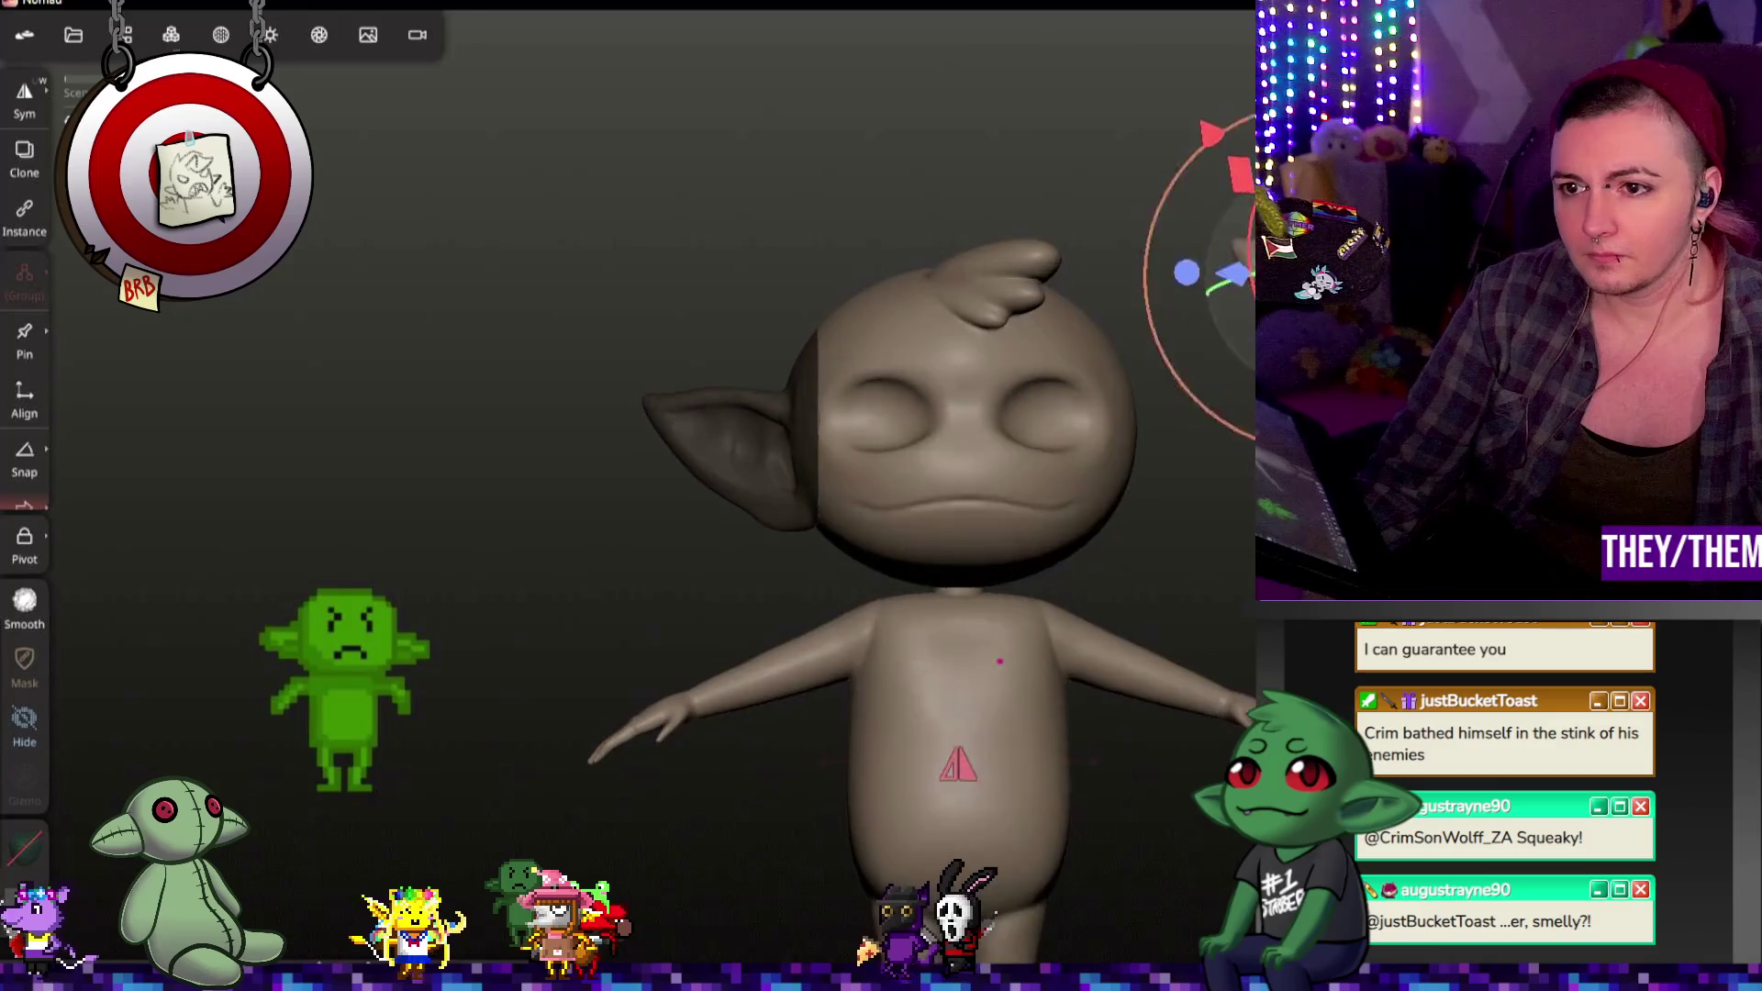
right_click_drag(1438, 515, 1094, 625)
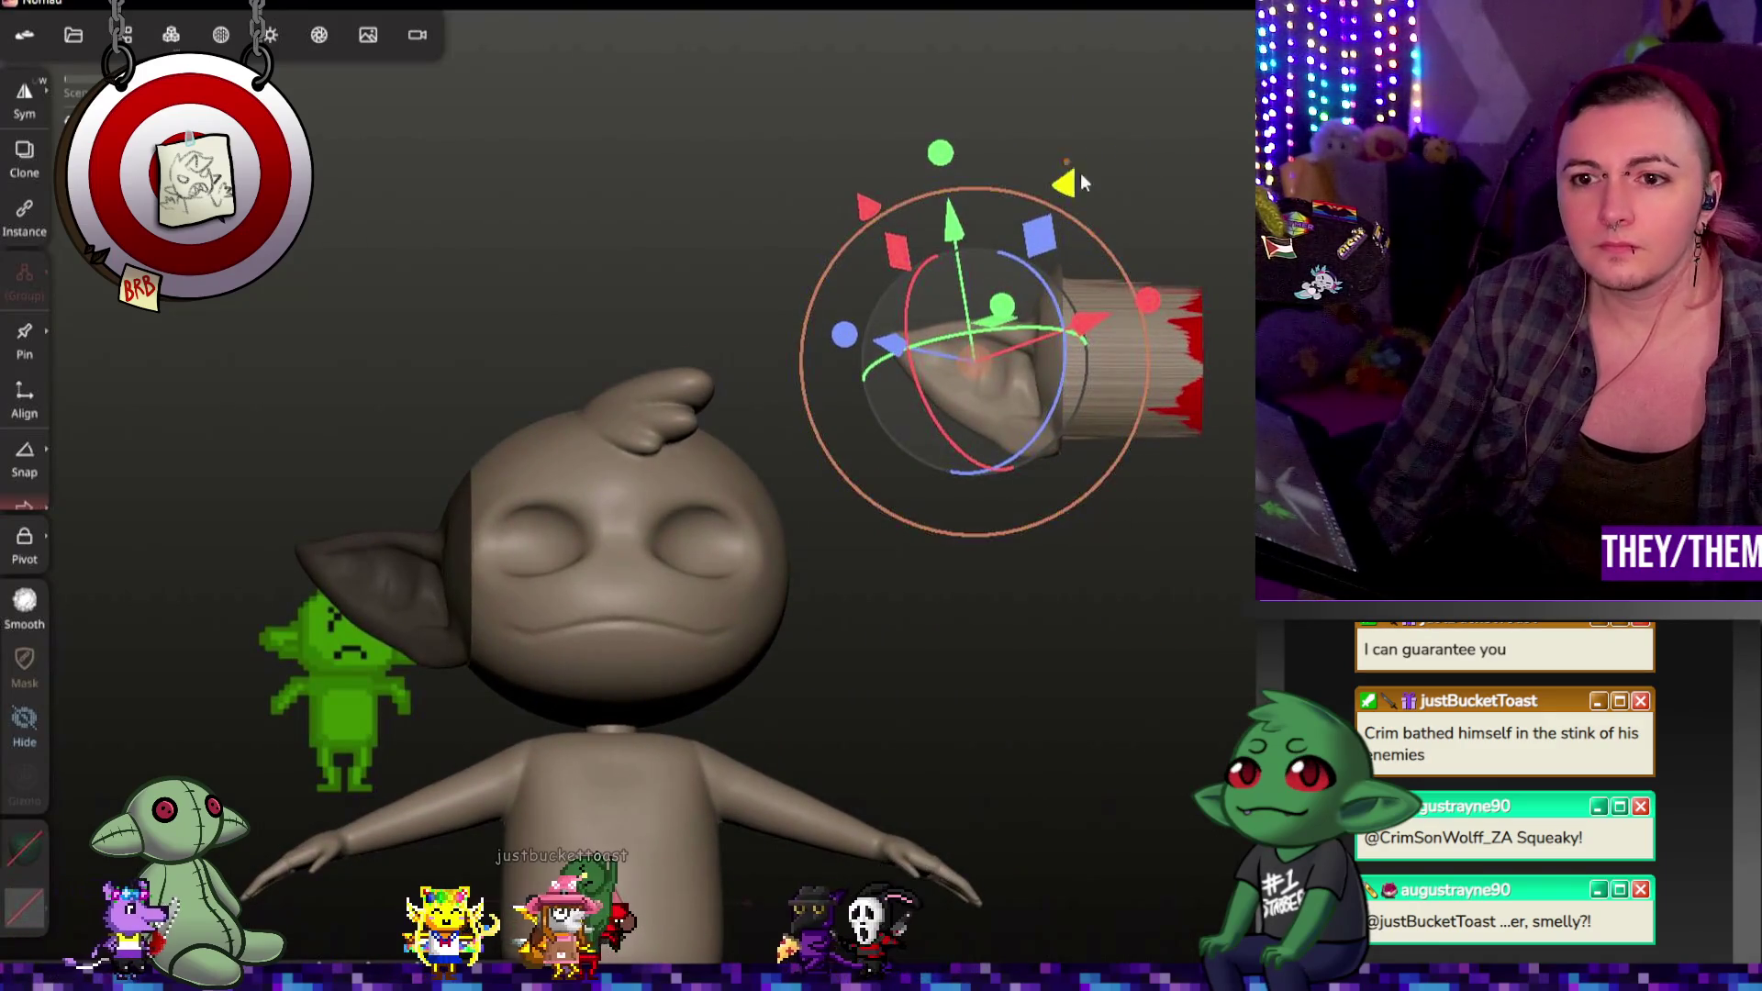
left_click_drag(606, 771, 652, 792)
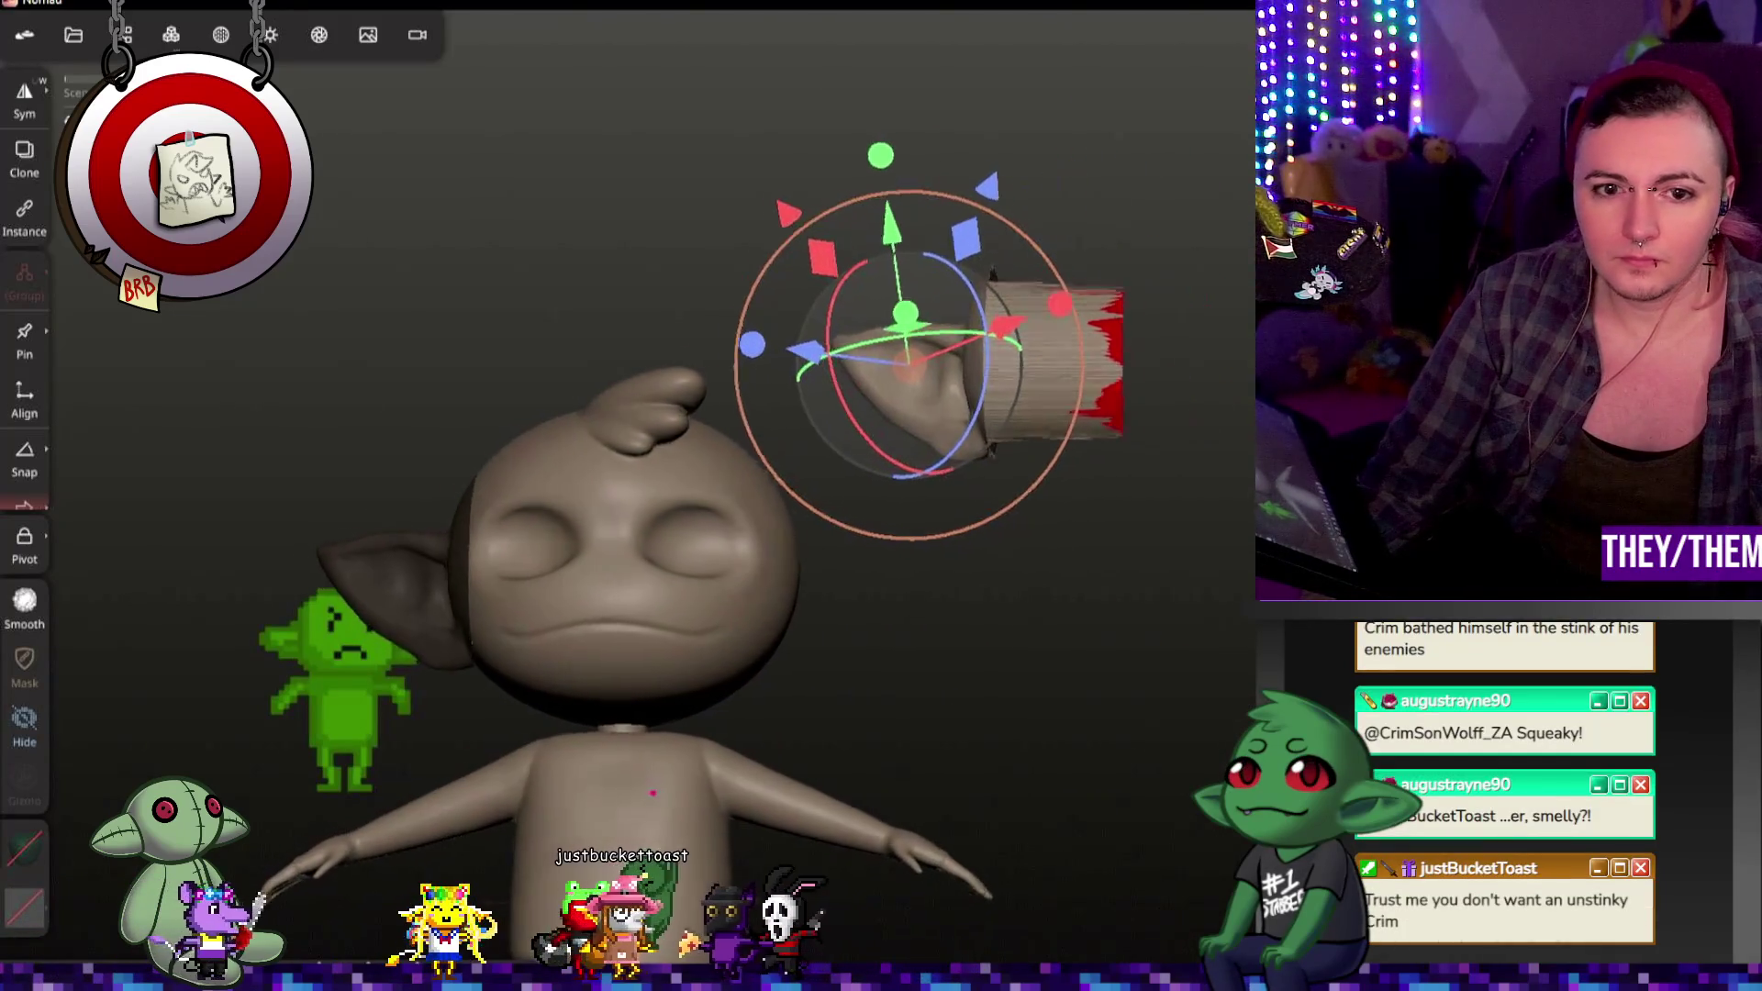
left_click_drag(1004, 399, 991, 440)
left_click_drag(1151, 326, 1196, 354)
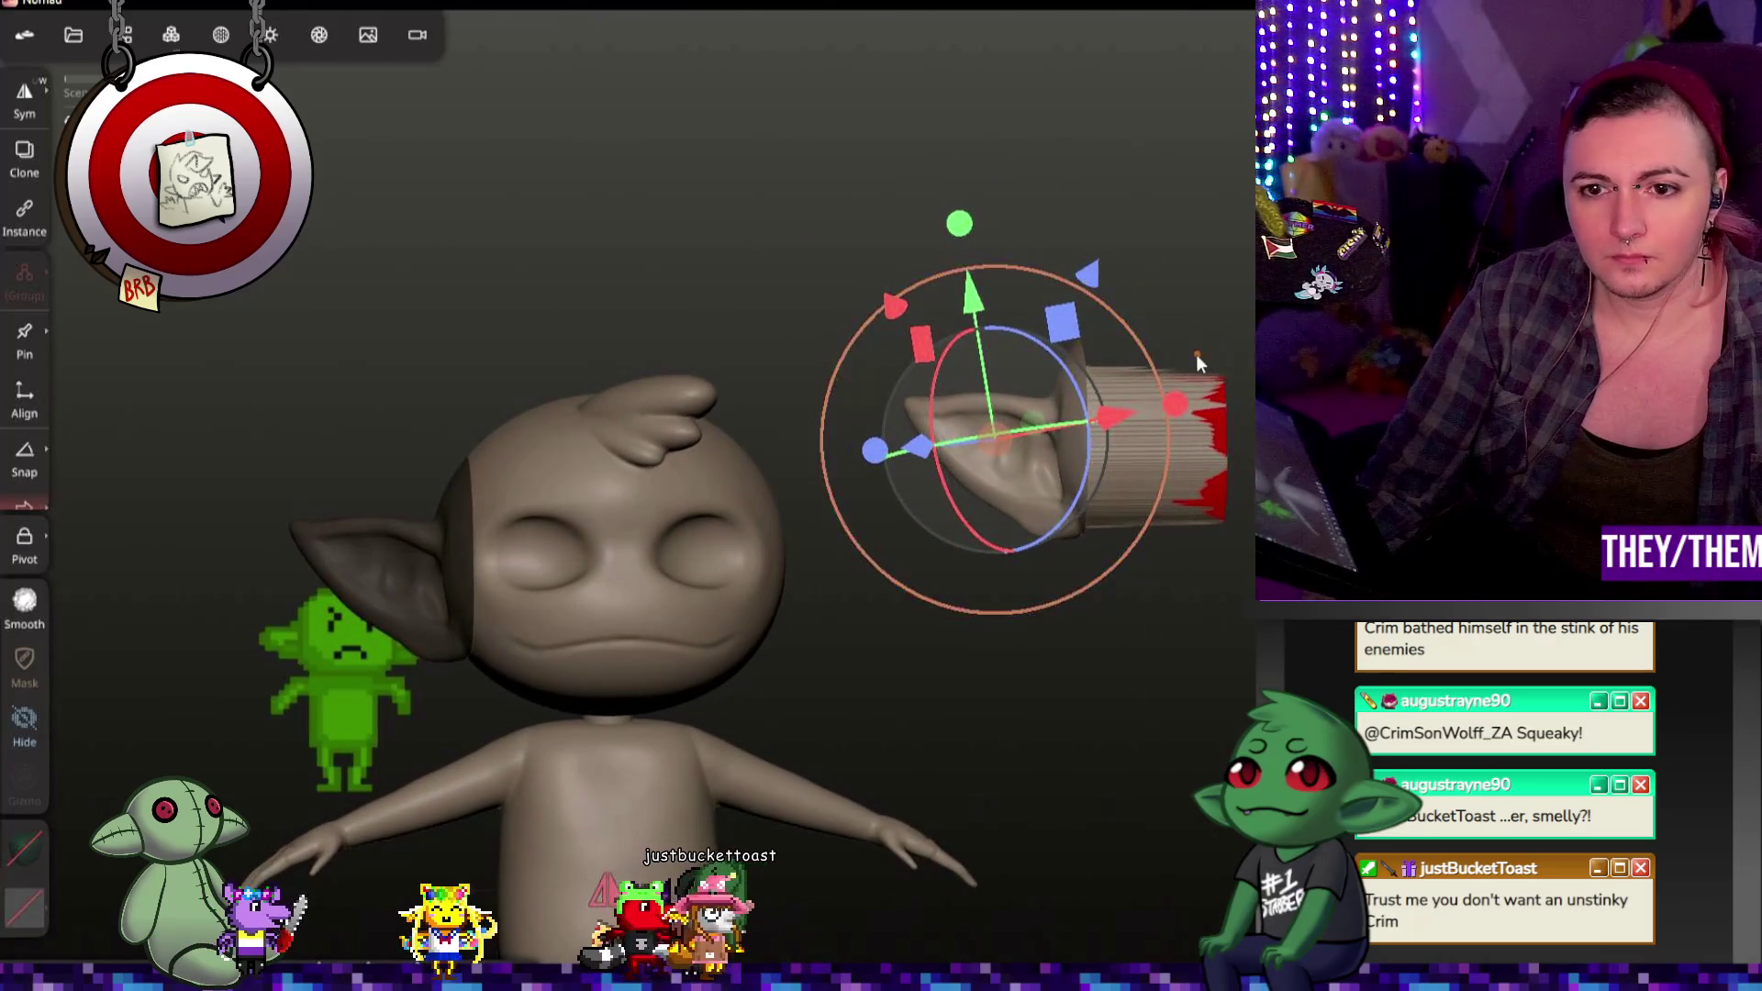
left_click_drag(688, 277, 647, 255)
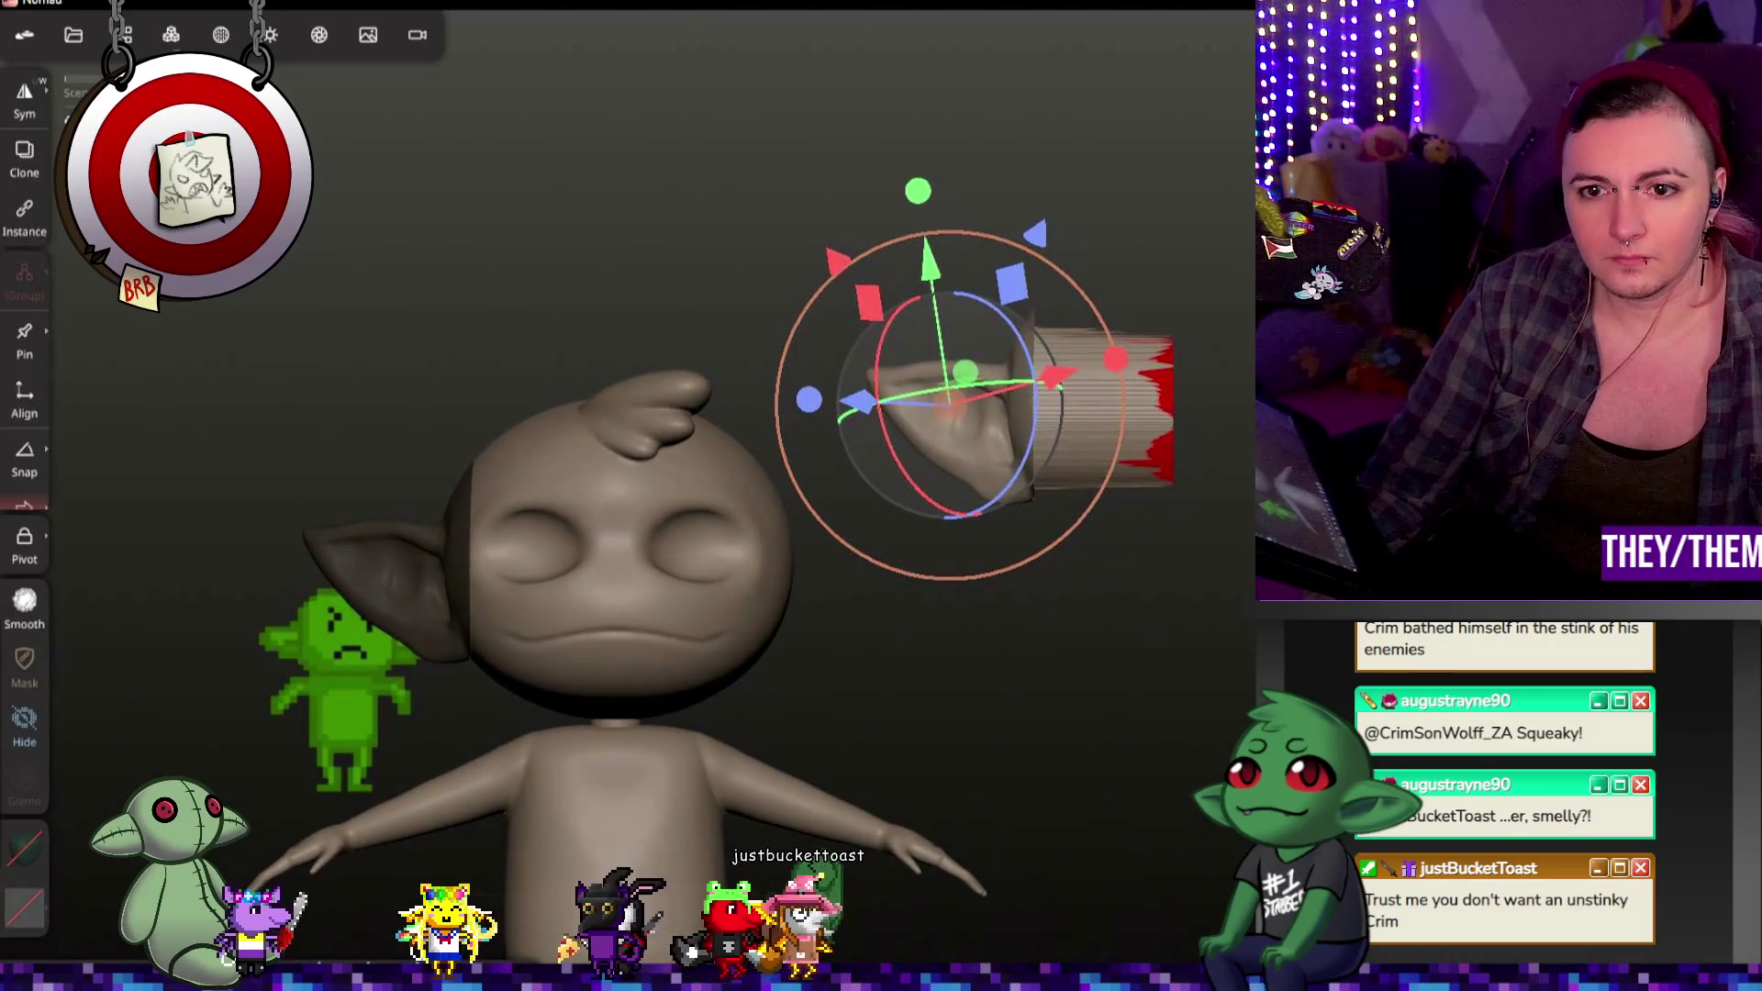
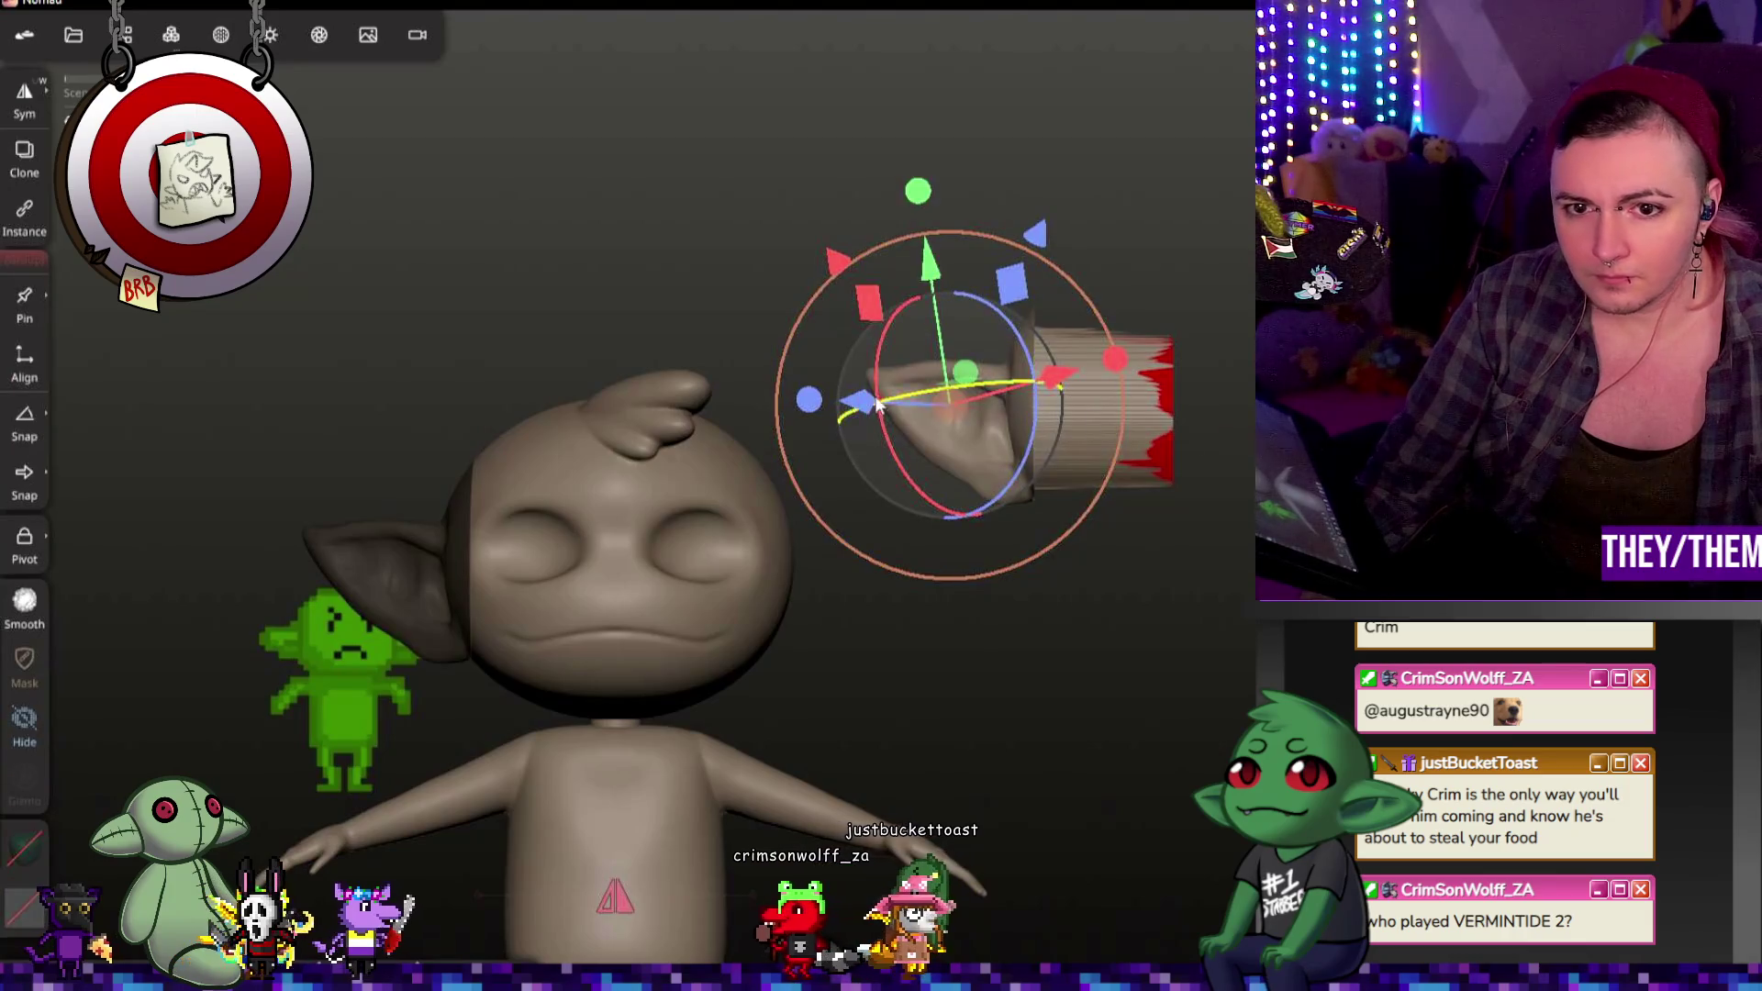
Step: Move the duplicated ear onto the right side of the head and begin angling it
left_click_drag(1116, 360, 145, 433)
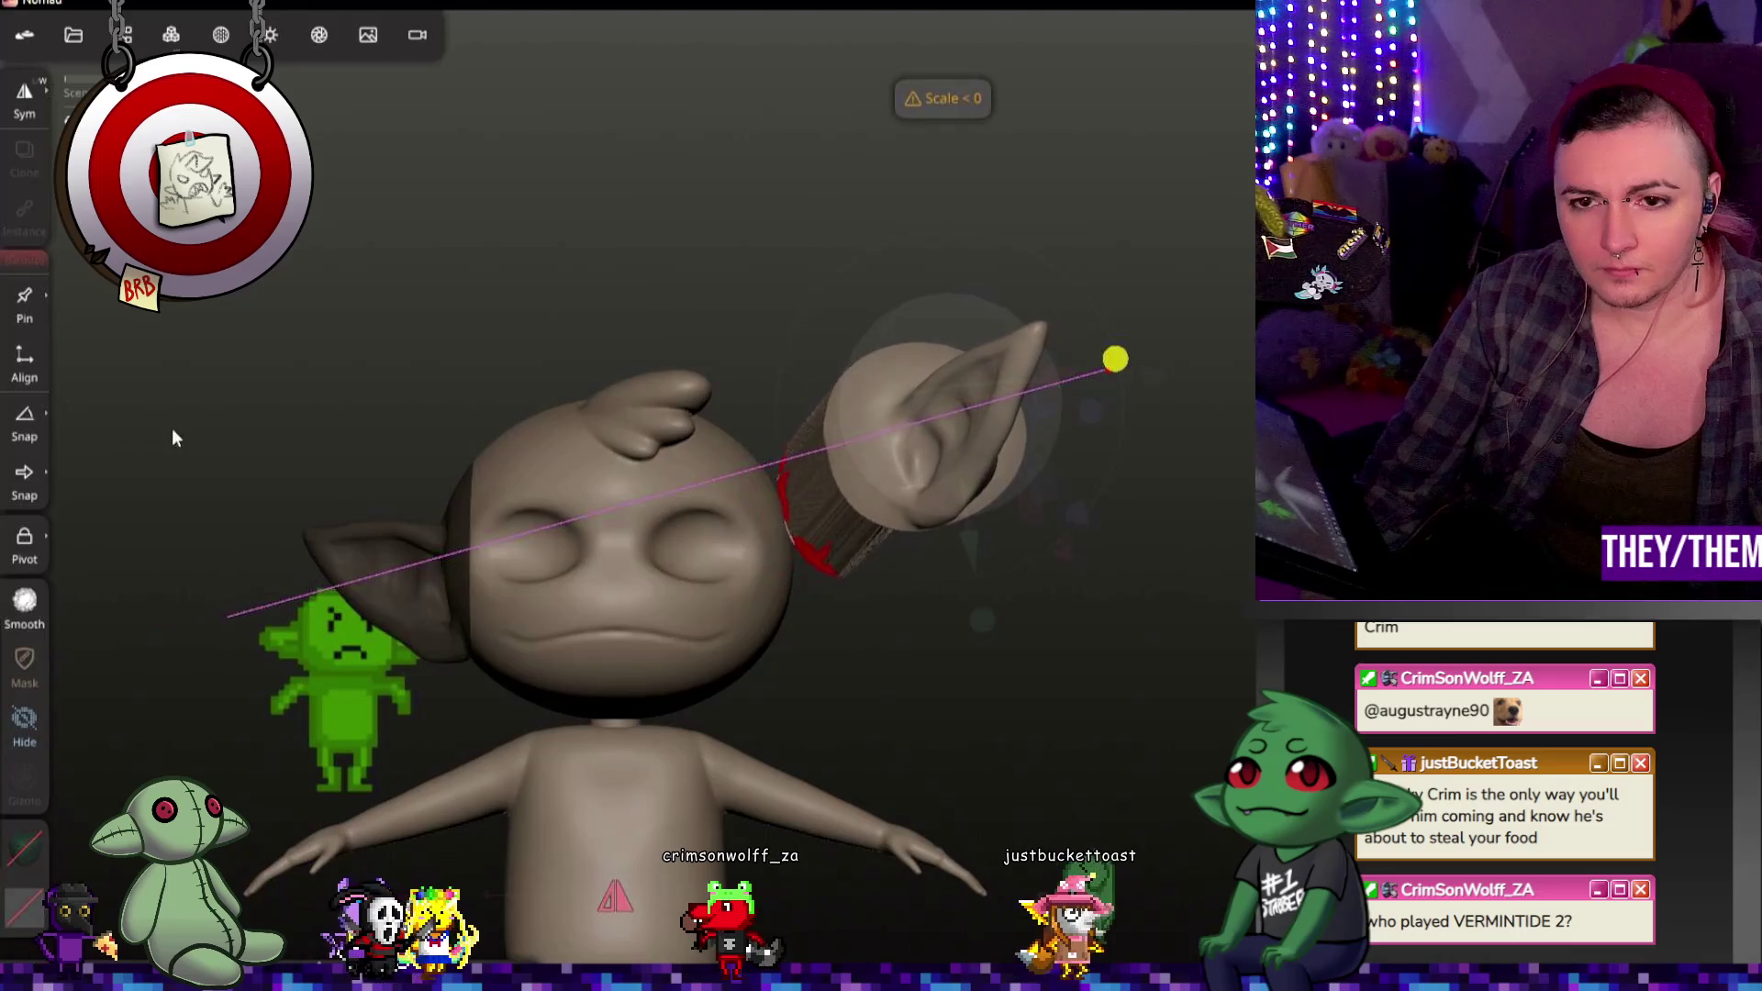
left_click_drag(147, 434, 225, 419)
left_click_drag(1118, 726, 981, 781)
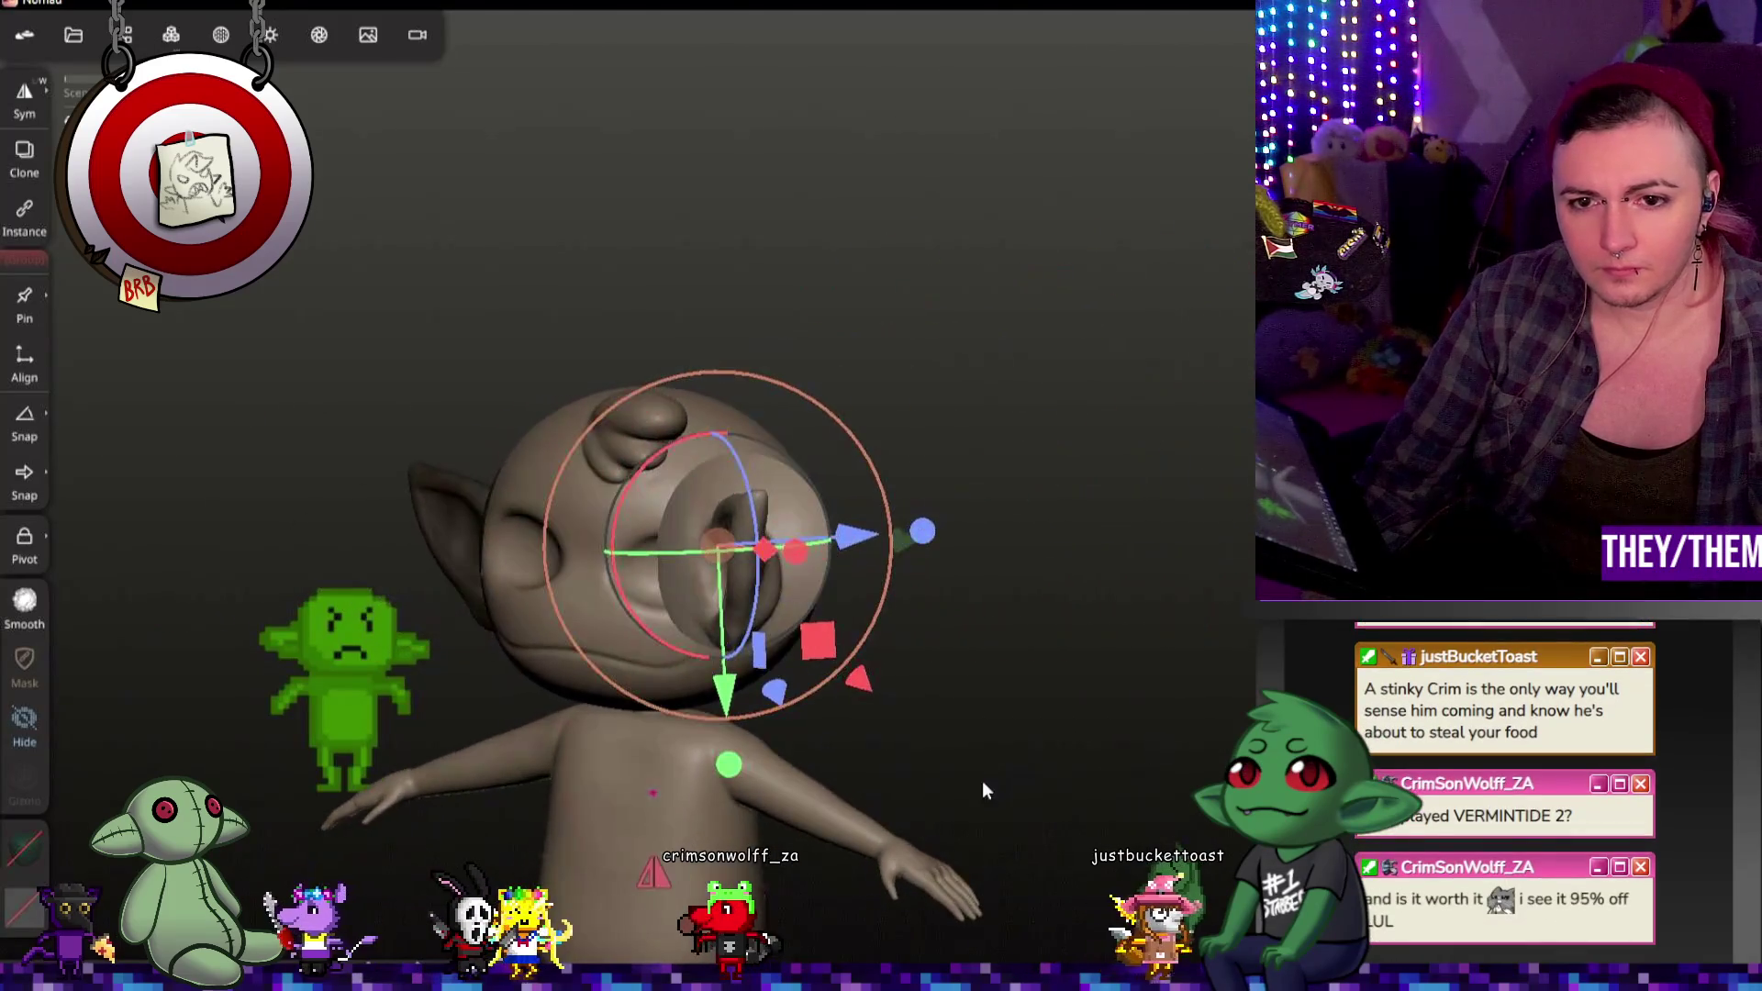
mouse_move(812, 556)
left_mouse_down()
mouse_move(1169, 569)
mouse_move(1157, 659)
left_mouse_up()
left_click_drag(1019, 512, 552, 445)
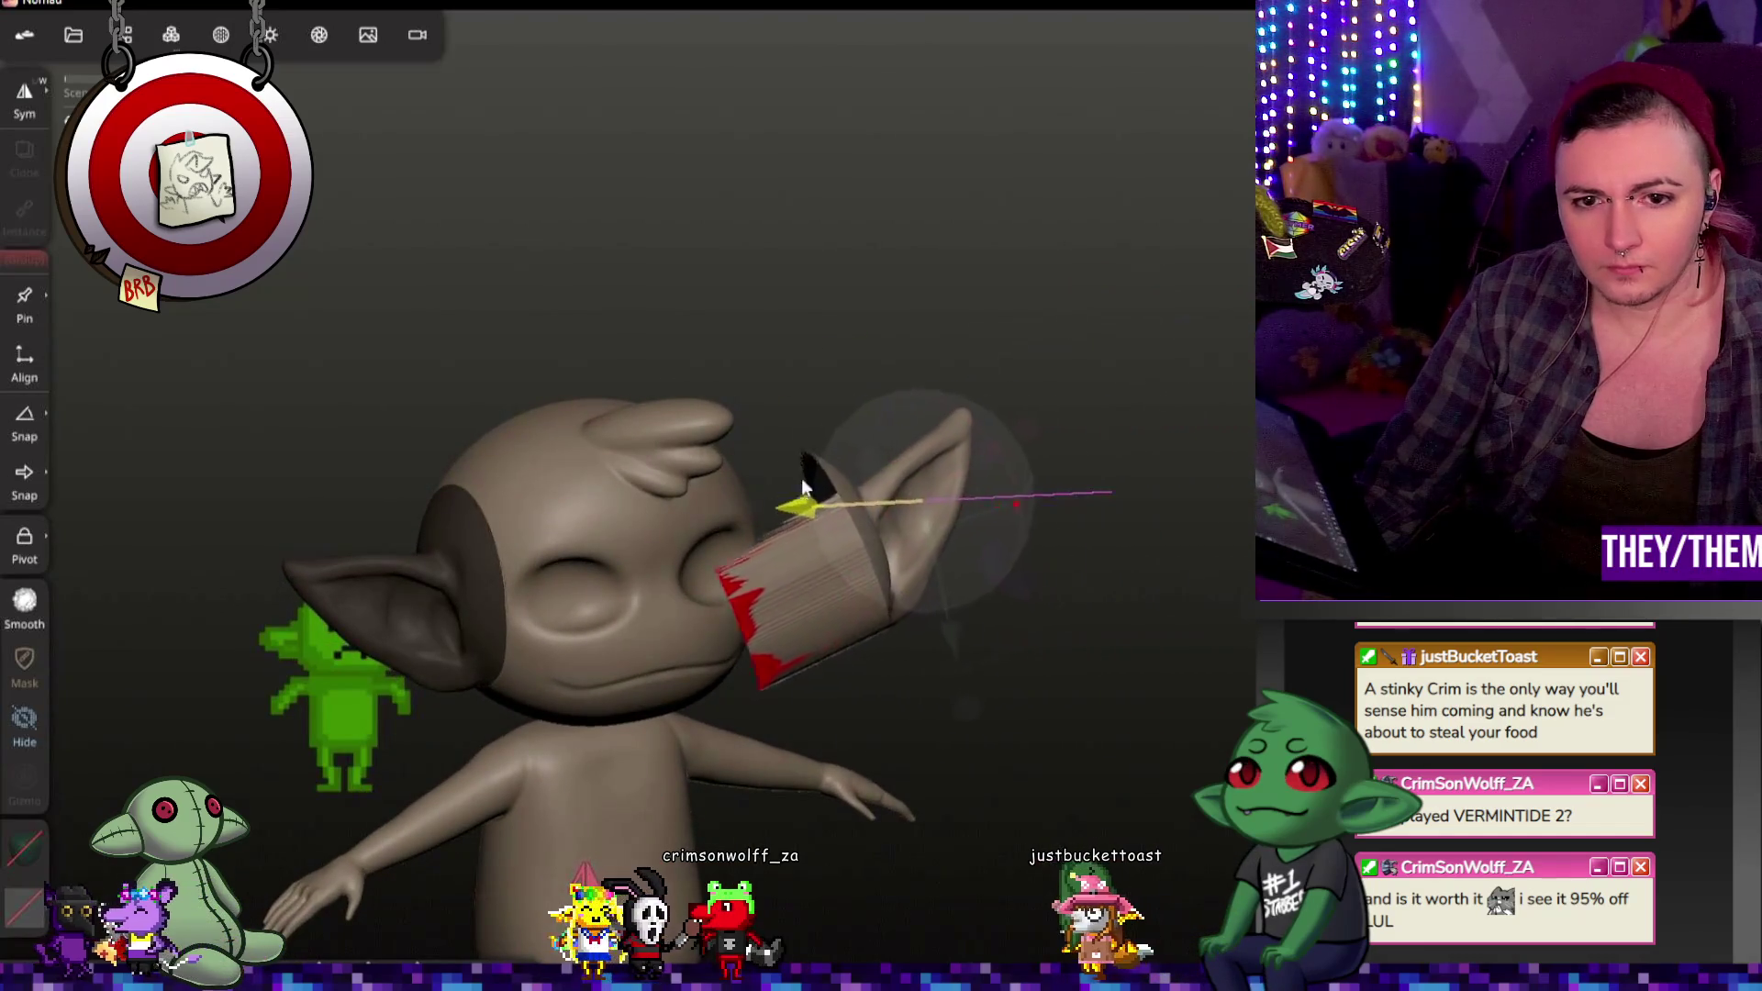
left_click_drag(968, 520, 950, 524)
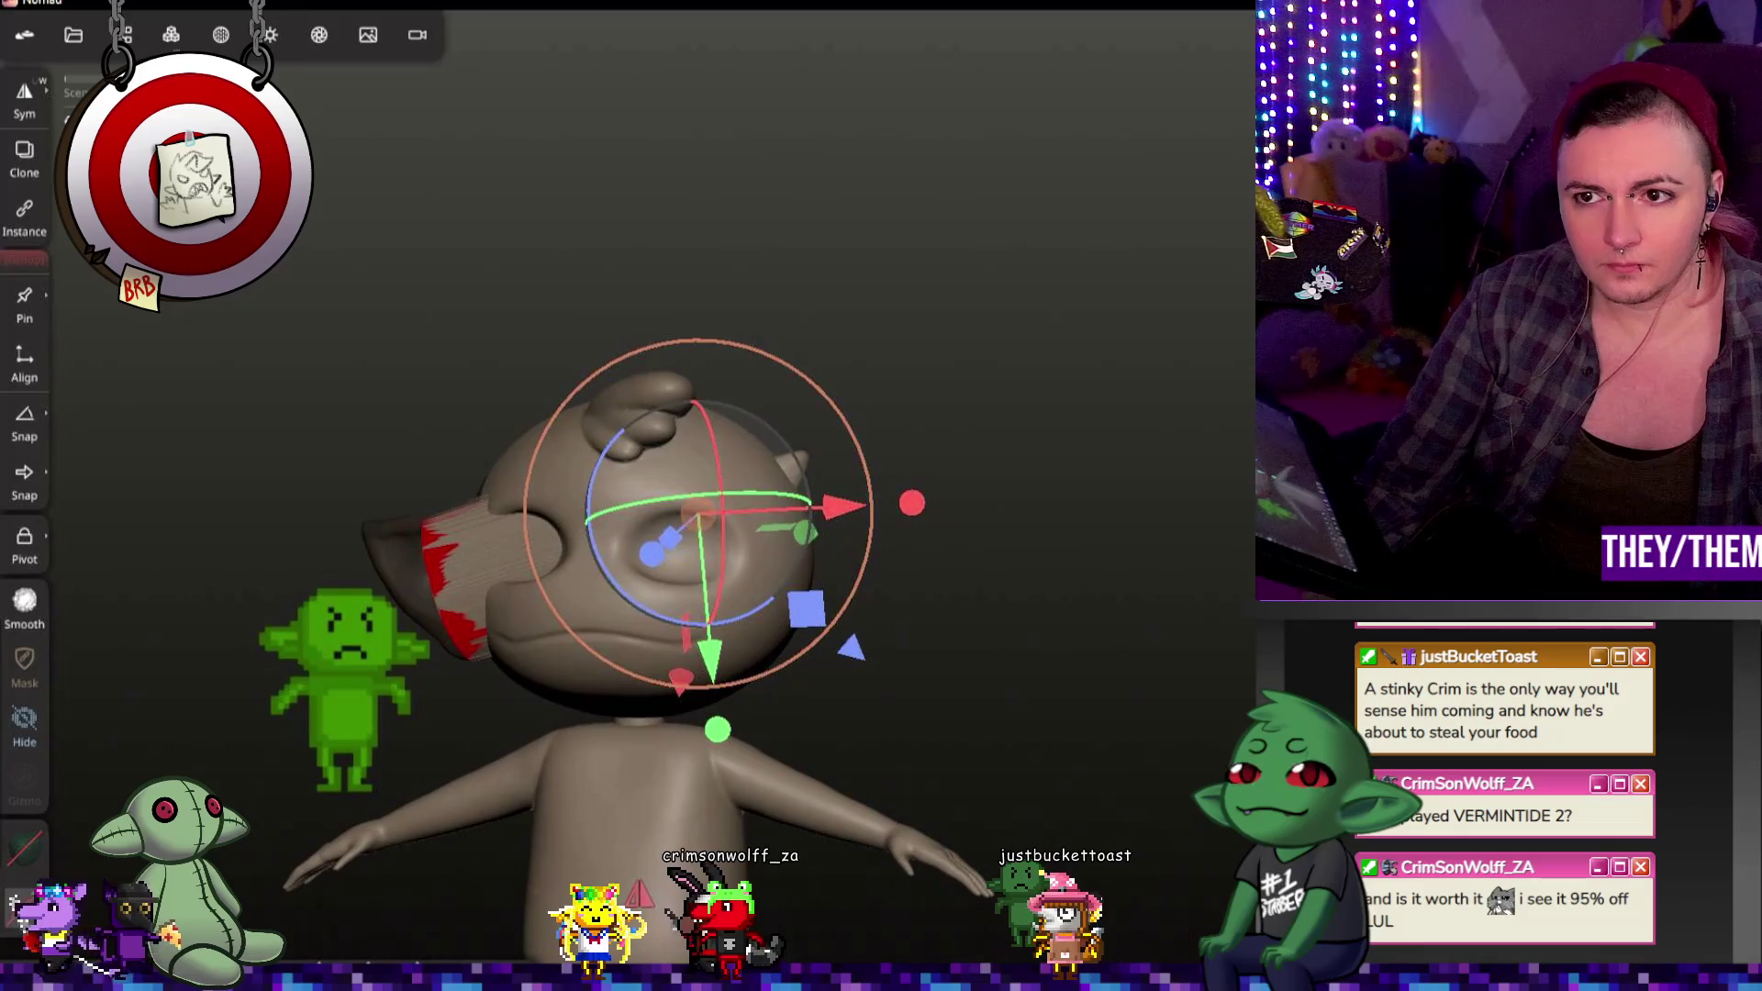
left_click_drag(633, 448, 578, 445)
left_click_drag(820, 507, 972, 517)
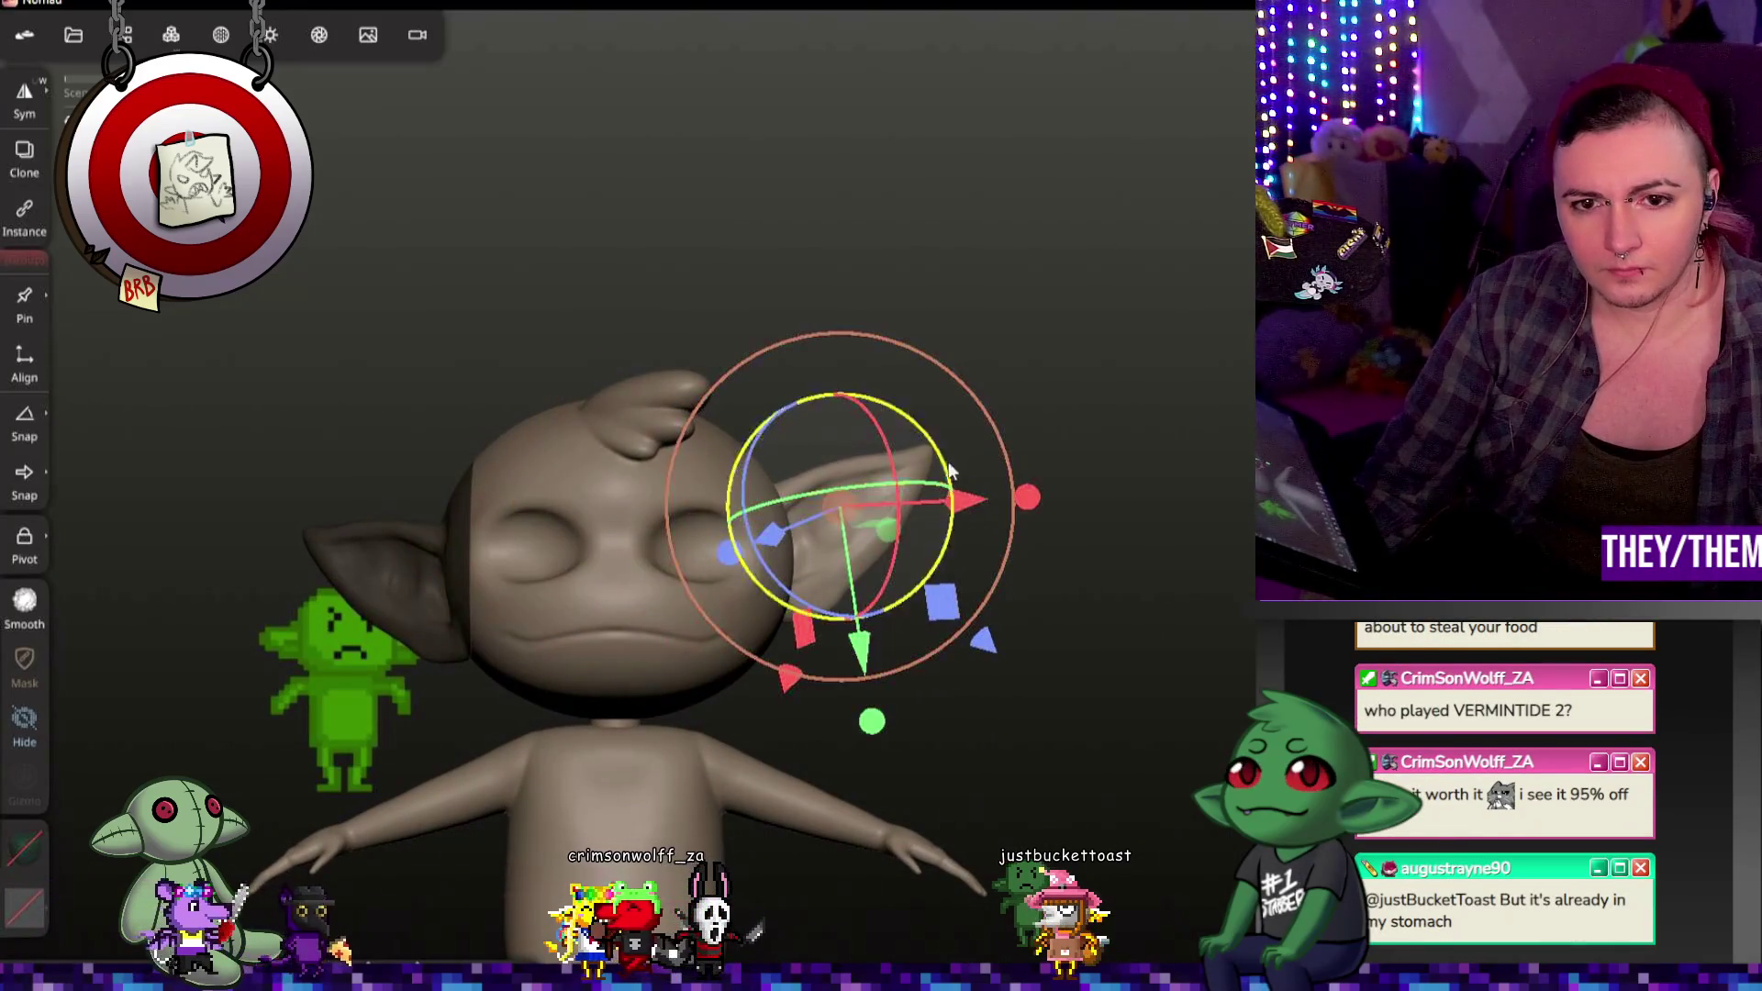
left_click_drag(937, 448, 885, 443)
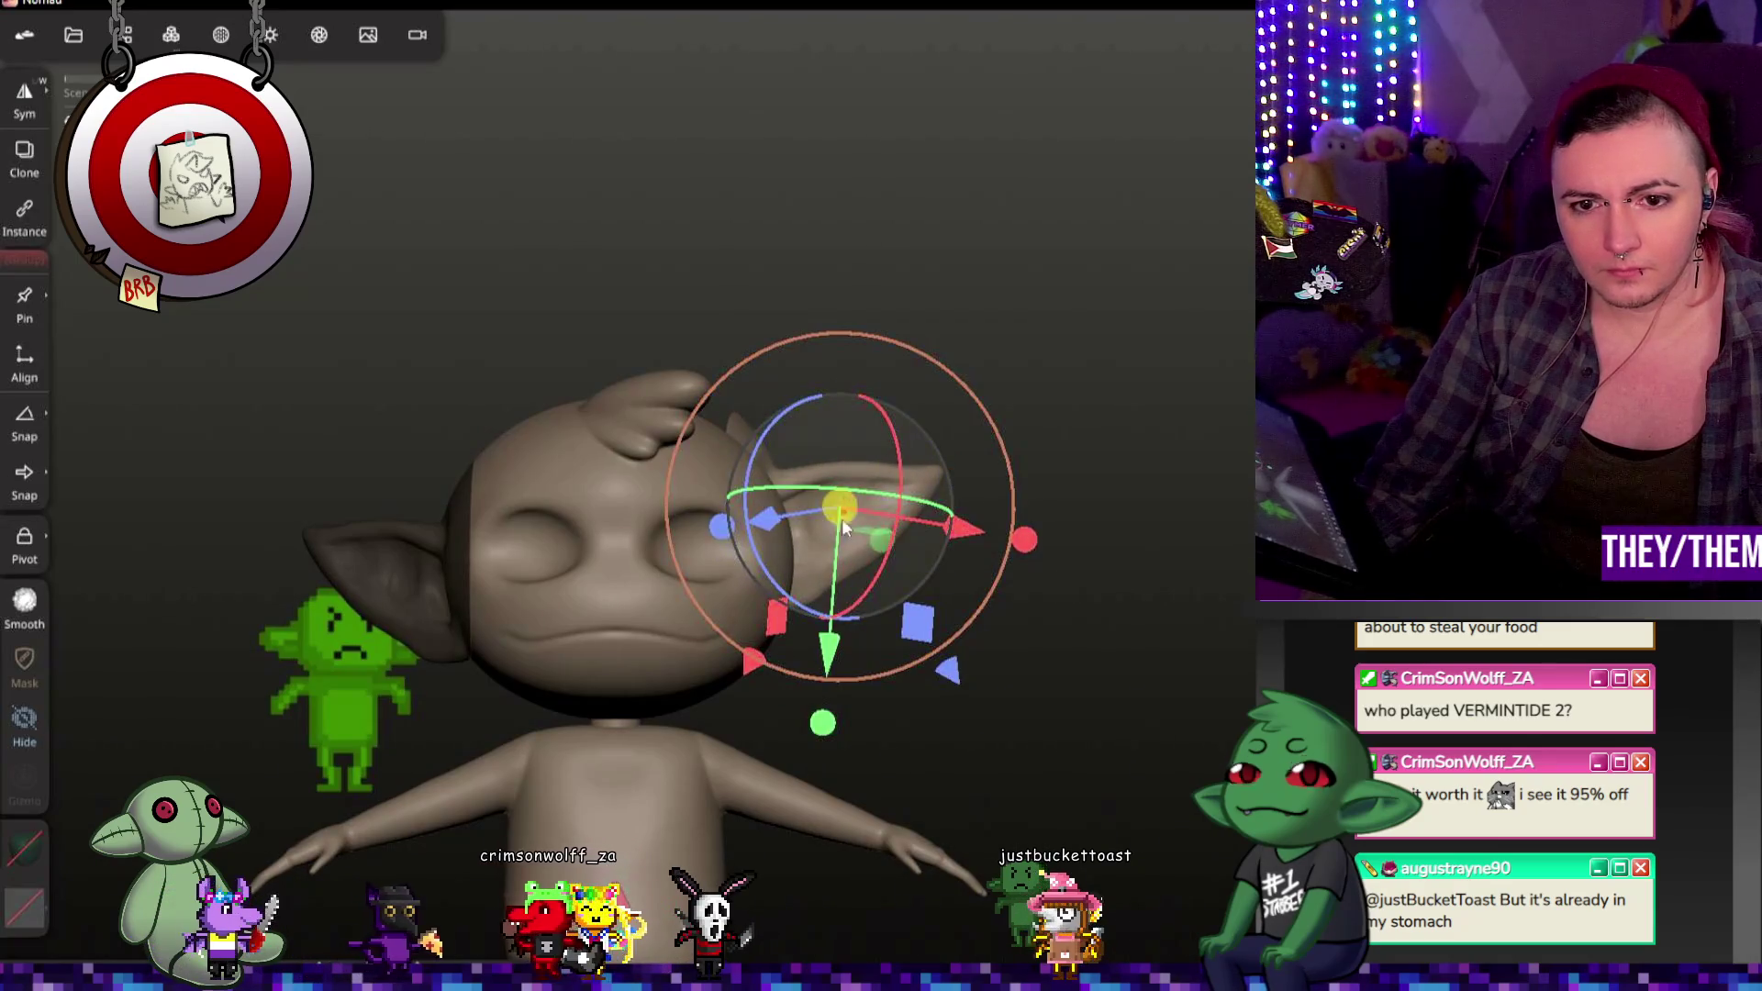
left_click_drag(837, 543, 828, 613)
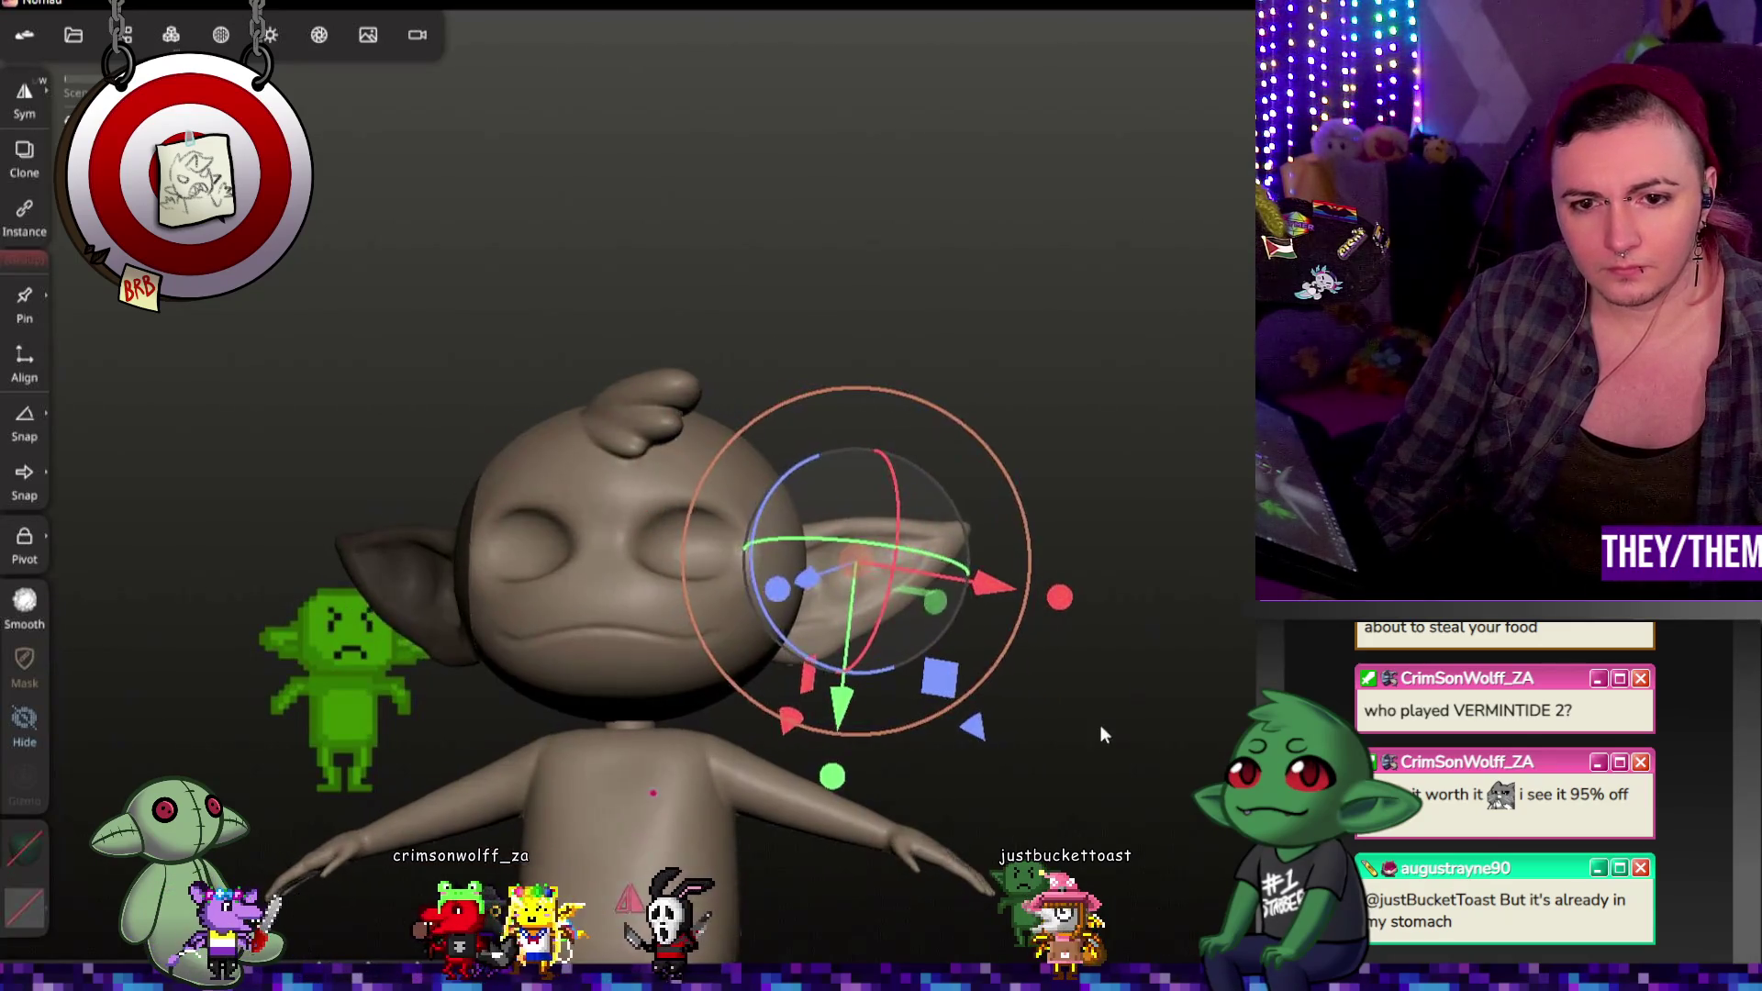
Step: Rotate and nudge the right ear from side and top views until it mirrors the left ear
left_click_drag(1100, 726, 758, 759)
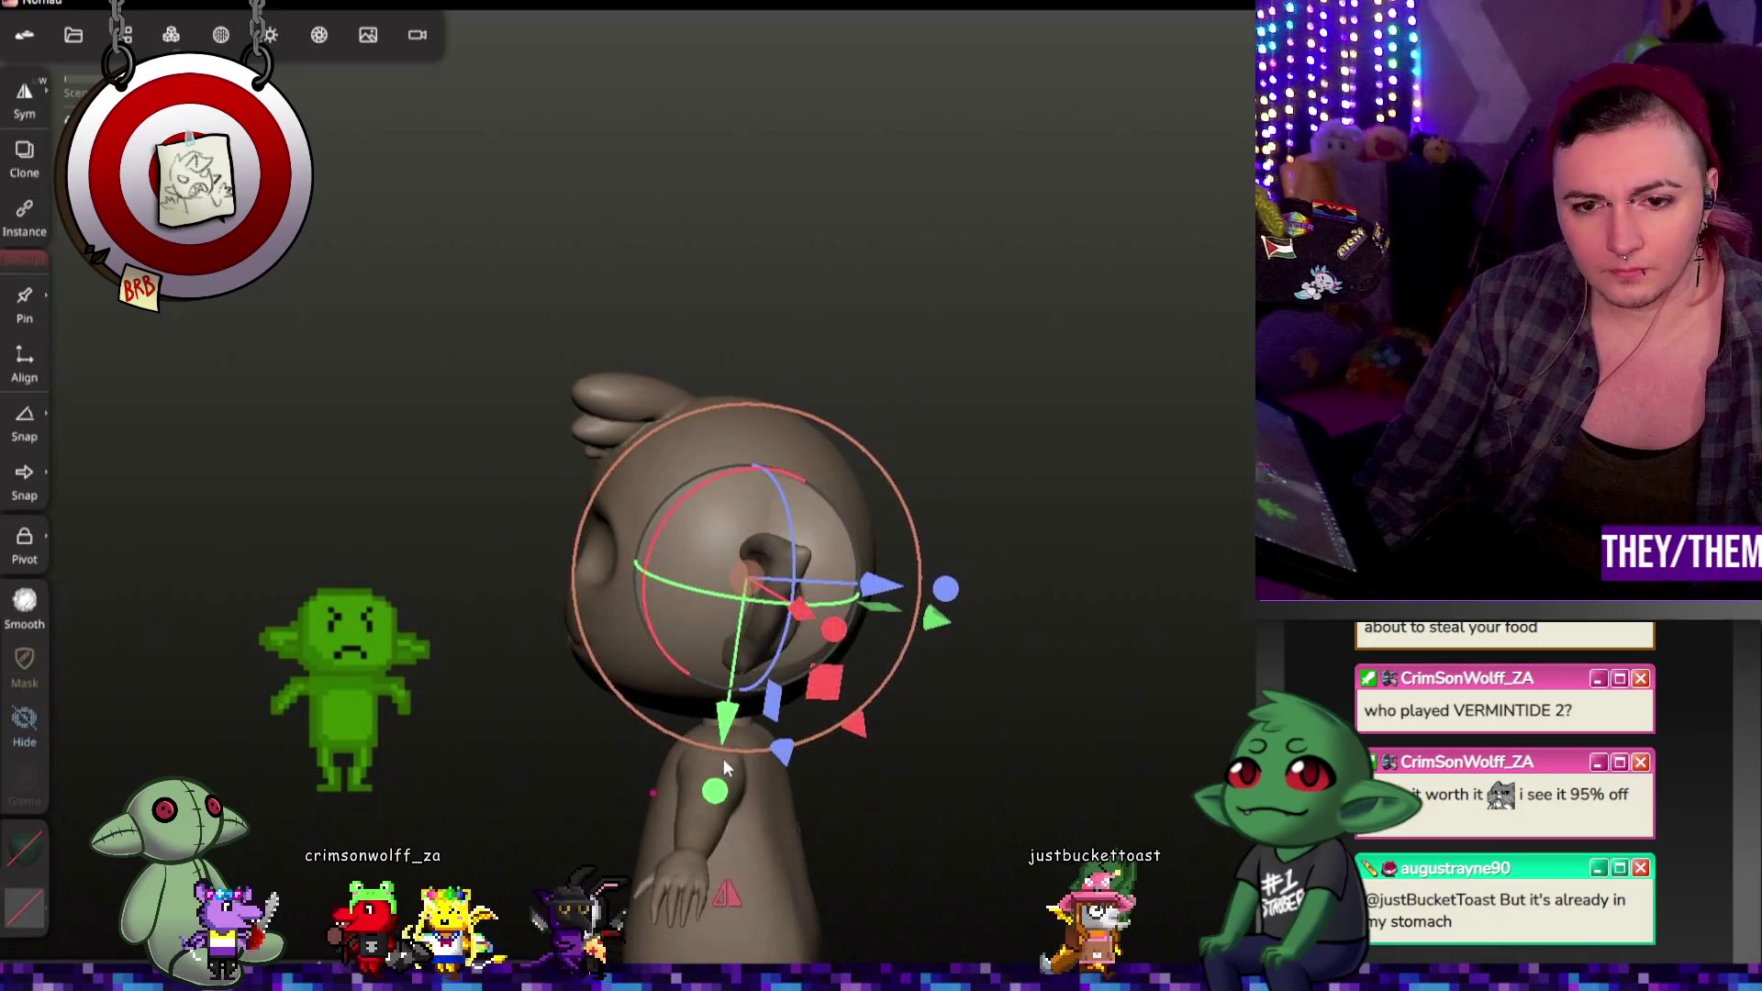
mouse_move(708, 601)
left_mouse_down()
mouse_move(874, 621)
mouse_move(1108, 611)
mouse_move(974, 590)
left_mouse_up()
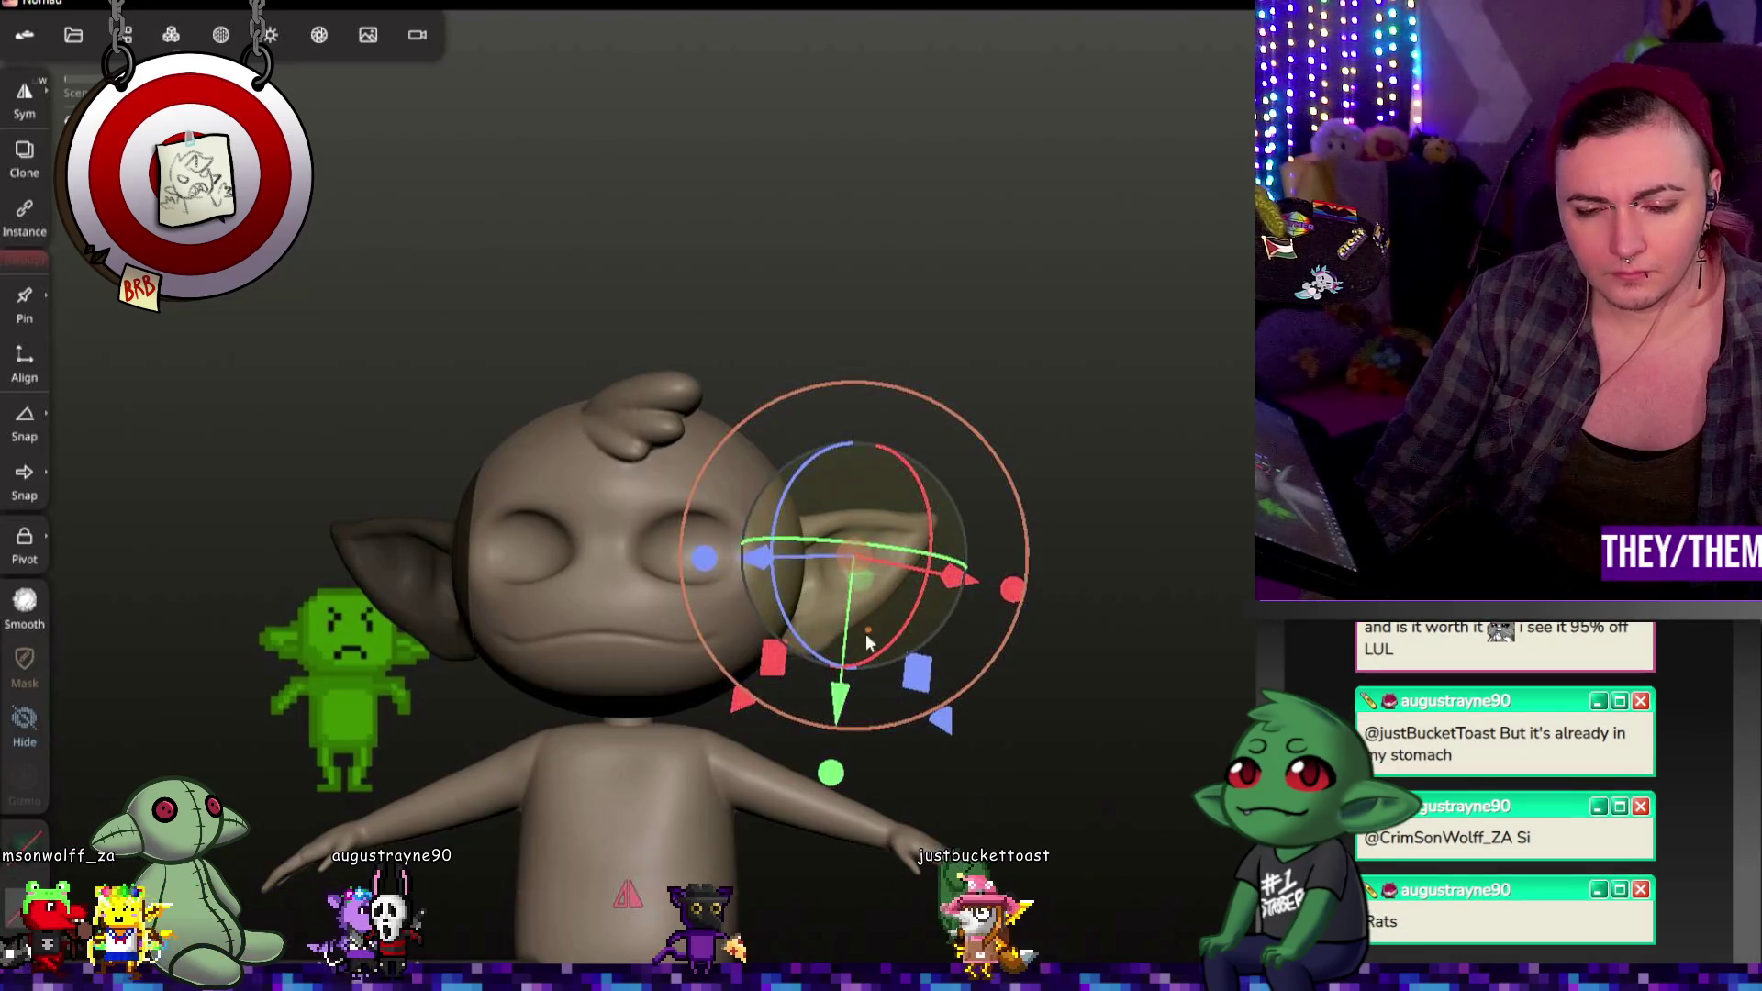
left_click_drag(815, 562, 774, 558)
mouse_move(964, 647)
left_mouse_down()
mouse_move(1164, 886)
mouse_move(963, 826)
left_mouse_up()
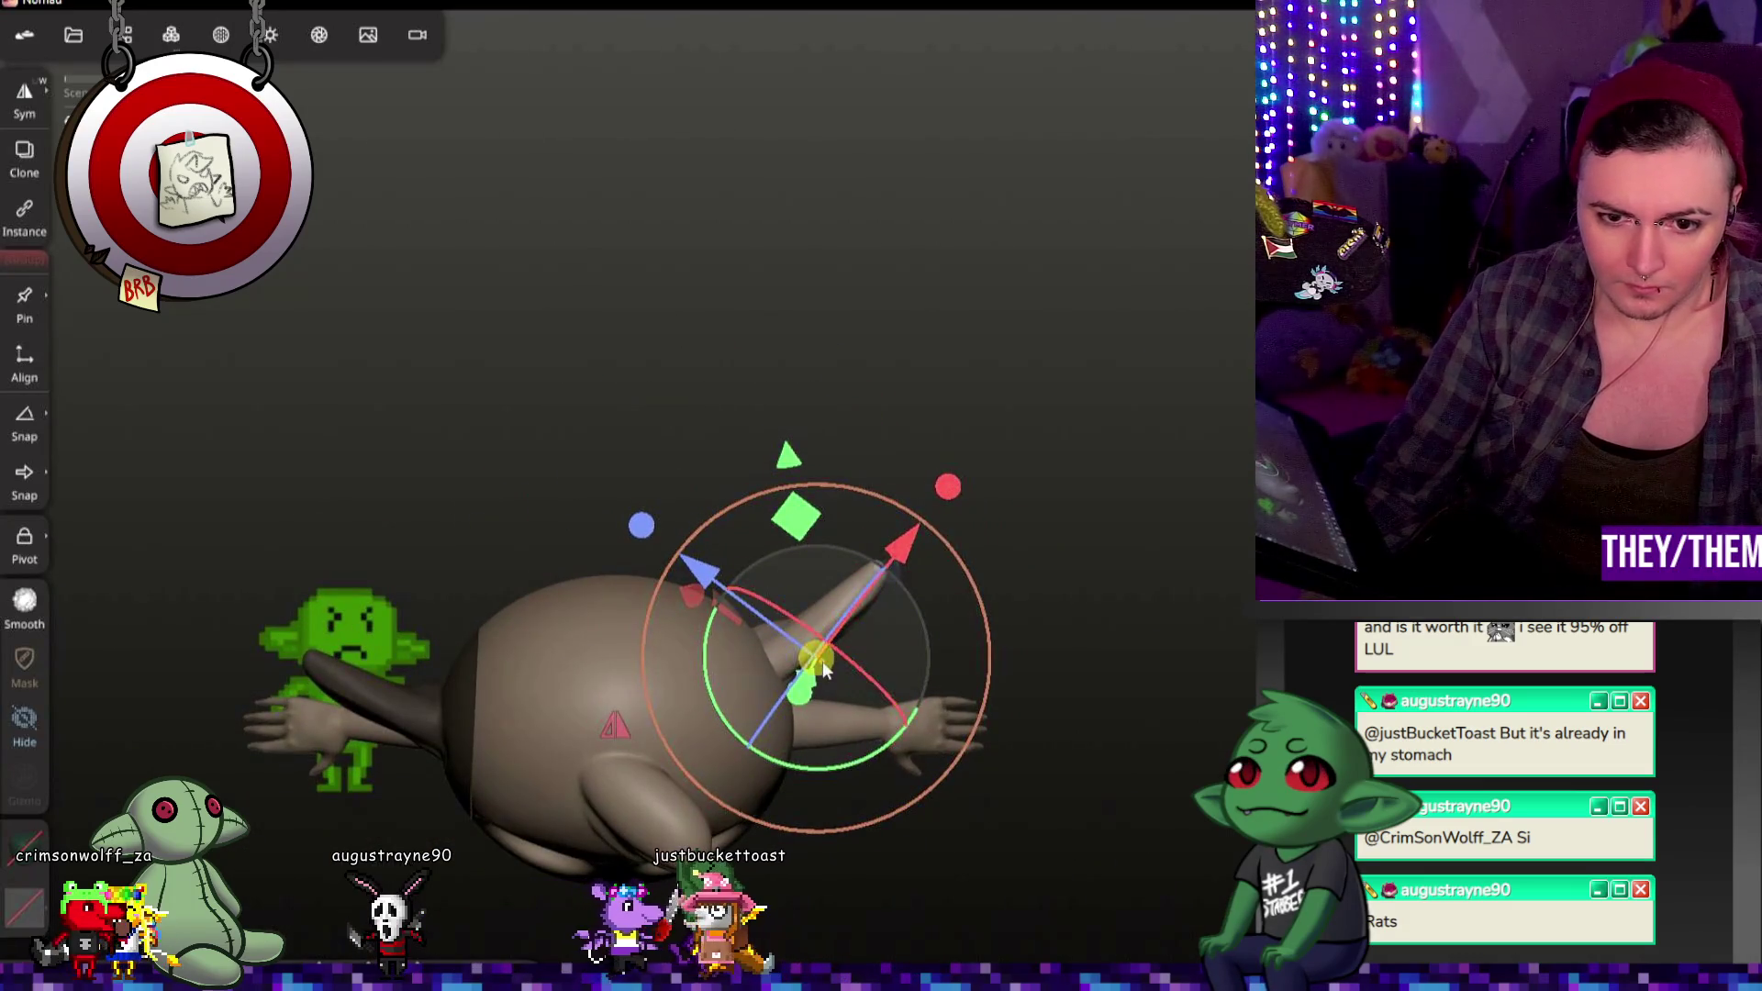
left_click_drag(822, 662, 845, 708)
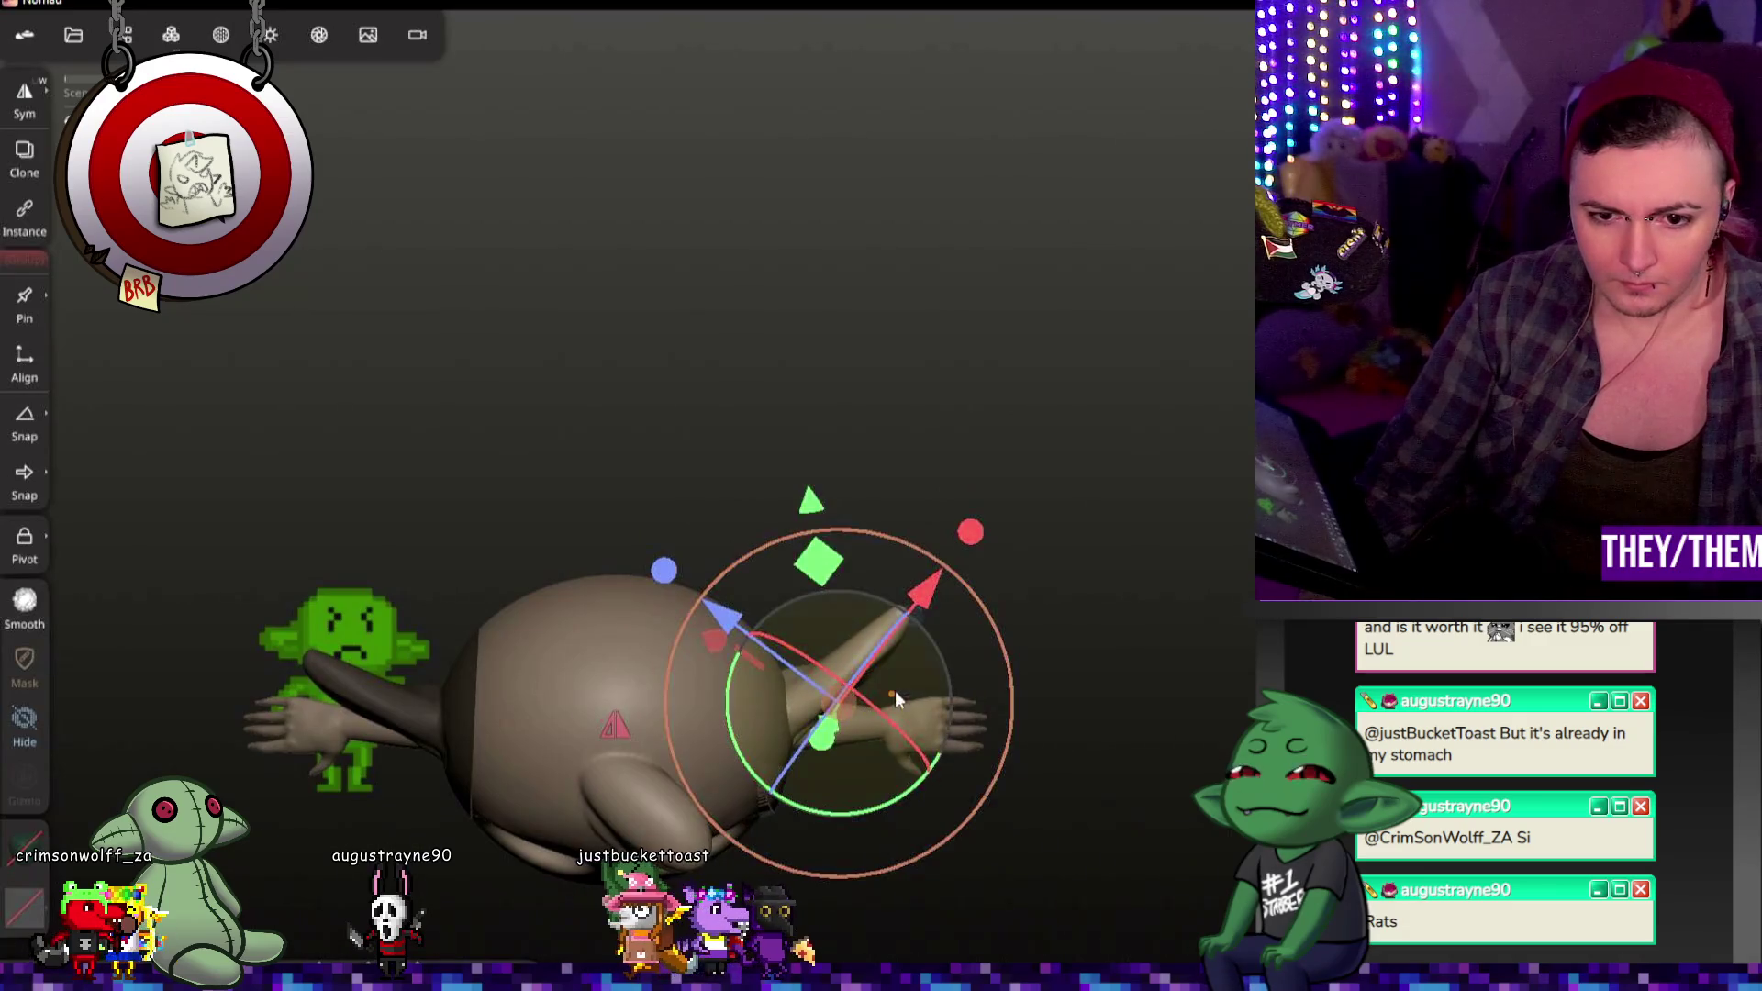
mouse_move(925, 772)
left_mouse_down()
mouse_move(912, 791)
mouse_move(1029, 779)
left_mouse_up()
mouse_move(1139, 792)
left_mouse_down()
mouse_move(1074, 771)
mouse_move(1120, 556)
left_mouse_up()
mouse_move(966, 550)
left_mouse_down()
mouse_move(965, 413)
mouse_move(1245, 453)
left_mouse_up()
left_click(1068, 467)
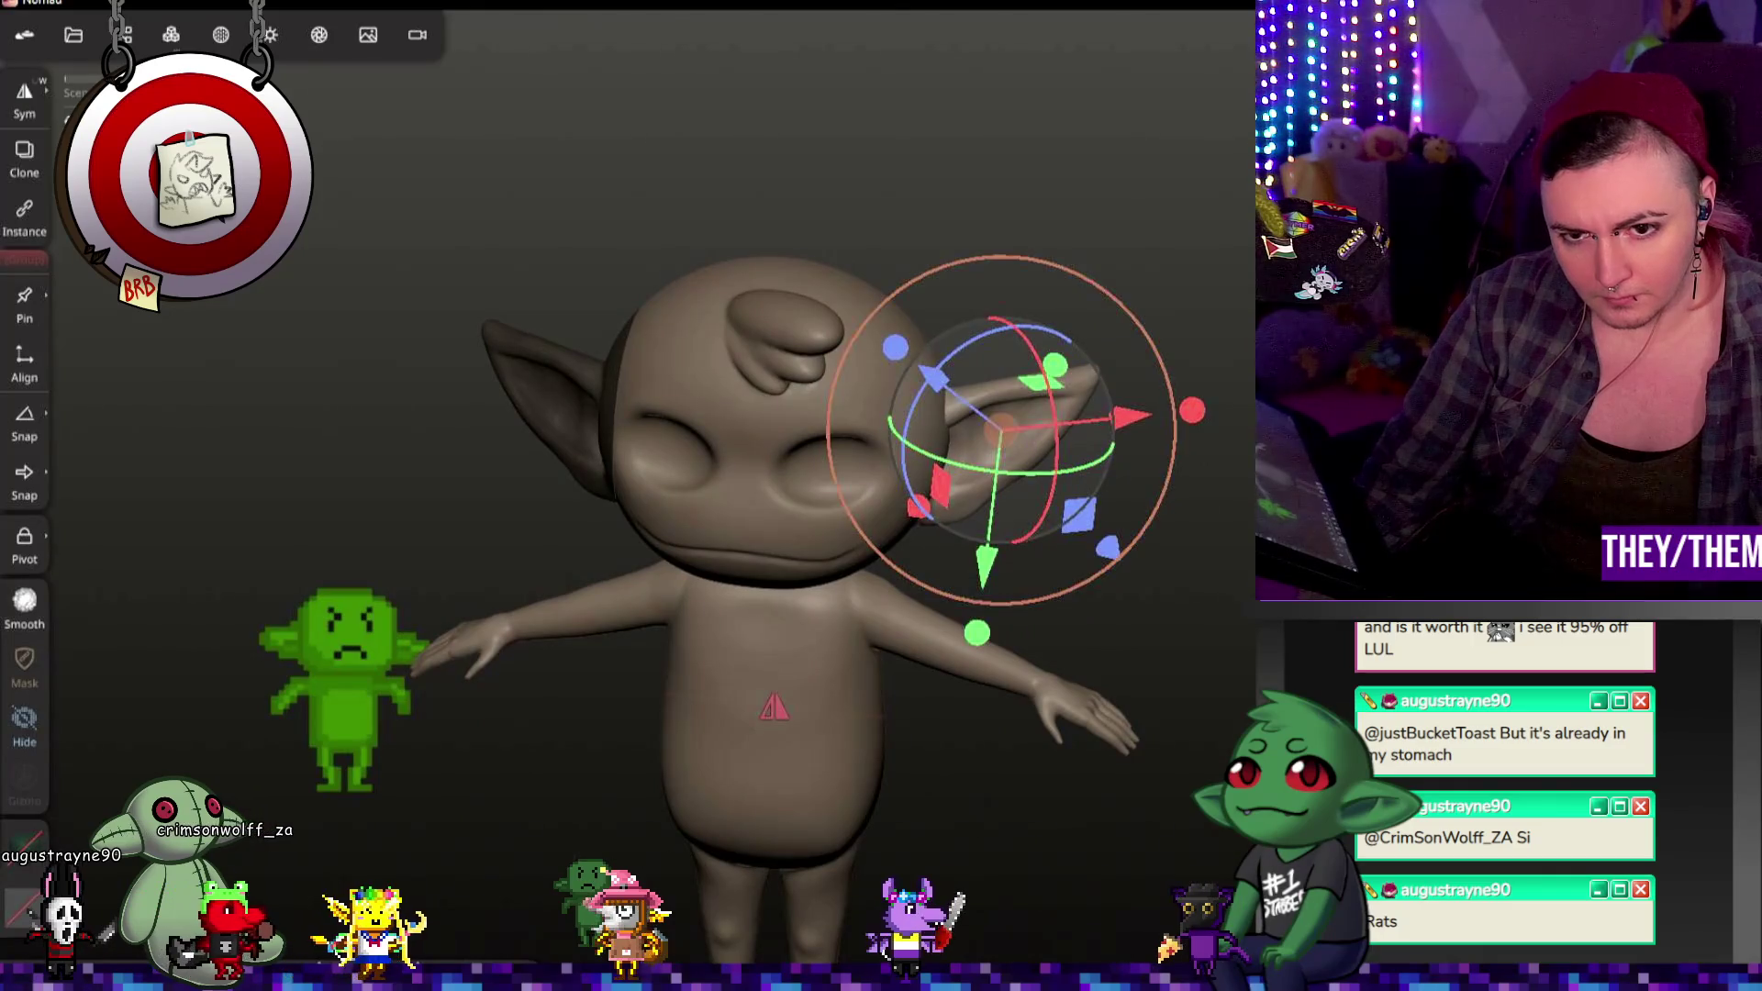
Step: Leave the ear's transform handles and return to the sculpting brush with both ears placed
left_click_drag(1068, 467, 1019, 454)
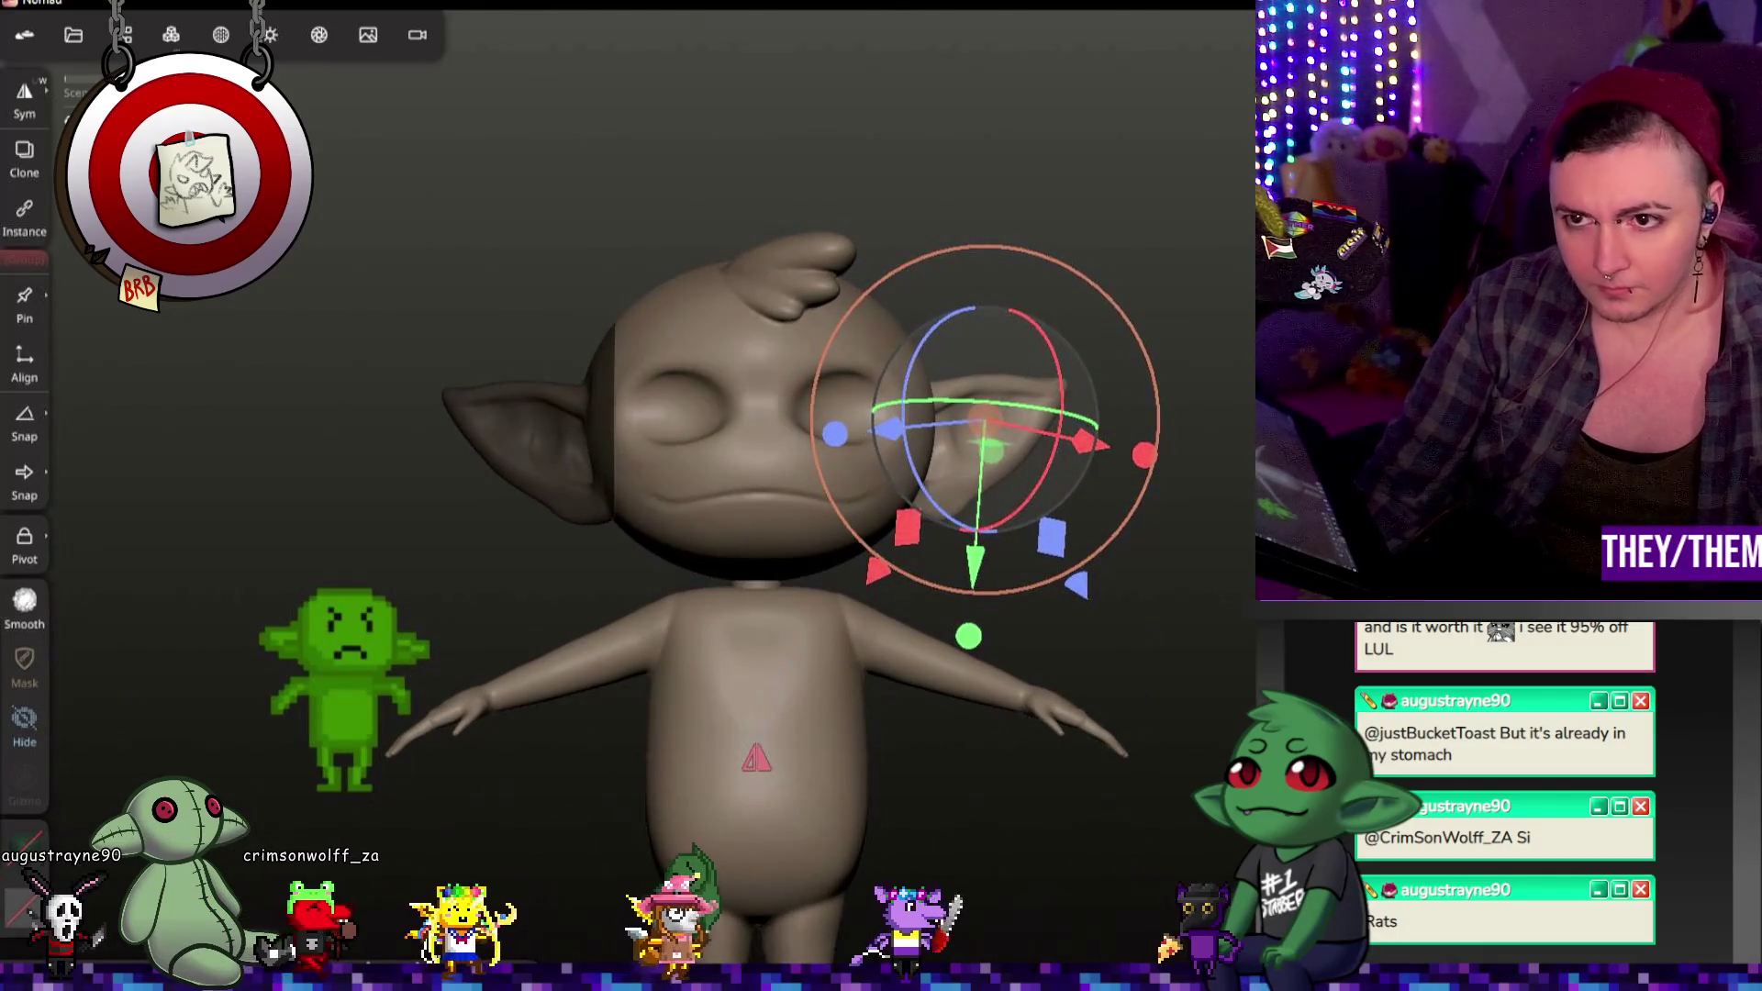
left_click(942, 510)
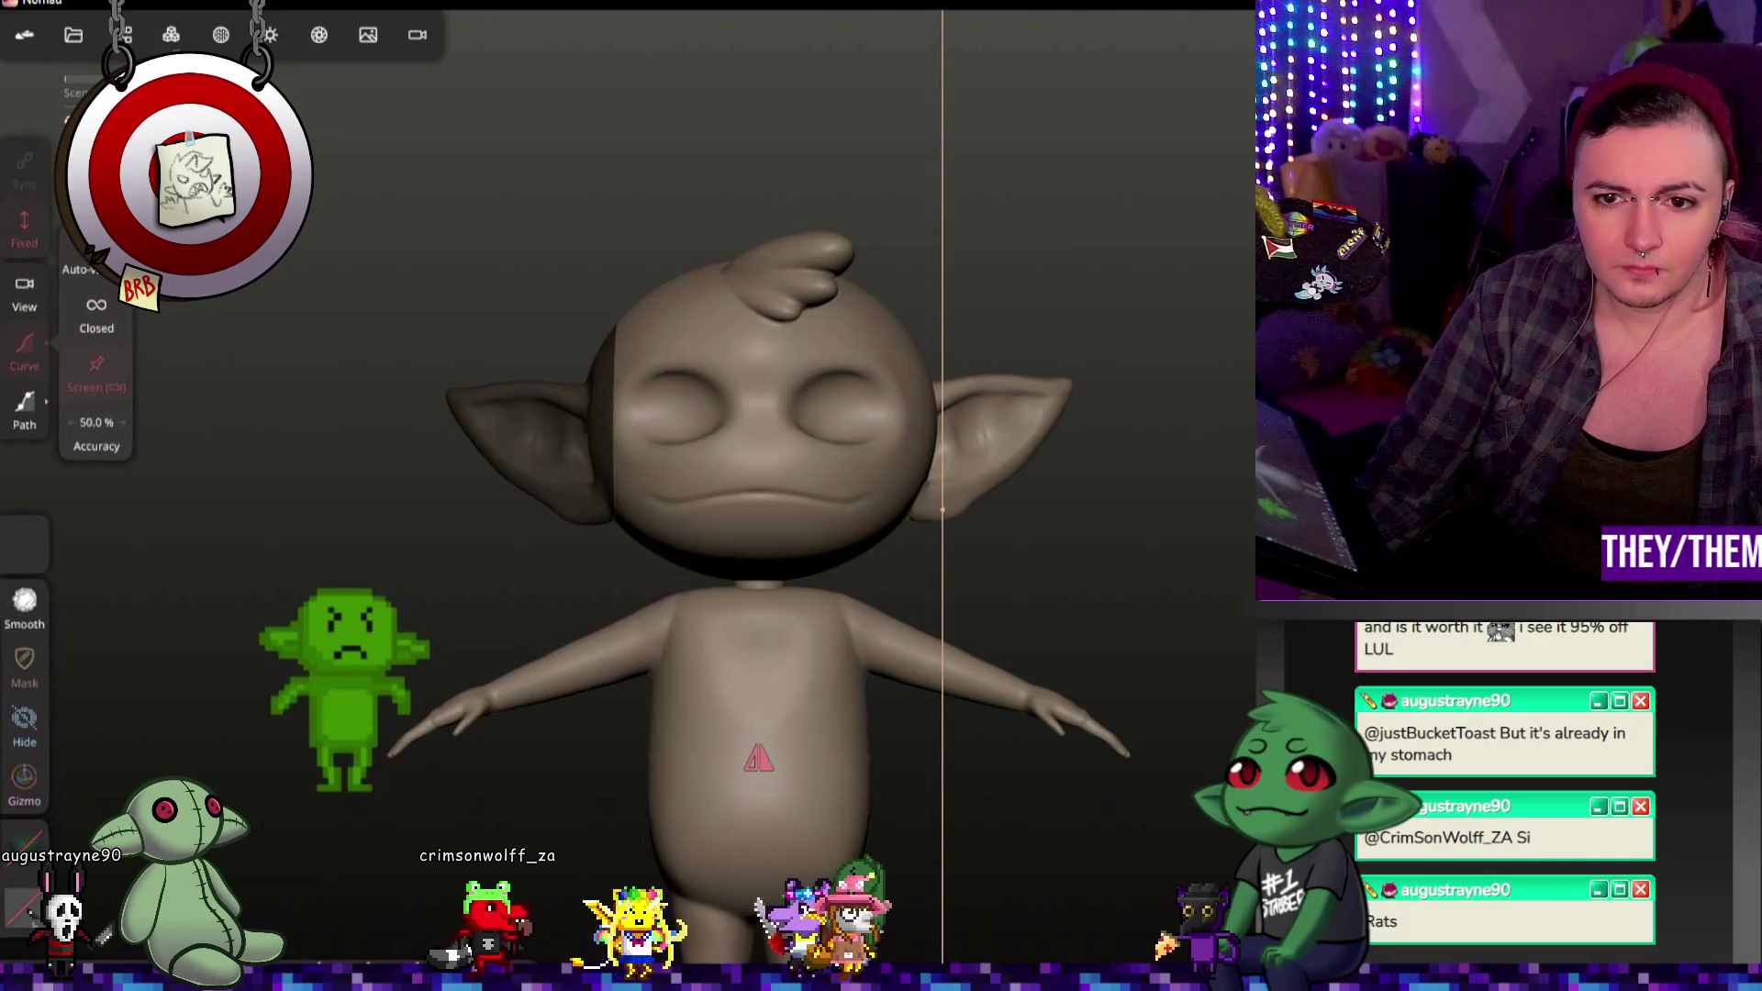
mouse_move(1193, 301)
left_mouse_down()
mouse_move(963, 294)
mouse_move(1059, 300)
left_mouse_up()
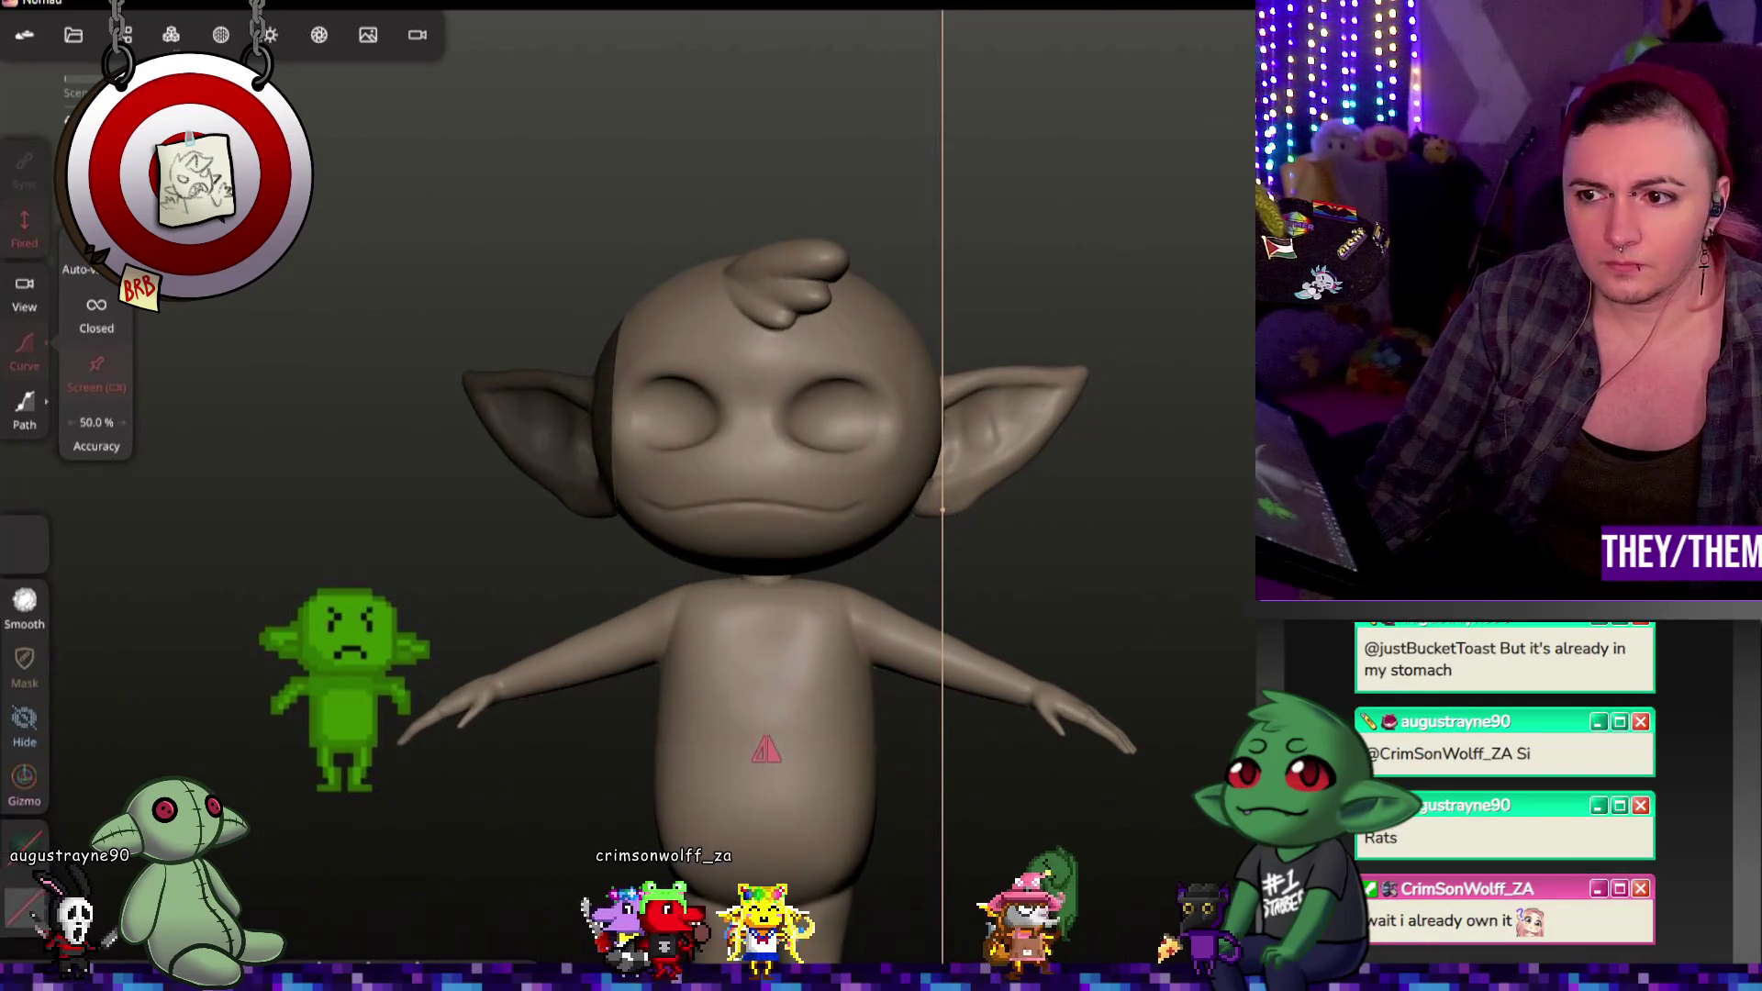
key("Escape")
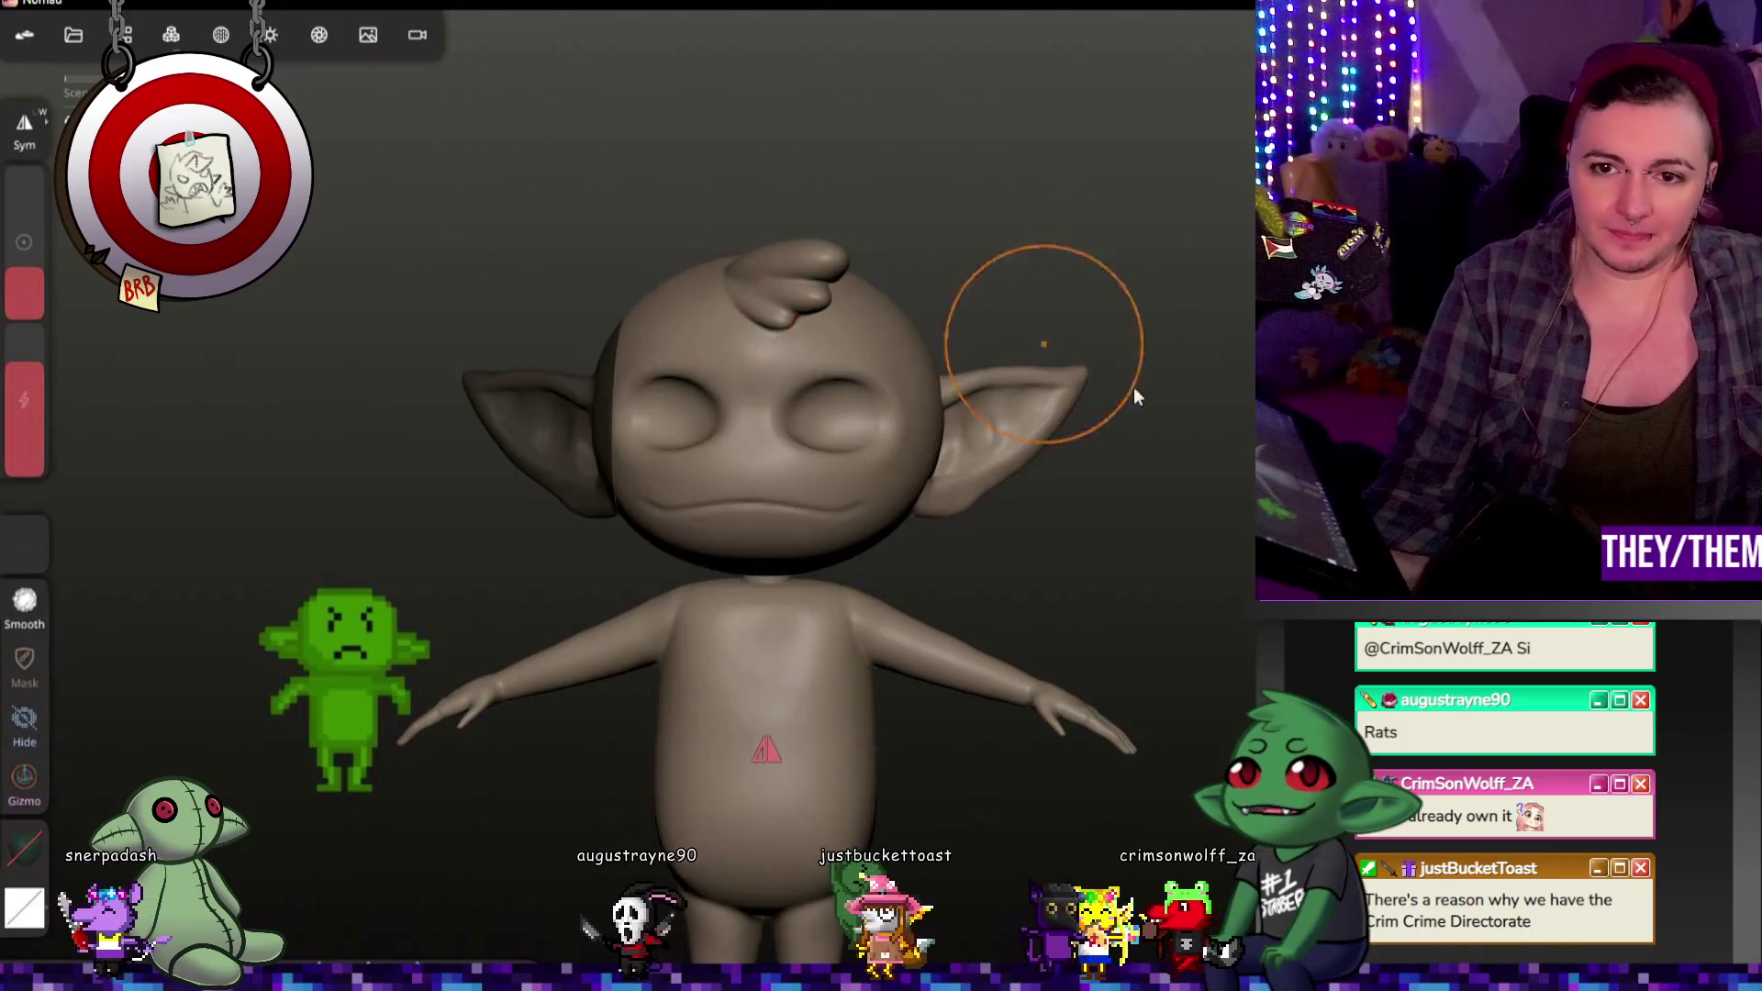
Step: Select the goblin head and clear all masking from the model
left_click(855, 332)
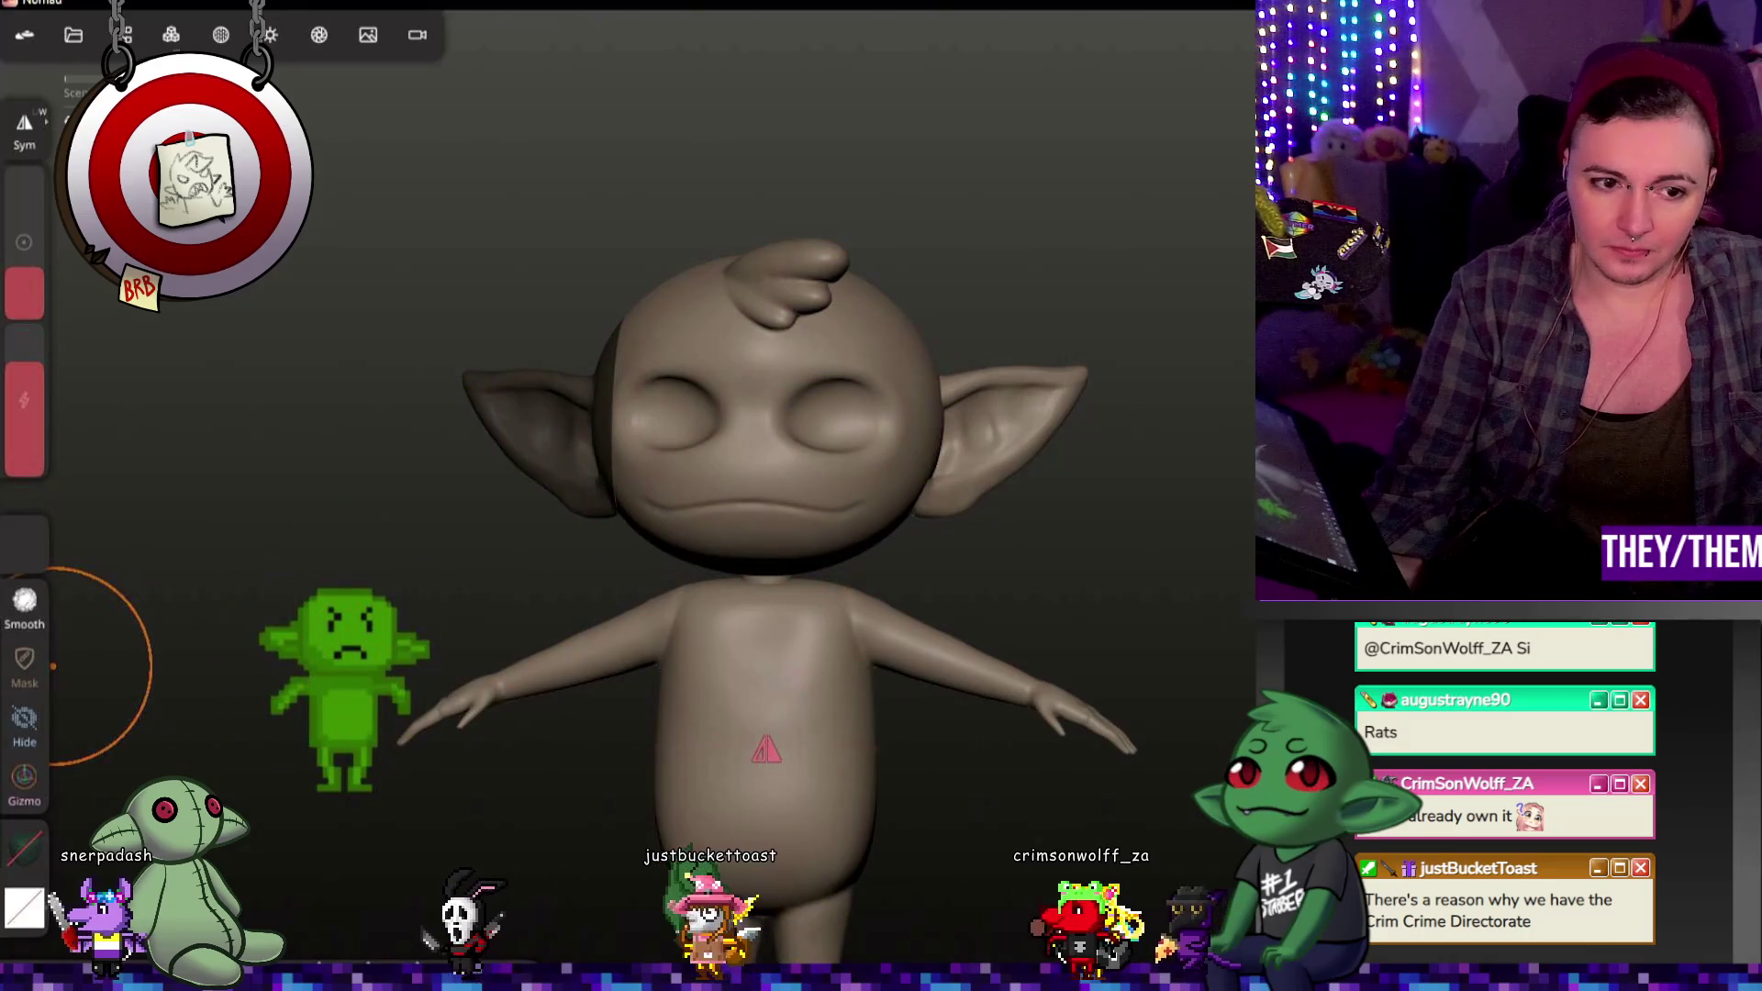
left_click(25, 664)
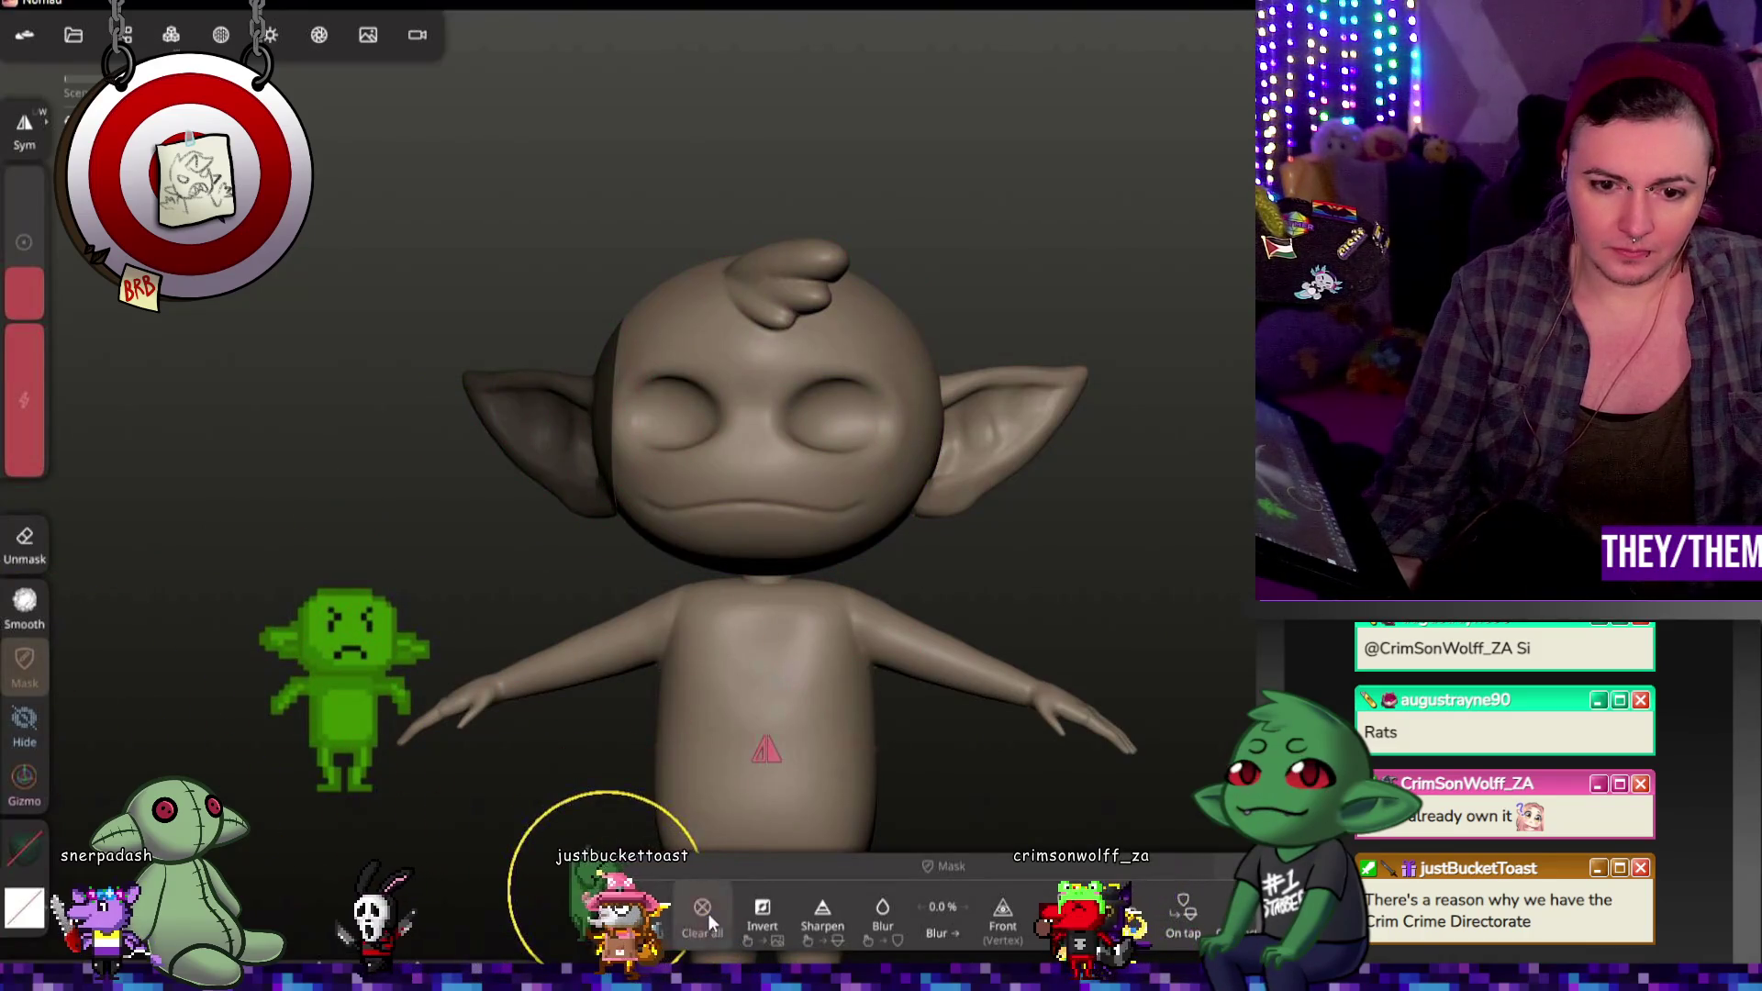
left_click(708, 913)
mouse_move(395, 619)
left_mouse_down()
mouse_move(551, 623)
mouse_move(488, 555)
left_mouse_up()
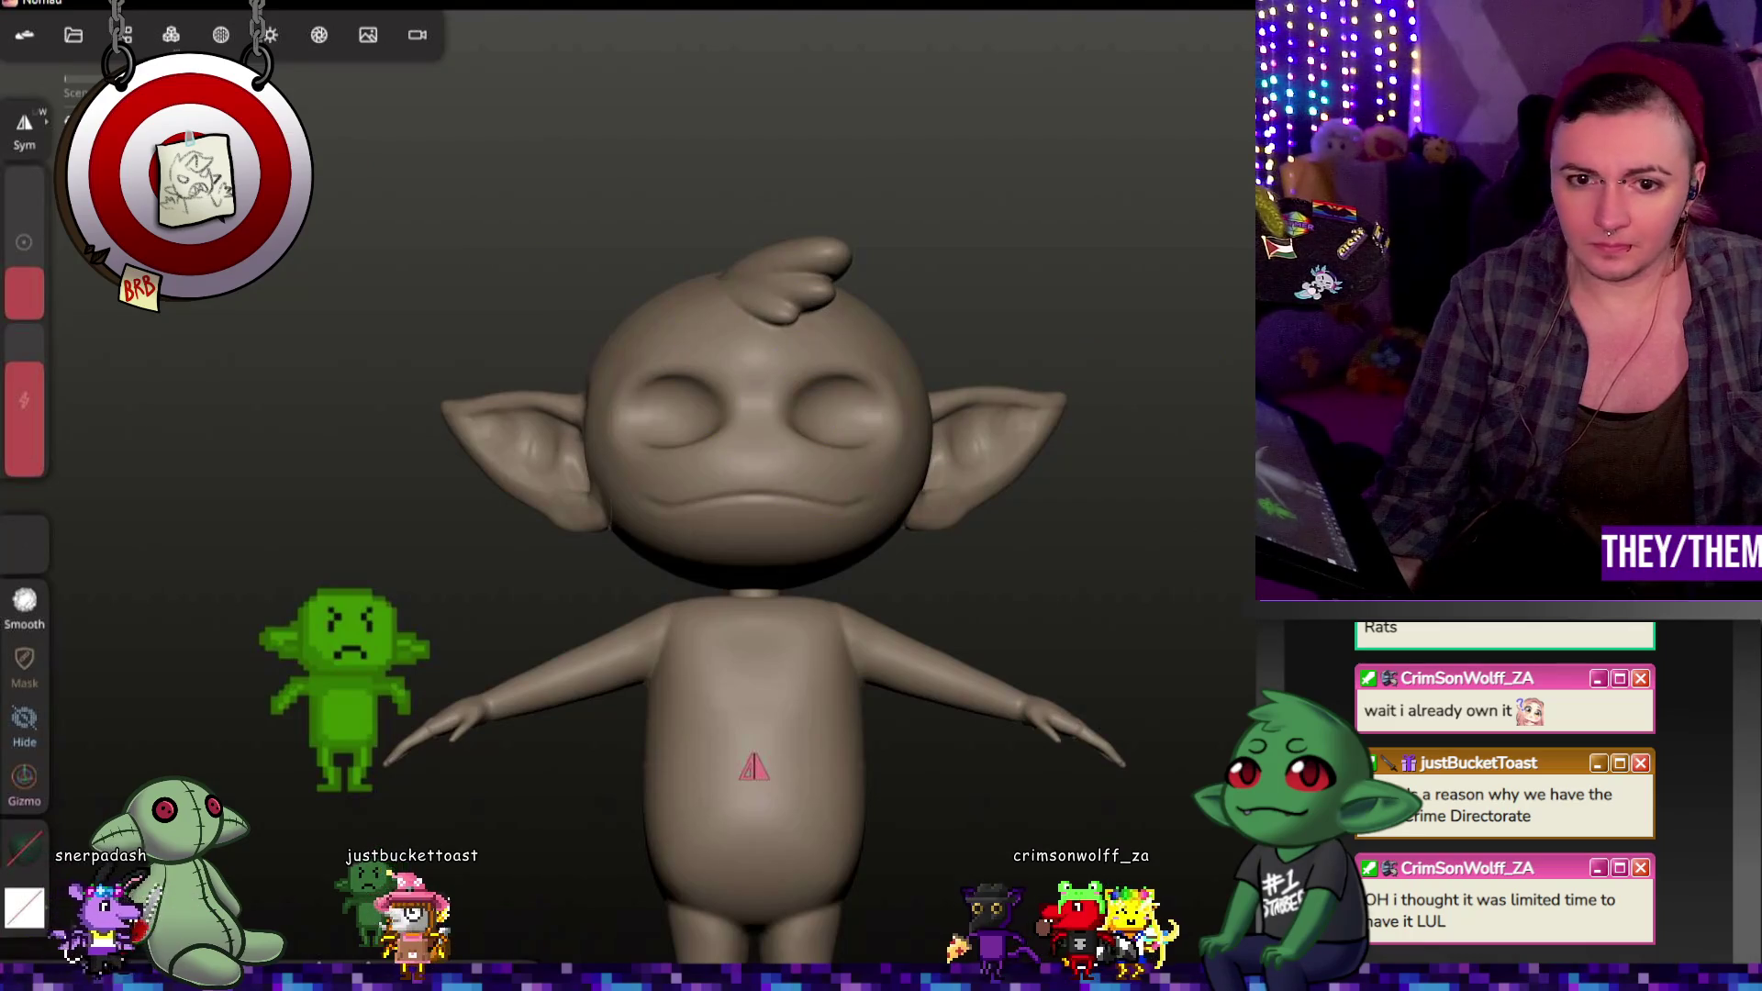
left_click(127, 38)
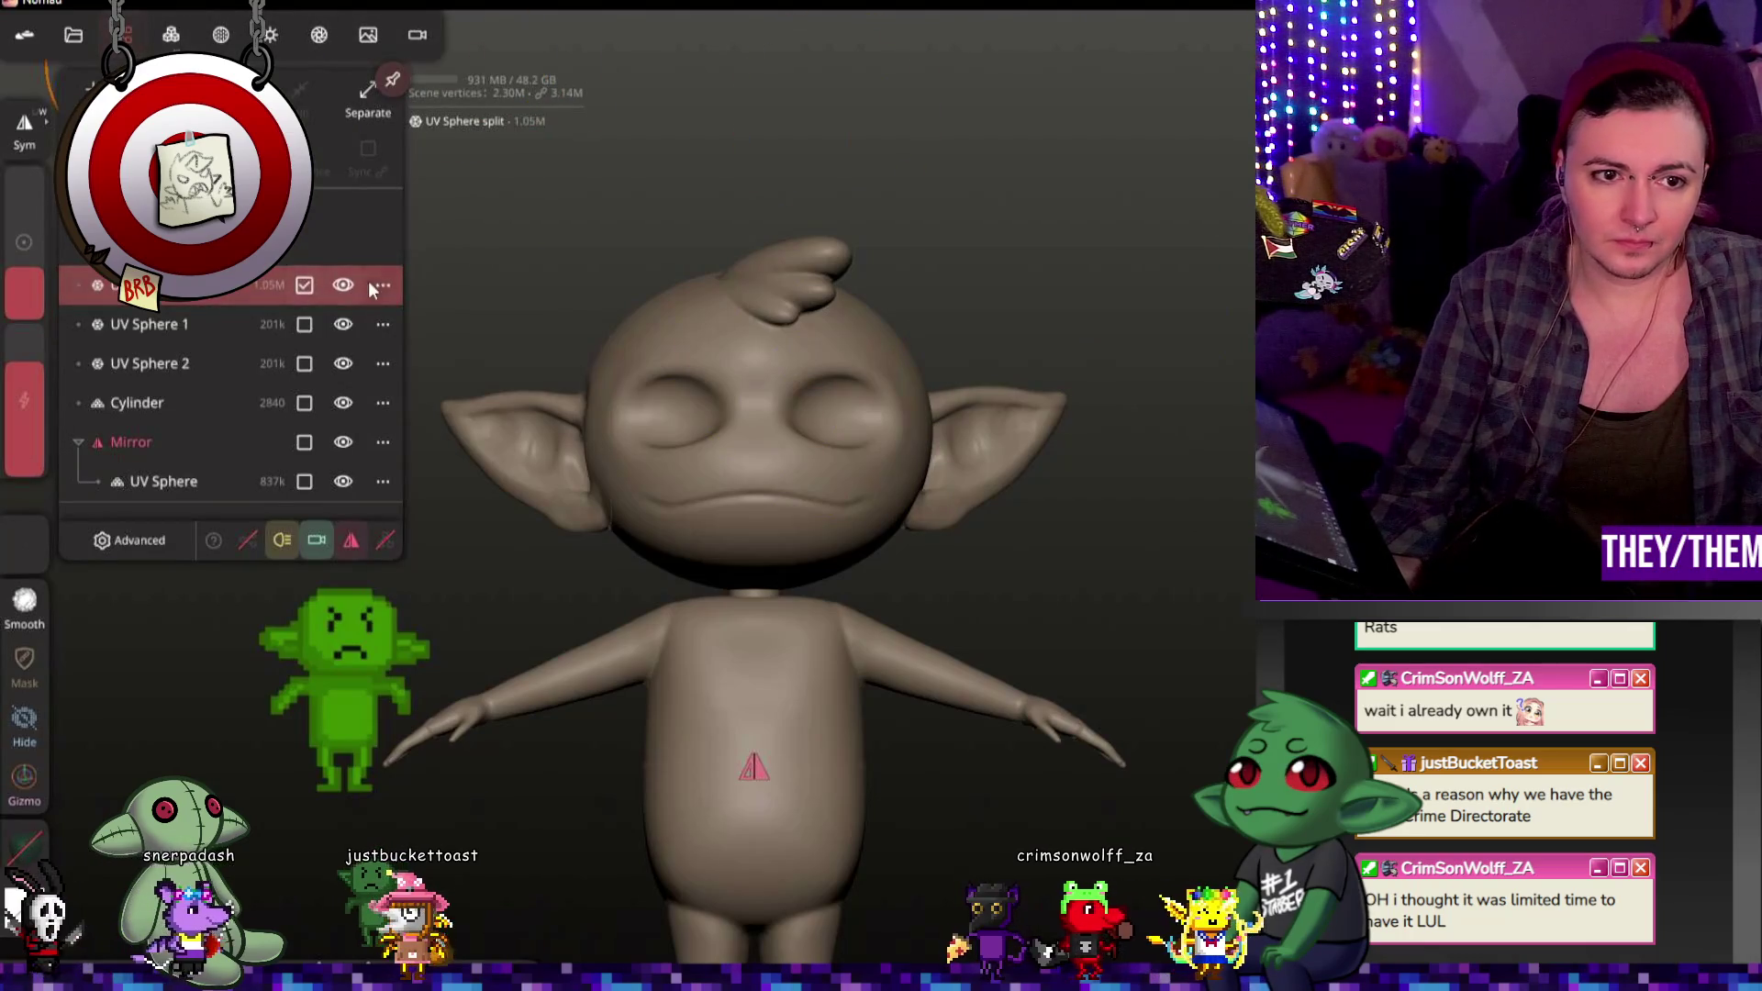
left_click(620, 312)
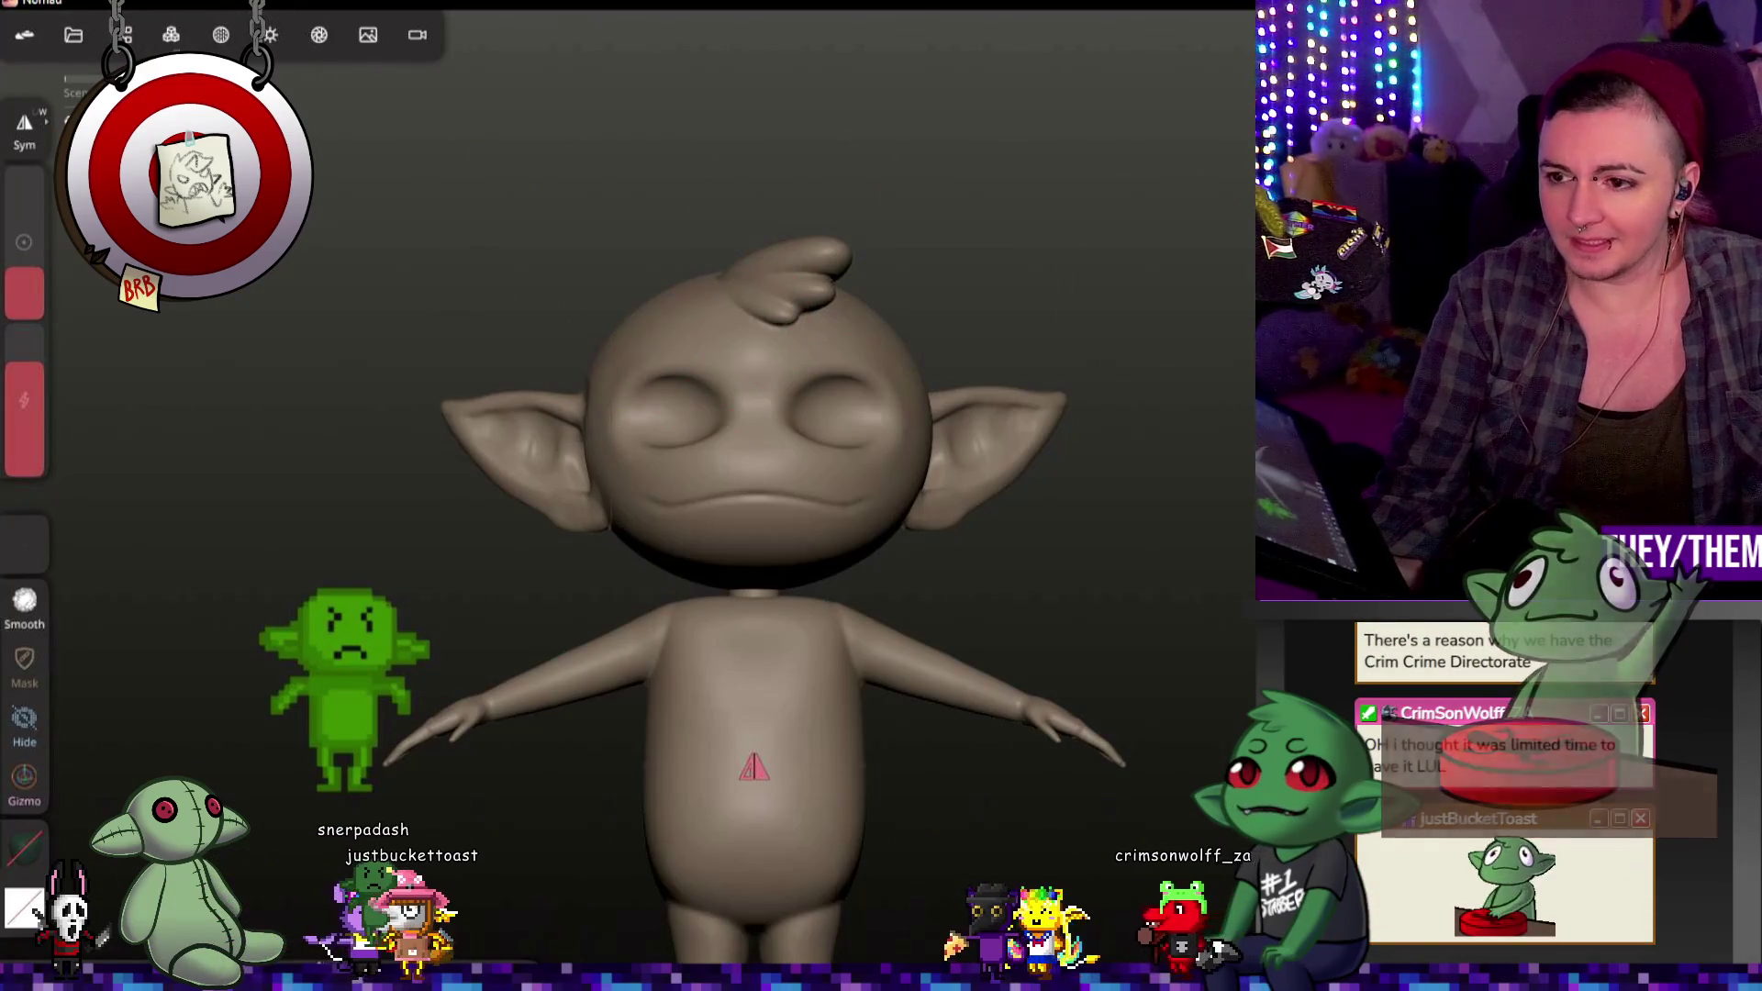
Step: Trial-move the head upward with the Gizmo twice, undoing each move, then switch to Hide
left_click(23, 778)
mouse_move(681, 398)
middle_mouse_down()
mouse_move(1120, 489)
mouse_move(879, 516)
middle_mouse_up()
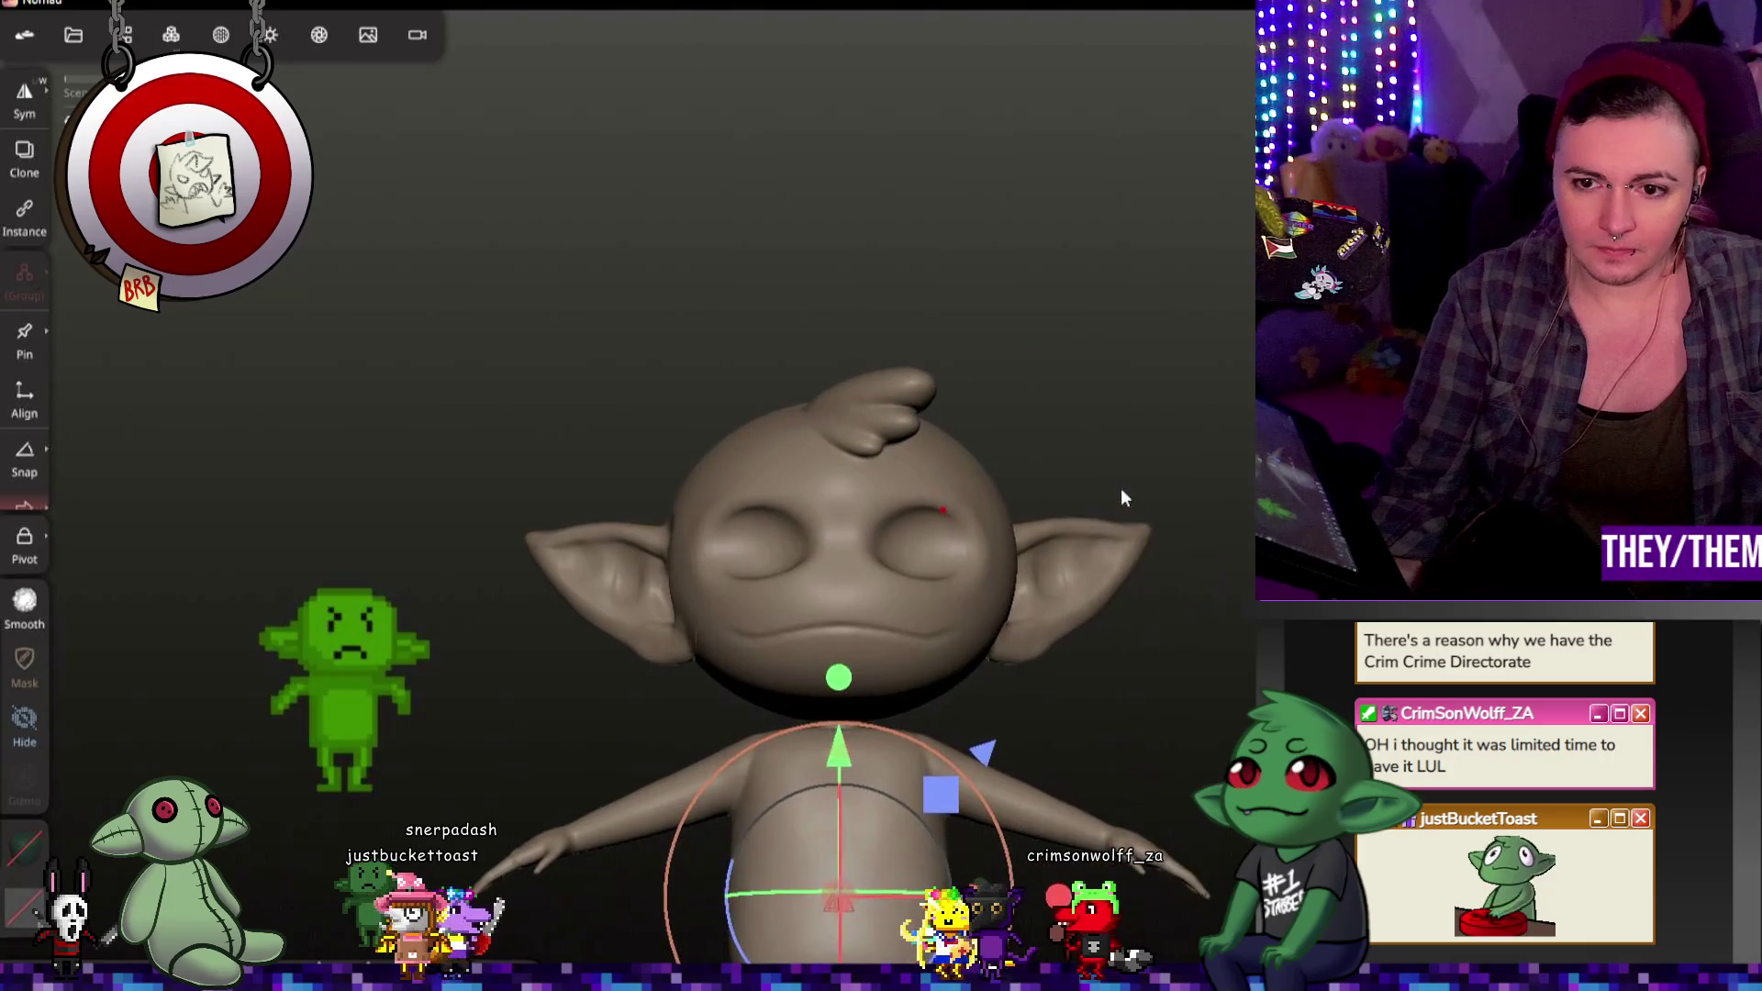
left_click_drag(842, 757, 902, 367)
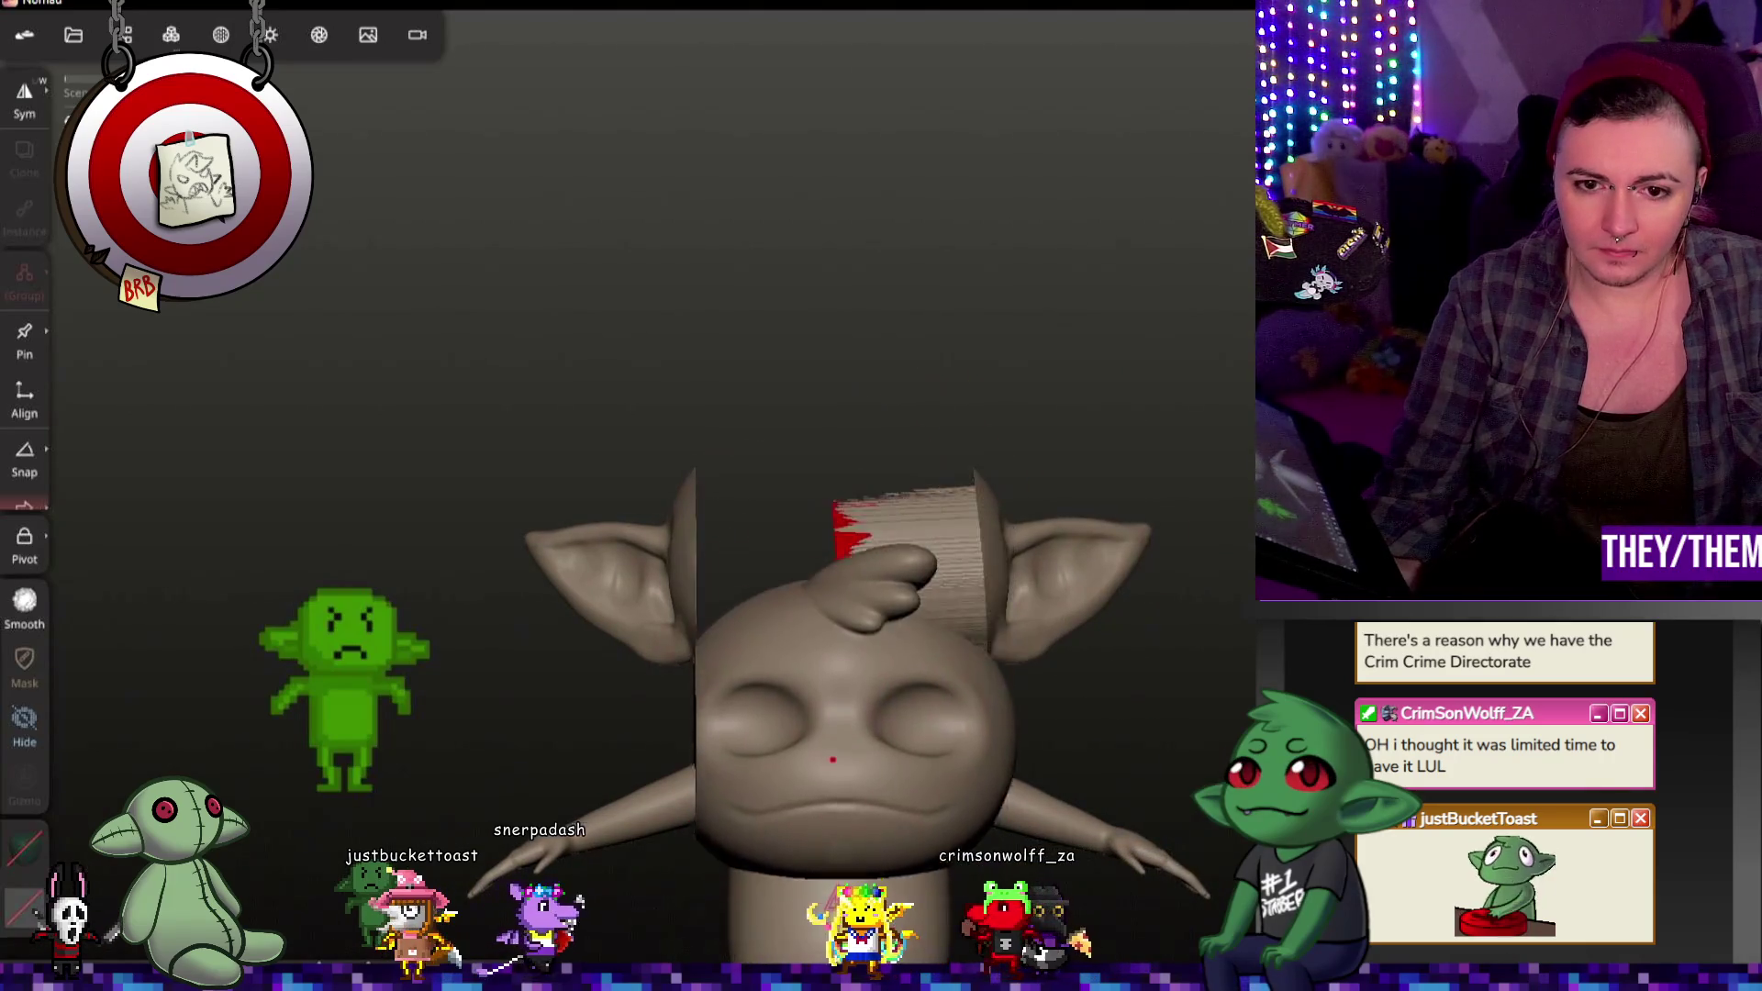
key("ctrl+z")
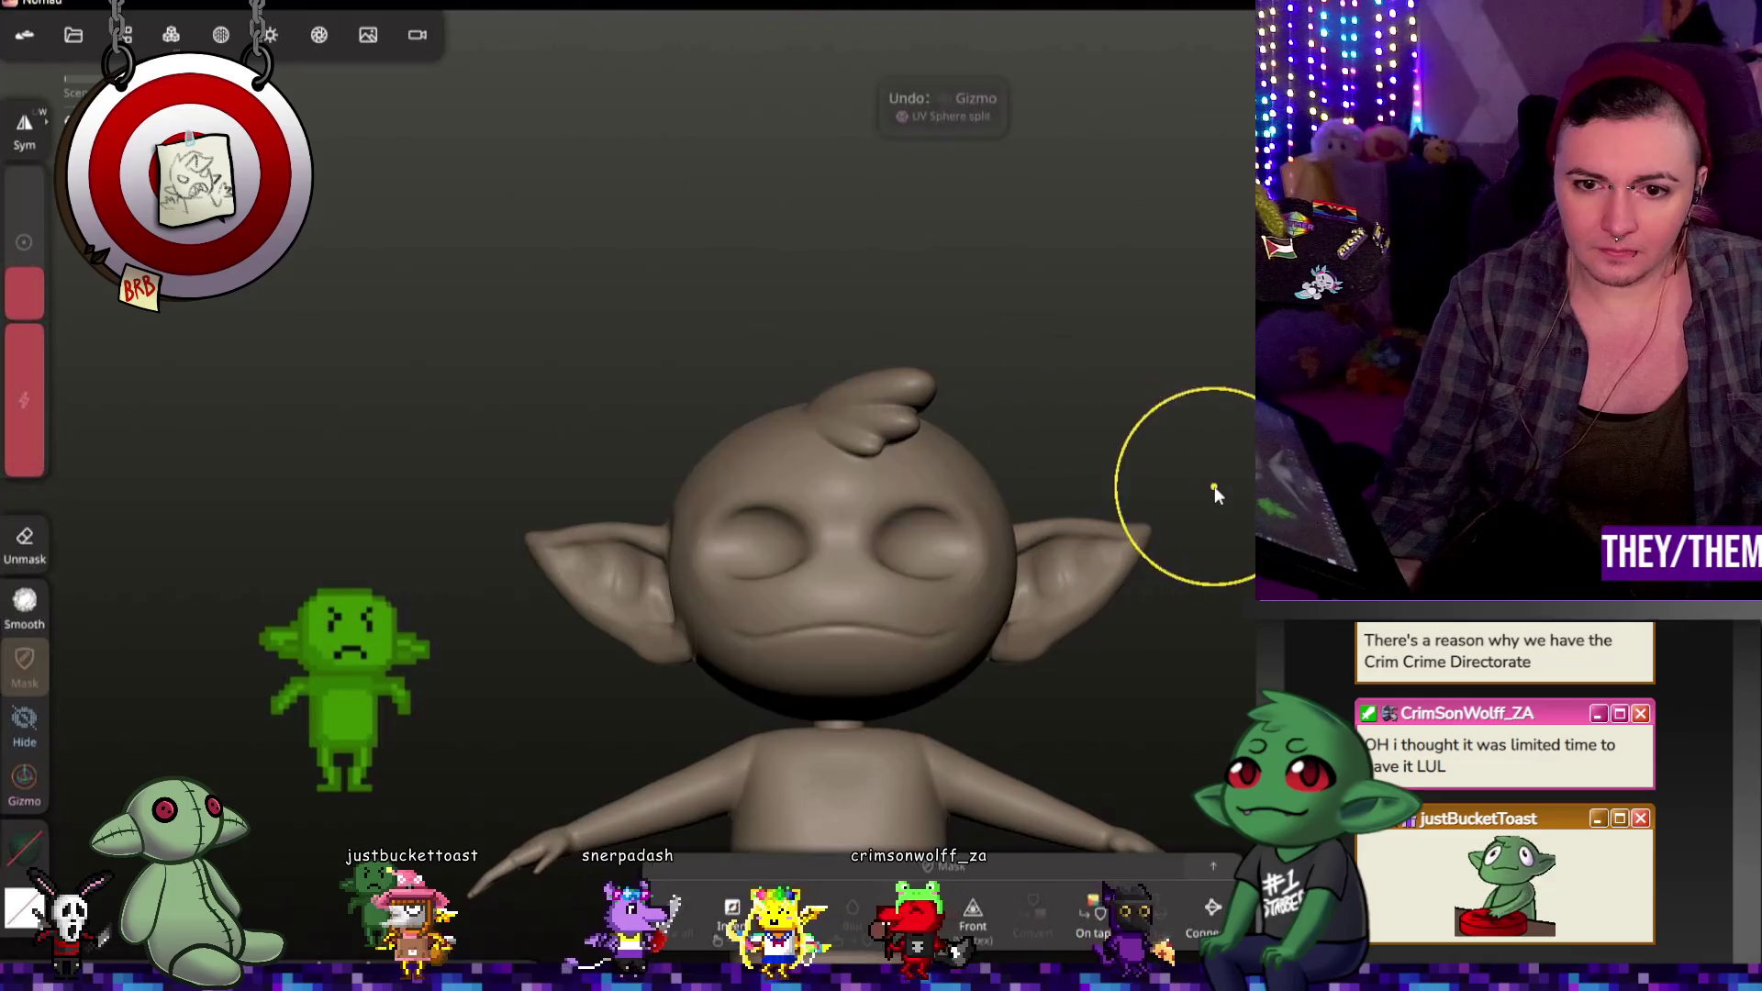
left_click_drag(835, 757, 845, 590)
key("ctrl+z")
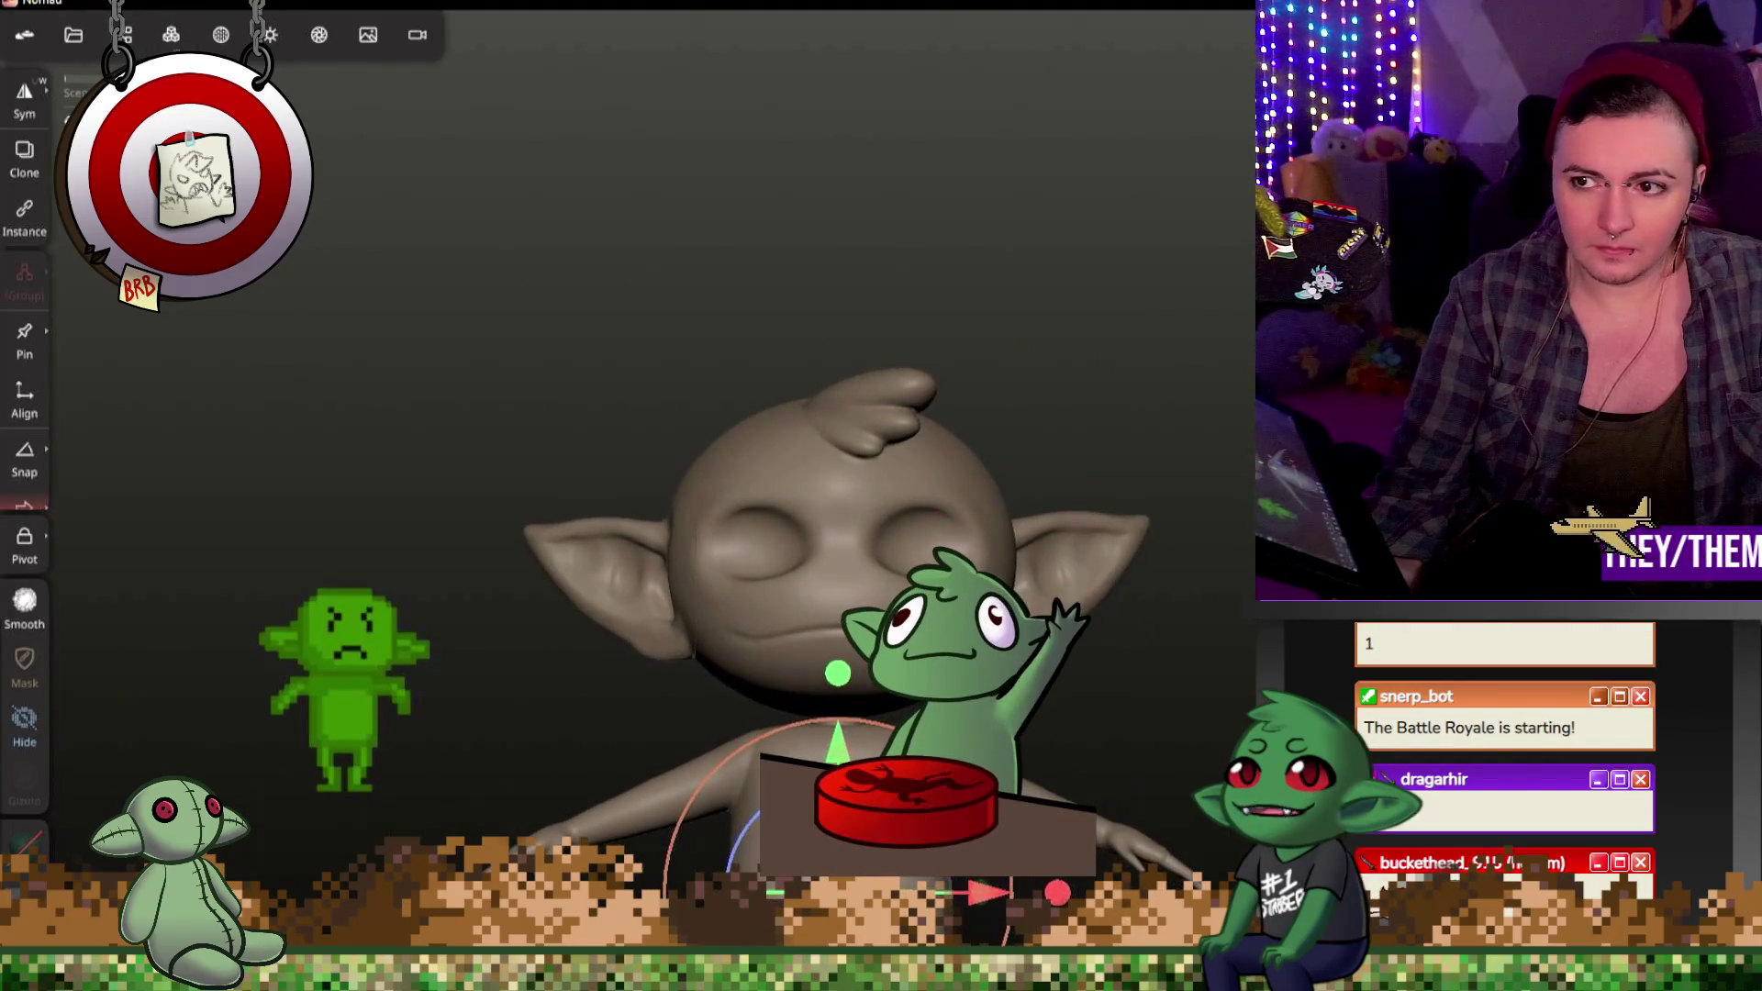
left_click(24, 726)
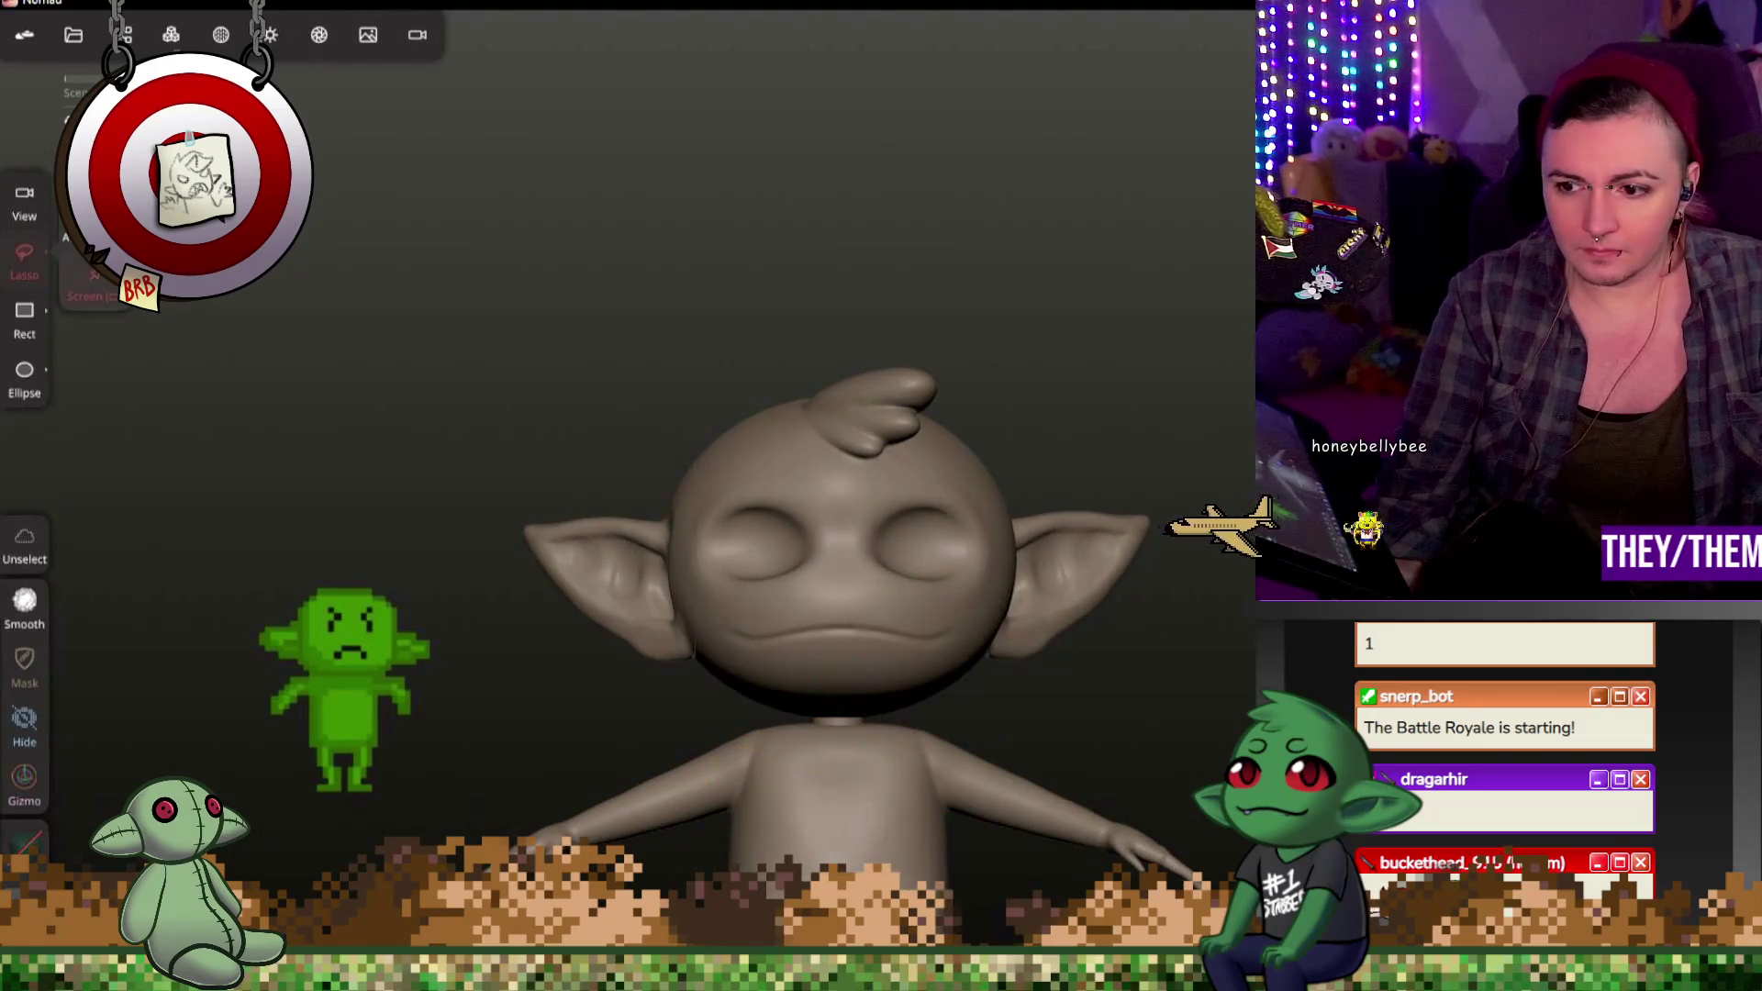
Step: Select the split head sphere together with both ear spheres in the Scene list
left_click_drag(1172, 334, 1158, 396)
left_click(75, 34)
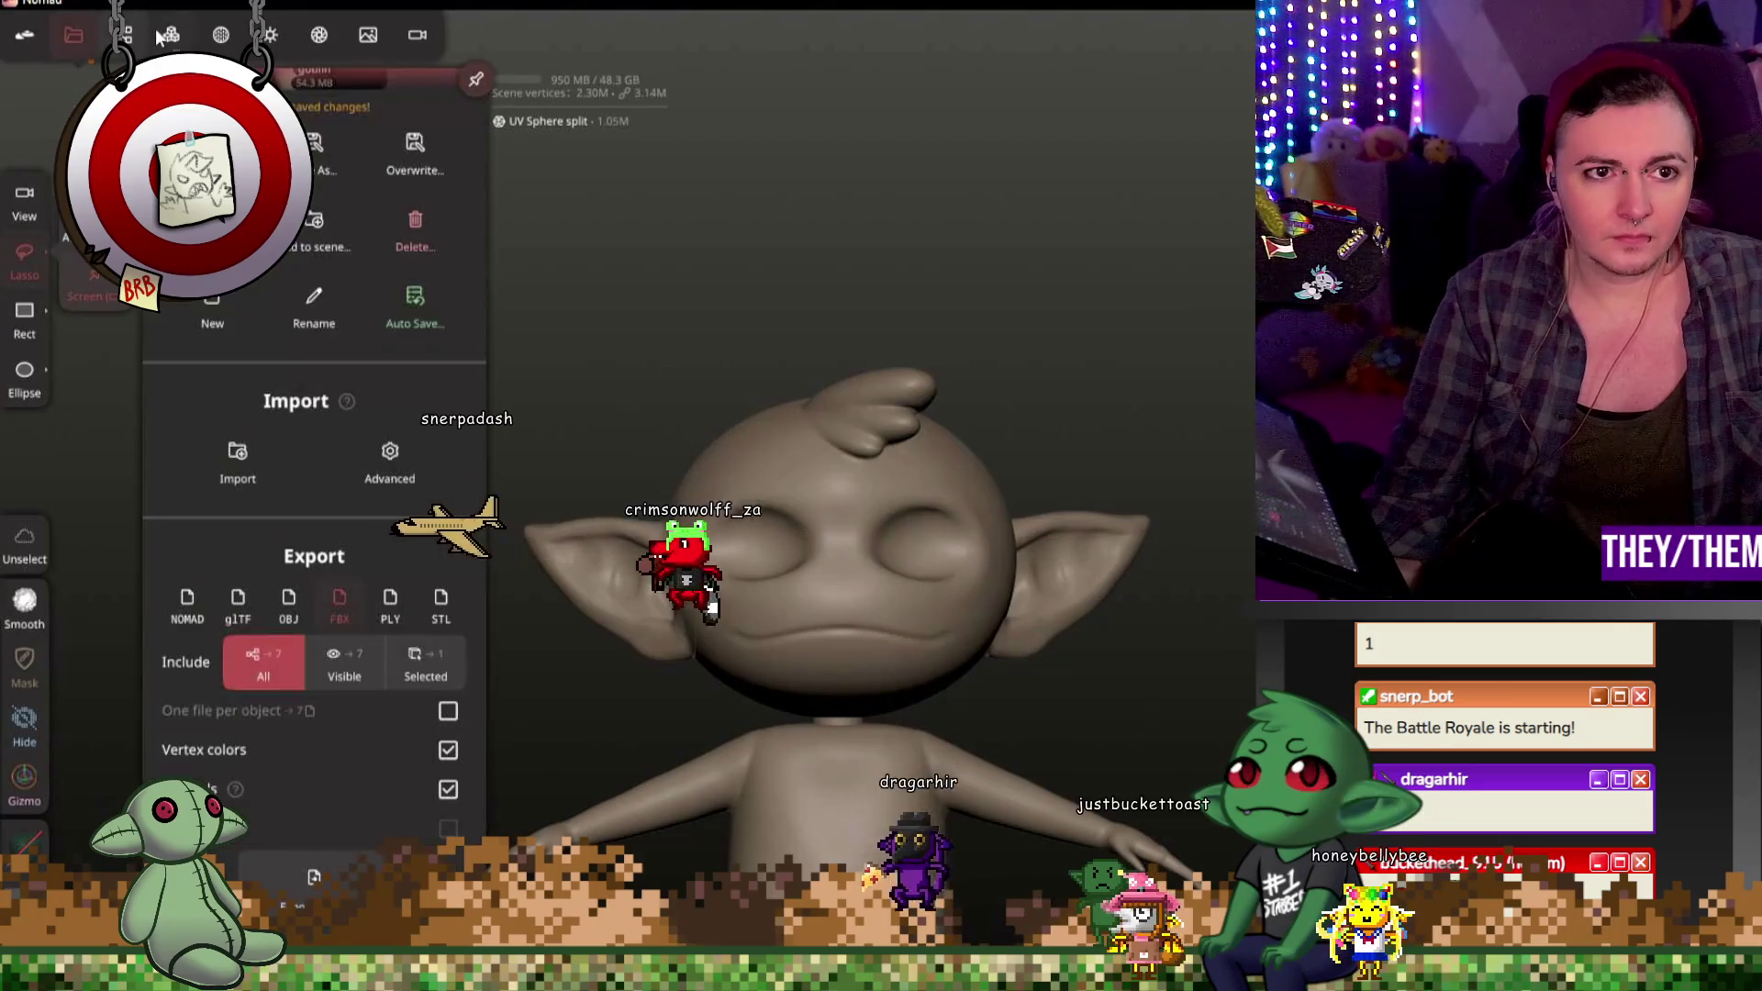
left_click(170, 35)
left_click(121, 35)
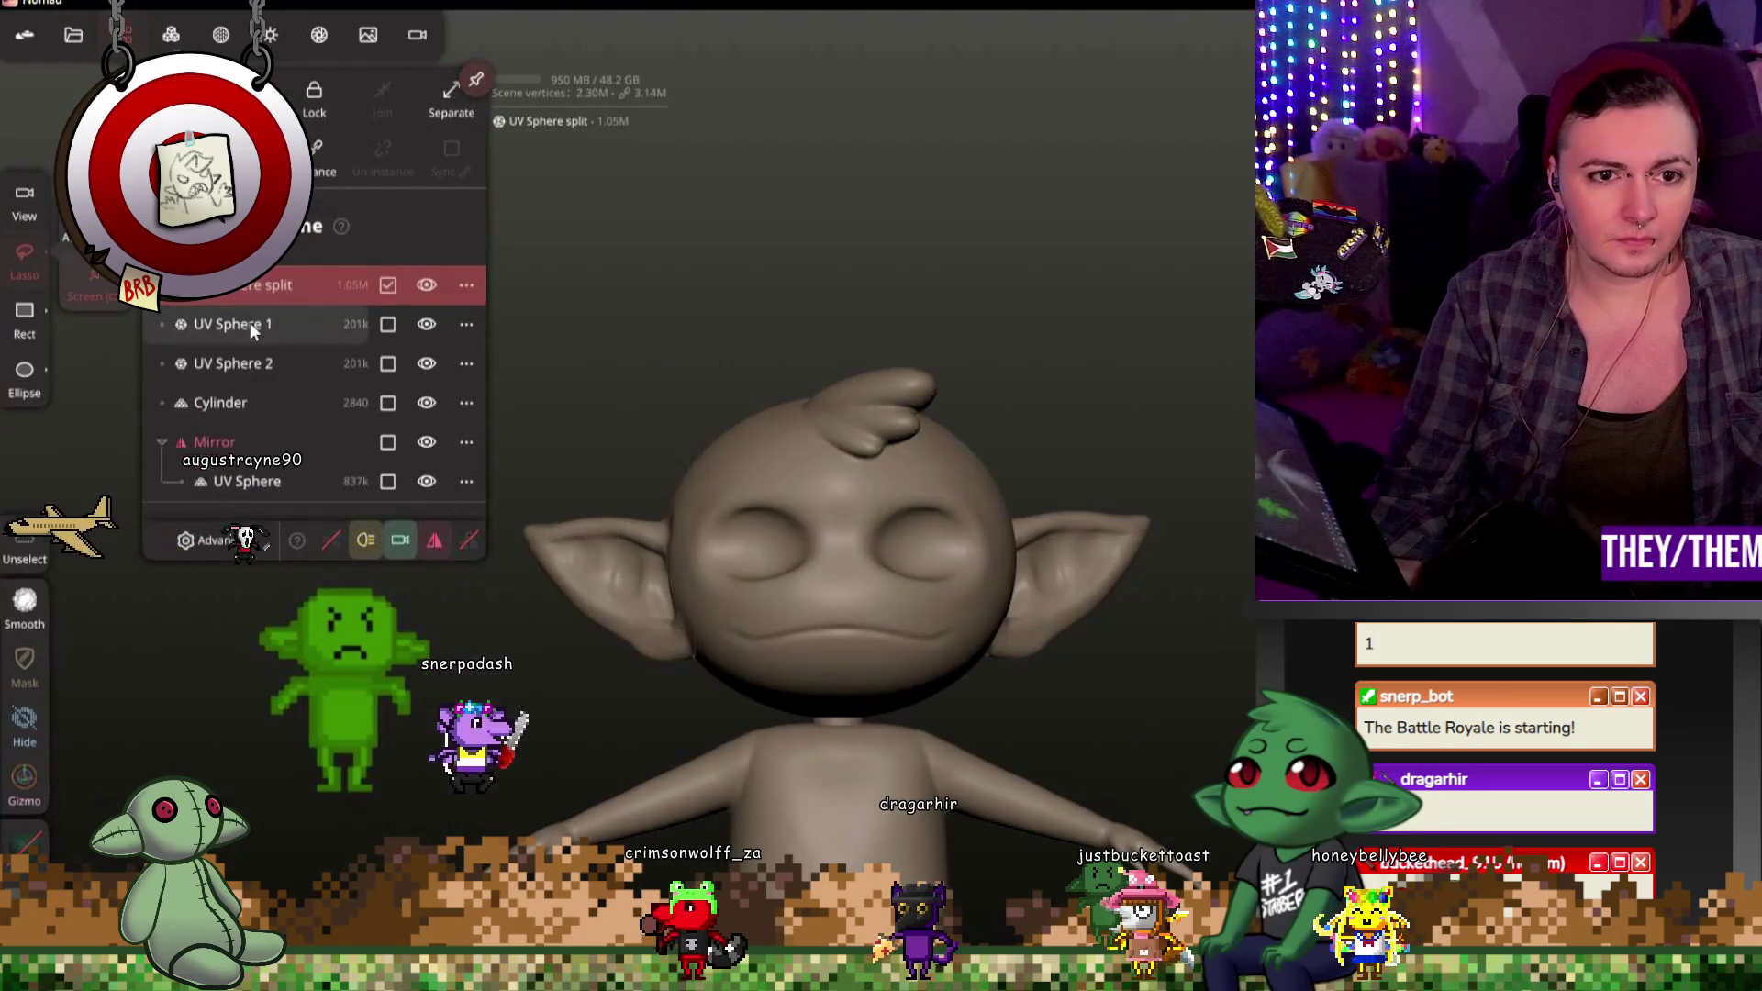
left_click(427, 286)
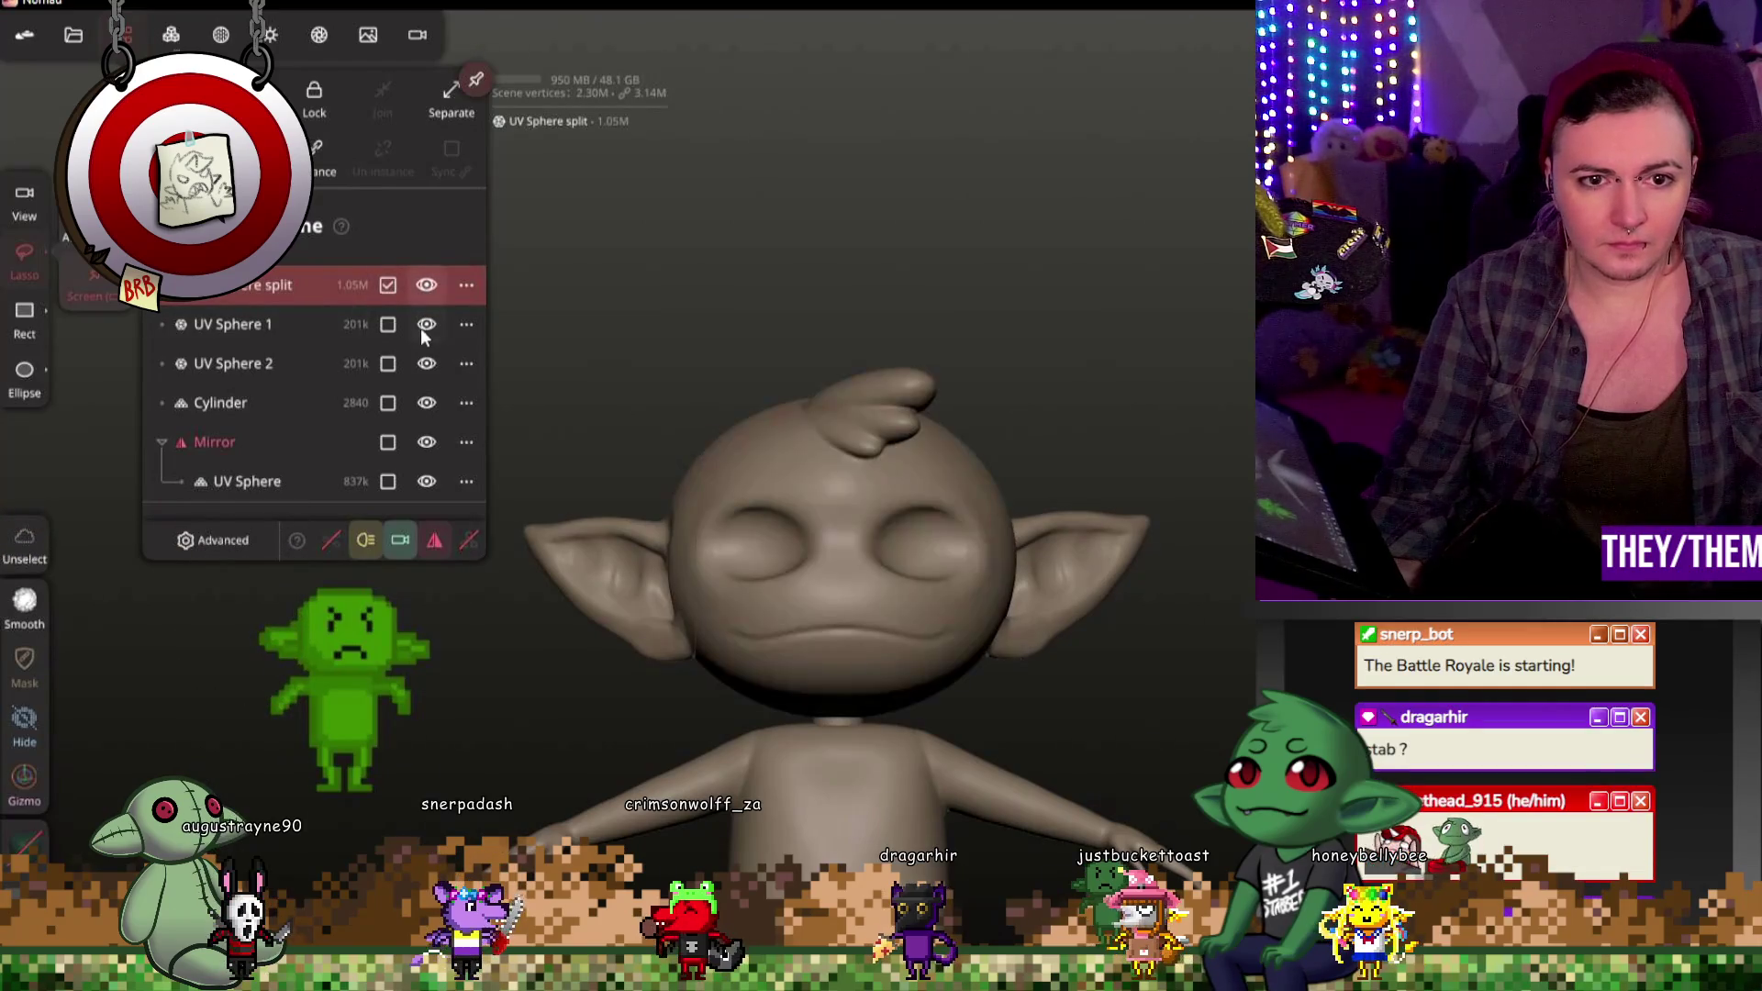
left_click(427, 362)
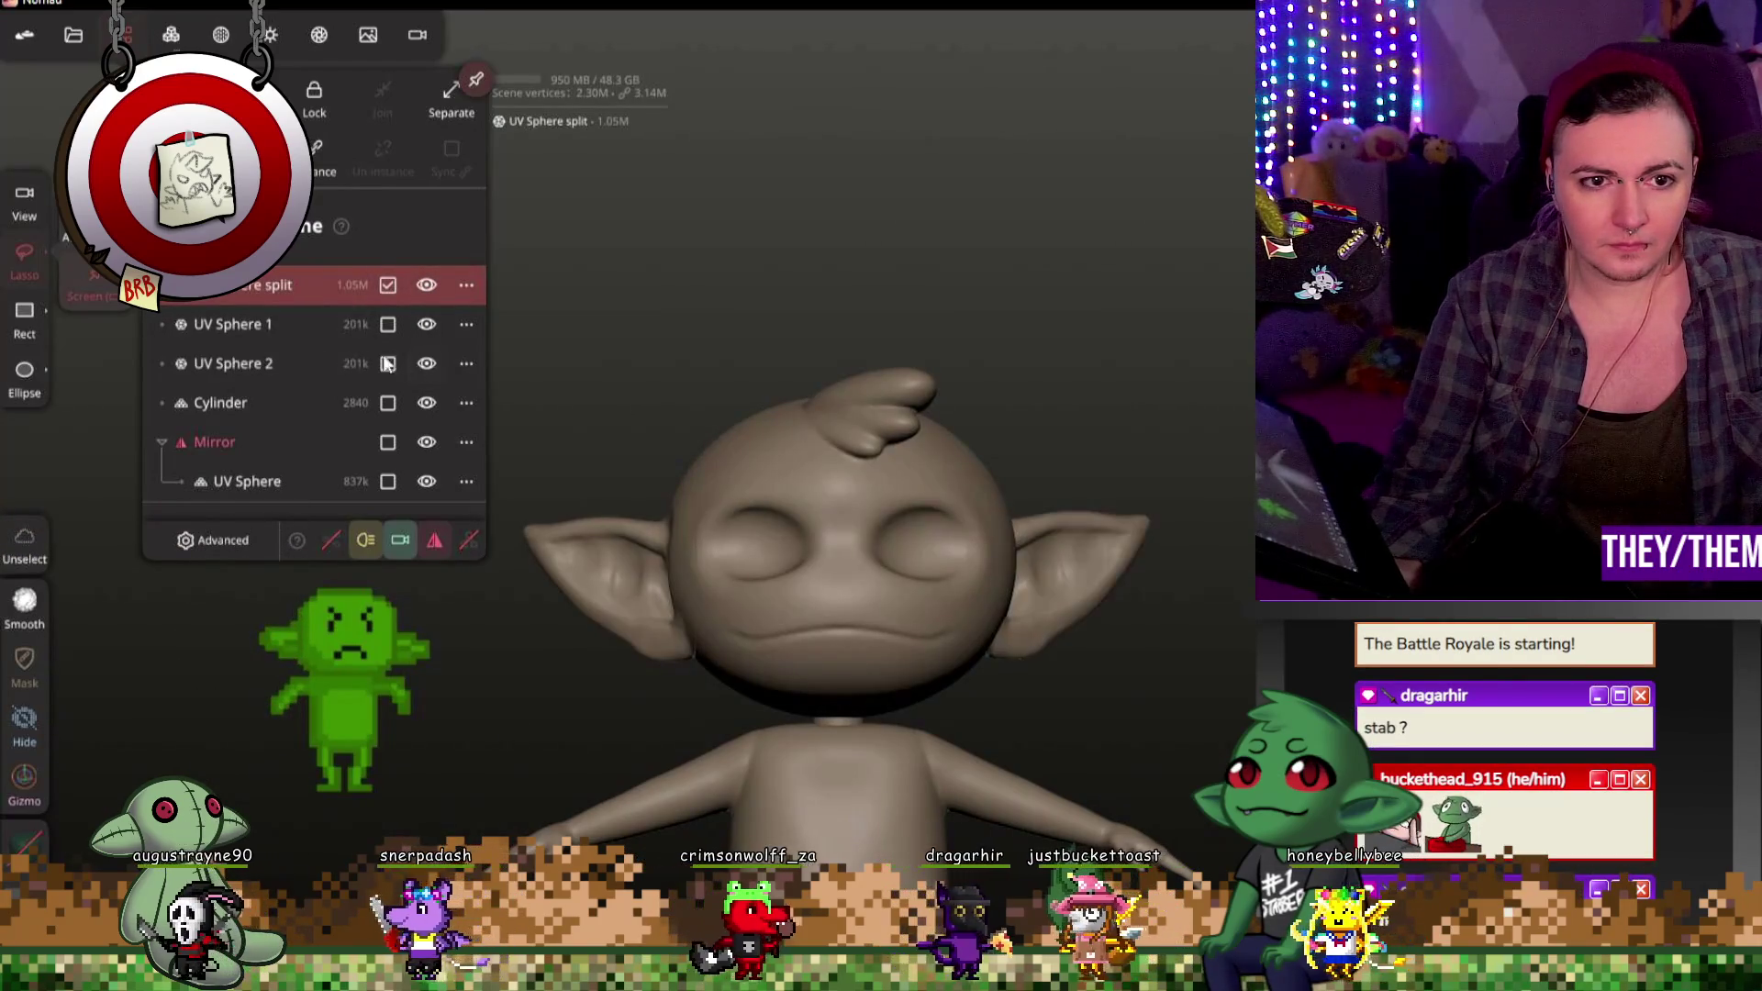
left_click(250, 369)
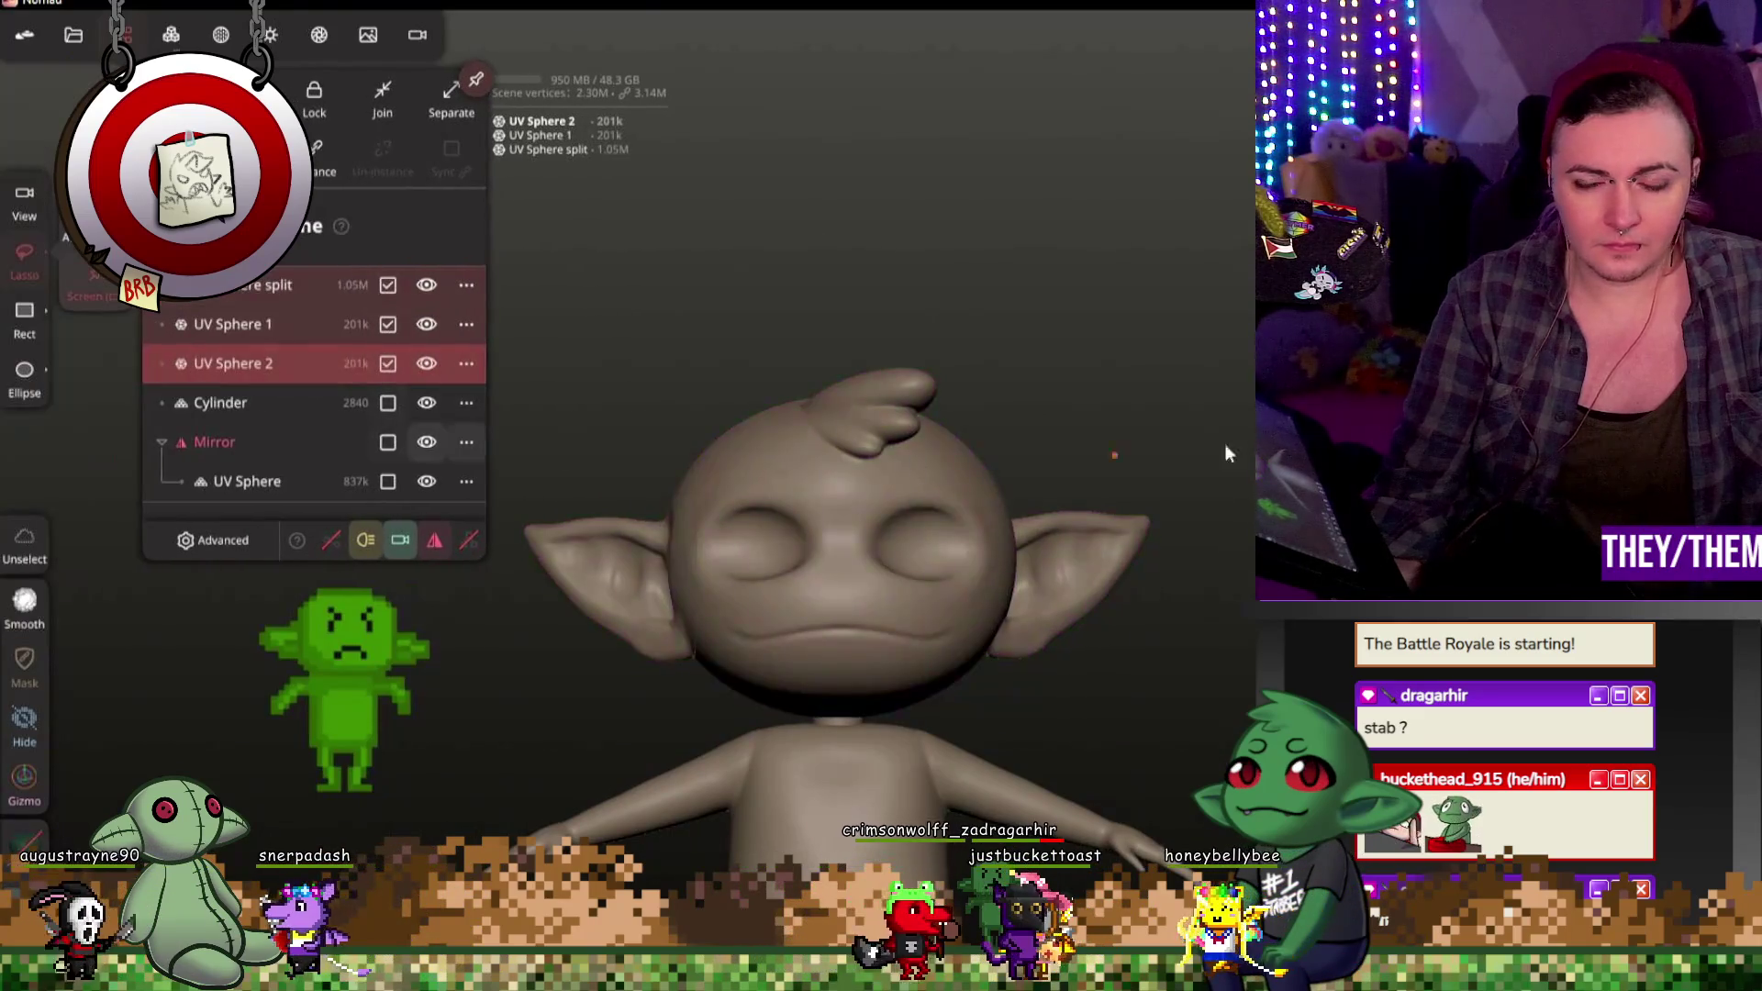
Step: Voxel remesh the selection at resolution 800 with 2 multiresolution levels
left_click(171, 35)
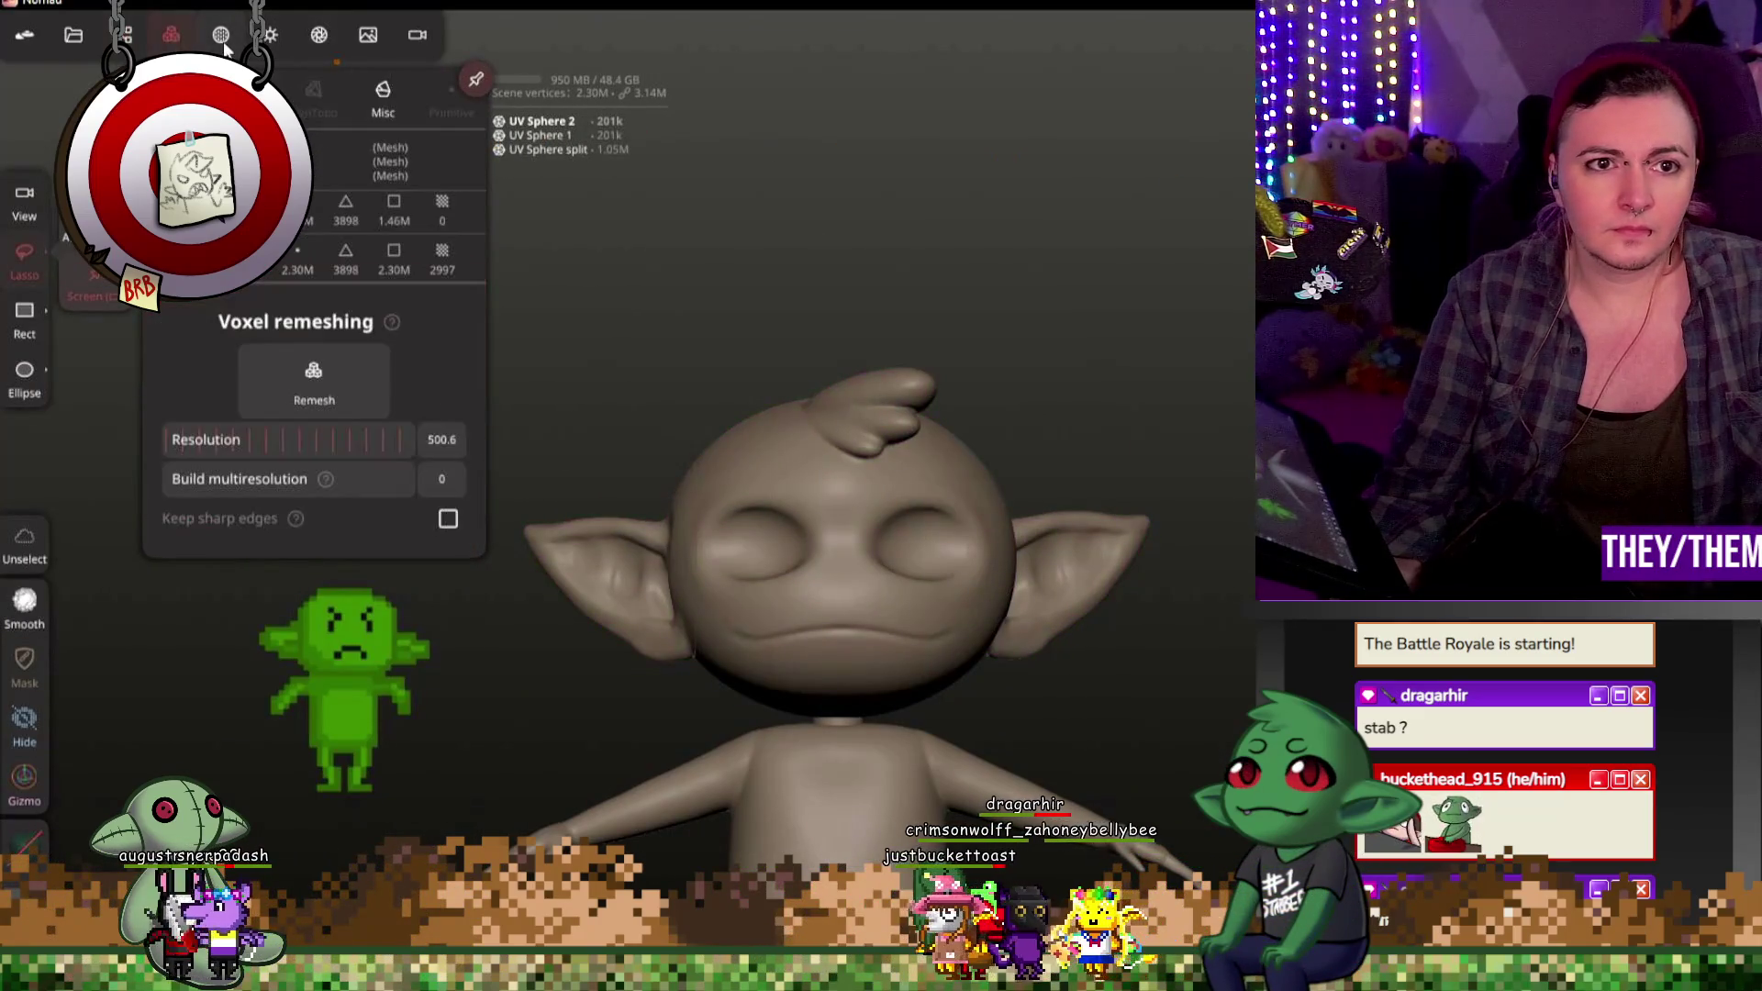
left_click(441, 439)
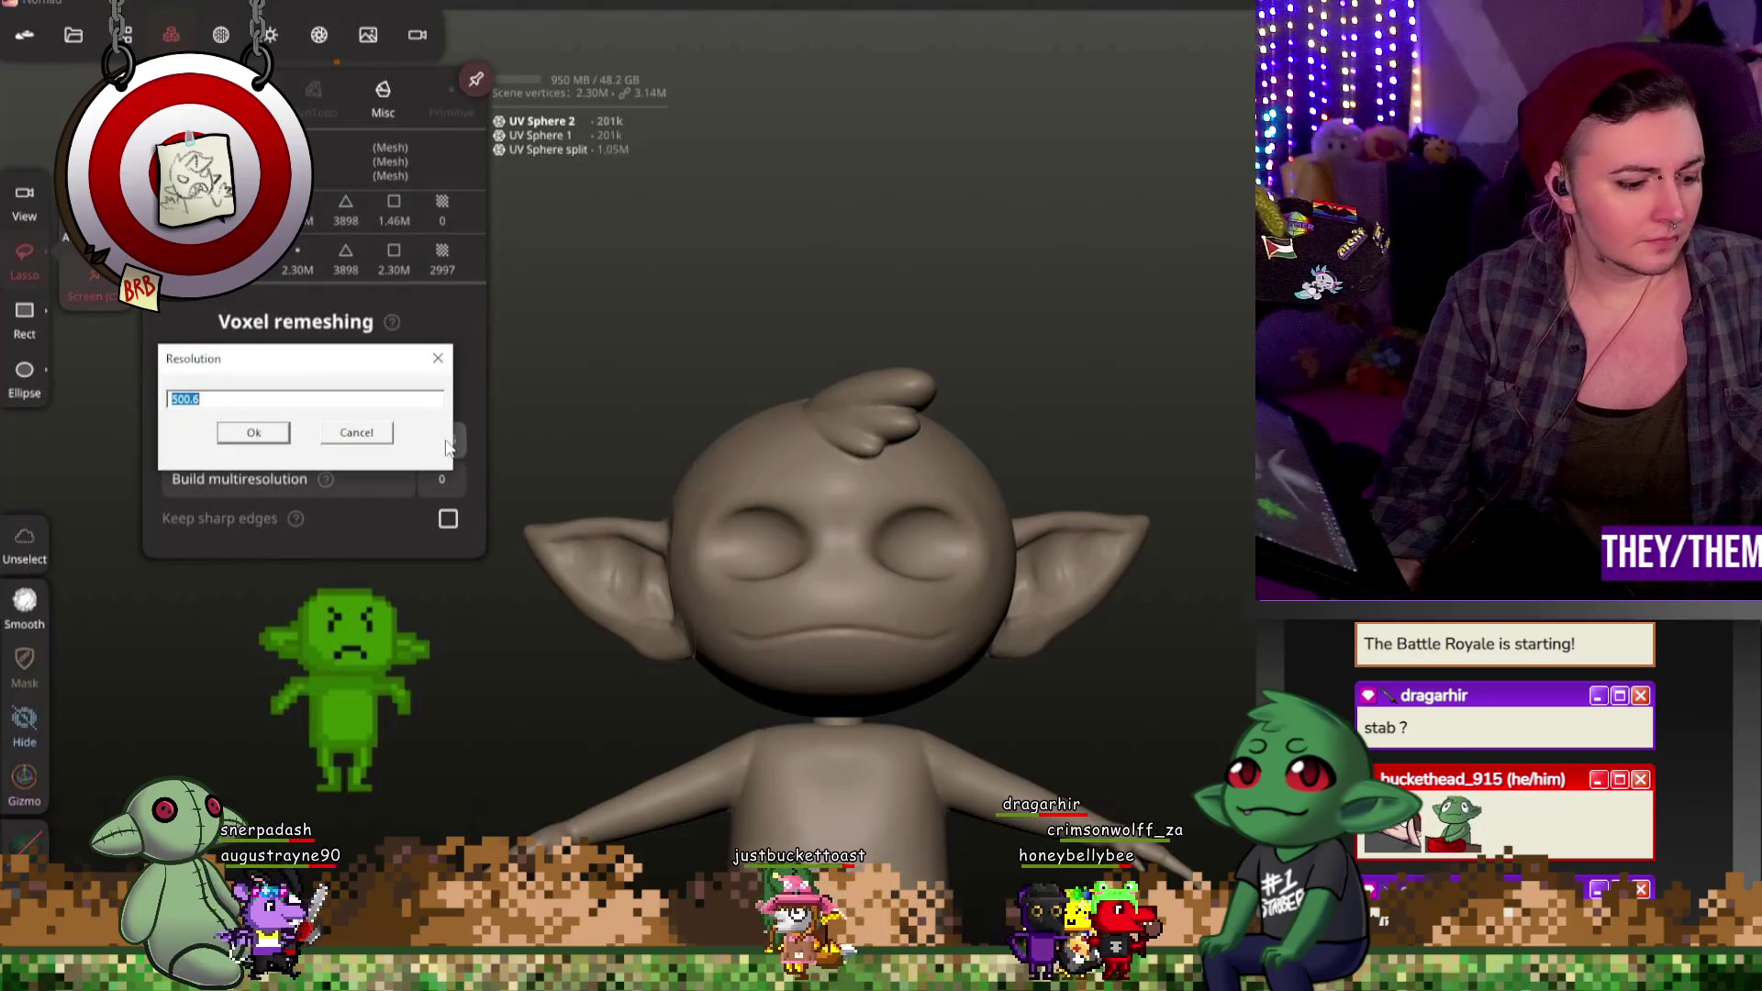
type("800")
key("Return")
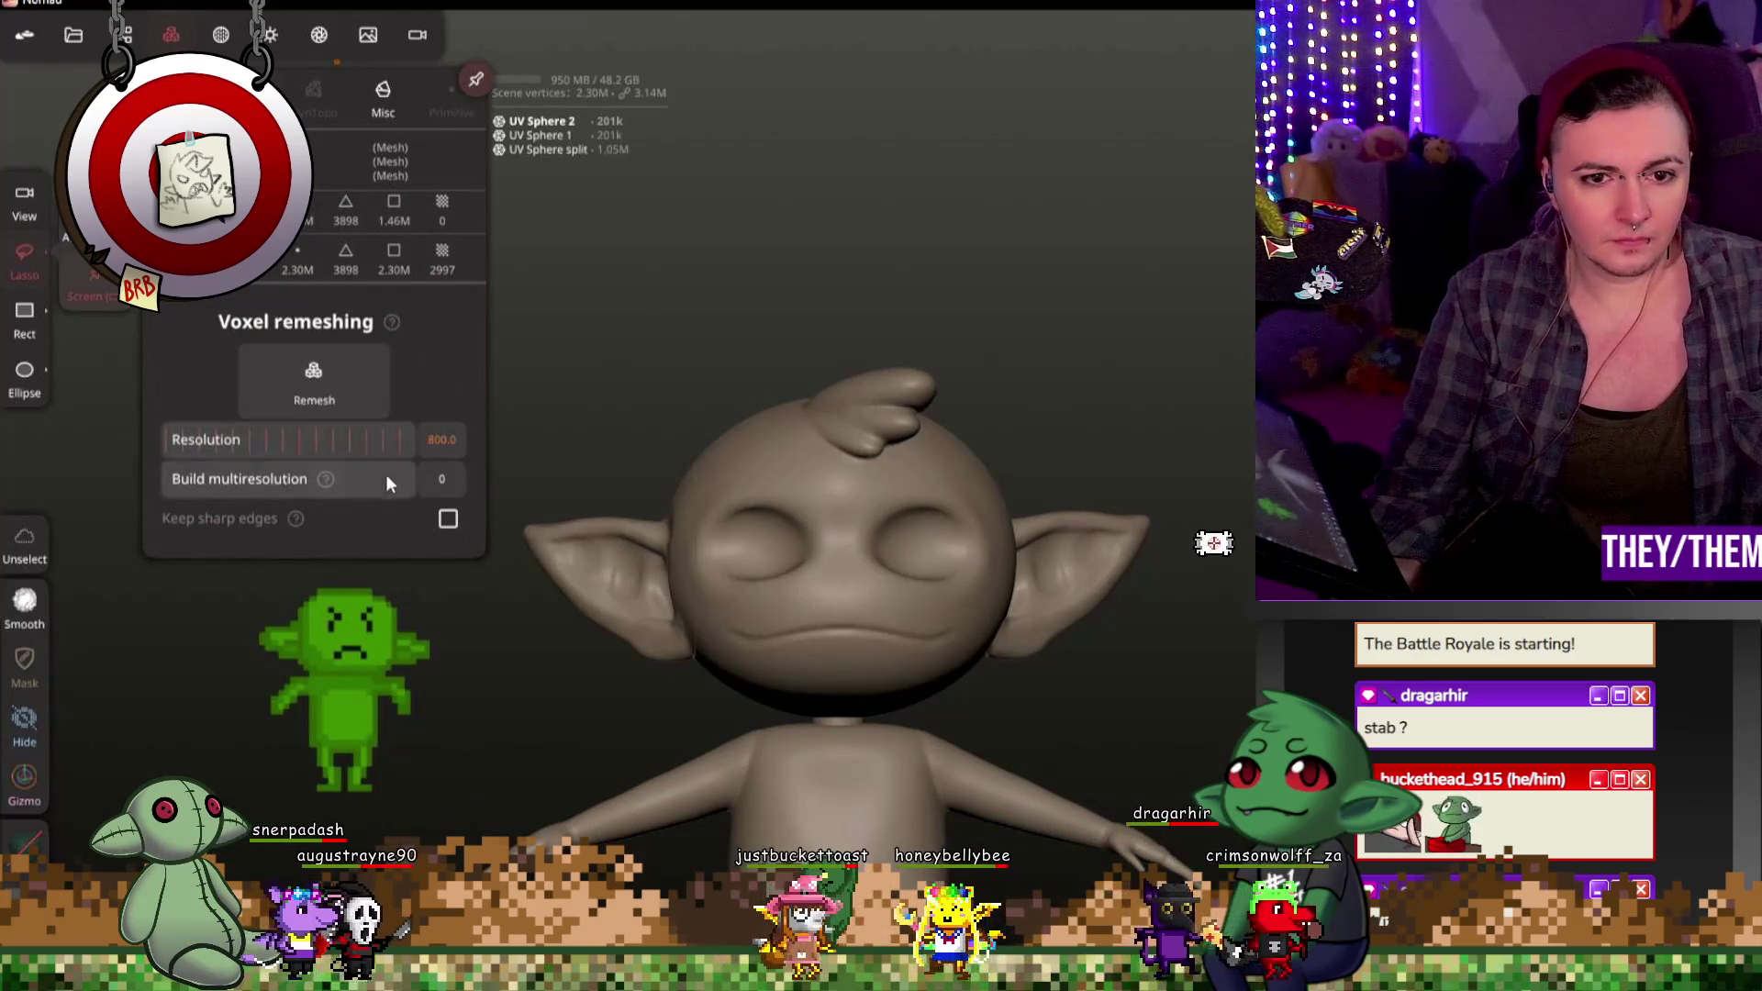
left_click_drag(354, 482, 466, 481)
left_click(314, 381)
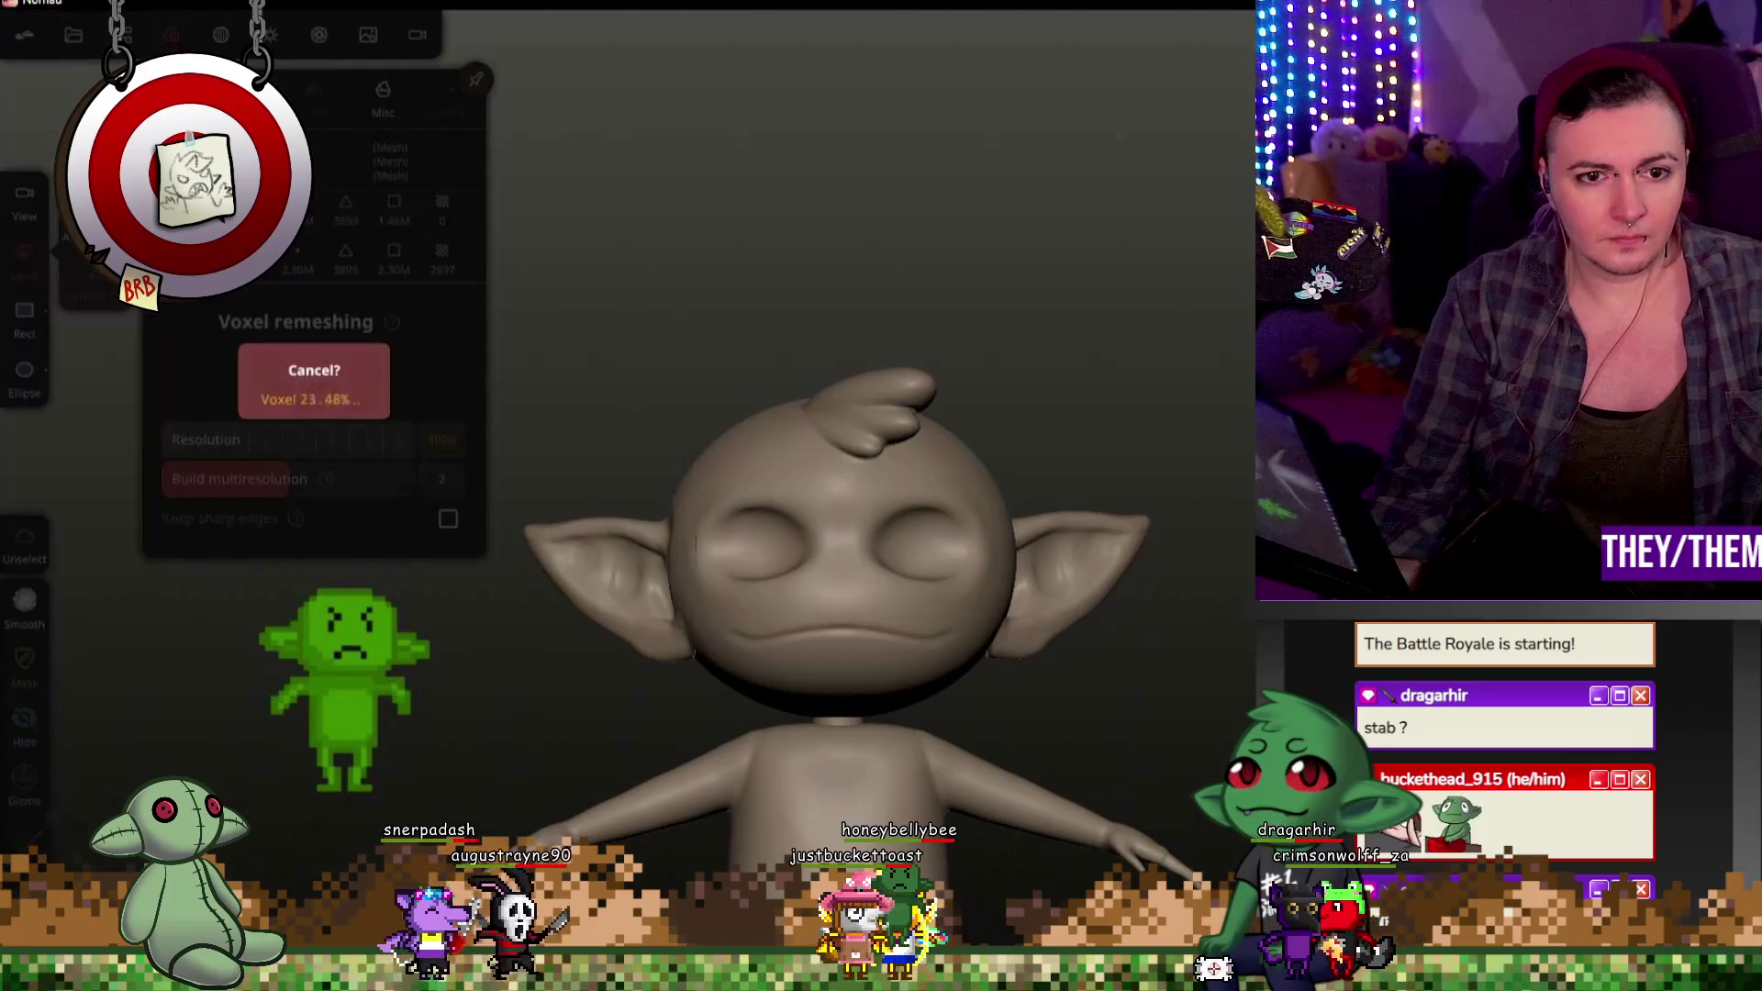
scroll(788, 671, "up", 2)
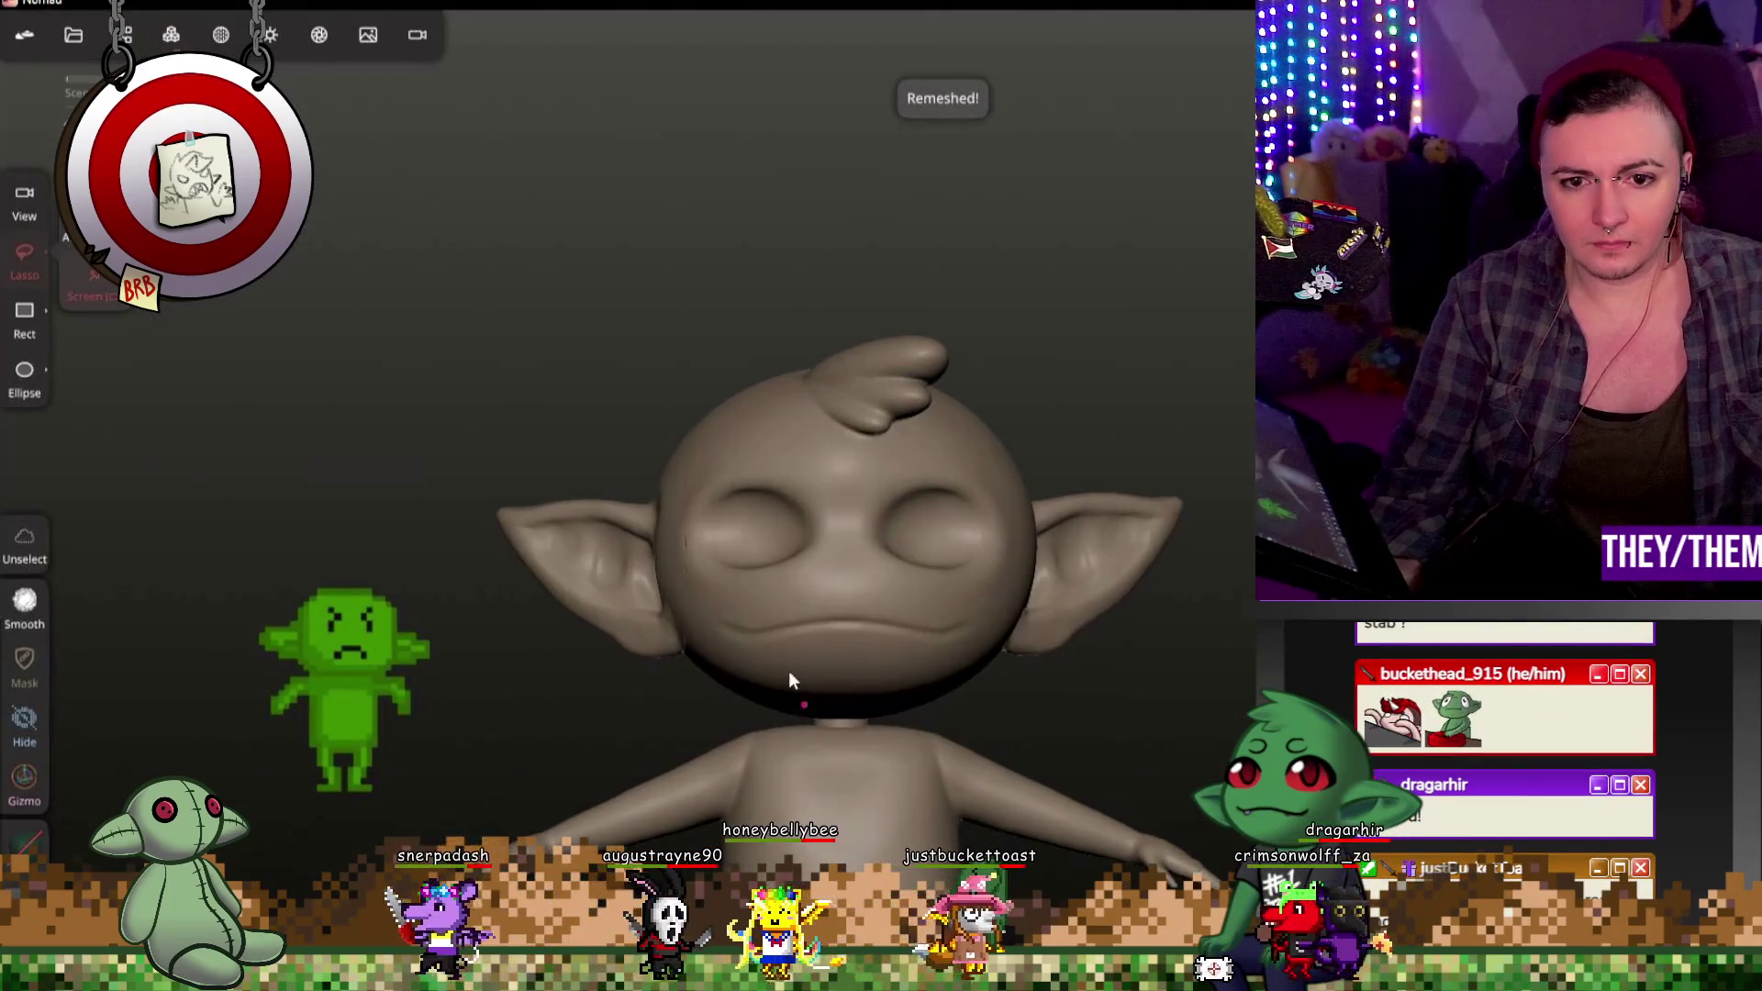
scroll(670, 583, "up", 3)
scroll(669, 557, "up", 2)
scroll(675, 550, "up", 2)
scroll(674, 549, "up", 2)
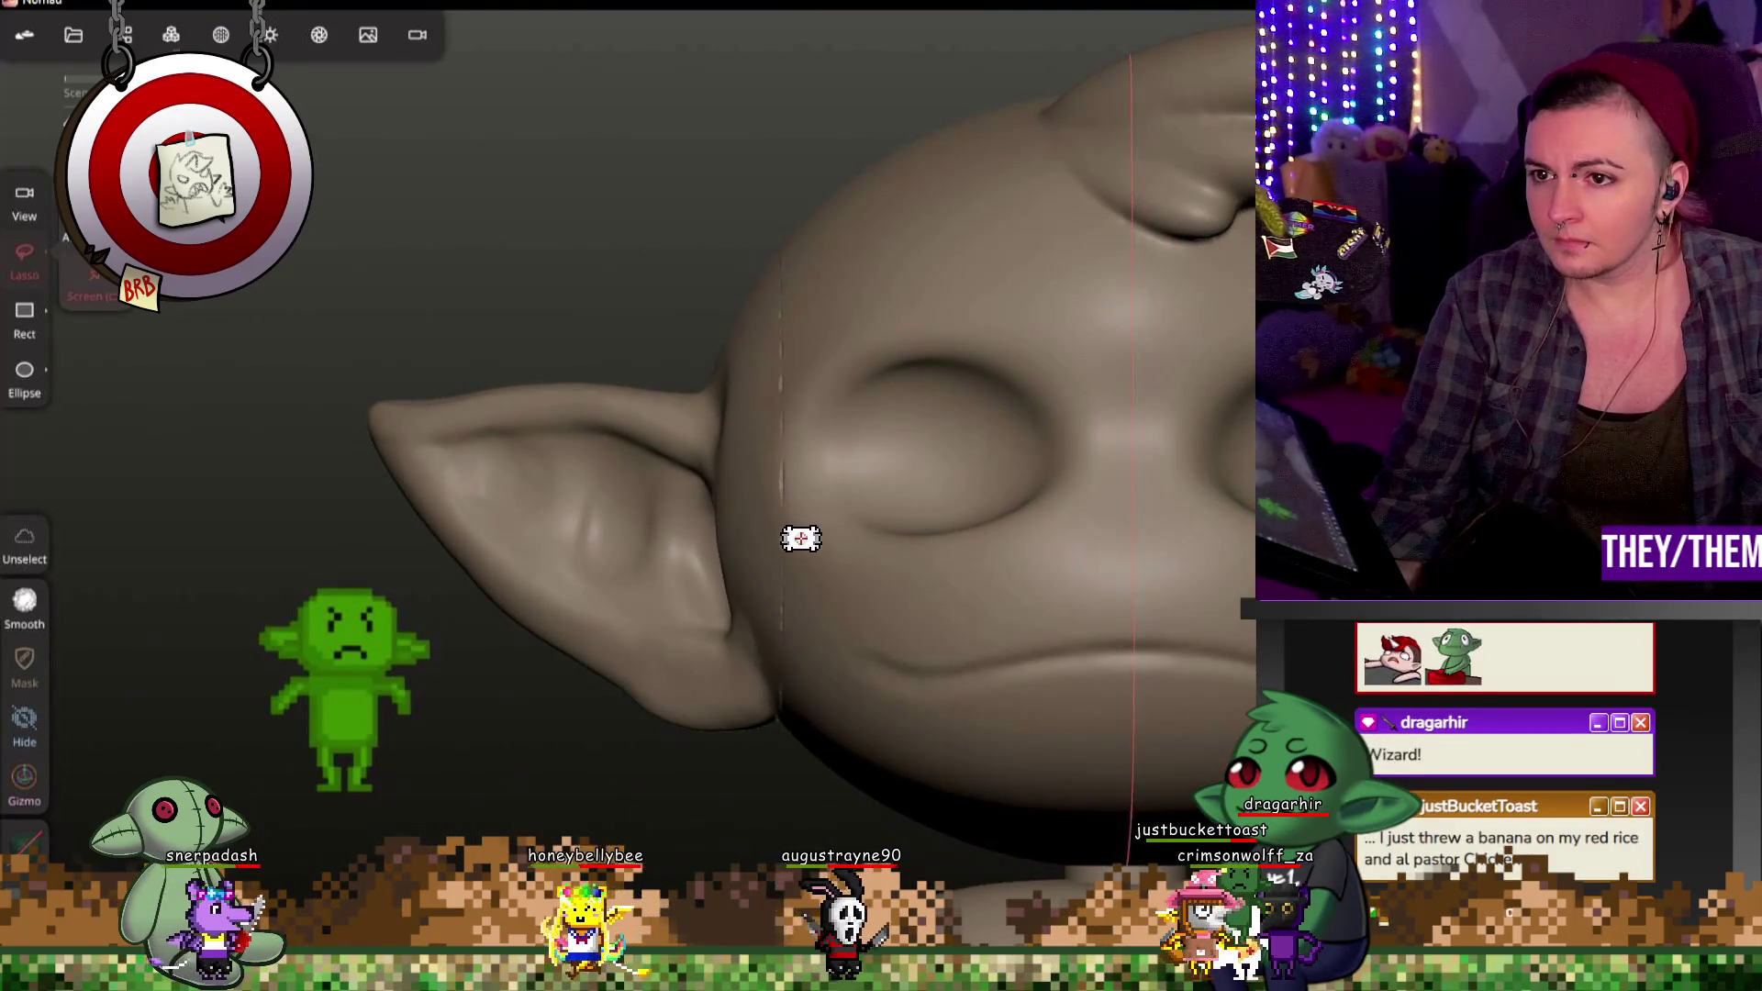
Step: Switch to the Relax brush and orbit around the remeshed head to inspect the pointed ear
key("shift")
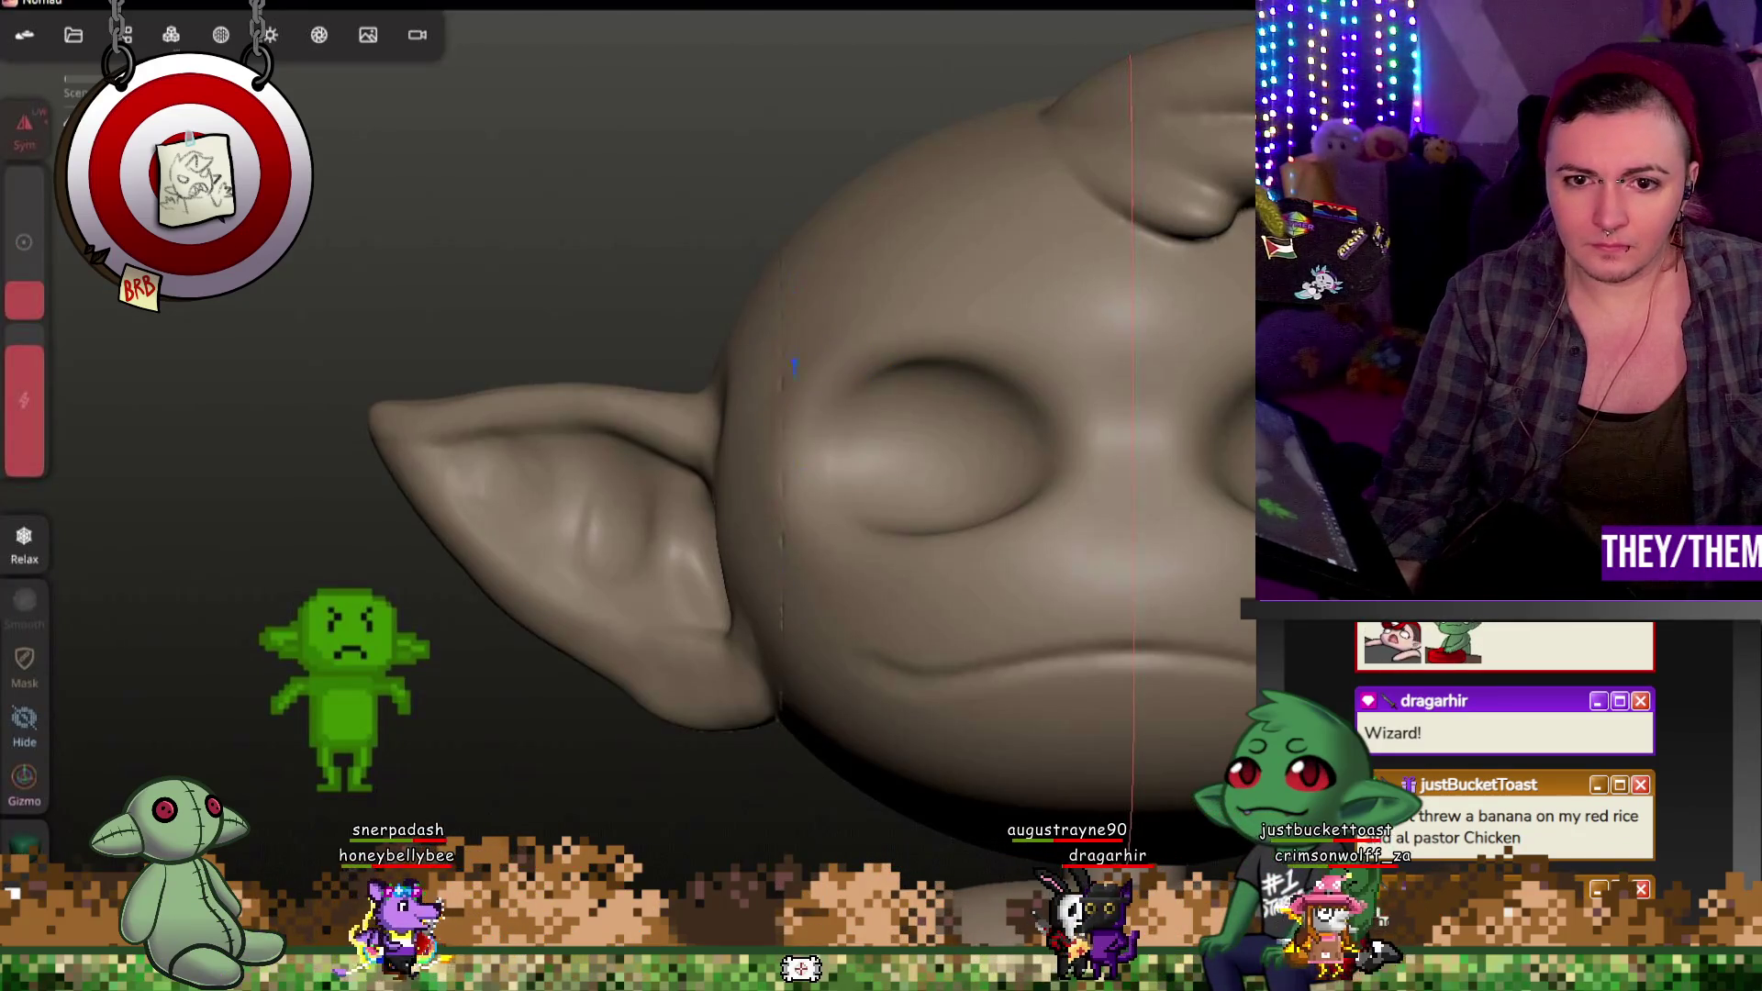
mouse_move(877, 230)
middle_mouse_down()
mouse_move(751, 293)
mouse_move(717, 360)
mouse_move(840, 265)
mouse_move(431, 473)
middle_mouse_up()
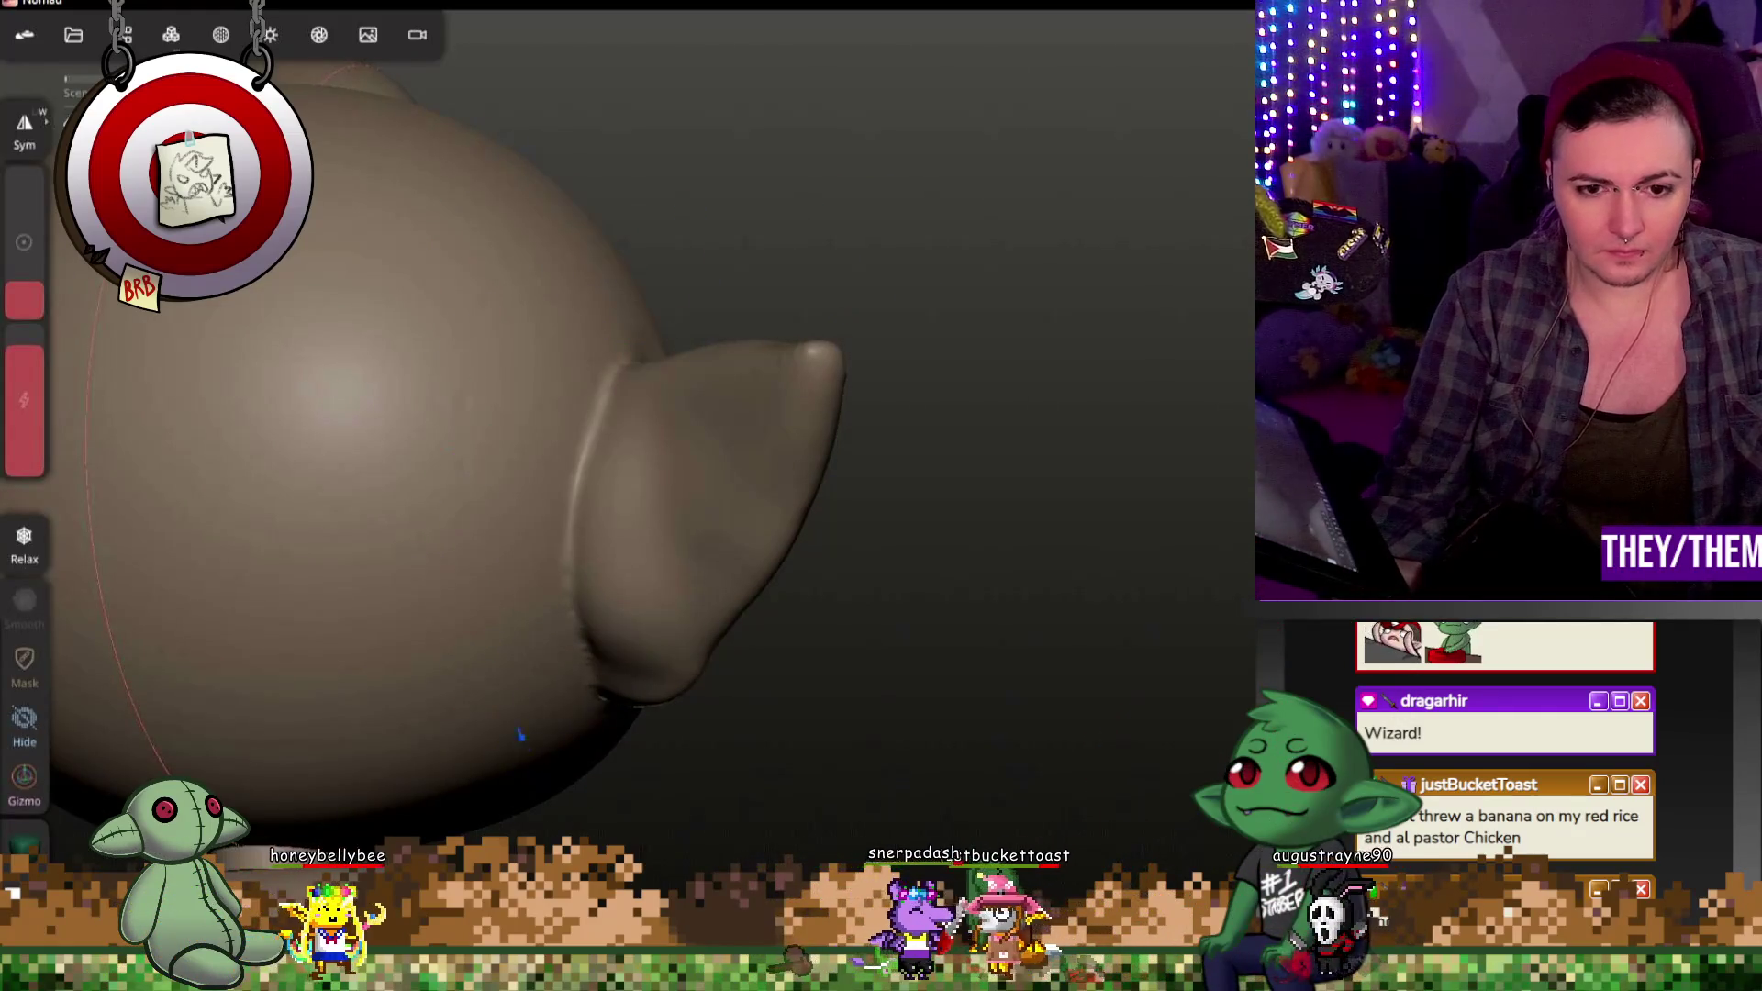
mouse_move(645, 668)
middle_mouse_down()
mouse_move(683, 721)
mouse_move(495, 776)
mouse_move(584, 685)
middle_mouse_up()
mouse_move(624, 574)
middle_mouse_down()
mouse_move(1112, 693)
mouse_move(856, 686)
mouse_move(758, 742)
mouse_move(1192, 418)
mouse_move(818, 532)
mouse_move(1199, 712)
mouse_move(1173, 666)
middle_mouse_up()
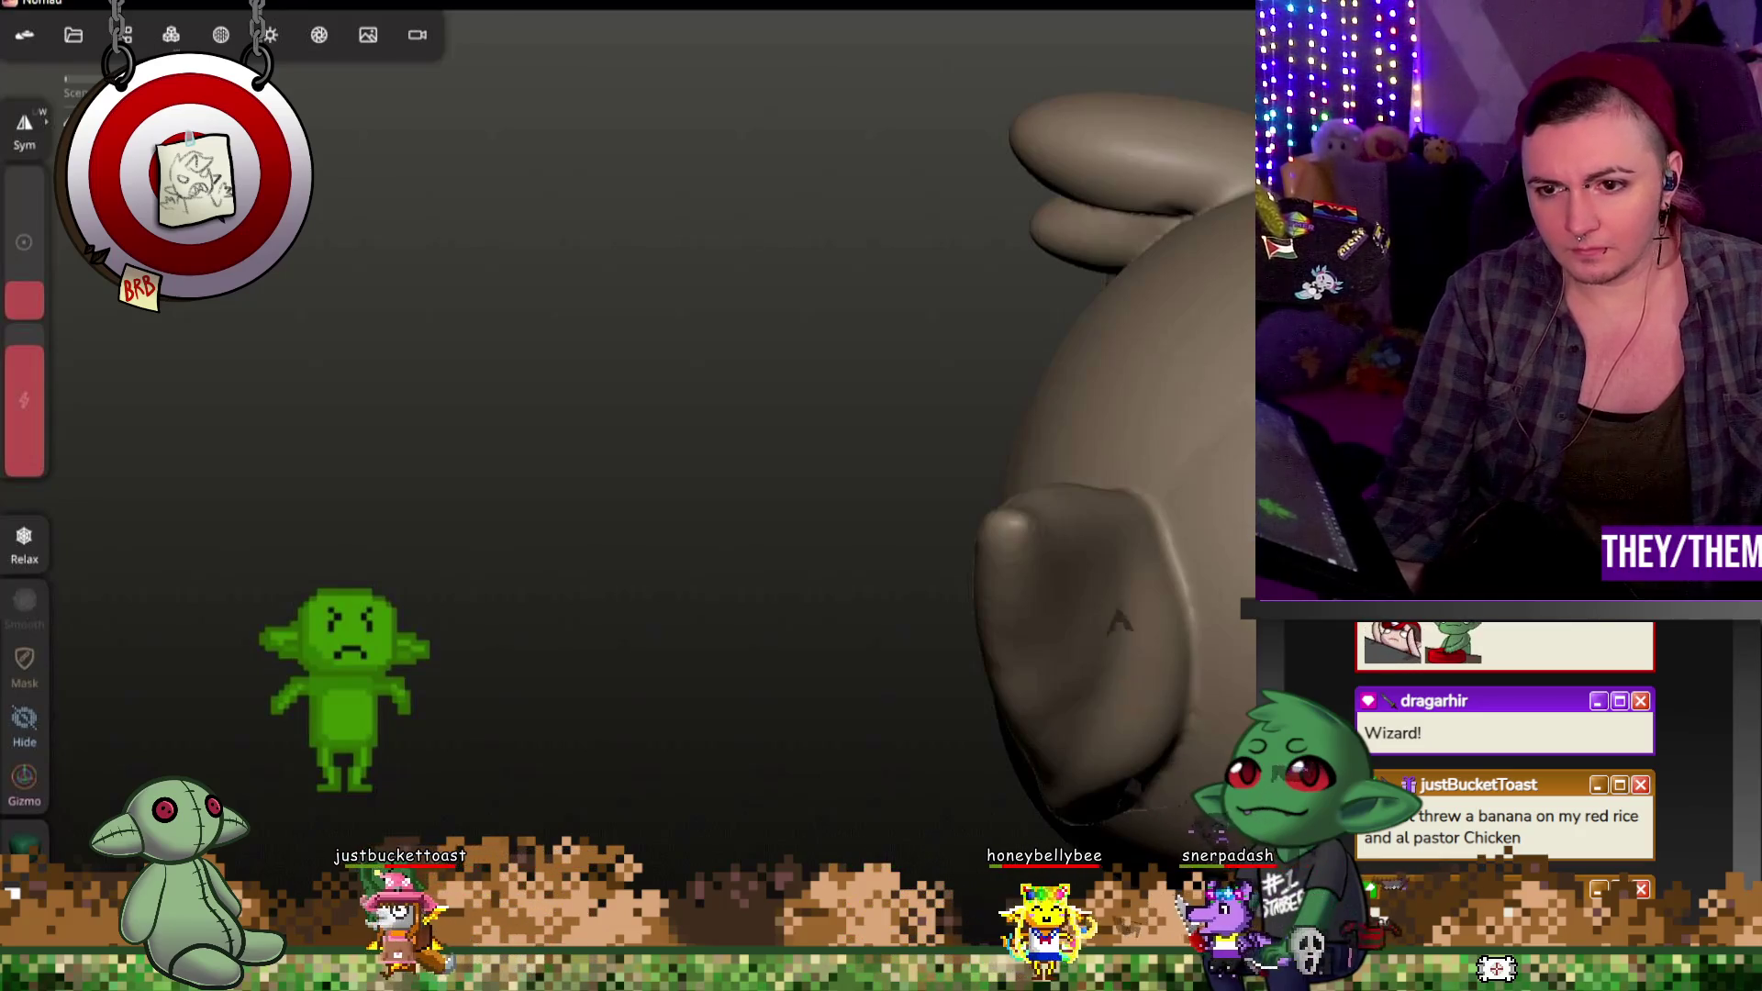
mouse_move(1000, 633)
middle_mouse_down()
mouse_move(1143, 648)
mouse_move(1216, 629)
middle_mouse_up()
middle_click_drag(1020, 605, 1101, 552)
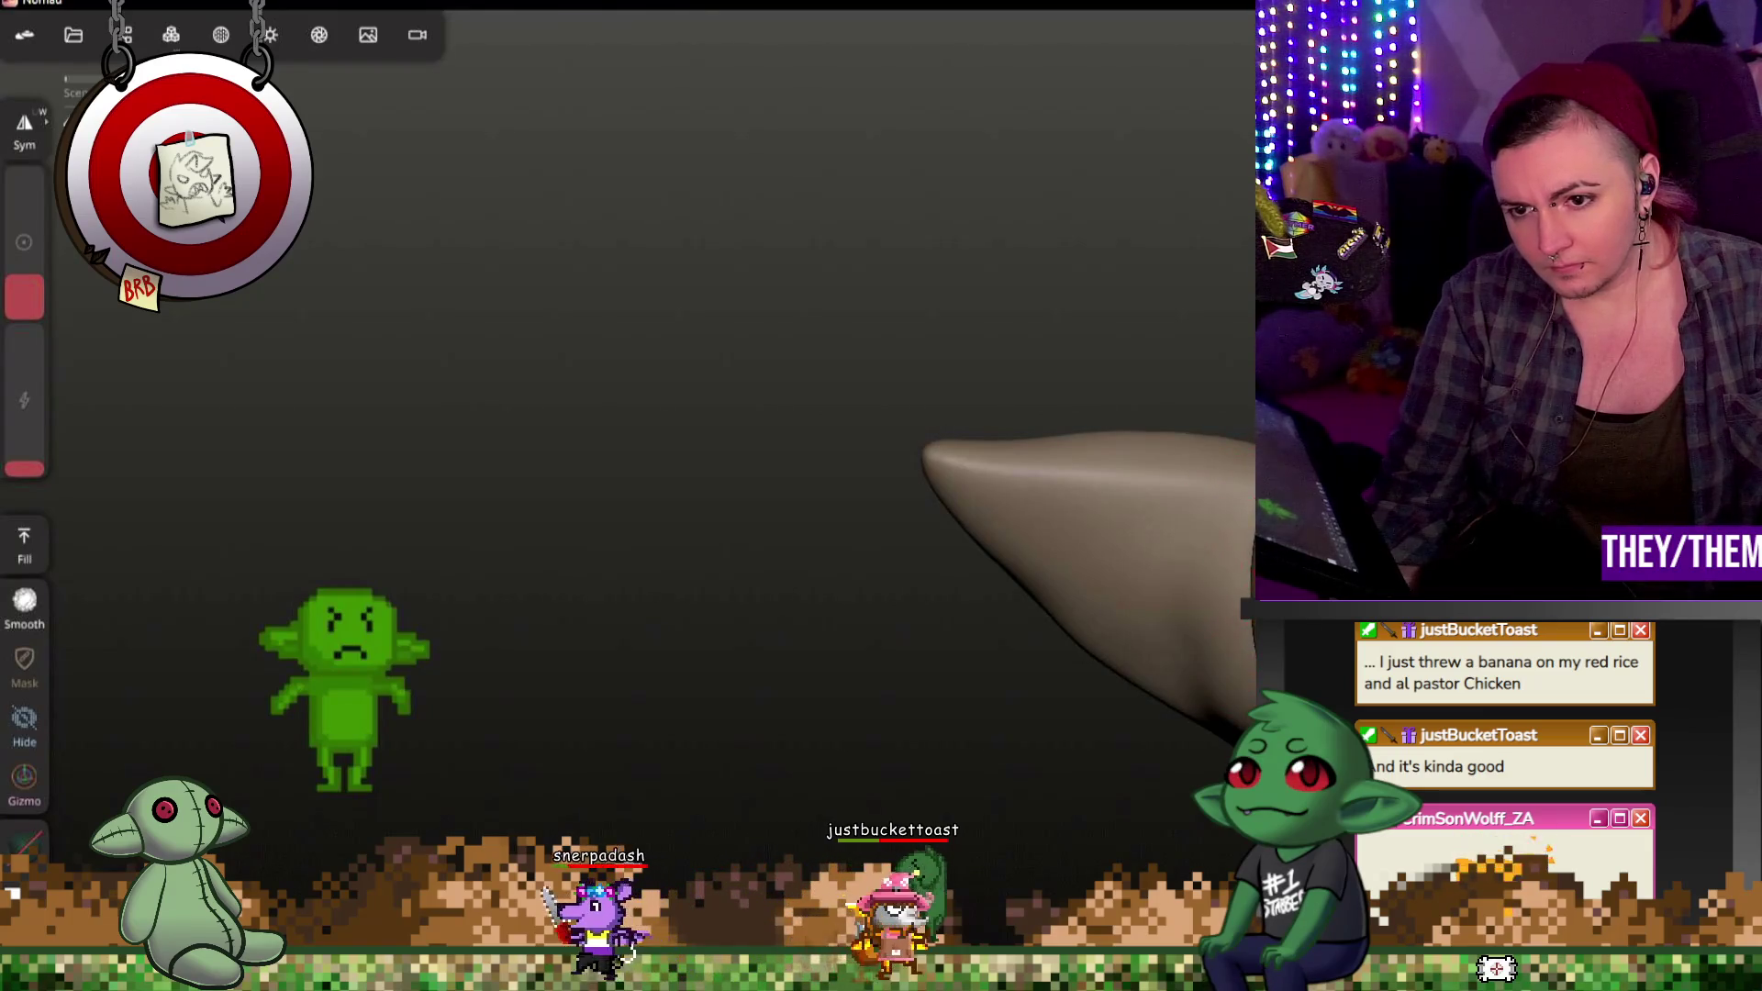
Step: Undo the flattening stroke on the ear and enlarge the brush radius for carving
middle_click_drag(1237, 589, 1285, 640)
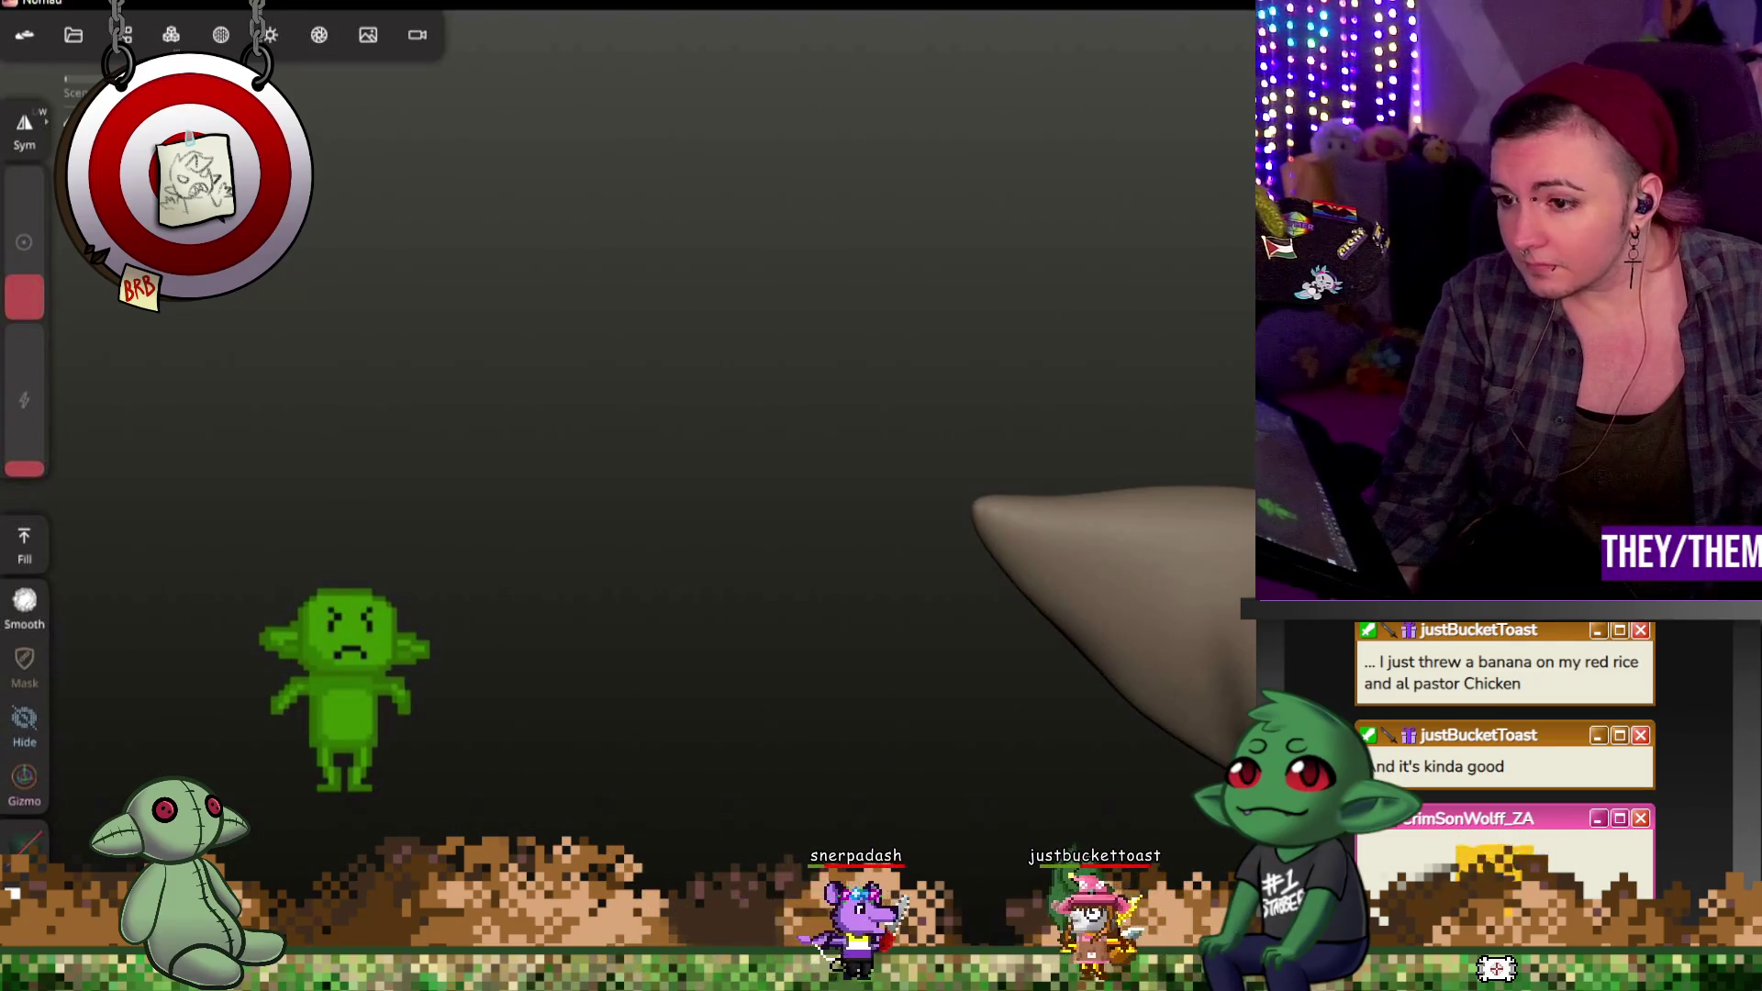
key("l")
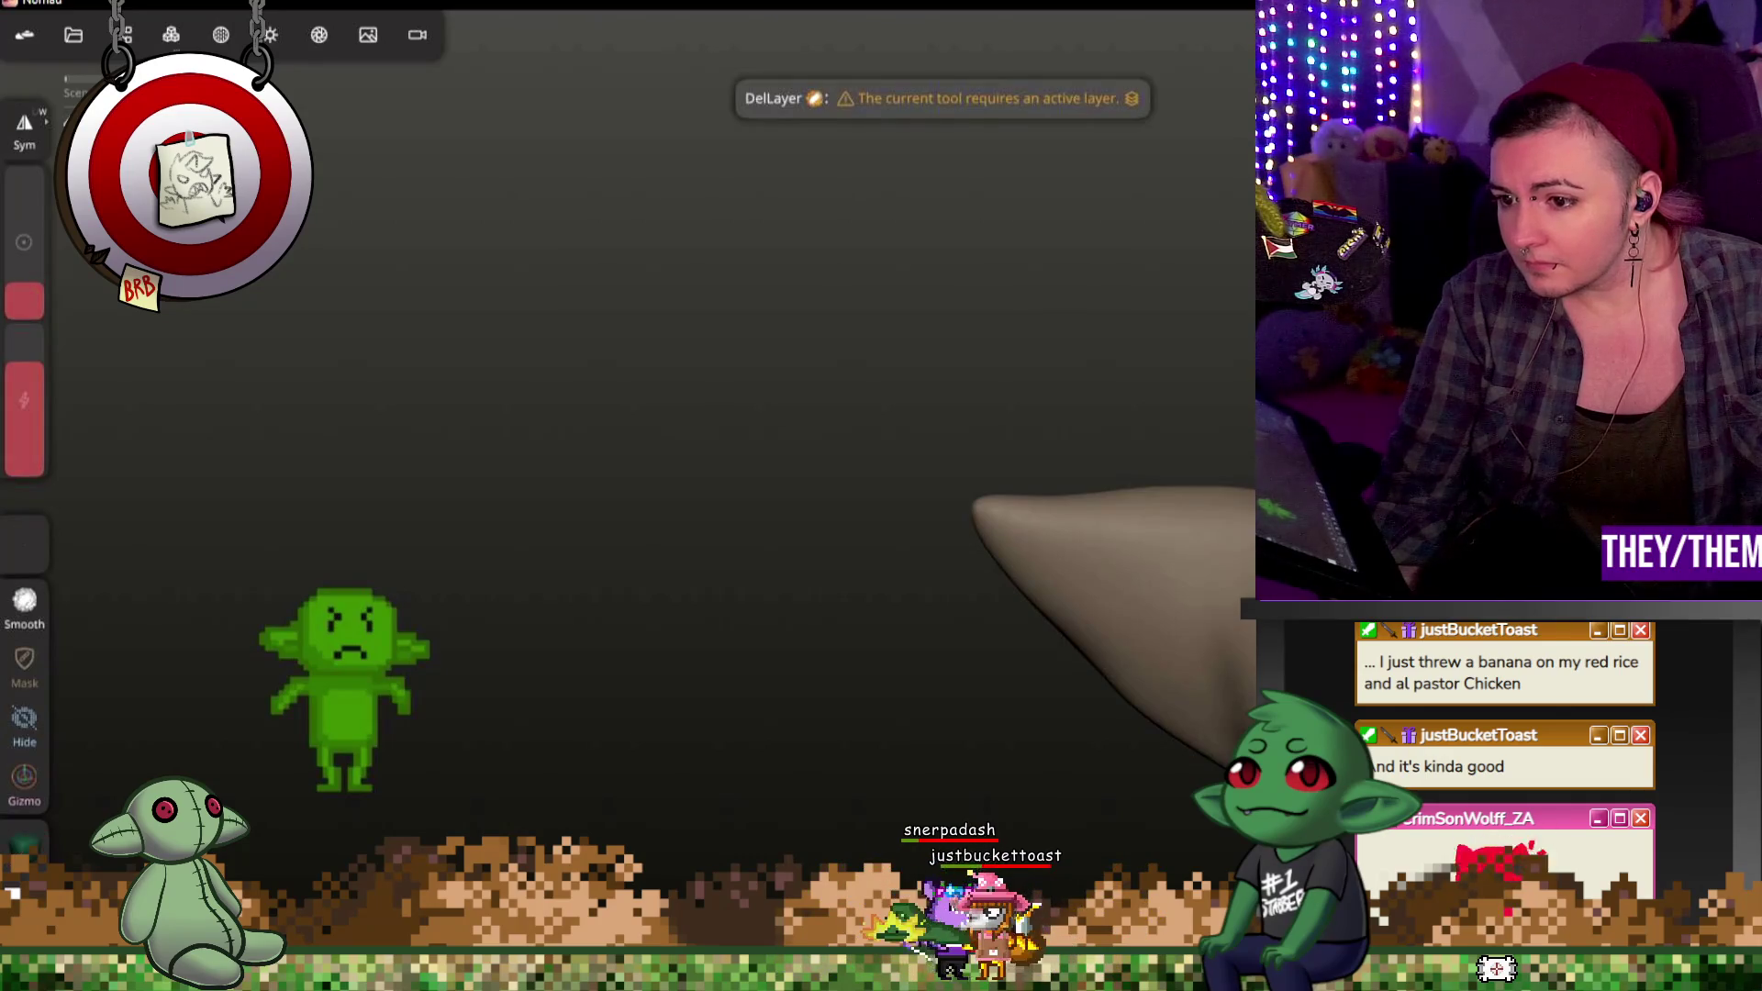
mouse_move(619, 414)
left_mouse_down()
mouse_move(551, 344)
mouse_move(523, 386)
mouse_move(496, 358)
left_mouse_up()
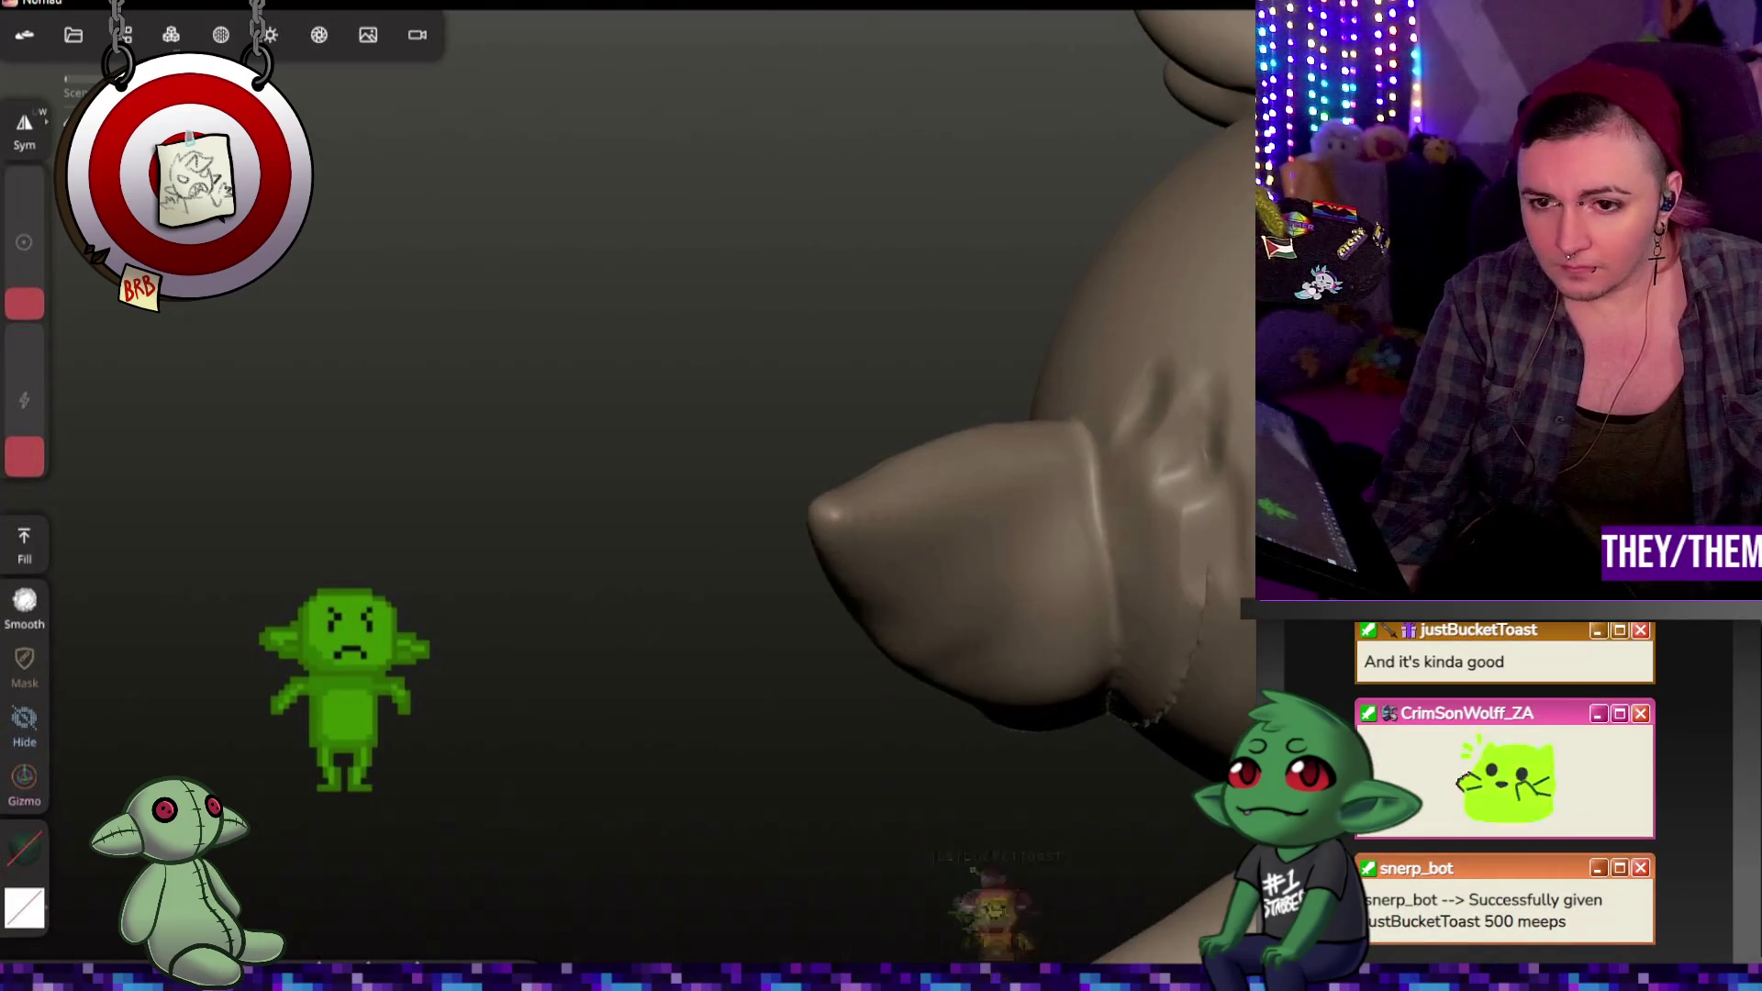
key("ctrl+z")
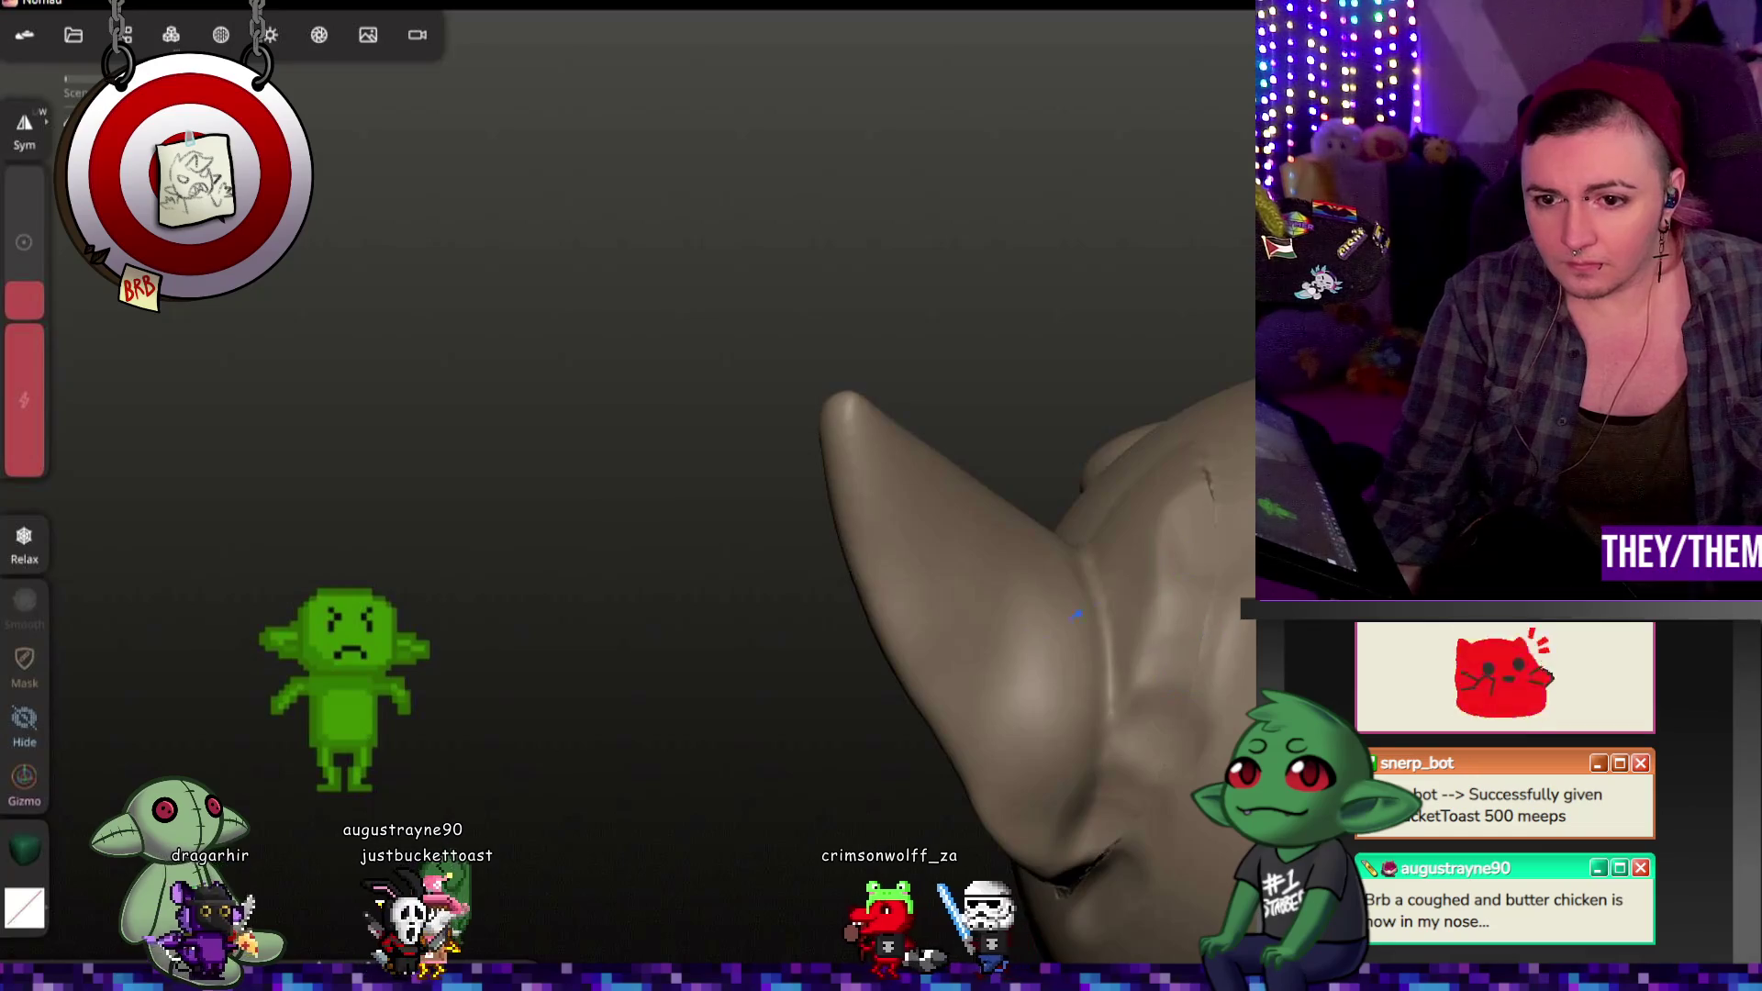
left_click_drag(23, 289, 23, 241)
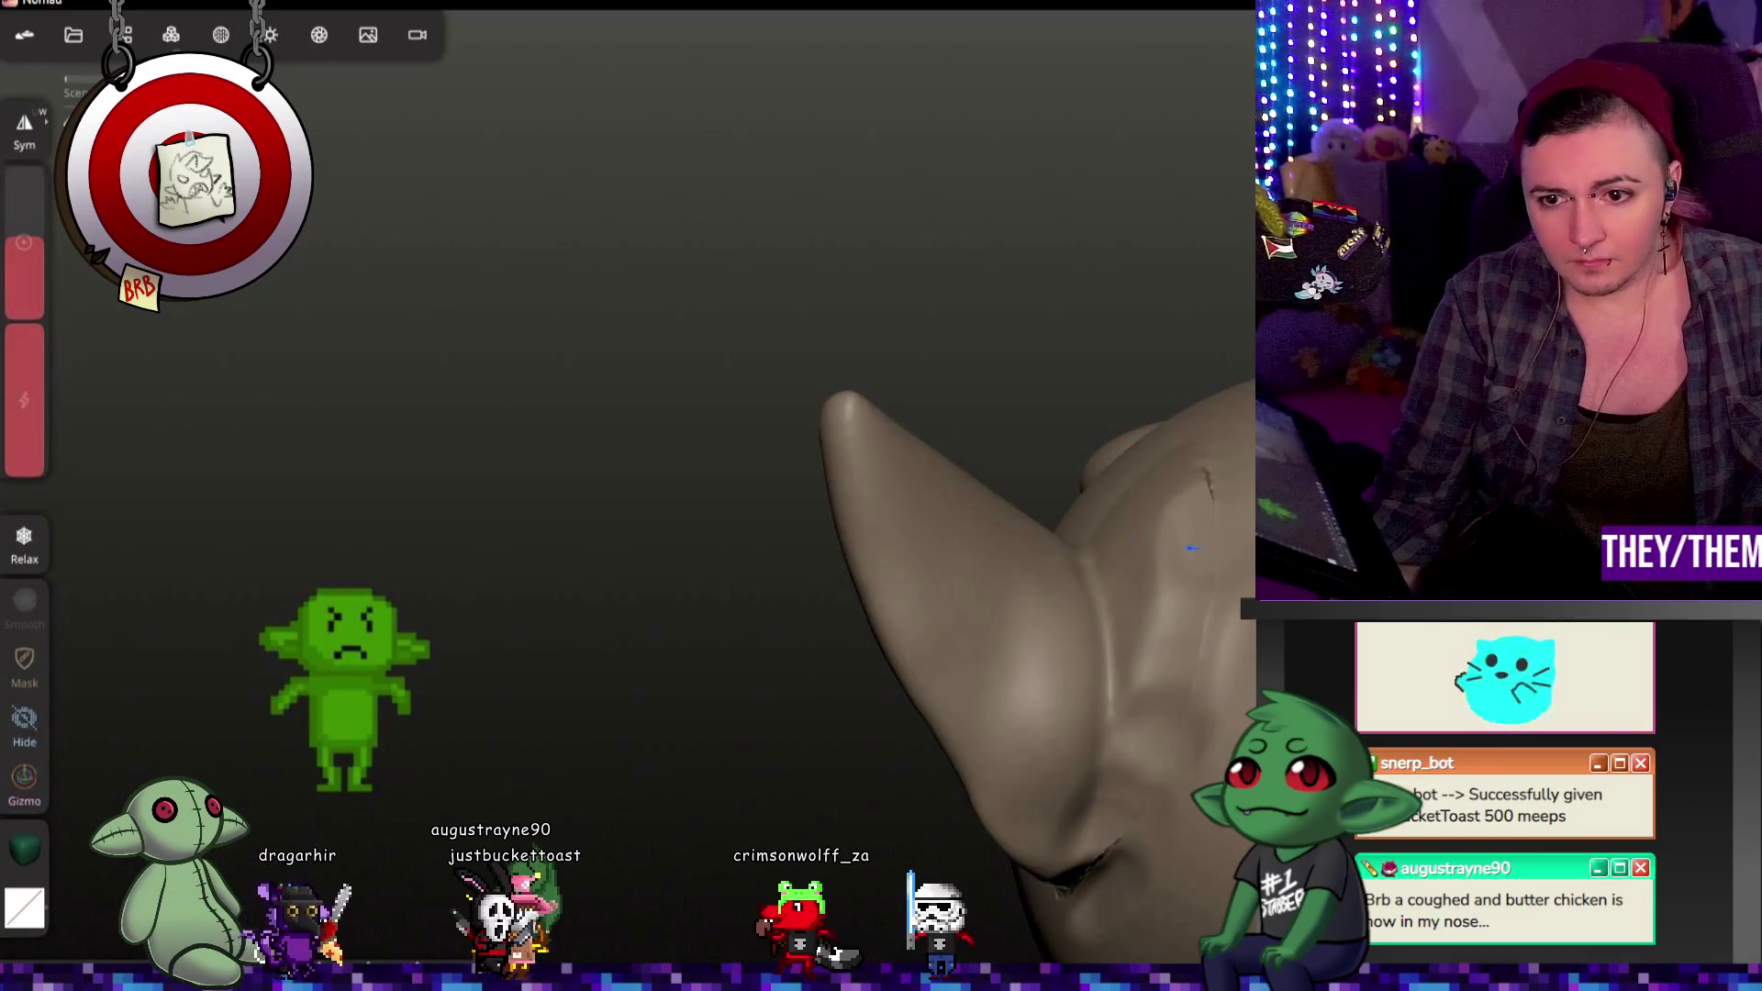
left_click_drag(397, 356, 413, 578)
left_click_drag(552, 345, 552, 550)
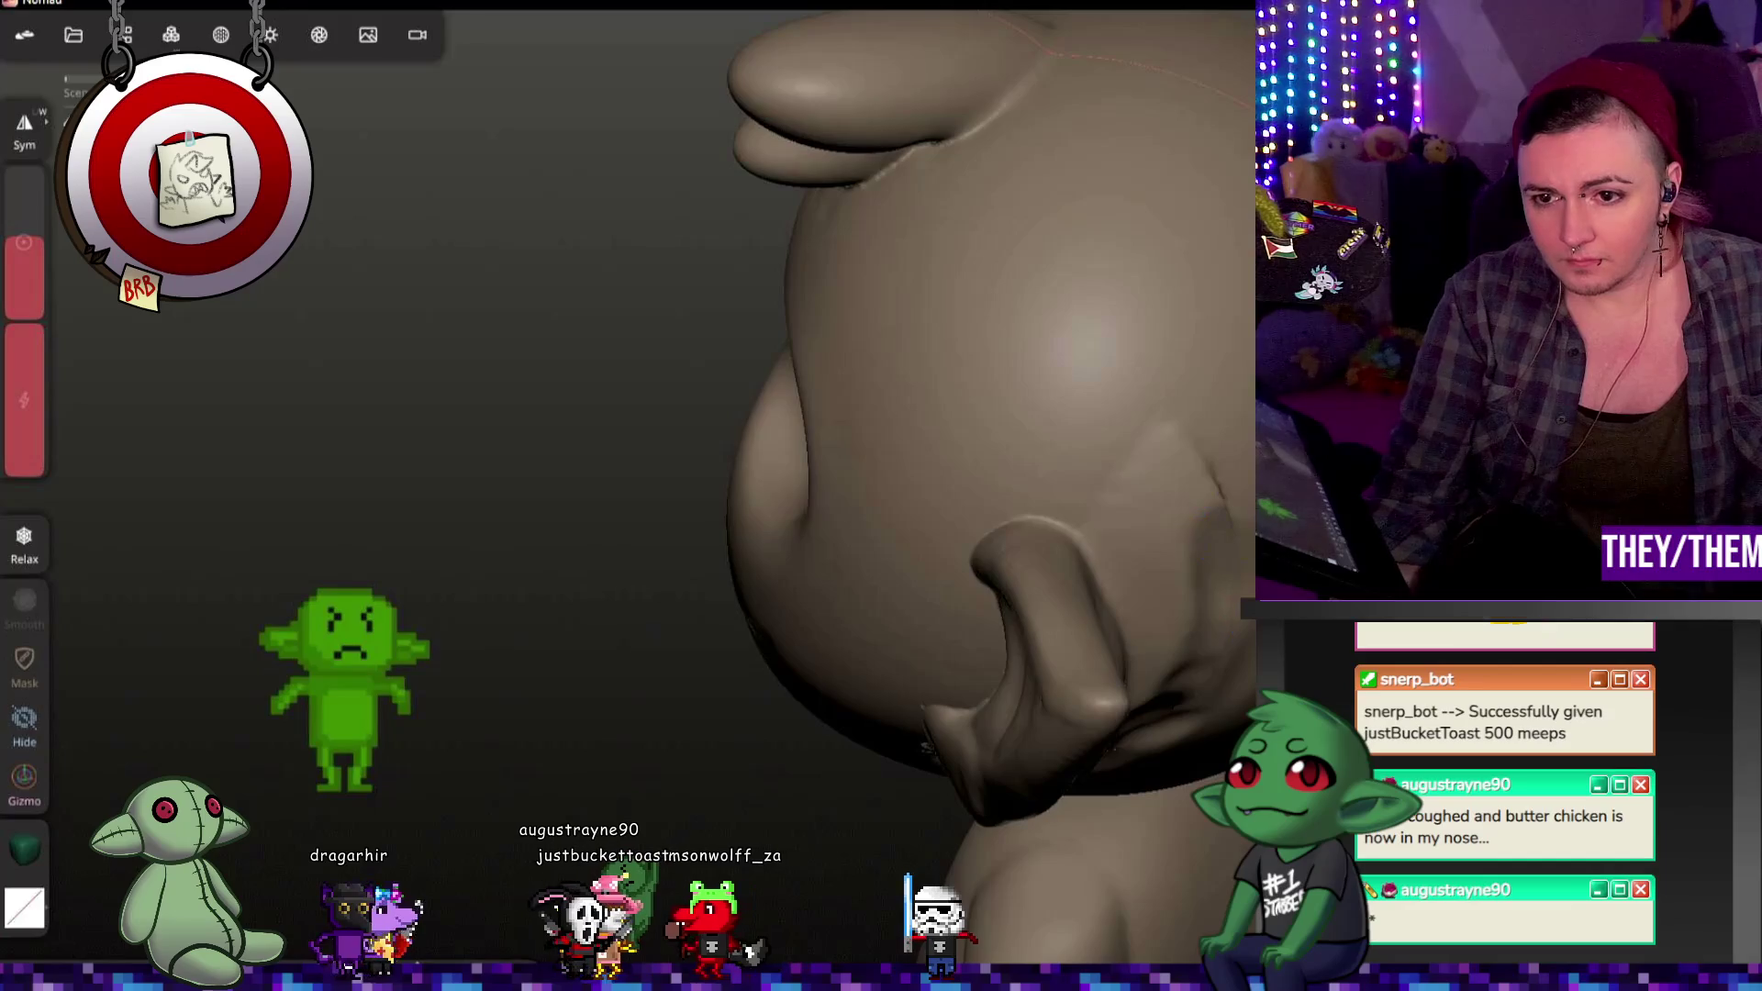
left_click_drag(619, 455, 808, 468)
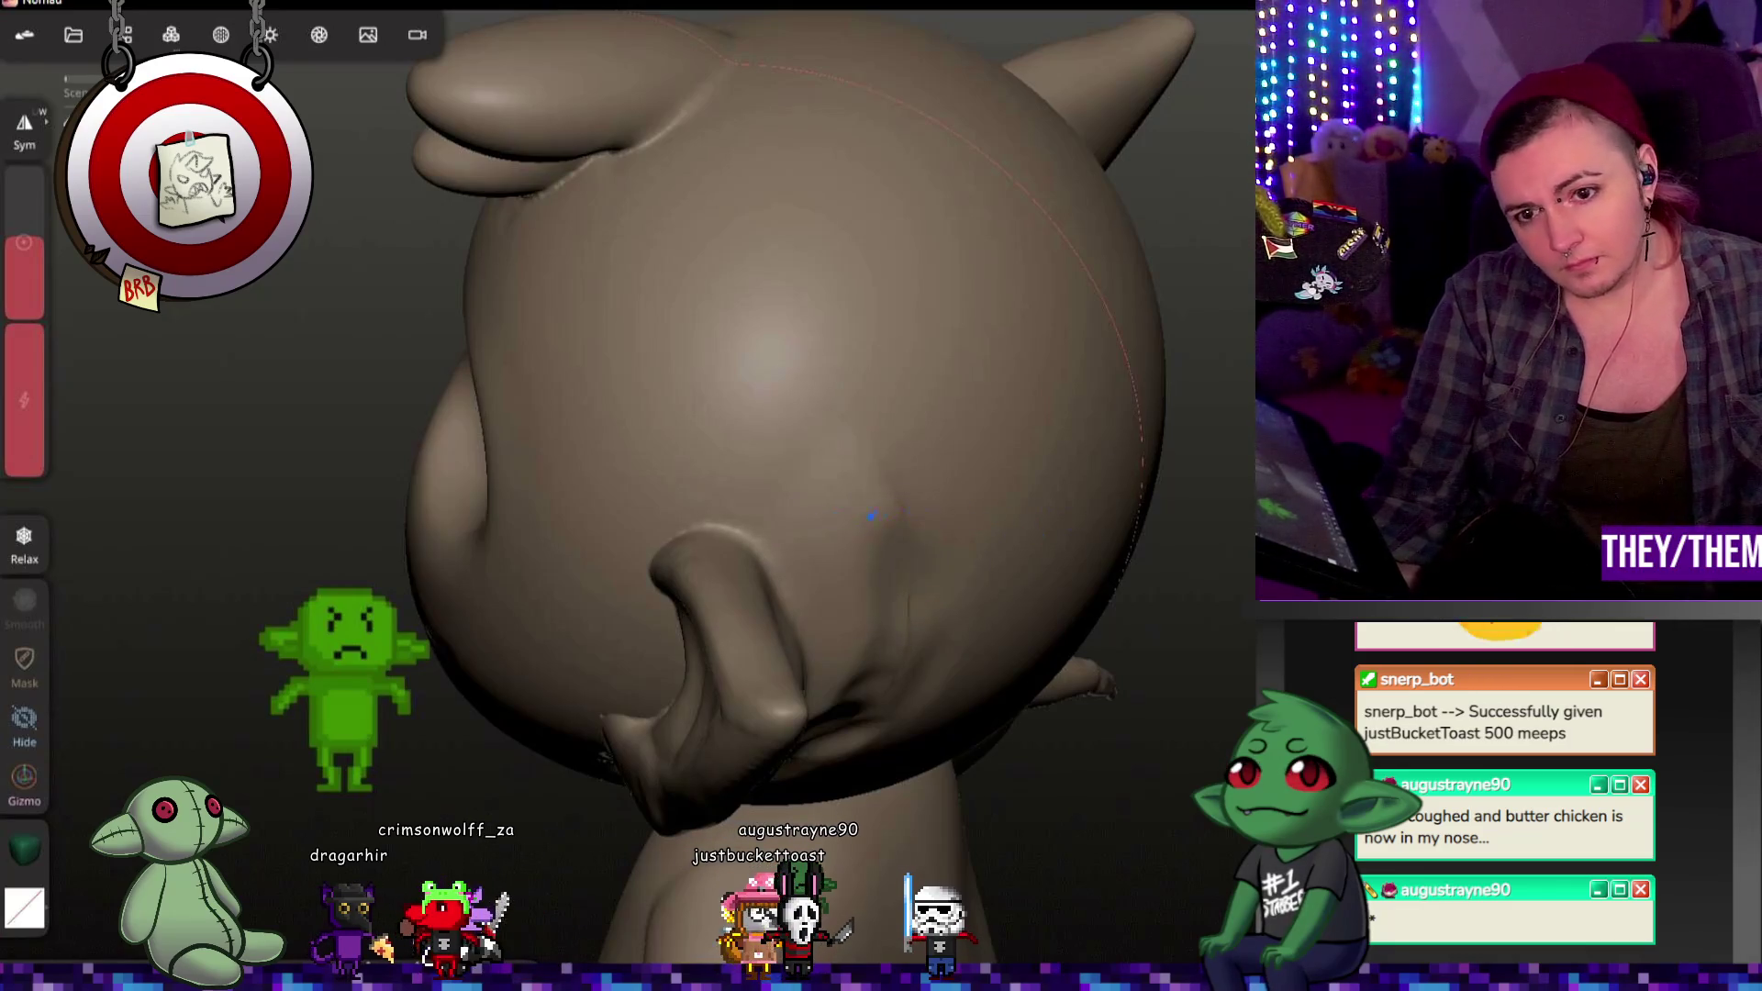
Step: Carve the inner crease where the ear meets the head, orbiting between strokes
mouse_move(832, 565)
left_mouse_down()
mouse_move(924, 500)
mouse_move(924, 641)
left_mouse_up()
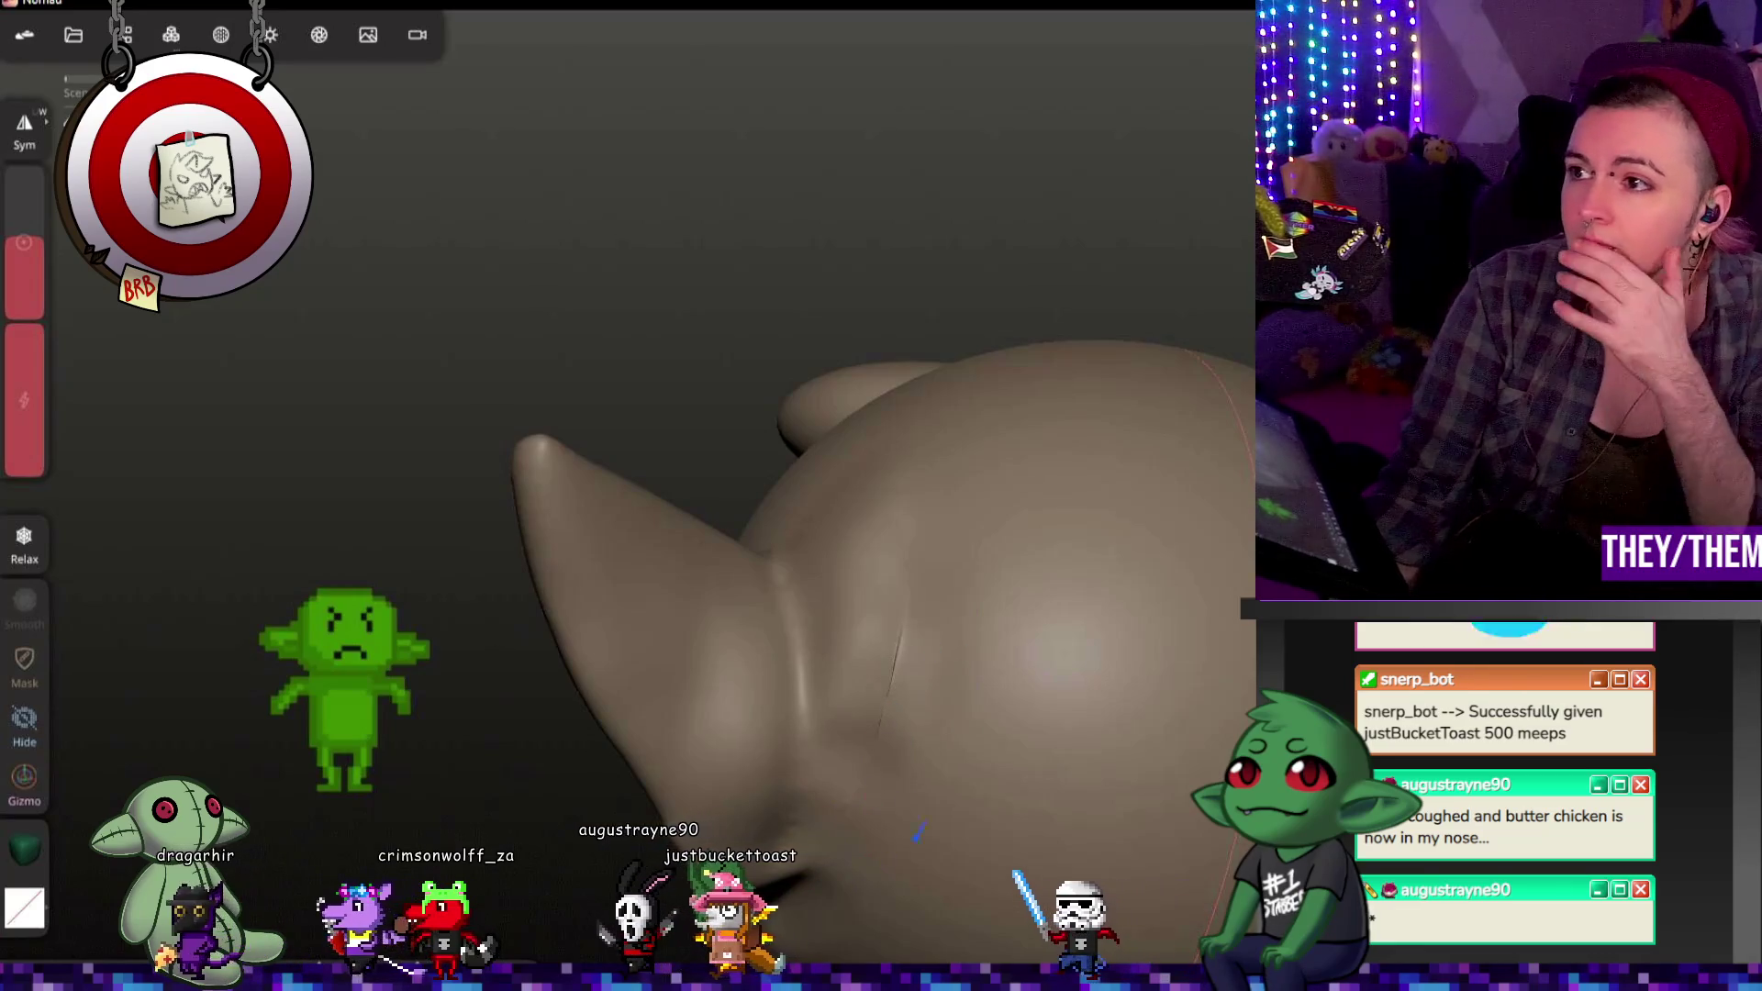
mouse_move(1222, 636)
middle_mouse_down()
mouse_move(1174, 714)
mouse_move(1114, 710)
middle_mouse_up()
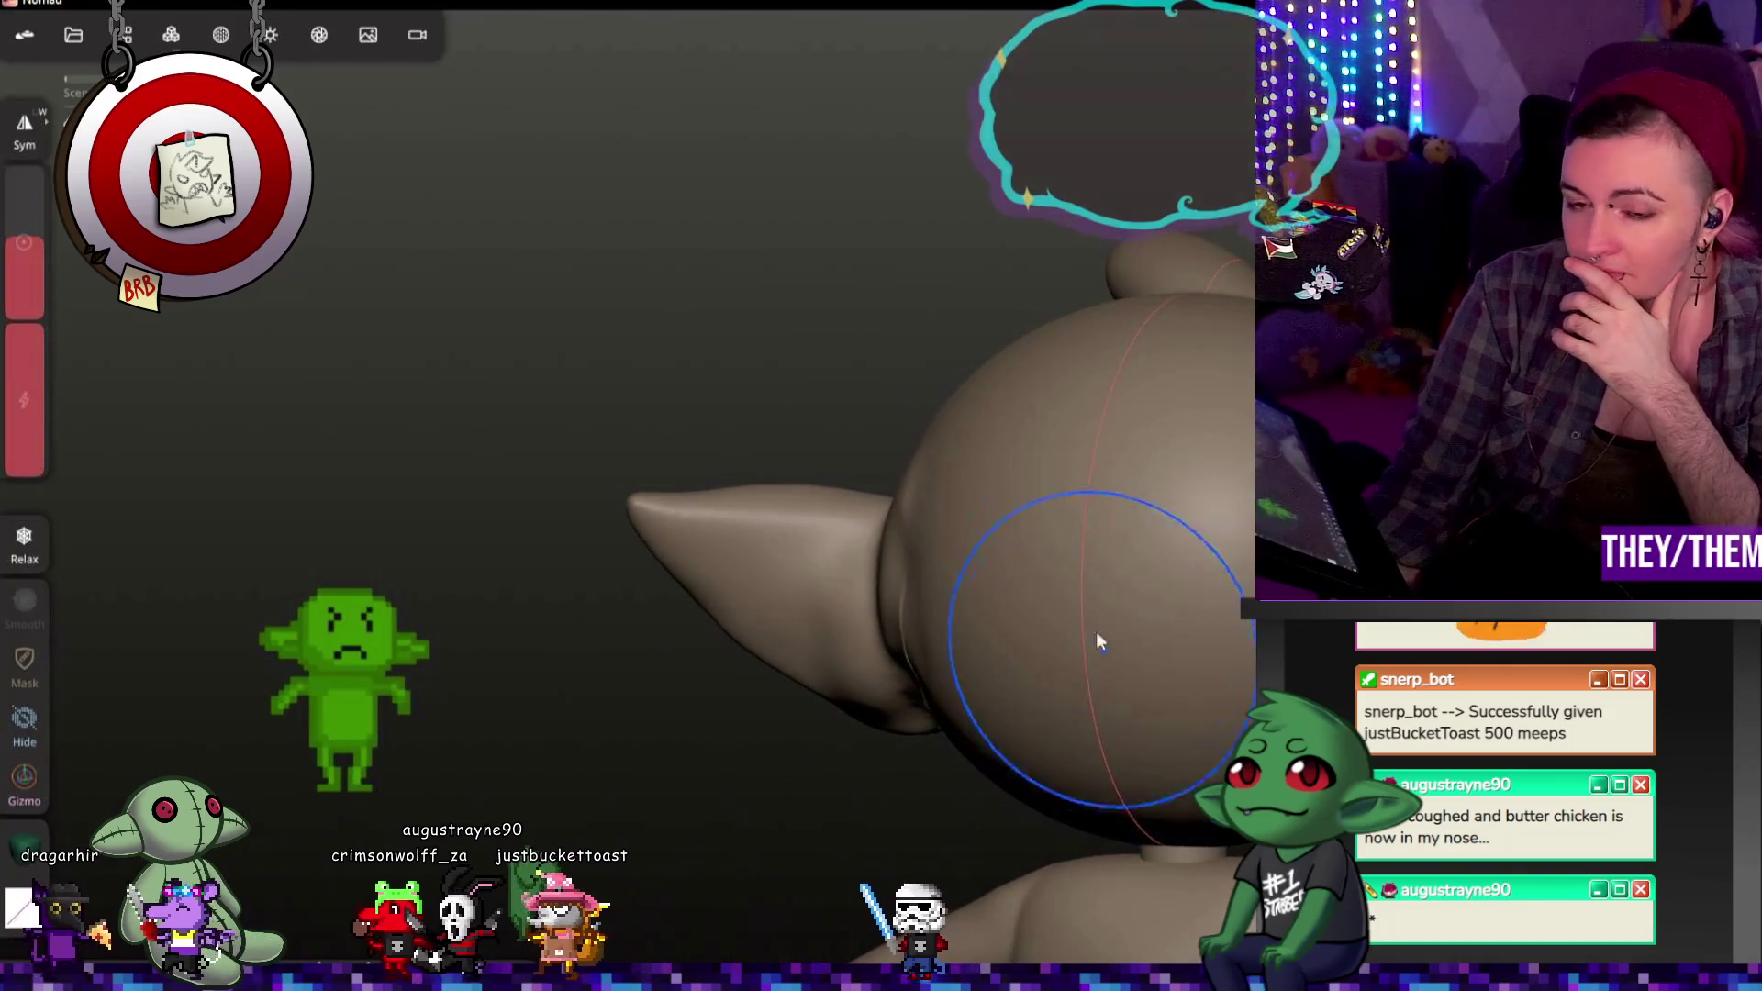
middle_click_drag(933, 506, 1227, 704)
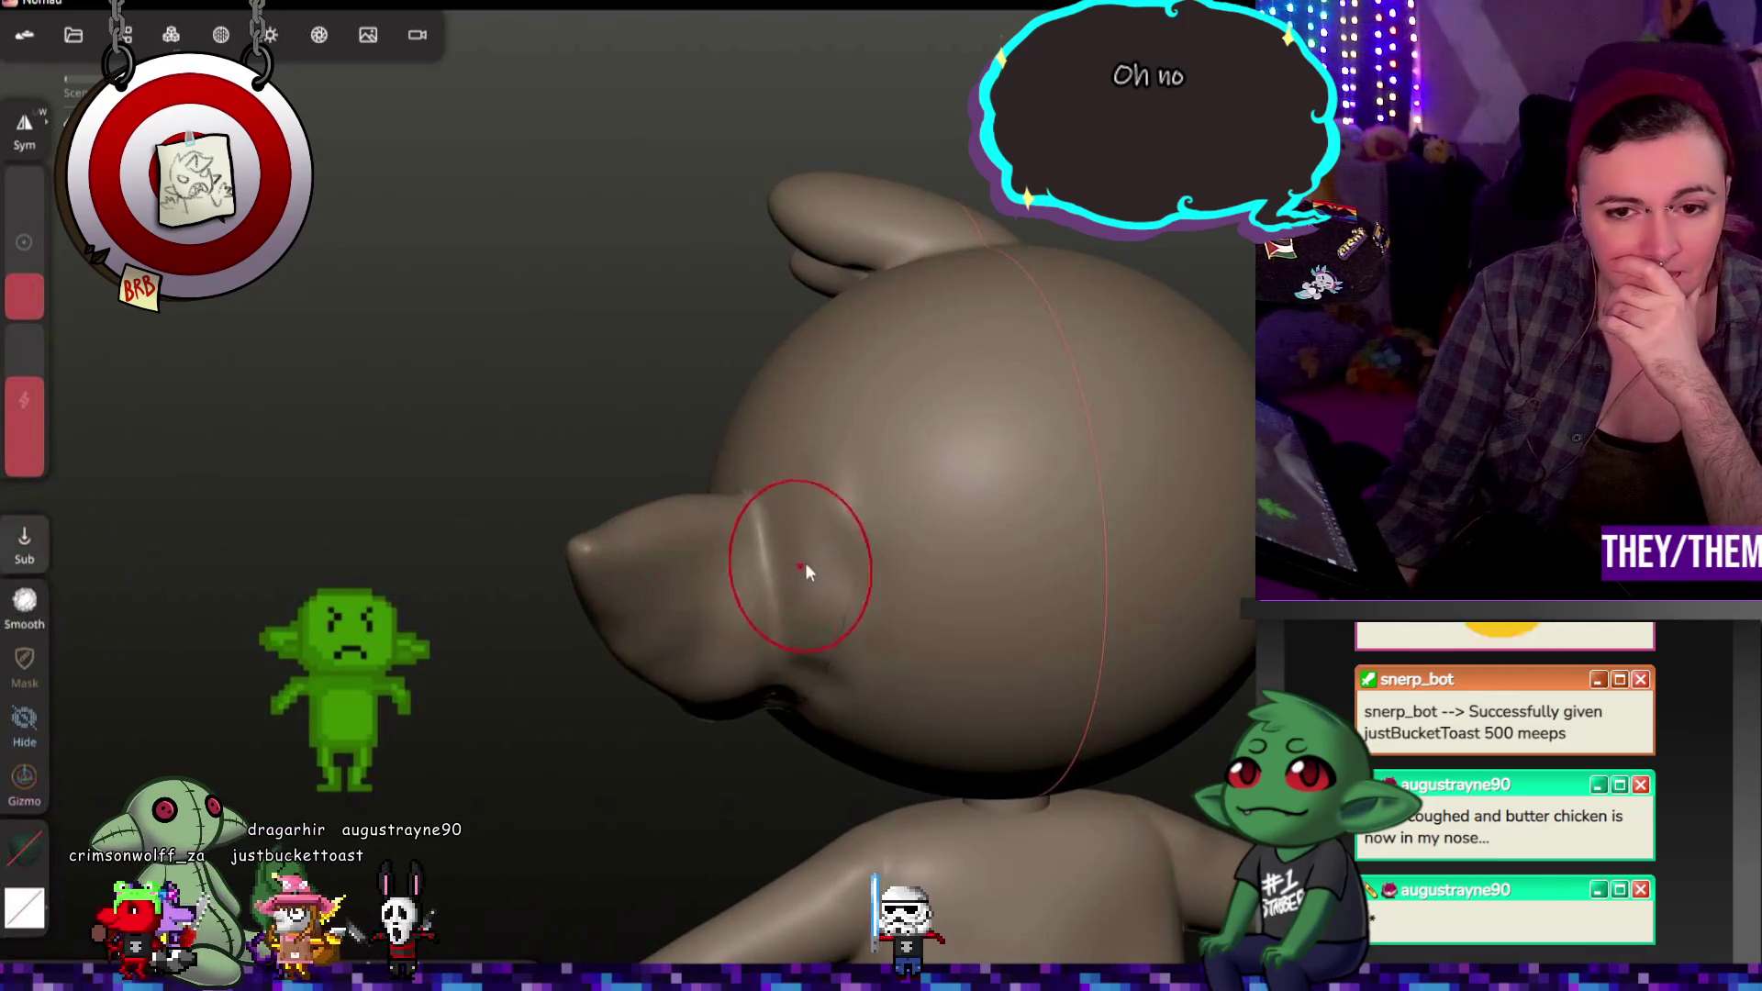
mouse_move(814, 742)
middle_mouse_down()
mouse_move(979, 568)
mouse_move(870, 573)
middle_mouse_up()
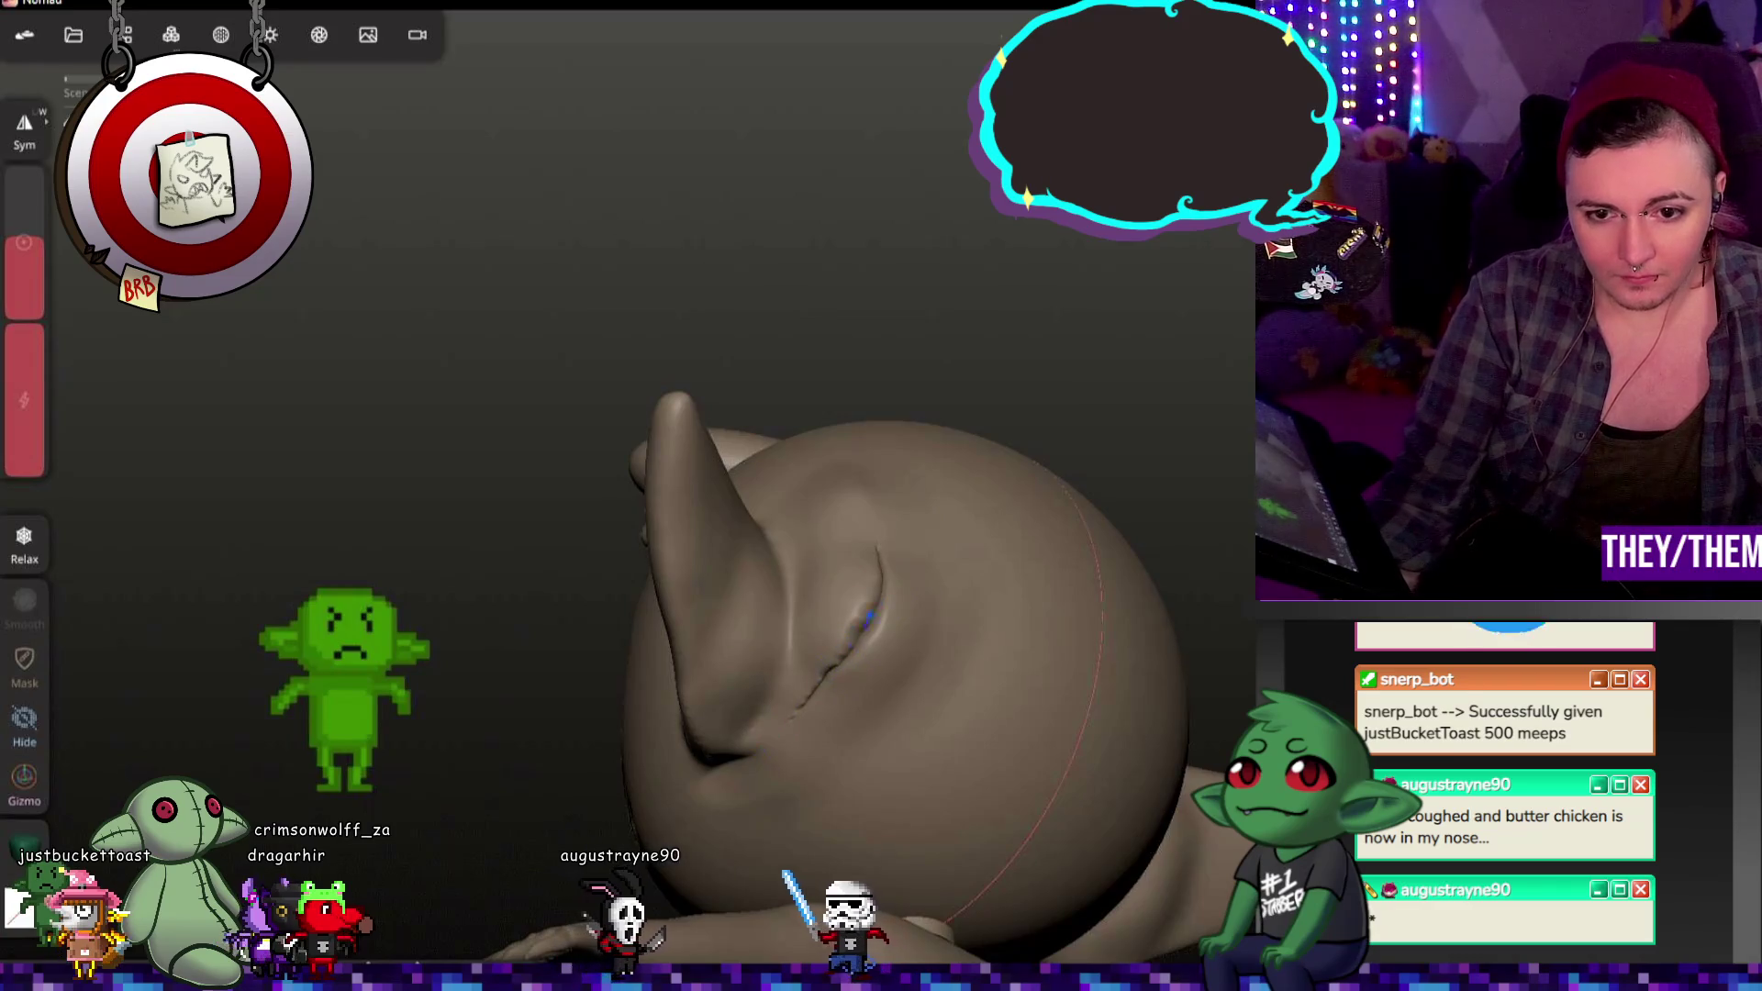
middle_click_drag(865, 607, 731, 747)
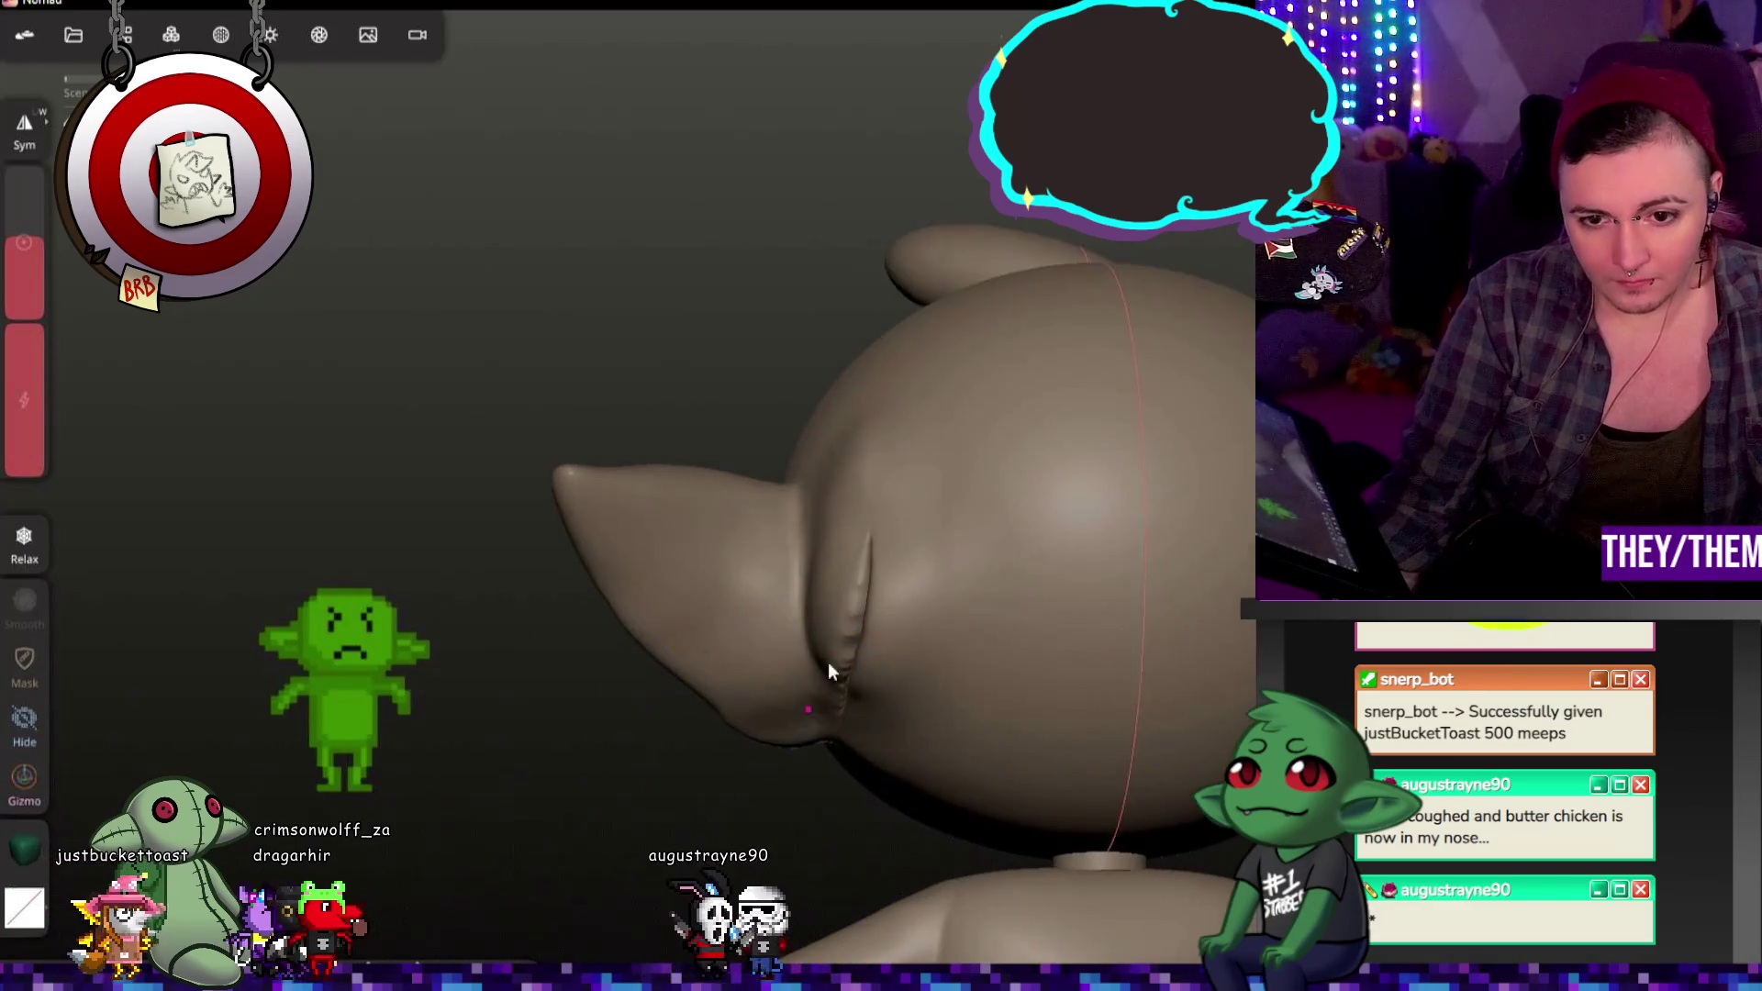
scroll(826, 662, "up", 3)
scroll(875, 610, "up", 3)
mouse_move(859, 600)
middle_mouse_down()
mouse_move(1013, 583)
mouse_move(812, 622)
middle_mouse_up()
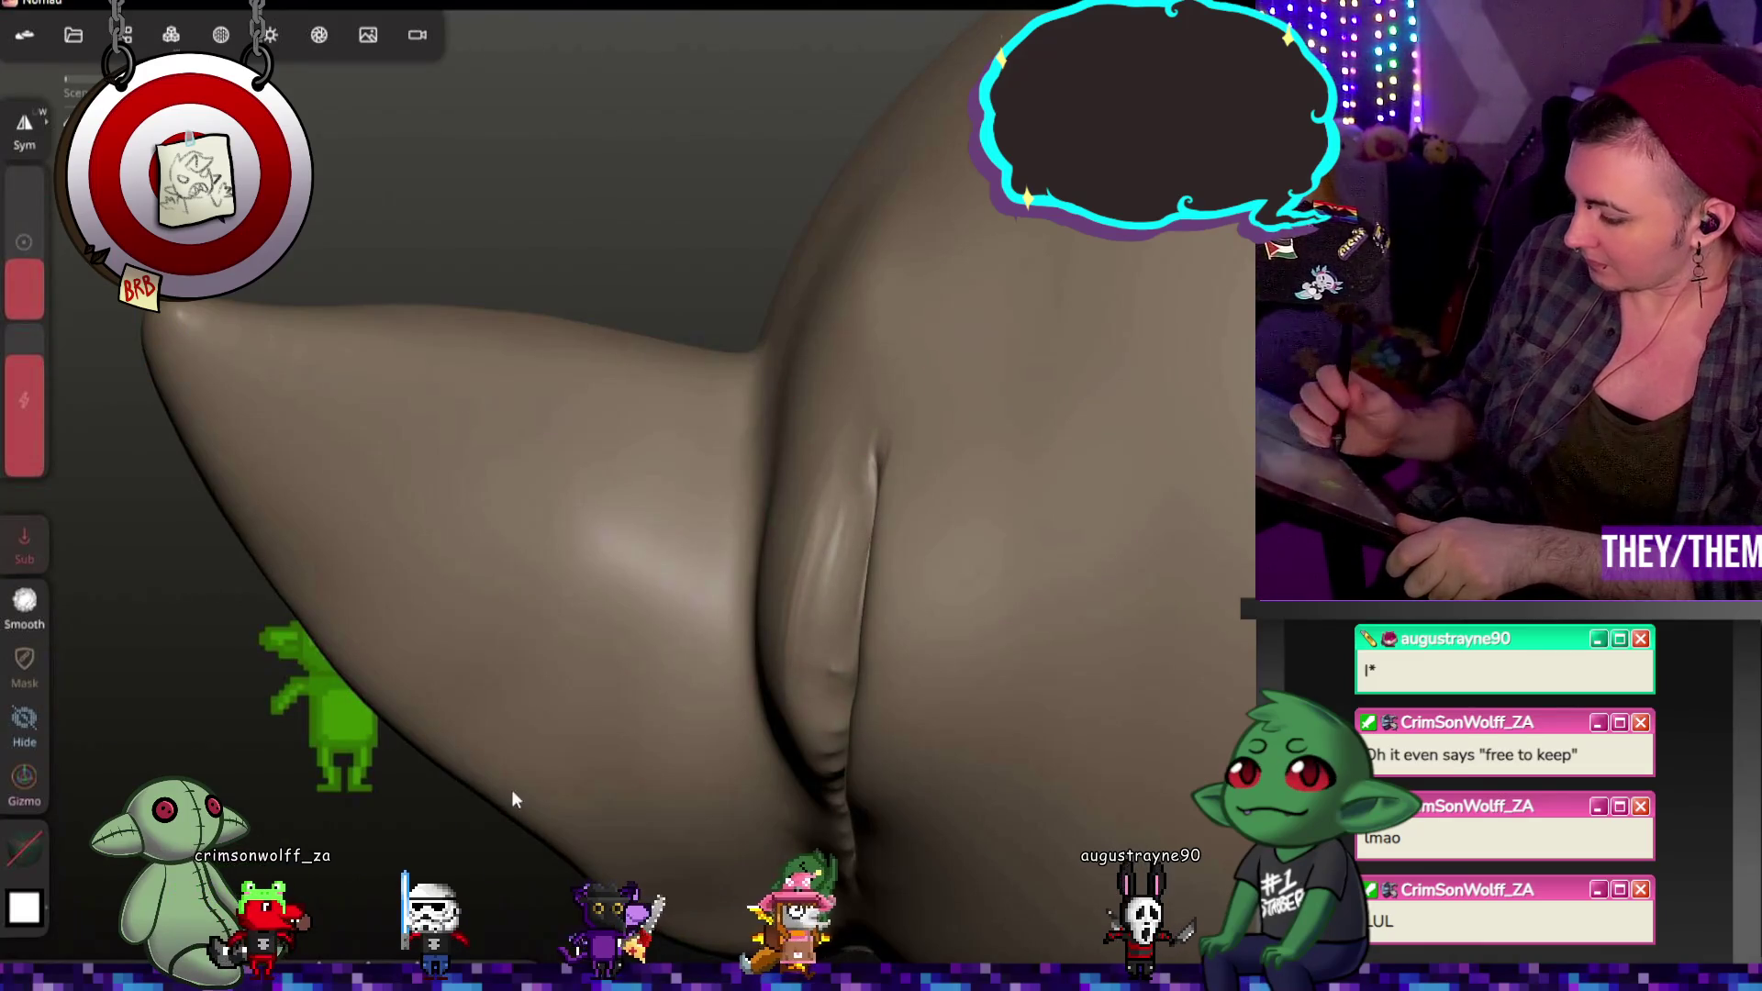
Step: Raise brush intensity and shape the ear's curl and crease, undoing a stray stroke
left_click_drag(512, 799, 828, 639)
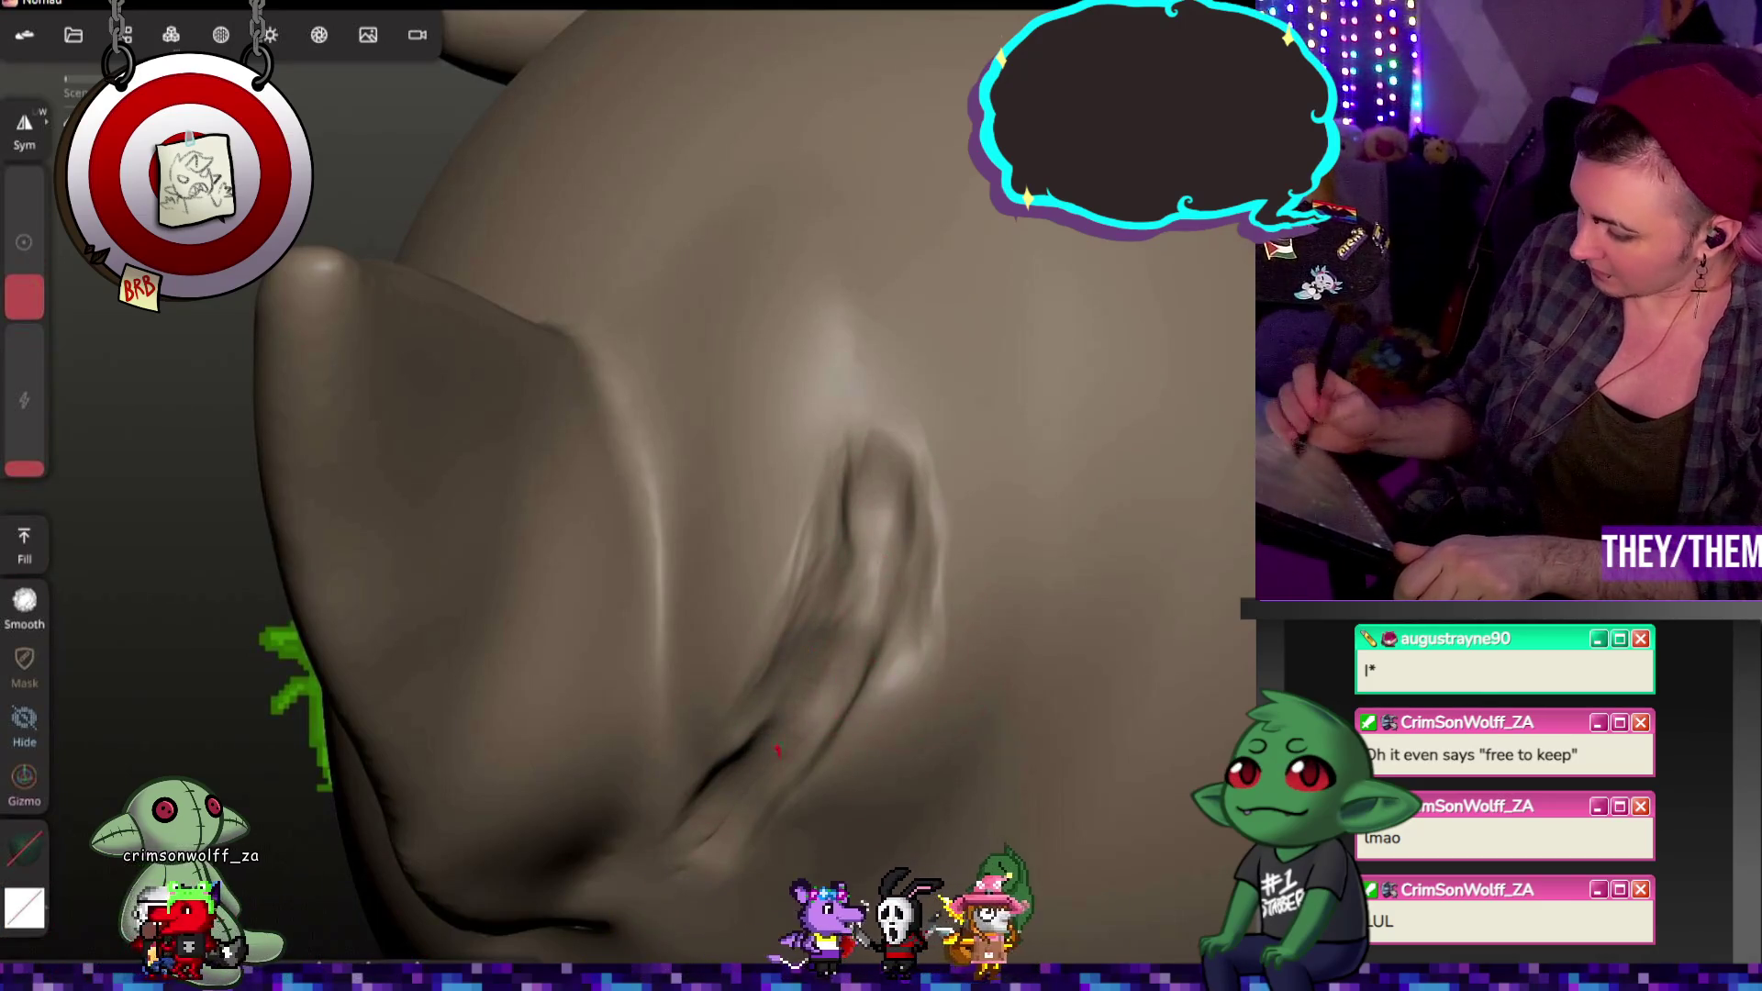
left_click_drag(24, 469, 24, 375)
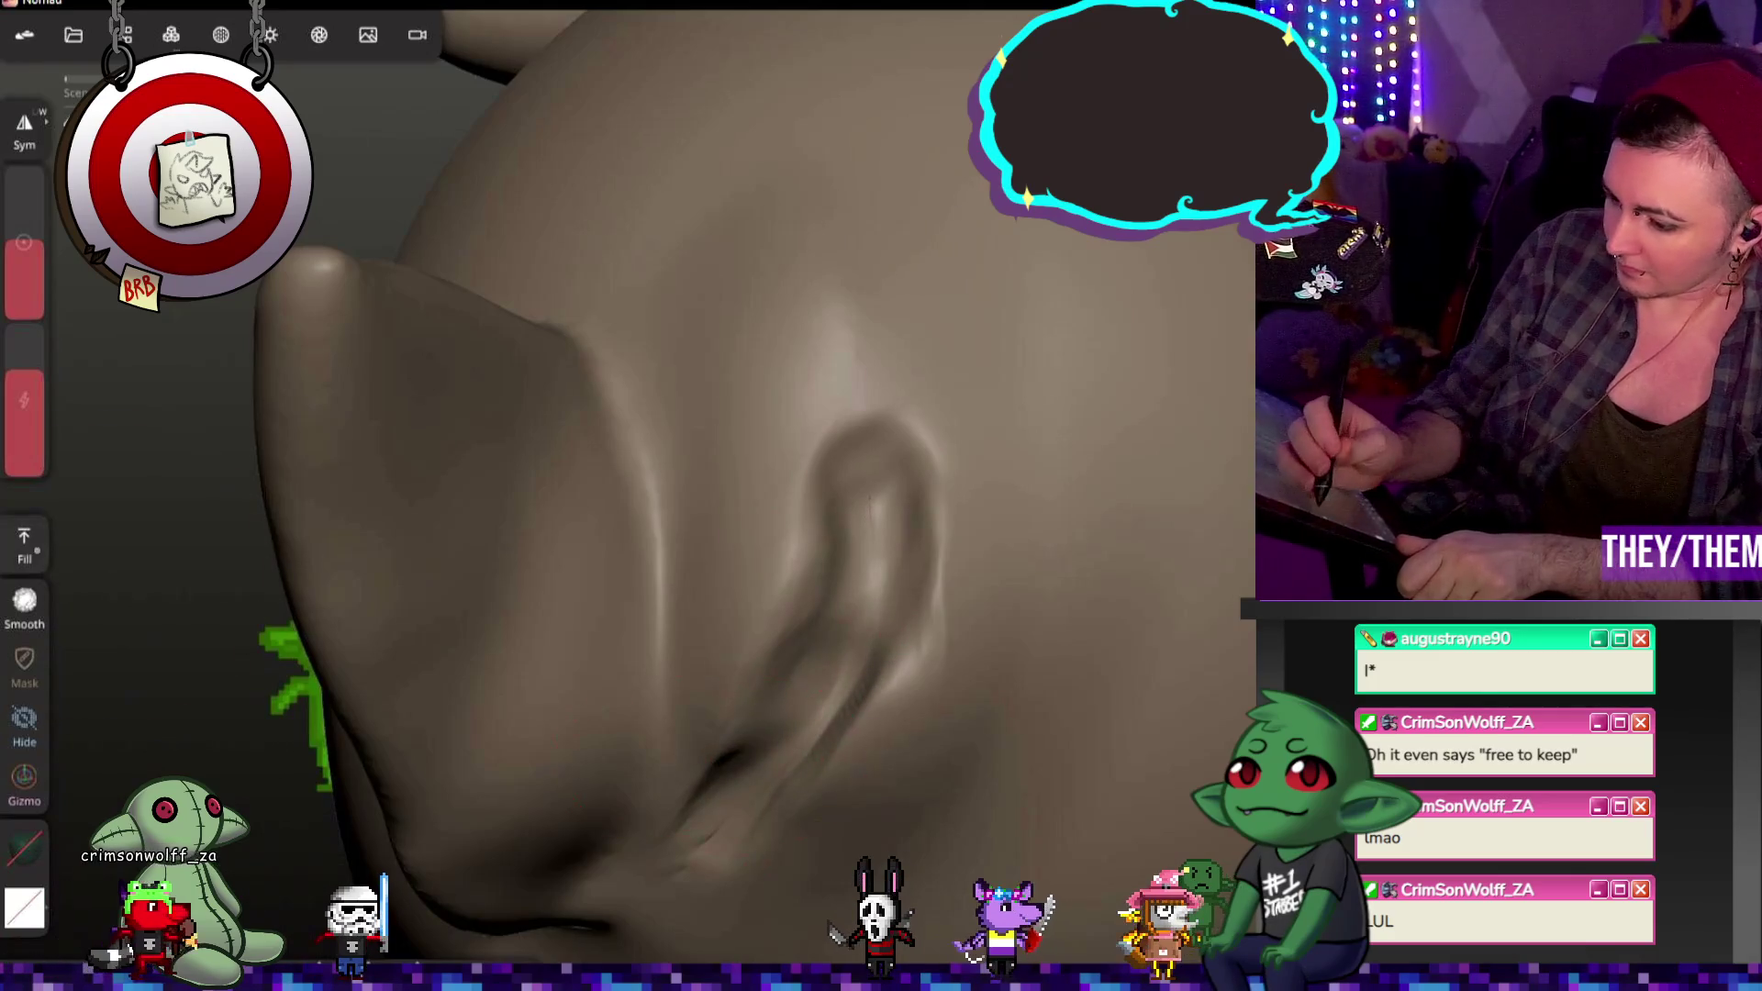
left_click_drag(1007, 495, 891, 489)
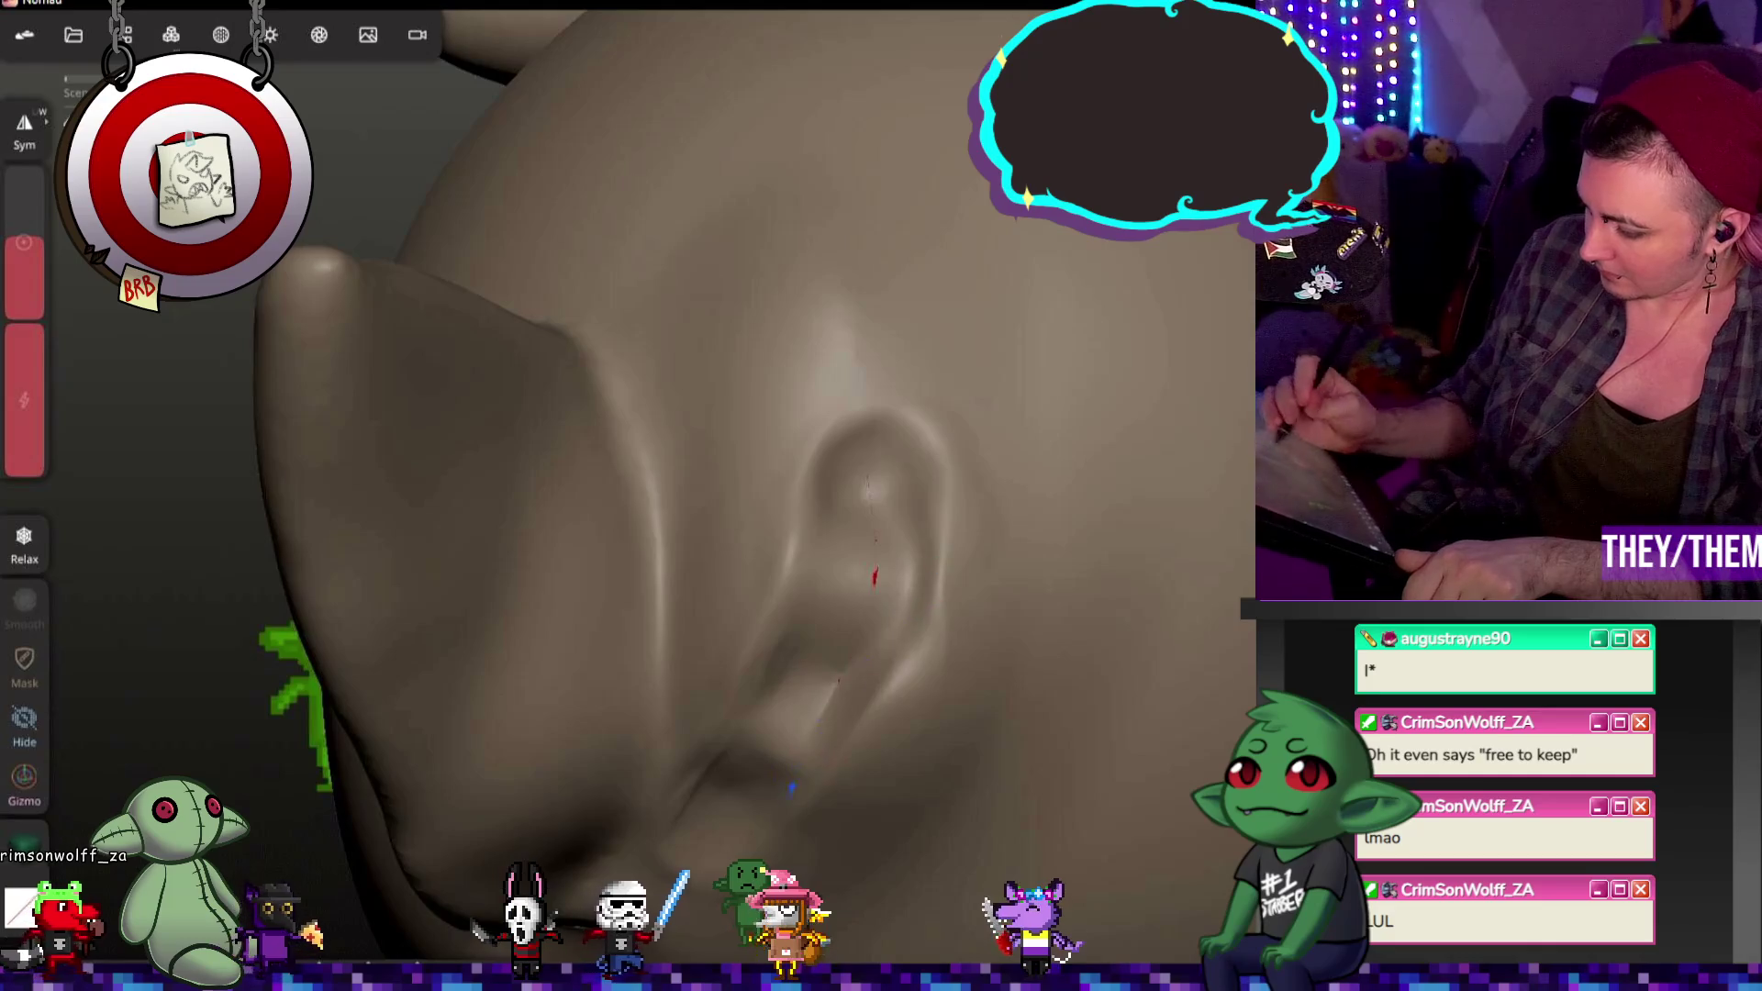
mouse_move(841, 671)
middle_mouse_down()
mouse_move(986, 638)
mouse_move(1151, 807)
middle_mouse_up()
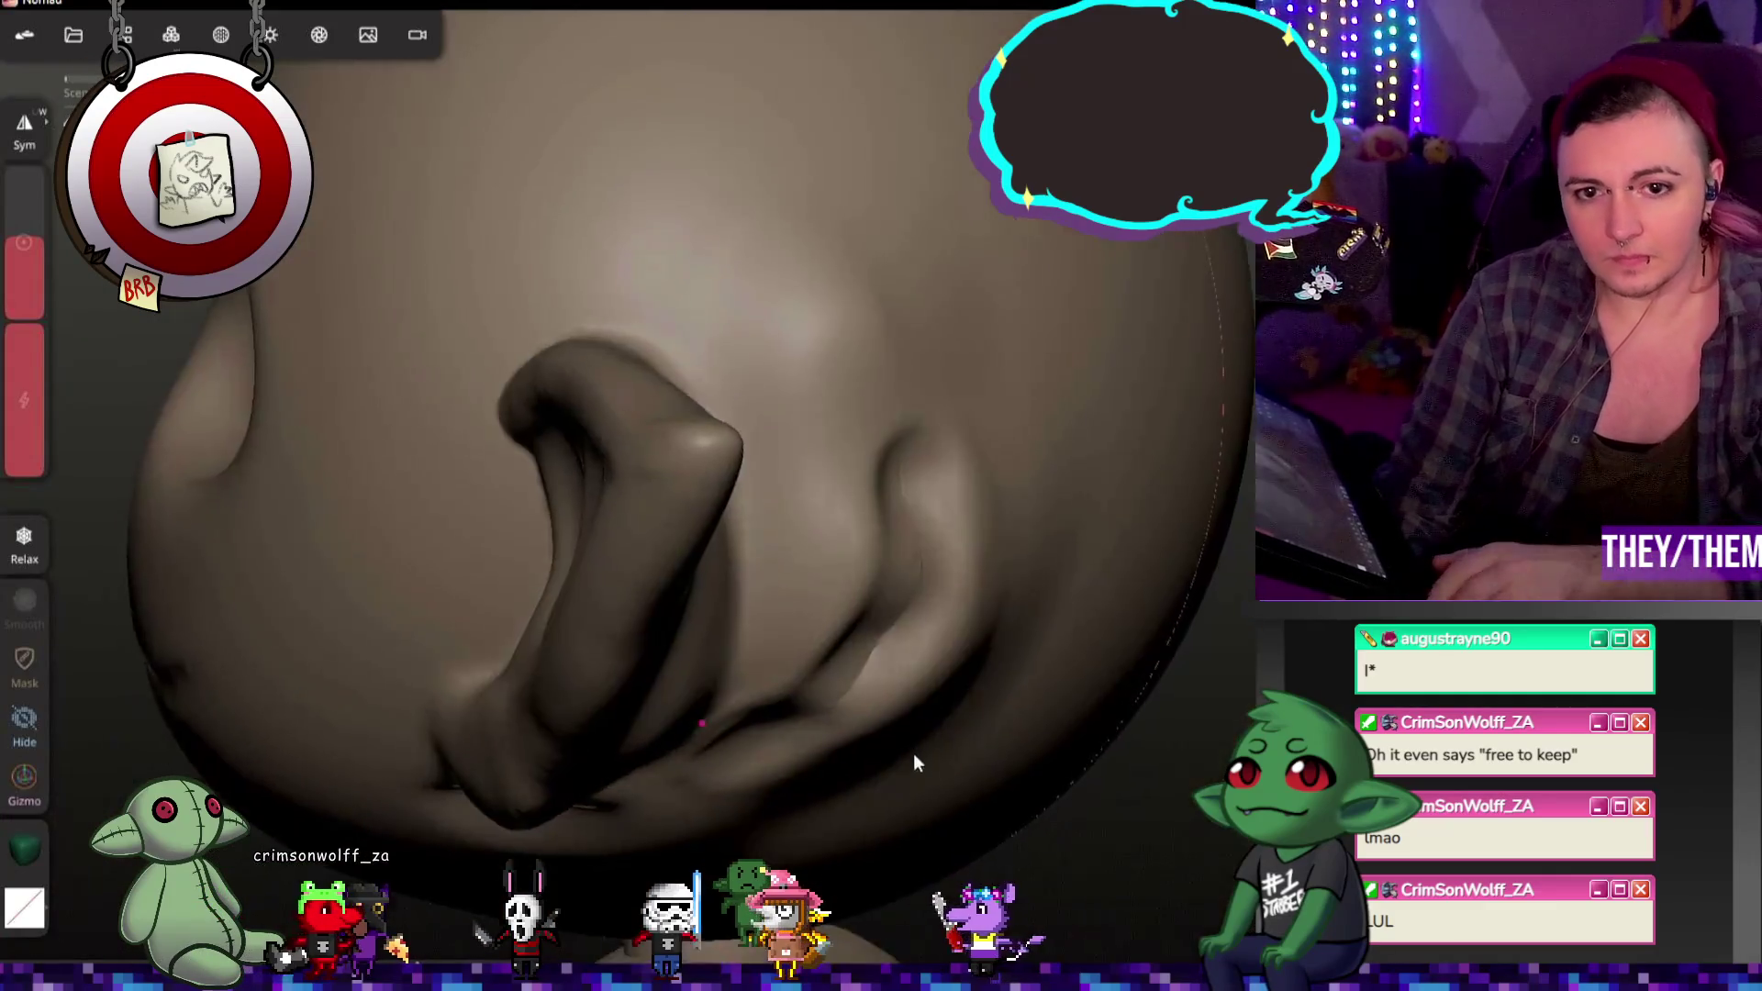
middle_click_drag(853, 575, 801, 709)
key("ctrl+z")
Step: Undo the latest ear strokes, redo once, and check the ear from behind the head
key("ctrl+z")
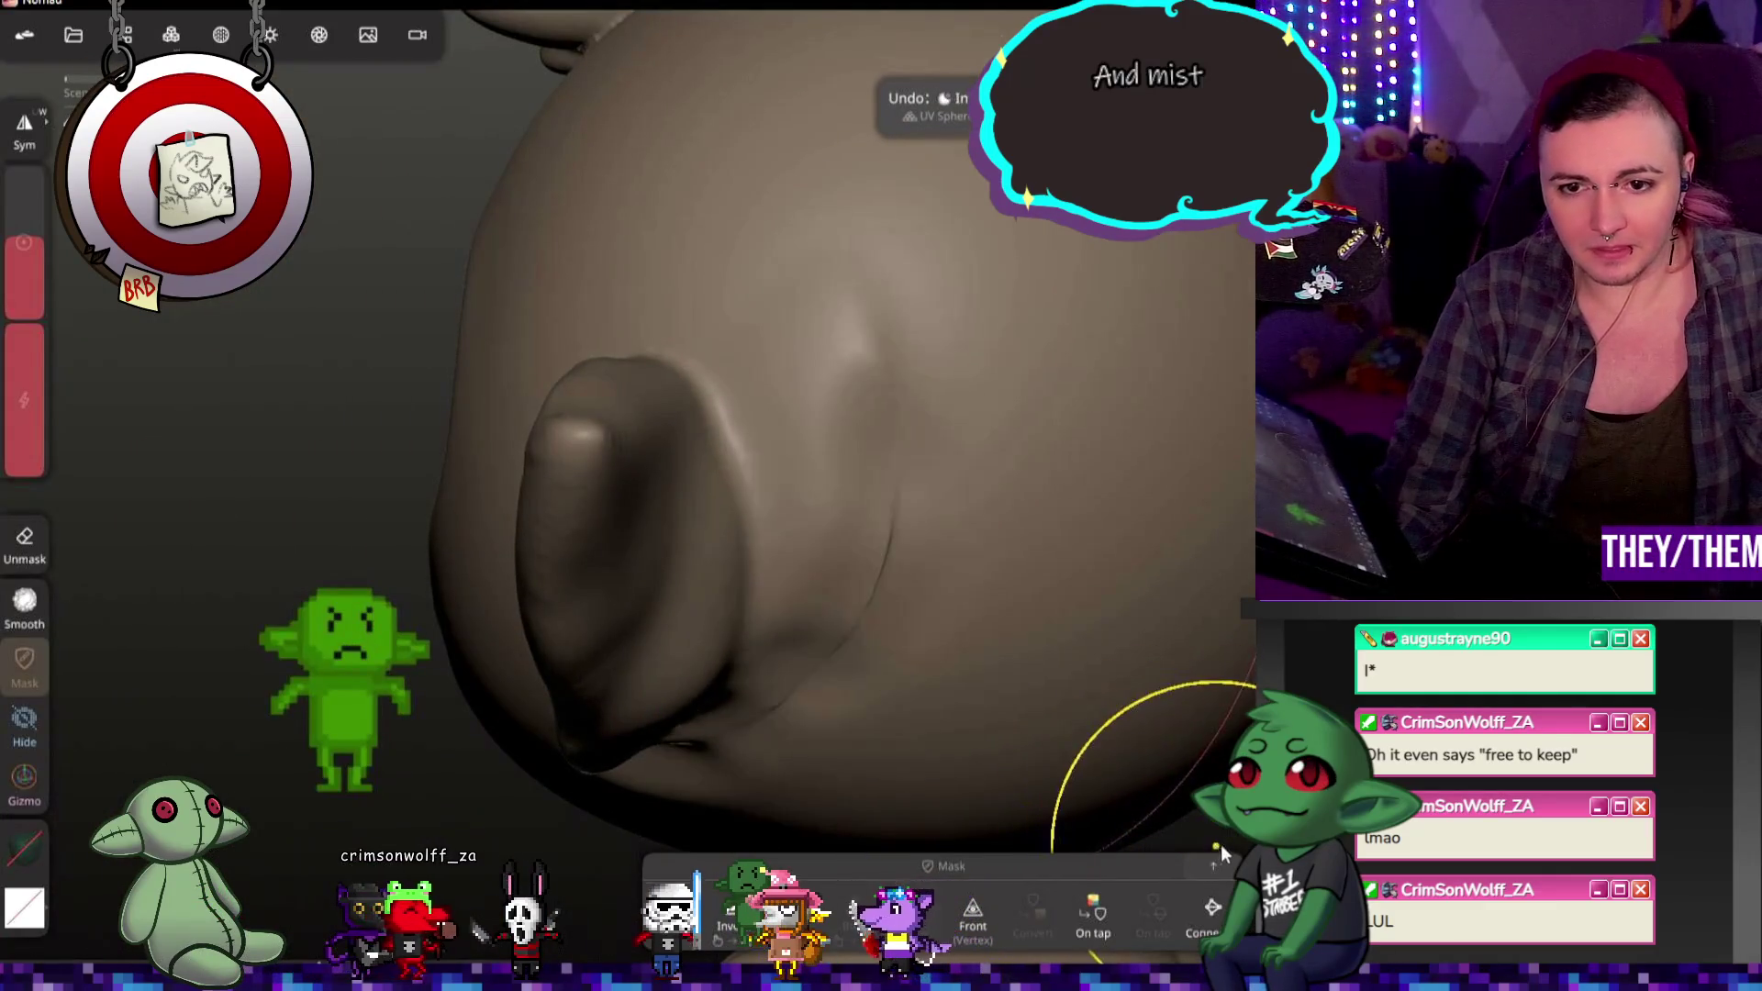
key("ctrl+z")
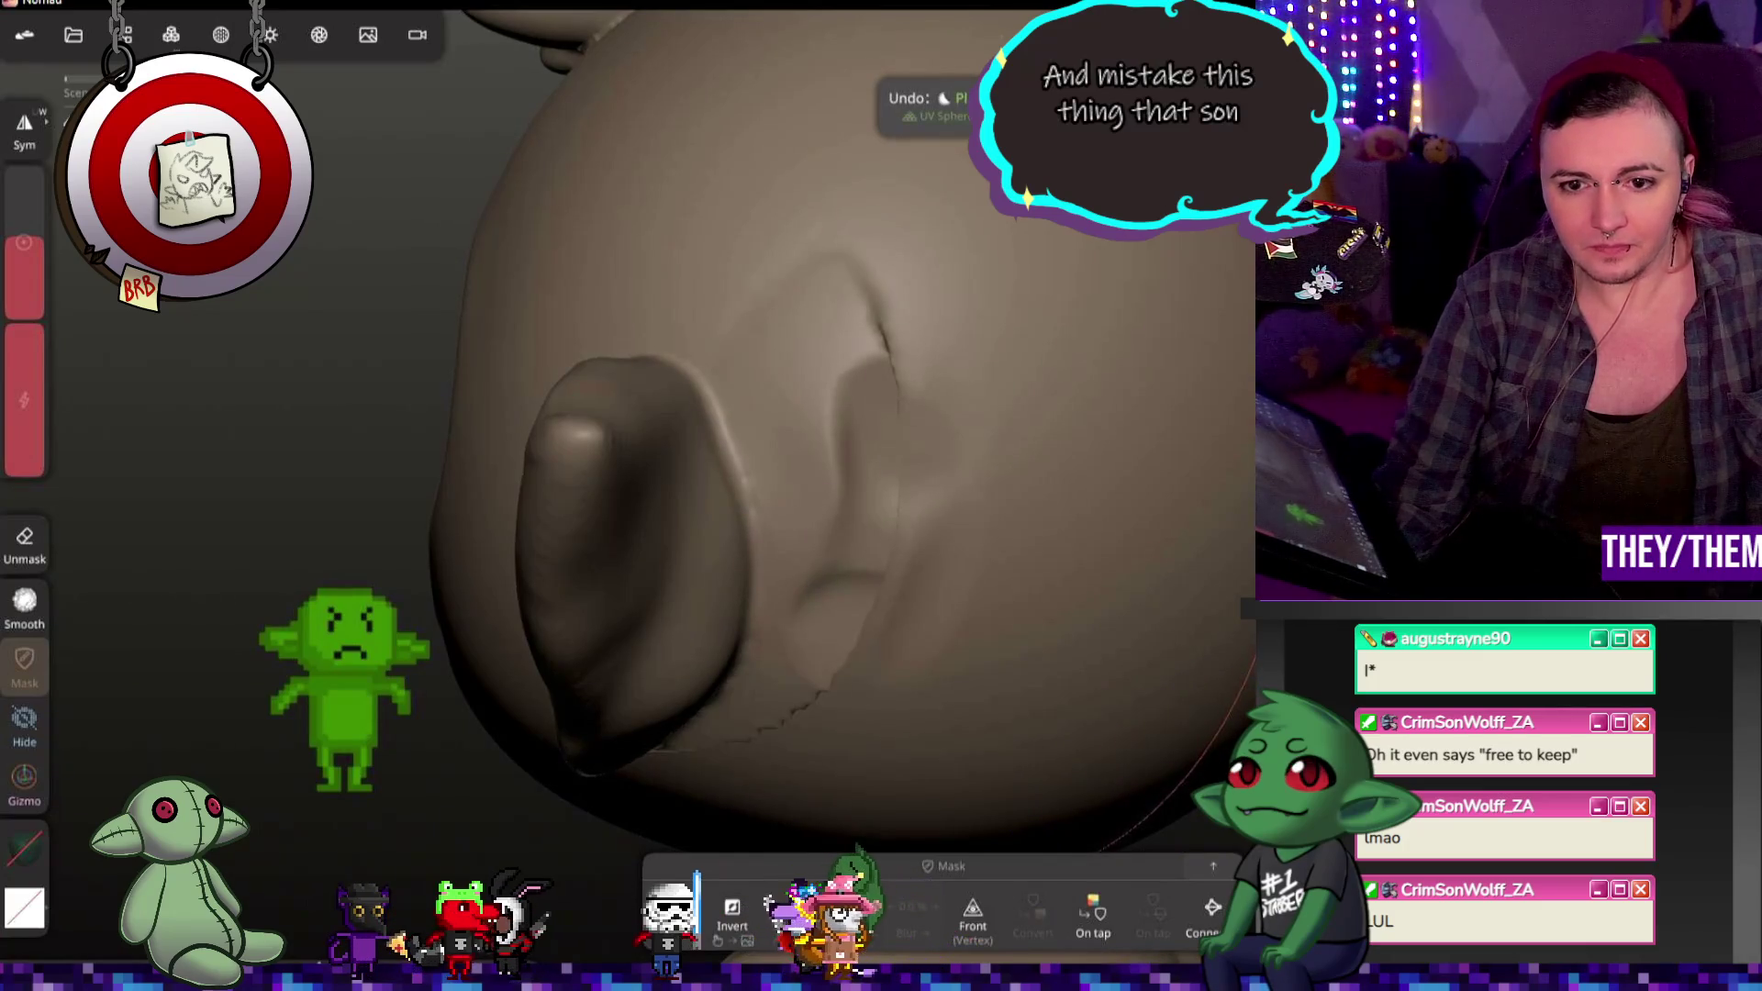
scroll(382, 169, "down", 5)
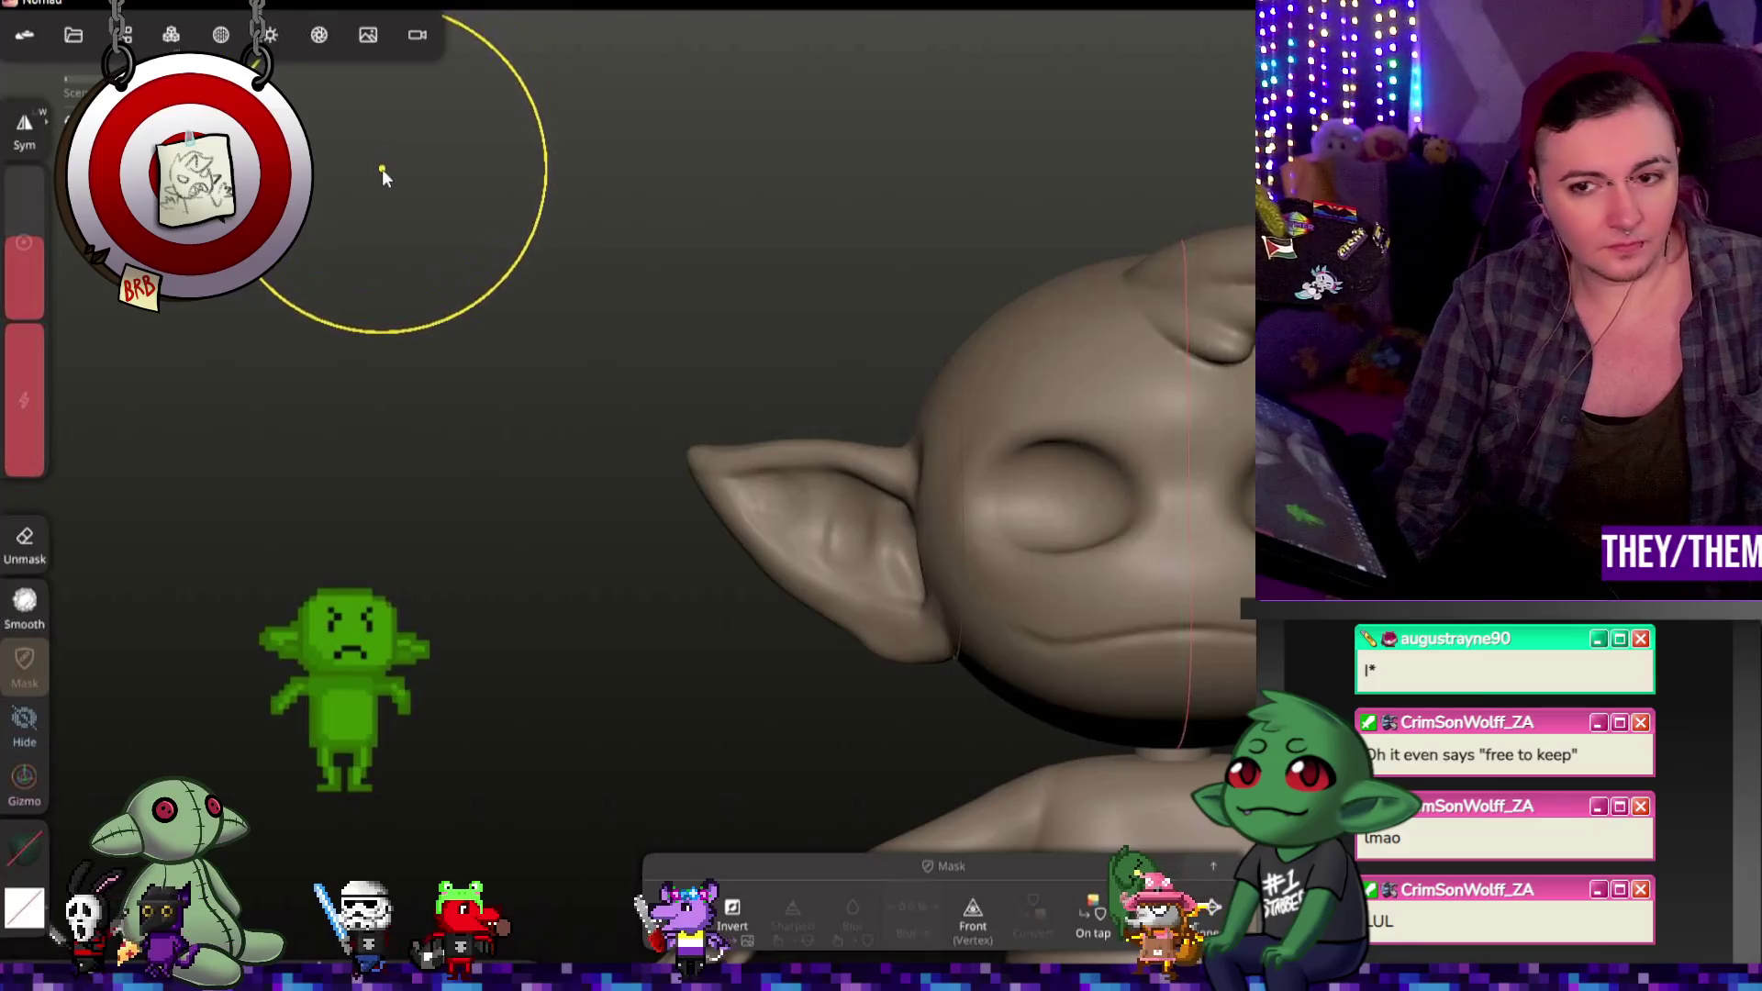
key("ctrl+z")
mouse_move(1040, 397)
middle_mouse_down()
mouse_move(553, 429)
mouse_move(683, 537)
middle_mouse_up()
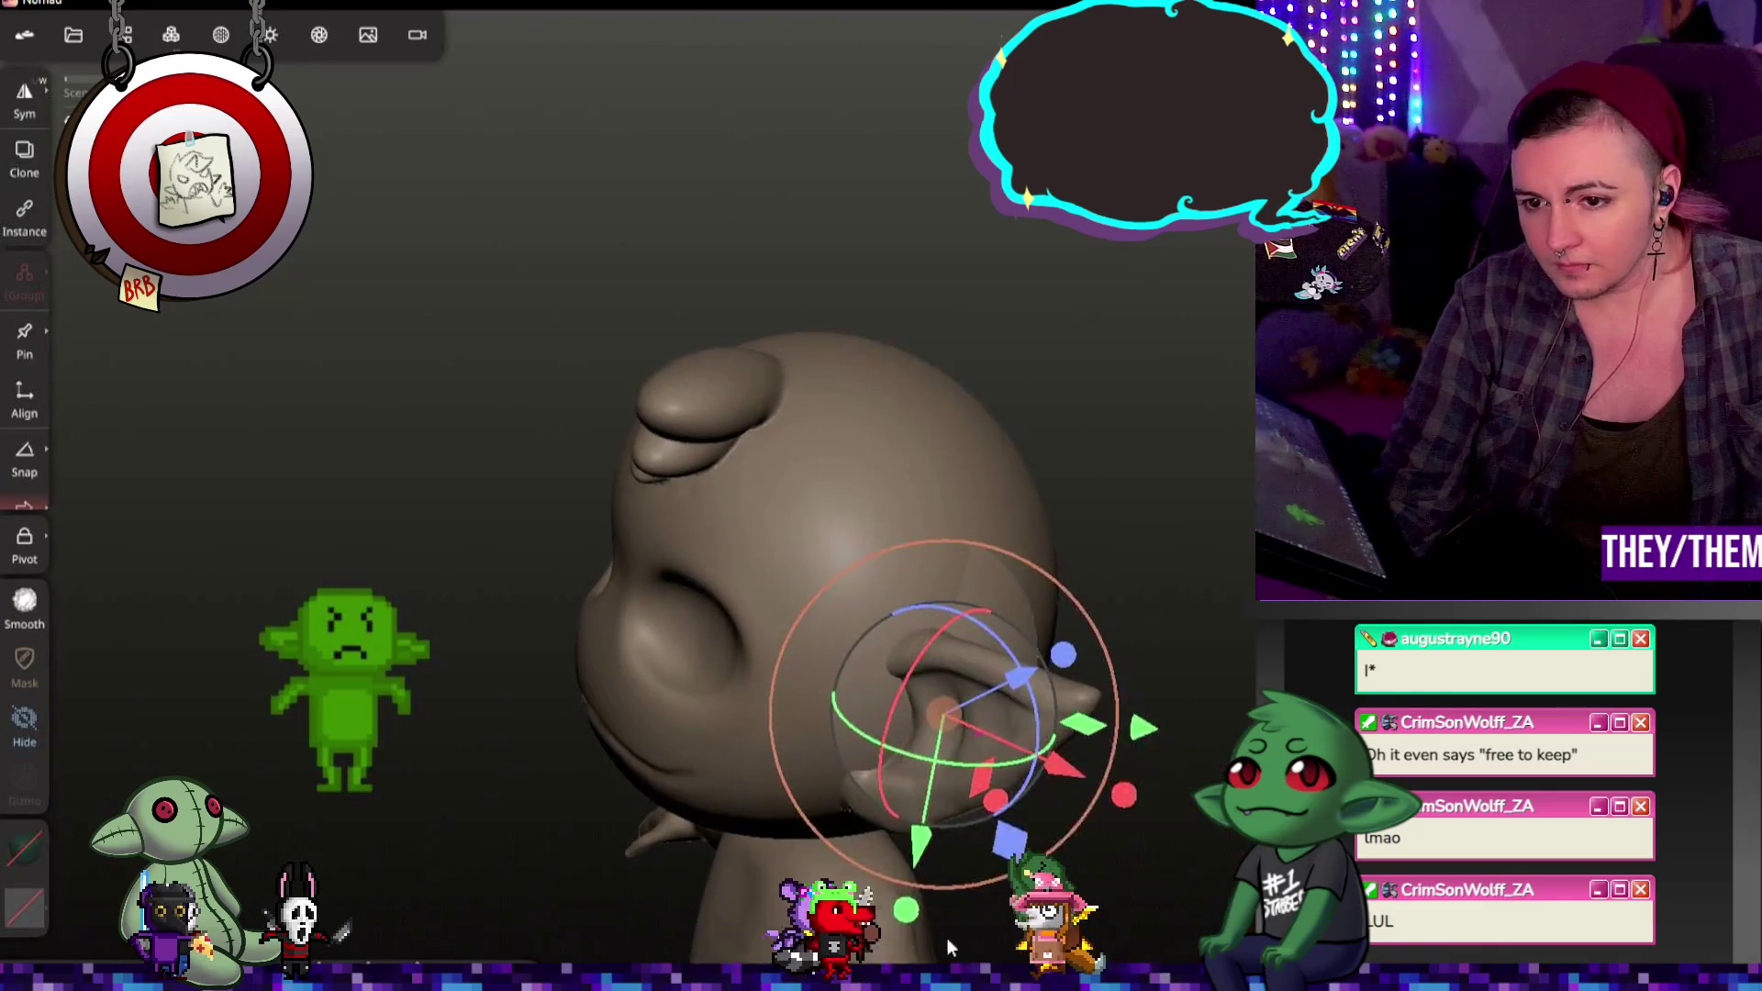
Step: Rotate and shift the right ear with the Gizmo so it sticks out from the head
middle_click_drag(1119, 877, 1036, 726)
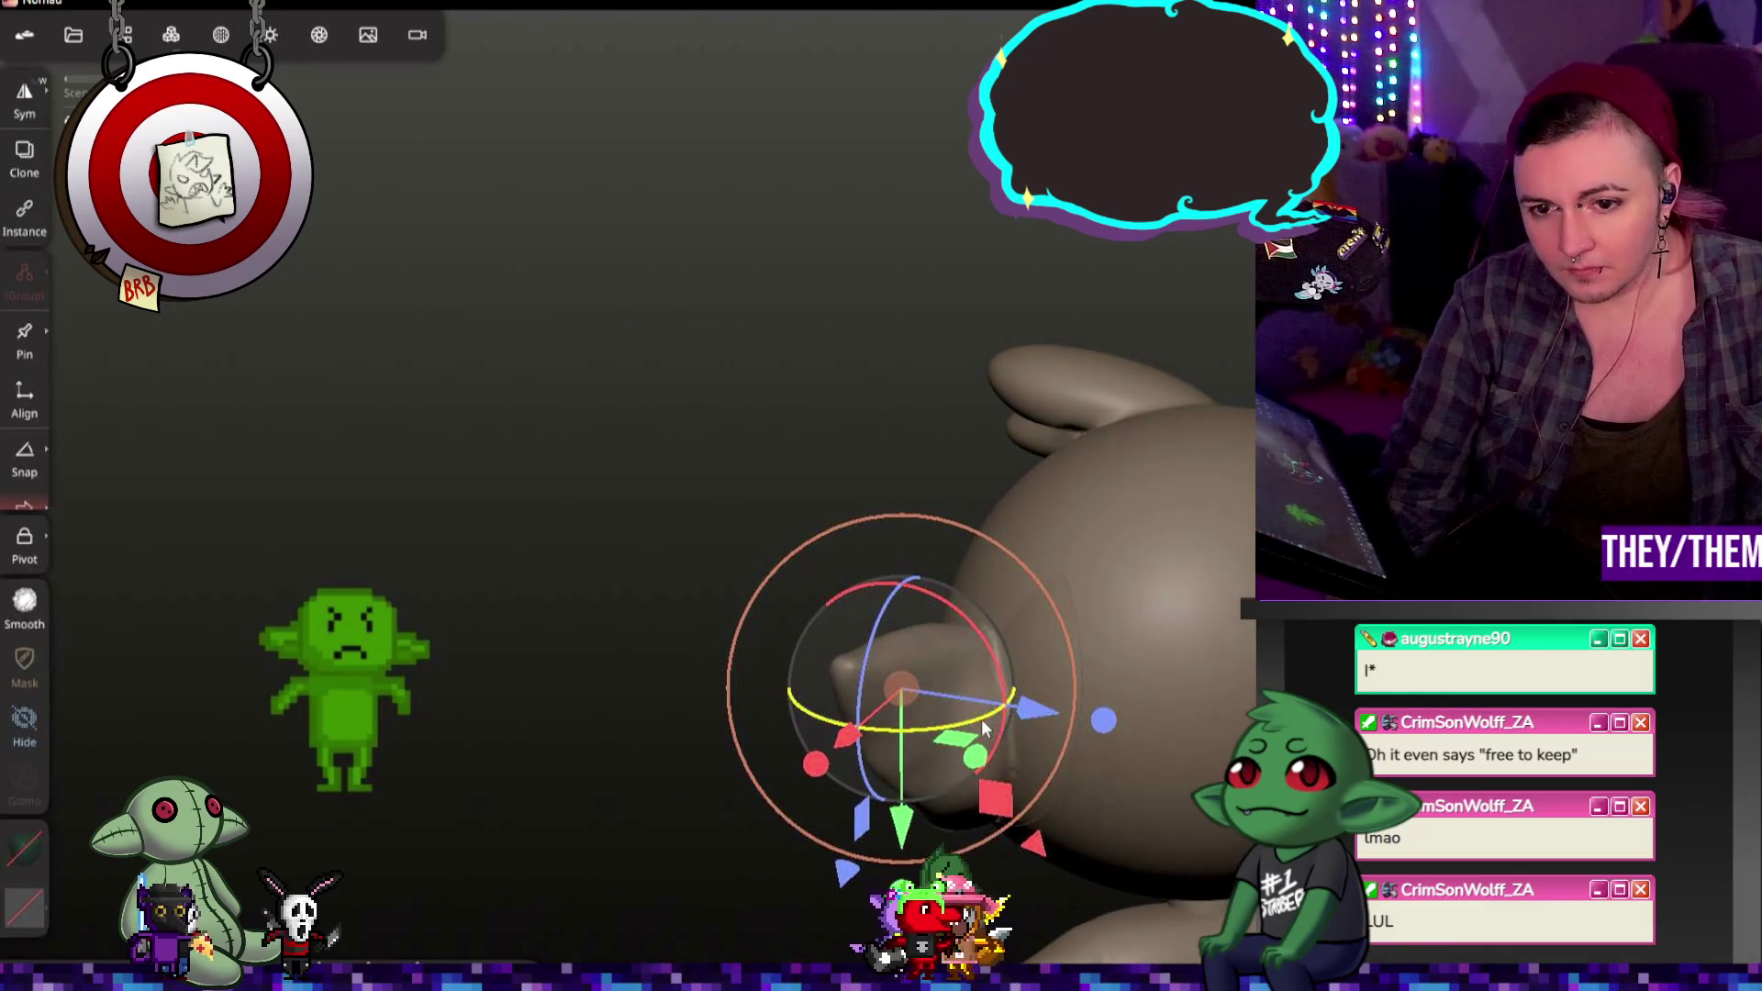
left_click_drag(983, 730, 993, 726)
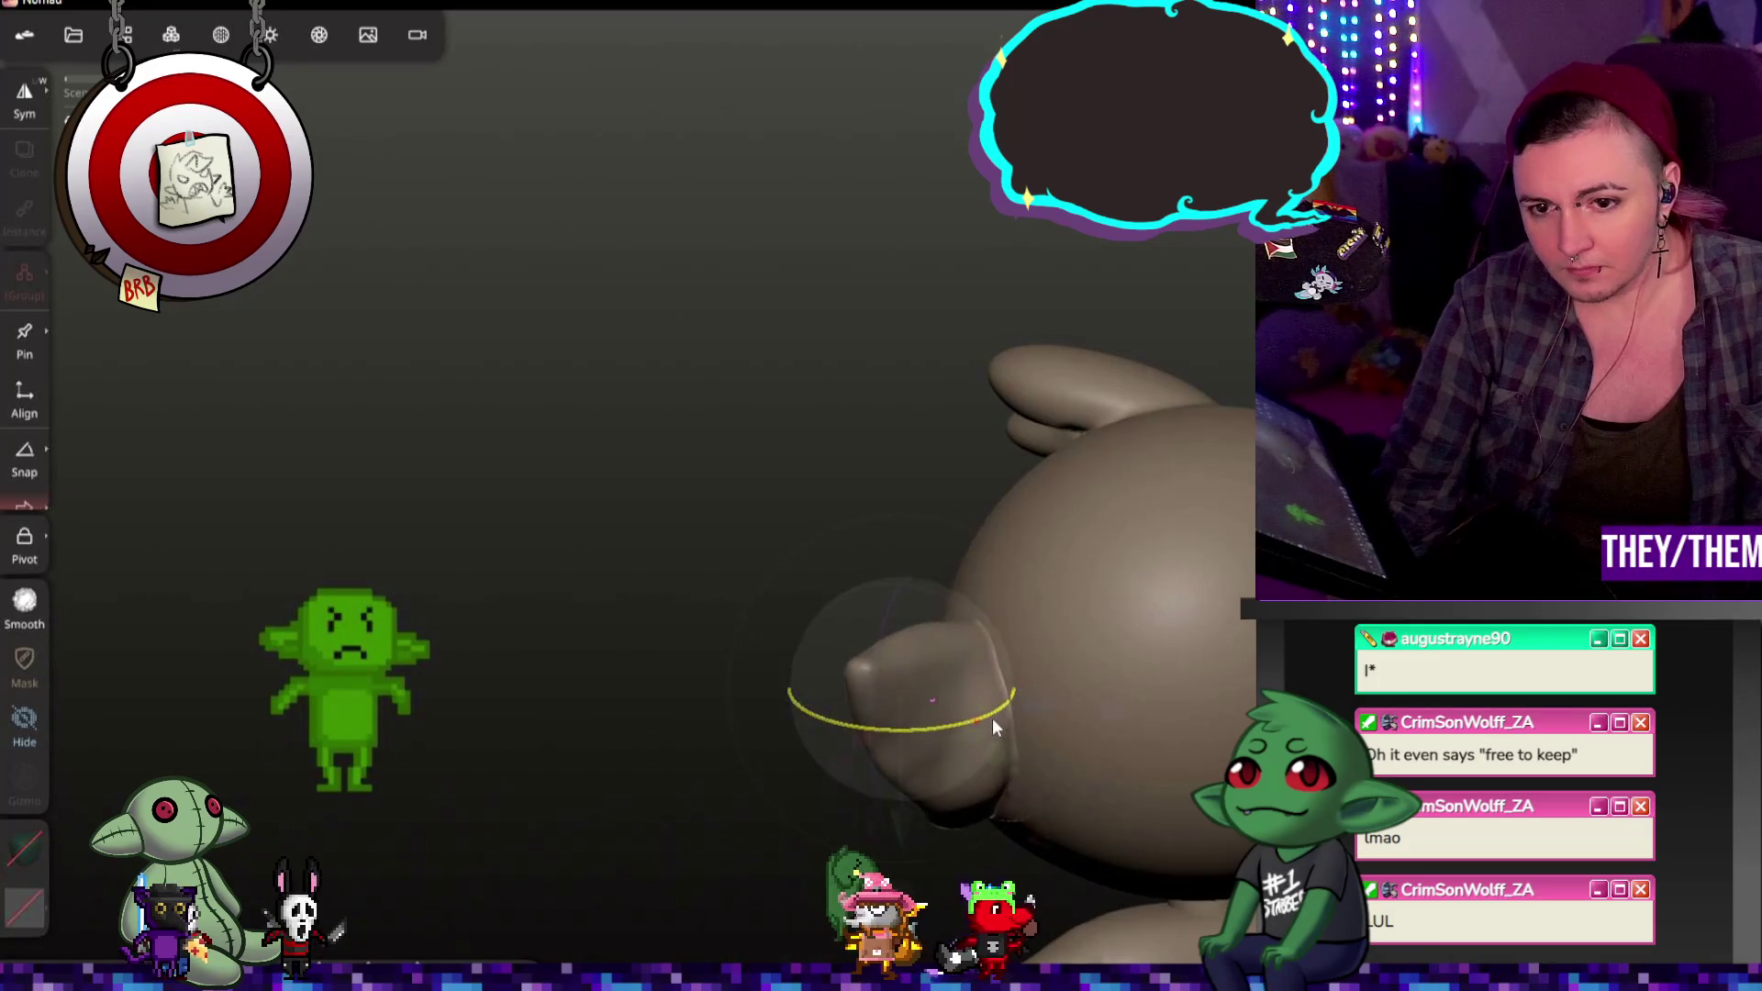
mouse_move(940, 742)
middle_mouse_down()
mouse_move(855, 715)
mouse_move(1057, 809)
middle_mouse_up()
left_click_drag(983, 729, 970, 727)
left_click_drag(805, 699, 788, 681)
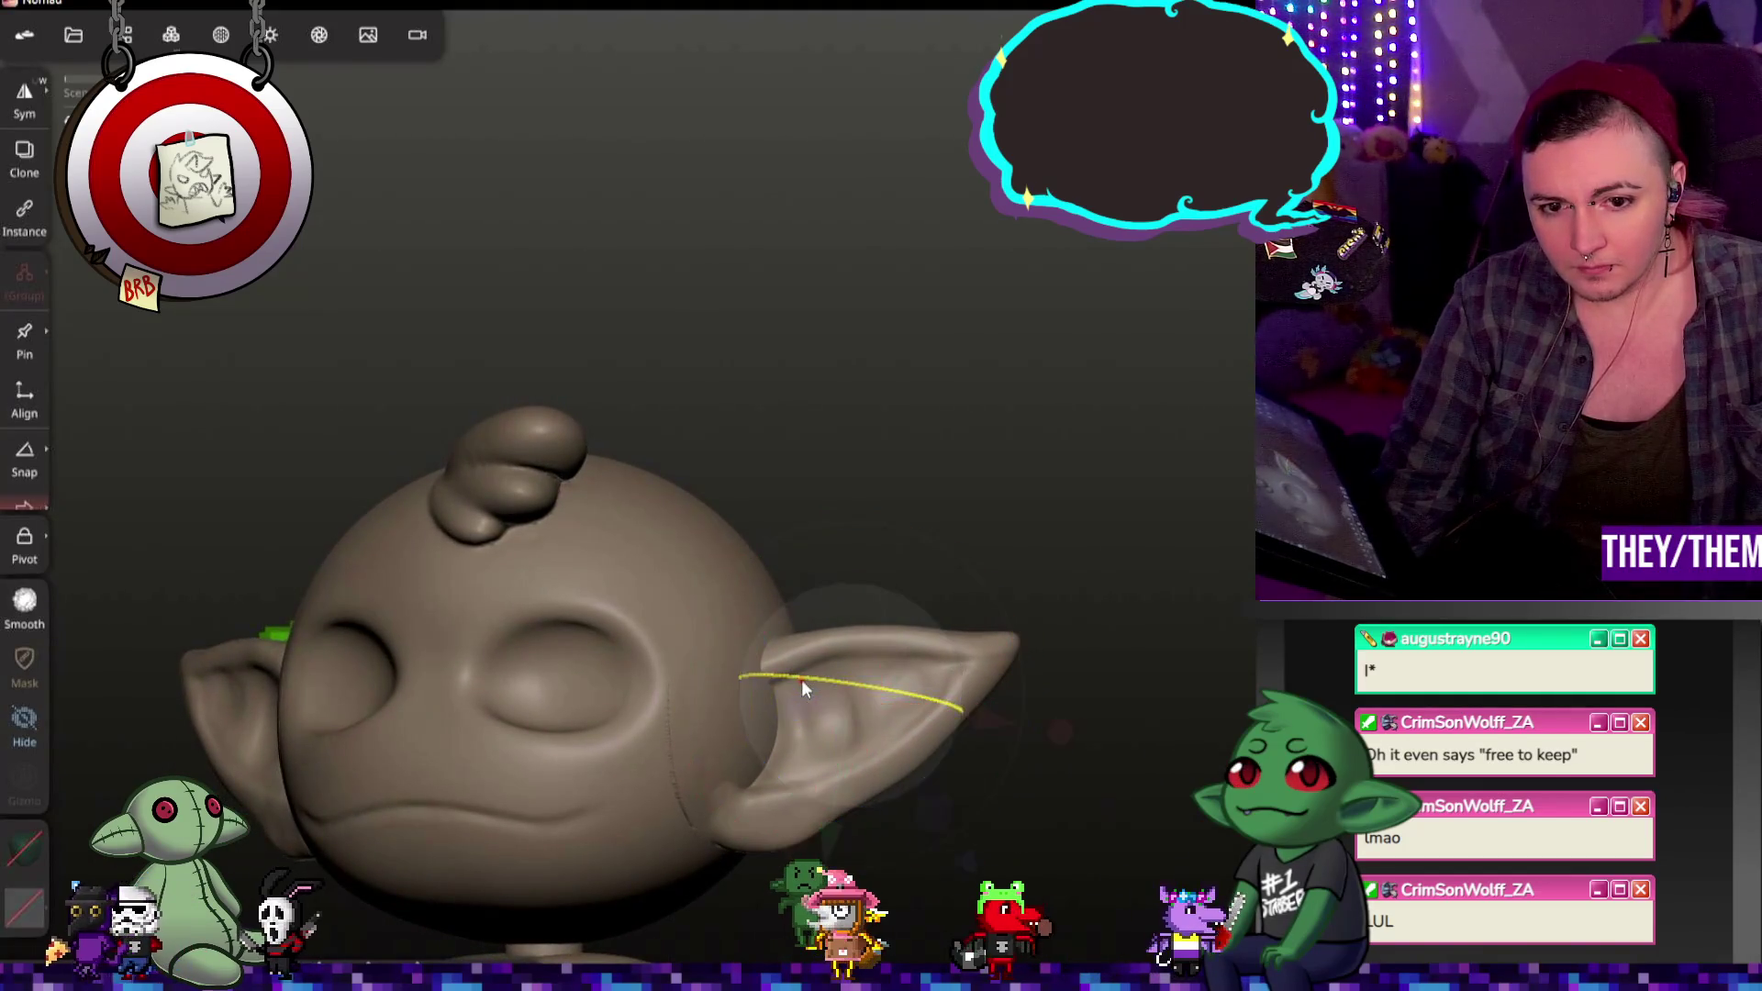
mouse_move(1109, 805)
left_mouse_down()
mouse_move(633, 824)
mouse_move(559, 700)
mouse_move(660, 730)
mouse_move(712, 793)
mouse_move(1079, 922)
mouse_move(904, 792)
mouse_move(771, 771)
left_mouse_up()
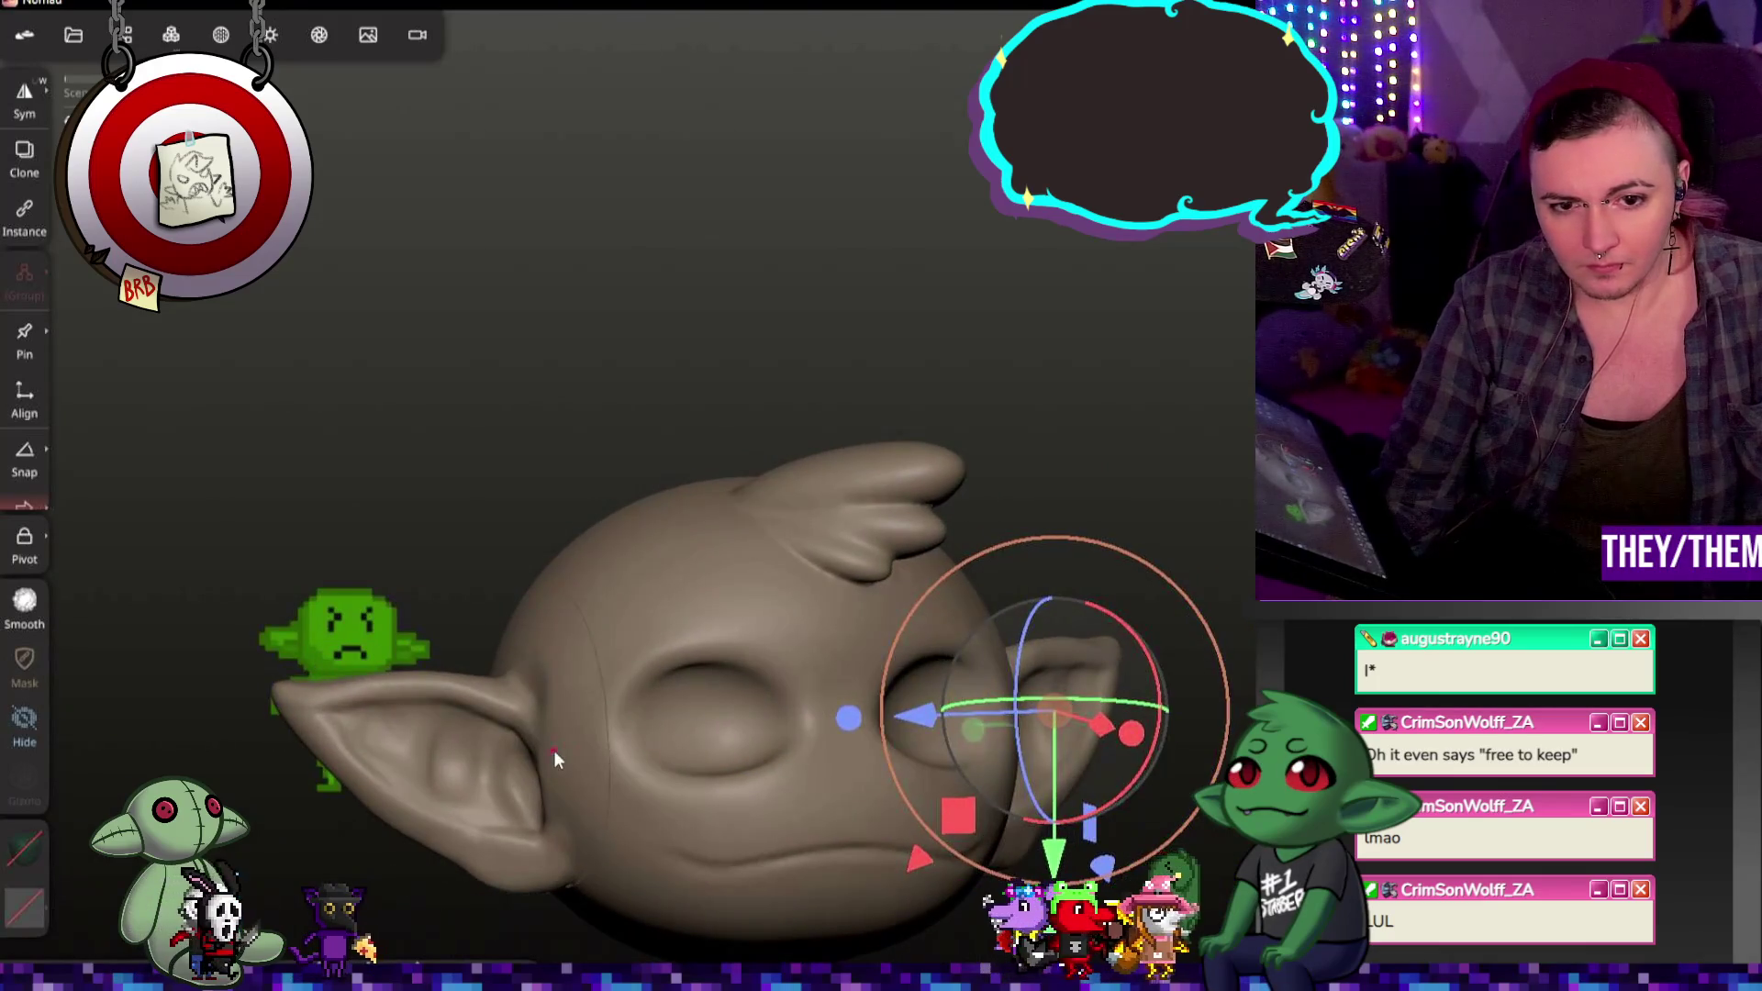
Step: Adjust the left ear's placement to match, then select the head
left_click(553, 751)
mouse_move(585, 716)
left_mouse_down()
mouse_move(695, 858)
mouse_move(613, 732)
mouse_move(613, 678)
mouse_move(519, 663)
left_mouse_up()
left_click(519, 676)
mouse_move(969, 605)
left_mouse_down()
mouse_move(844, 609)
mouse_move(1144, 775)
mouse_move(765, 803)
left_mouse_up()
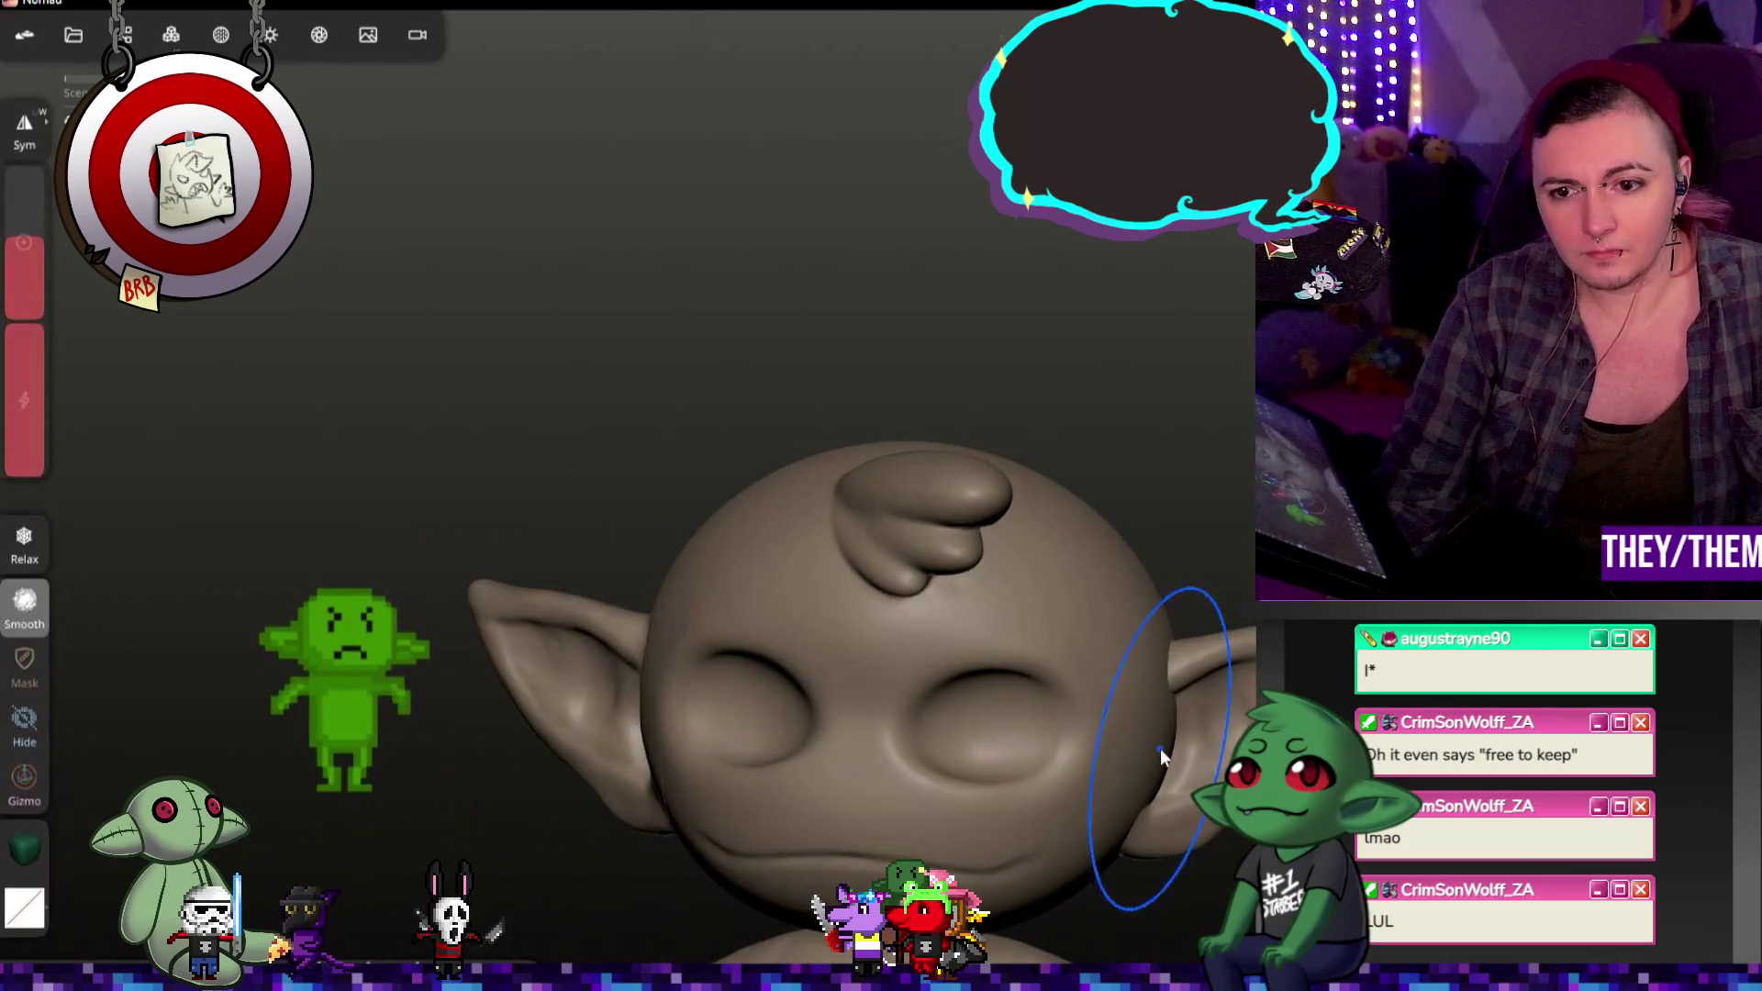
left_click(764, 803)
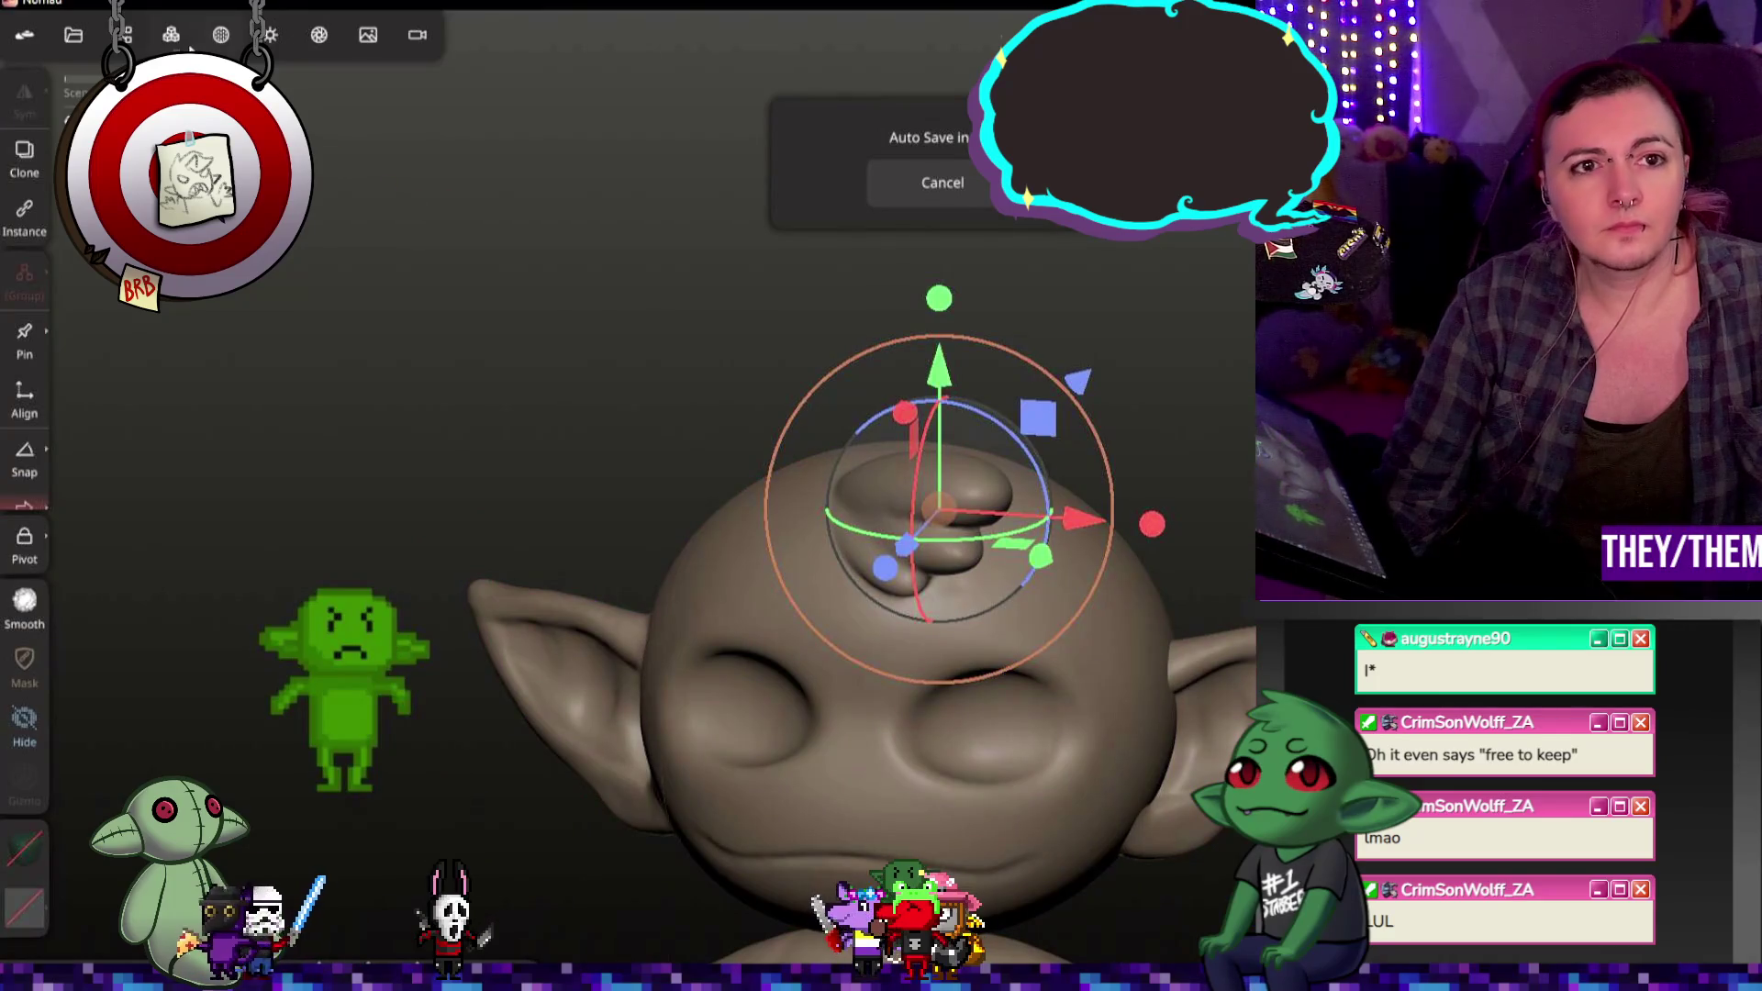
Step: Voxel remesh the head to fuse ears and top bump, then return to a sculpting brush
left_click(171, 34)
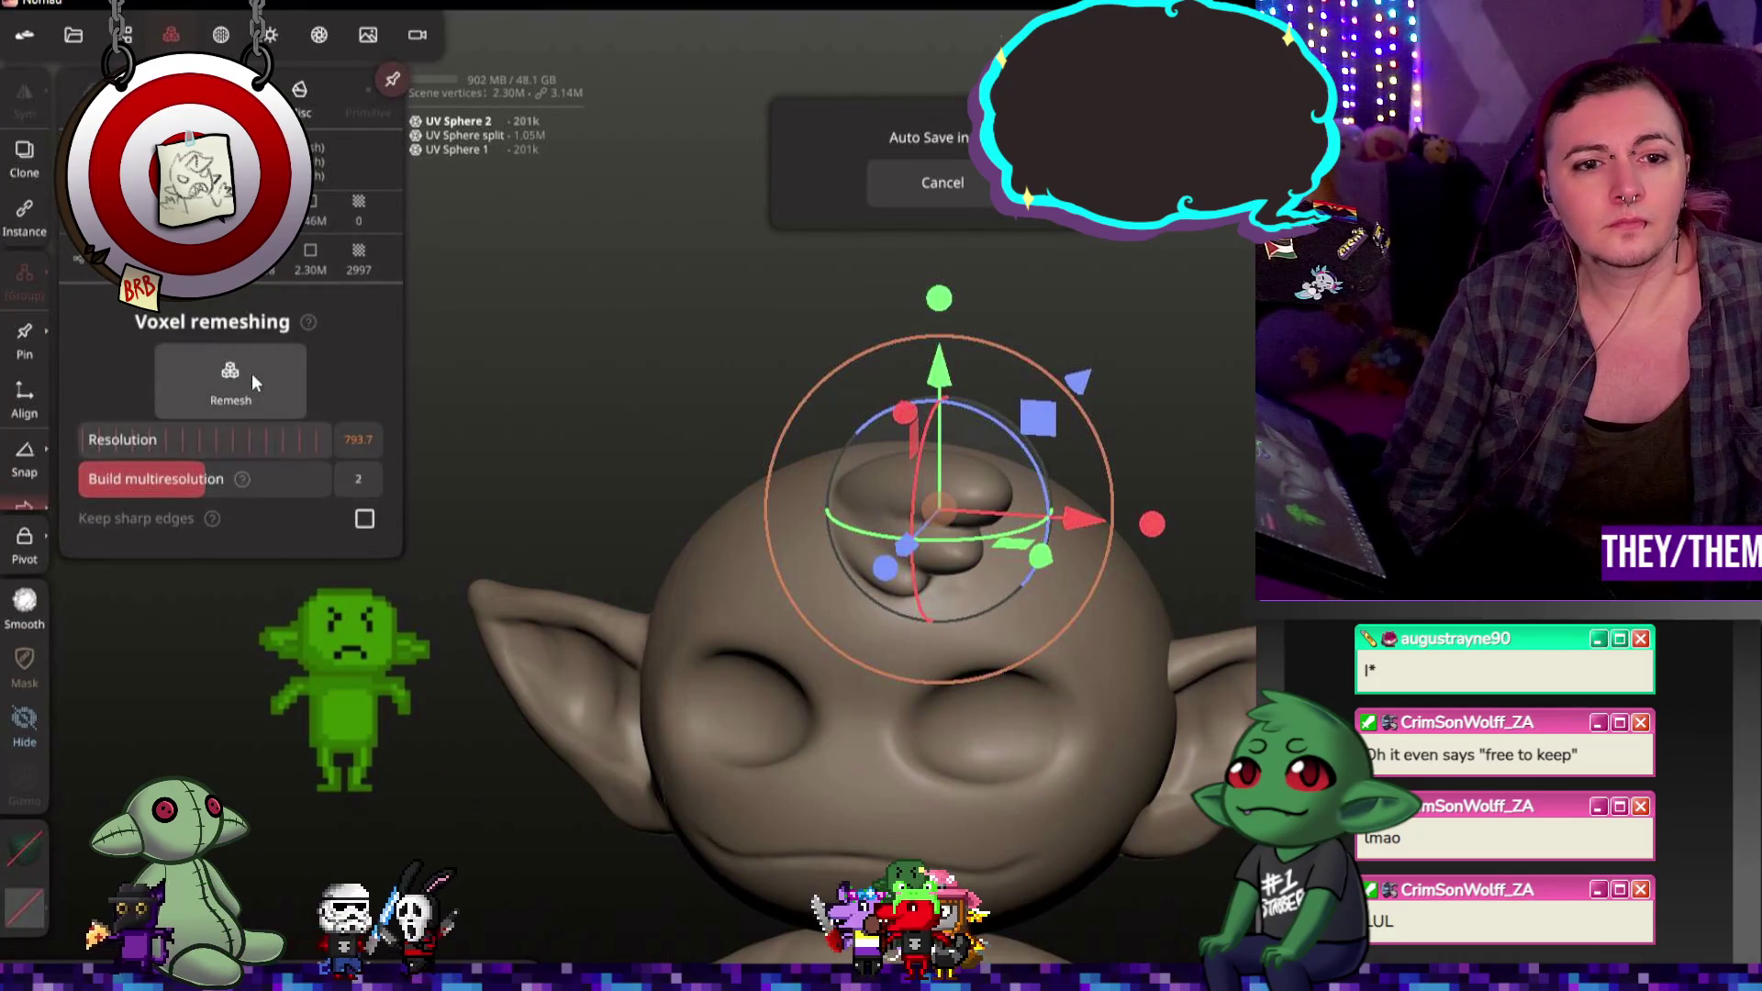
left_click(252, 374)
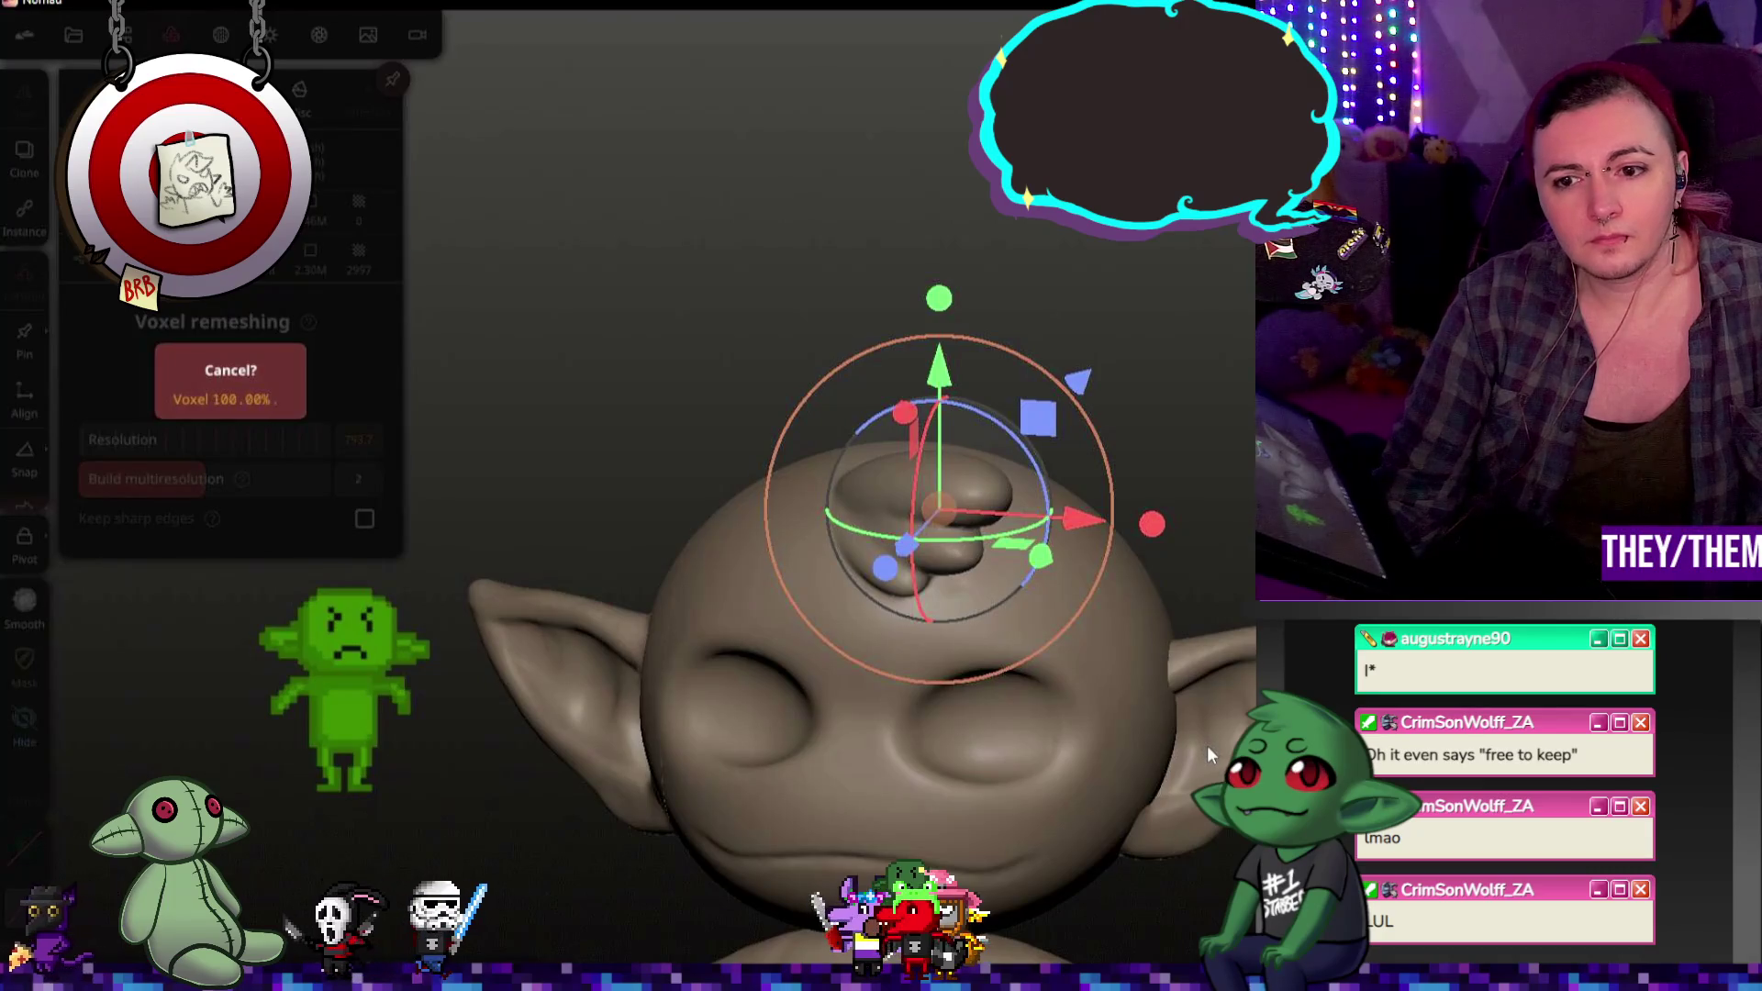
left_click_drag(1208, 750, 274, 730)
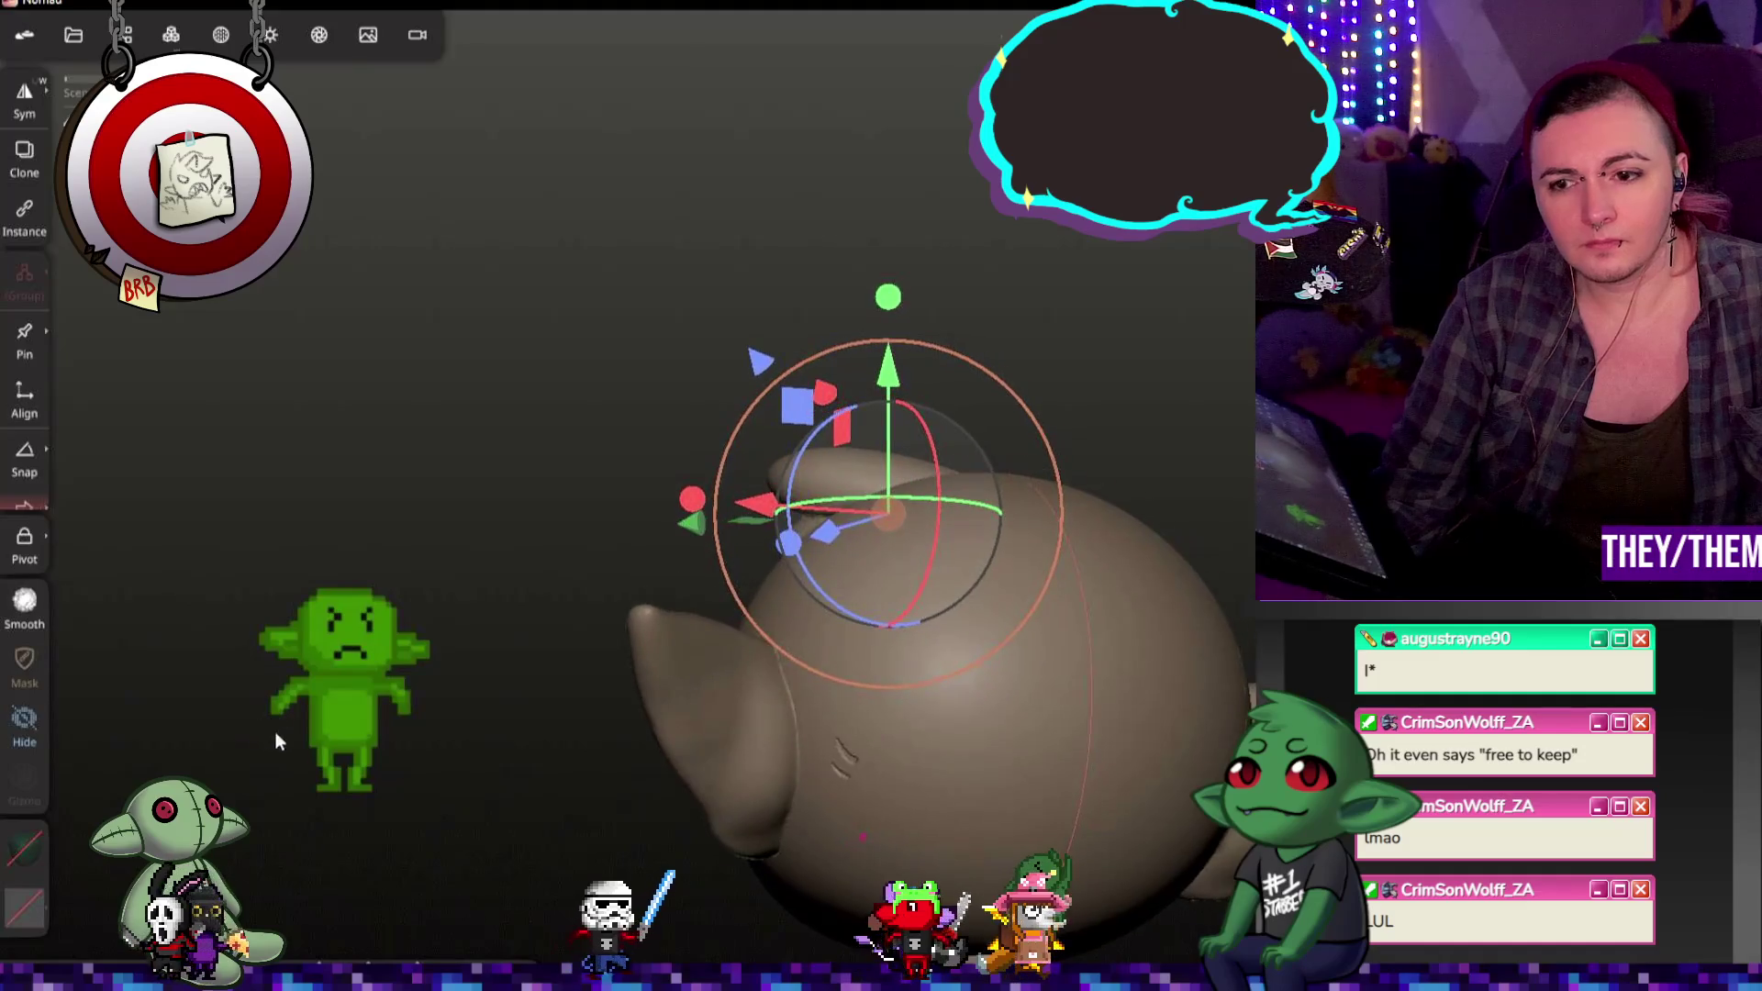
key("b")
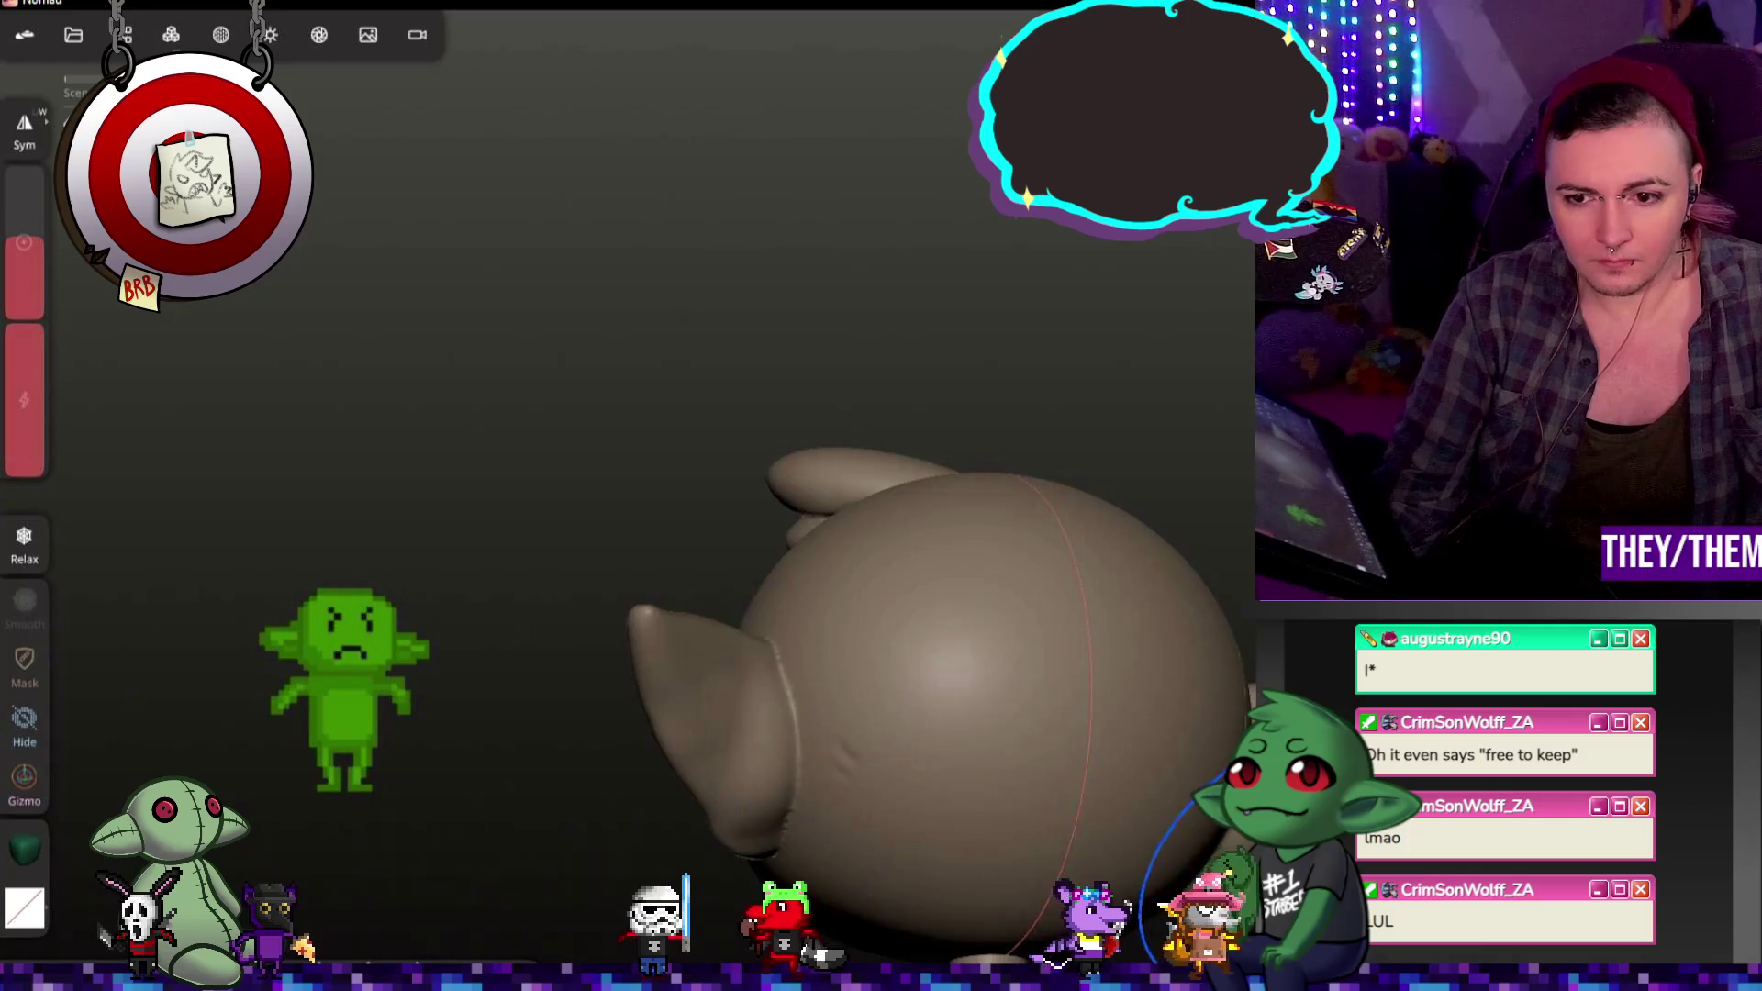
left_click_drag(1211, 758, 1096, 766)
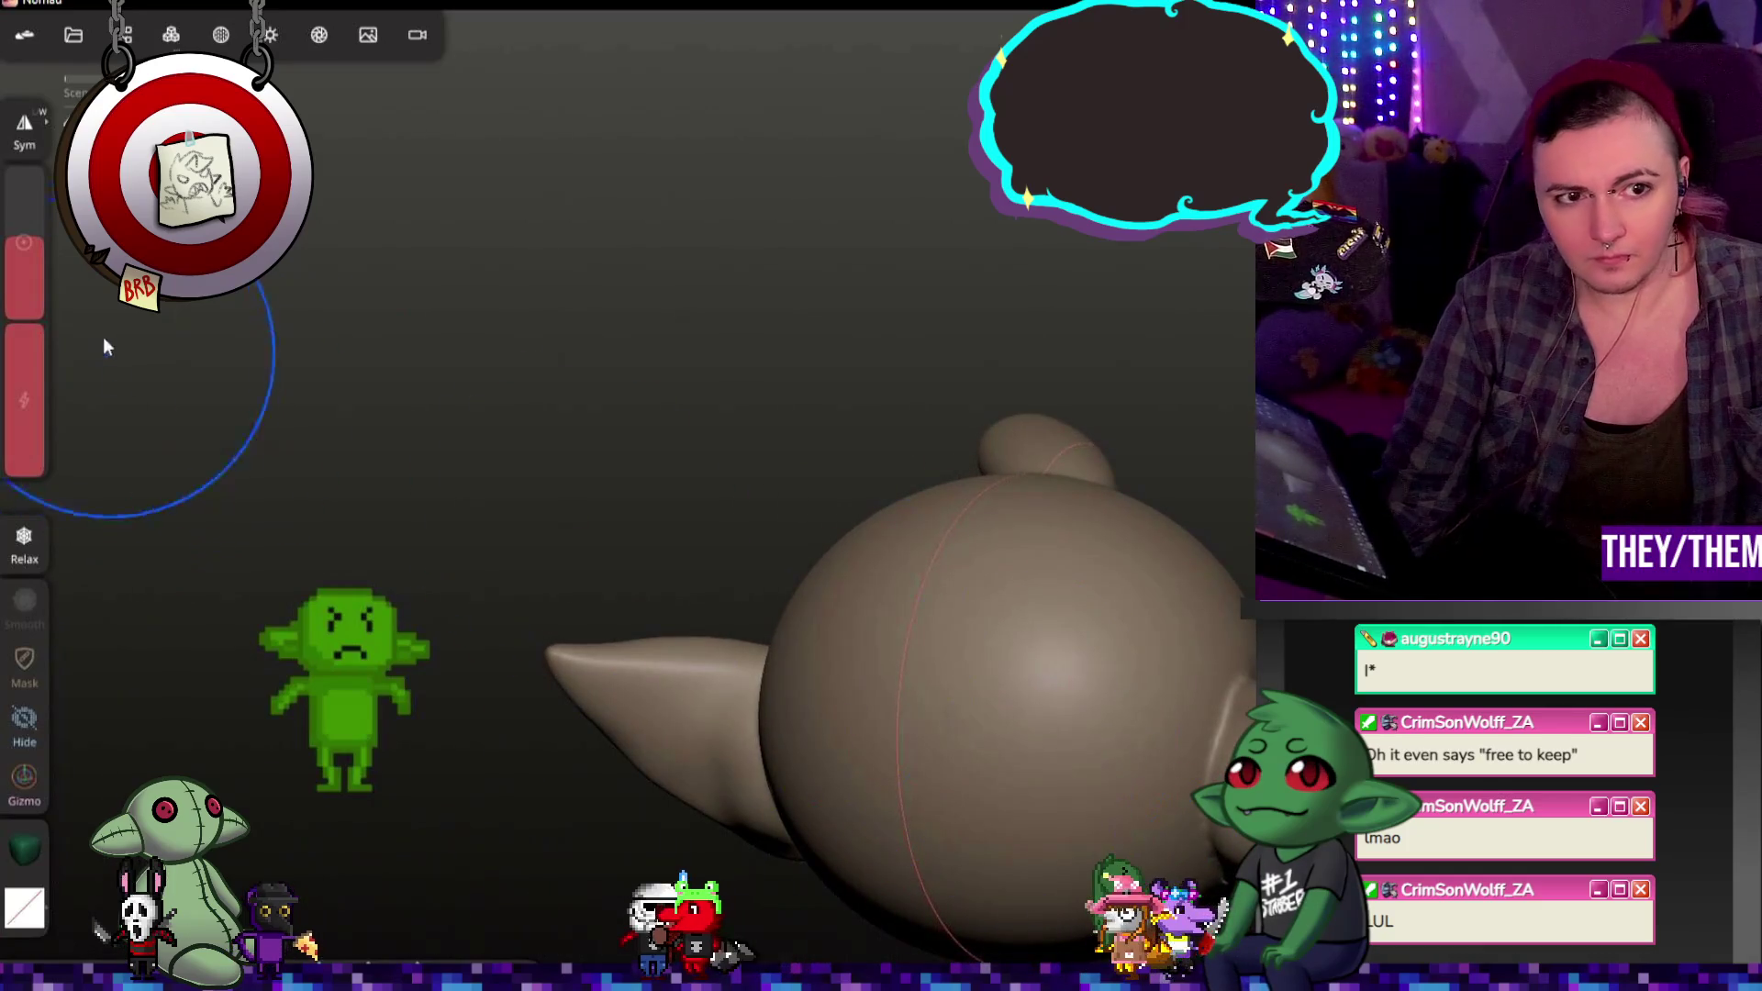
mouse_move(901, 689)
left_mouse_down()
mouse_move(1176, 707)
mouse_move(1121, 643)
left_mouse_up()
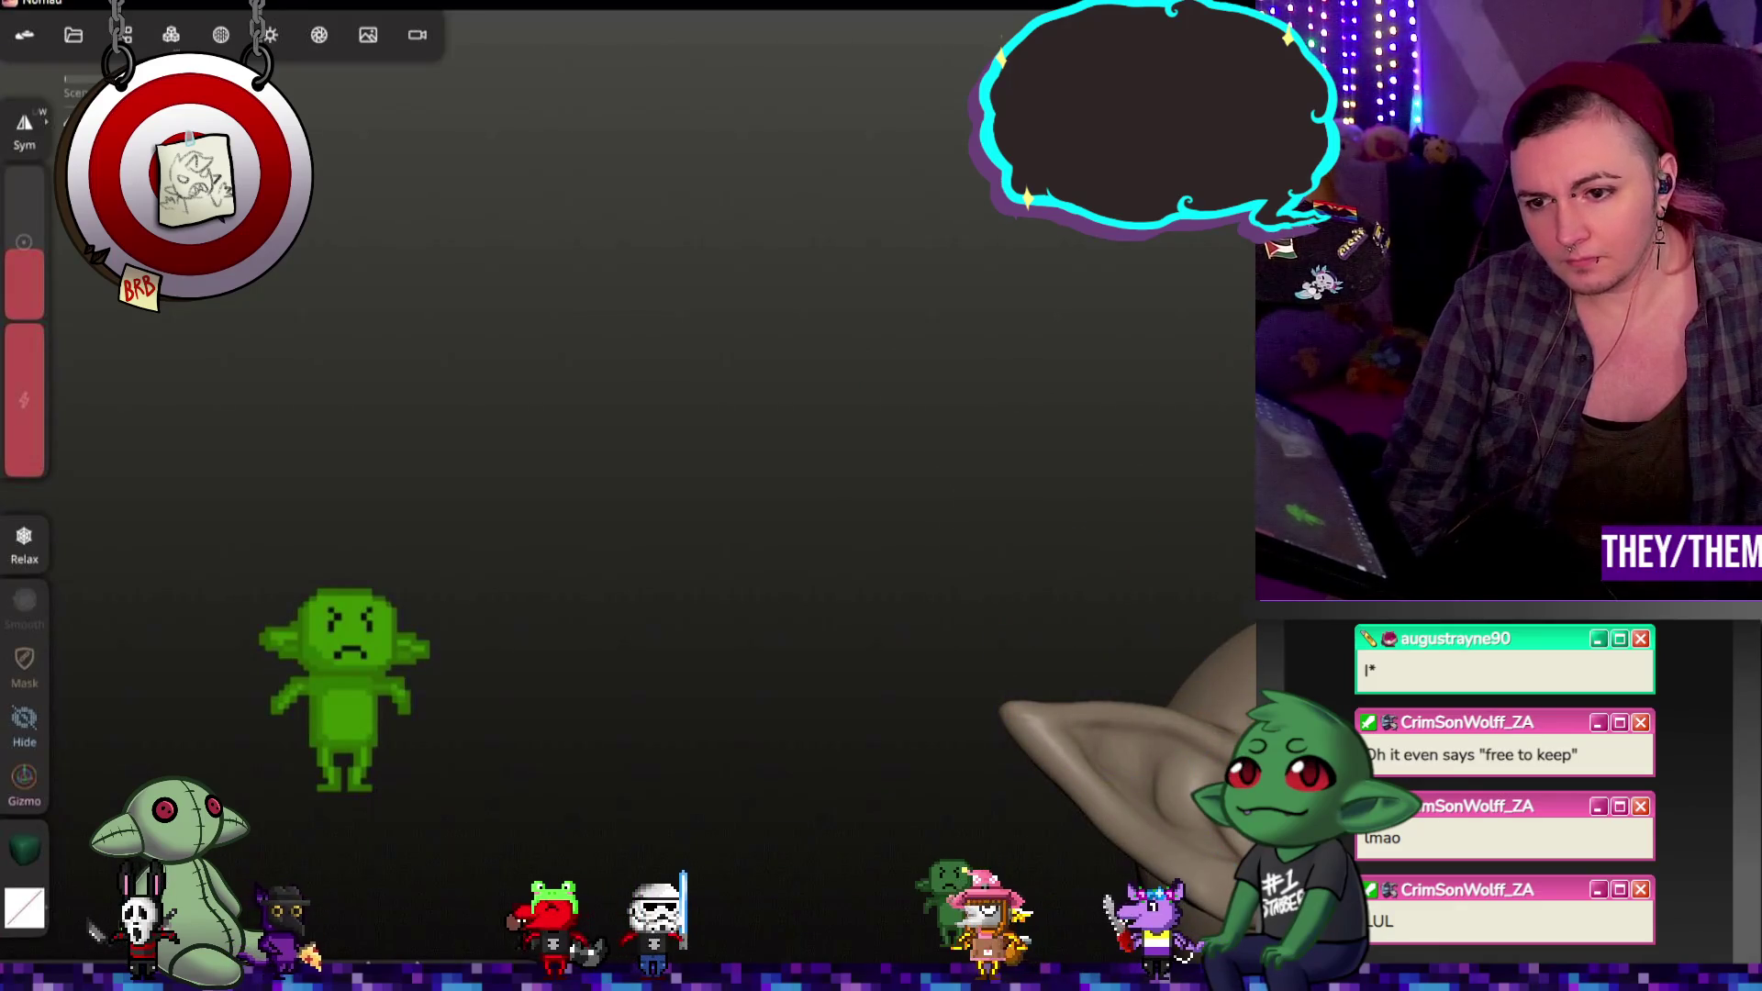
mouse_move(1129, 771)
left_mouse_down()
mouse_move(963, 744)
mouse_move(891, 802)
left_mouse_up()
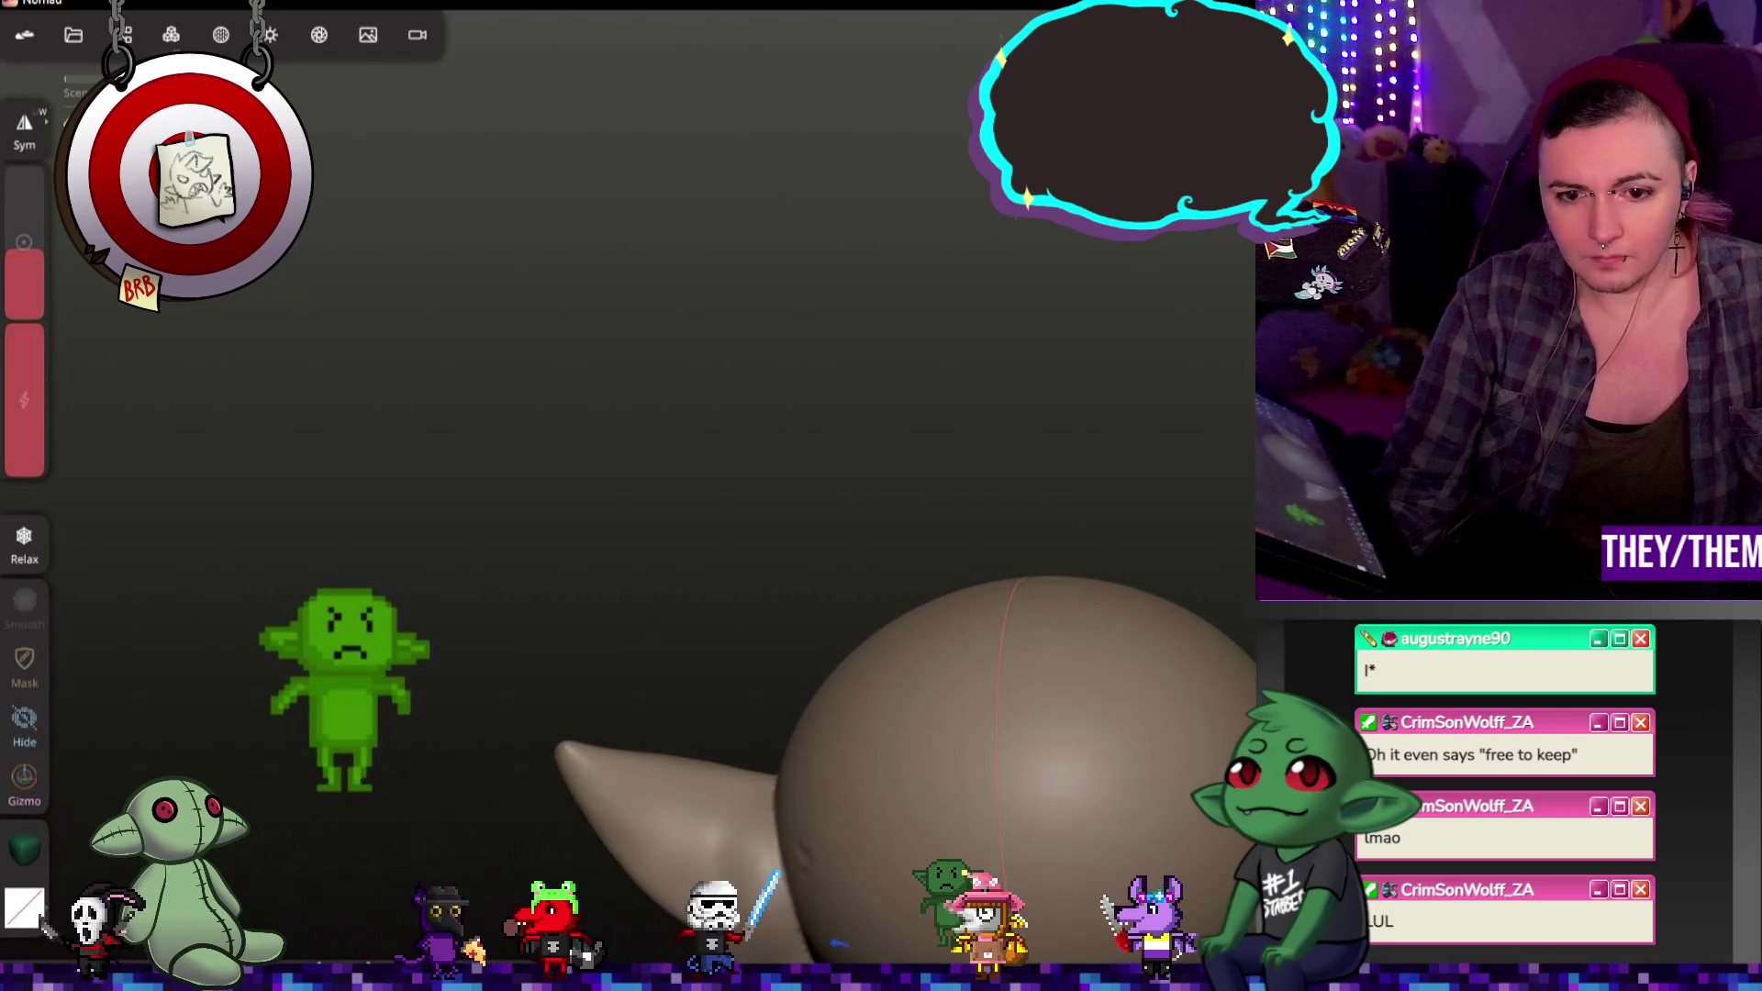
mouse_move(919, 727)
left_mouse_down()
mouse_move(775, 815)
mouse_move(490, 863)
left_mouse_up()
scroll(491, 862, "down", 2)
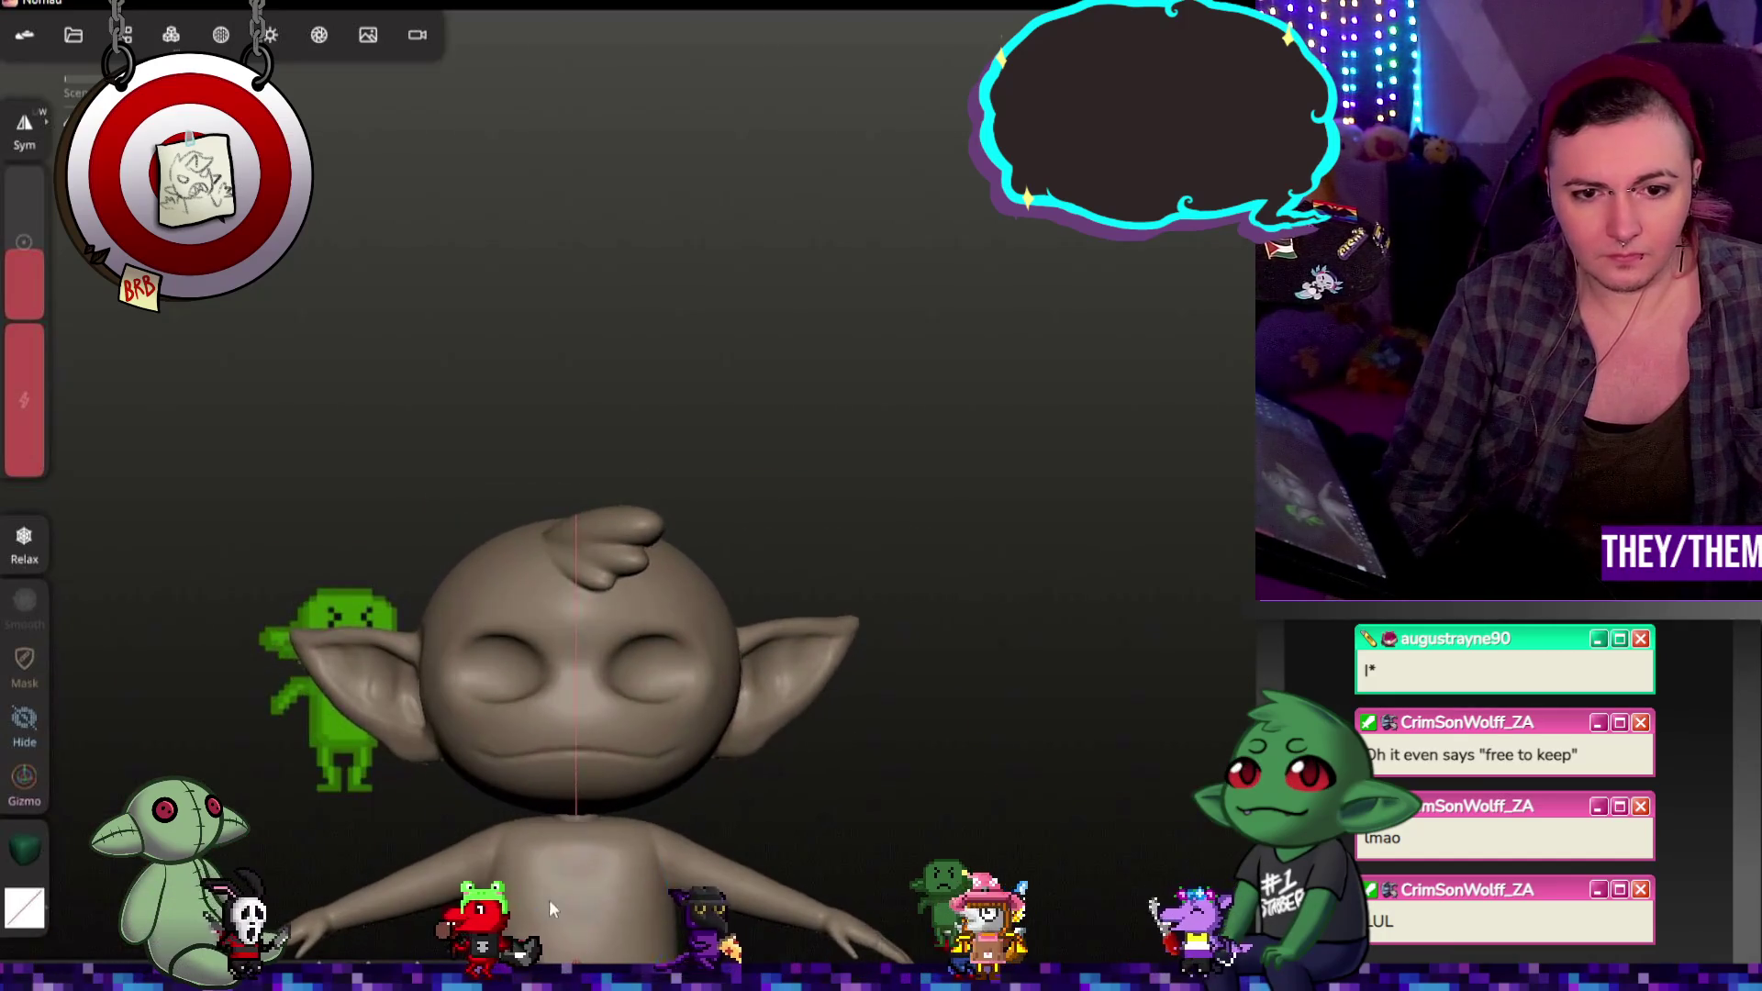
mouse_move(778, 824)
left_mouse_down()
mouse_move(1133, 789)
mouse_move(1088, 769)
mouse_move(1040, 870)
left_mouse_up()
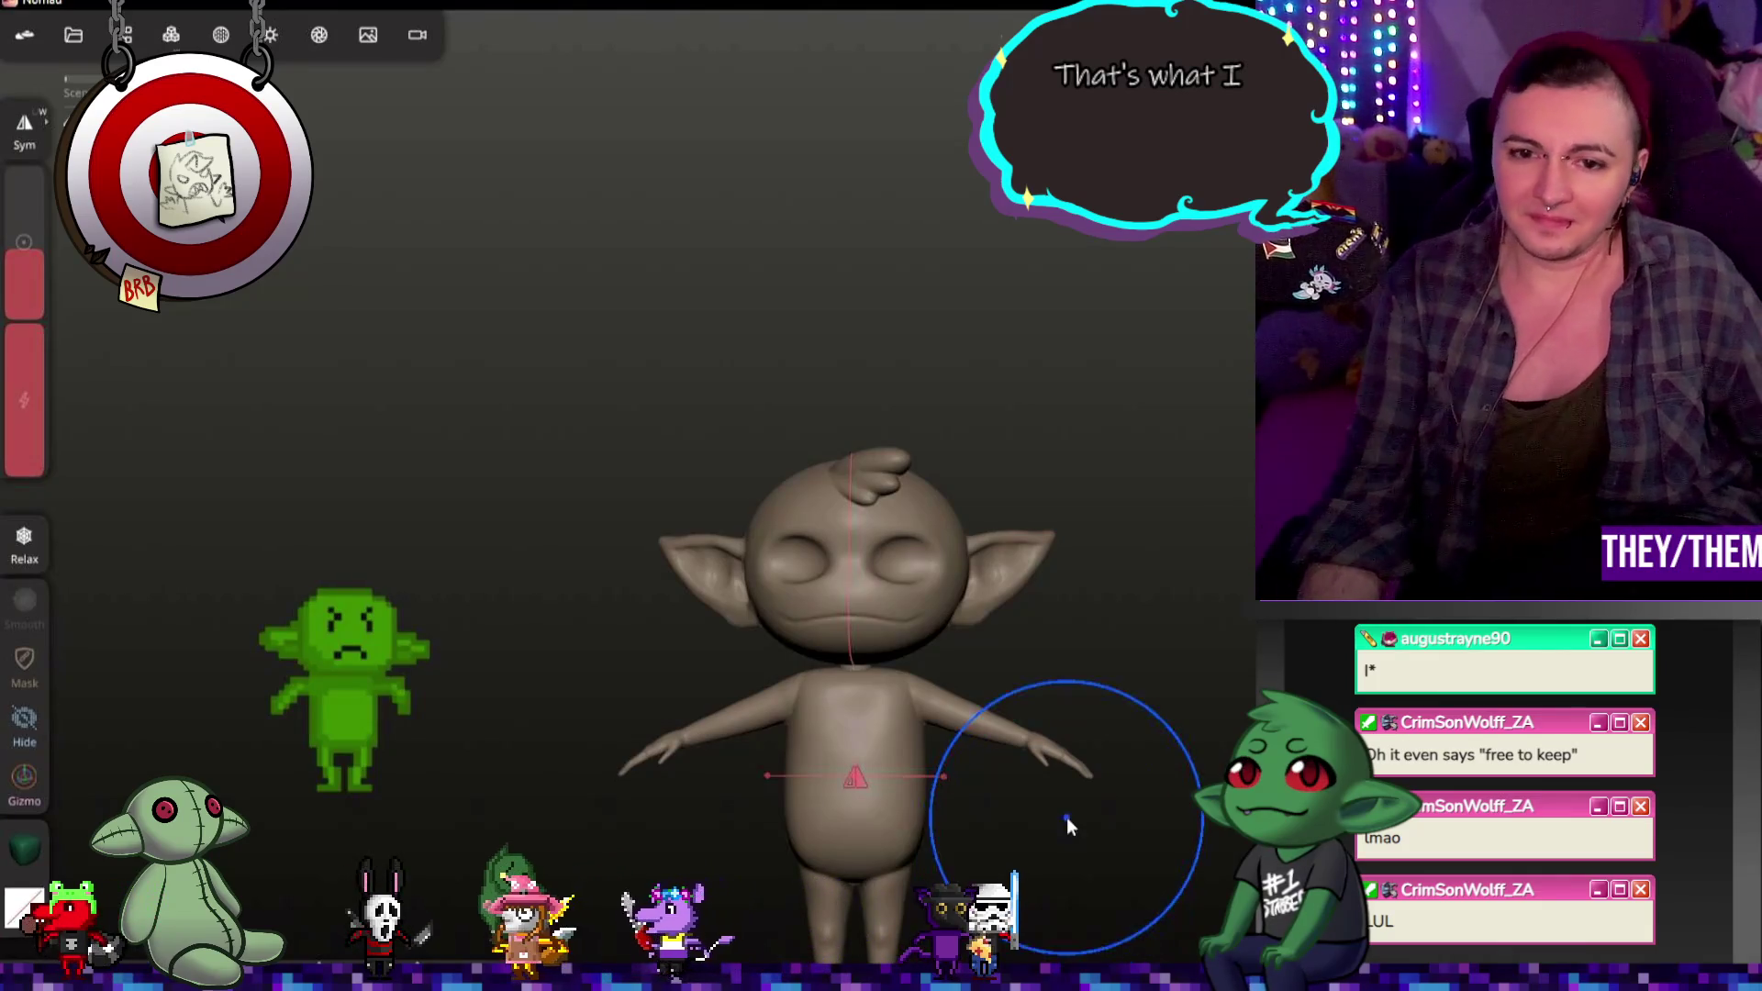
Step: Reshape and smooth the ear's inner rim and the crease where it meets the head
mouse_move(1117, 856)
middle_mouse_down()
mouse_move(1055, 593)
mouse_move(1202, 548)
mouse_move(1050, 627)
mouse_move(1103, 859)
middle_mouse_up()
scroll(1013, 526, "up", 3)
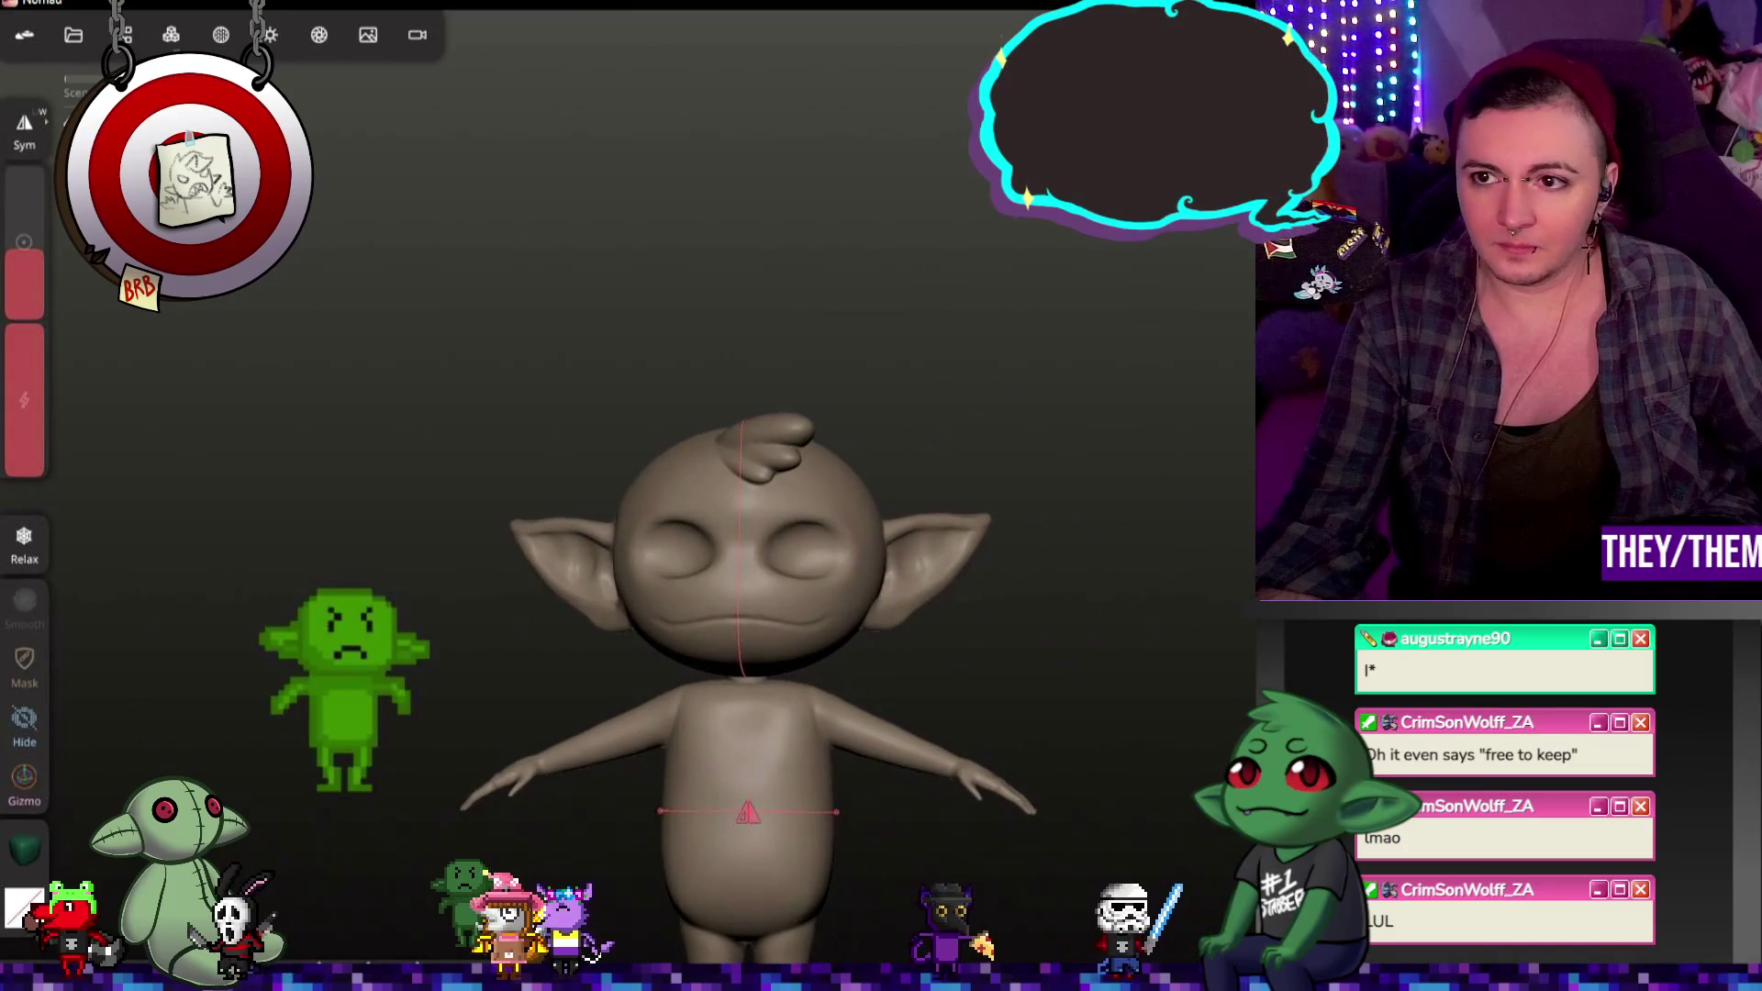
scroll(1103, 505, "up", 5)
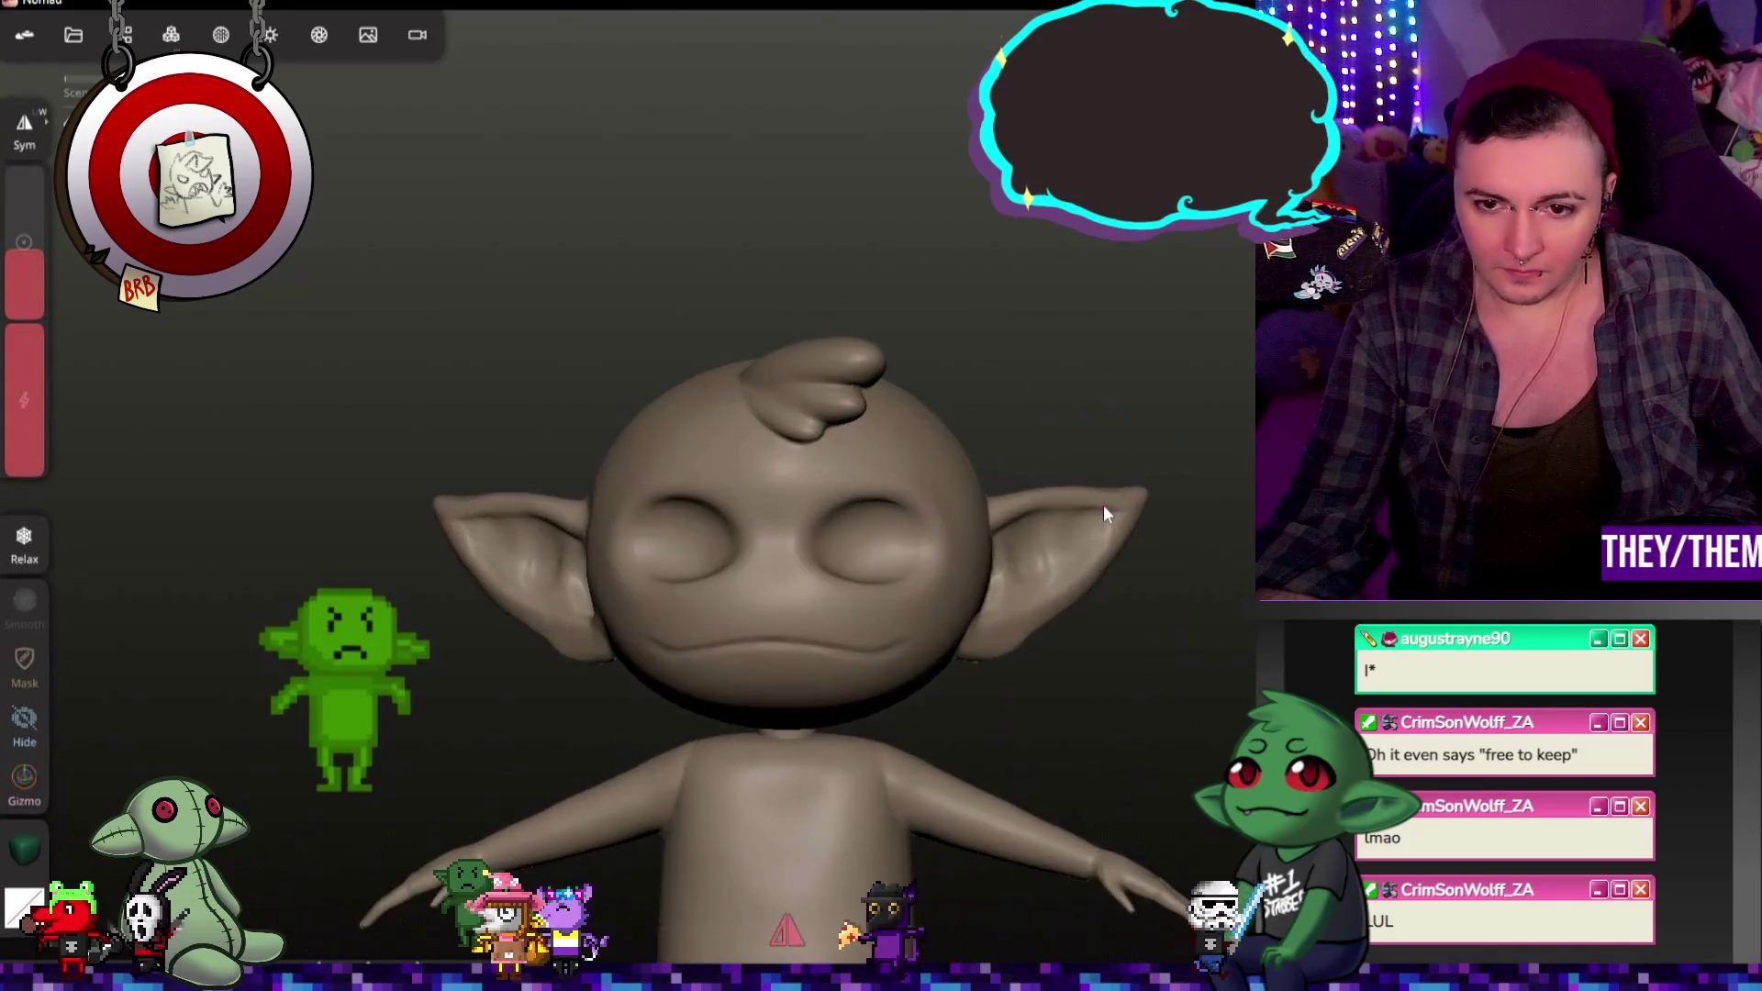
mouse_move(1103, 505)
middle_mouse_down()
mouse_move(1000, 625)
mouse_move(964, 621)
mouse_move(1246, 599)
middle_mouse_up()
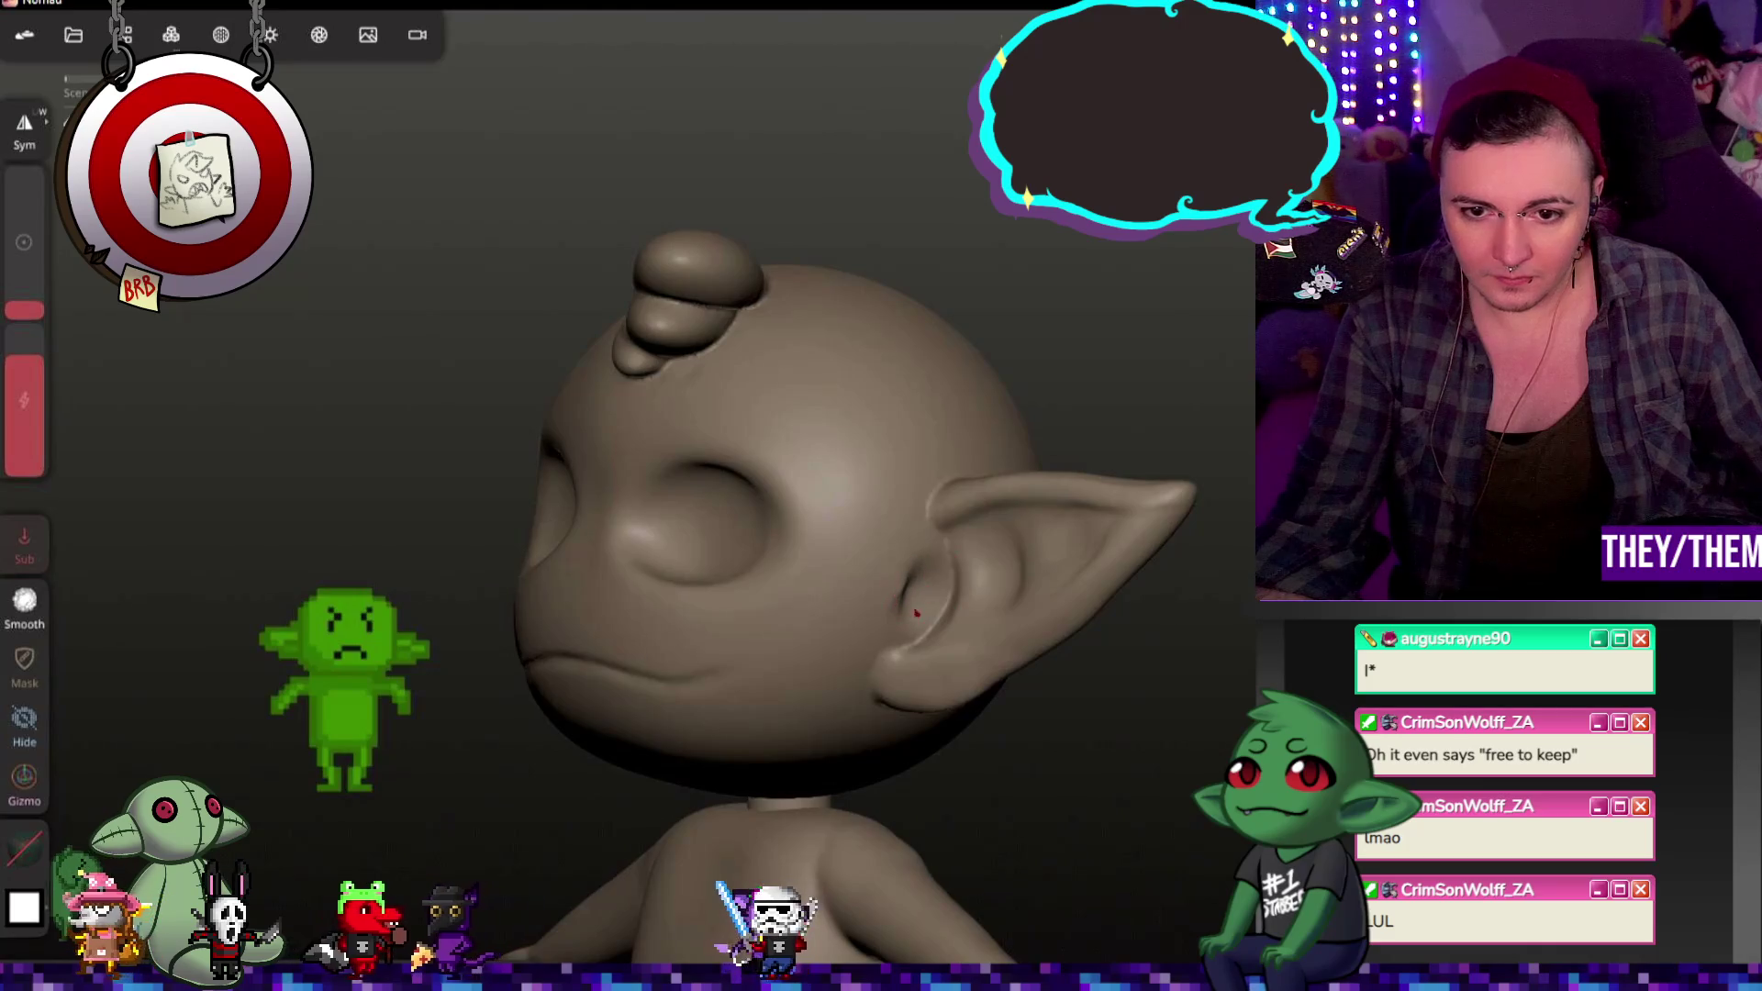
scroll(933, 593, "up", 2)
scroll(932, 593, "up", 3)
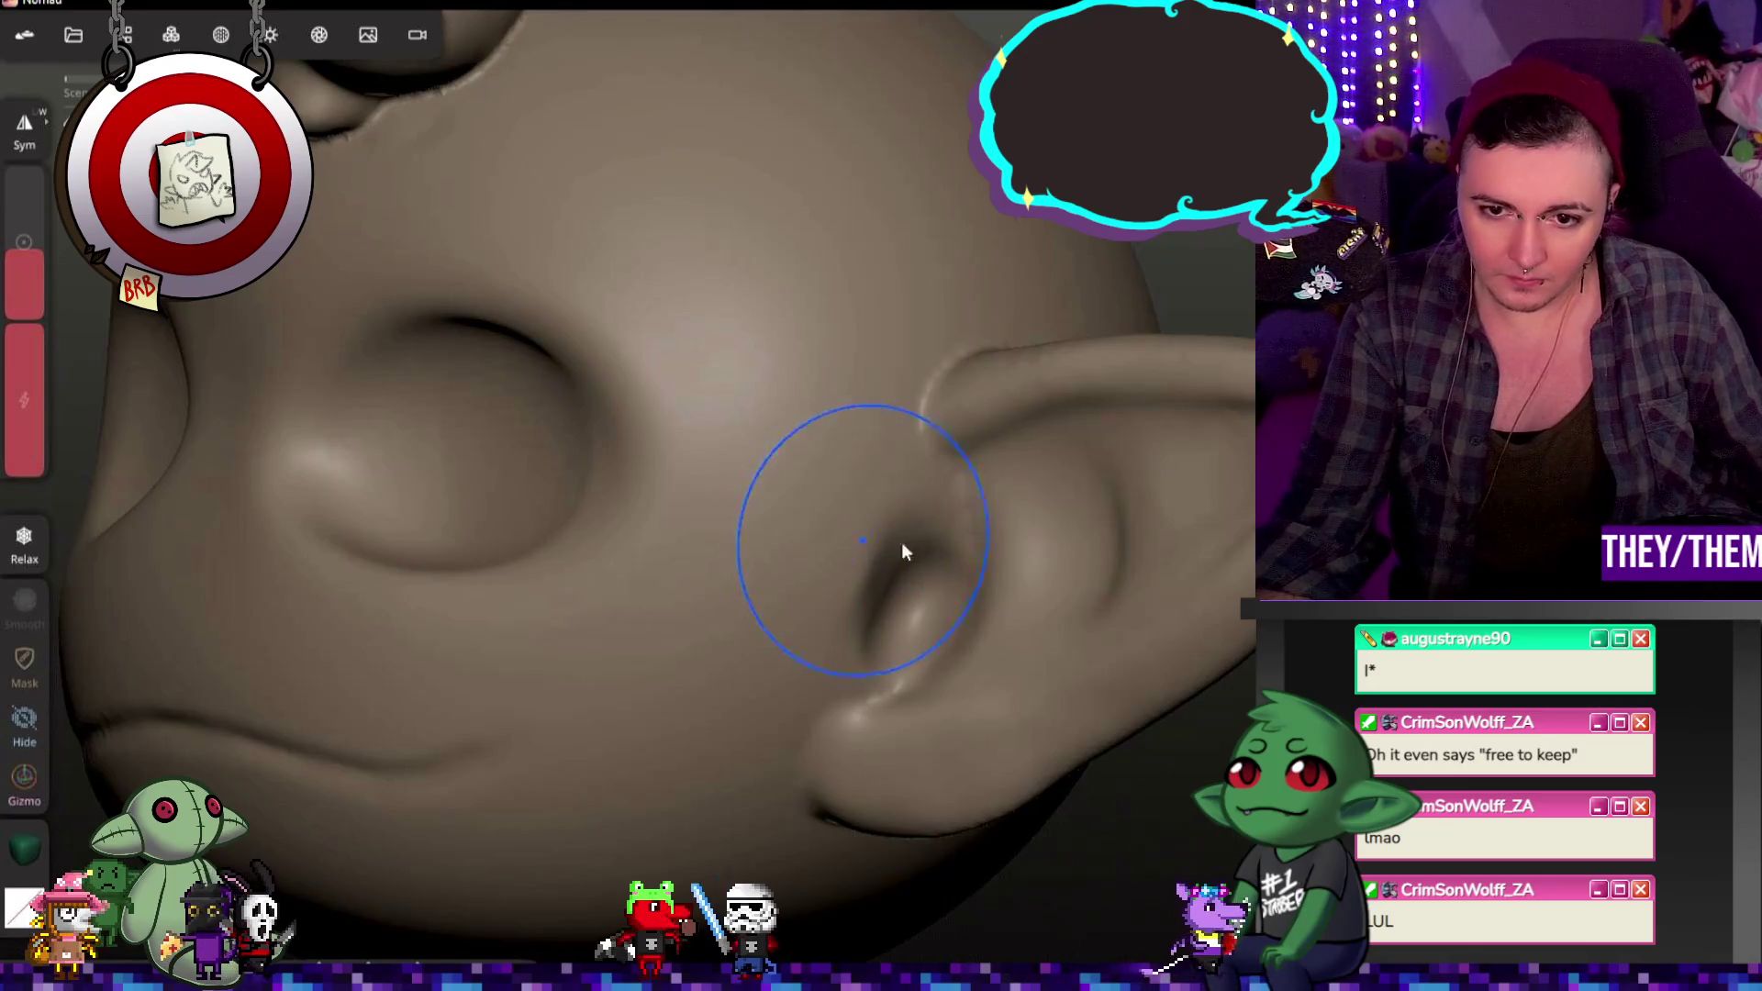
middle_click_drag(903, 553, 1161, 579)
middle_click_drag(1065, 510, 964, 550)
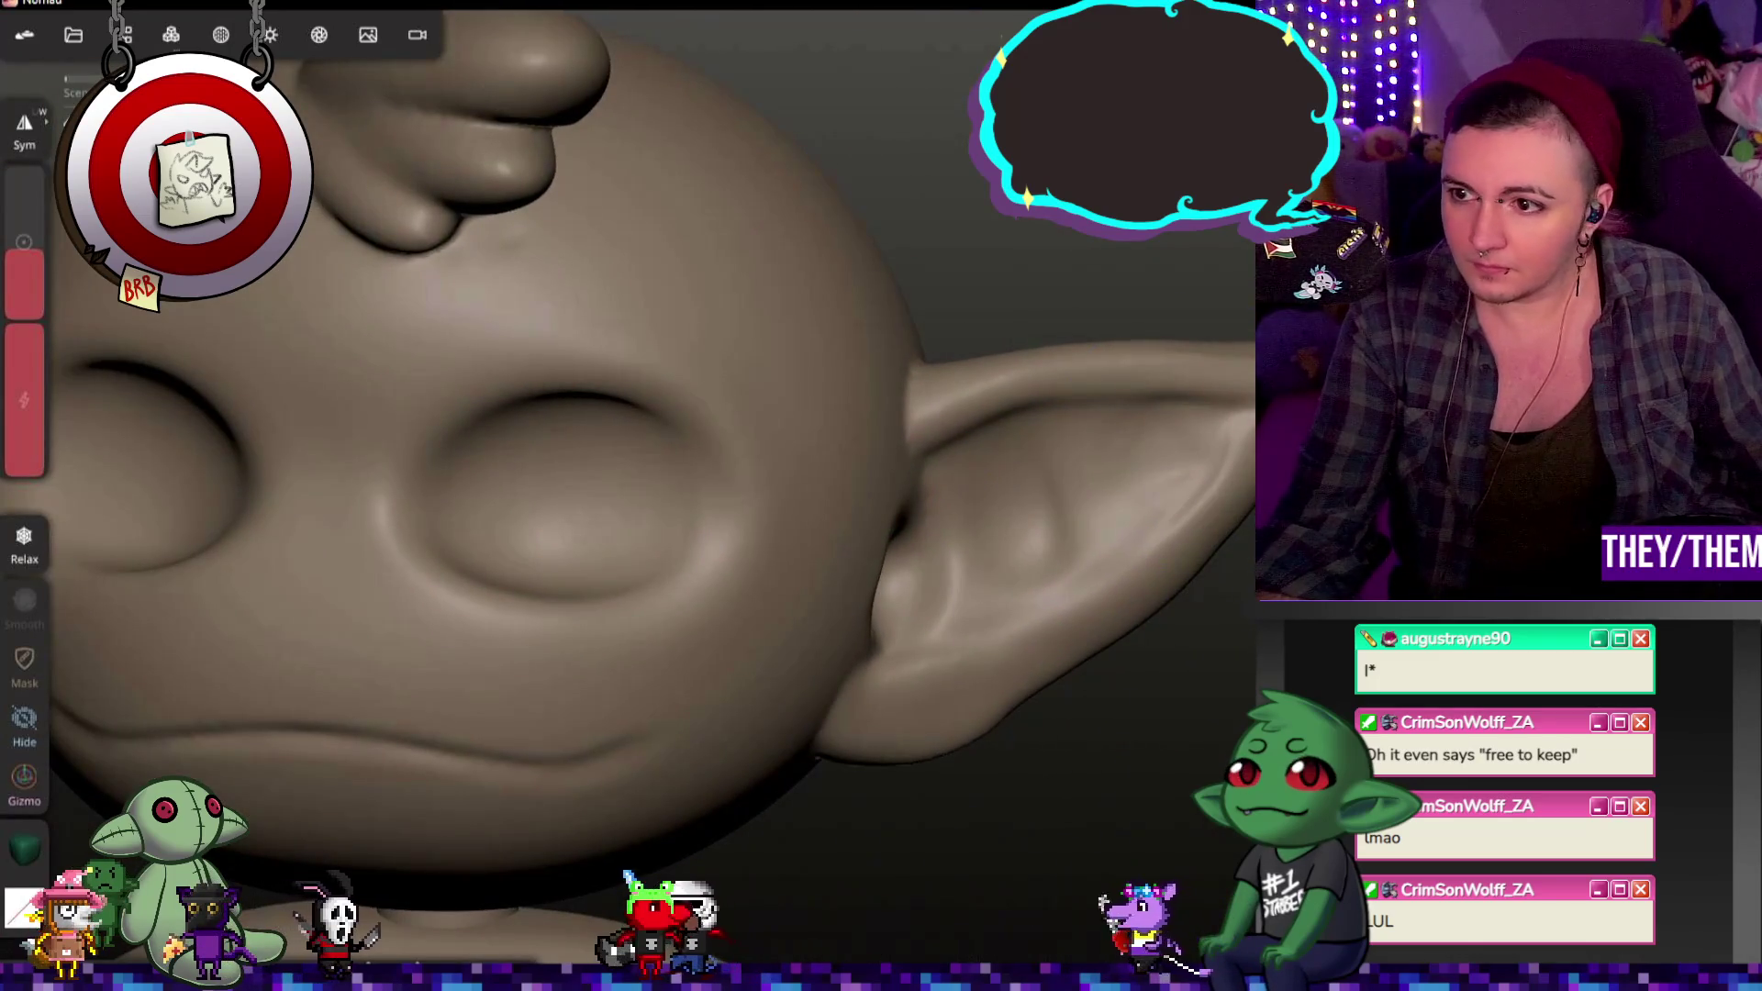
left_click_drag(1050, 426, 926, 447)
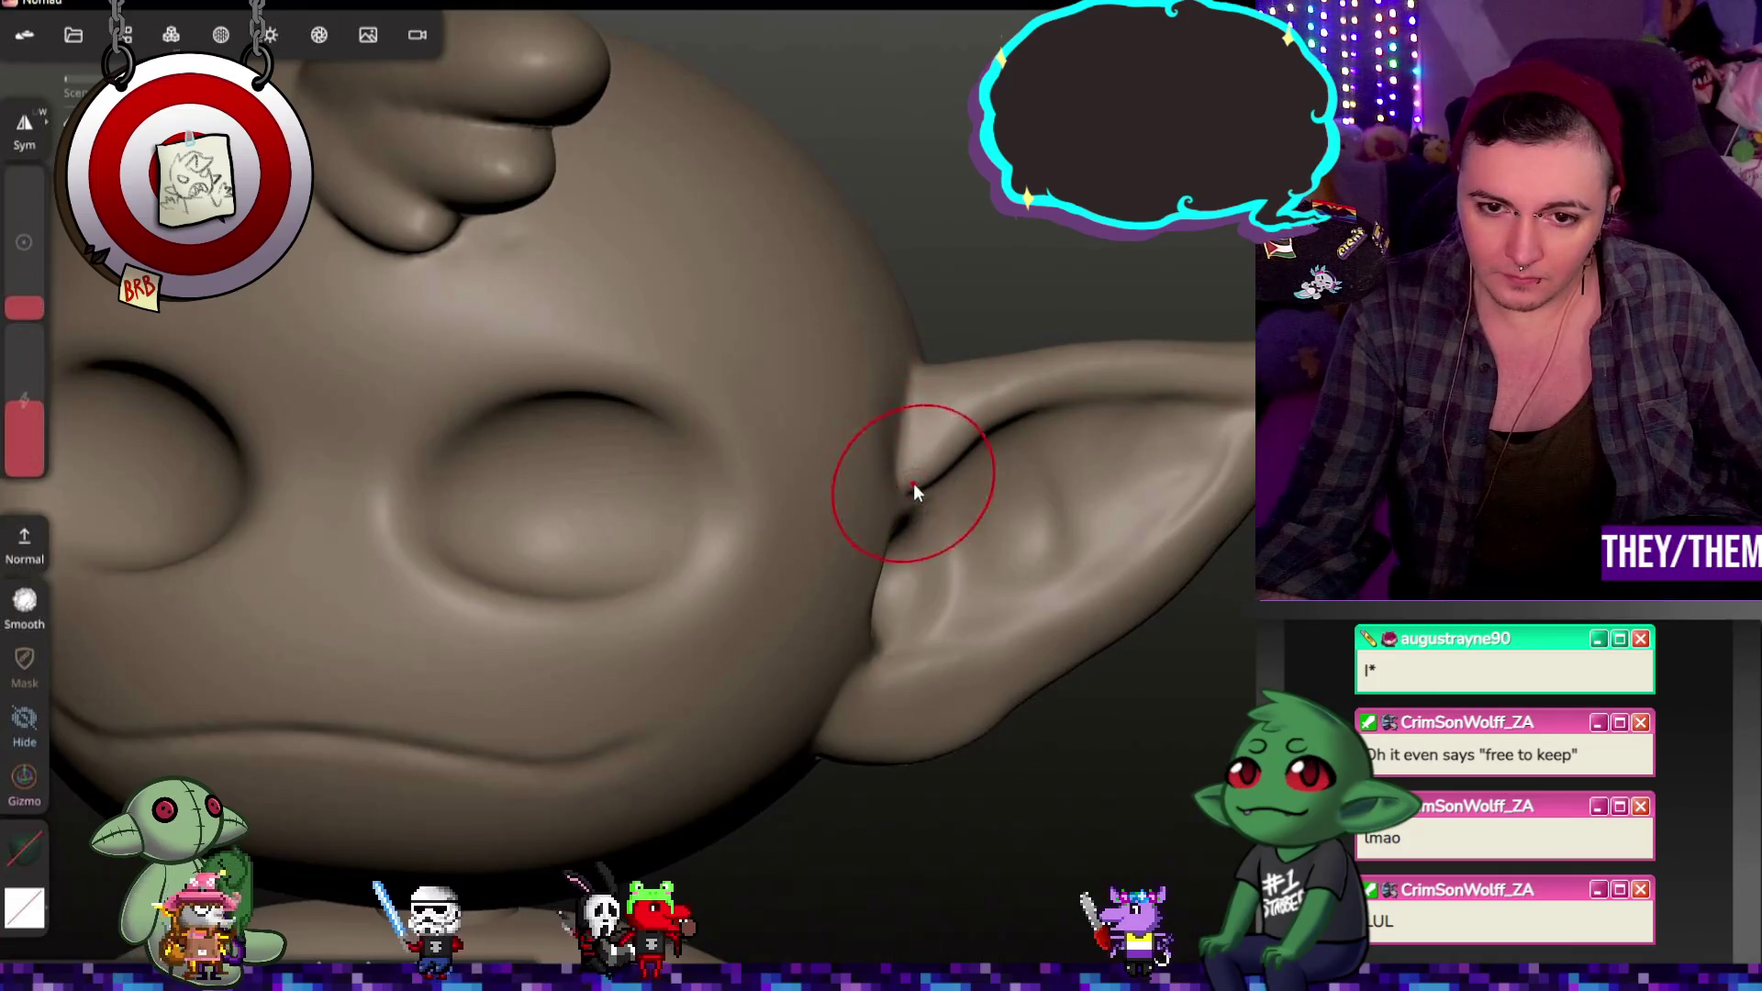
mouse_move(1194, 726)
middle_mouse_down()
mouse_move(1186, 530)
mouse_move(1125, 678)
middle_mouse_up()
scroll(1125, 679, "down", 3)
middle_click_drag(862, 668, 844, 781)
middle_click_drag(925, 869, 925, 767)
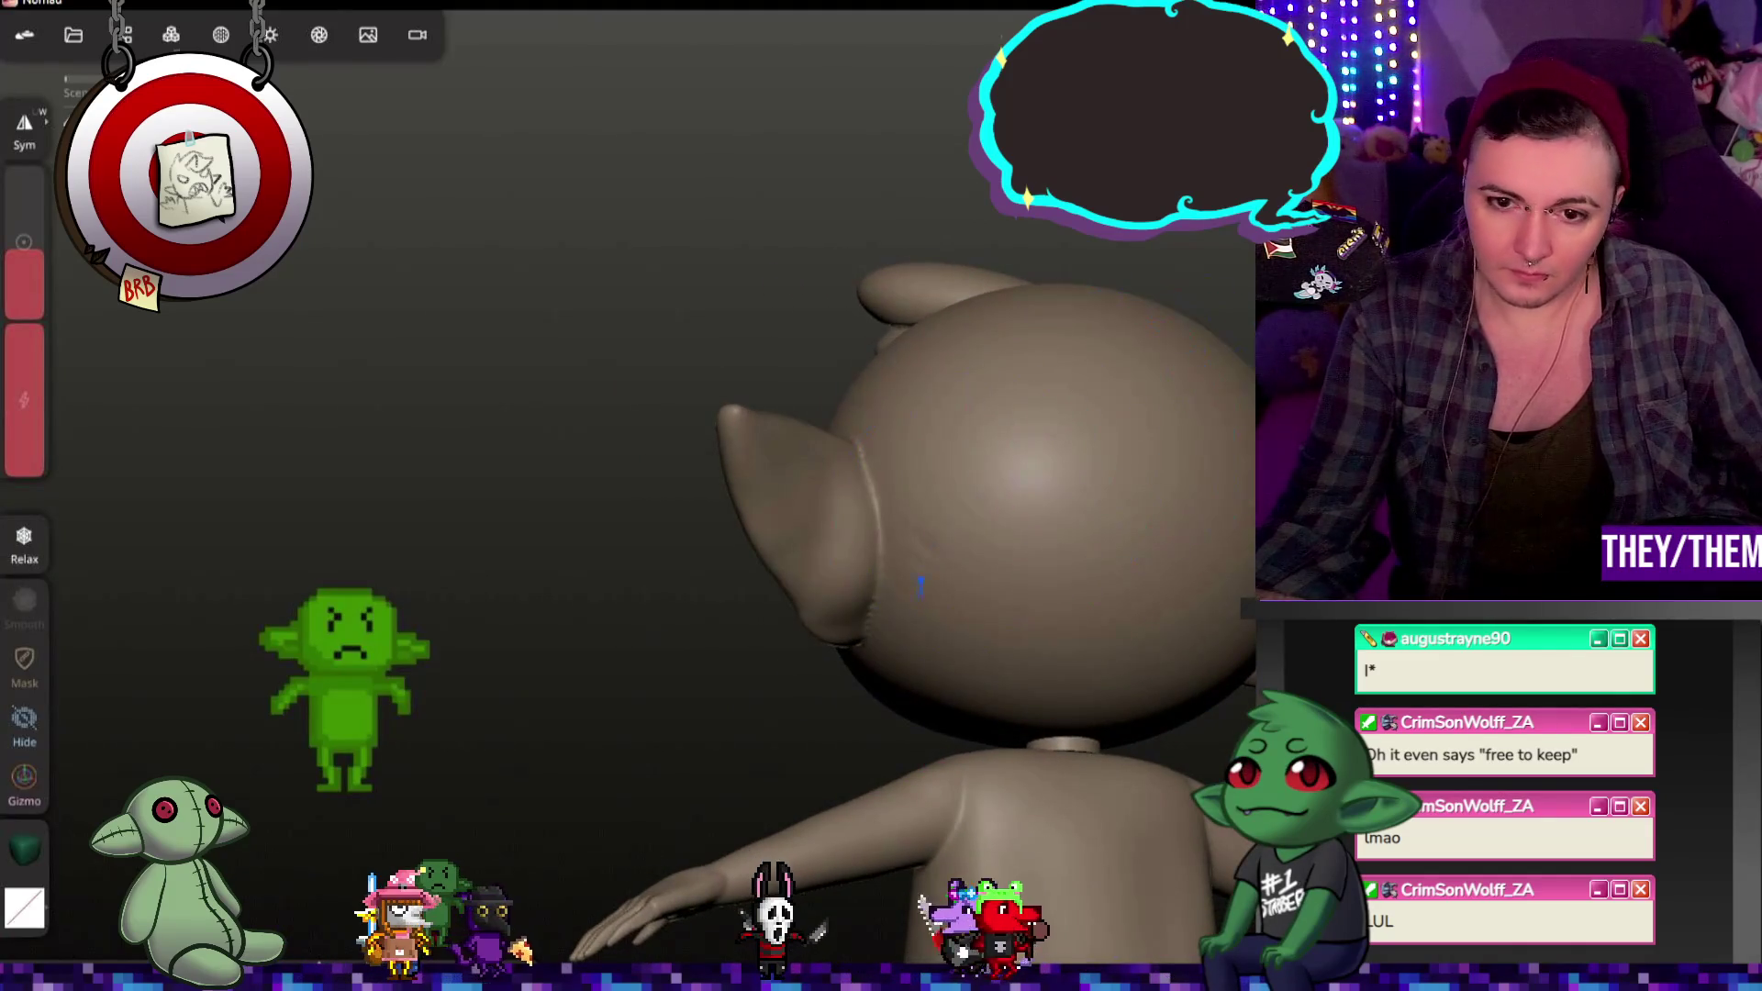
mouse_move(617, 507)
middle_mouse_down()
mouse_move(1131, 527)
mouse_move(1042, 602)
middle_mouse_up()
scroll(606, 698, "up", 1)
scroll(606, 698, "up", 2)
scroll(624, 702, "up", 2)
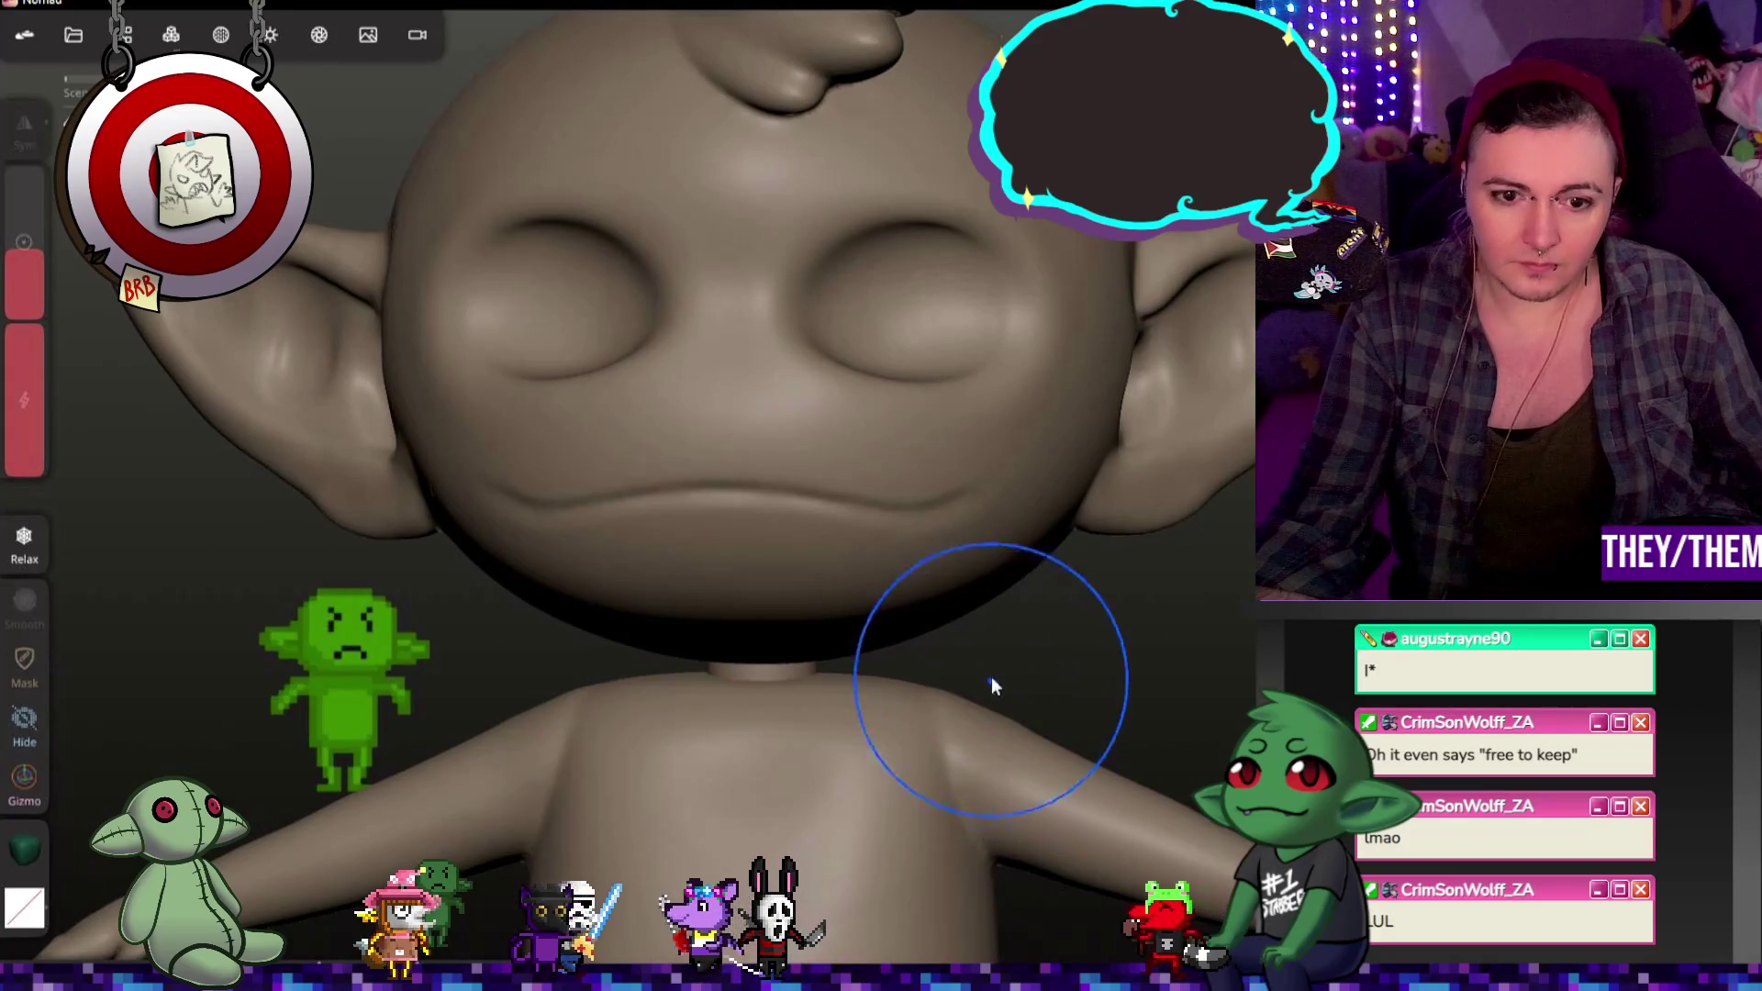
Step: Validate the Mirror object so the mirrored body bakes into a single 1.67M mesh
left_click(124, 36)
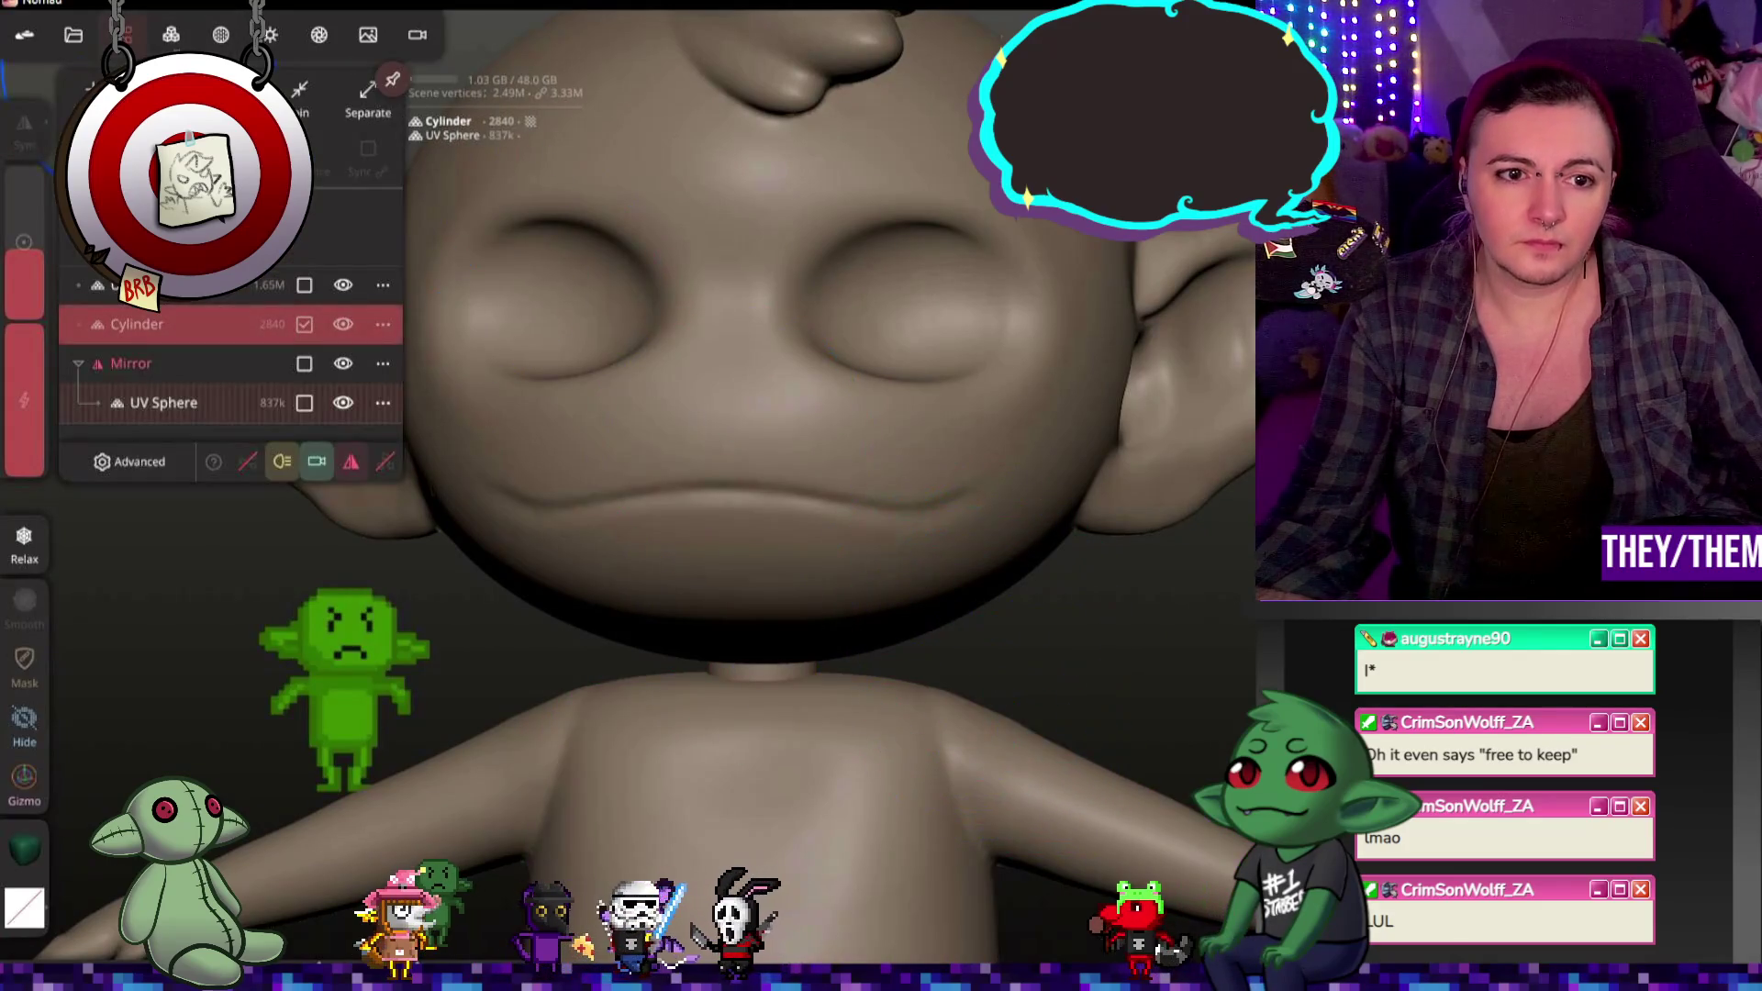
left_click(167, 362)
left_click(386, 365)
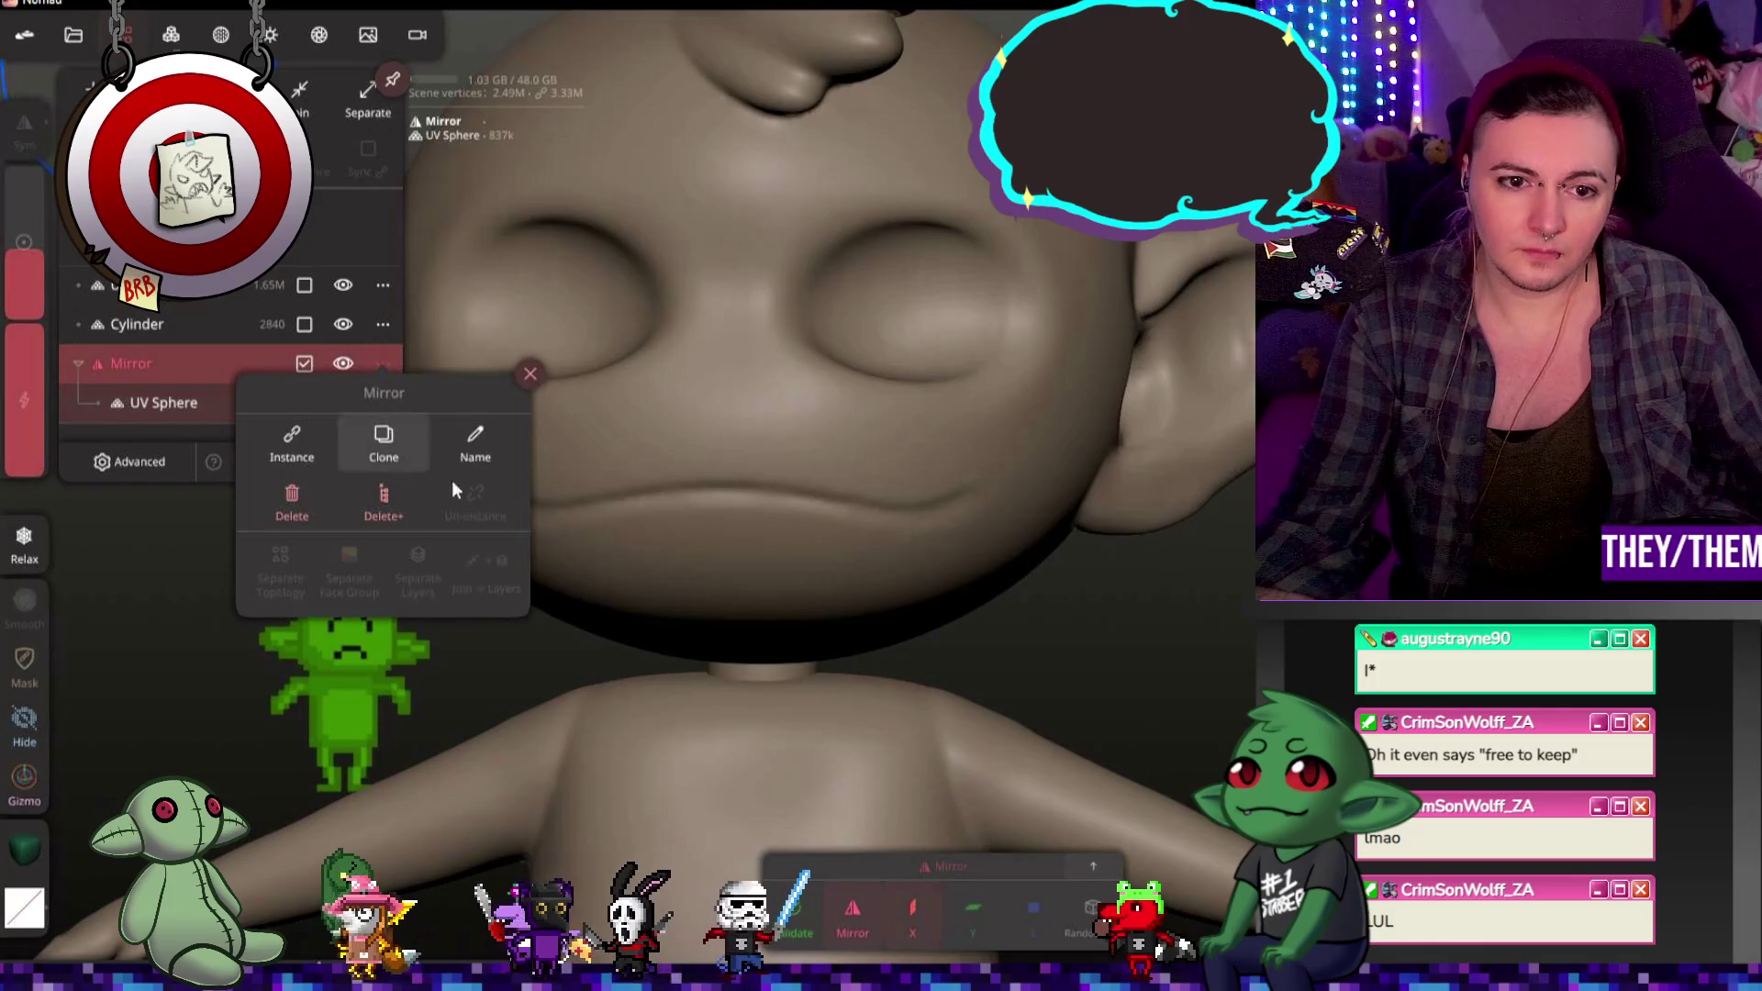
left_click(795, 926)
left_click(747, 870)
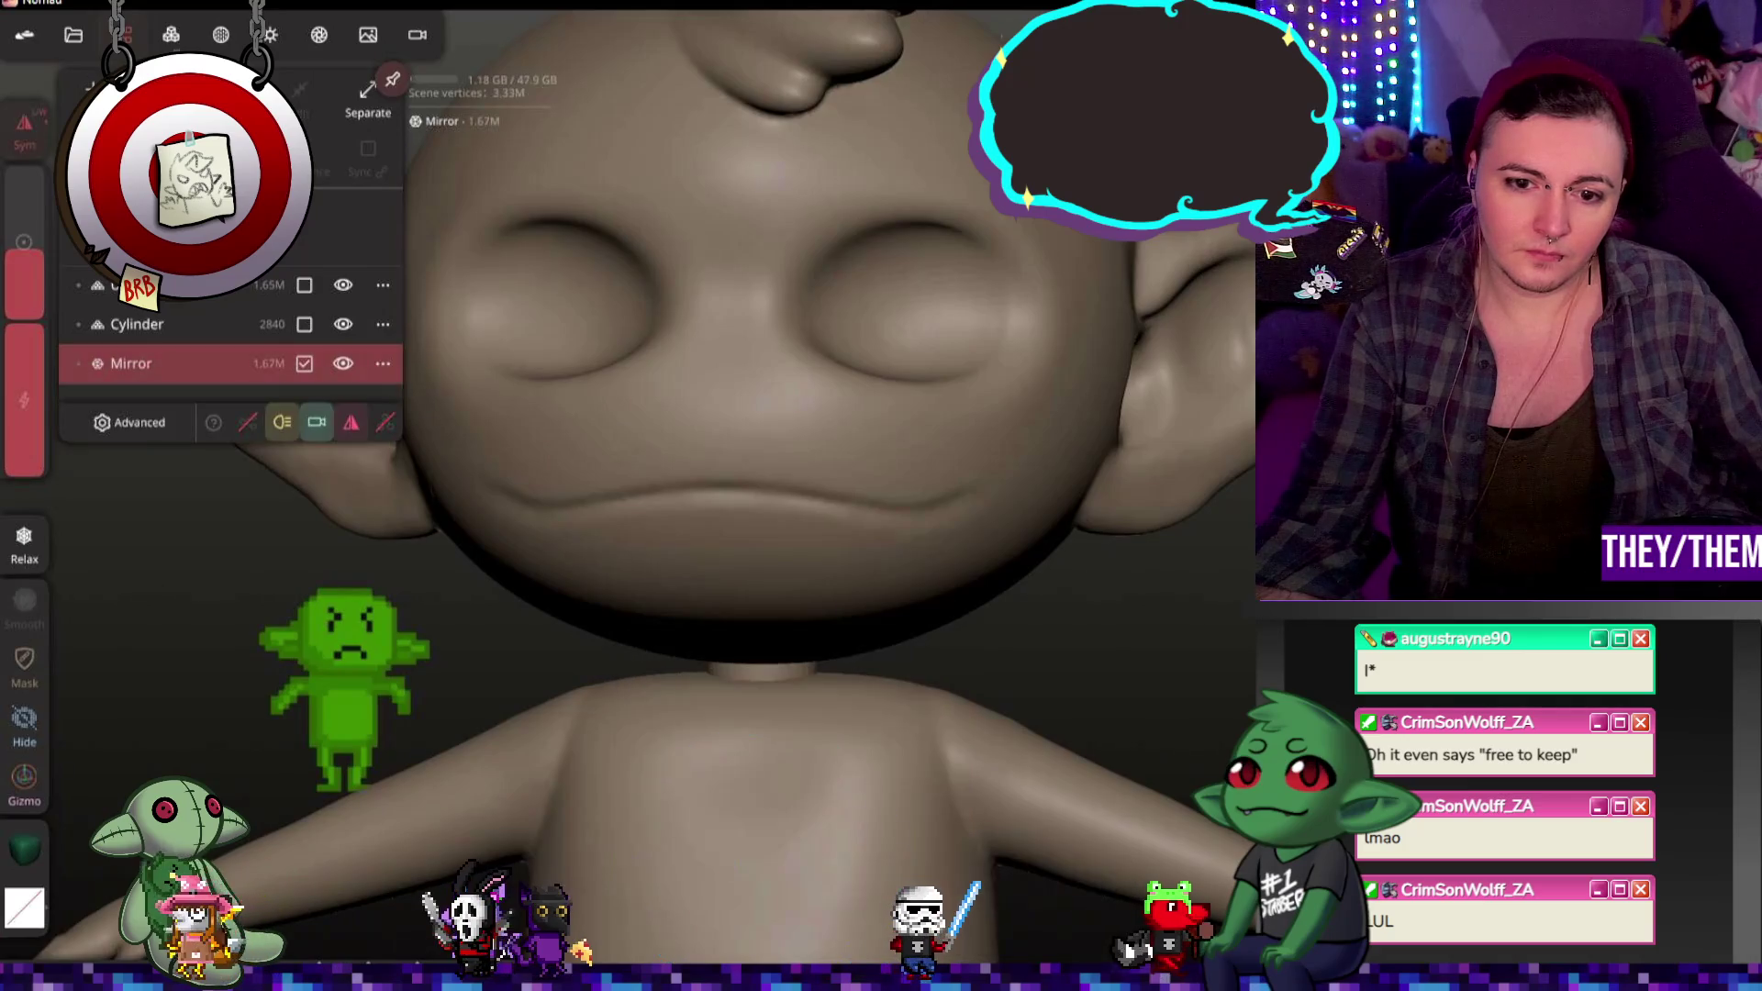
scroll(781, 489, "up", 3)
Step: Select the neck cylinder and the body together for remeshing
left_click(785, 498)
left_click(797, 542)
Step: Voxel-remesh the neck cylinder and body into one fused mesh, accepting the memory warning
left_click(170, 33)
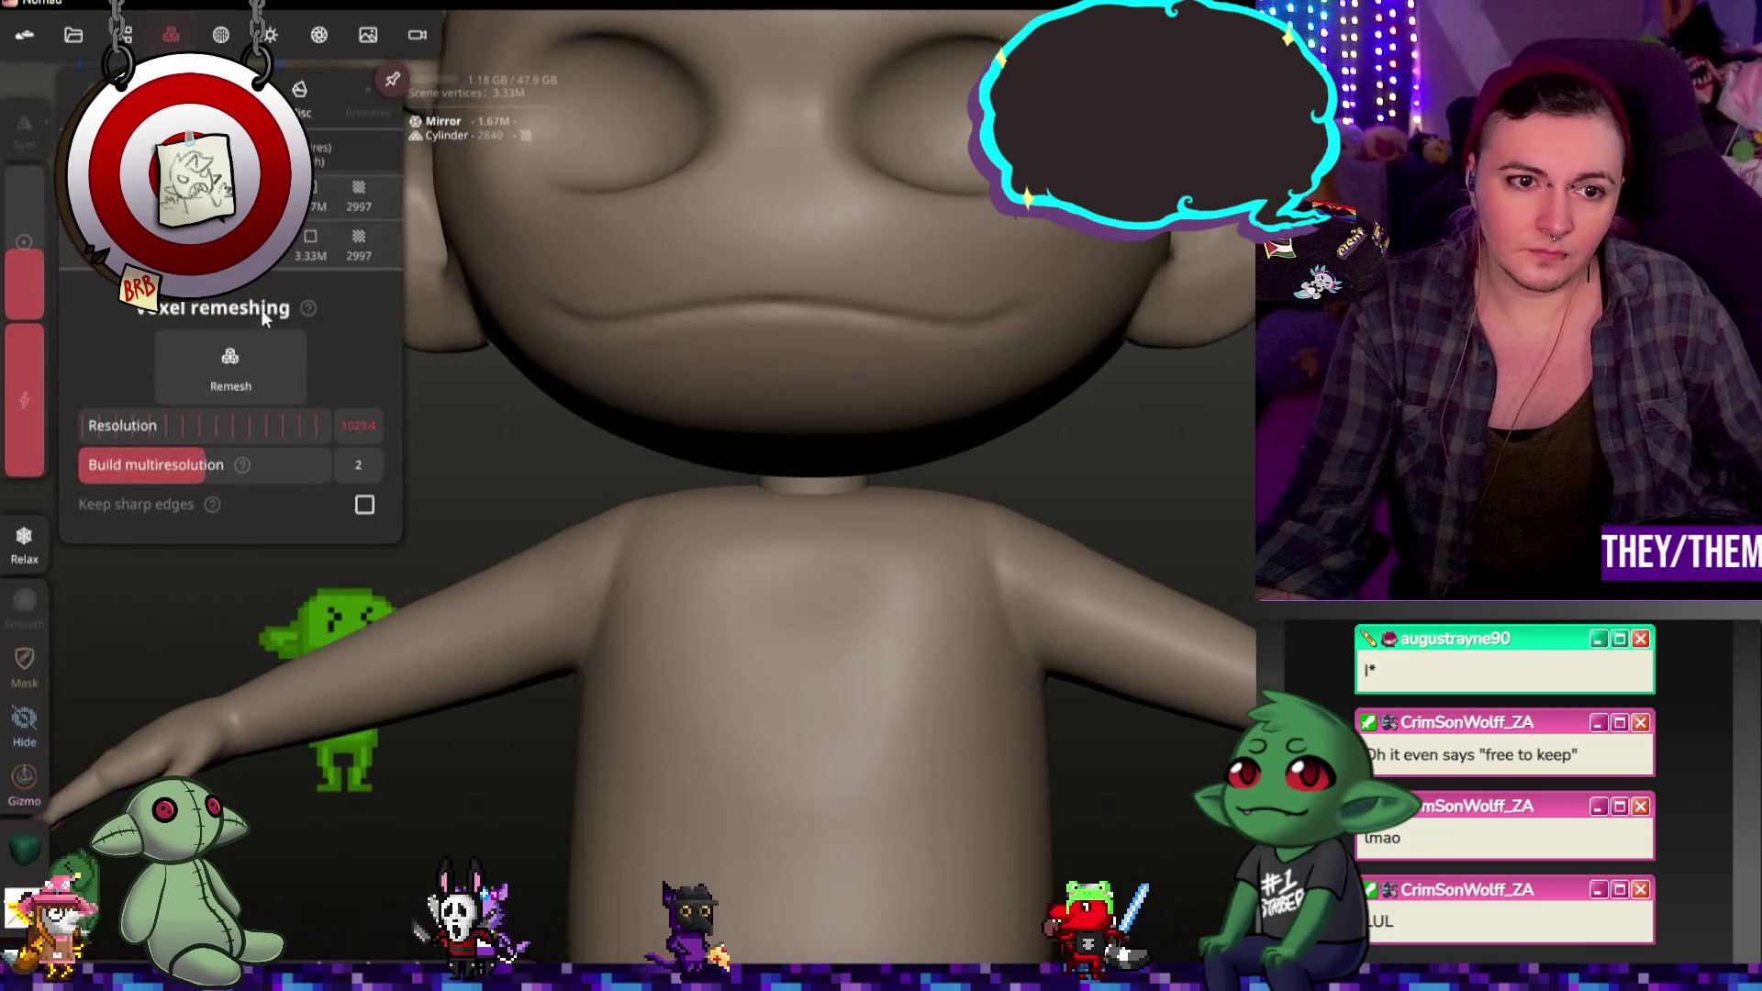
left_click(232, 369)
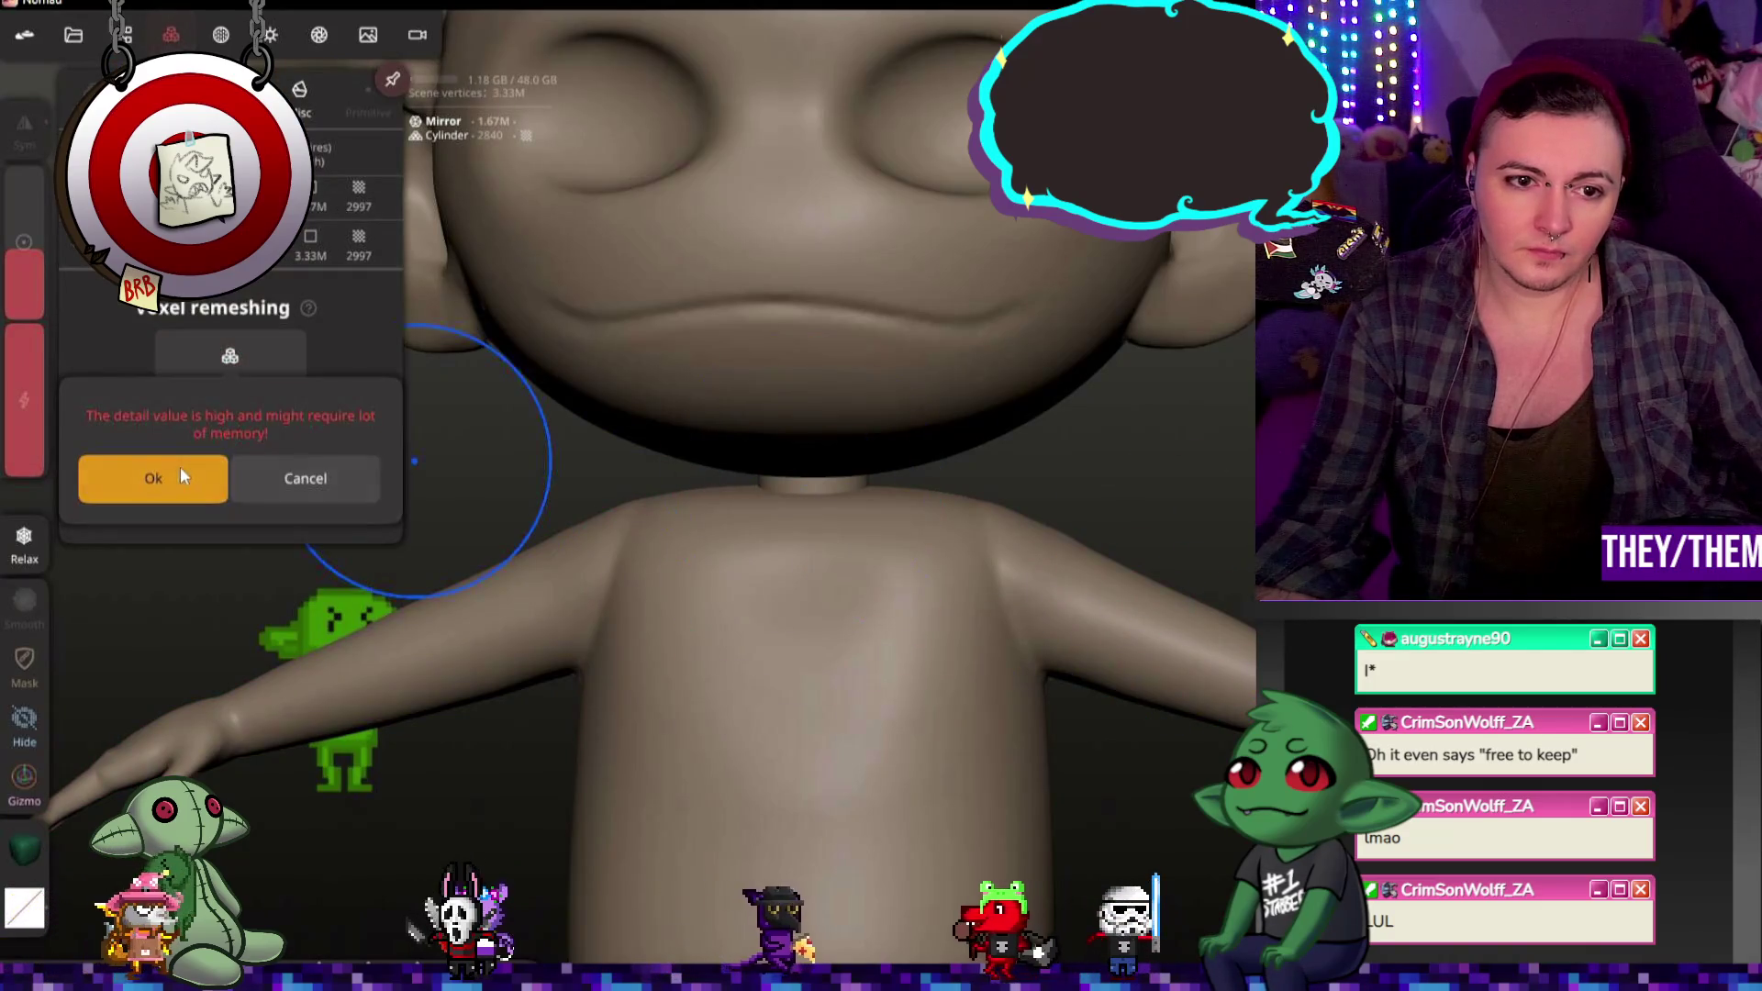
left_click(173, 475)
mouse_move(754, 542)
right_mouse_down()
mouse_move(534, 573)
mouse_move(795, 508)
right_mouse_up()
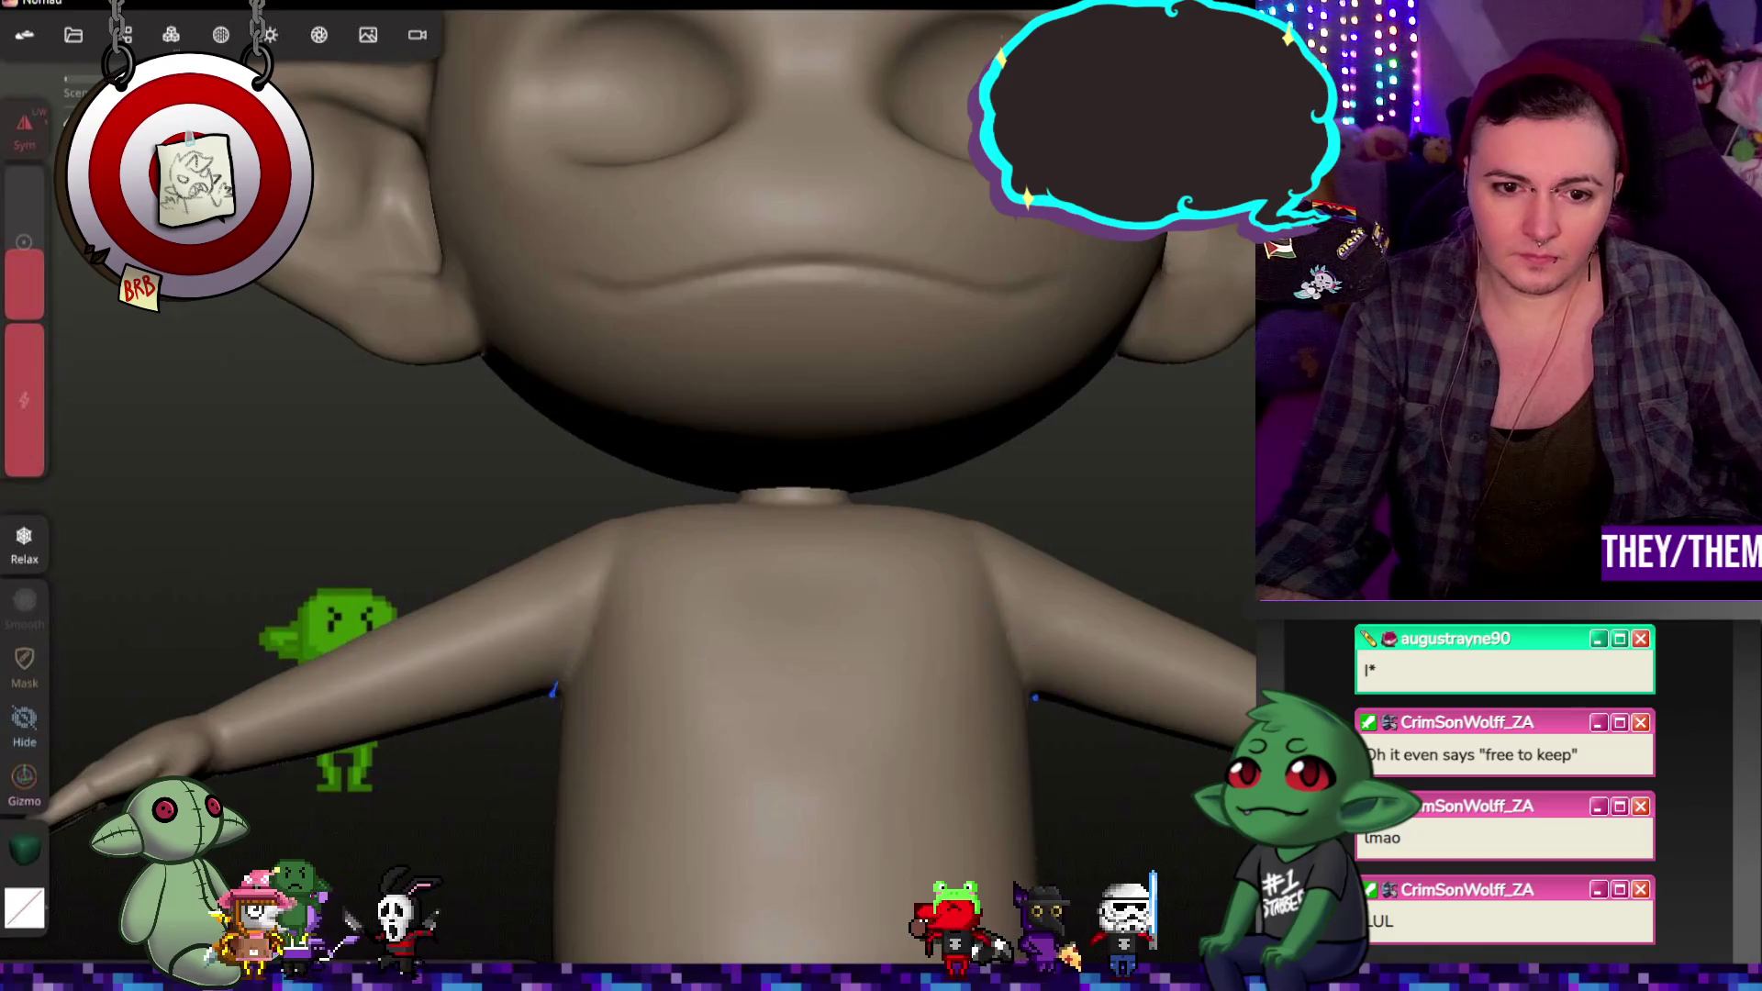
mouse_move(483, 756)
right_mouse_down()
mouse_move(1023, 772)
mouse_move(900, 802)
right_mouse_up()
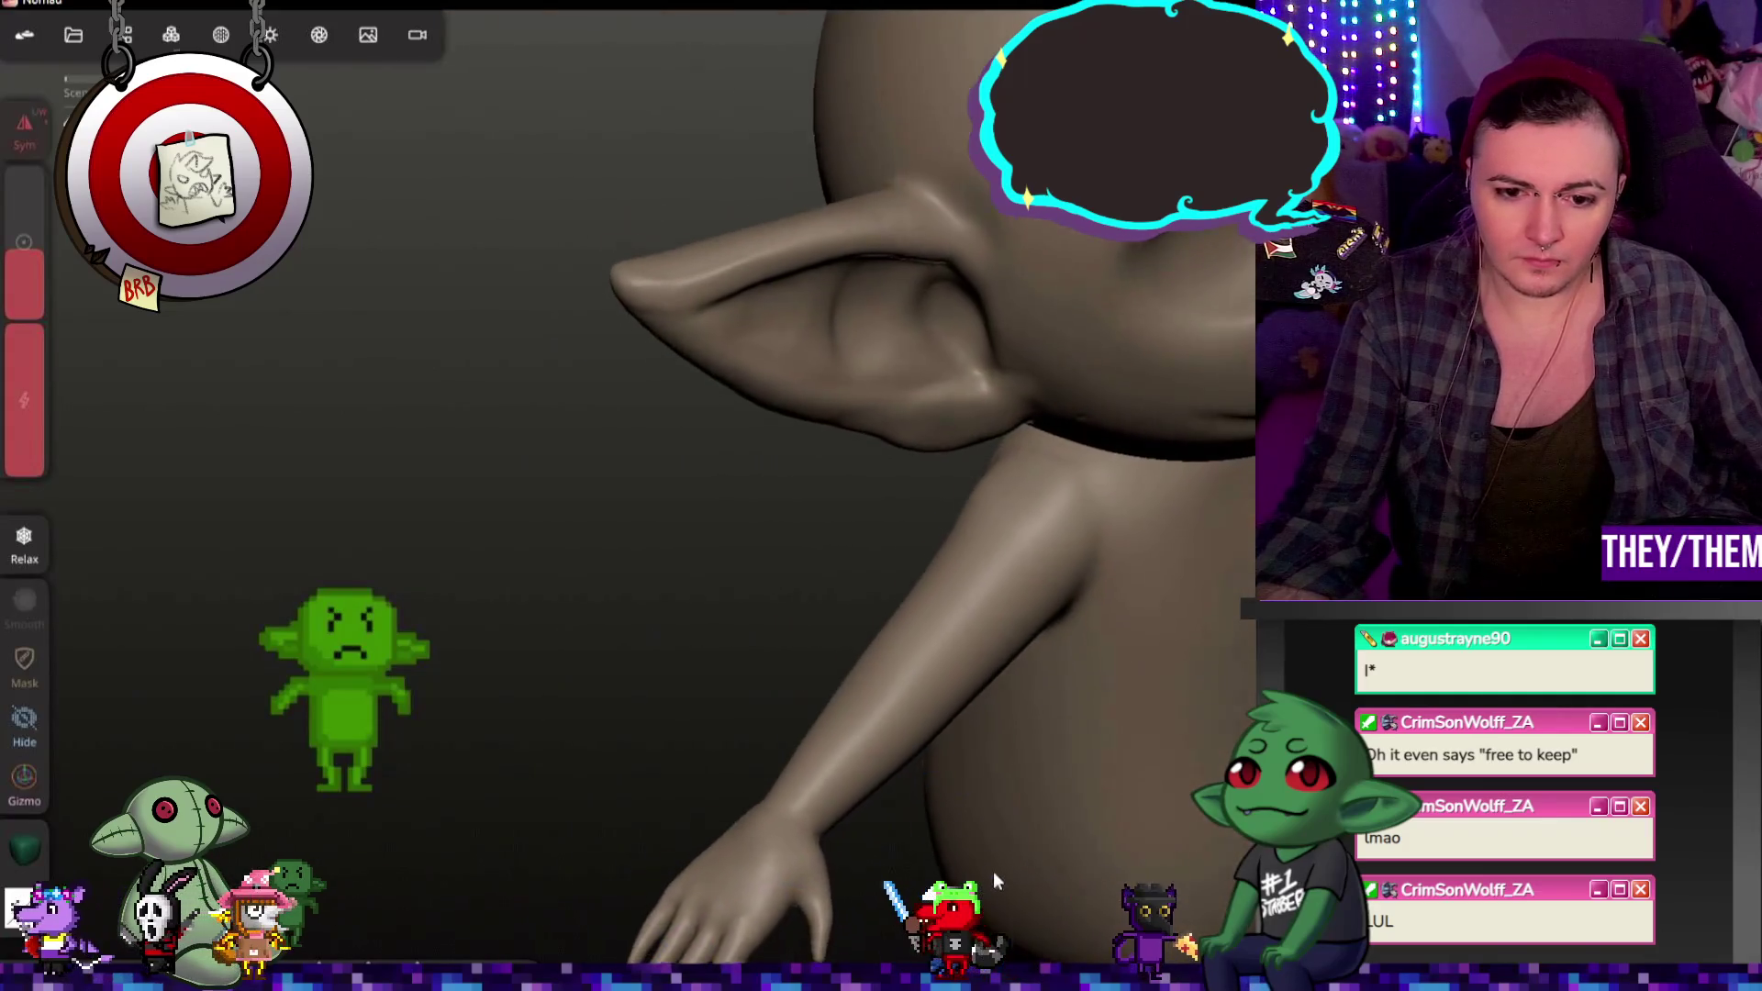
right_click_drag(939, 937, 878, 523)
mouse_move(397, 745)
right_mouse_down()
mouse_move(927, 638)
mouse_move(1055, 657)
mouse_move(701, 629)
mouse_move(1108, 366)
right_mouse_up()
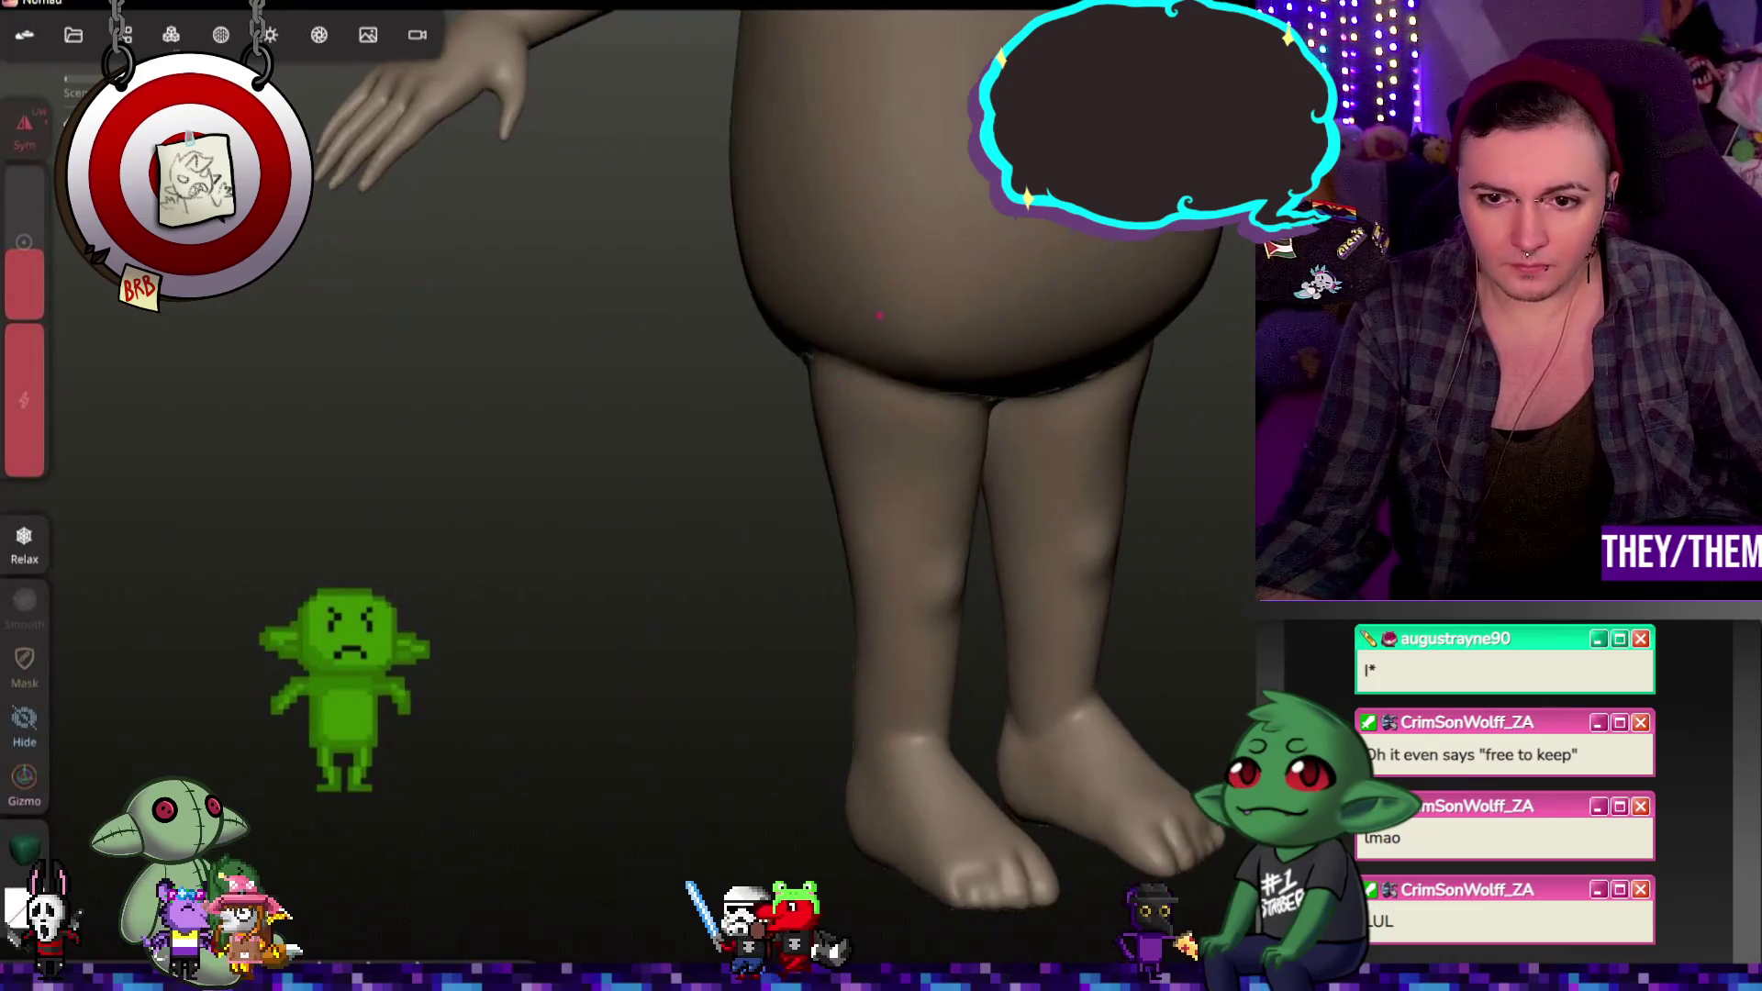
mouse_move(920, 435)
right_mouse_down()
mouse_move(913, 500)
mouse_move(921, 319)
mouse_move(1114, 307)
mouse_move(1166, 360)
right_mouse_up()
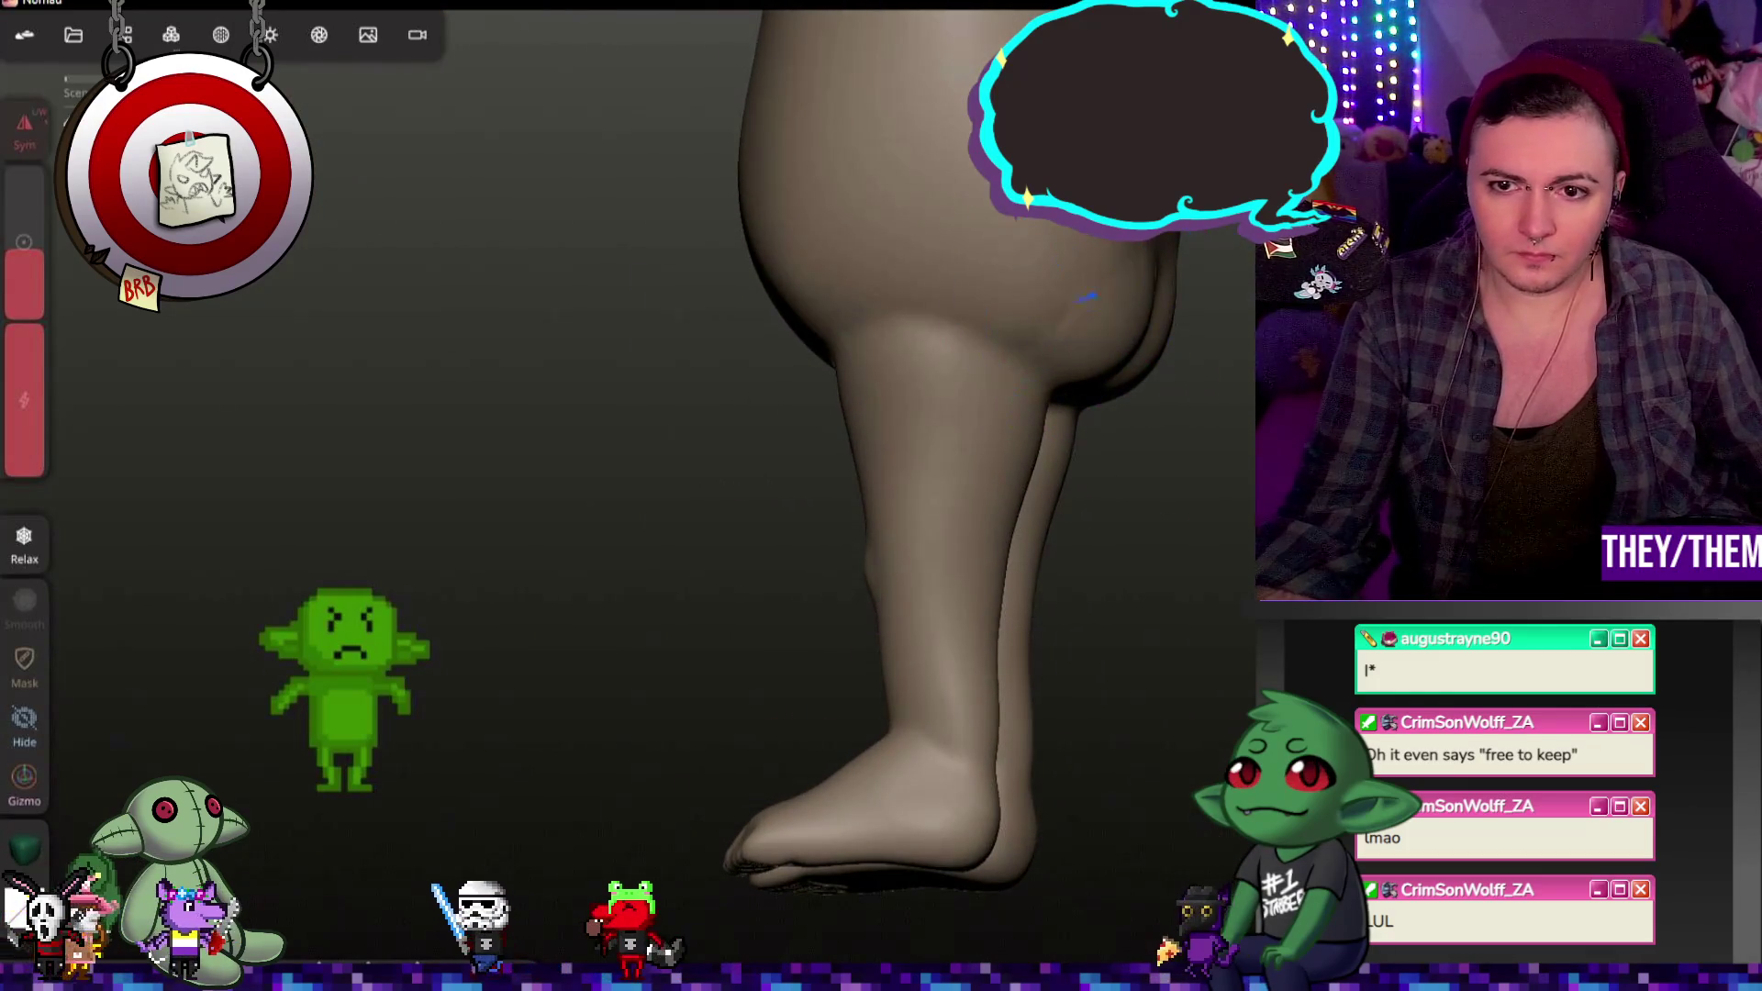
right_click_drag(839, 283, 931, 335)
mouse_move(1130, 483)
right_mouse_down()
mouse_move(913, 464)
mouse_move(772, 425)
mouse_move(1245, 442)
right_mouse_up()
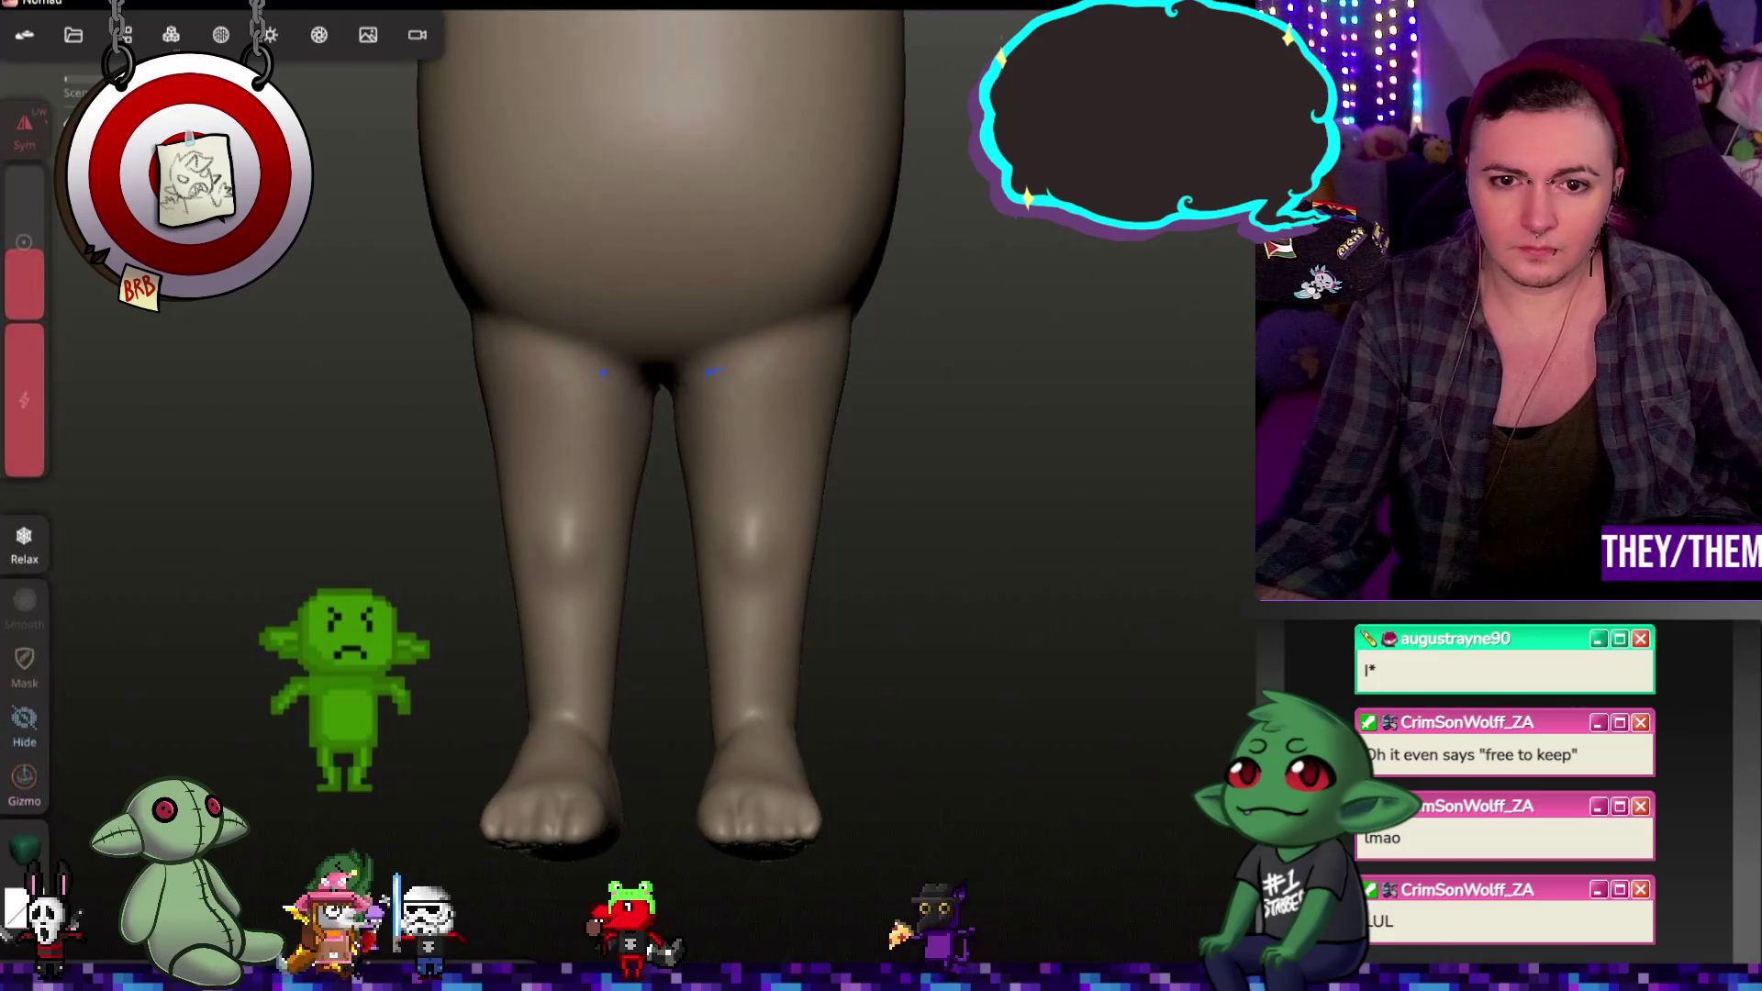
scroll(930, 503, "down", 2)
scroll(903, 462, "down", 2)
scroll(932, 385, "down", 2)
scroll(911, 663, "up", 5)
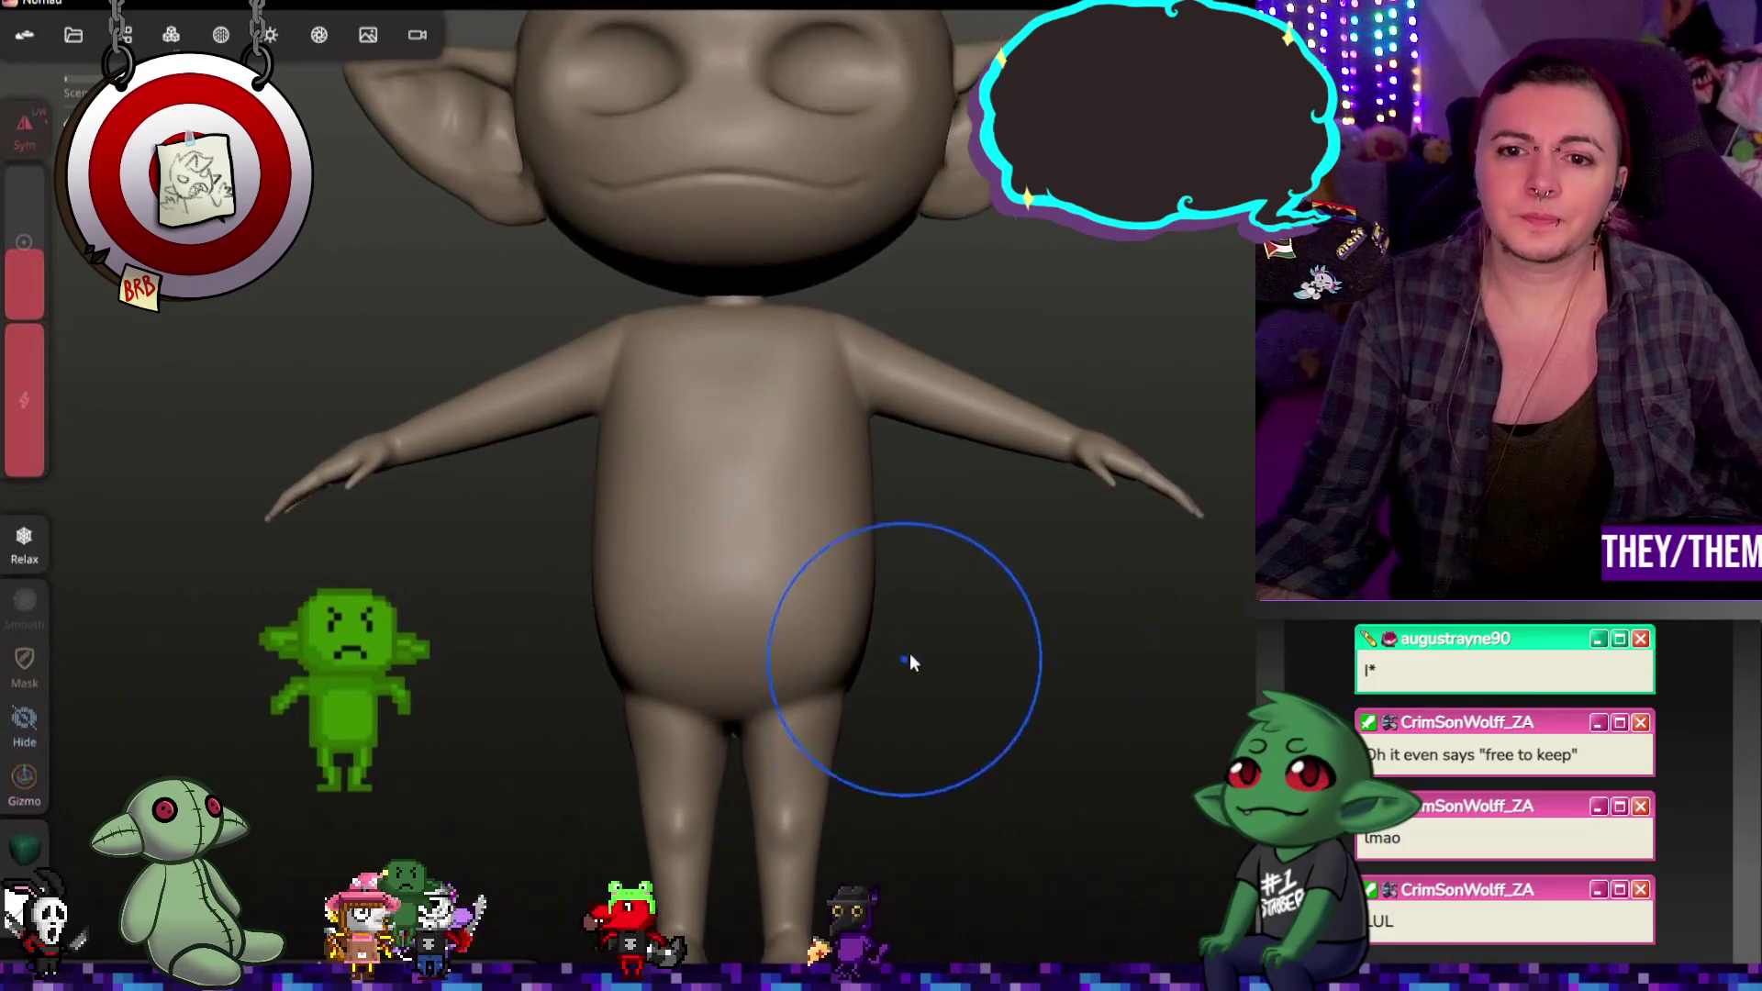
scroll(910, 662, "down", 2)
scroll(750, 400, "up", 2)
mouse_move(854, 427)
right_mouse_down()
mouse_move(751, 399)
mouse_move(1186, 467)
mouse_move(914, 470)
right_mouse_up()
scroll(714, 418, "down", 2)
scroll(914, 470, "up", 2)
scroll(914, 469, "down", 2)
scroll(945, 565, "down", 1)
scroll(944, 551, "down", 1)
mouse_move(1003, 523)
right_mouse_down()
mouse_move(852, 391)
mouse_move(551, 441)
mouse_move(680, 476)
mouse_move(1034, 510)
mouse_move(926, 473)
mouse_move(841, 474)
mouse_move(1048, 507)
mouse_move(945, 478)
mouse_move(1000, 499)
right_mouse_up()
mouse_move(1120, 524)
right_mouse_down()
mouse_move(1240, 538)
mouse_move(1176, 456)
mouse_move(1082, 464)
right_mouse_up()
scroll(1194, 441, "up", 5)
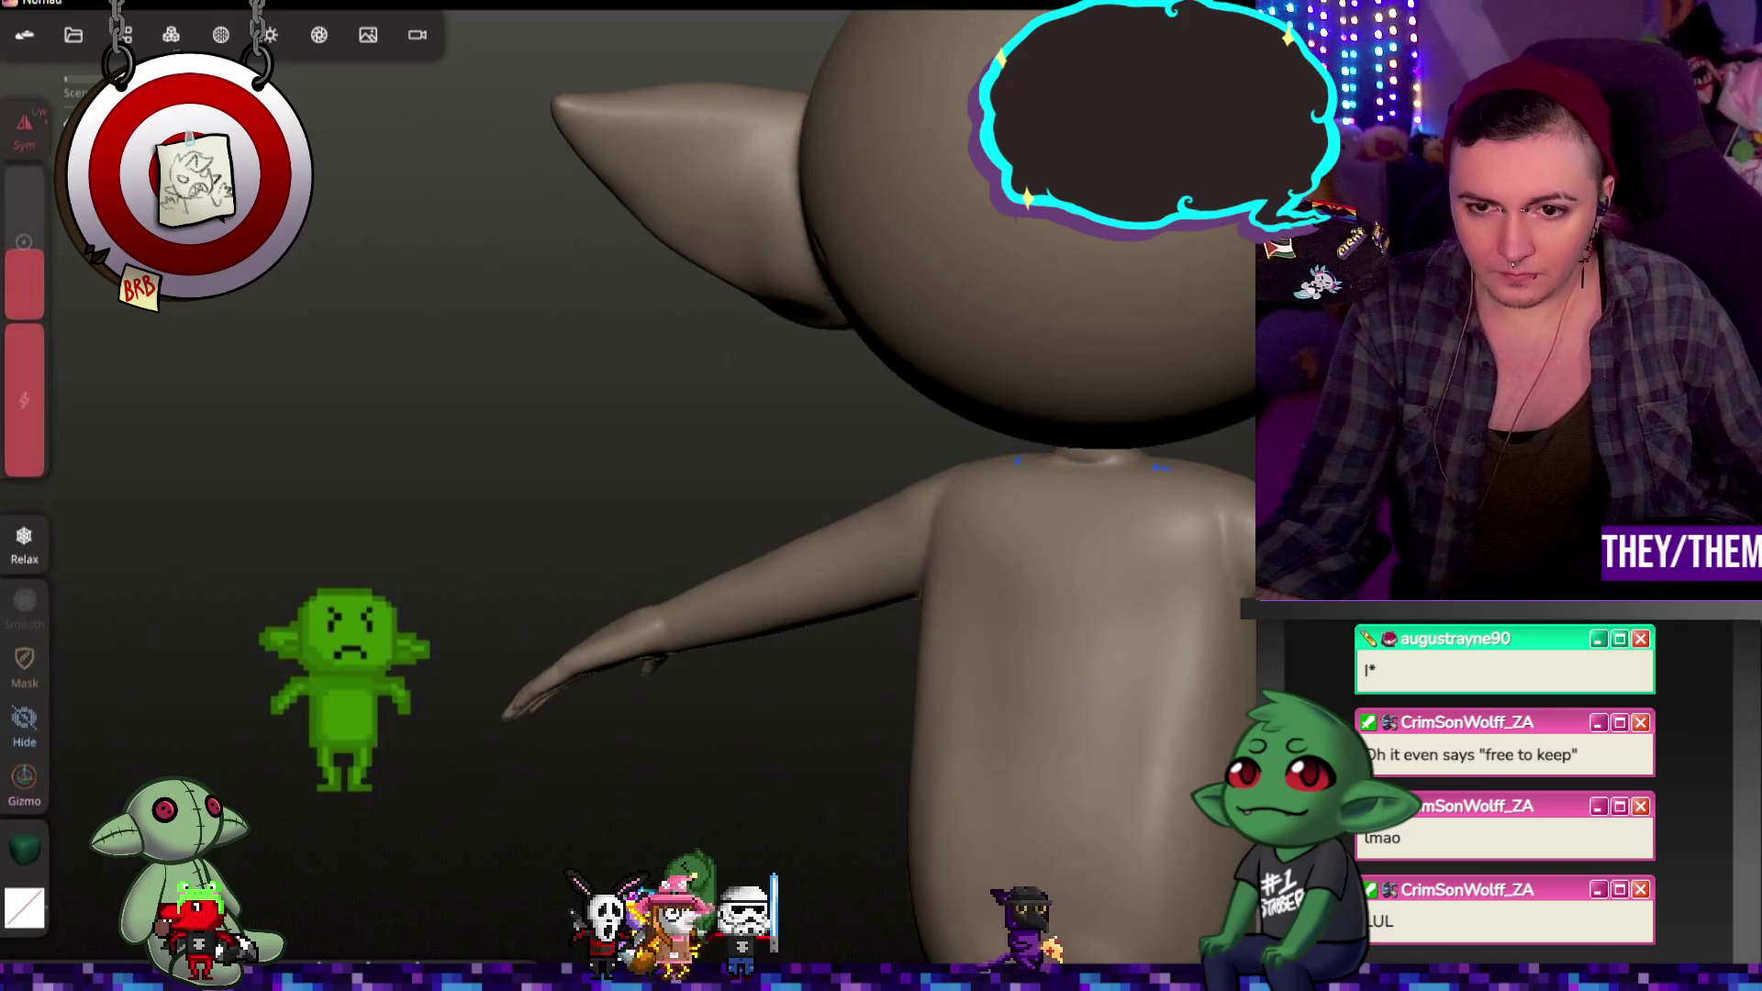
right_click_drag(1083, 464, 1157, 455)
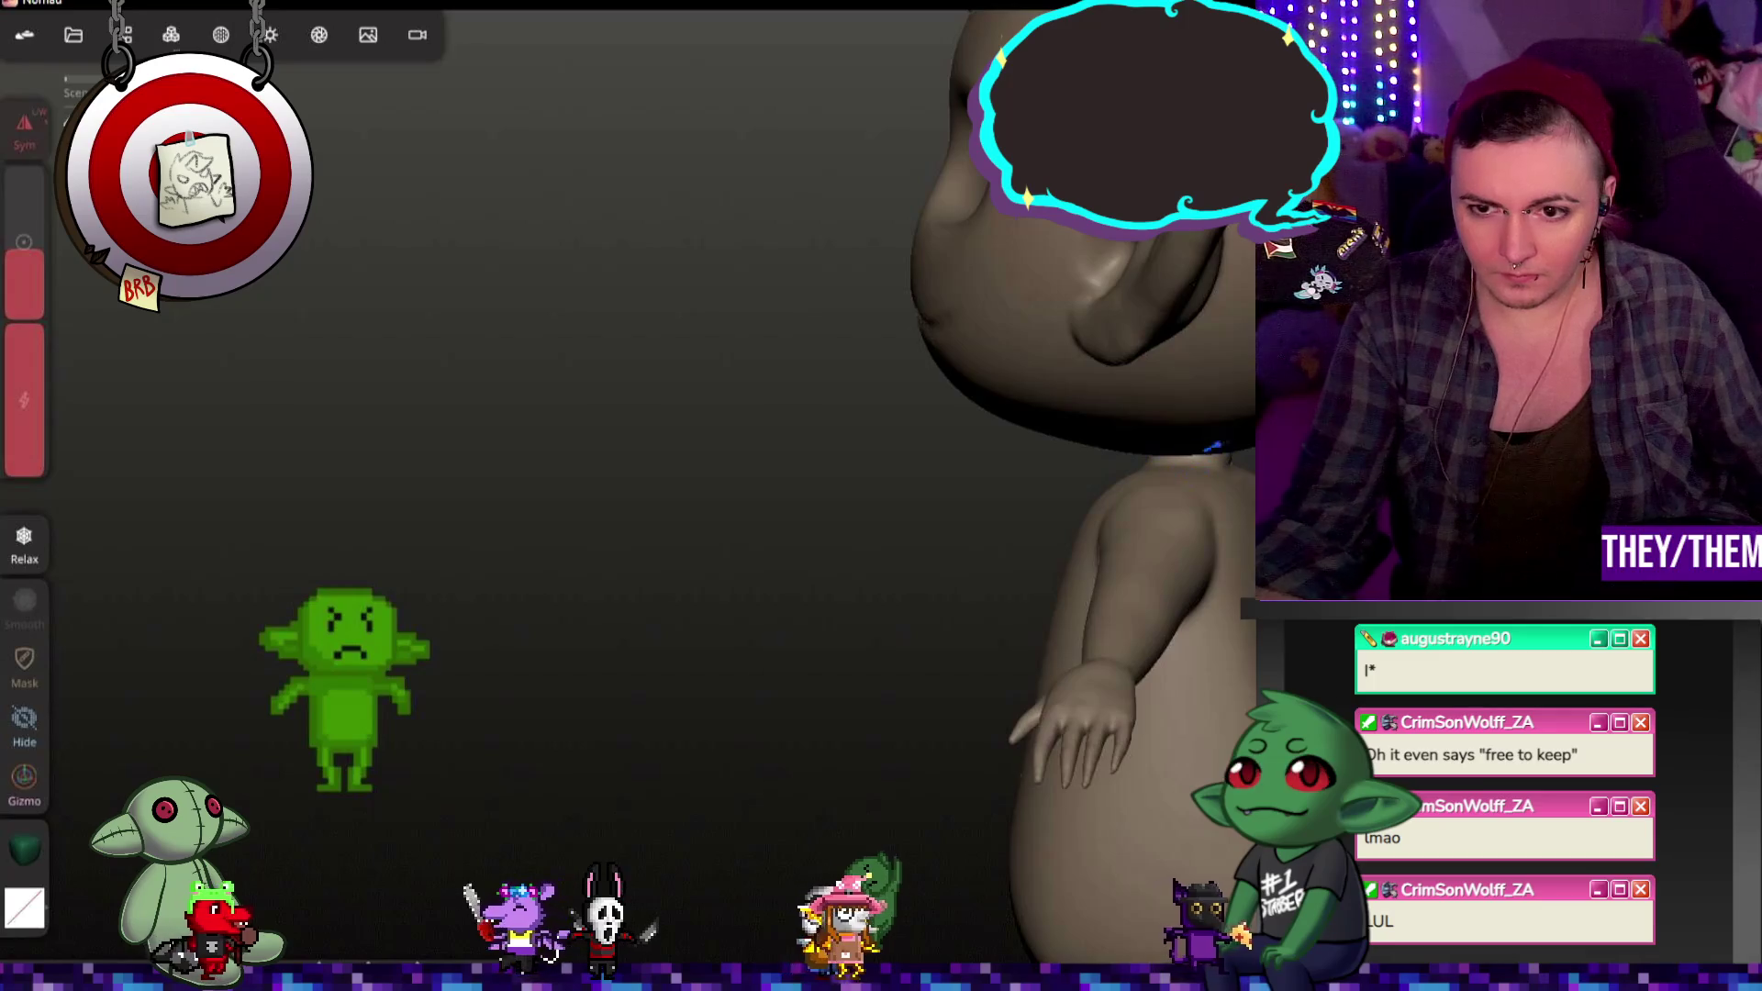
right_click_drag(1192, 468, 1213, 511)
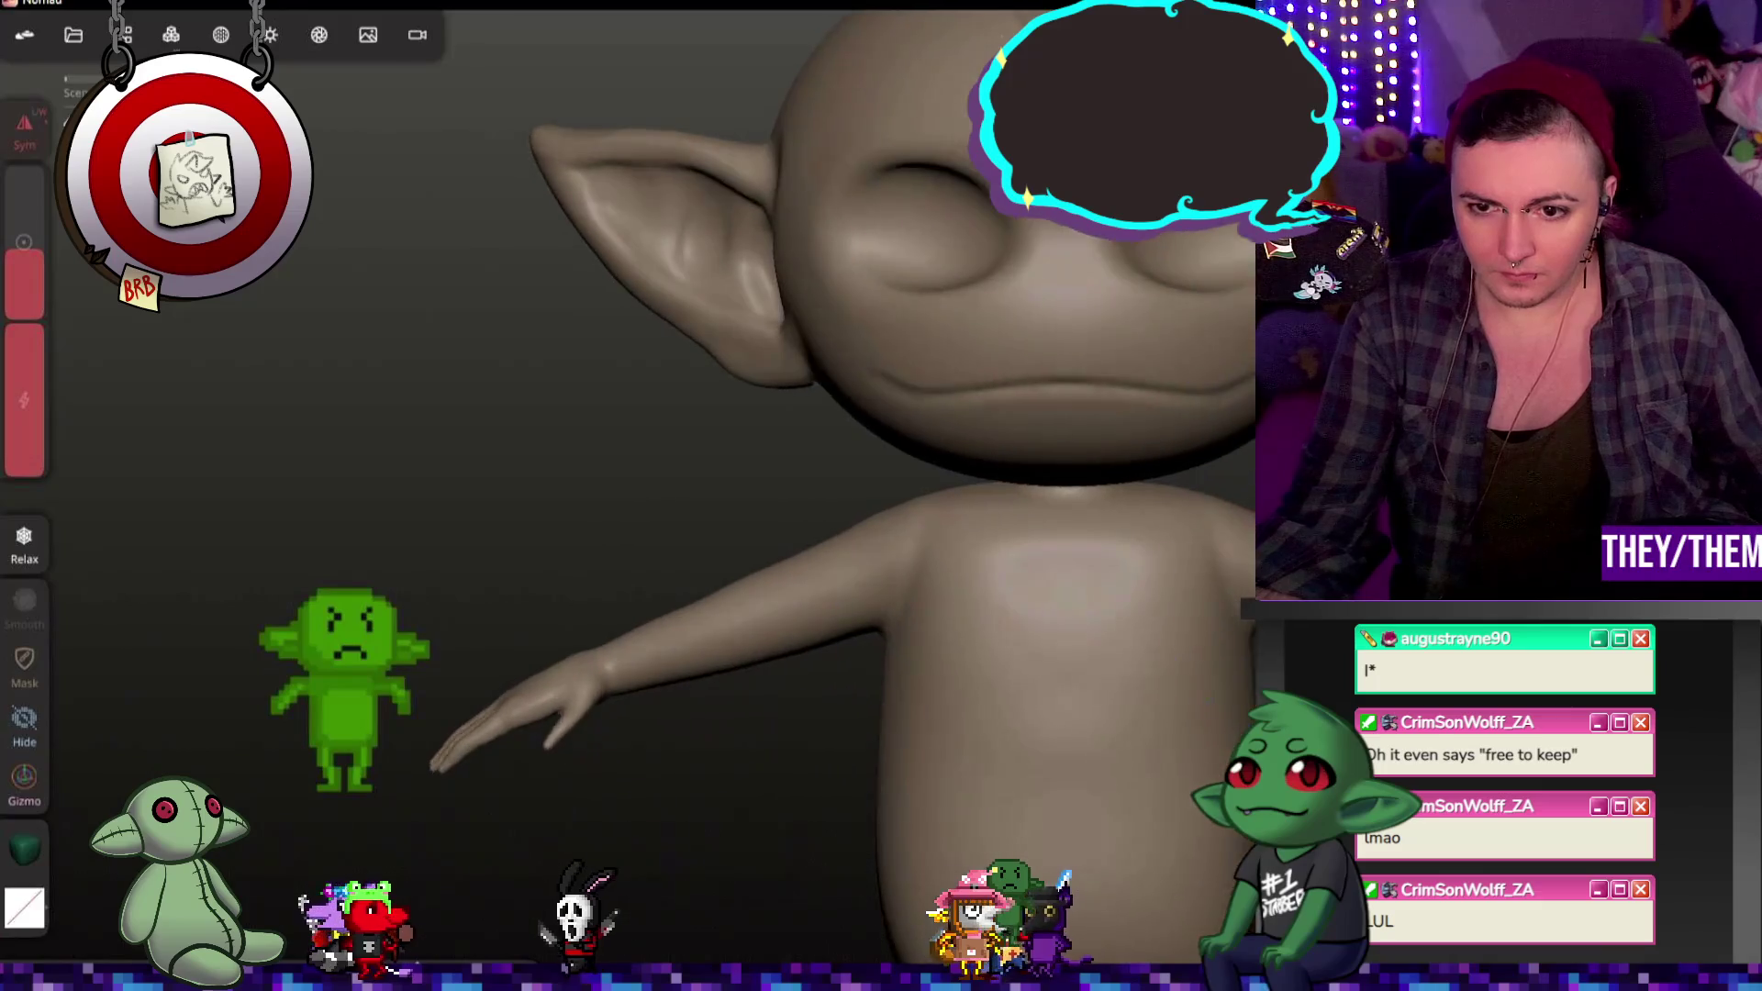
mouse_move(1213, 510)
right_mouse_down()
mouse_move(1208, 622)
mouse_move(1184, 592)
mouse_move(1102, 718)
mouse_move(1040, 505)
mouse_move(1163, 511)
mouse_move(678, 523)
mouse_move(989, 520)
mouse_move(947, 528)
mouse_move(784, 394)
mouse_move(937, 476)
right_mouse_up()
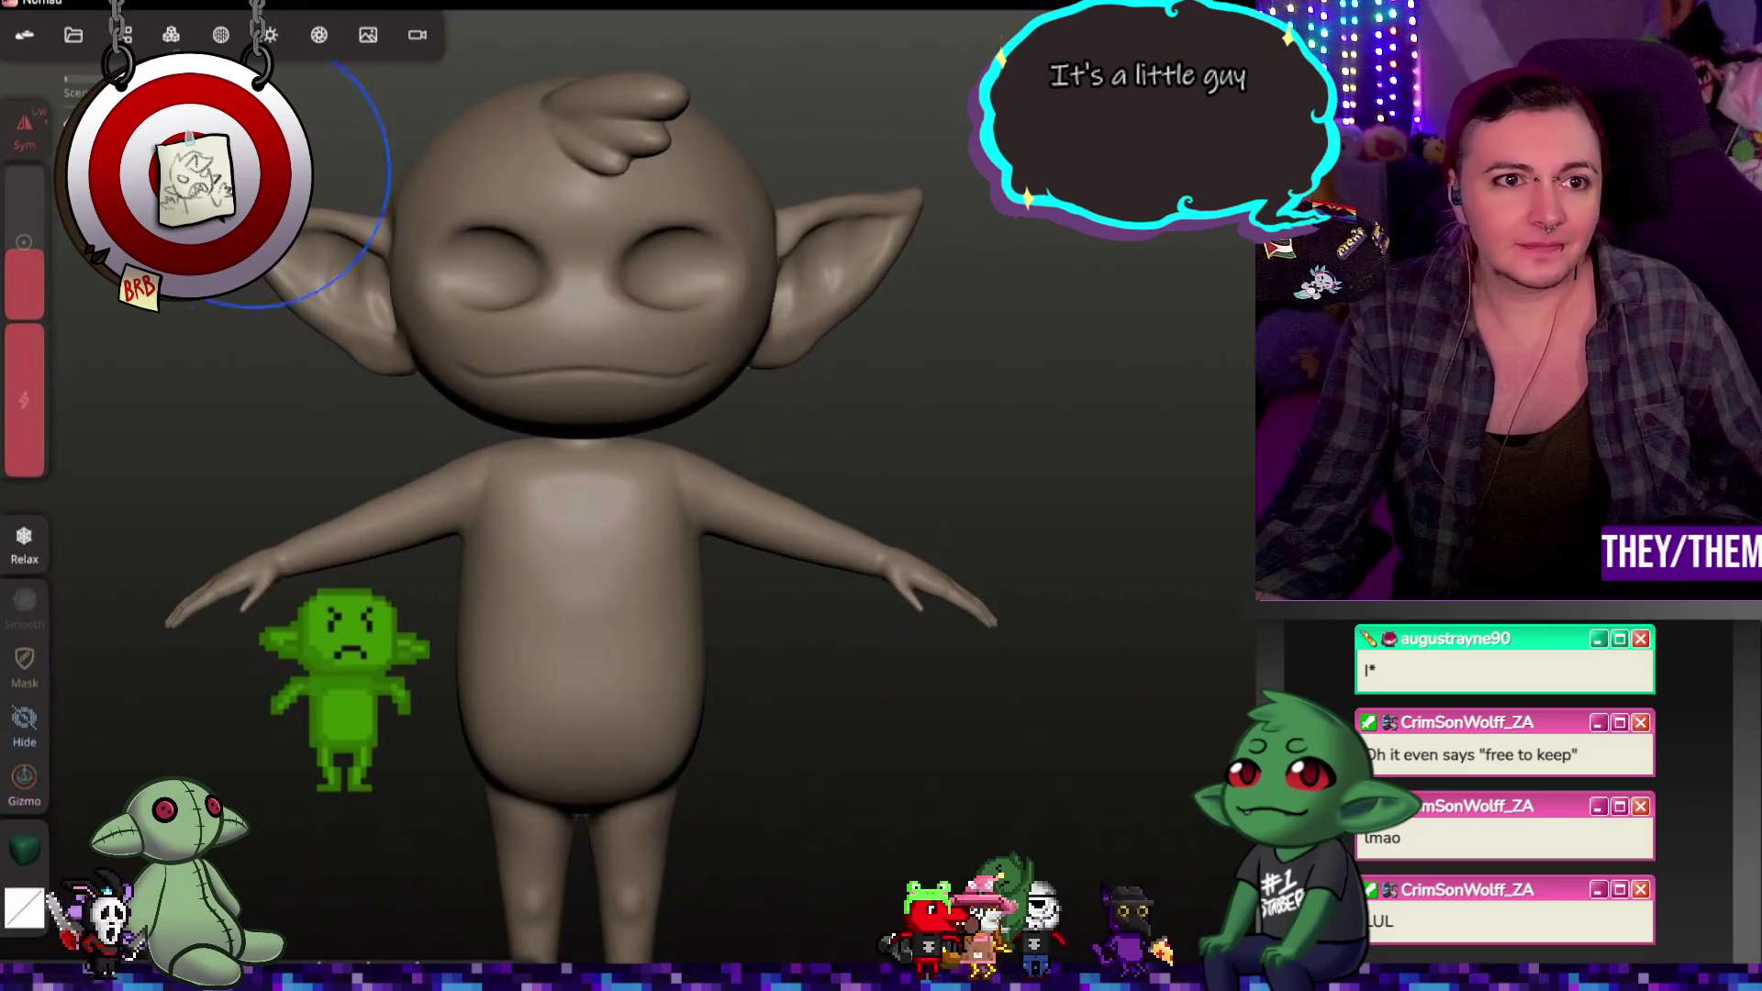
left_click(169, 34)
Step: Add a UV Sphere primitive to the scene and switch to the Gizmo
left_click(125, 33)
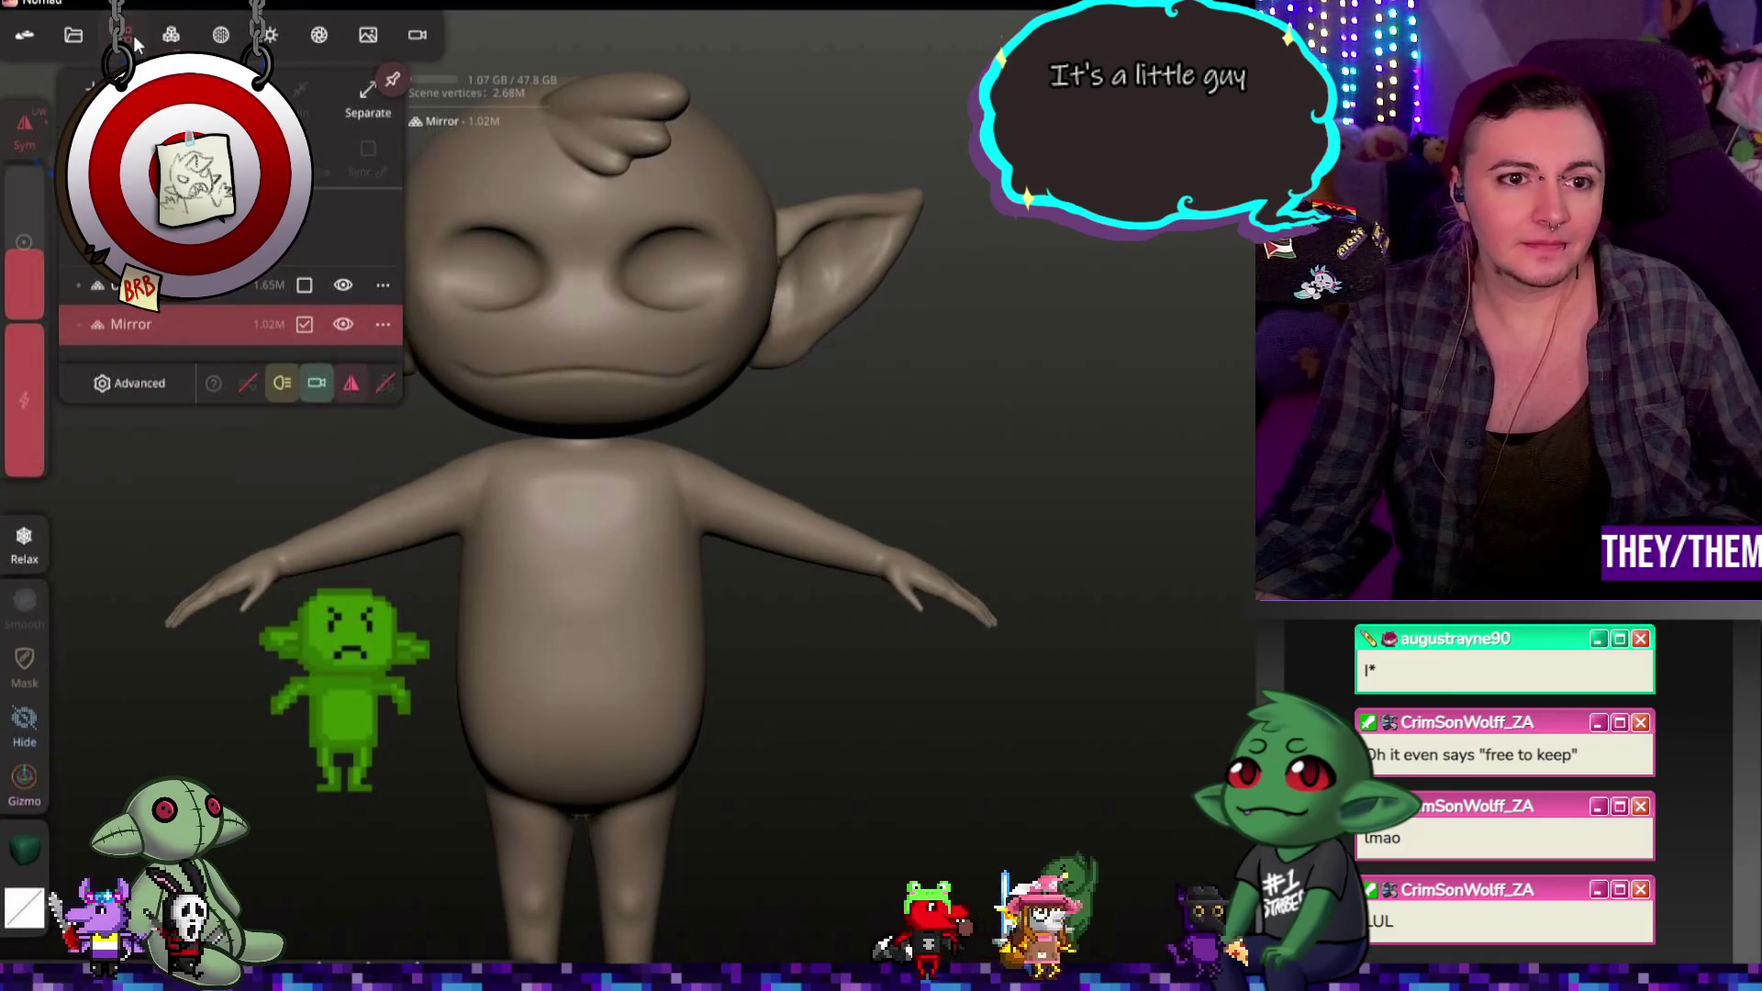
left_click(97, 100)
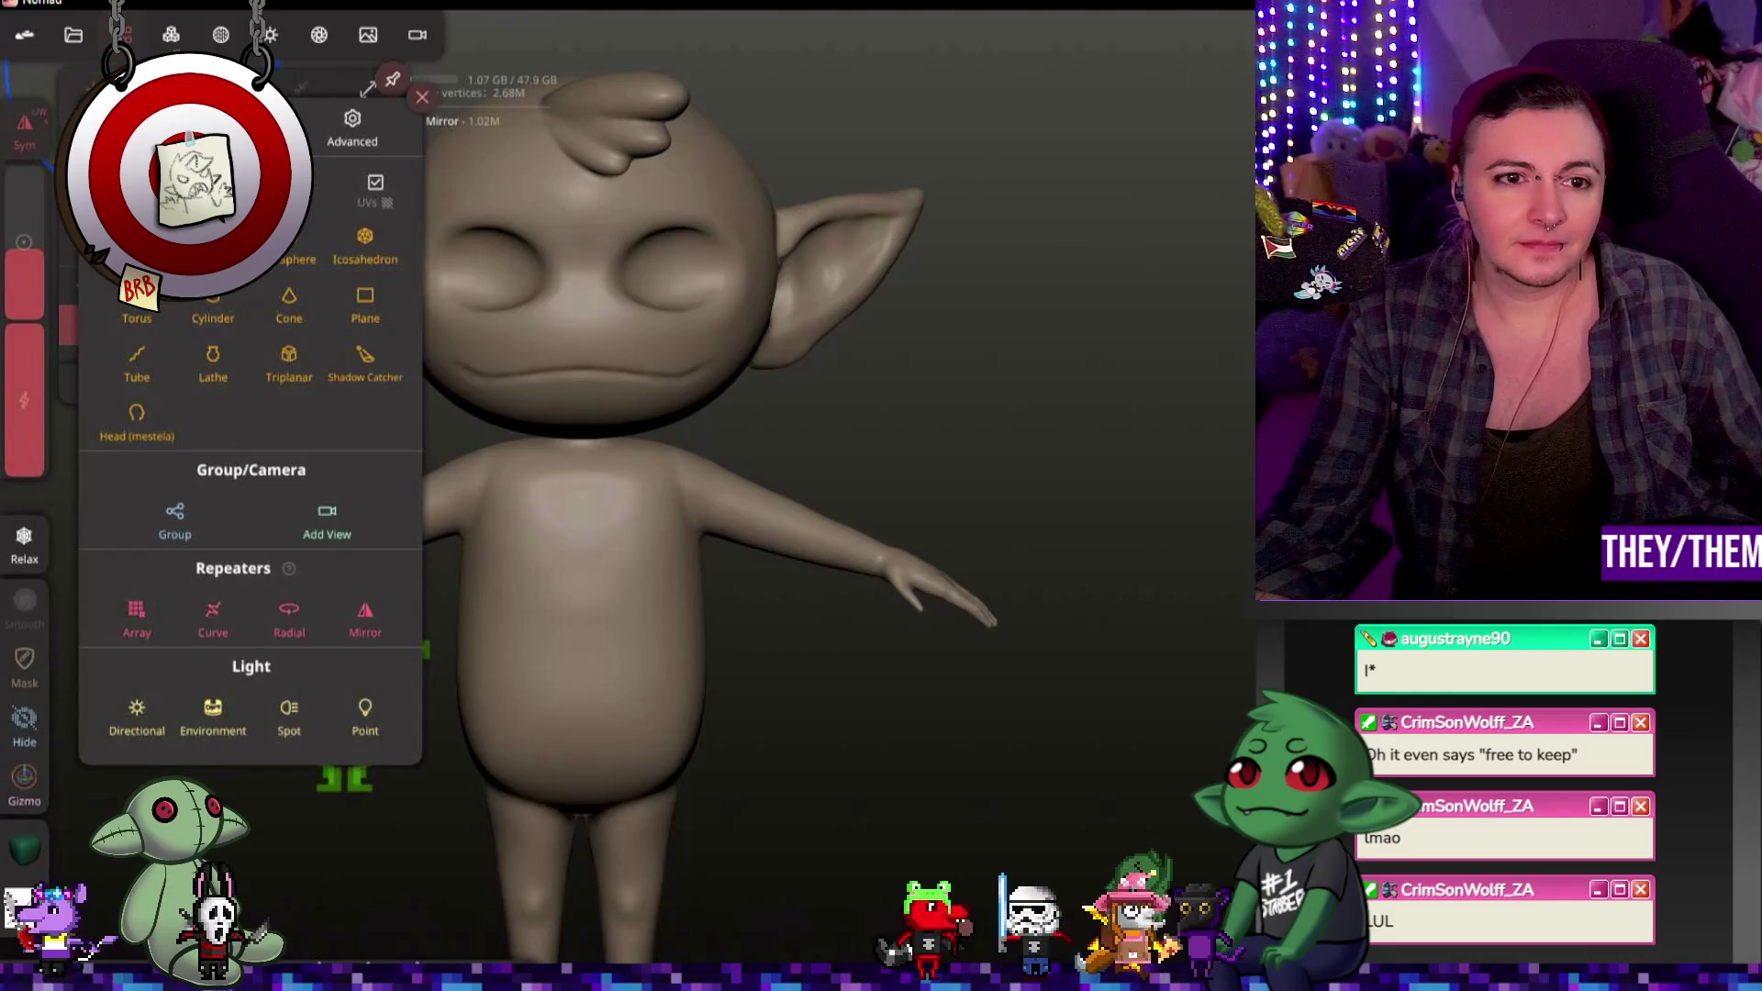
left_click(297, 250)
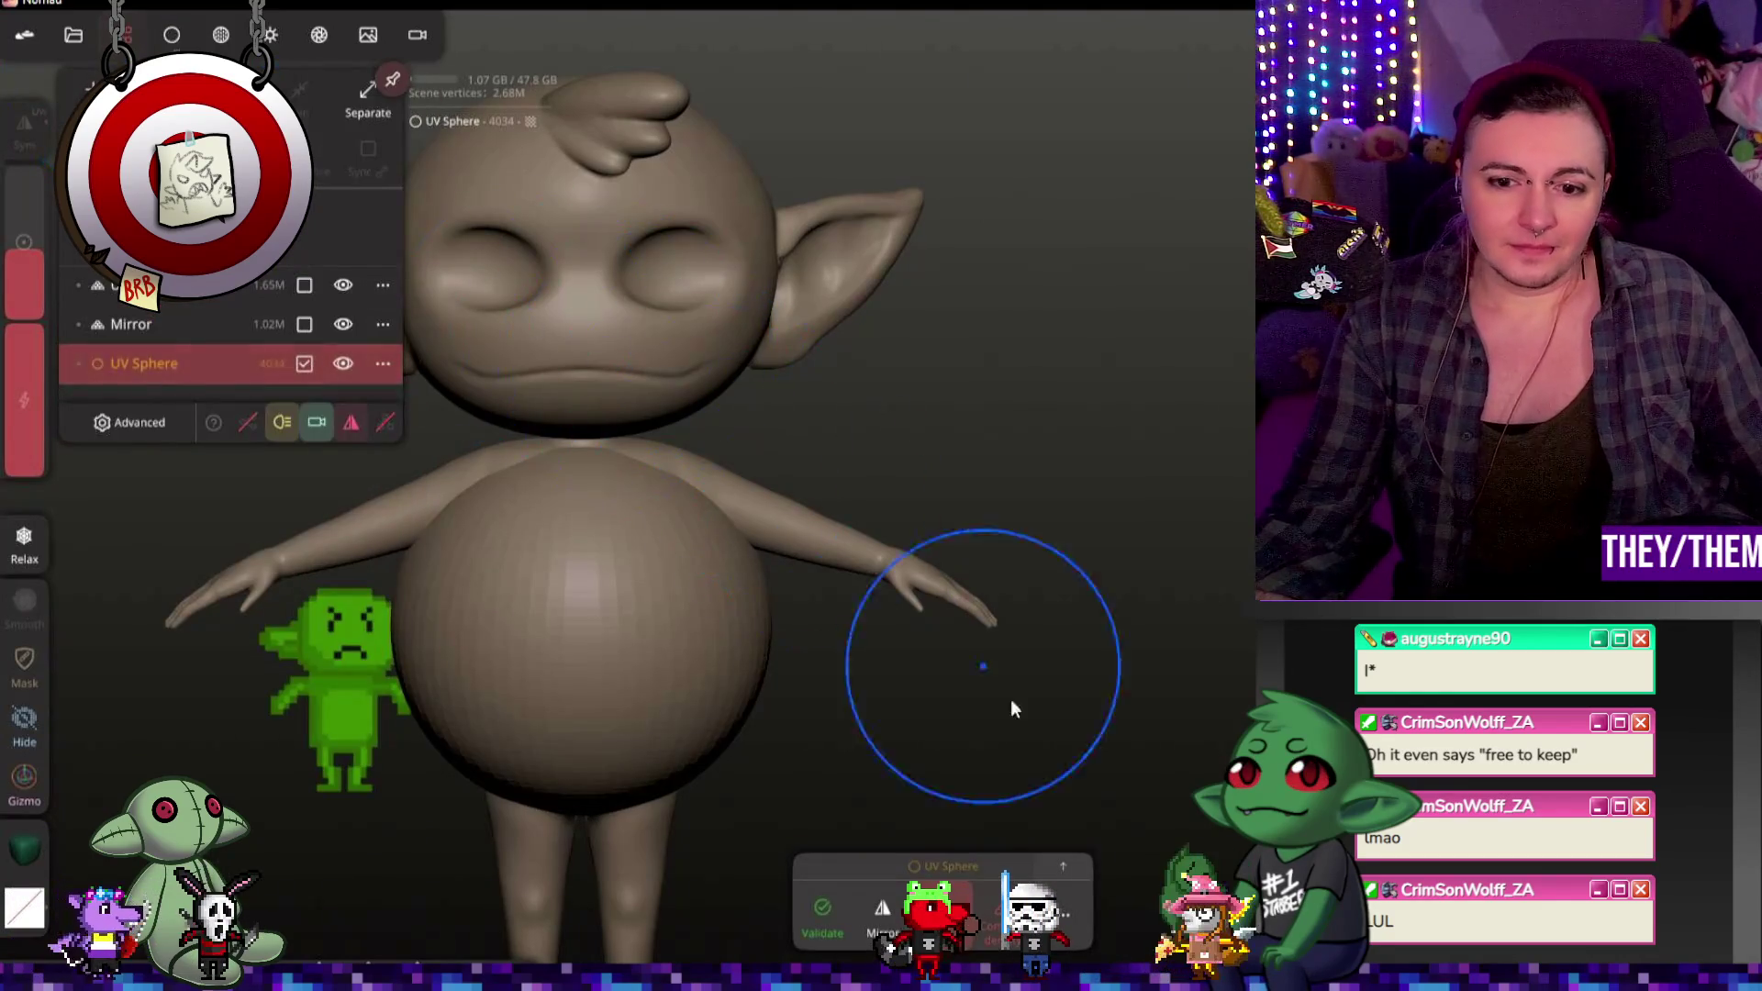
left_click(24, 784)
left_click(731, 544)
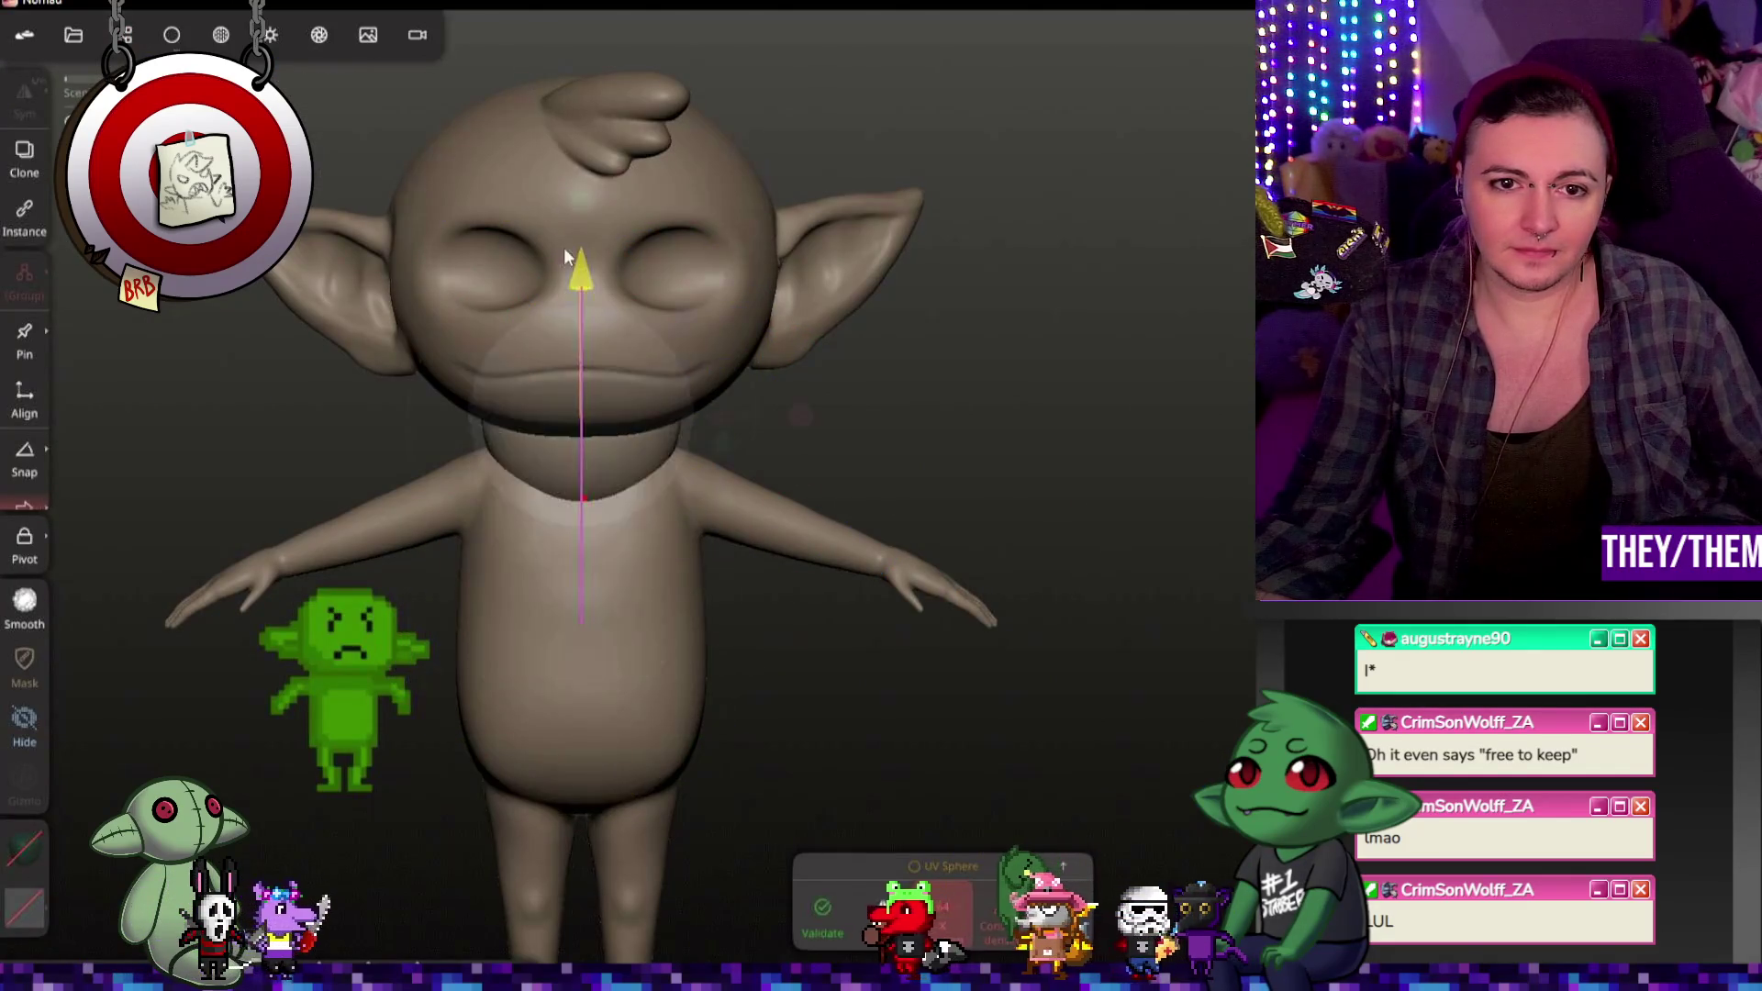
Step: Move the sphere up into the head and sideways toward the eye socket
left_click_drag(584, 506, 584, 208)
left_click_drag(727, 229, 616, 238)
left_click_drag(706, 172, 627, 194)
mouse_move(817, 392)
left_mouse_down()
mouse_move(544, 204)
mouse_move(441, 248)
left_mouse_up()
mouse_move(633, 271)
left_mouse_down()
mouse_move(770, 294)
mouse_move(487, 103)
mouse_move(435, 114)
left_mouse_up()
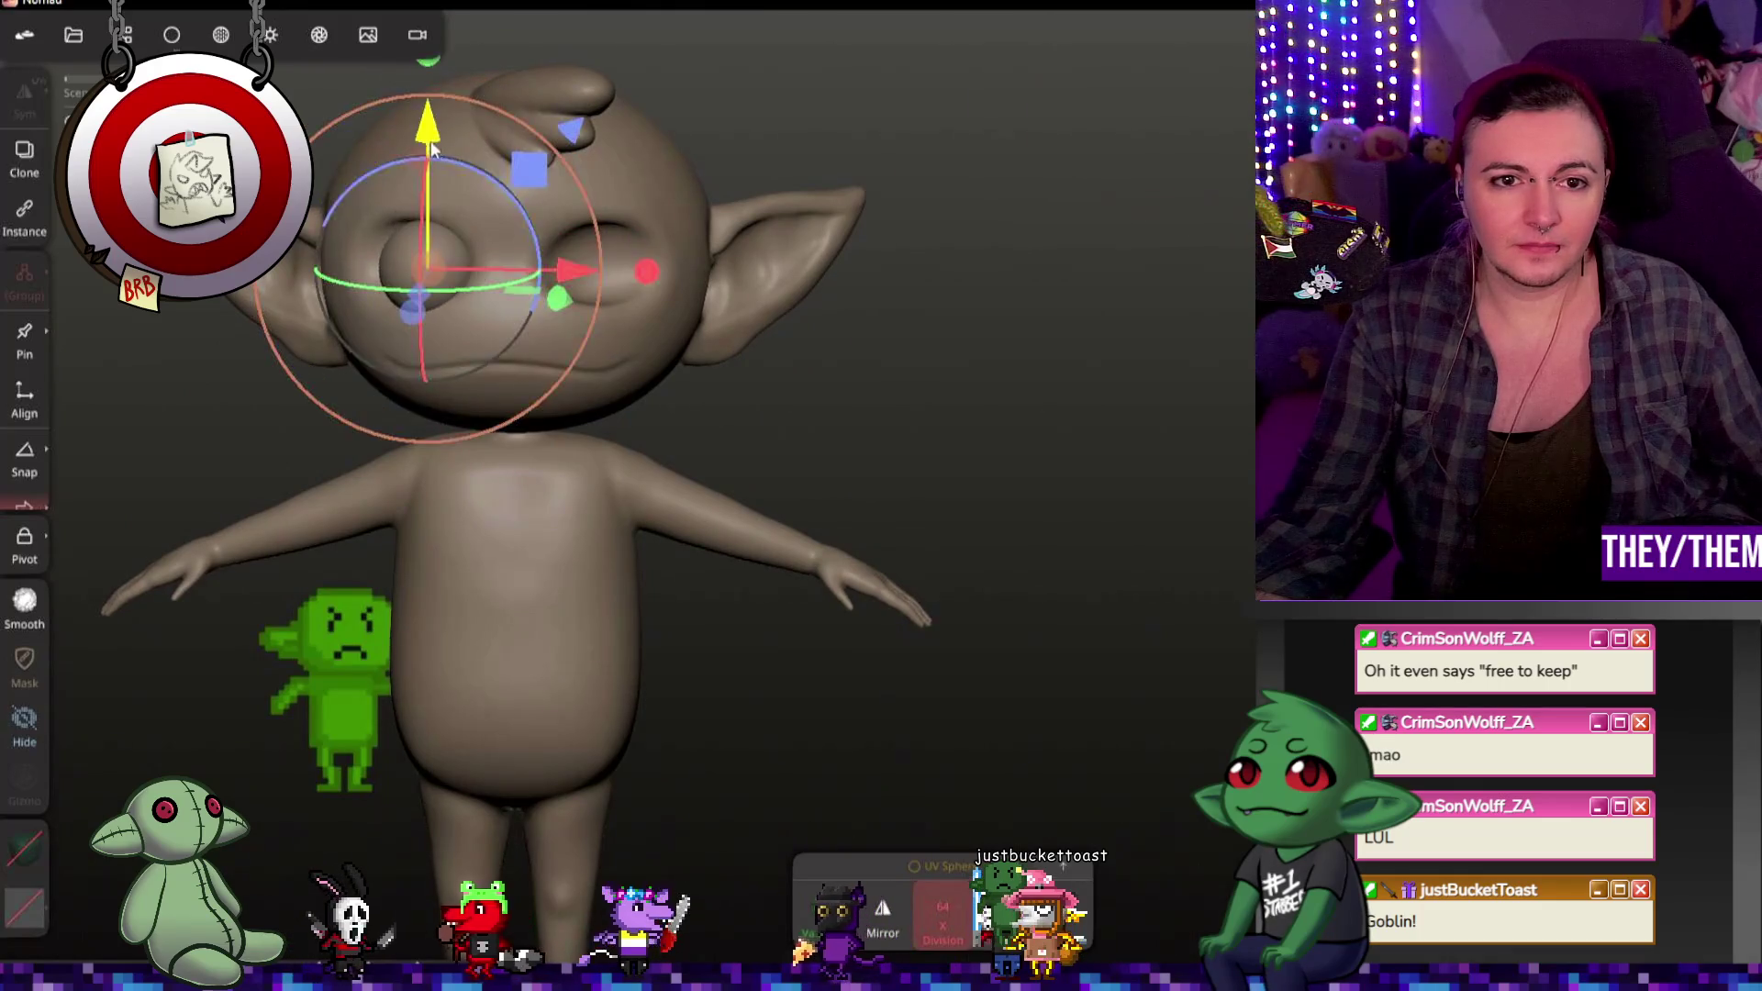
mouse_move(570, 282)
left_mouse_down()
mouse_move(552, 289)
mouse_move(674, 280)
left_mouse_up()
mouse_move(842, 343)
left_mouse_down()
mouse_move(511, 321)
mouse_move(426, 234)
mouse_move(657, 260)
mouse_move(580, 264)
left_mouse_up()
Step: Scale and reposition the sphere so it fits inside the eye socket
mouse_move(696, 321)
left_mouse_down()
mouse_move(787, 496)
mouse_move(676, 363)
left_mouse_up()
mouse_move(616, 257)
left_mouse_down()
mouse_move(632, 262)
mouse_move(617, 301)
left_mouse_up()
left_click_drag(529, 337, 483, 335)
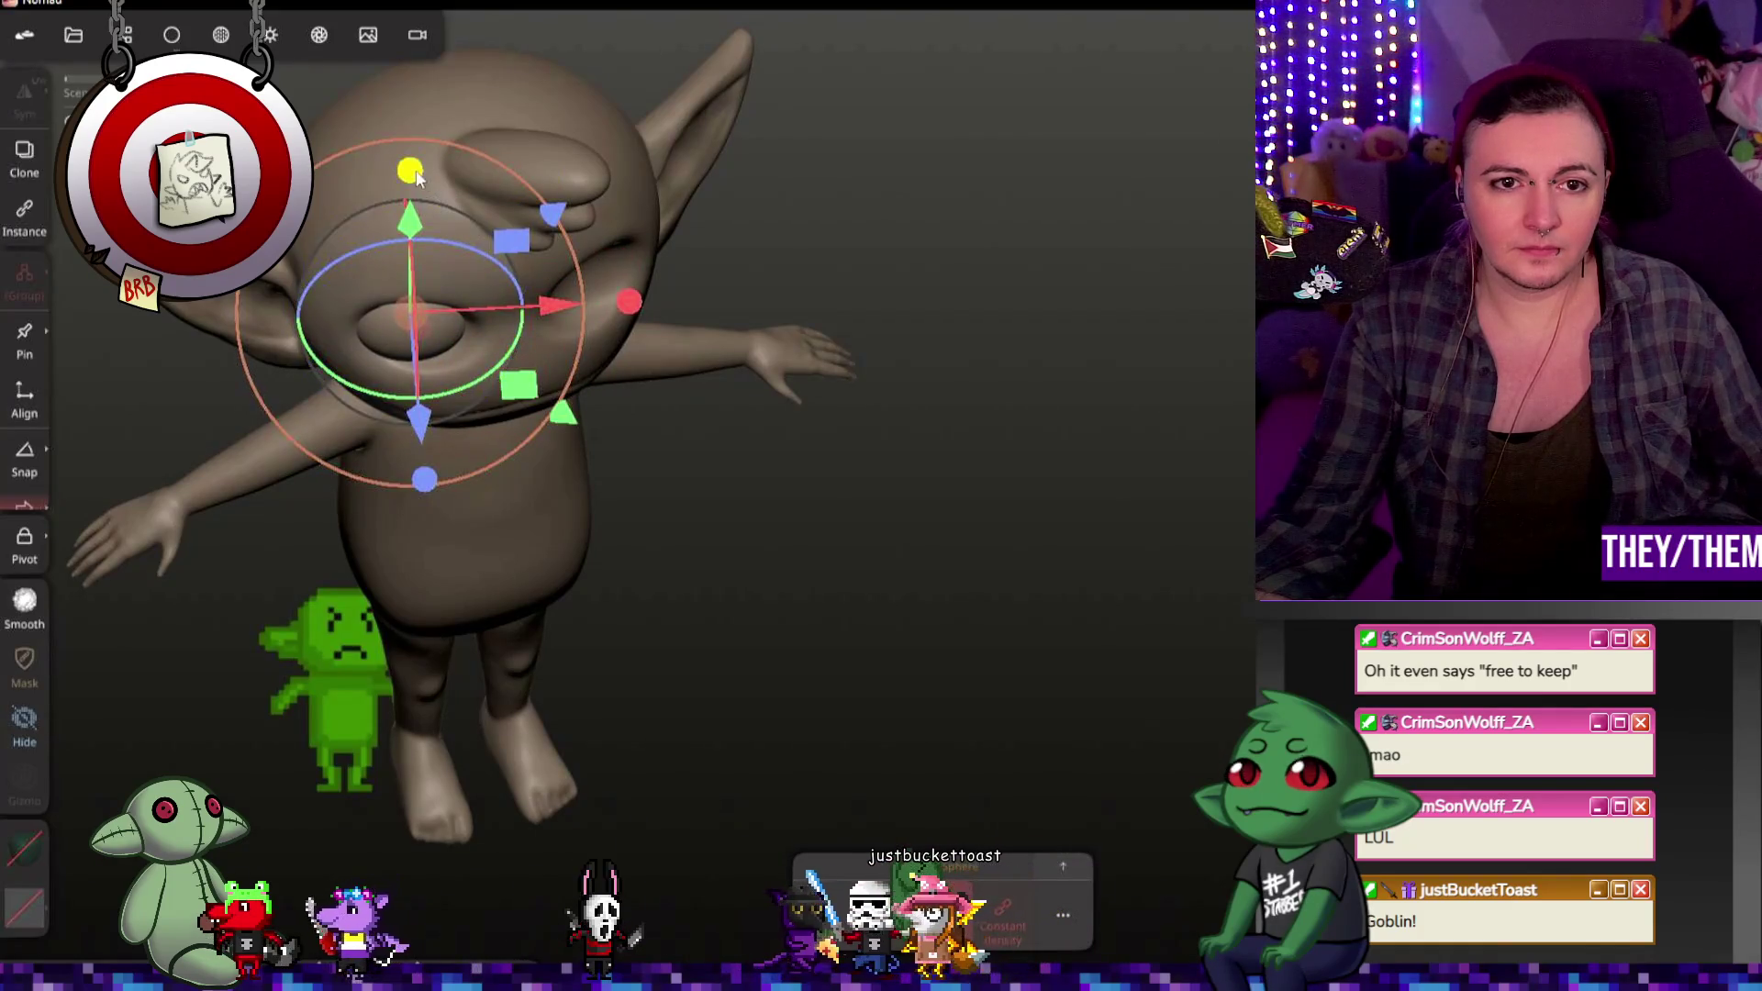
left_click_drag(412, 173, 412, 166)
mouse_move(599, 447)
left_mouse_down()
mouse_move(727, 338)
mouse_move(703, 382)
left_mouse_up()
left_click_drag(557, 274, 575, 279)
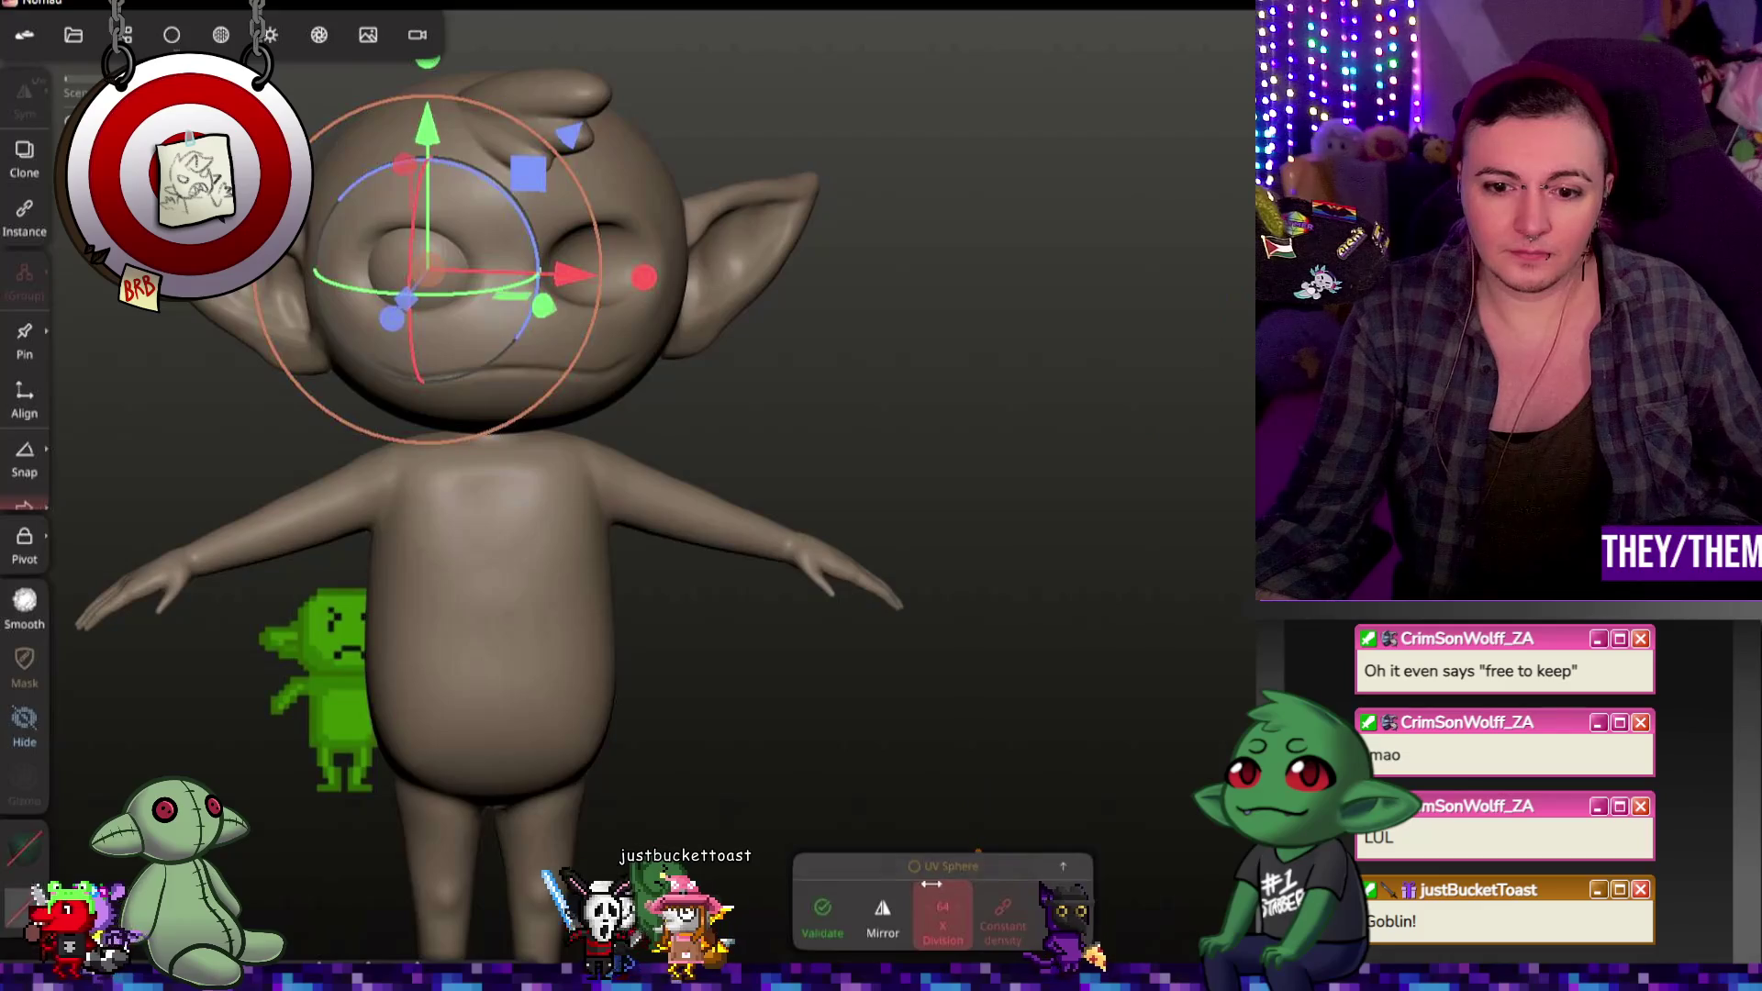
Step: Mirror the sphere to create the second eye and push it back into the socket
left_click(883, 916)
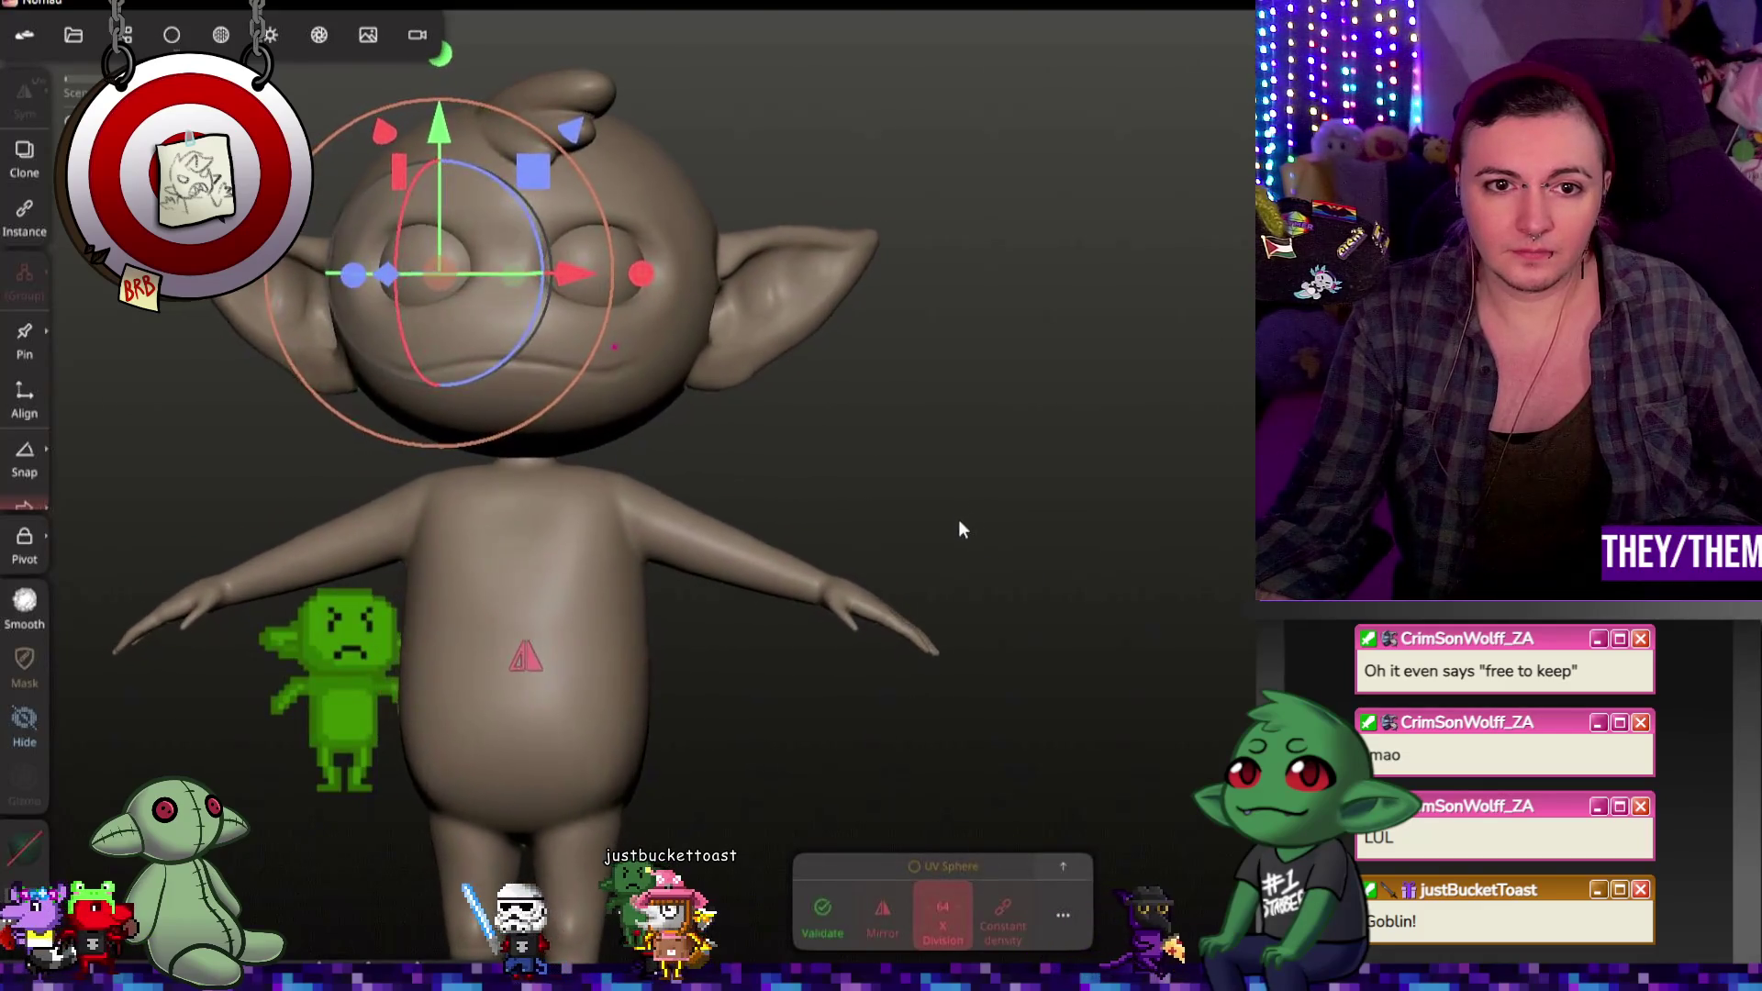
left_click_drag(575, 280, 572, 273)
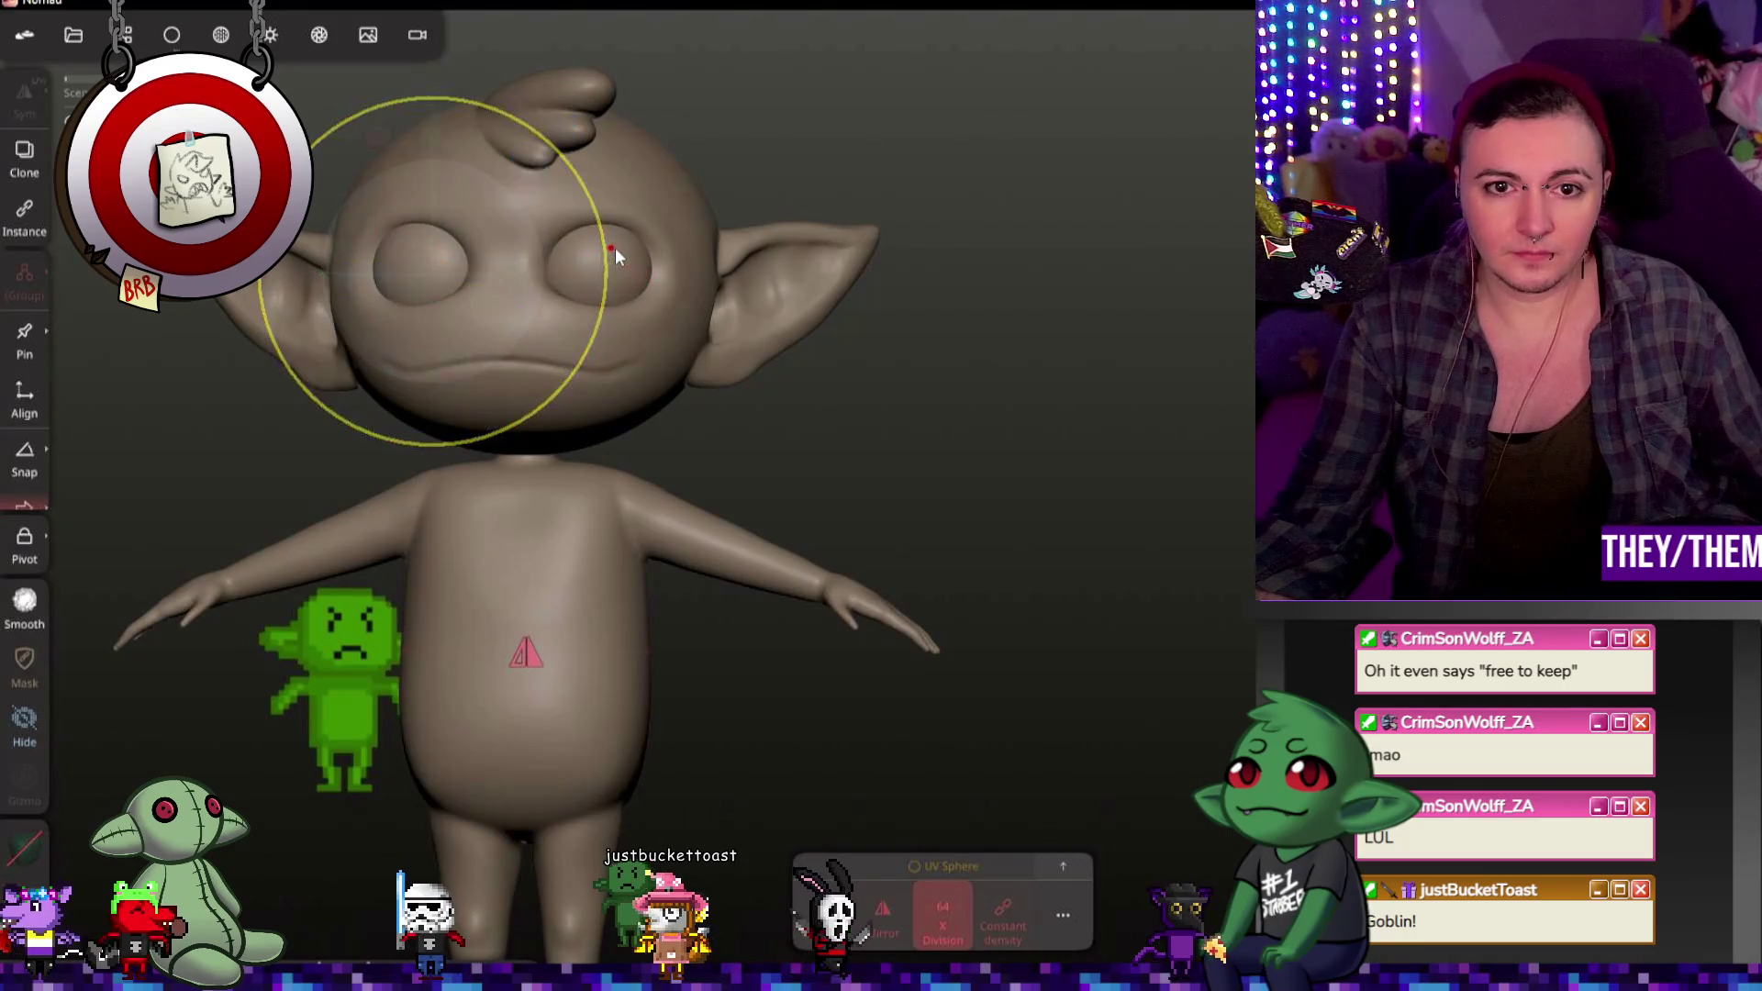
left_click_drag(617, 249, 910, 365)
left_click_drag(682, 320, 635, 312)
left_click_drag(805, 373, 592, 371)
left_click(1063, 864)
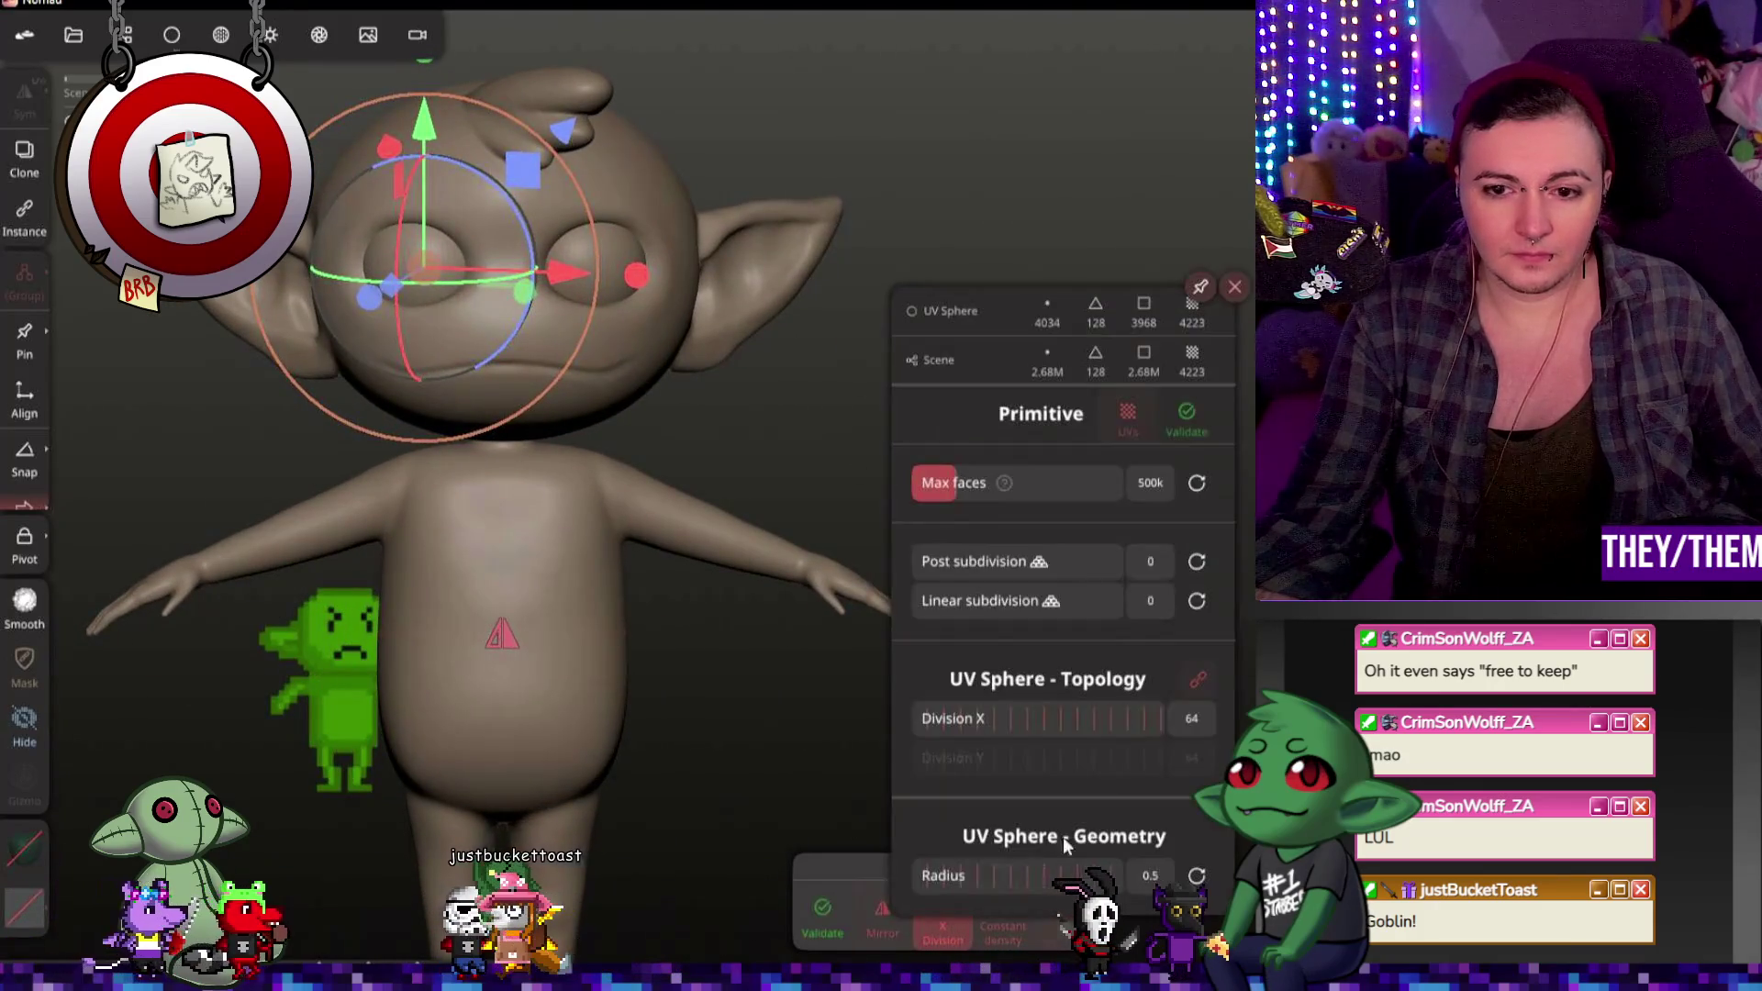
Step: Set the eye spheres' Post subdivision to 2 and validate them as a regular mesh
left_click_drag(944, 559, 998, 558)
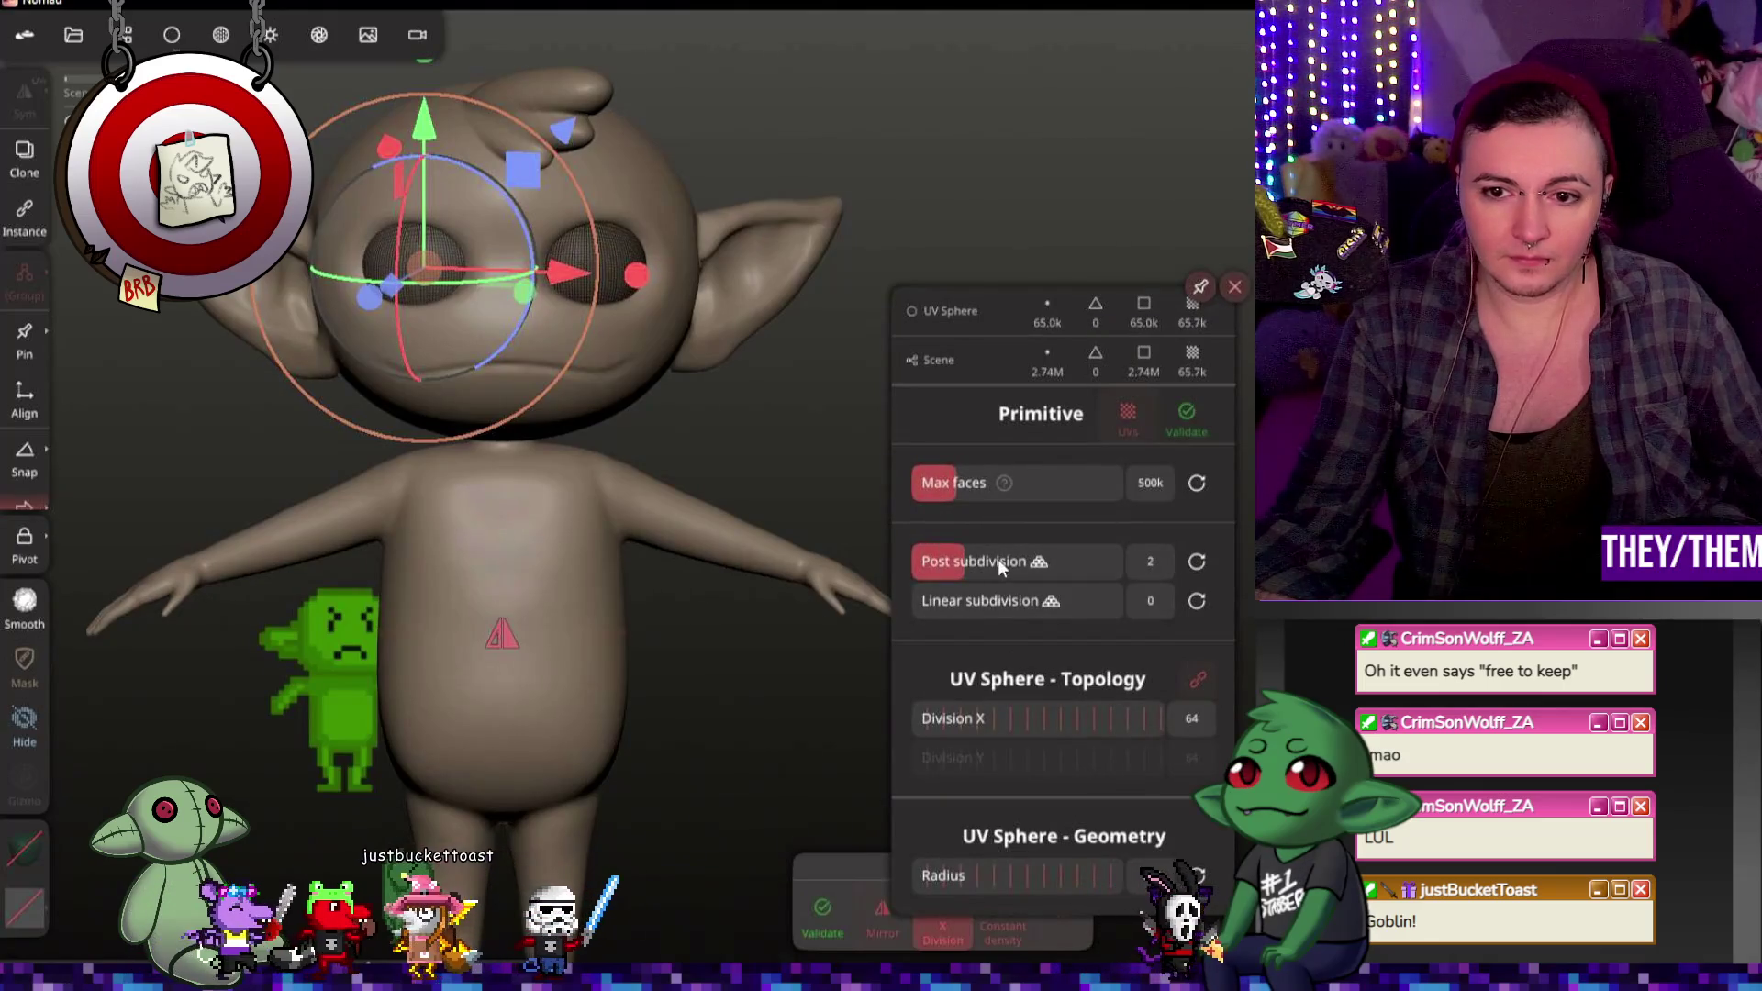
left_click(1235, 290)
left_click(822, 920)
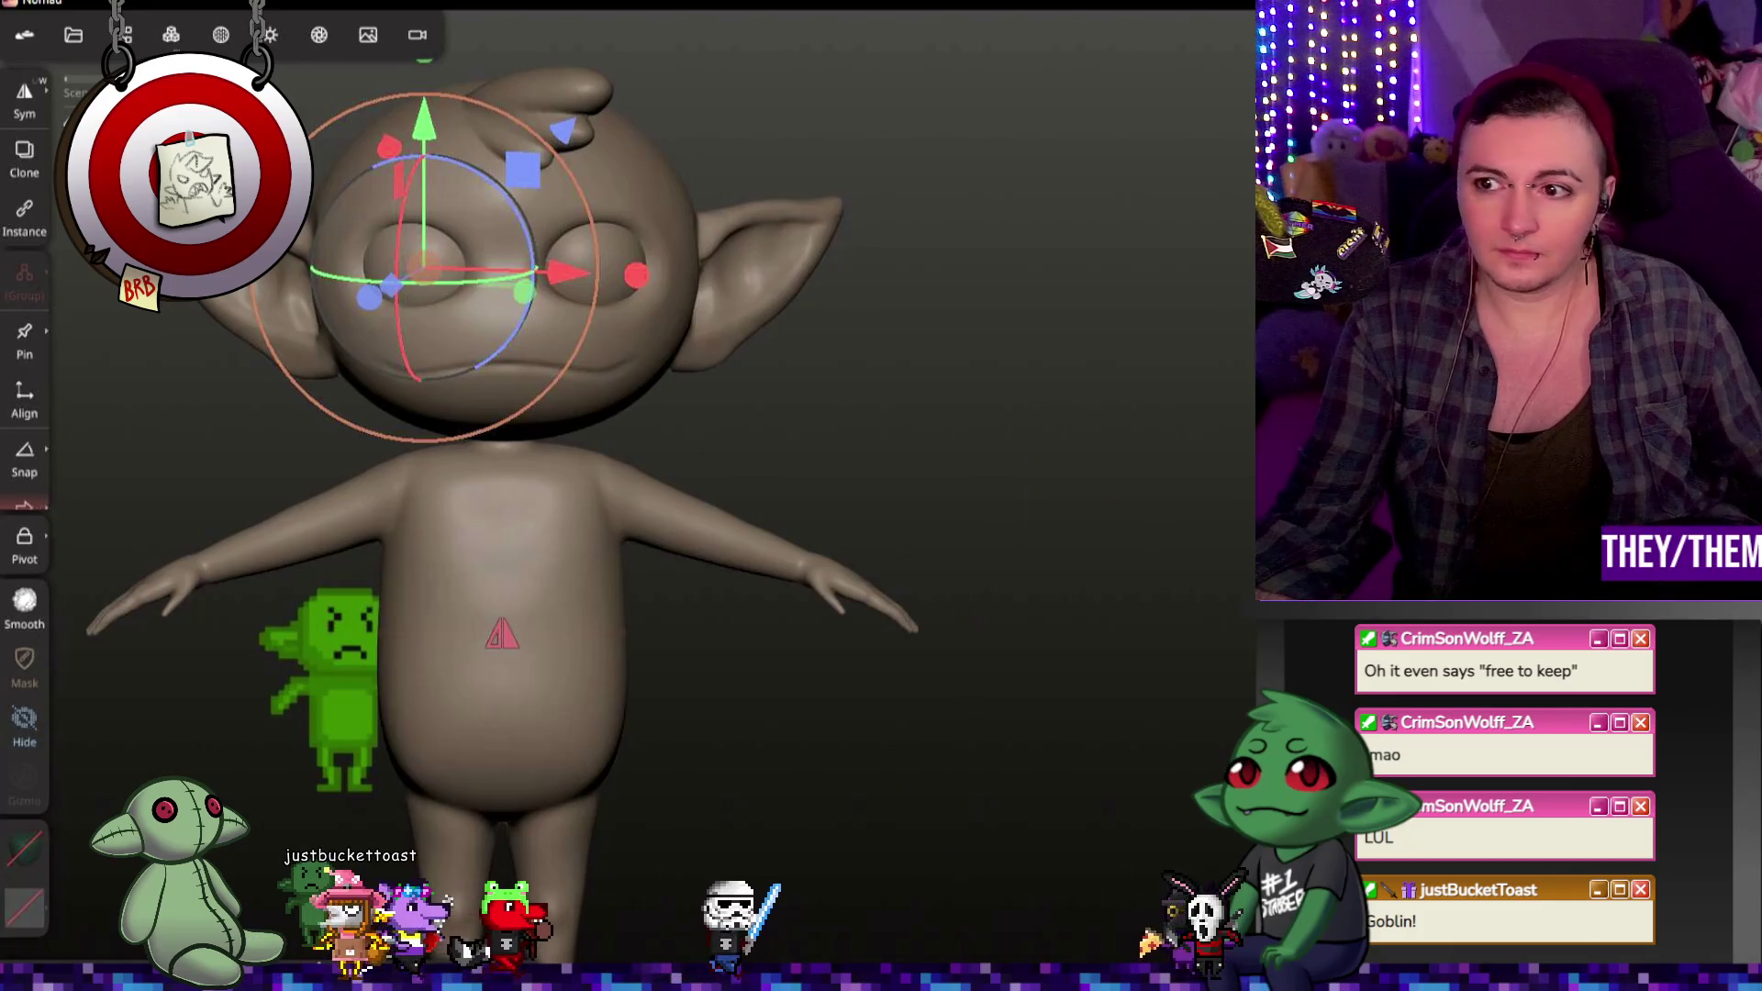
mouse_move(862, 483)
left_mouse_down()
mouse_move(1202, 481)
mouse_move(995, 428)
mouse_move(1086, 496)
mouse_move(596, 496)
mouse_move(711, 478)
mouse_move(693, 532)
left_mouse_up()
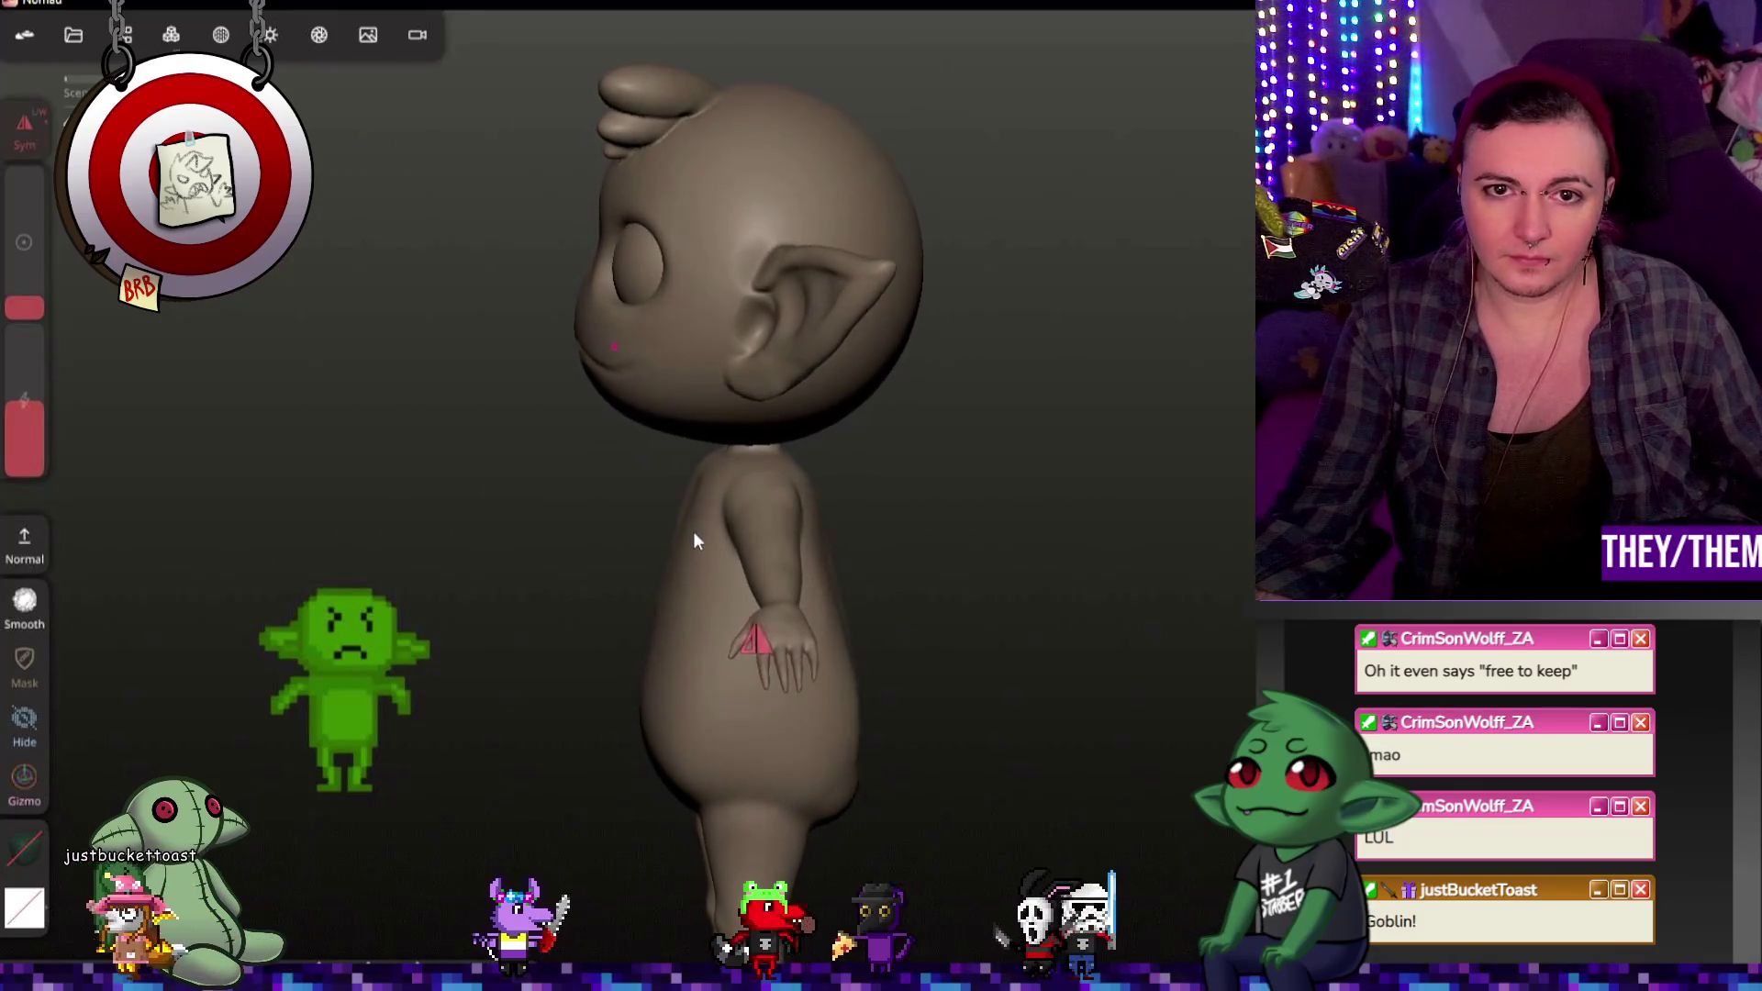
left_click(765, 166)
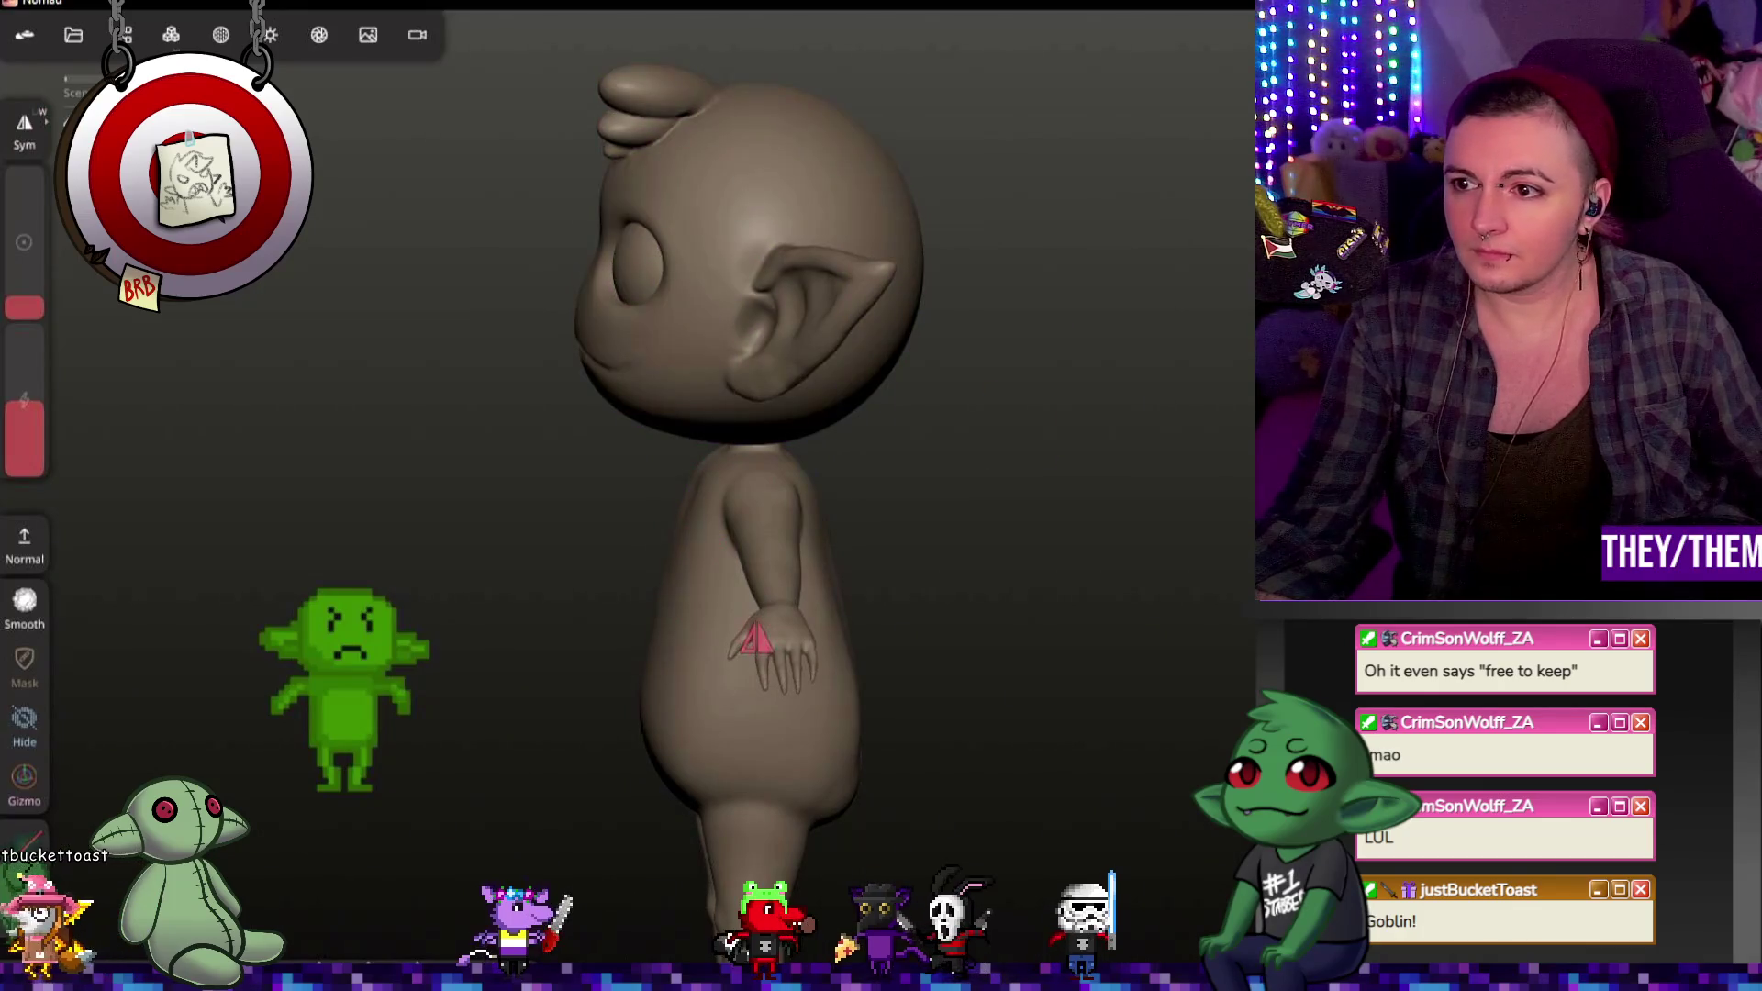
left_click_drag(23, 402, 15, 431)
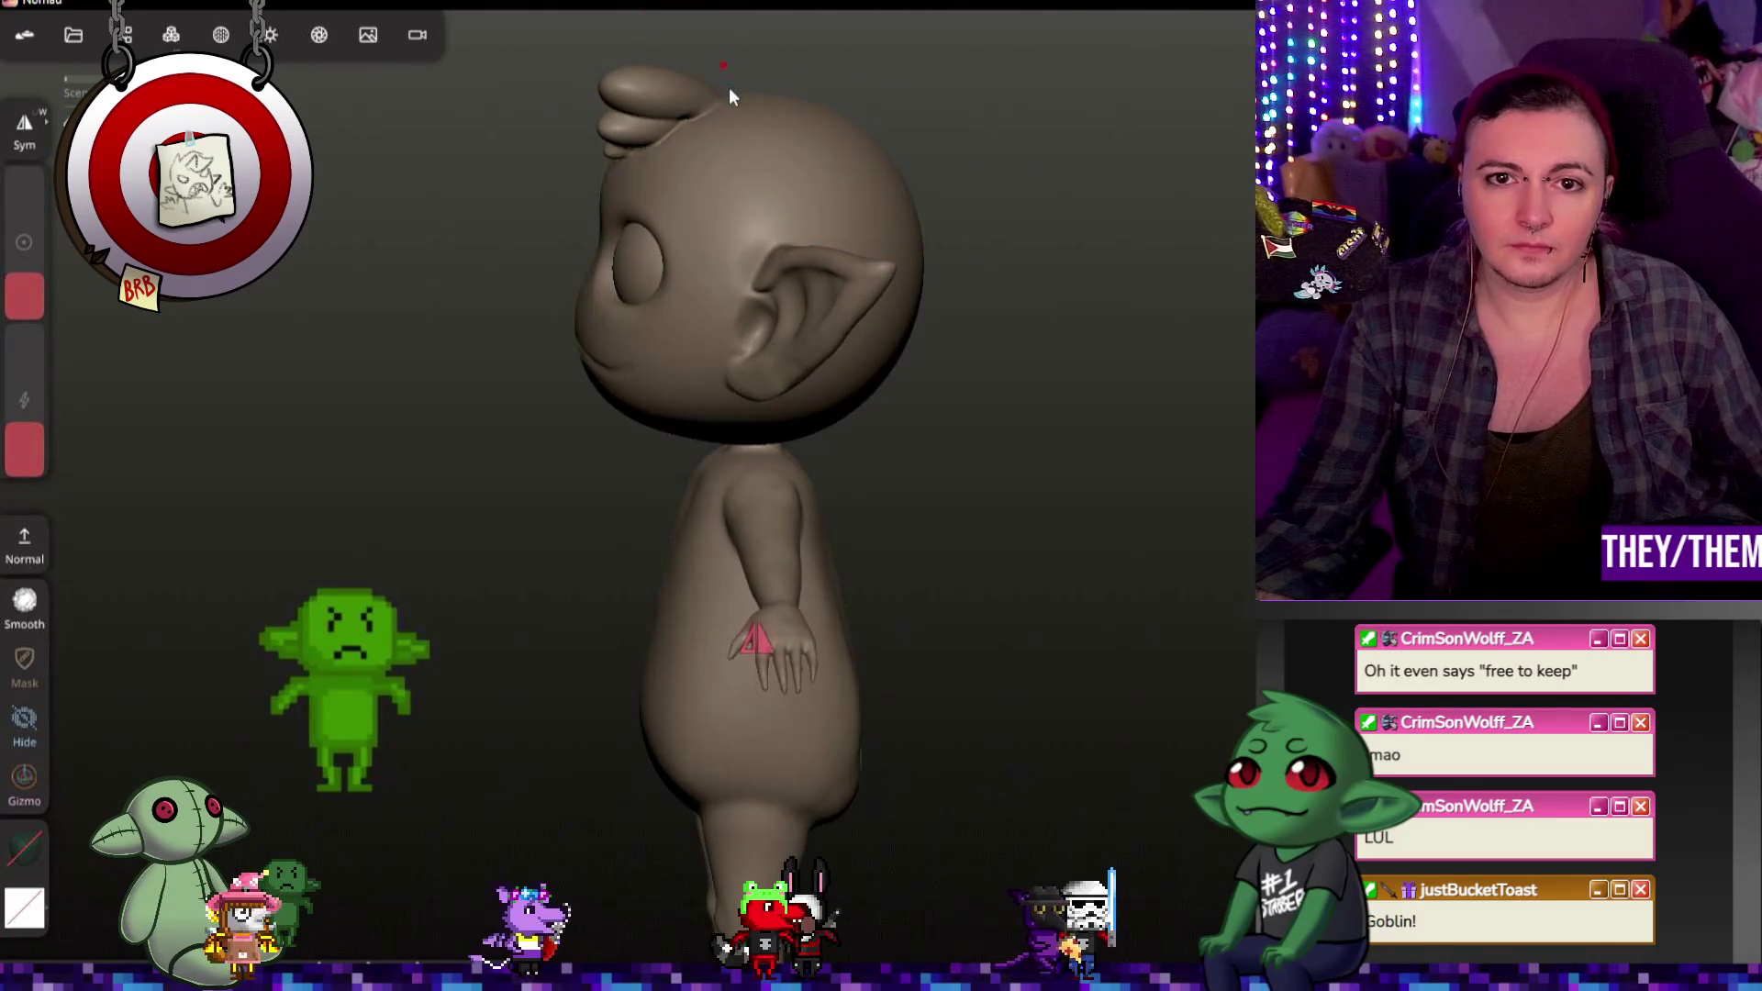
middle_click_drag(769, 113, 935, 343)
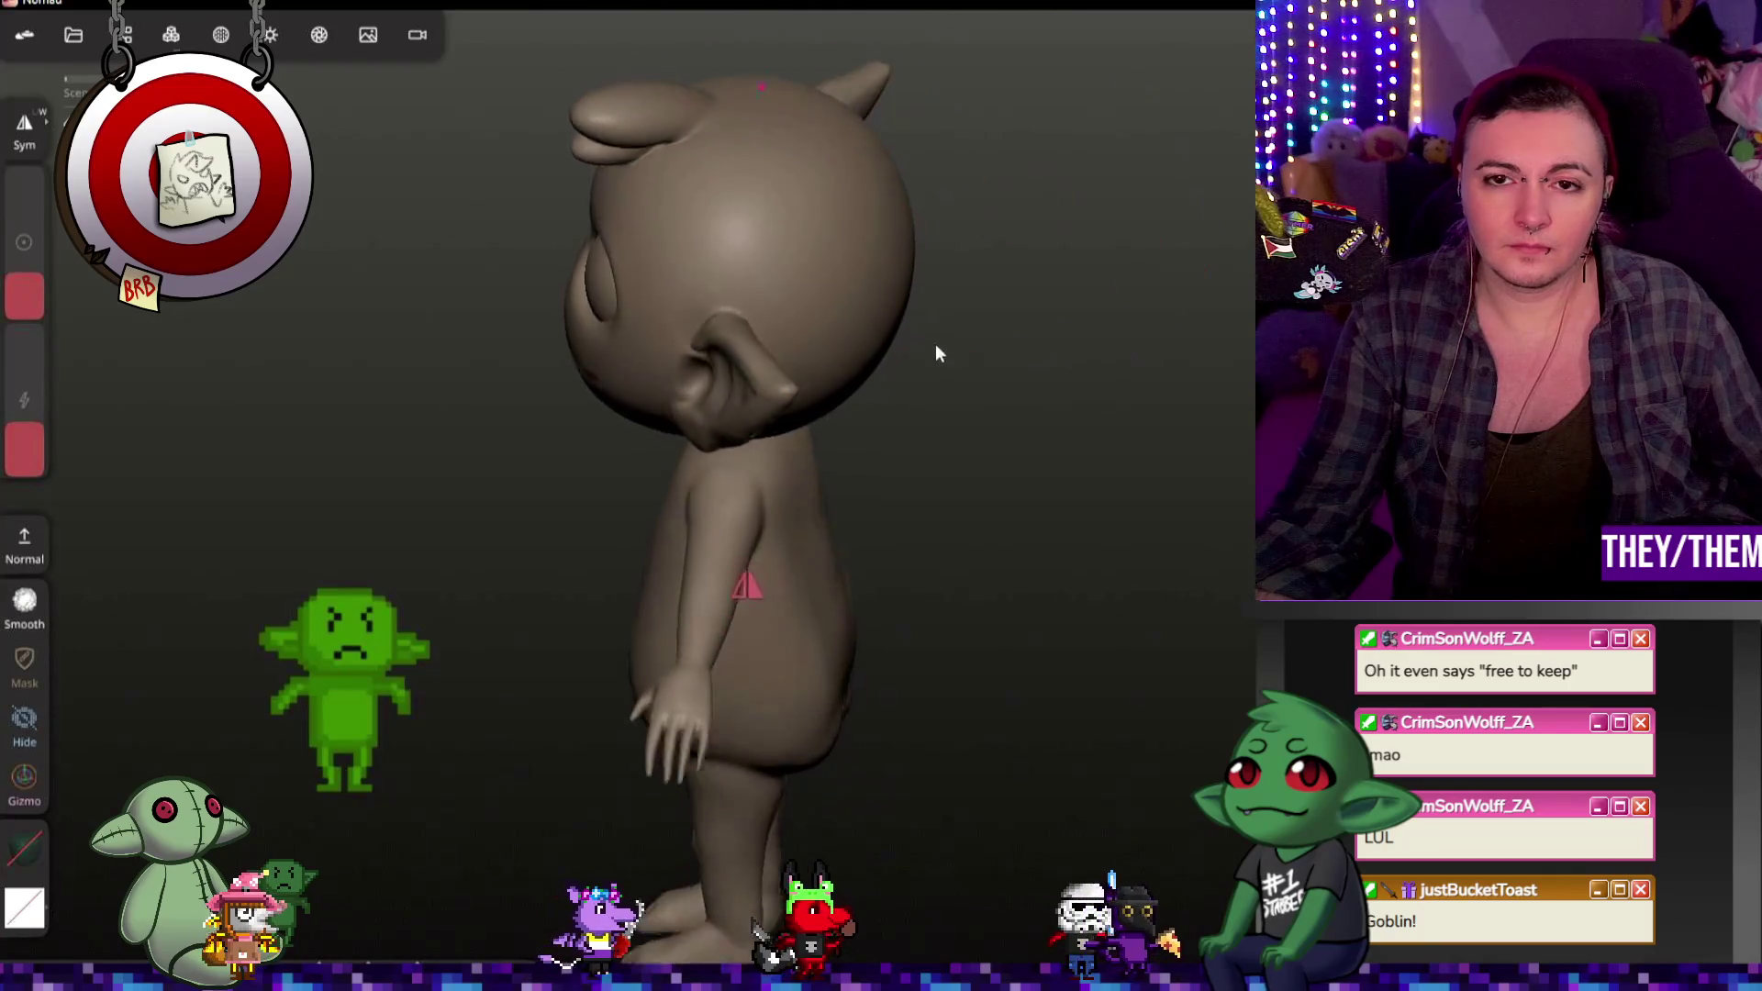
middle_click_drag(761, 86, 909, 111)
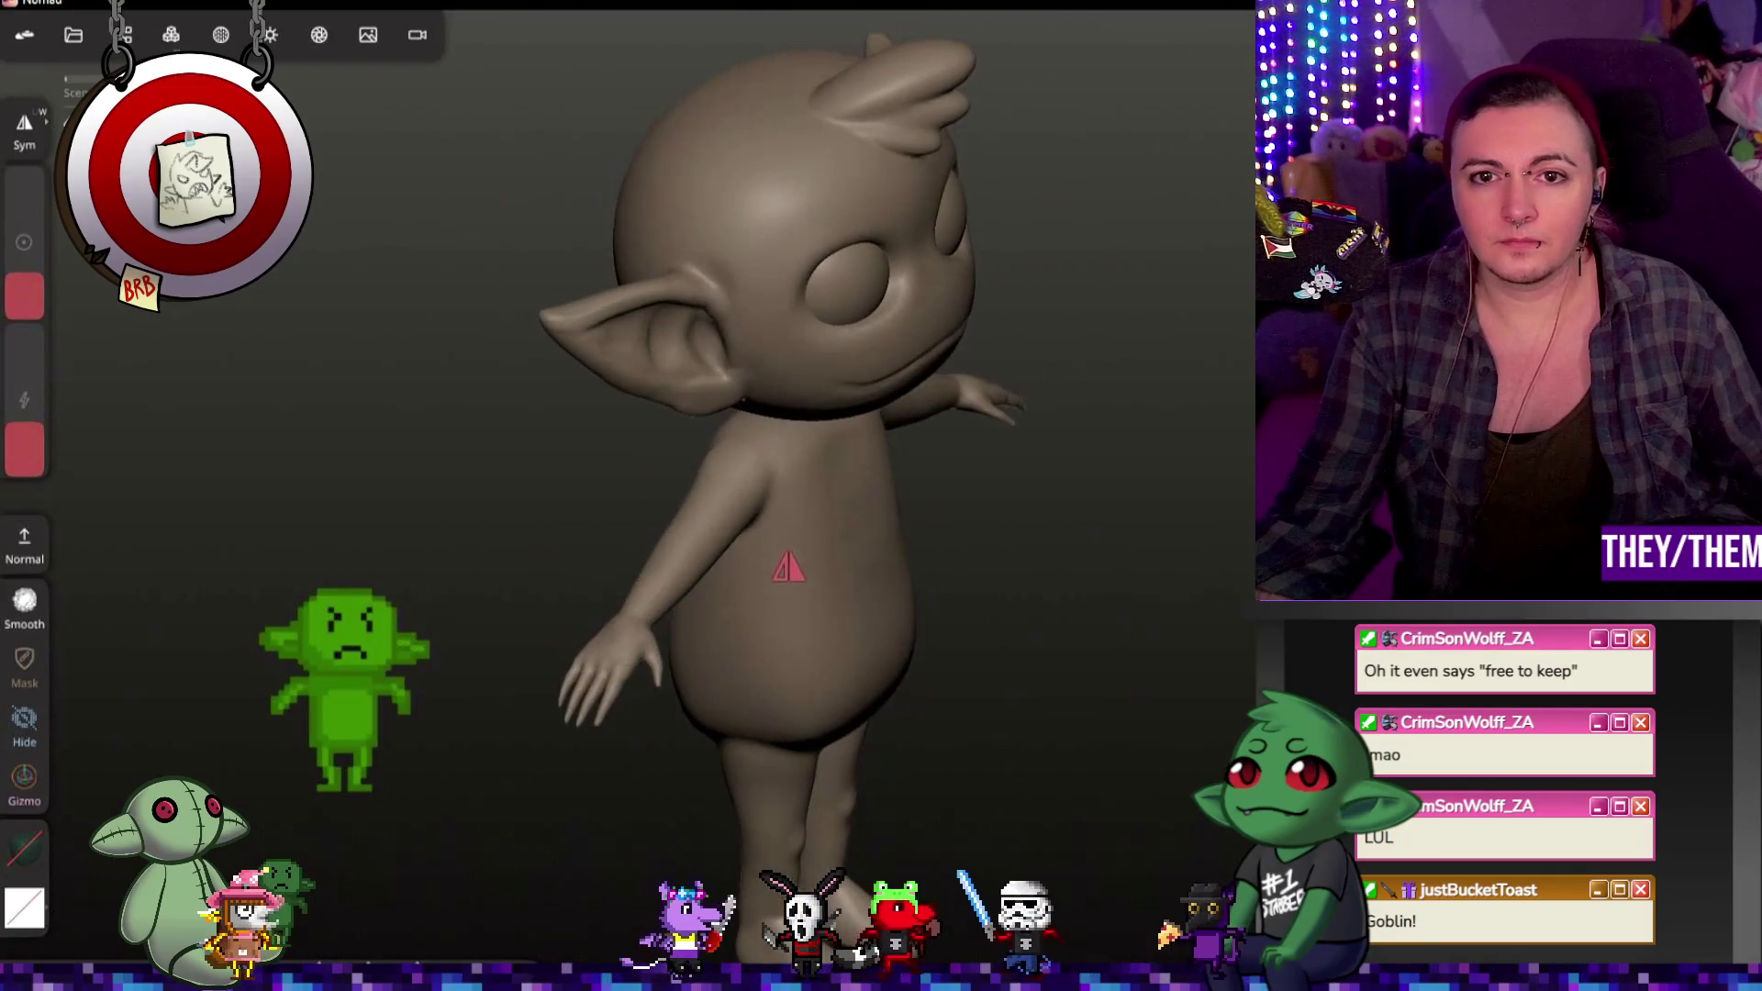
middle_click_drag(760, 81, 767, 117)
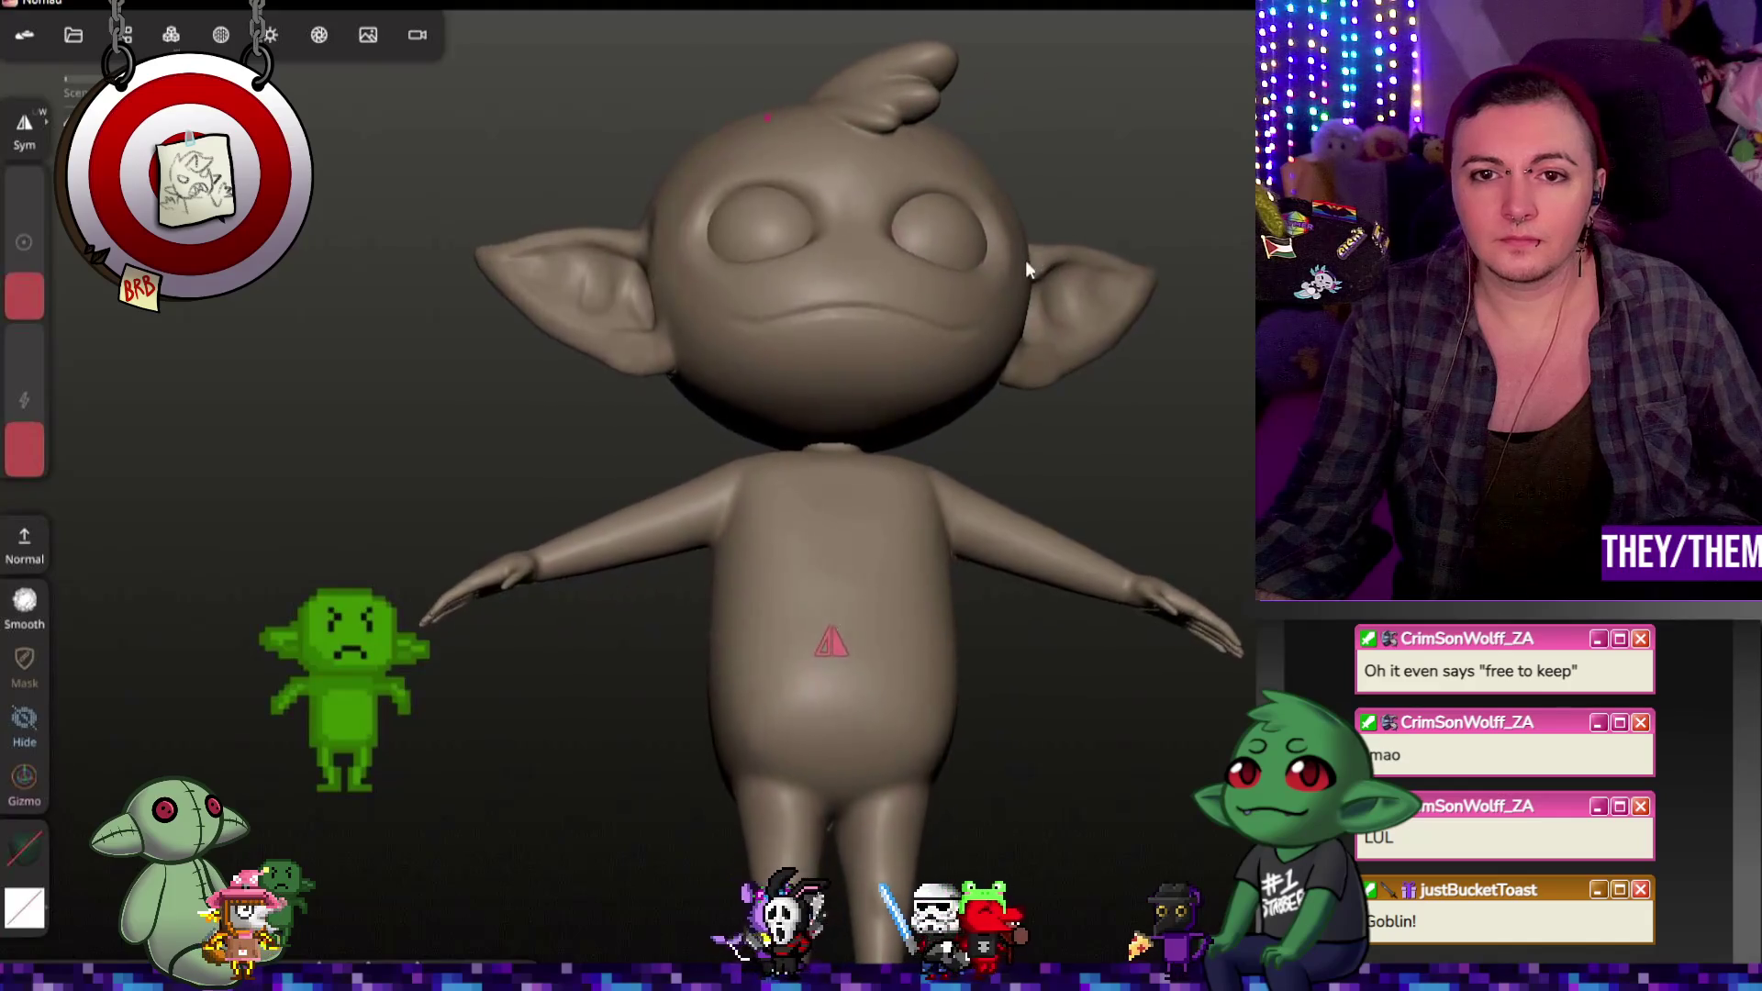
mouse_move(1111, 241)
middle_mouse_down()
mouse_move(791, 294)
mouse_move(830, 271)
mouse_move(684, 286)
mouse_move(1039, 261)
mouse_move(1186, 223)
mouse_move(1015, 241)
mouse_move(1001, 134)
middle_mouse_up()
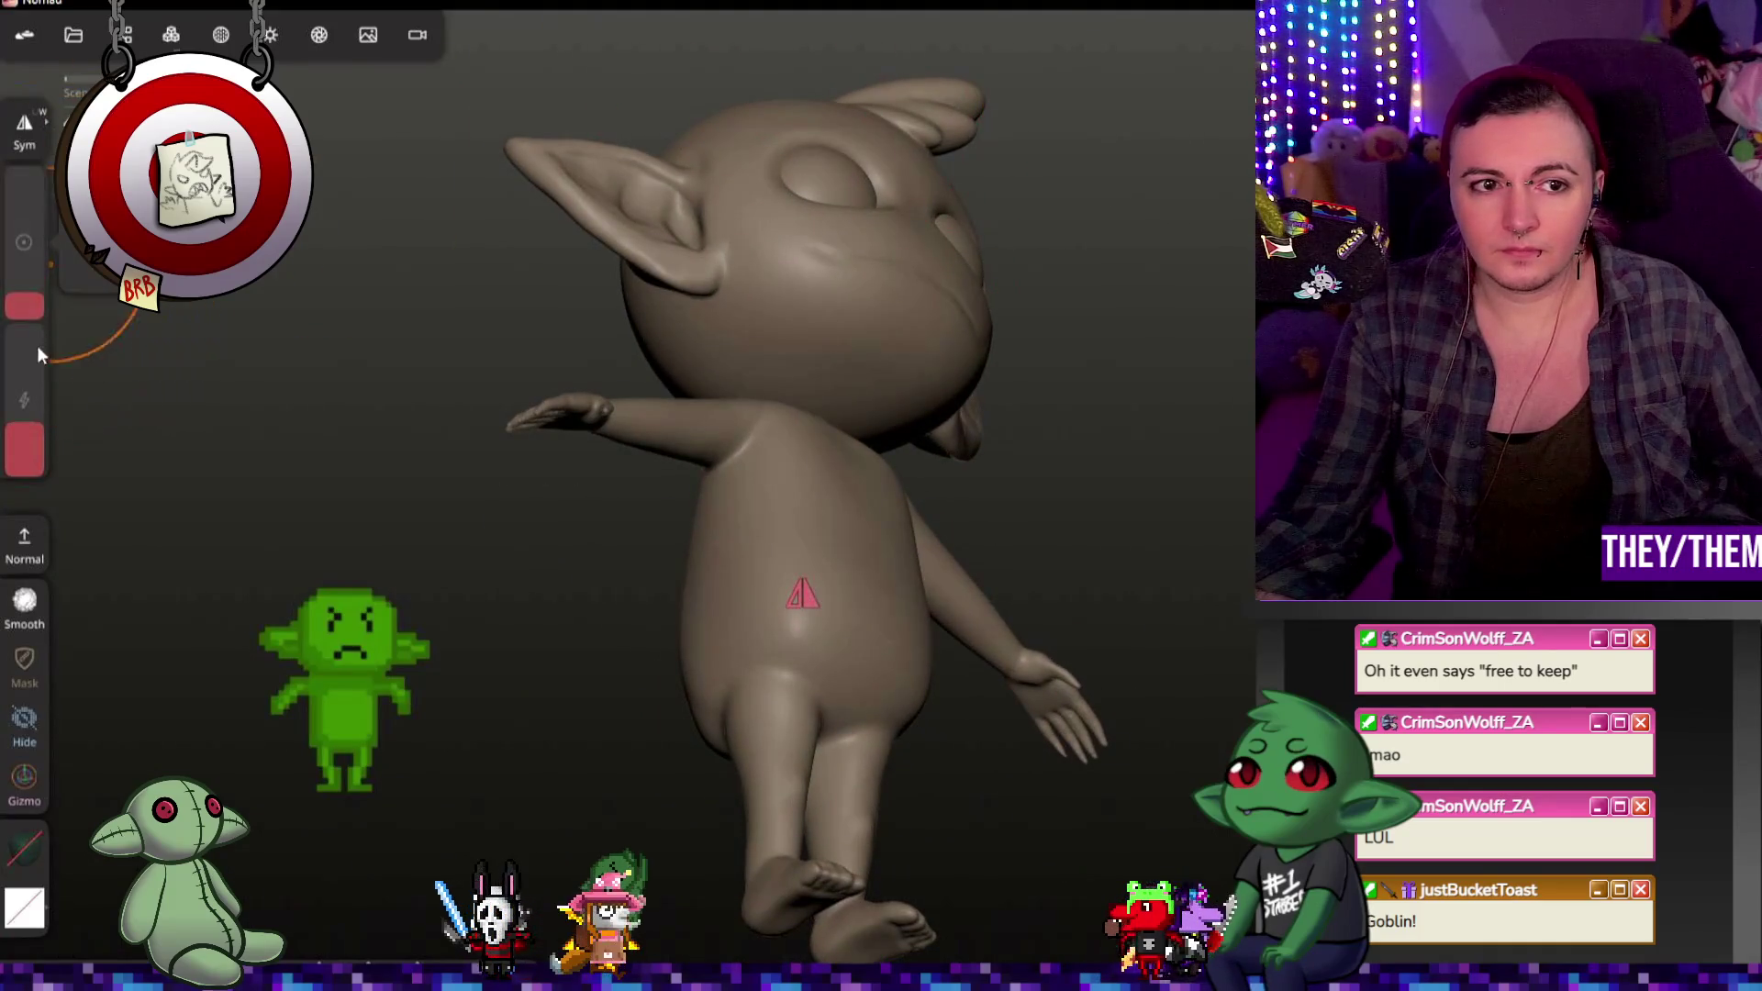
mouse_move(910, 342)
middle_mouse_down()
mouse_move(1113, 433)
mouse_move(1051, 503)
mouse_move(881, 523)
middle_mouse_up()
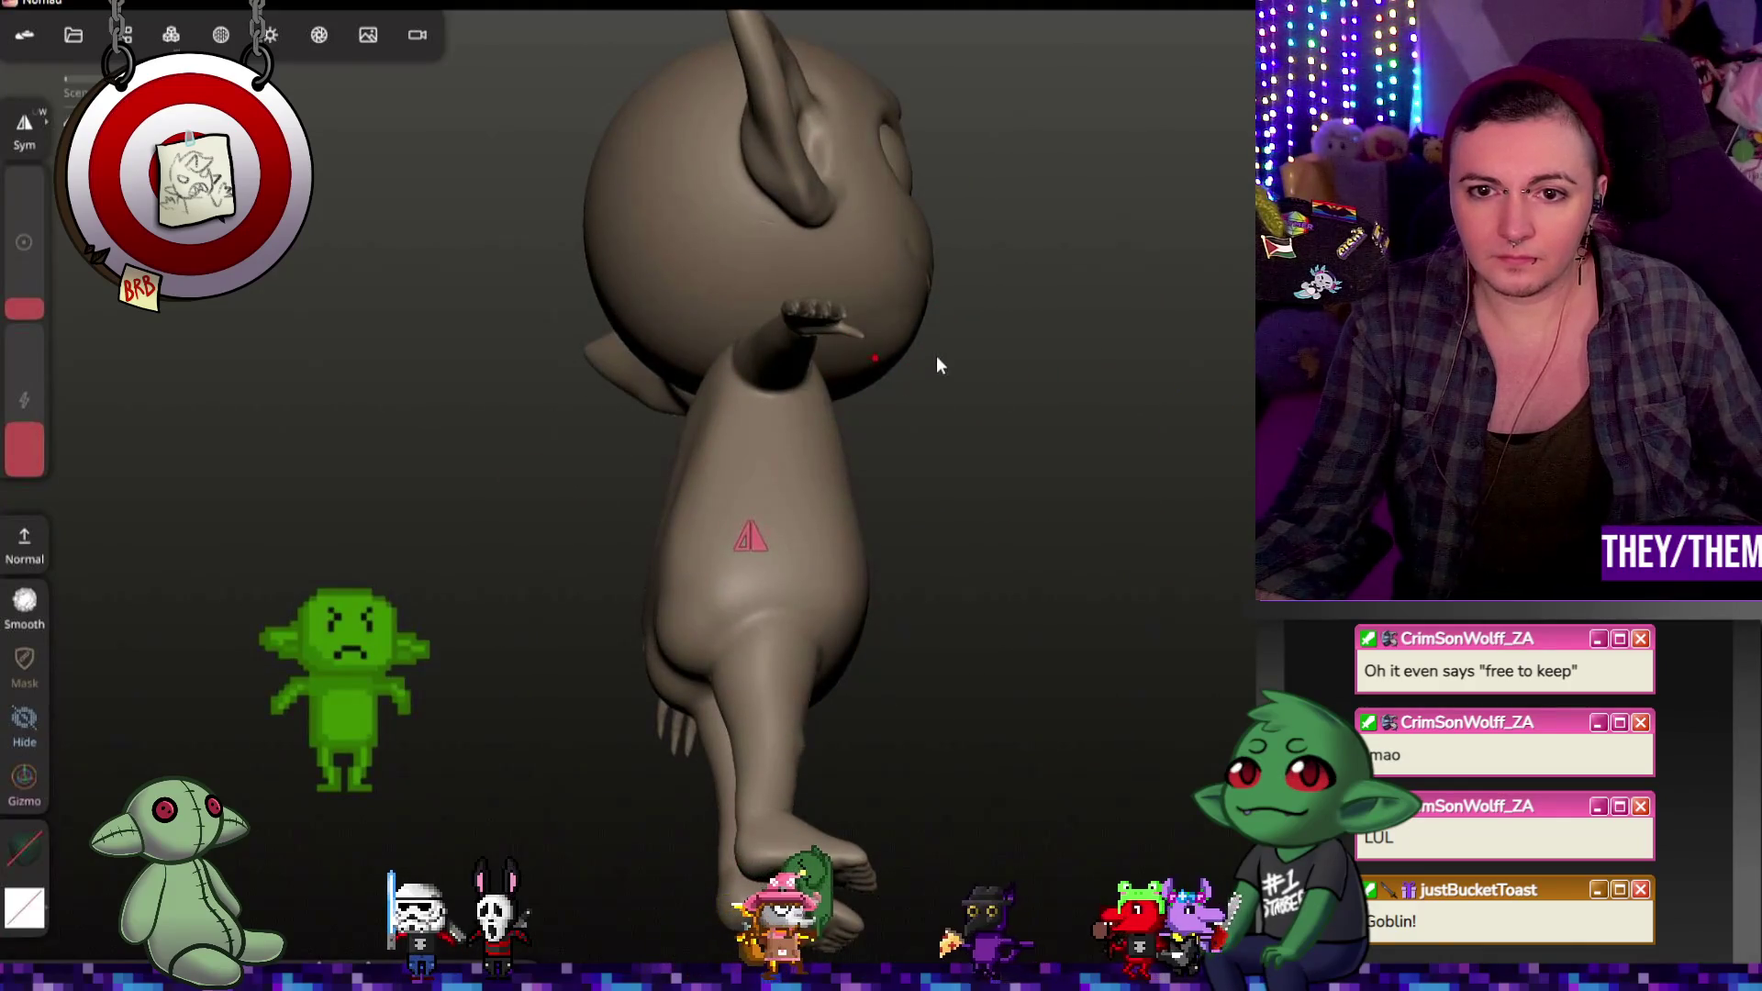
middle_click_drag(936, 365, 1055, 433)
middle_click_drag(874, 359, 983, 286)
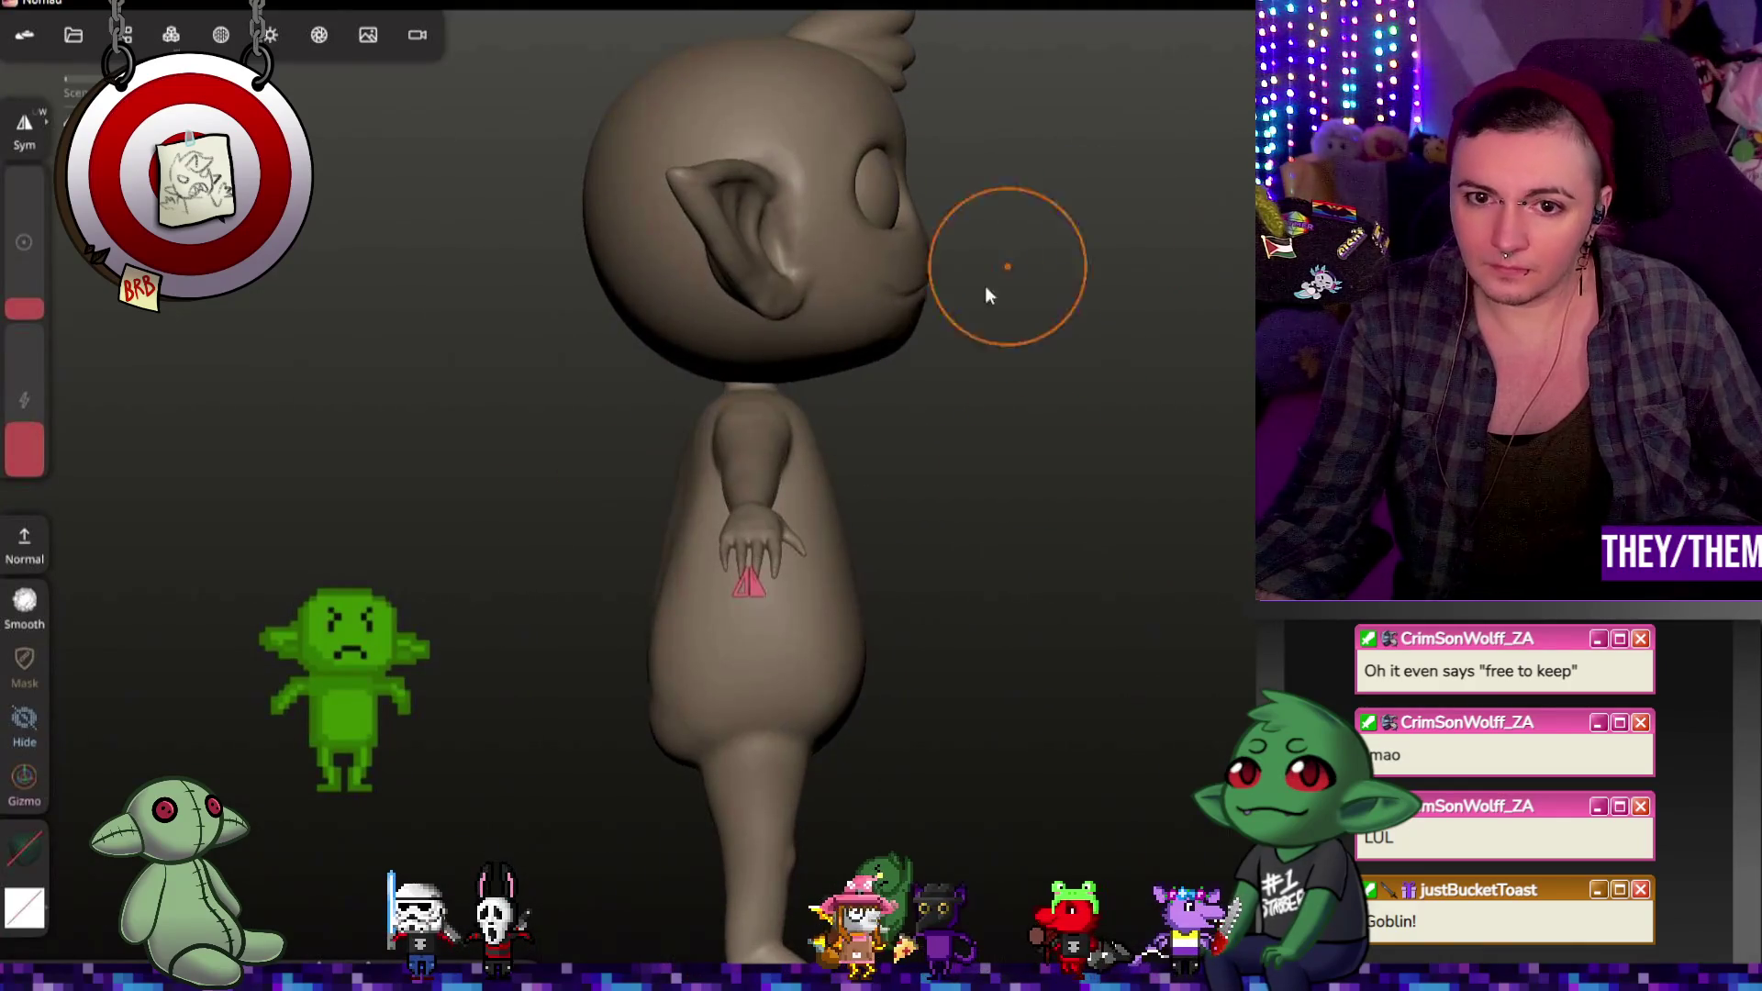
mouse_move(913, 355)
middle_mouse_down()
mouse_move(1125, 347)
mouse_move(728, 337)
mouse_move(469, 367)
mouse_move(921, 360)
mouse_move(895, 326)
mouse_move(1166, 527)
middle_mouse_up()
key("ctrl+z")
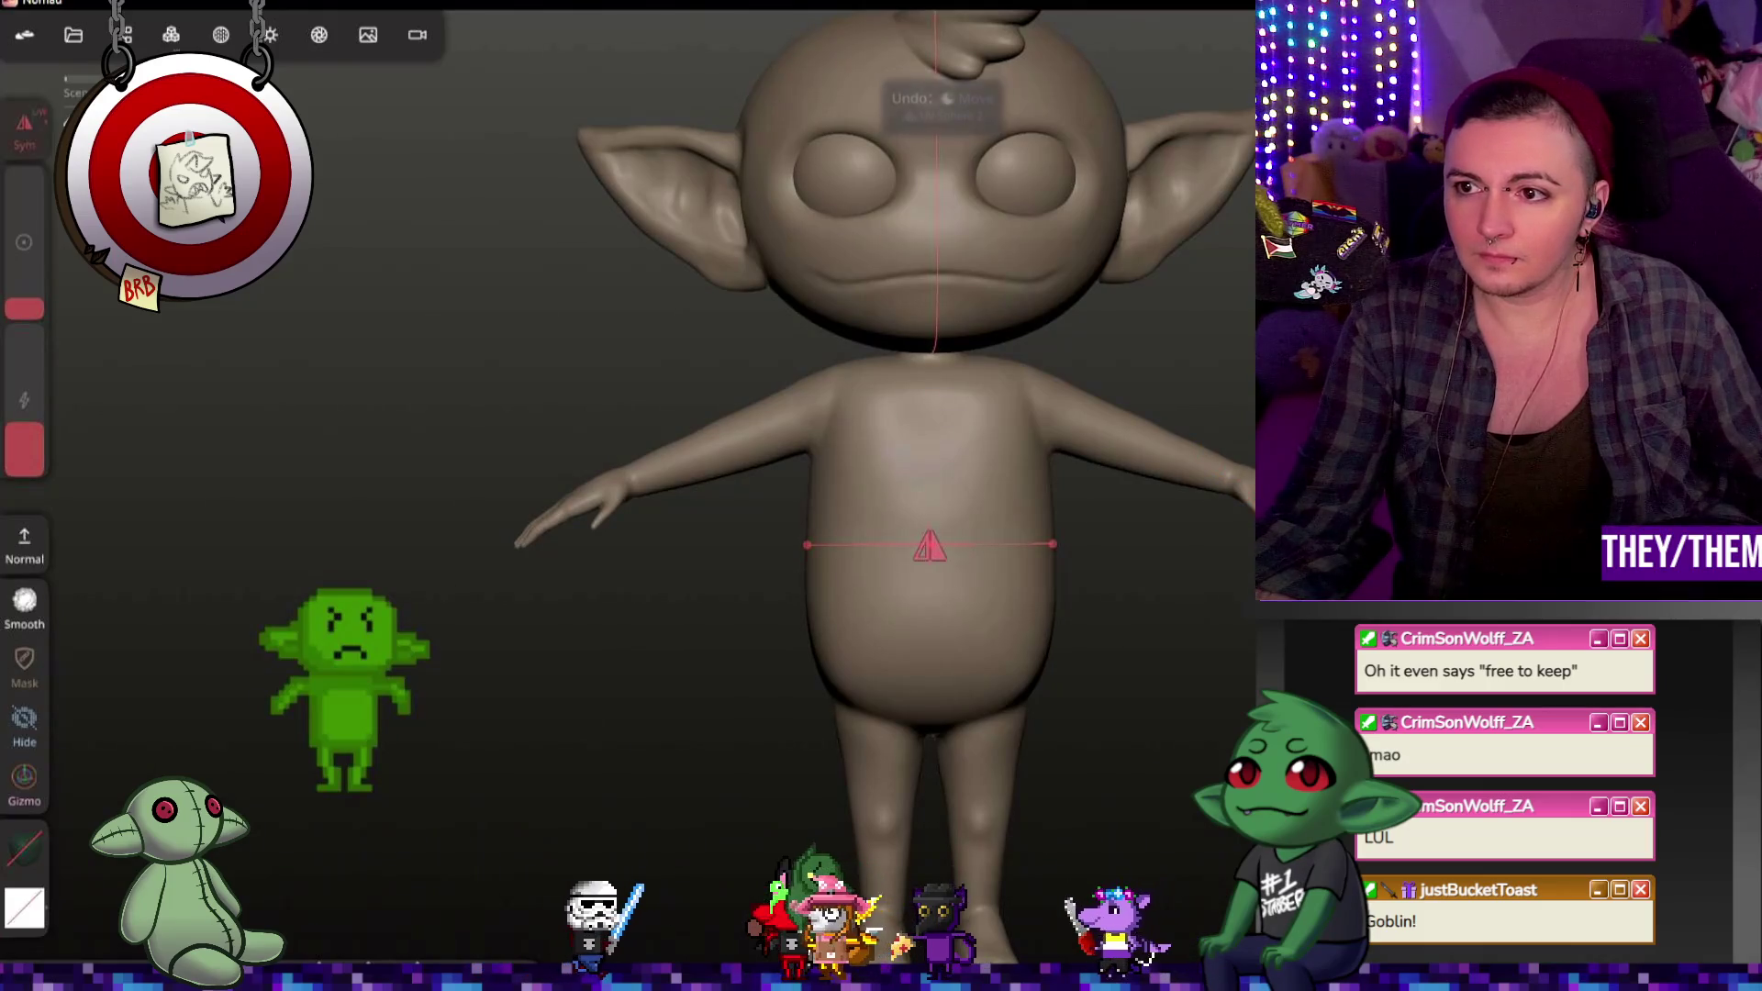
Step: Orbit around the goblin to check the face, sides and back of the block-out
mouse_move(934, 344)
middle_mouse_down()
mouse_move(1137, 331)
mouse_move(1004, 293)
middle_mouse_up()
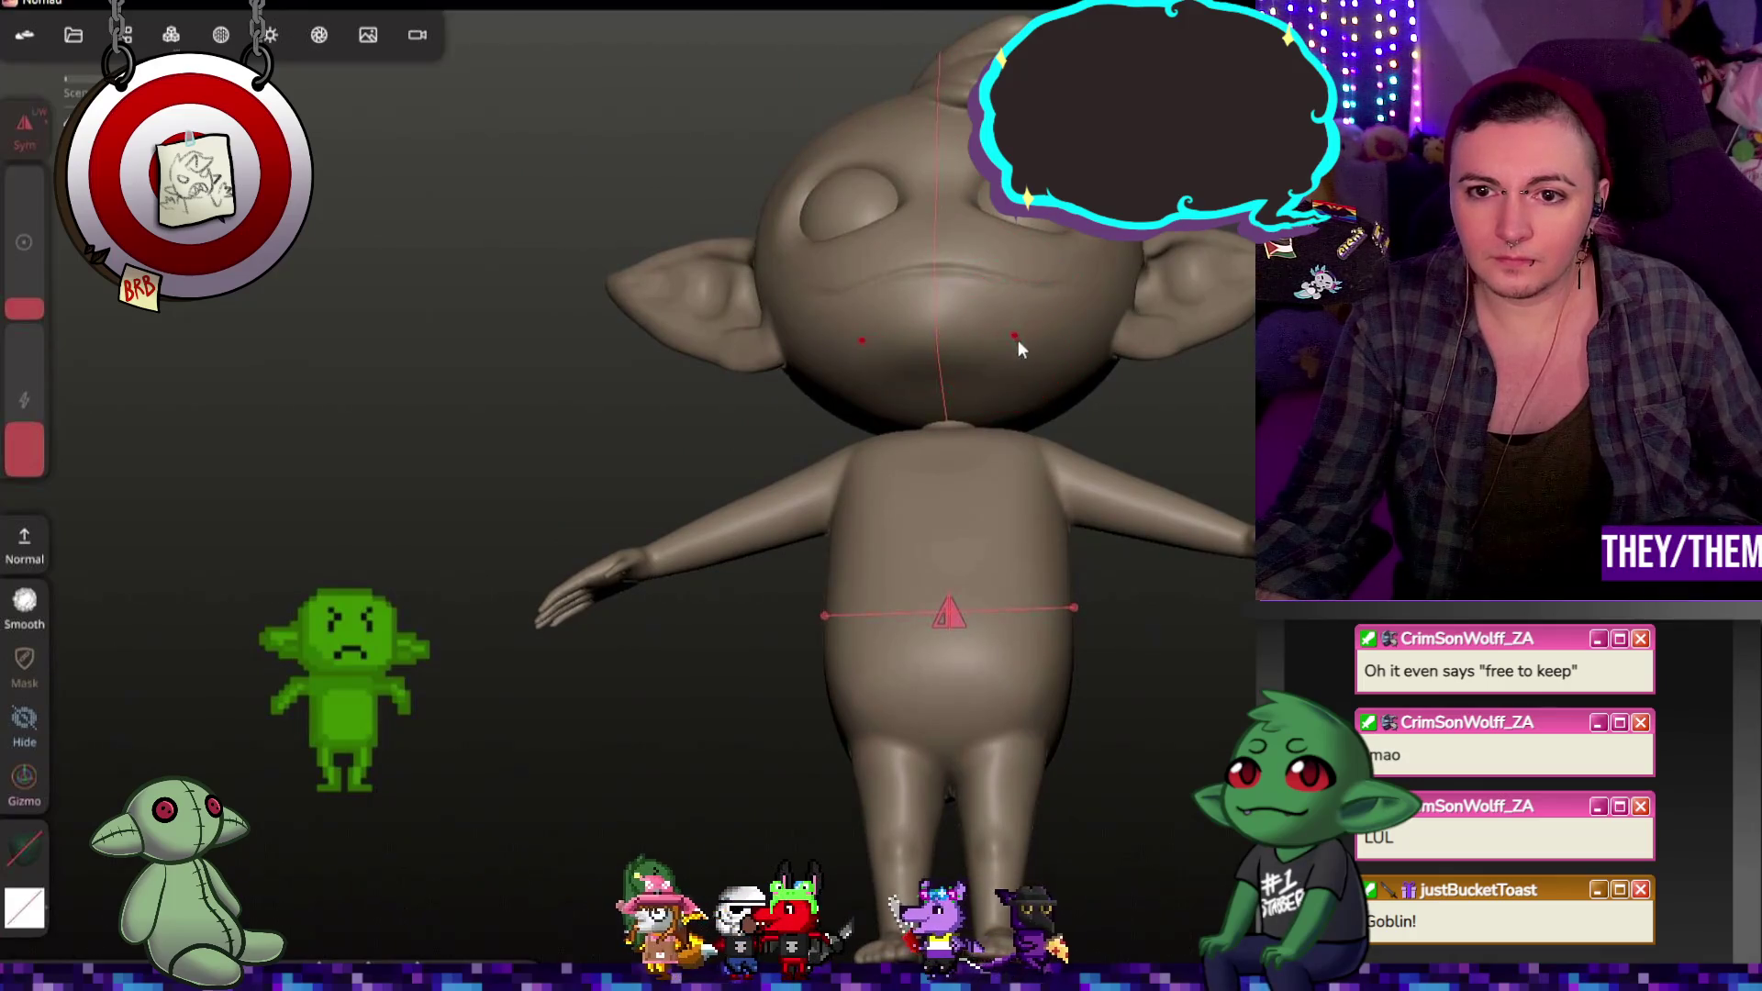
mouse_move(1222, 328)
middle_mouse_down()
mouse_move(888, 436)
mouse_move(976, 384)
mouse_move(1078, 438)
middle_mouse_up()
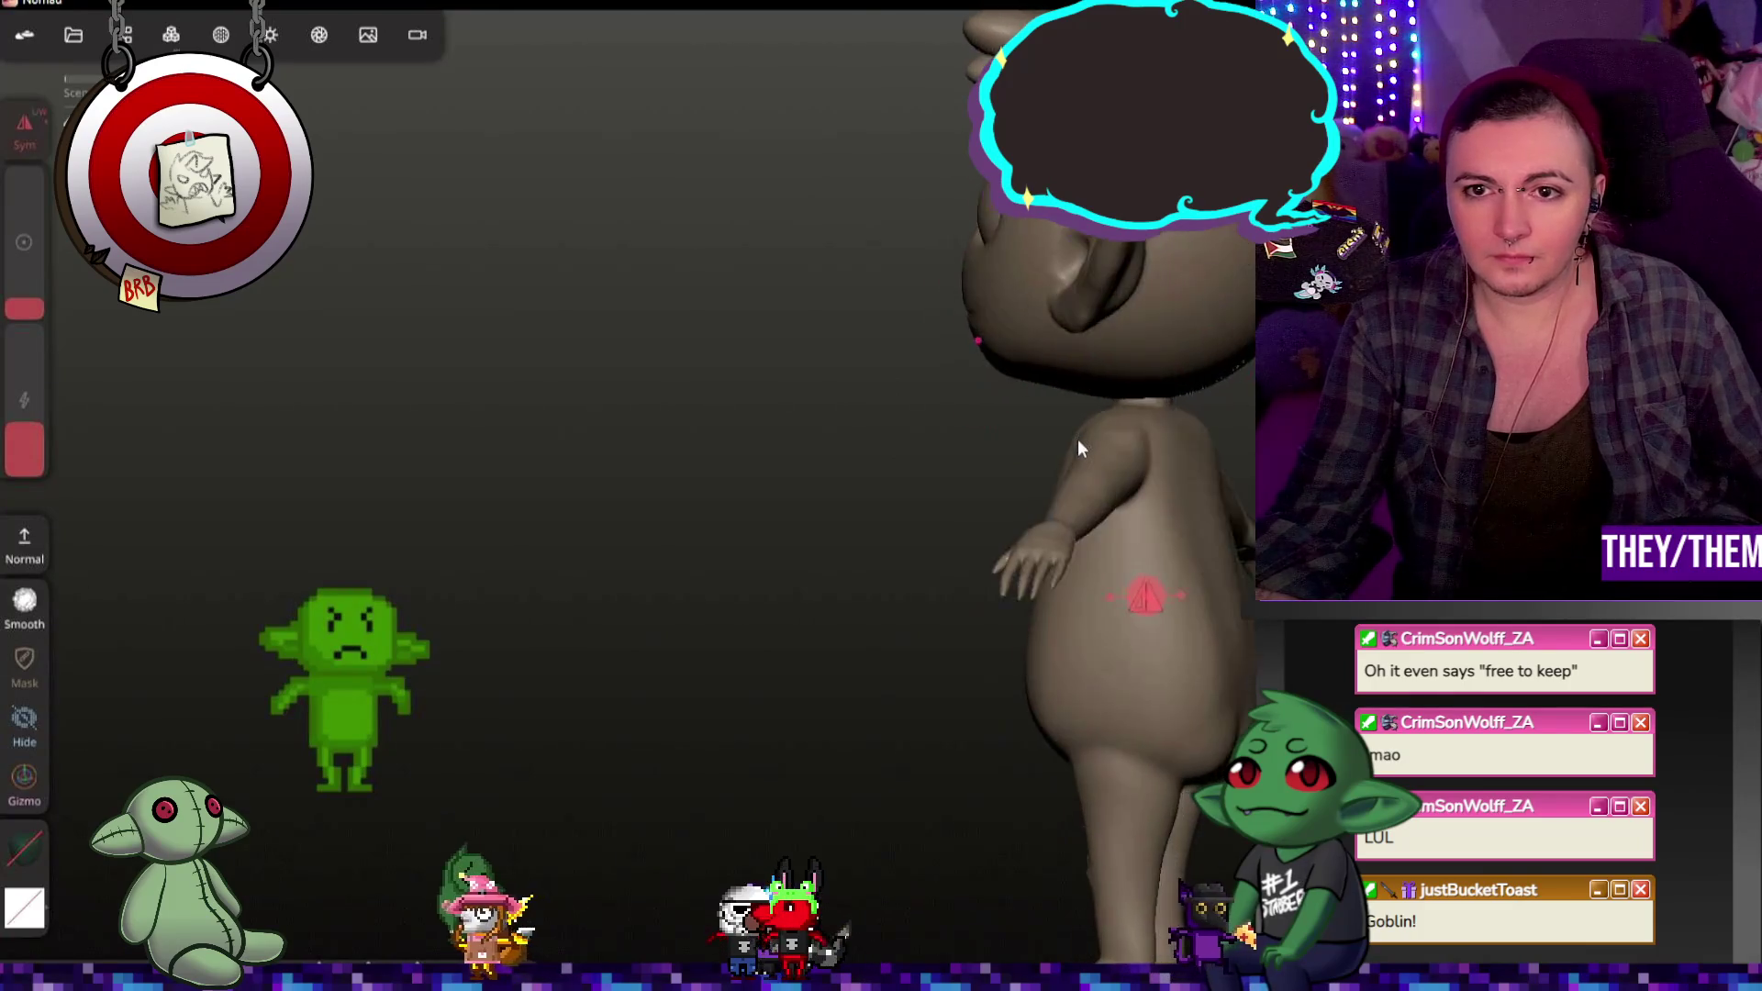
mouse_move(1182, 296)
middle_mouse_down()
mouse_move(1009, 279)
mouse_move(1150, 299)
mouse_move(943, 316)
middle_mouse_up()
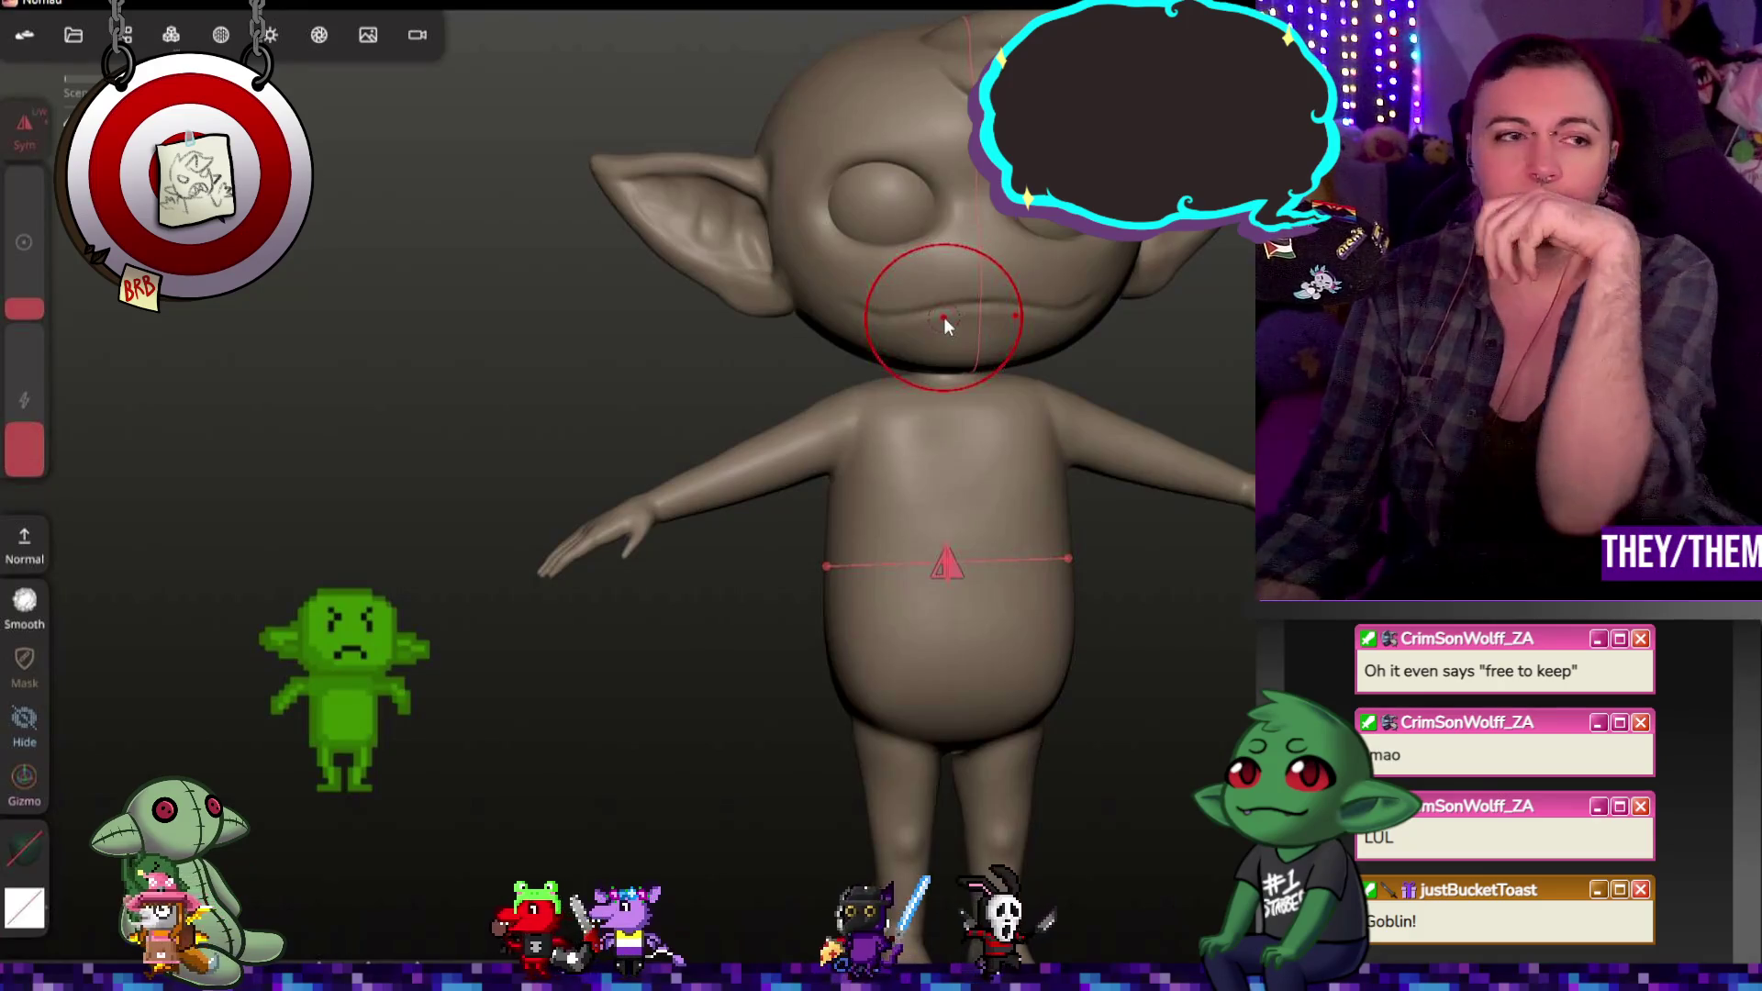
scroll(943, 316, "down", 2)
scroll(875, 403, "down", 3)
mouse_move(984, 418)
right_mouse_down()
mouse_move(617, 434)
mouse_move(716, 434)
mouse_move(896, 367)
mouse_move(1210, 351)
mouse_move(901, 398)
mouse_move(676, 399)
right_mouse_up()
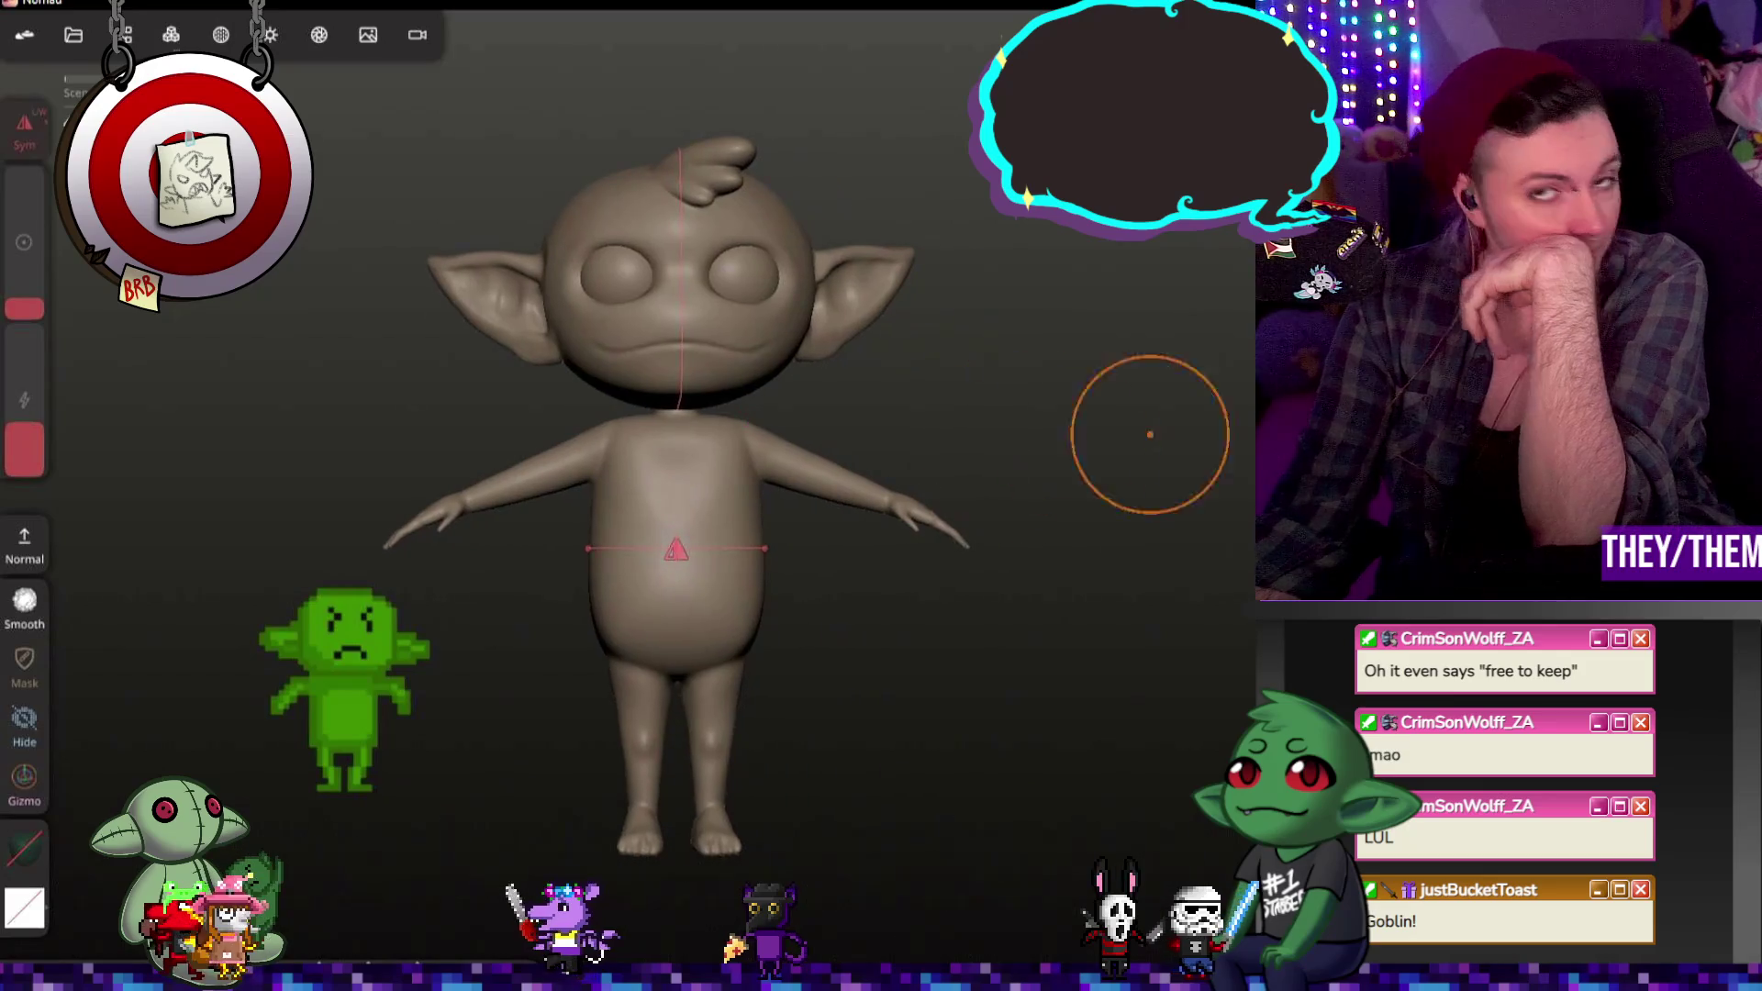
mouse_move(1032, 450)
right_mouse_down()
mouse_move(1200, 416)
mouse_move(1124, 491)
mouse_move(1176, 430)
mouse_move(1228, 457)
mouse_move(1105, 493)
right_mouse_up()
scroll(1121, 489, "up", 2)
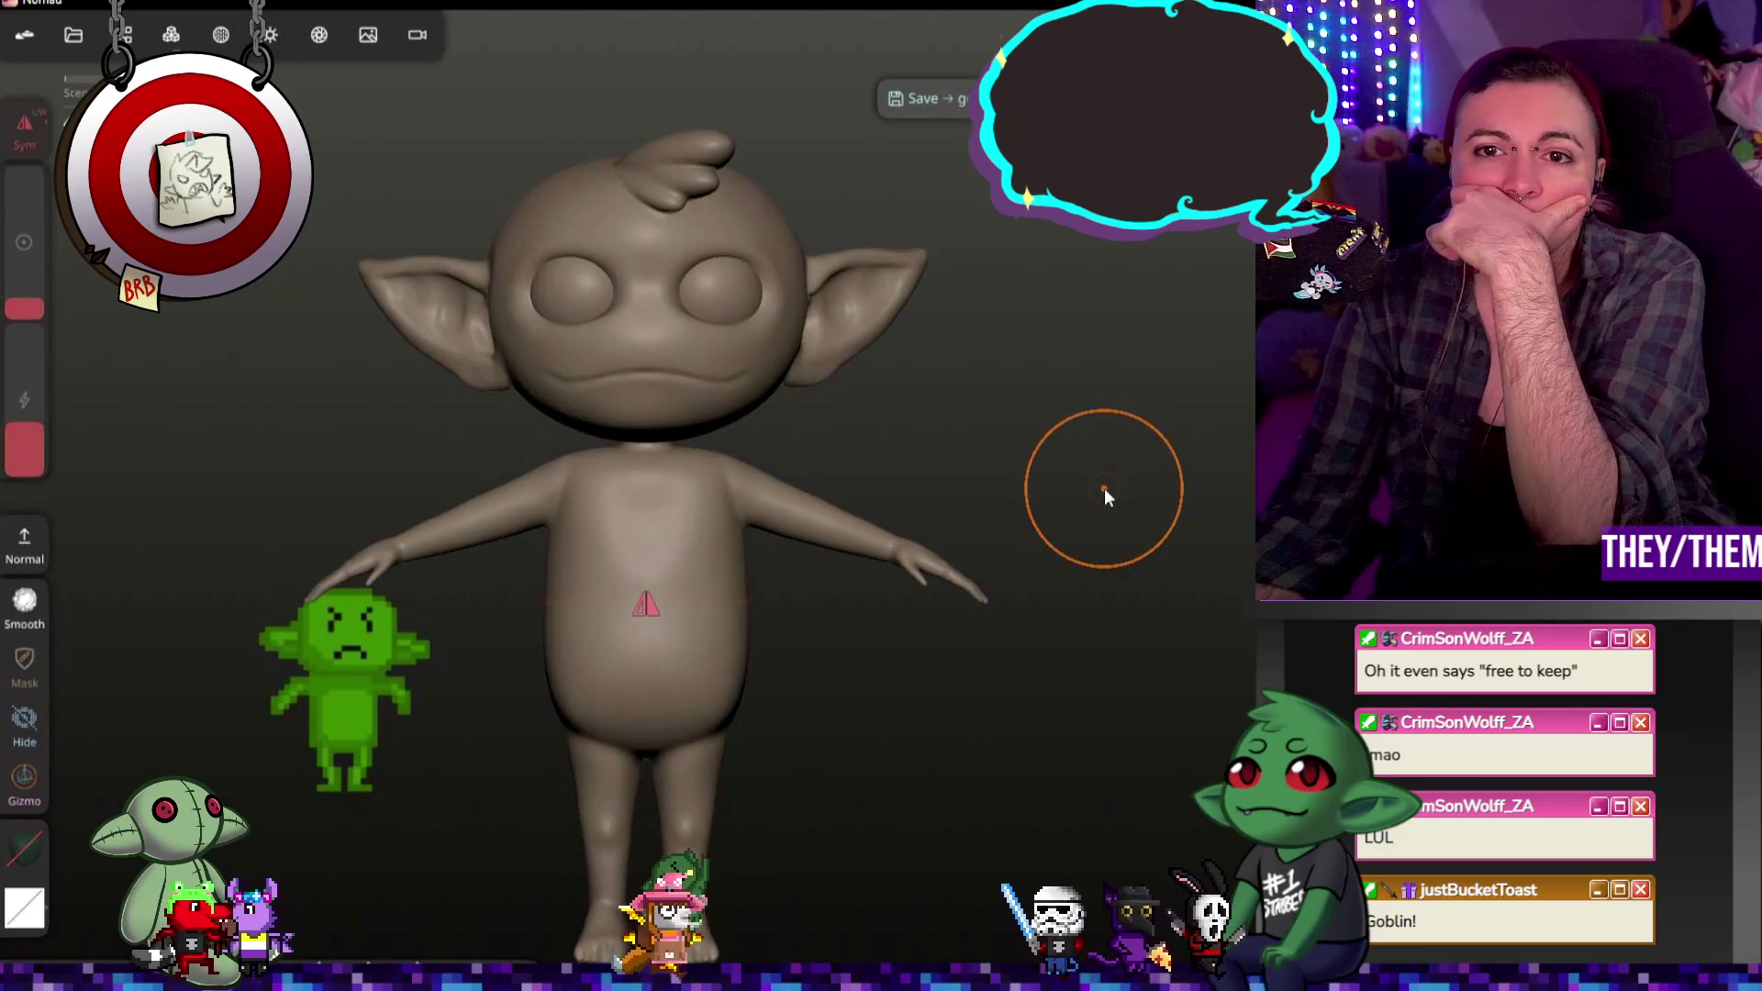
scroll(1057, 480, "up", 2)
scroll(1056, 481, "up", 2)
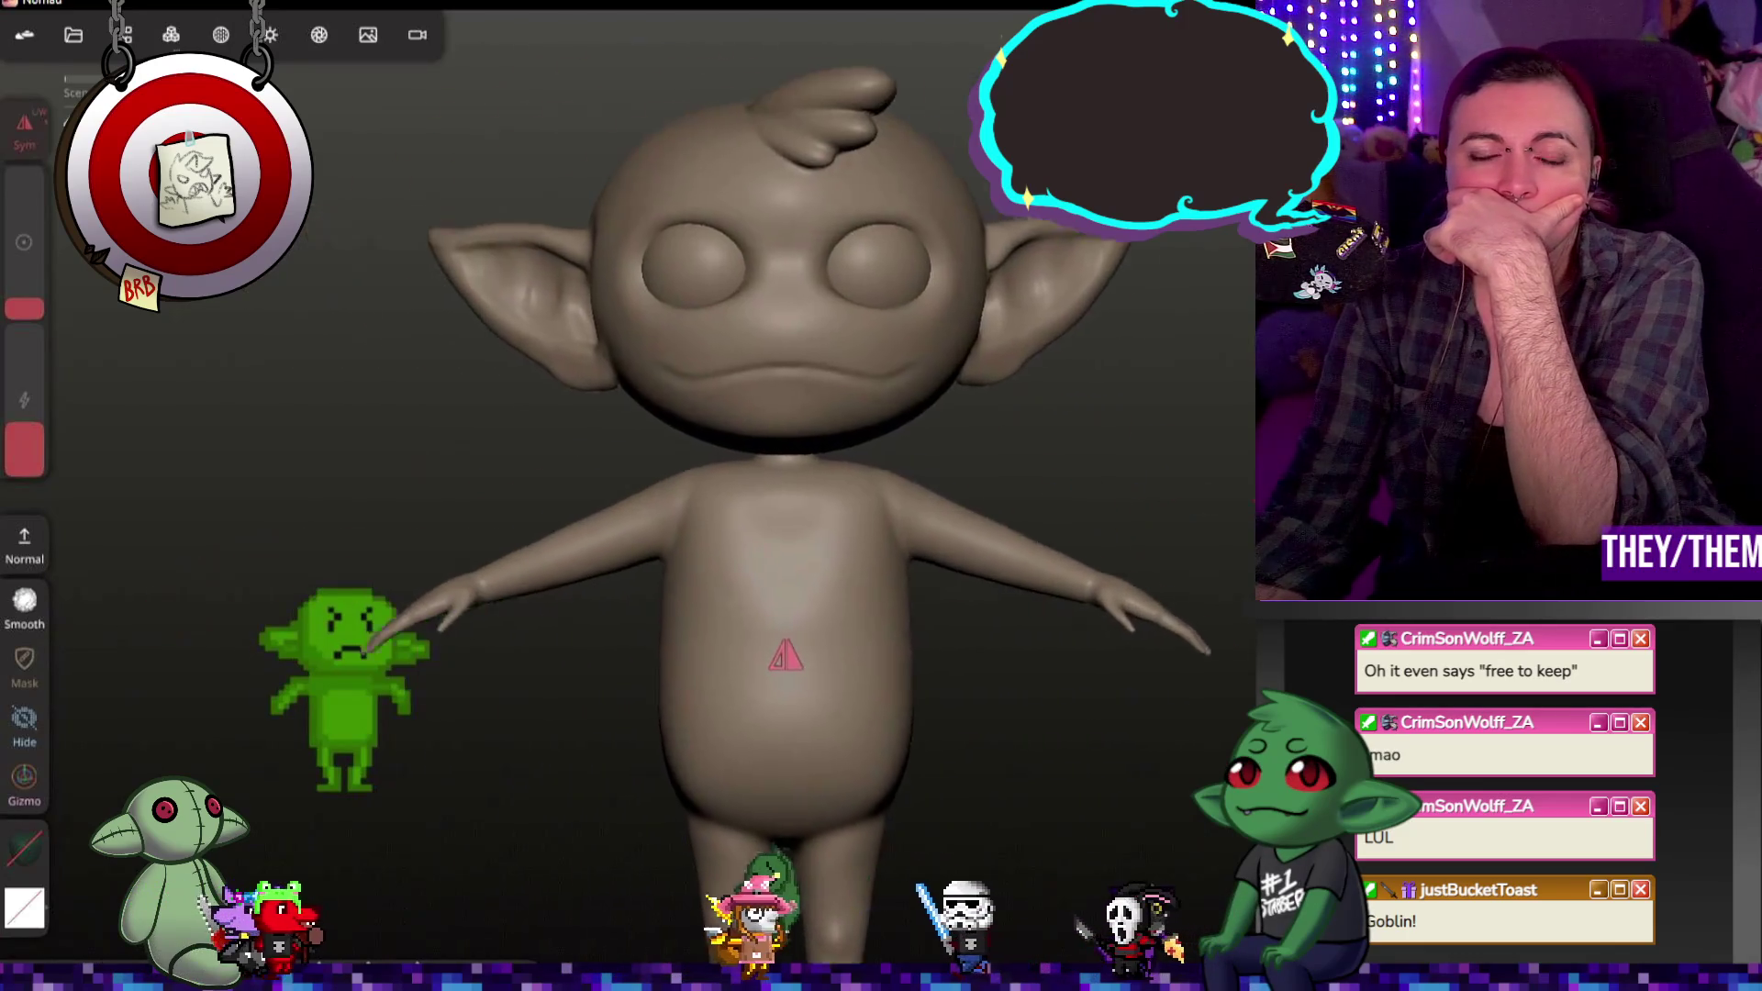
middle_click_drag(1055, 473, 1186, 513)
middle_click_drag(916, 696, 917, 692)
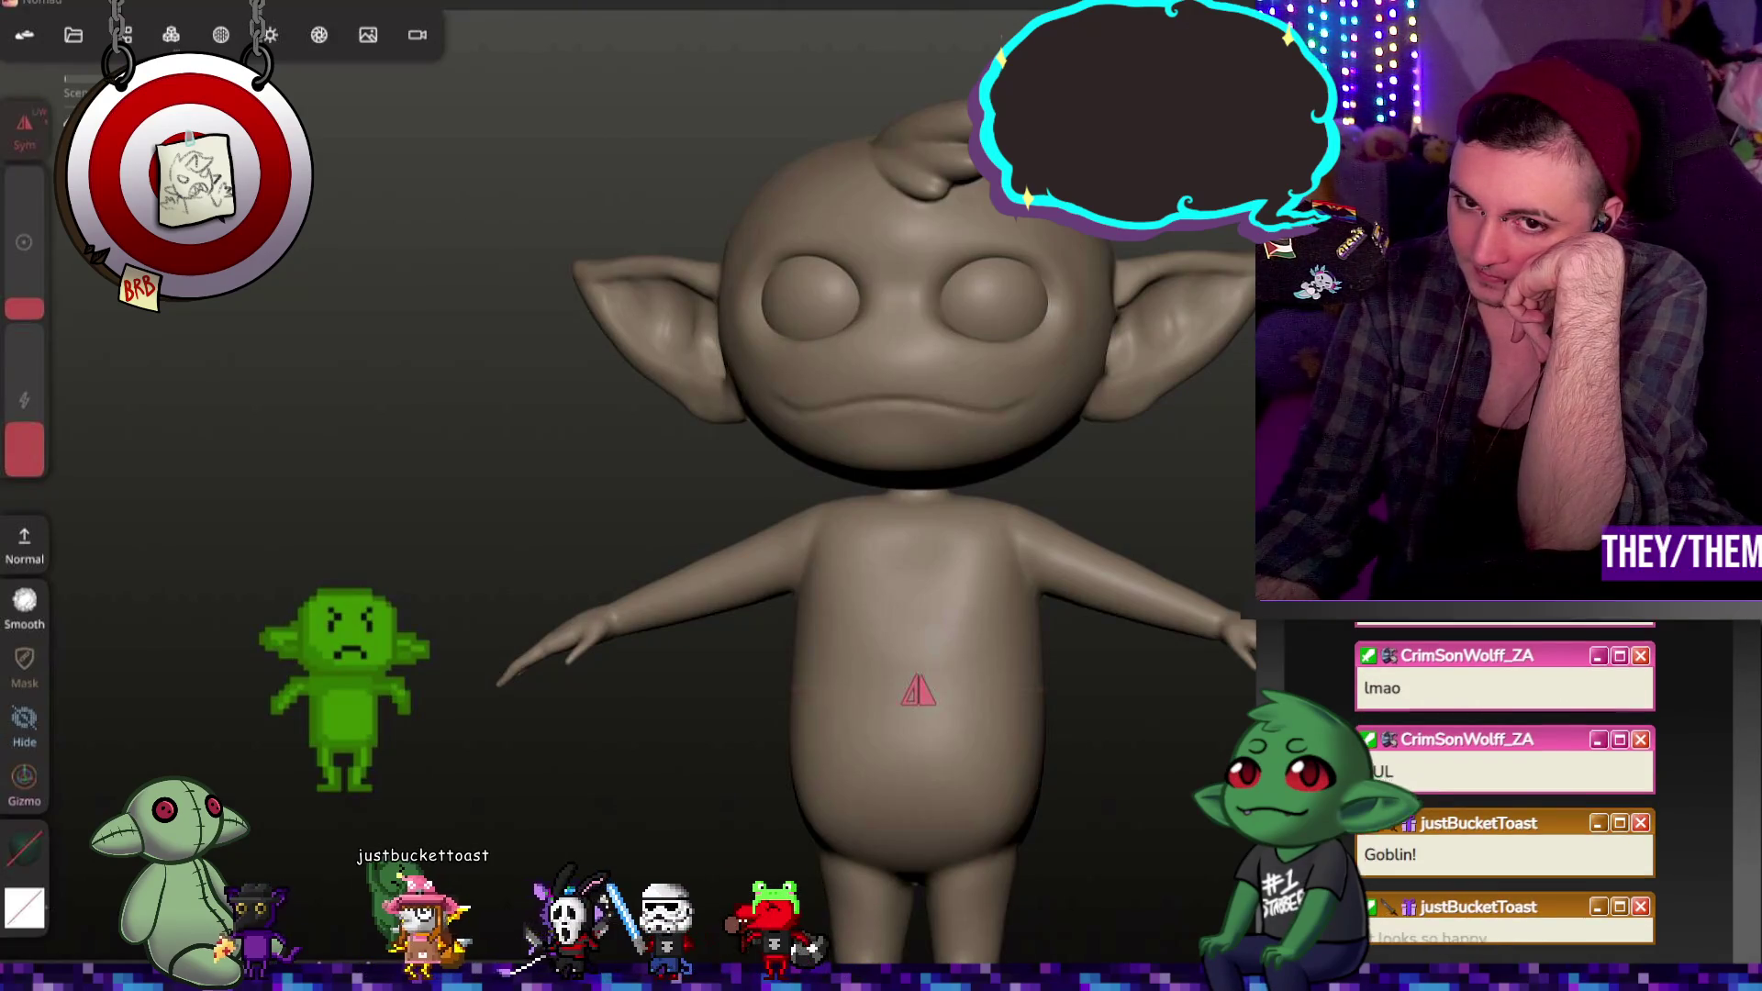
middle_click_drag(881, 550, 1013, 538)
middle_click_drag(1048, 675, 1020, 702)
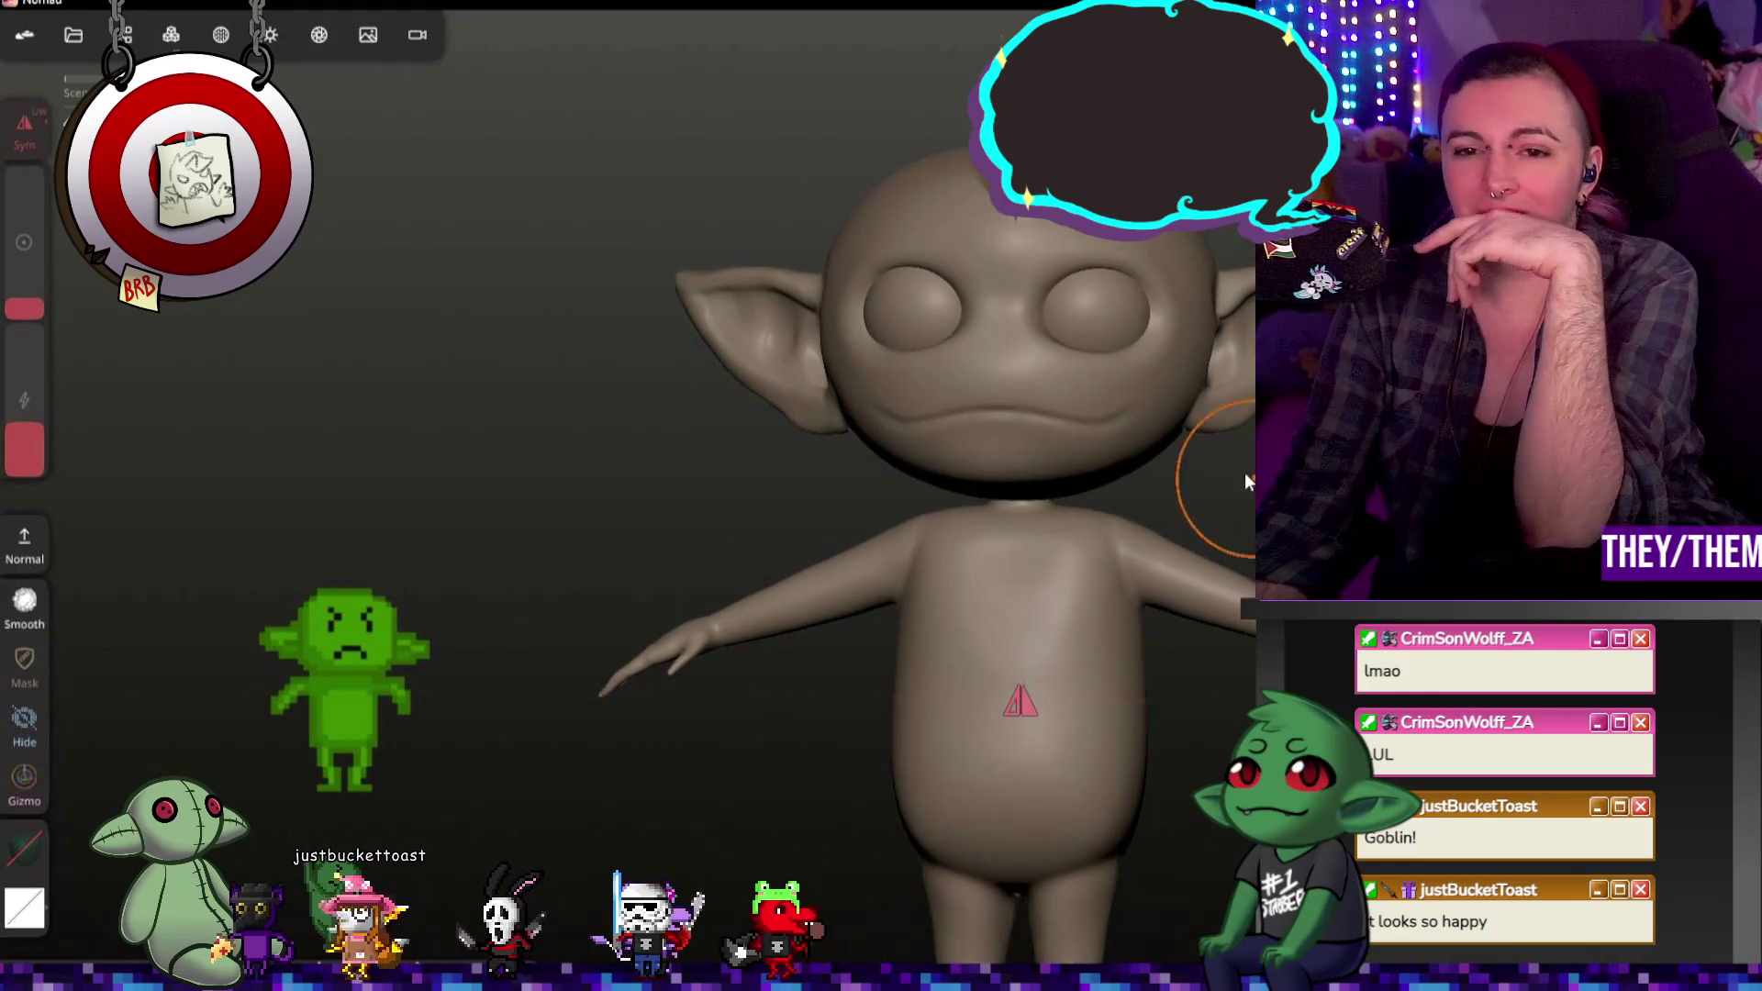
scroll(1218, 444, "up", 3)
scroll(1219, 443, "up", 3)
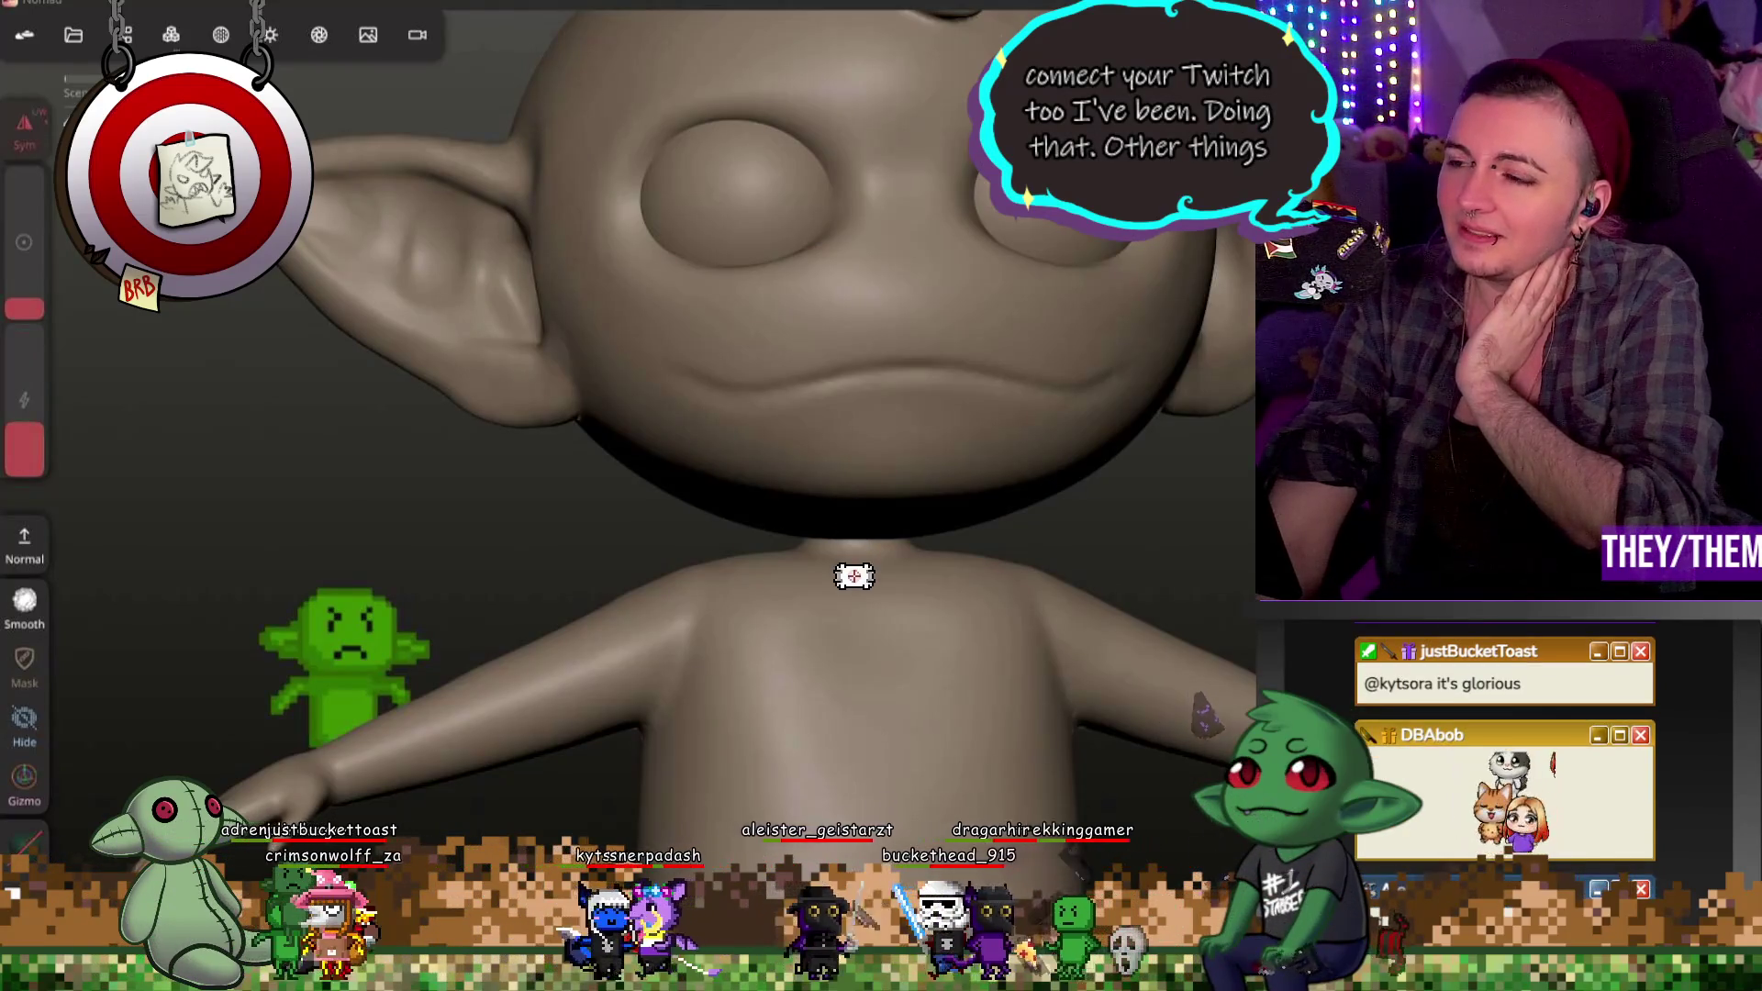
scroll(853, 521, "down", 5)
mouse_move(1190, 428)
left_mouse_down()
mouse_move(1229, 432)
mouse_move(953, 430)
mouse_move(1220, 429)
mouse_move(1189, 427)
mouse_move(988, 606)
left_mouse_up()
left_click_drag(1195, 475, 1197, 358)
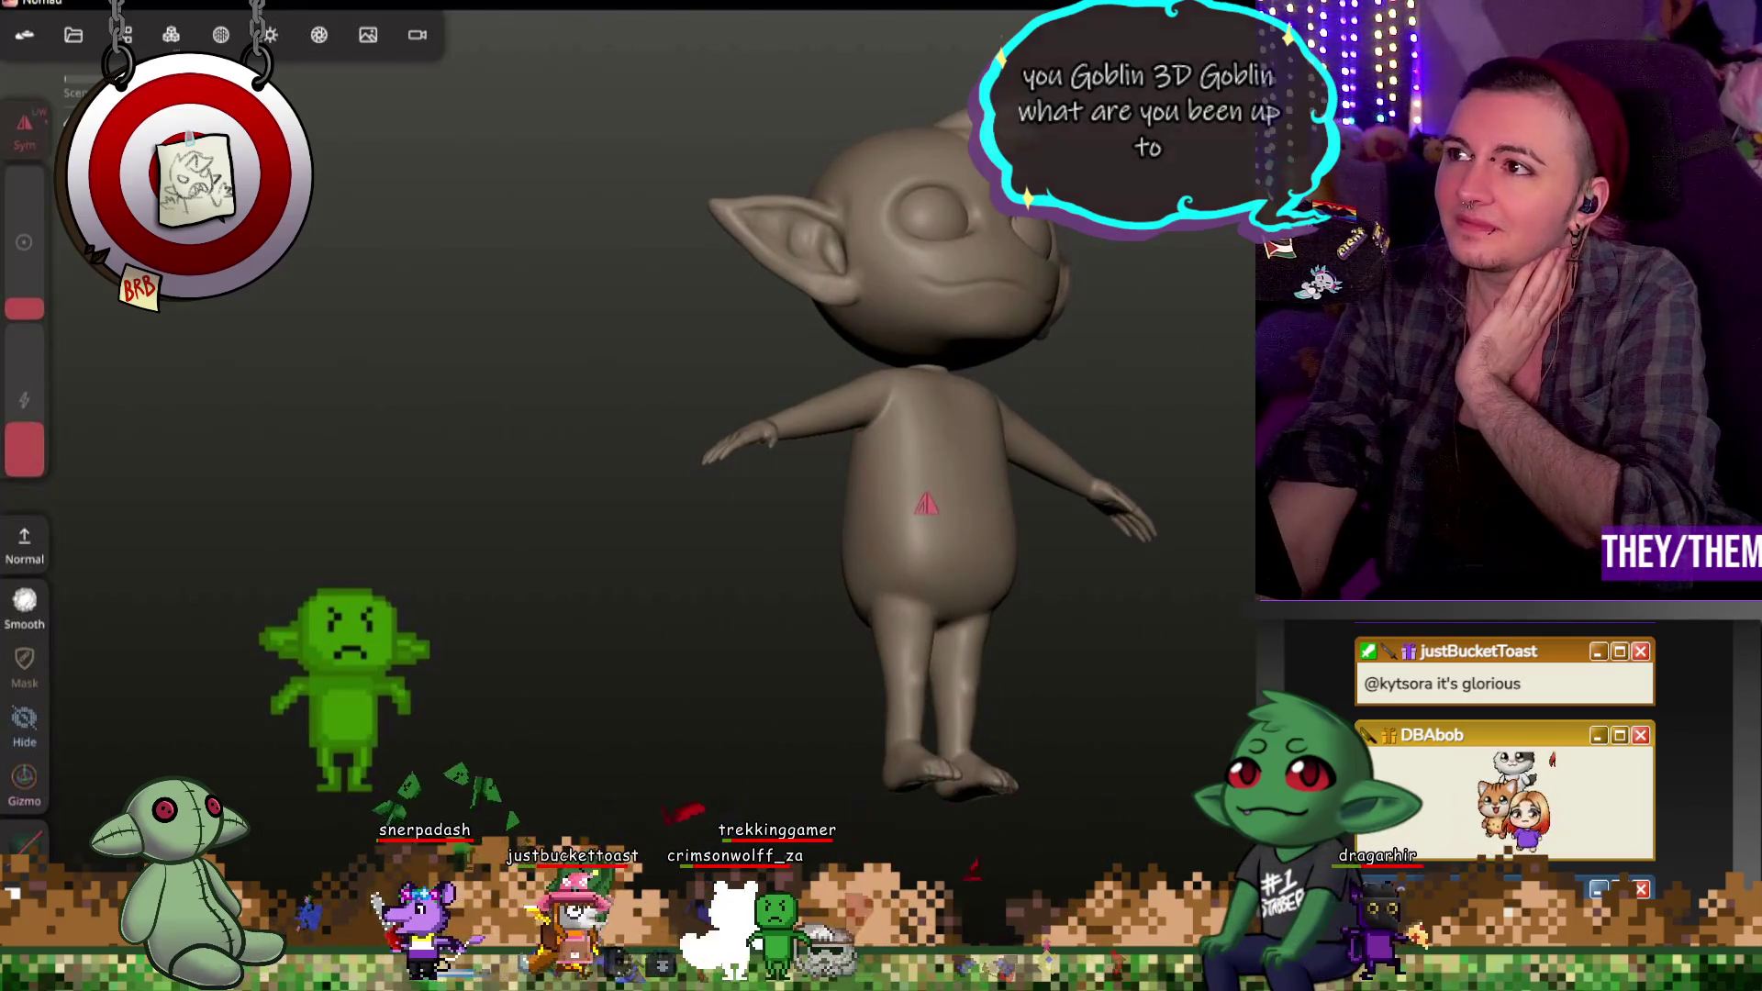
mouse_move(881, 413)
left_mouse_down()
mouse_move(1012, 417)
mouse_move(728, 379)
mouse_move(1216, 390)
mouse_move(965, 400)
left_mouse_up()
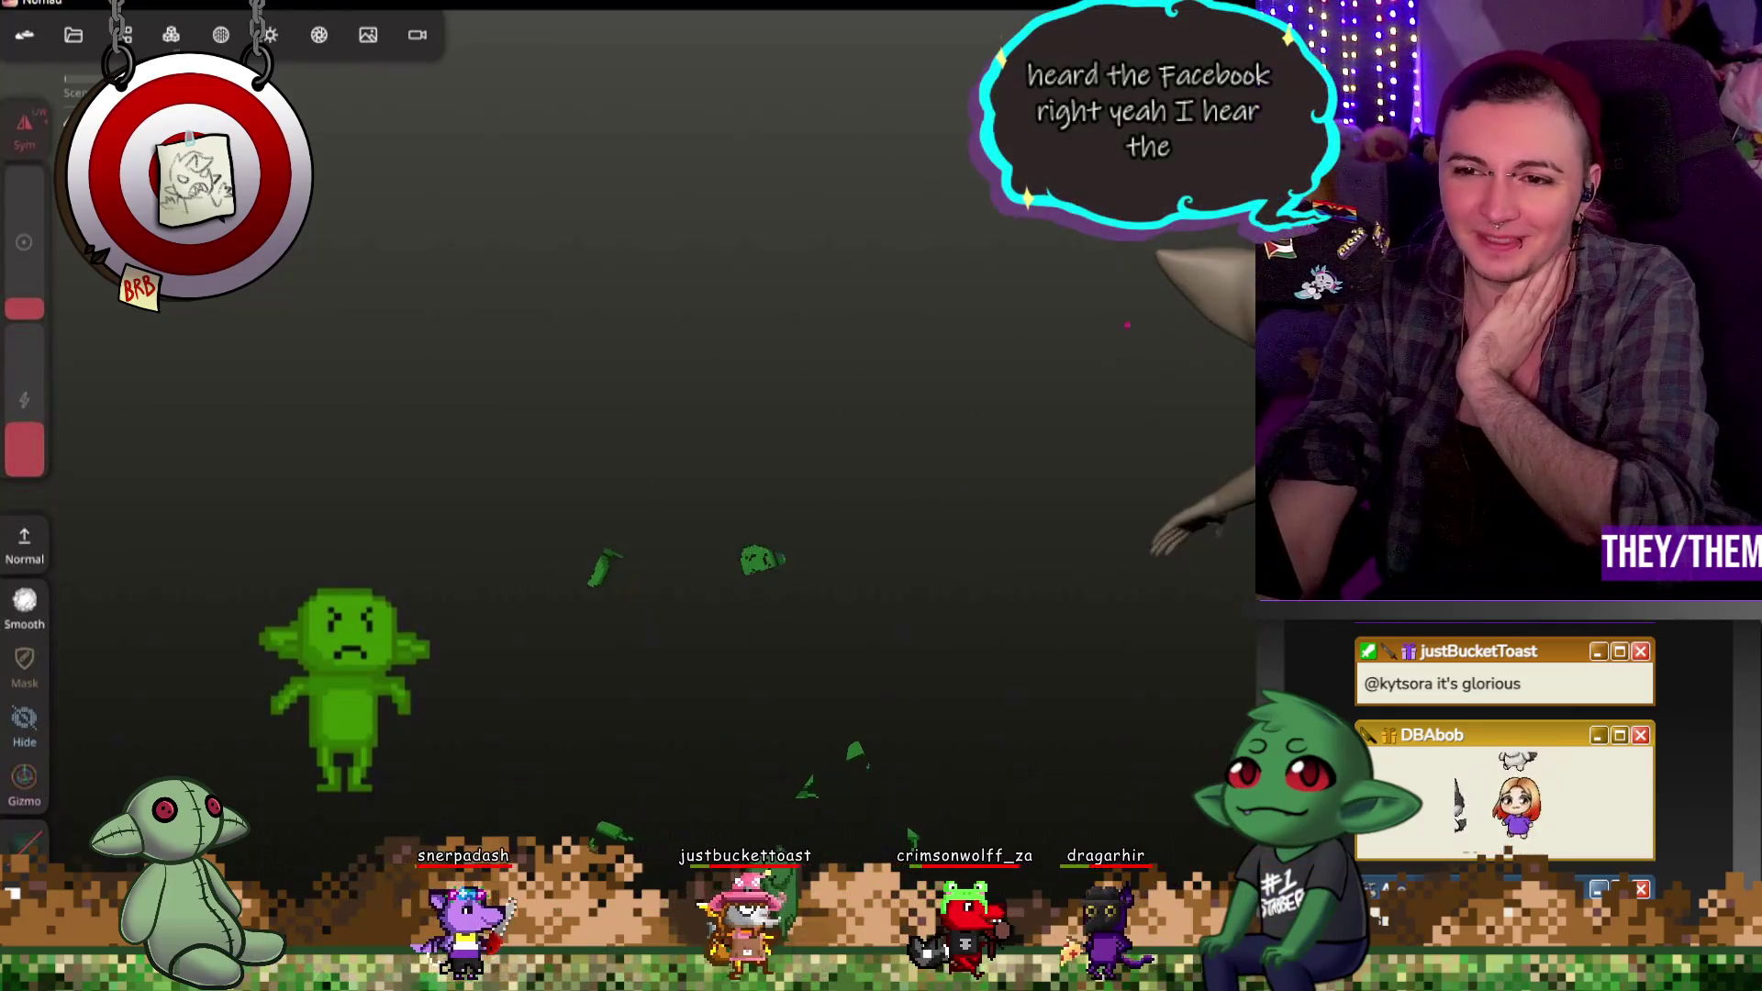
mouse_move(1181, 592)
left_mouse_down()
mouse_move(885, 555)
mouse_move(1018, 396)
mouse_move(1148, 368)
mouse_move(1024, 396)
mouse_move(864, 390)
mouse_move(1091, 378)
mouse_move(1213, 428)
left_mouse_up()
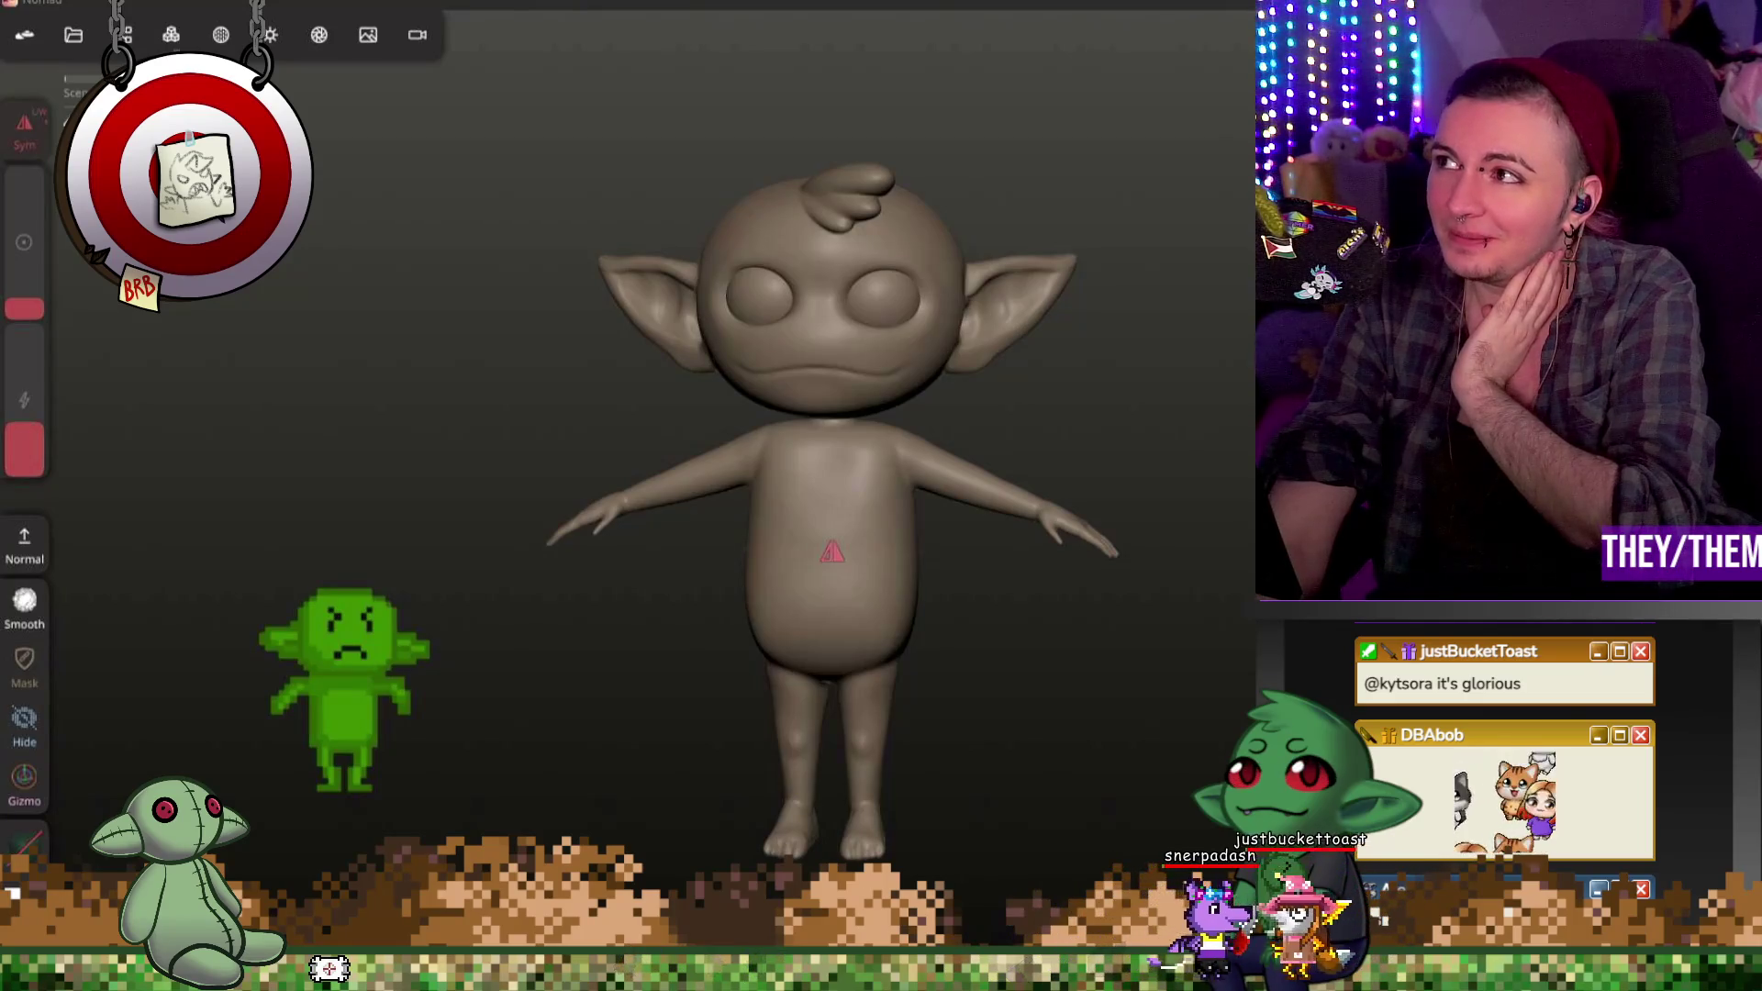
mouse_move(413, 414)
left_mouse_down()
mouse_move(579, 413)
mouse_move(414, 413)
mouse_move(455, 332)
left_mouse_up()
left_click_drag(878, 412, 795, 413)
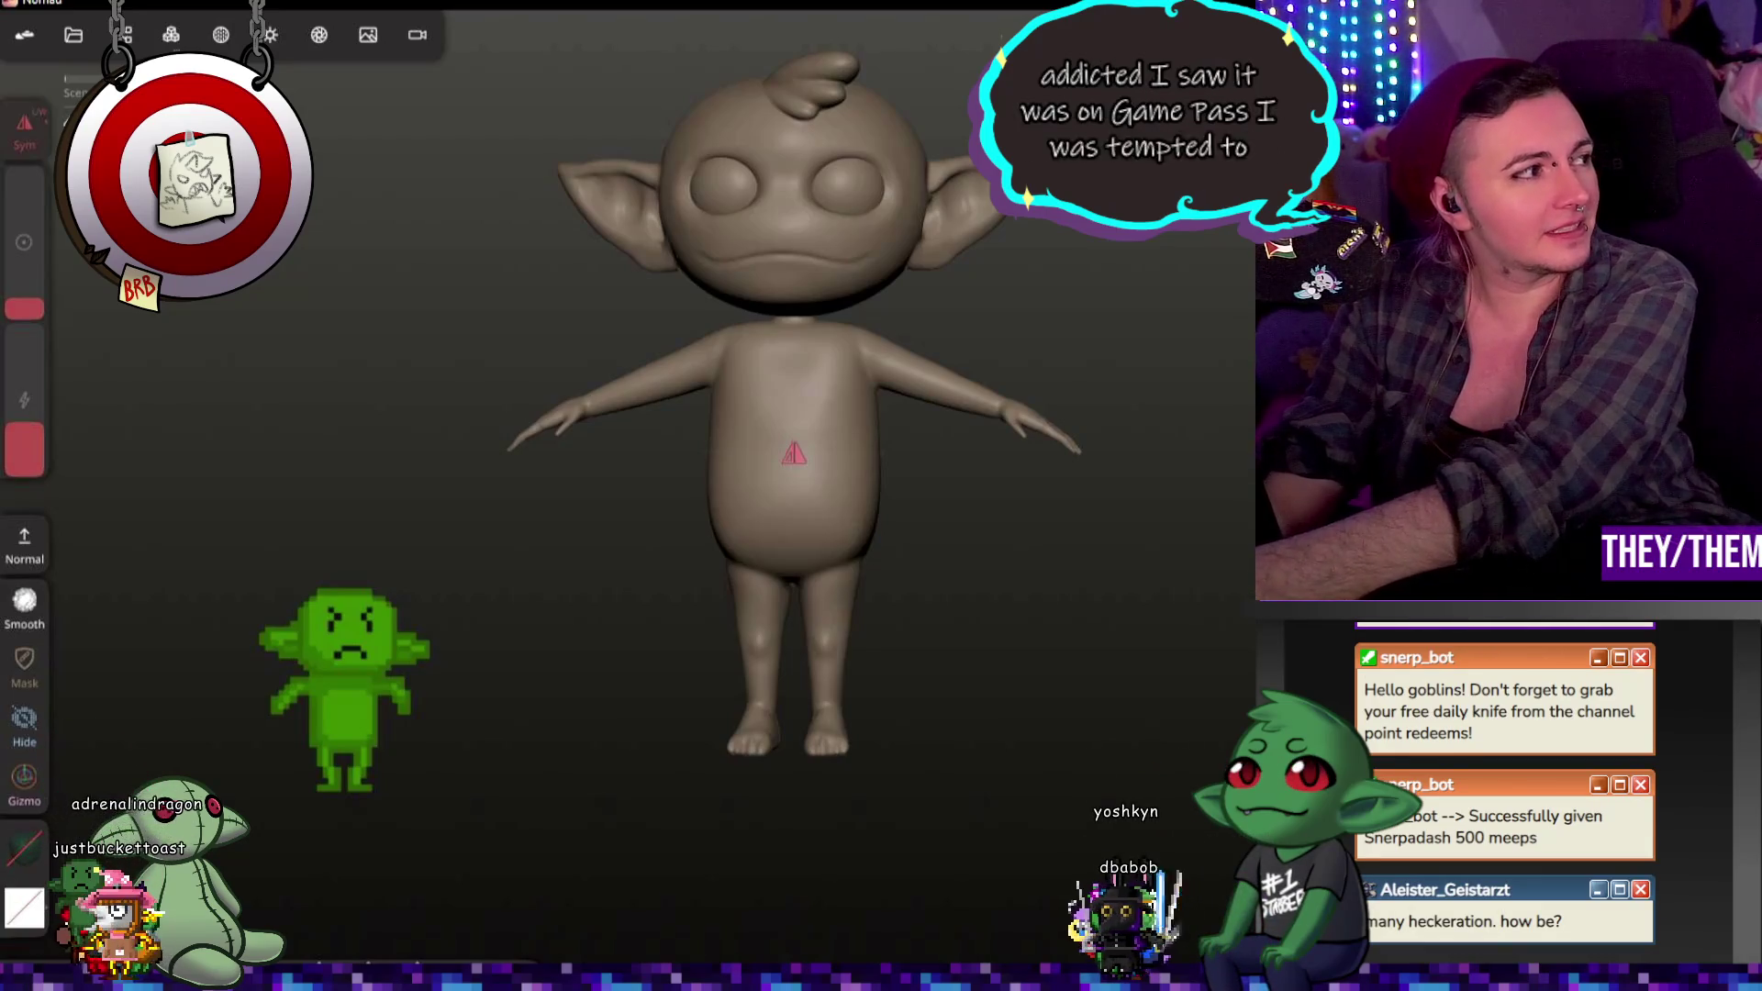
scroll(794, 455, "up", 5)
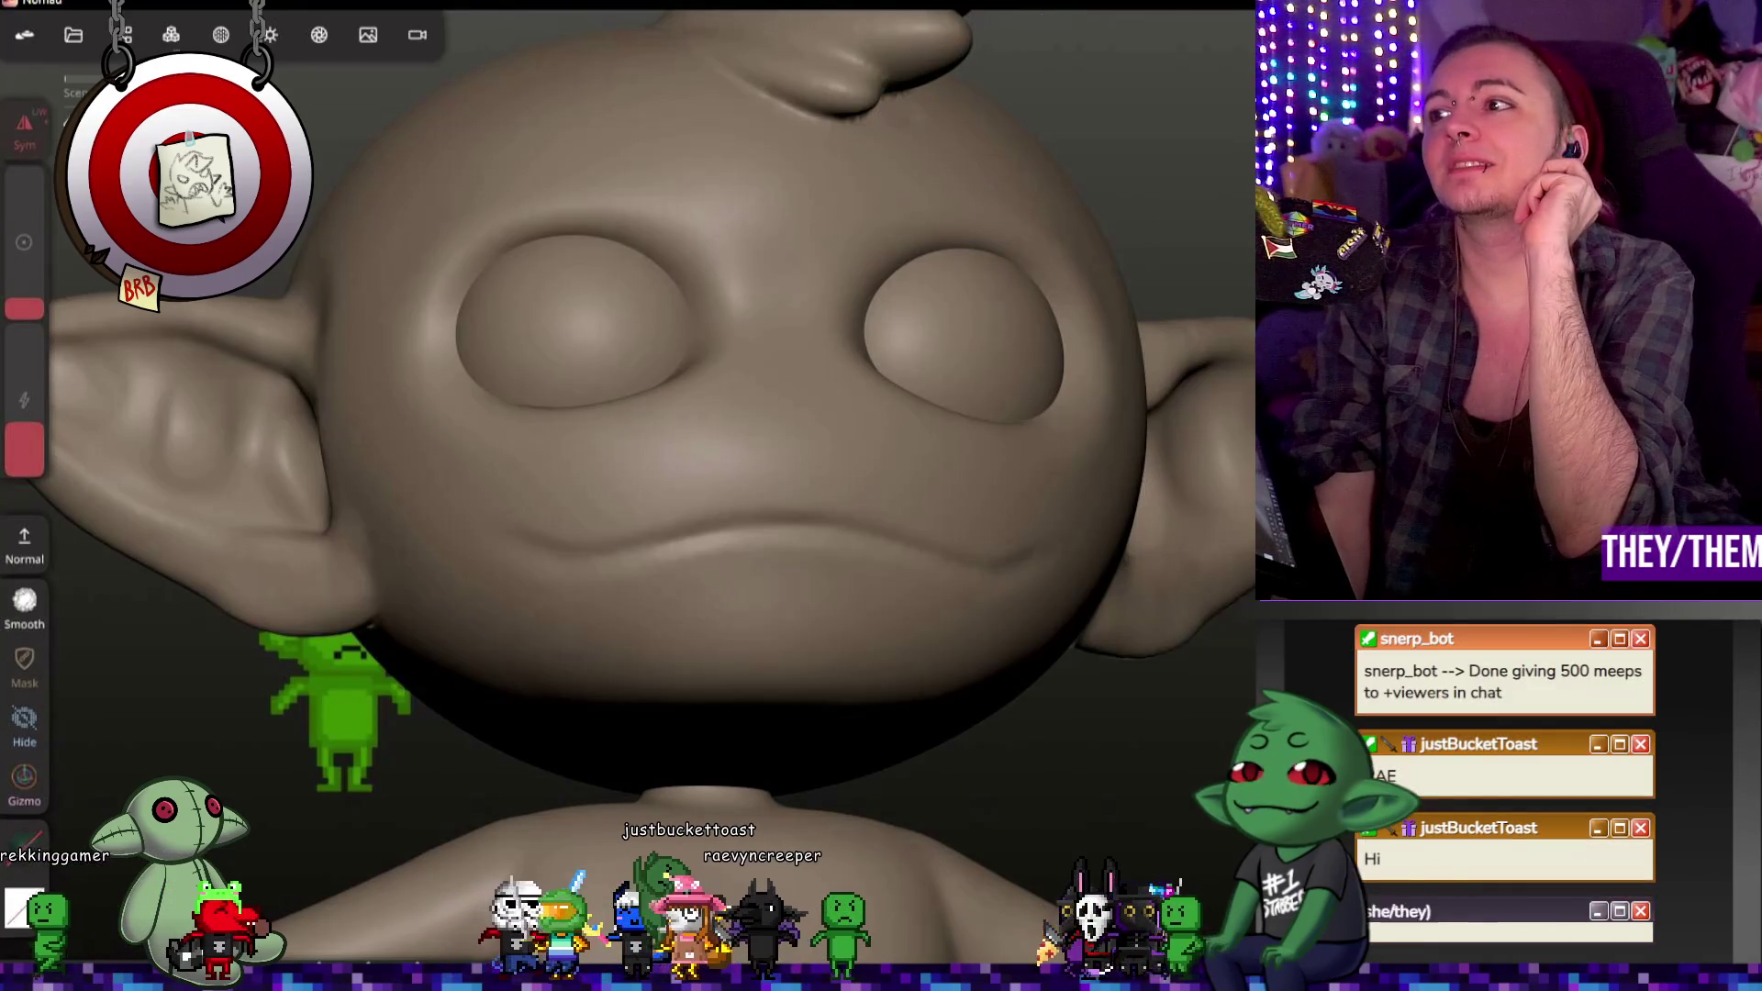
scroll(648, 496, "down", 5)
scroll(647, 495, "down", 2)
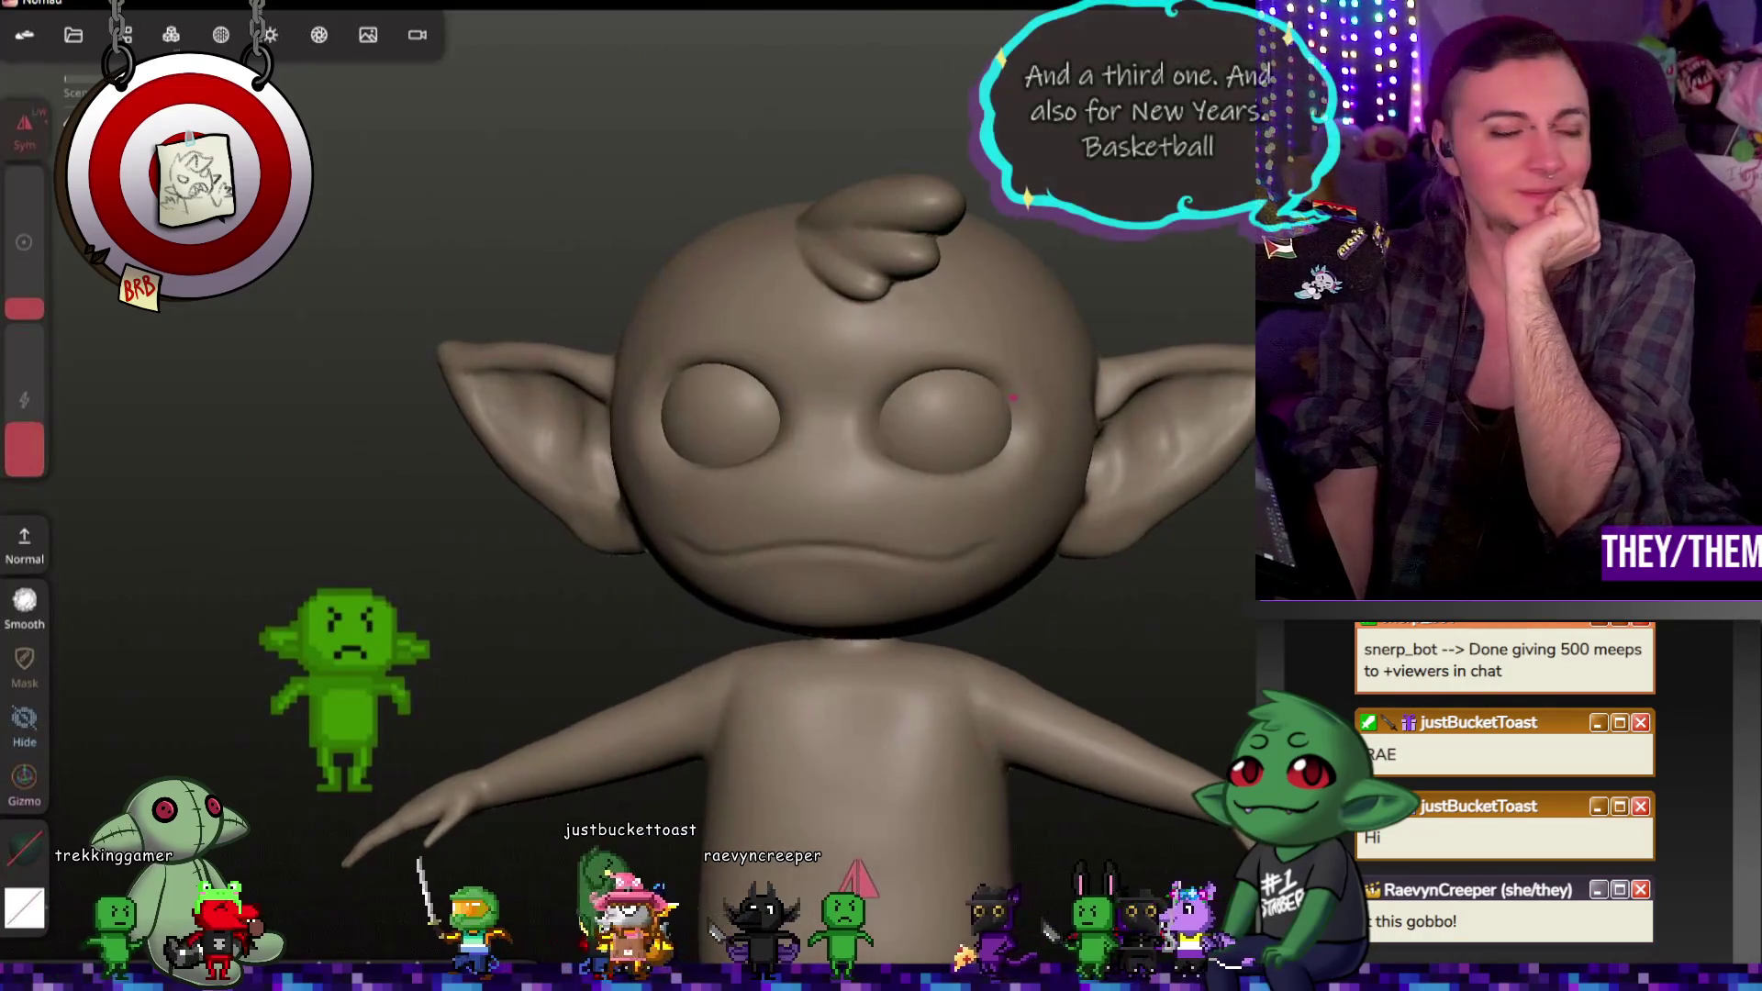
scroll(1012, 400, "down", 3)
scroll(1012, 399, "down", 3)
middle_click_drag(473, 380, 802, 380)
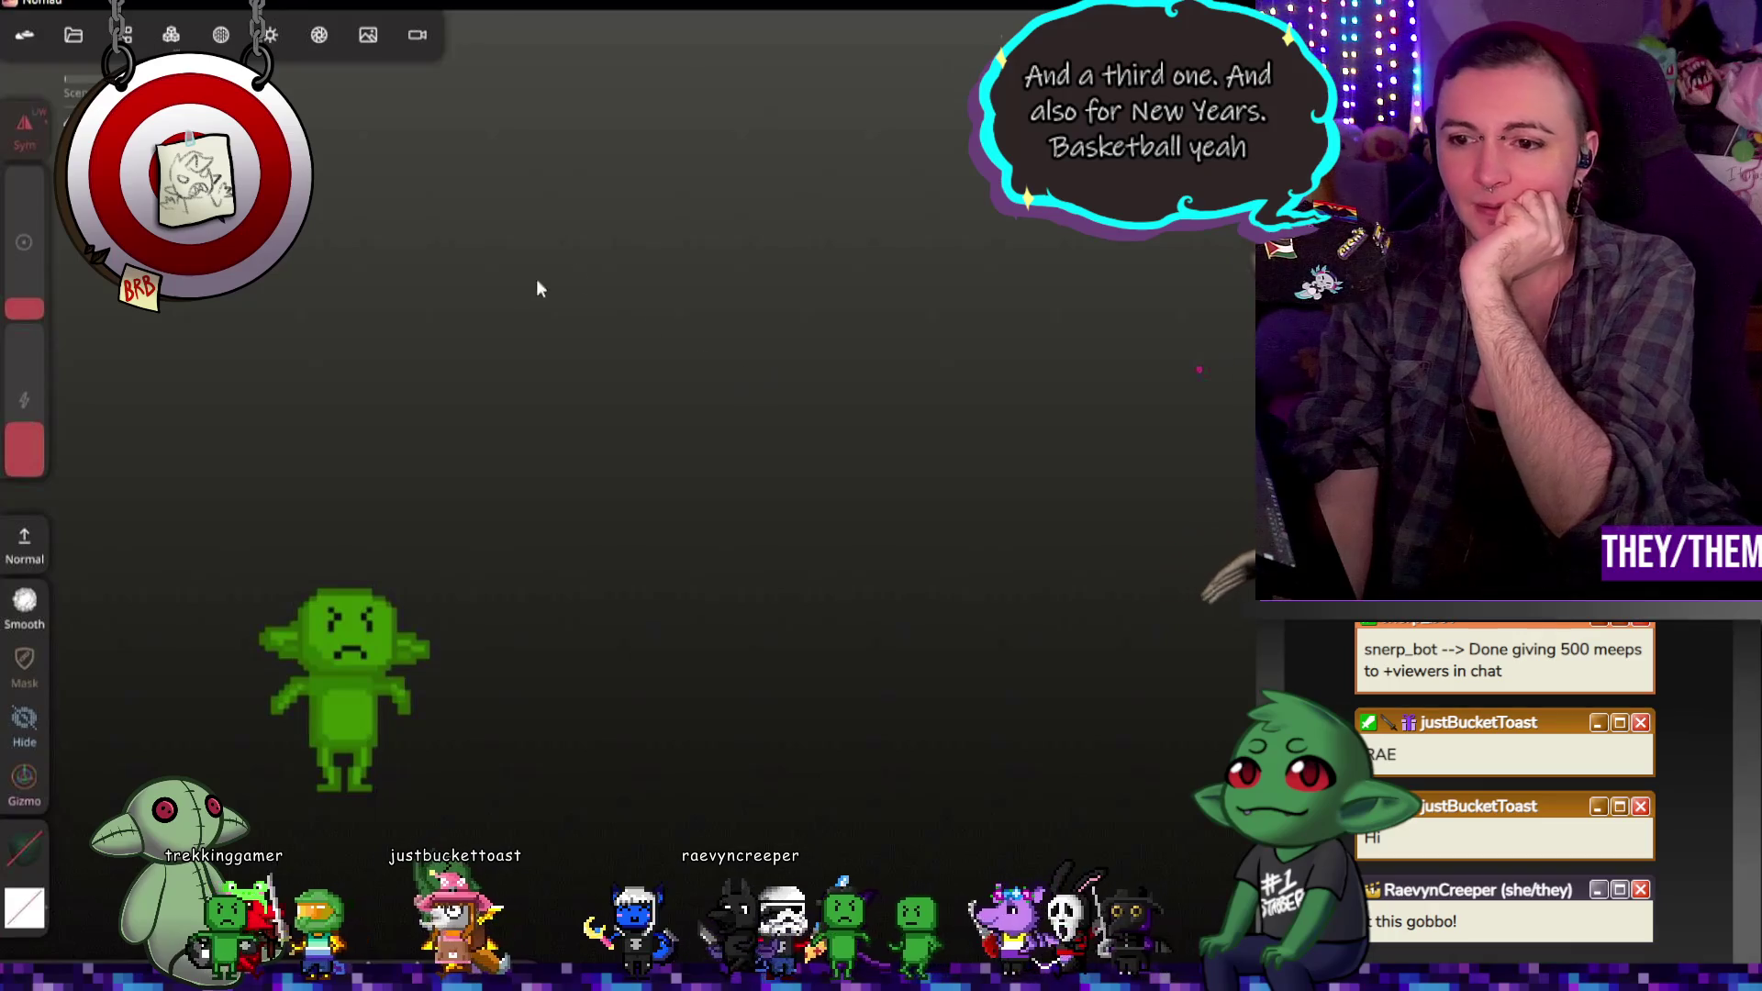
mouse_move(1225, 379)
middle_mouse_down()
mouse_move(538, 325)
mouse_move(812, 330)
mouse_move(12, 406)
middle_mouse_up()
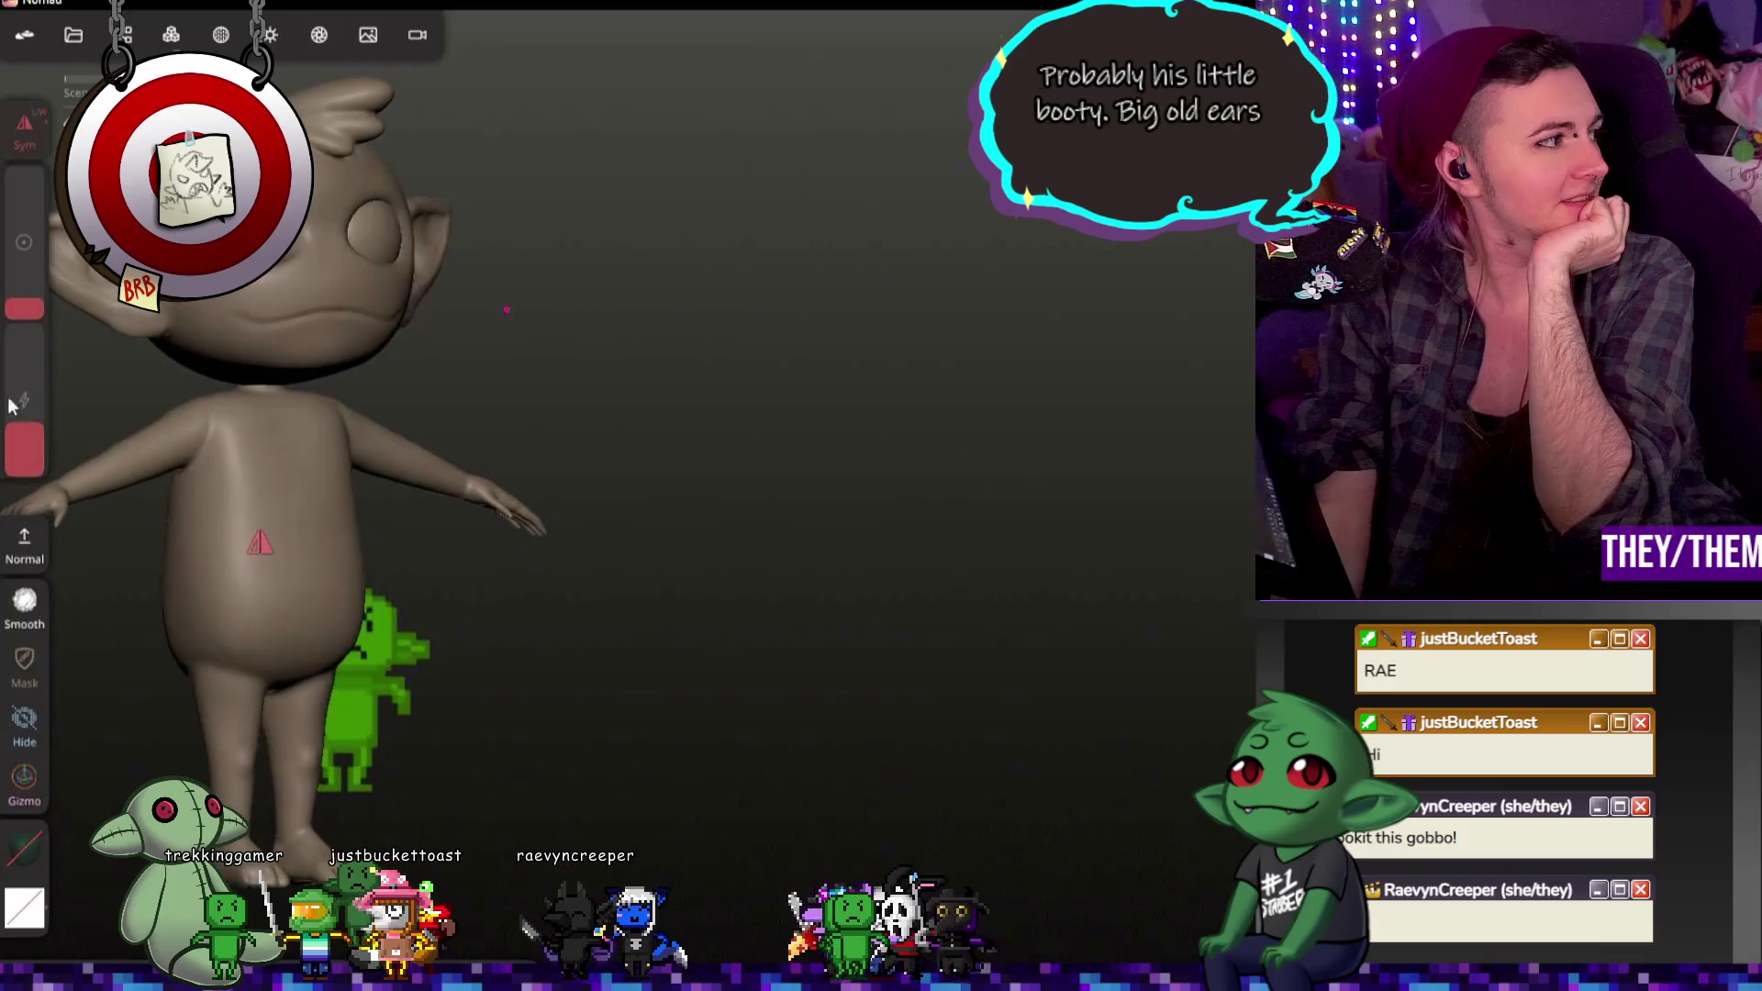
middle_click_drag(518, 354, 851, 348)
scroll(860, 387, "up", 3)
scroll(699, 398, "up", 2)
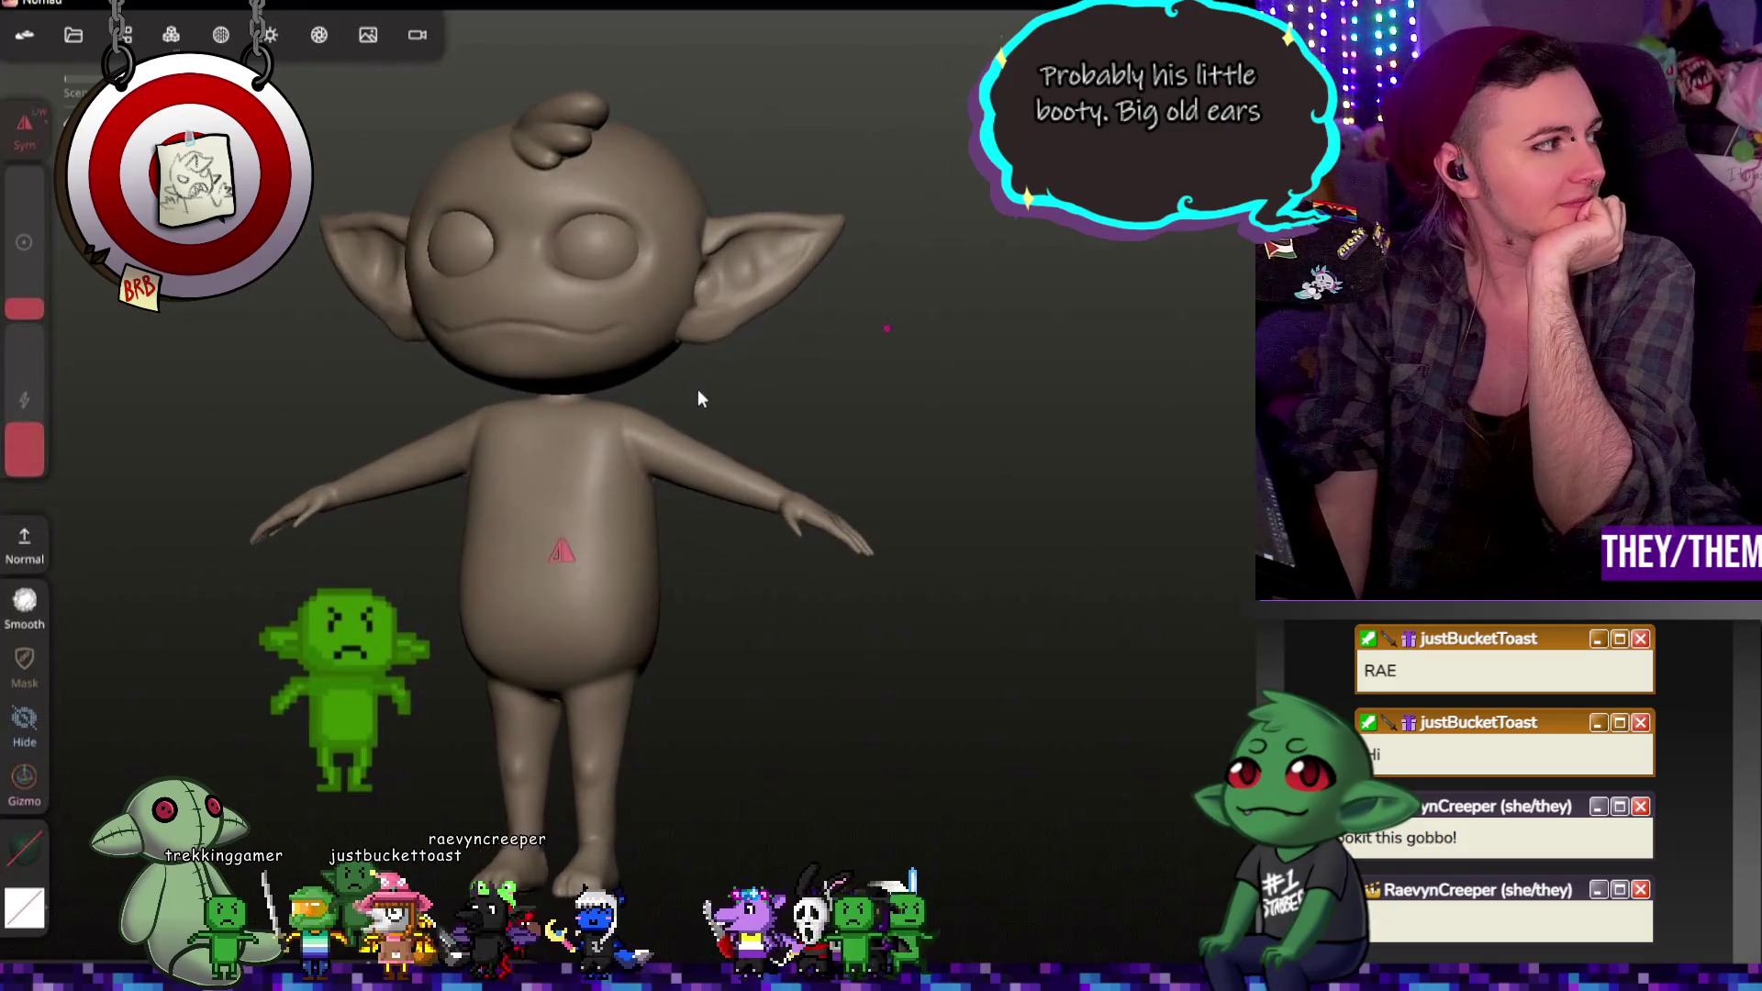
mouse_move(761, 389)
middle_mouse_down()
mouse_move(886, 394)
mouse_move(828, 404)
middle_mouse_up()
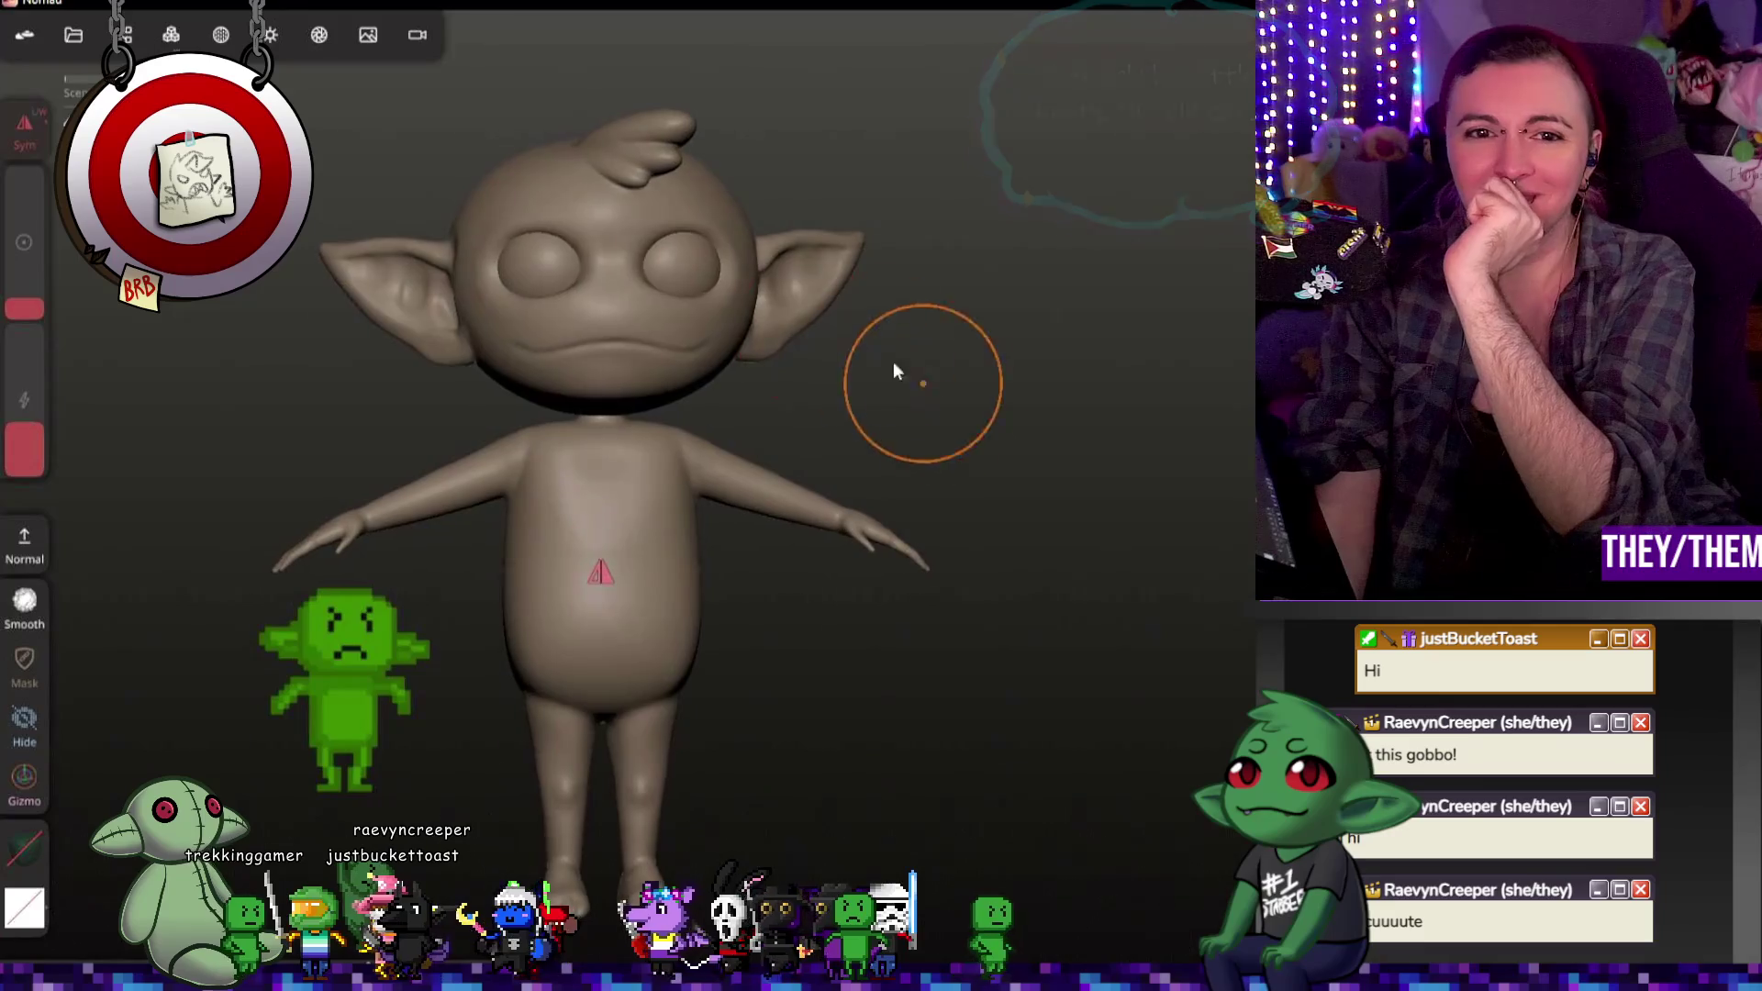
scroll(600, 277, "up", 3)
scroll(598, 277, "up", 2)
scroll(610, 271, "up", 2)
scroll(913, 353, "up", 2)
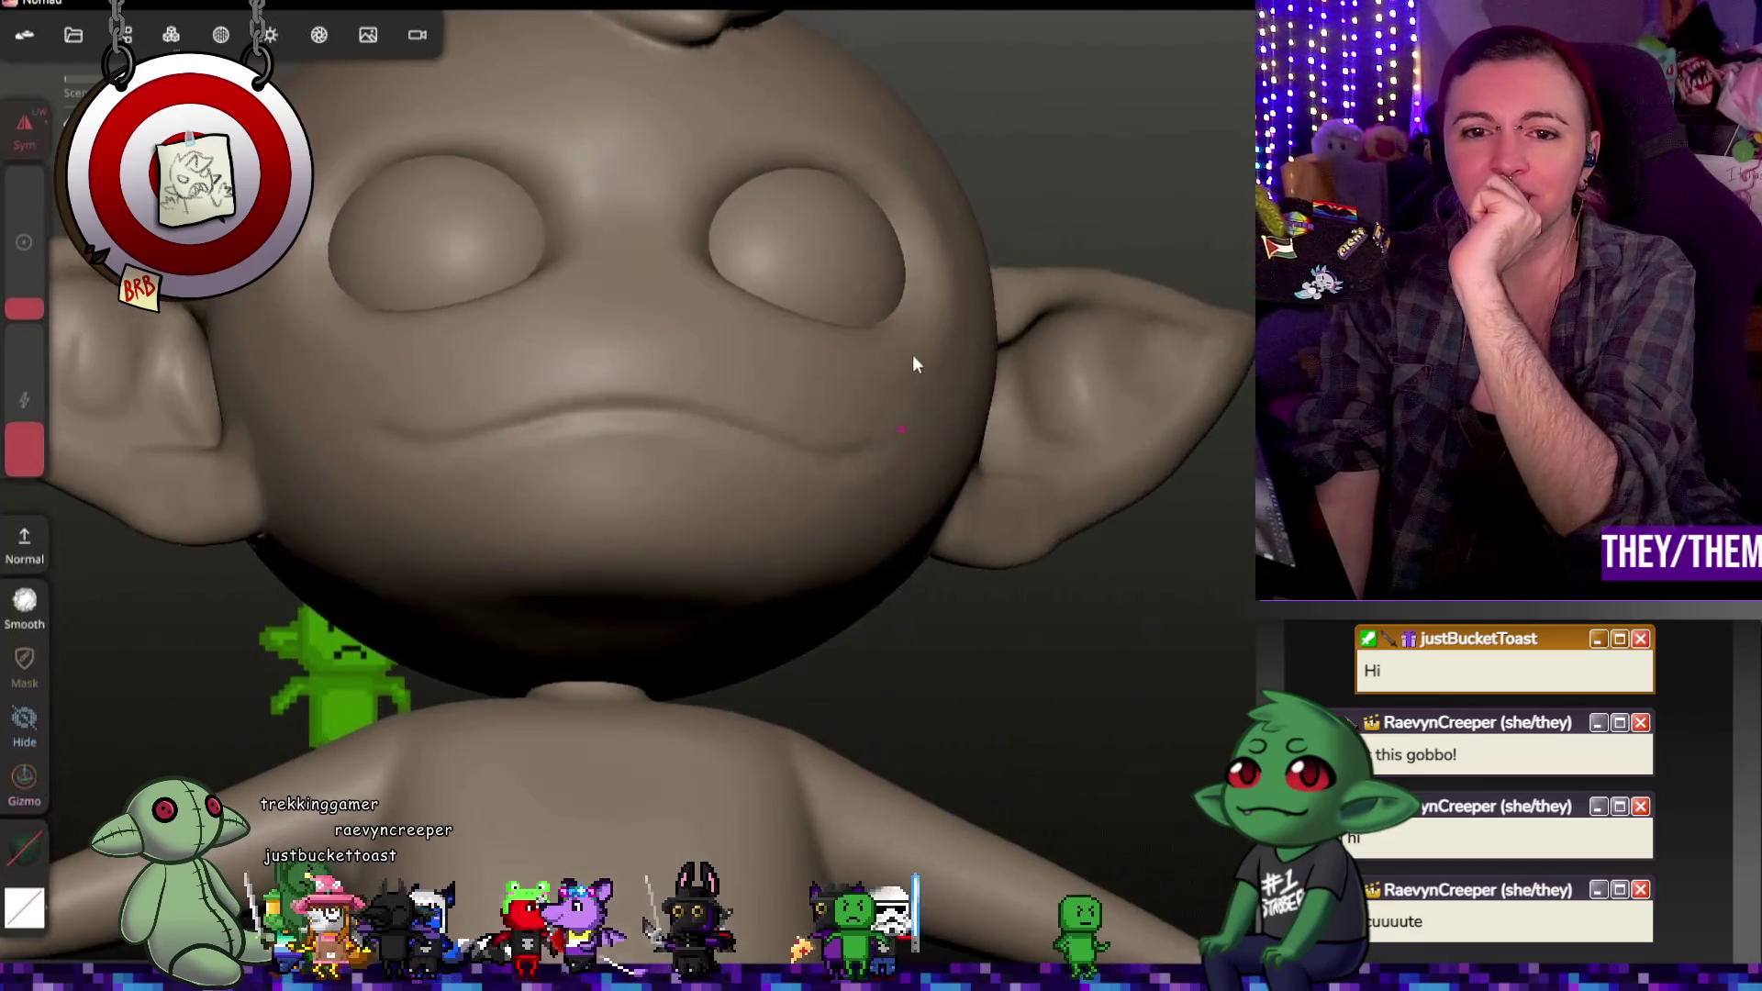
scroll(897, 391, "up", 1)
middle_click_drag(896, 391, 946, 402)
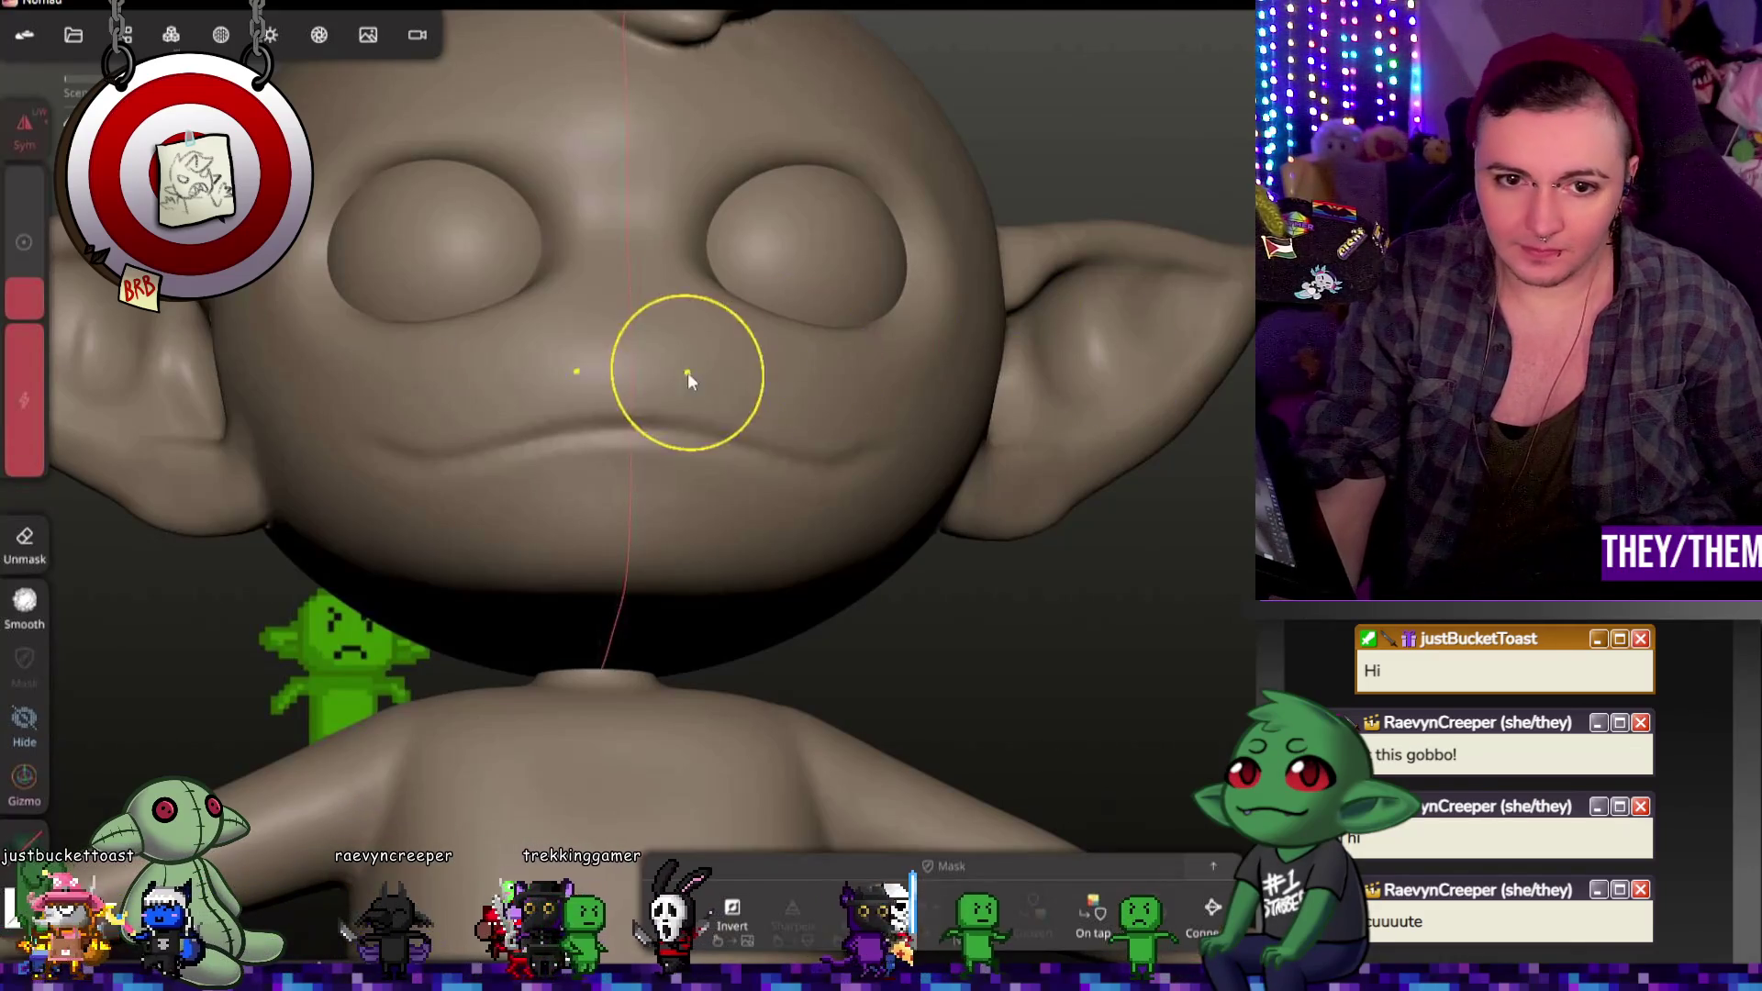
Step: Mask the area around the goblin's mouth with the Mask brush from a front view
middle_click_drag(686, 372, 569, 437)
scroll(569, 441, "up", 2)
key("m")
scroll(568, 434, "up", 1)
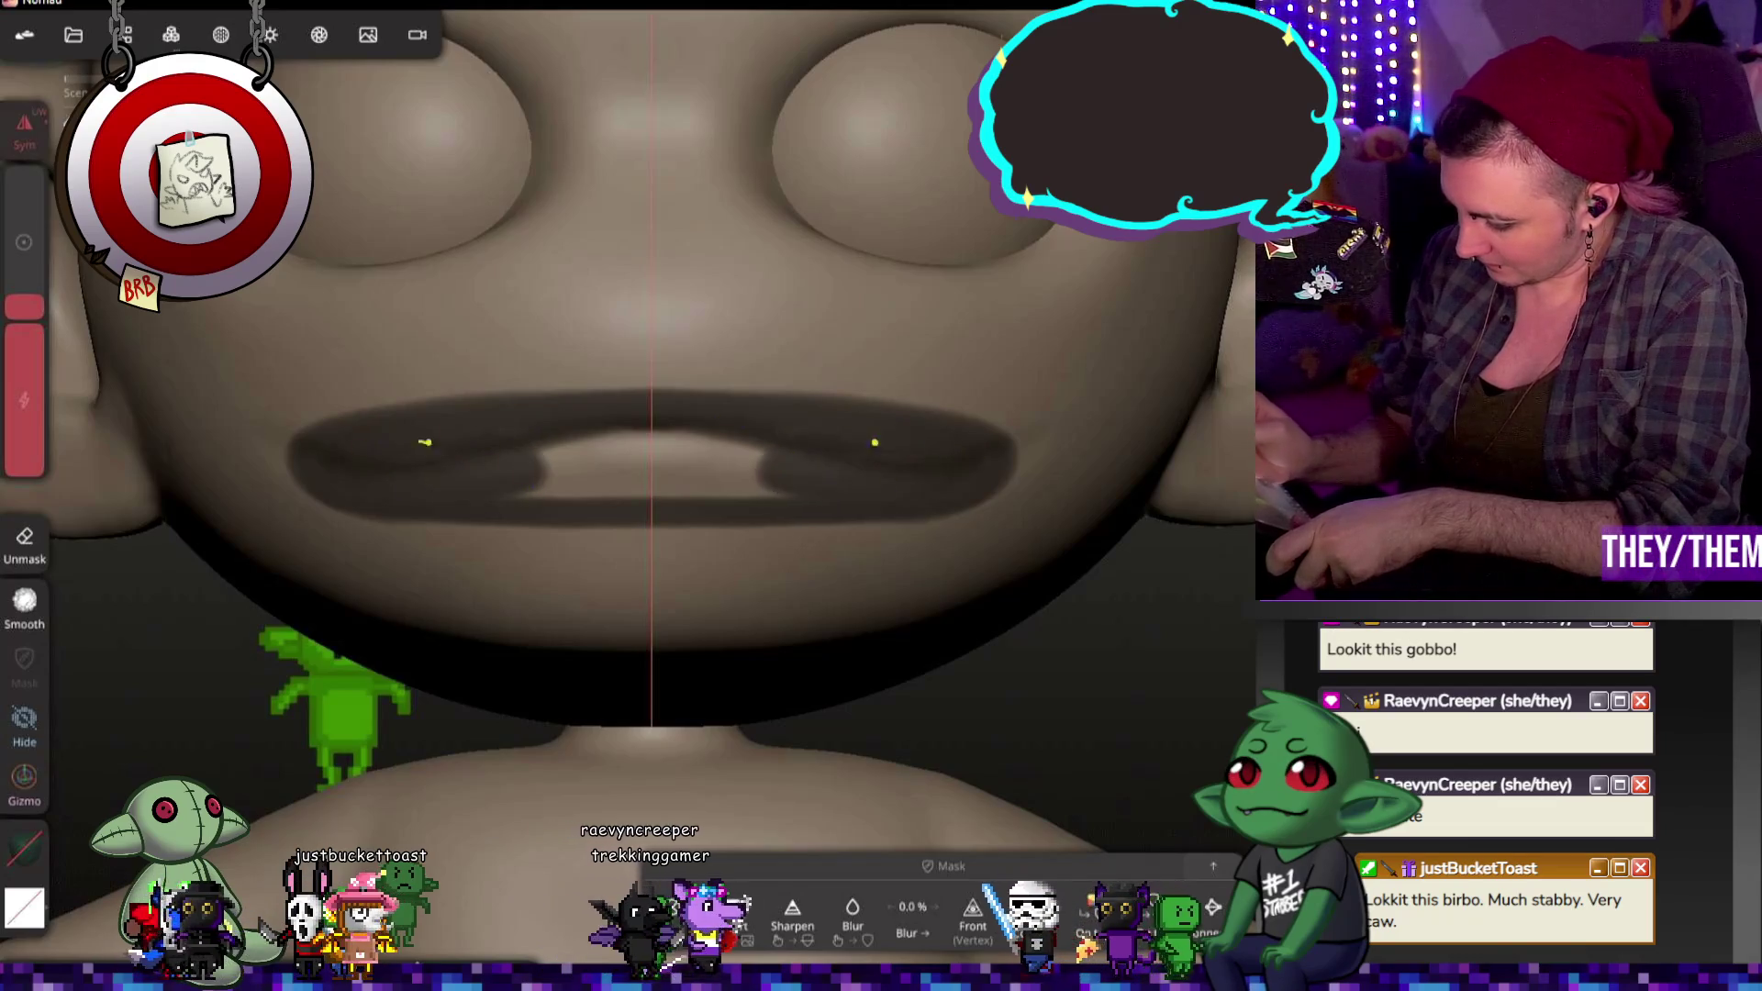
left_click_drag(440, 476, 538, 447)
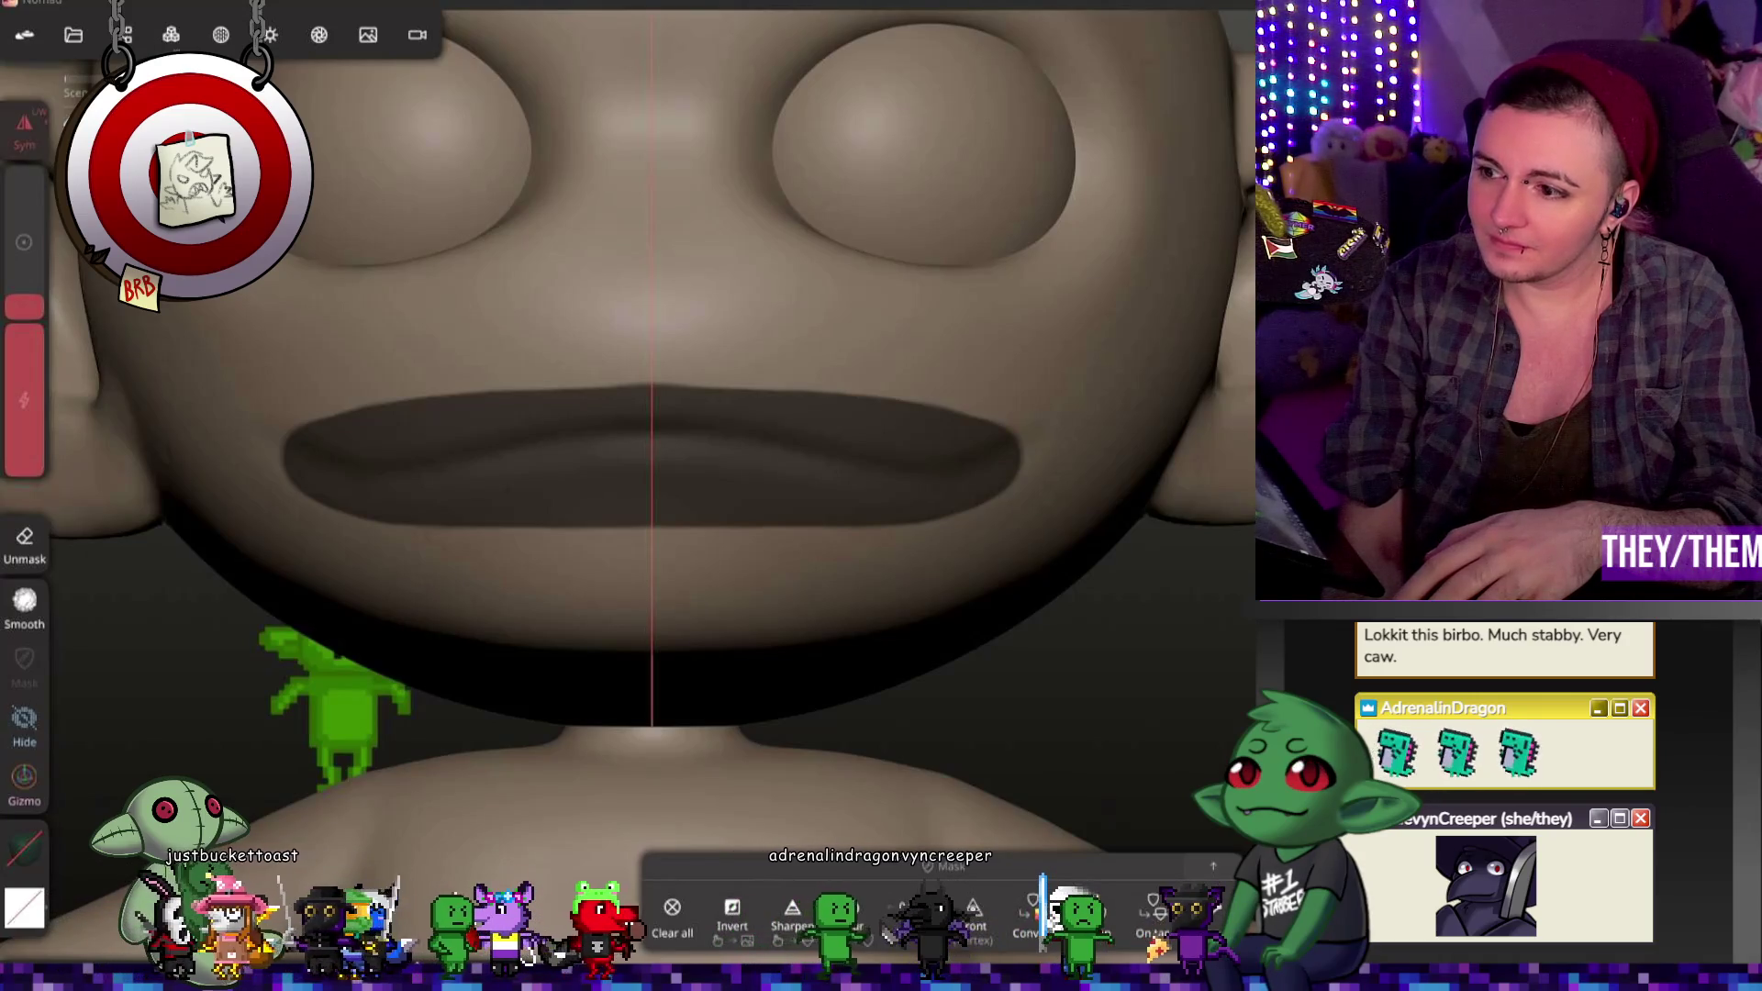
scroll(541, 578, "down", 3)
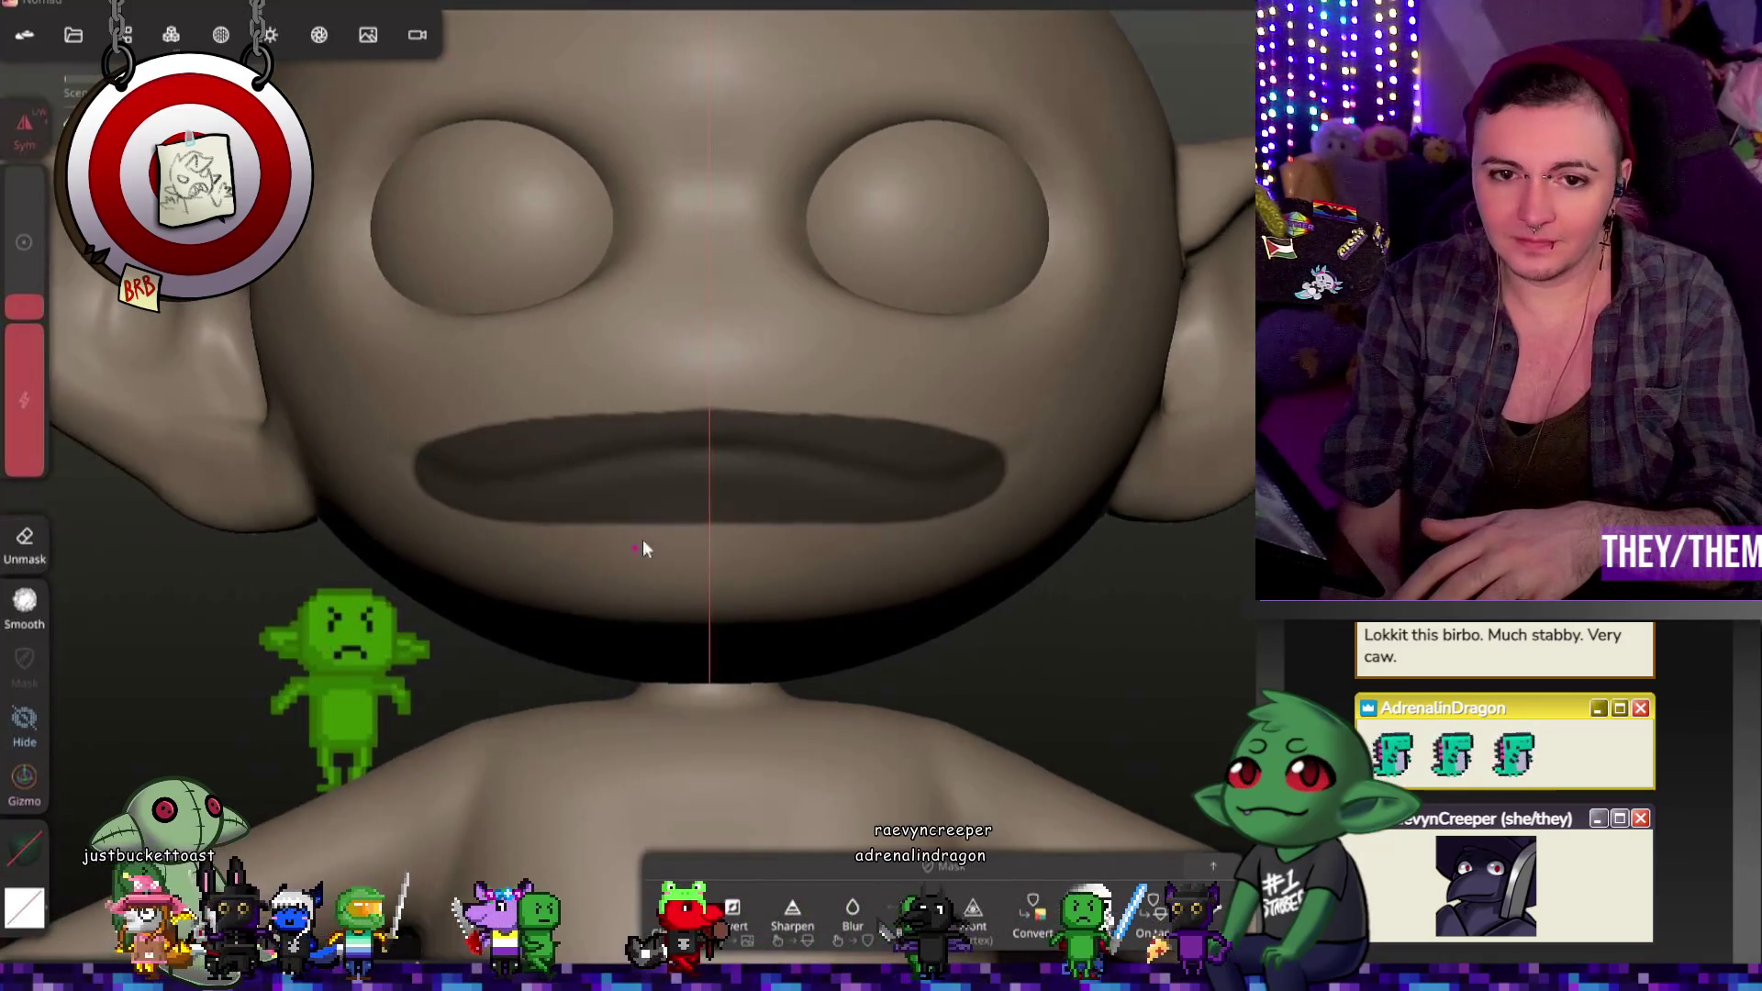
middle_click_drag(649, 547, 856, 541)
left_click(121, 34)
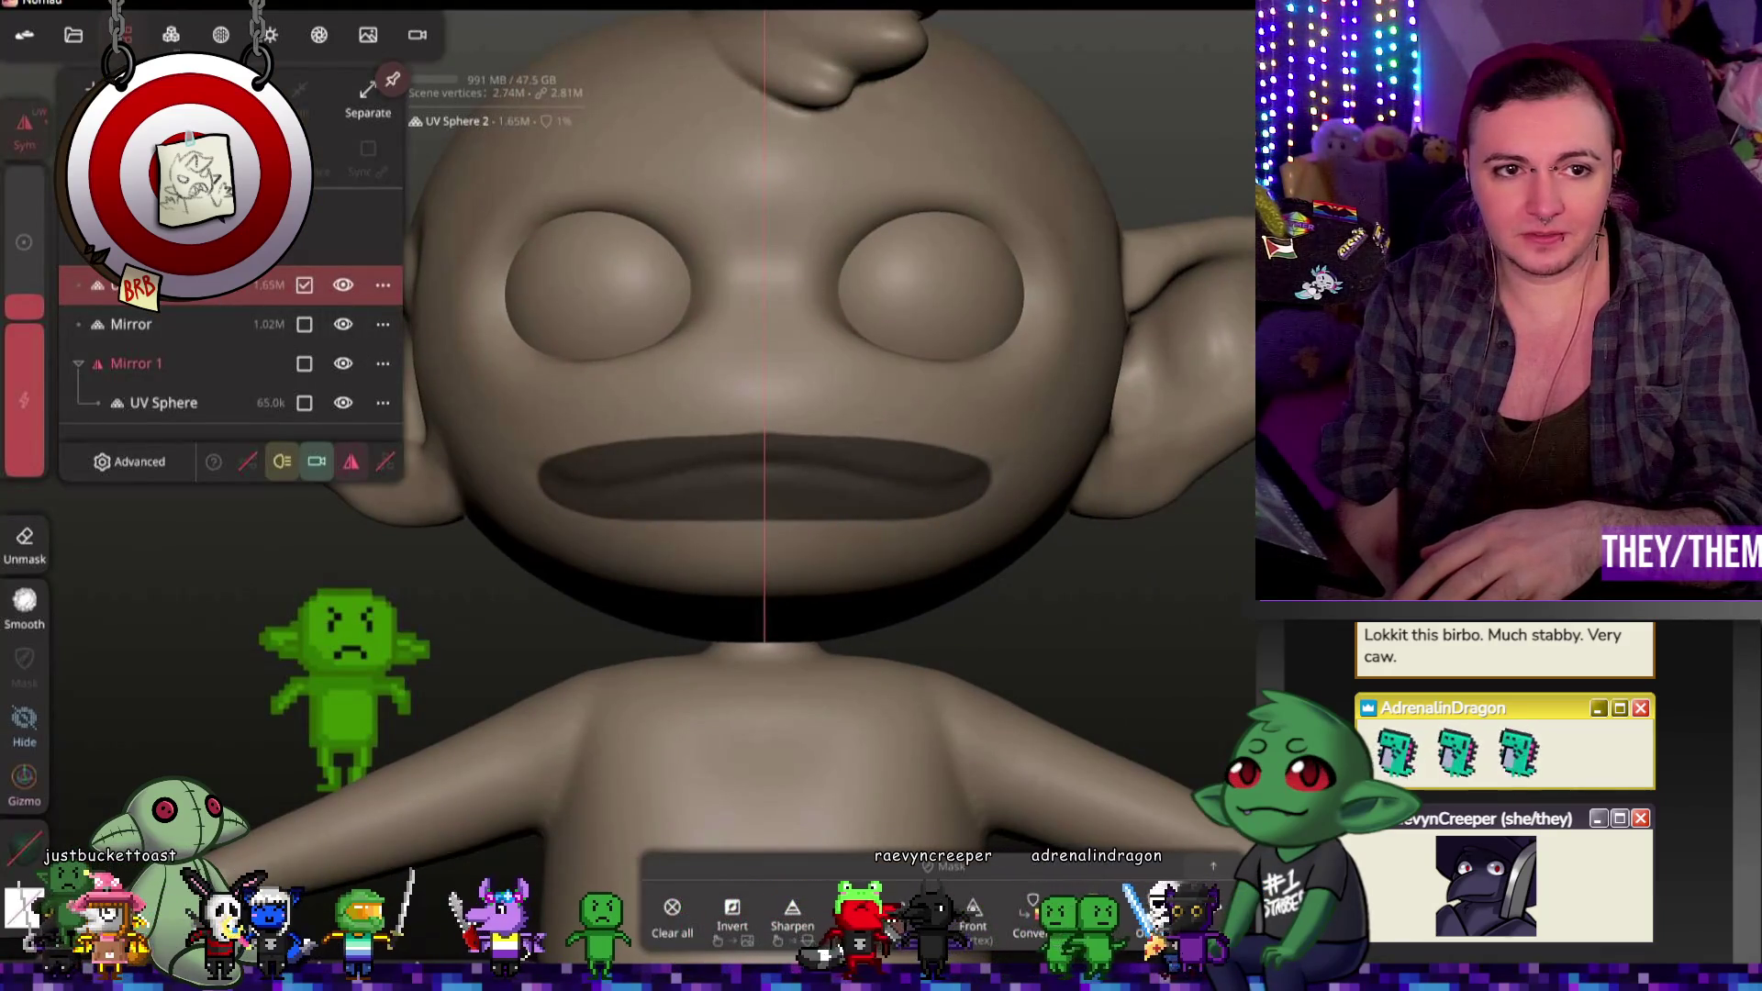
Step: Duplicate the head sphere as a hidden backup and keep working on UV Sphere 2
key("ctrl+d")
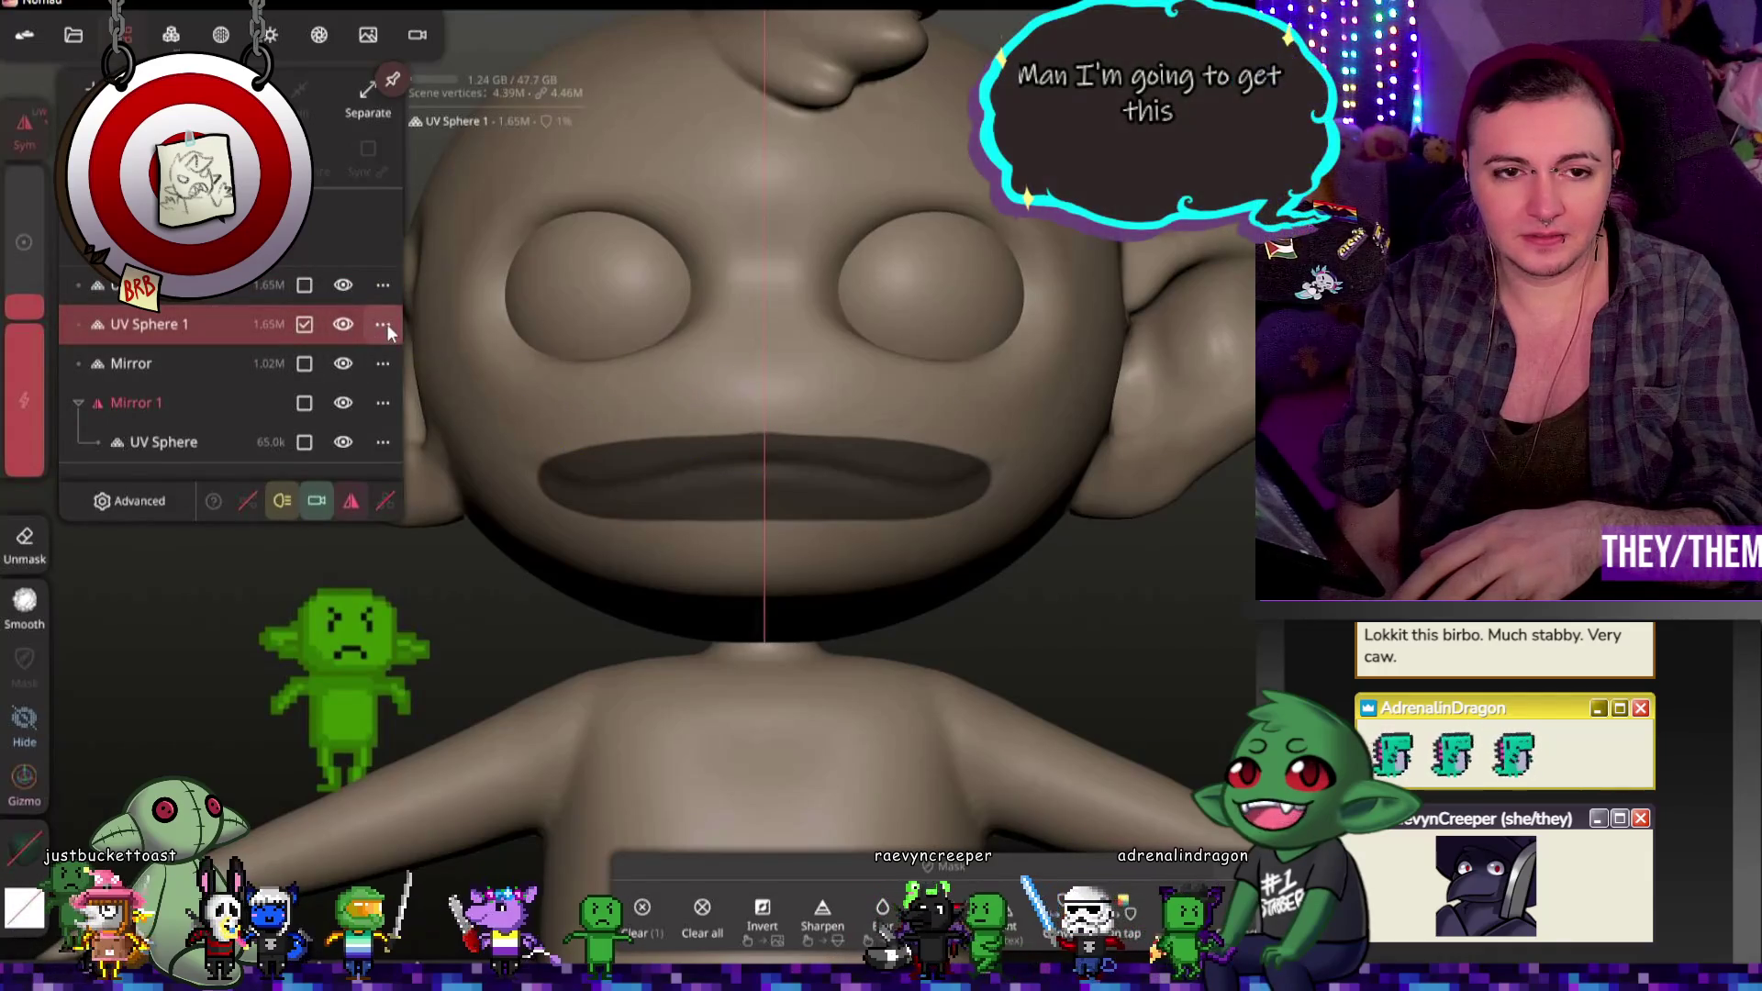
left_click(317, 285)
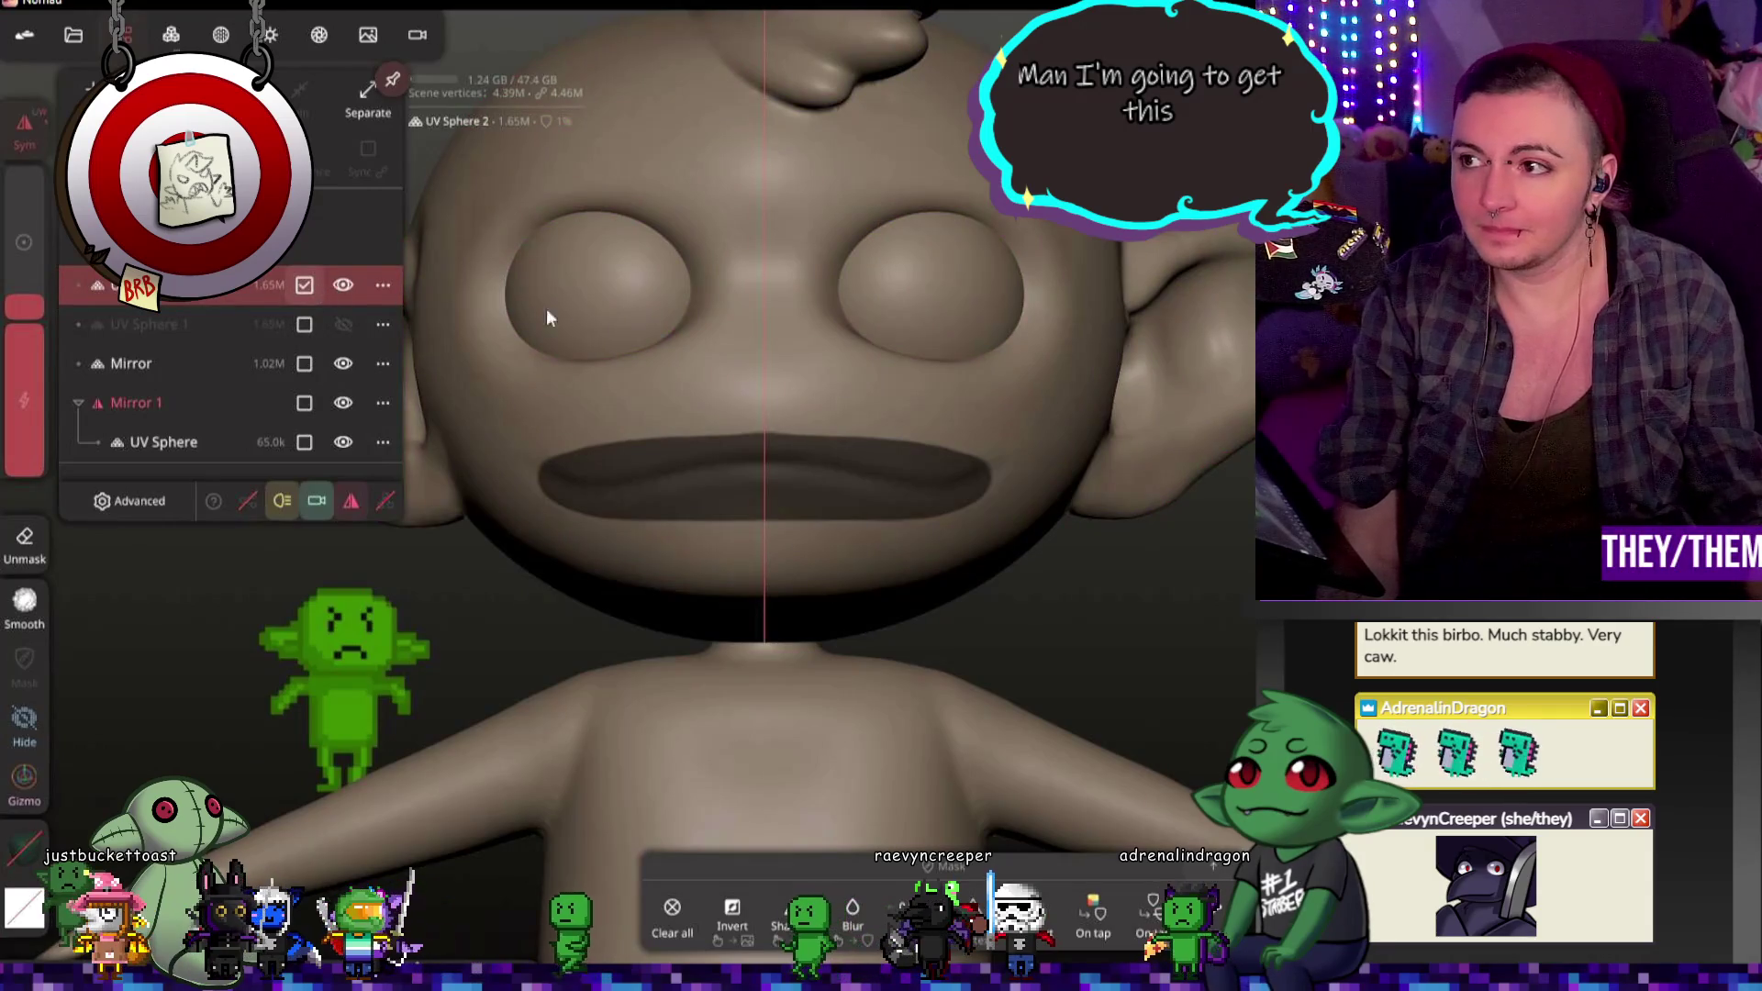
mouse_move(1085, 328)
middle_mouse_down()
mouse_move(1117, 382)
mouse_move(1053, 331)
mouse_move(928, 346)
mouse_move(902, 631)
mouse_move(1046, 647)
middle_mouse_up()
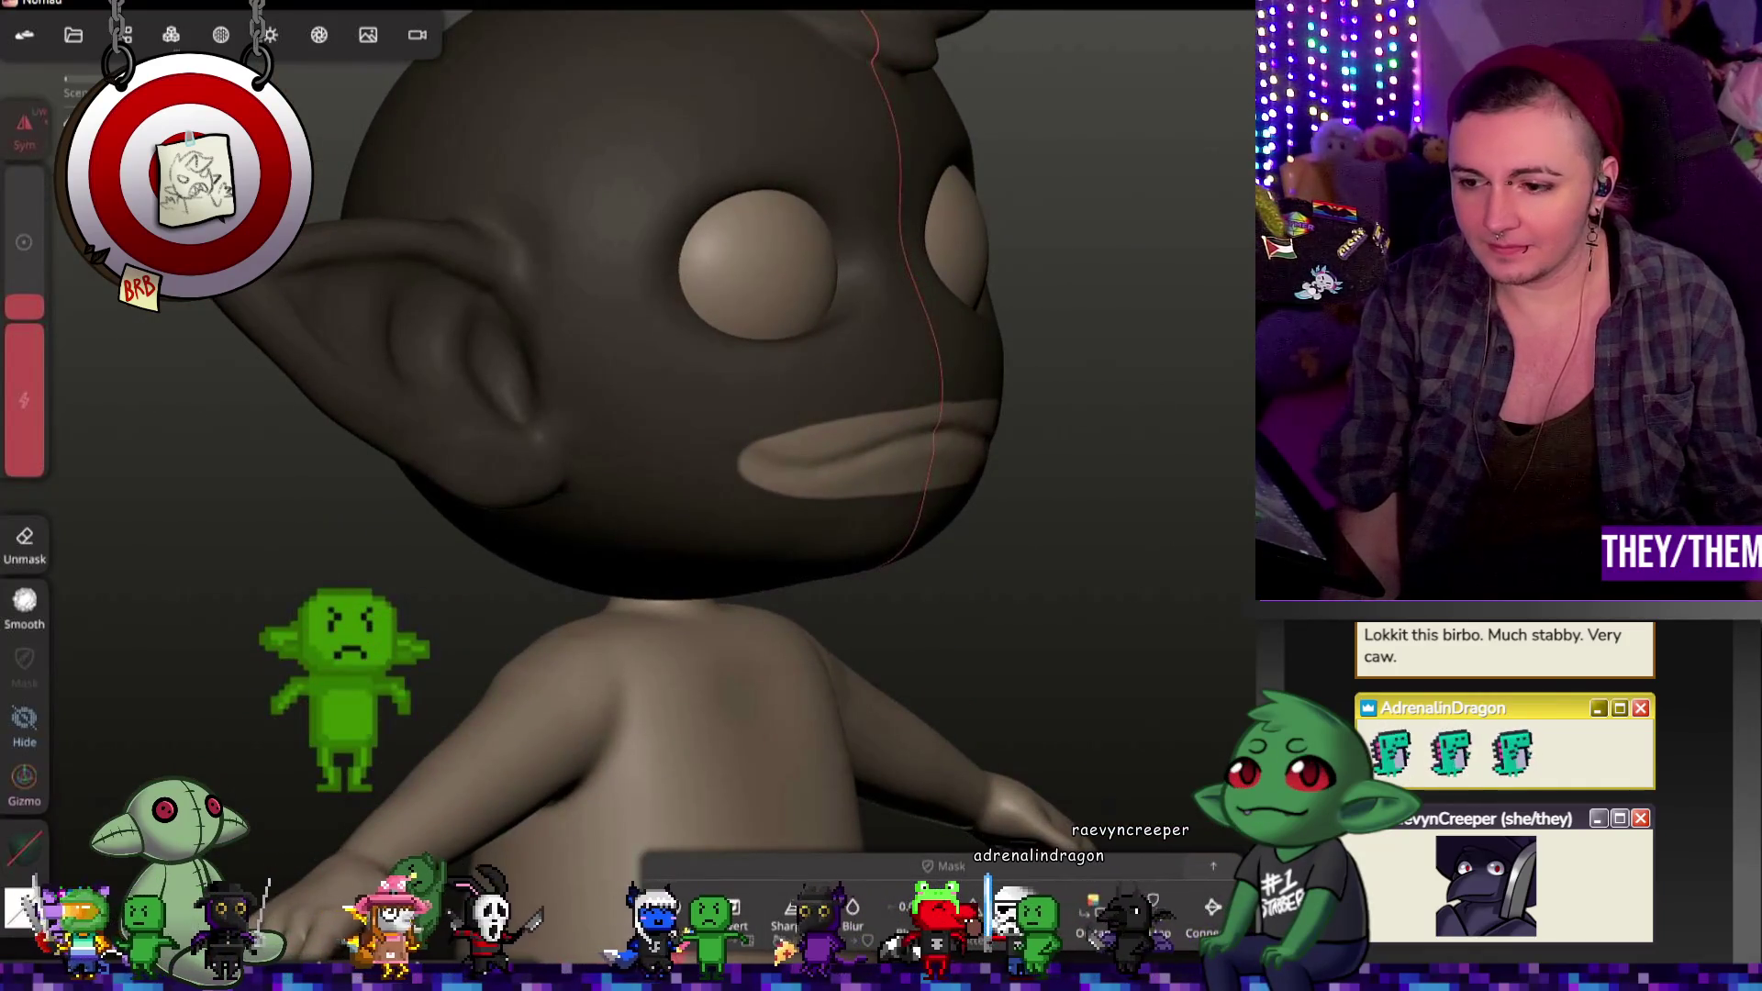
Step: Slide the lip piece along the X axis and rotate it slightly to sit within the mouth
left_click(23, 778)
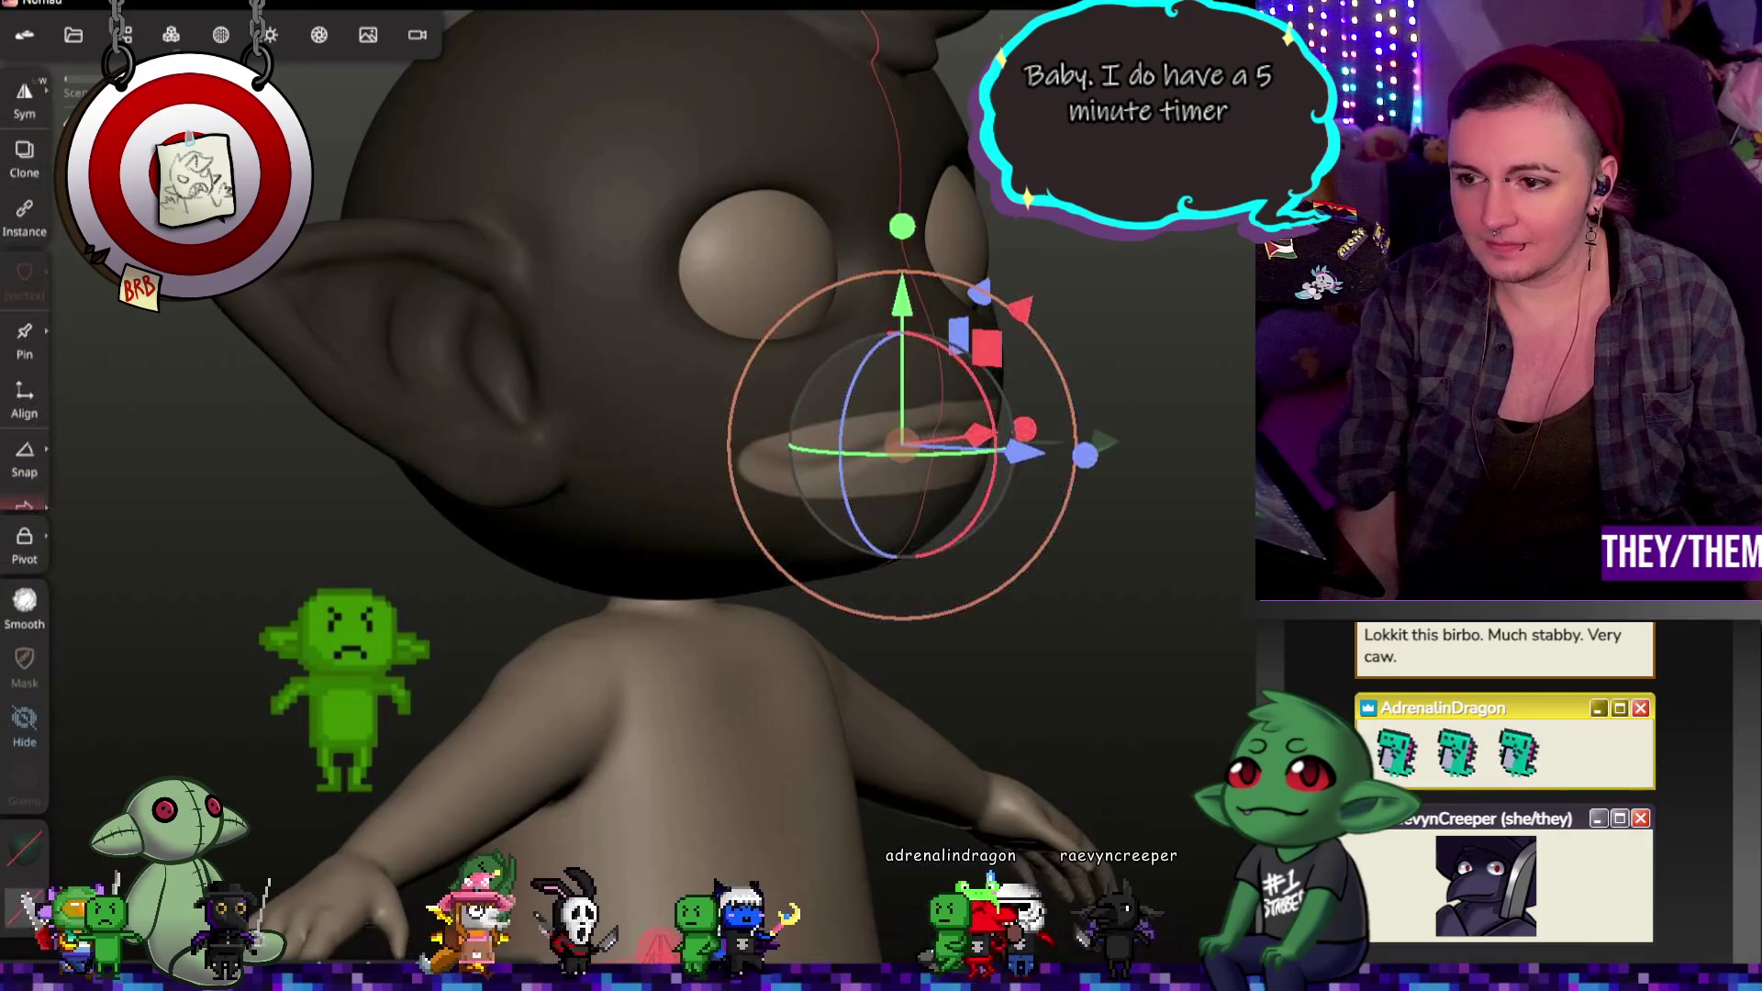
mouse_move(1025, 462)
left_mouse_down()
mouse_move(964, 454)
mouse_move(1237, 469)
left_mouse_up()
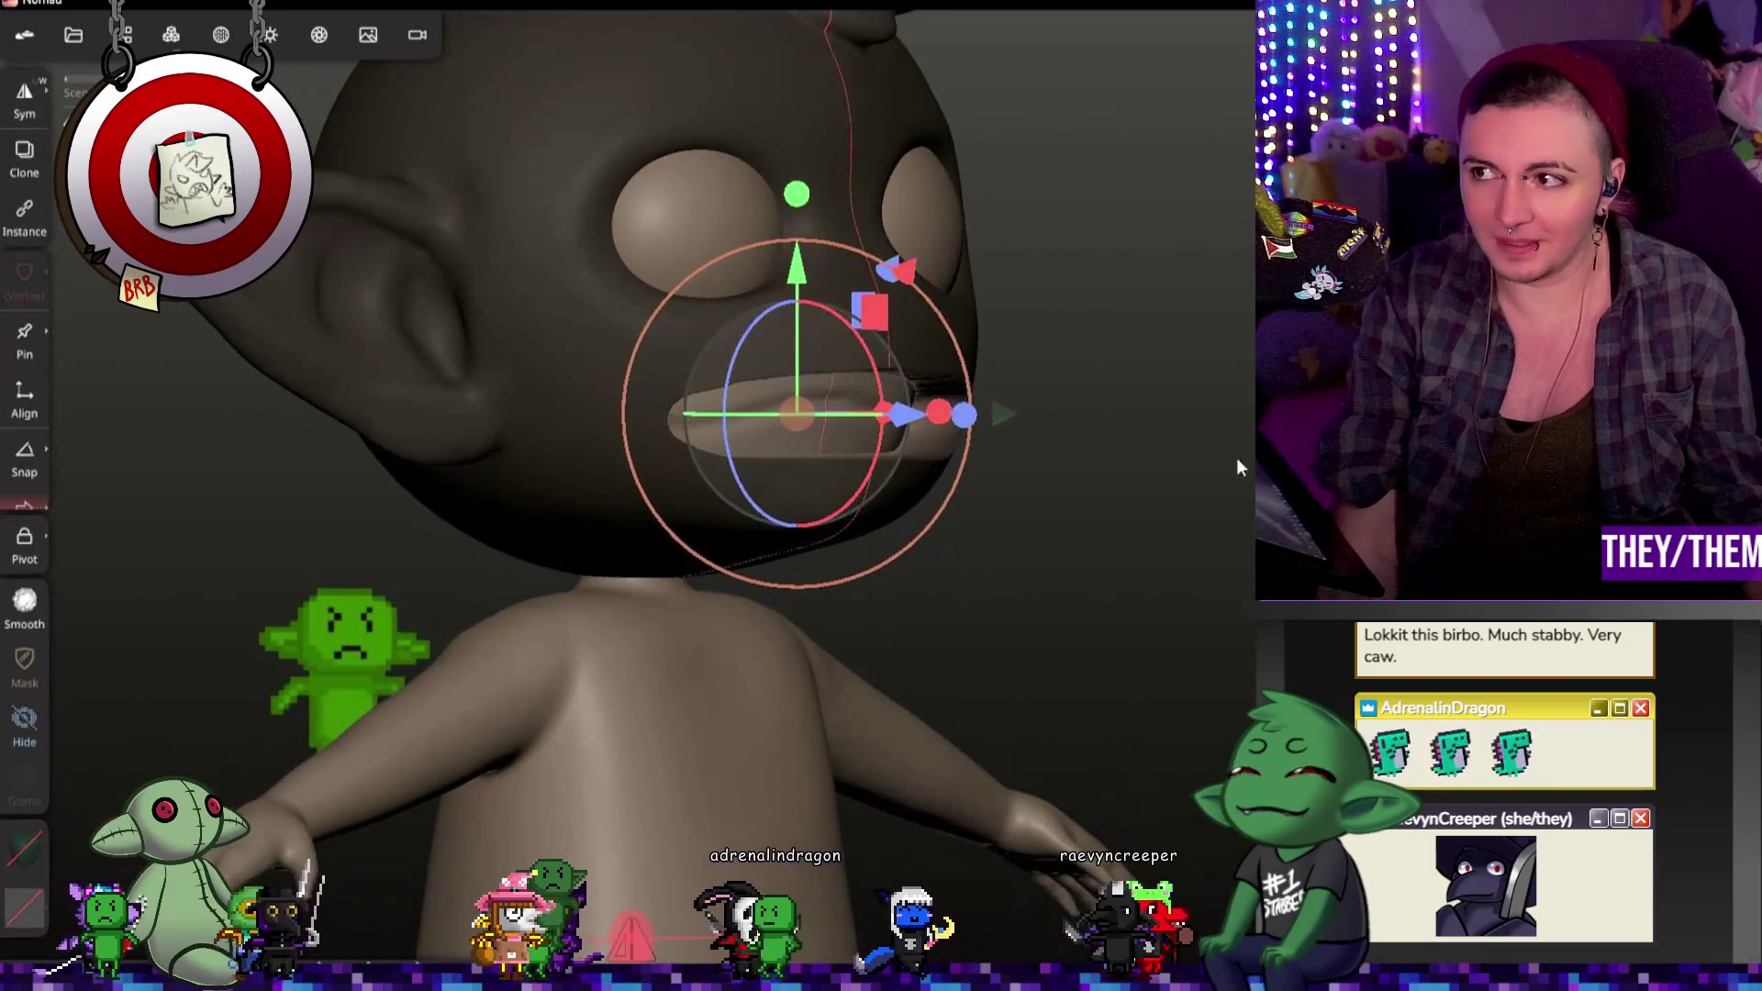
left_click_drag(913, 419, 881, 413)
mouse_move(963, 454)
left_mouse_down()
mouse_move(1004, 450)
mouse_move(877, 456)
mouse_move(1056, 443)
mouse_move(1026, 316)
left_mouse_up()
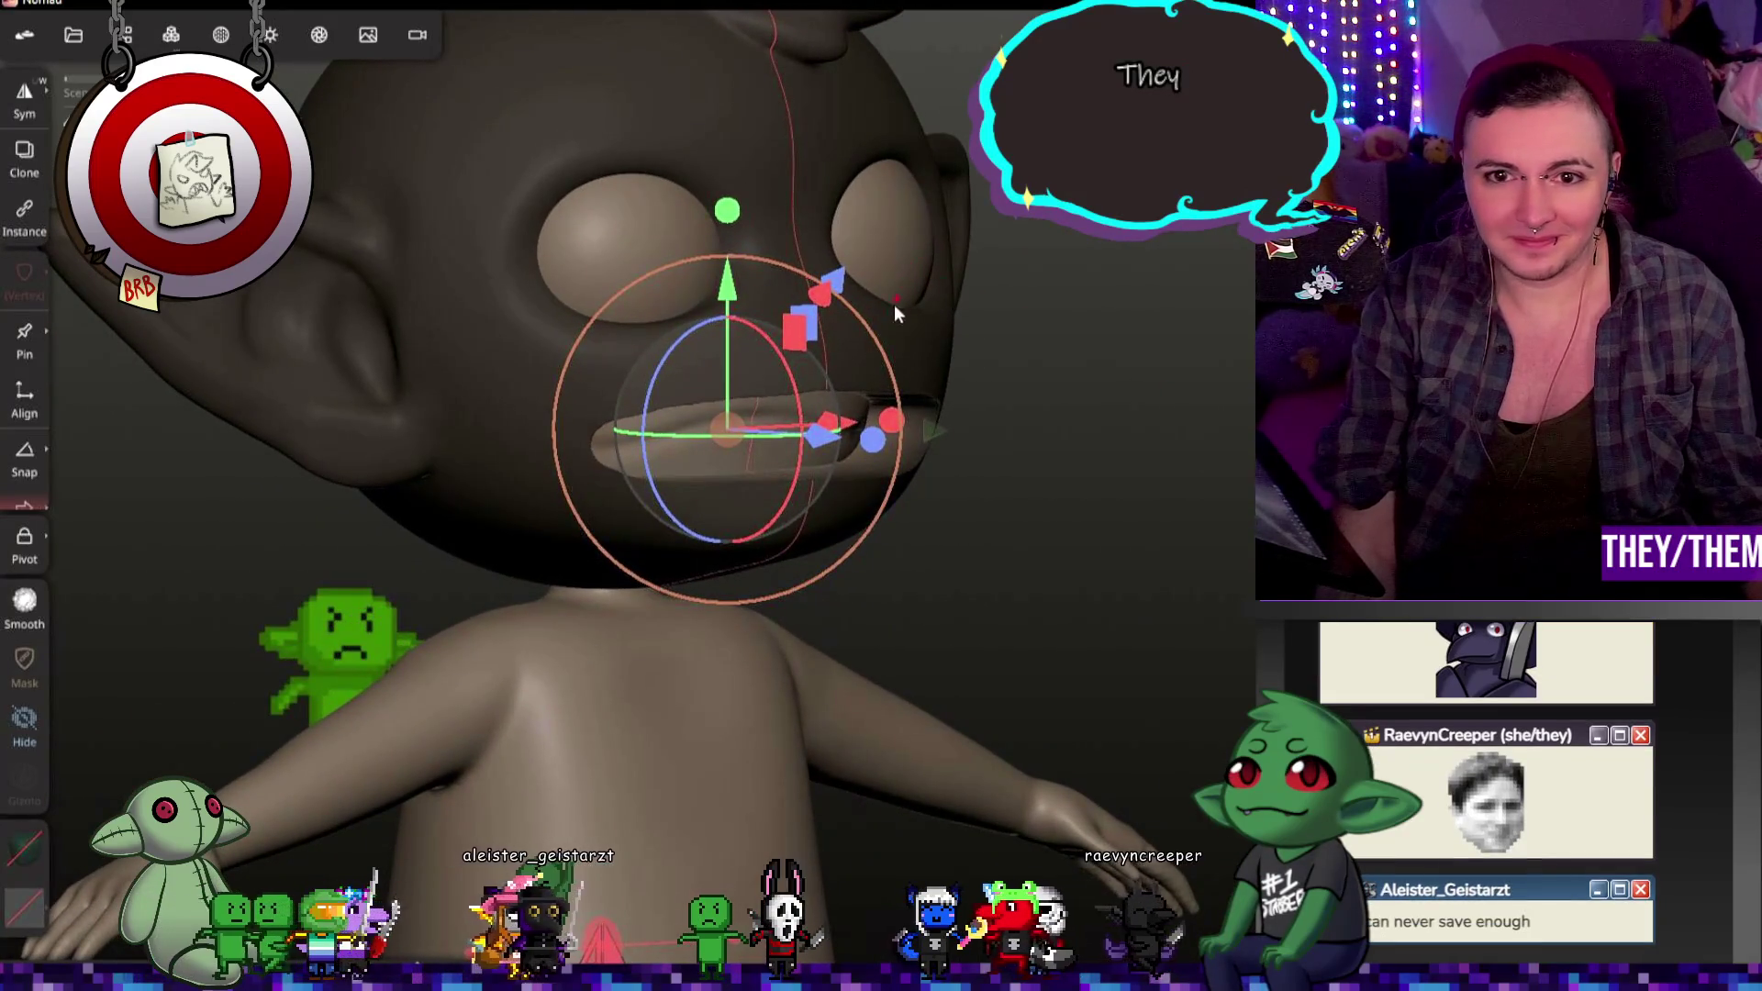
left_click_drag(882, 340, 866, 369)
mouse_move(1105, 430)
left_mouse_down()
mouse_move(830, 400)
mouse_move(816, 423)
left_mouse_up()
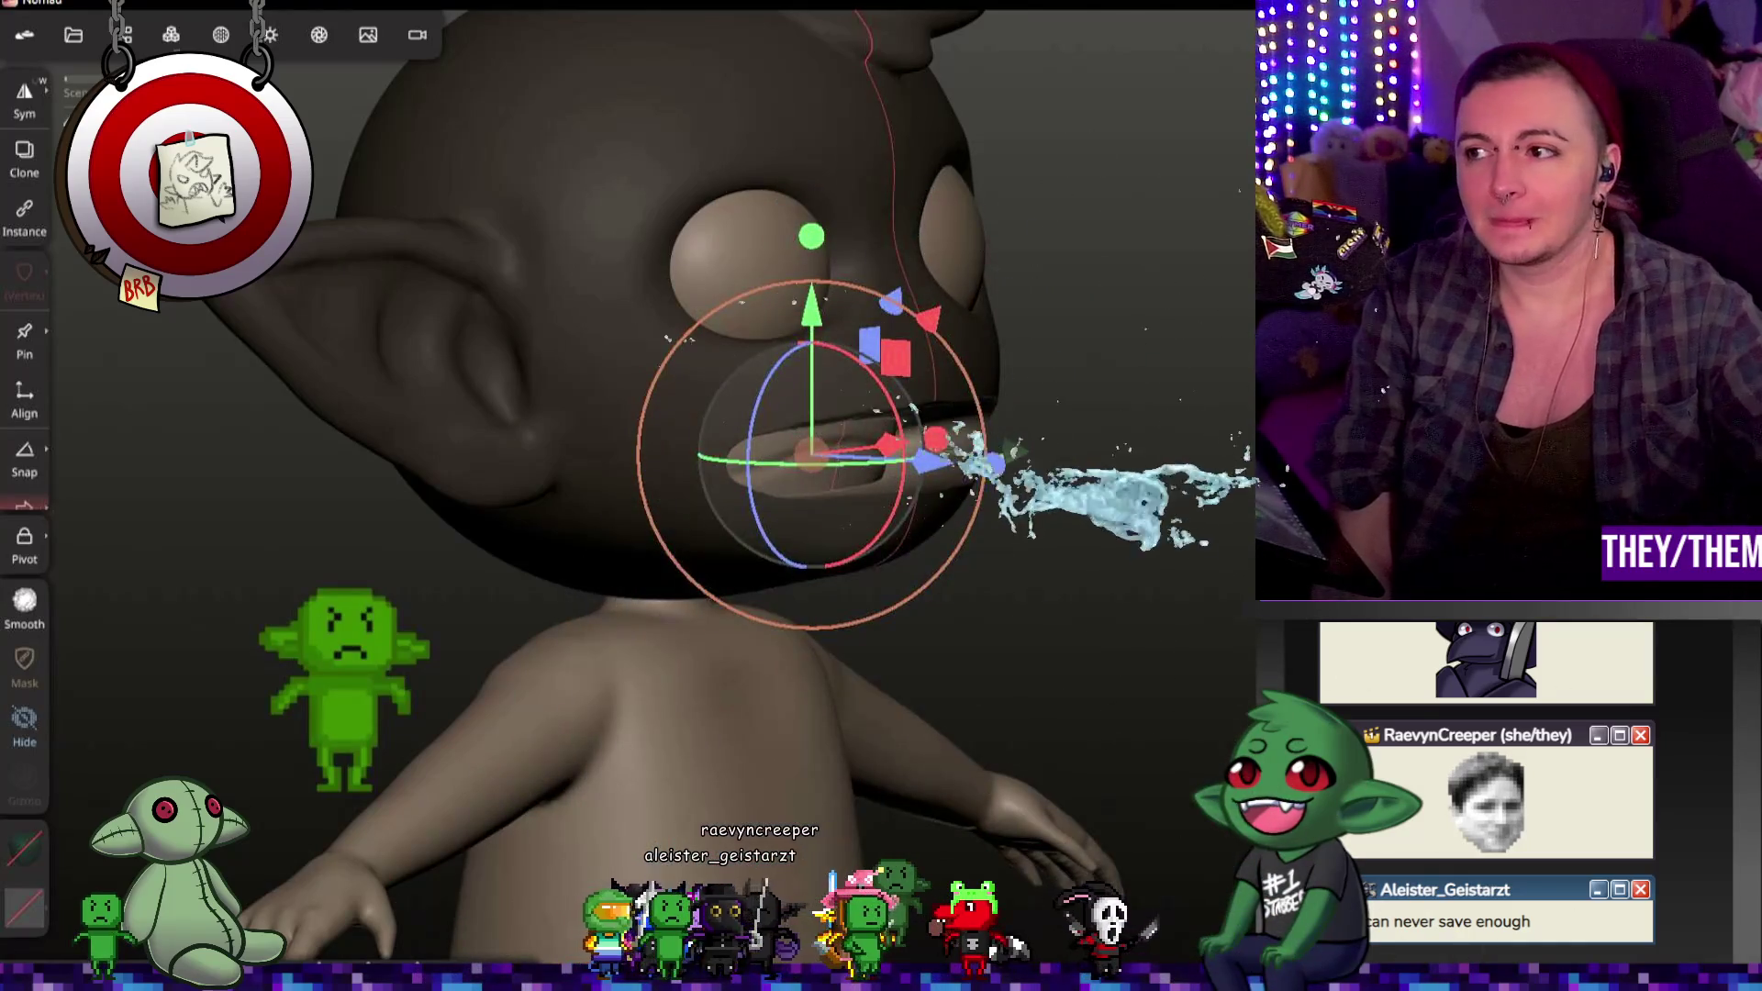
key("shift")
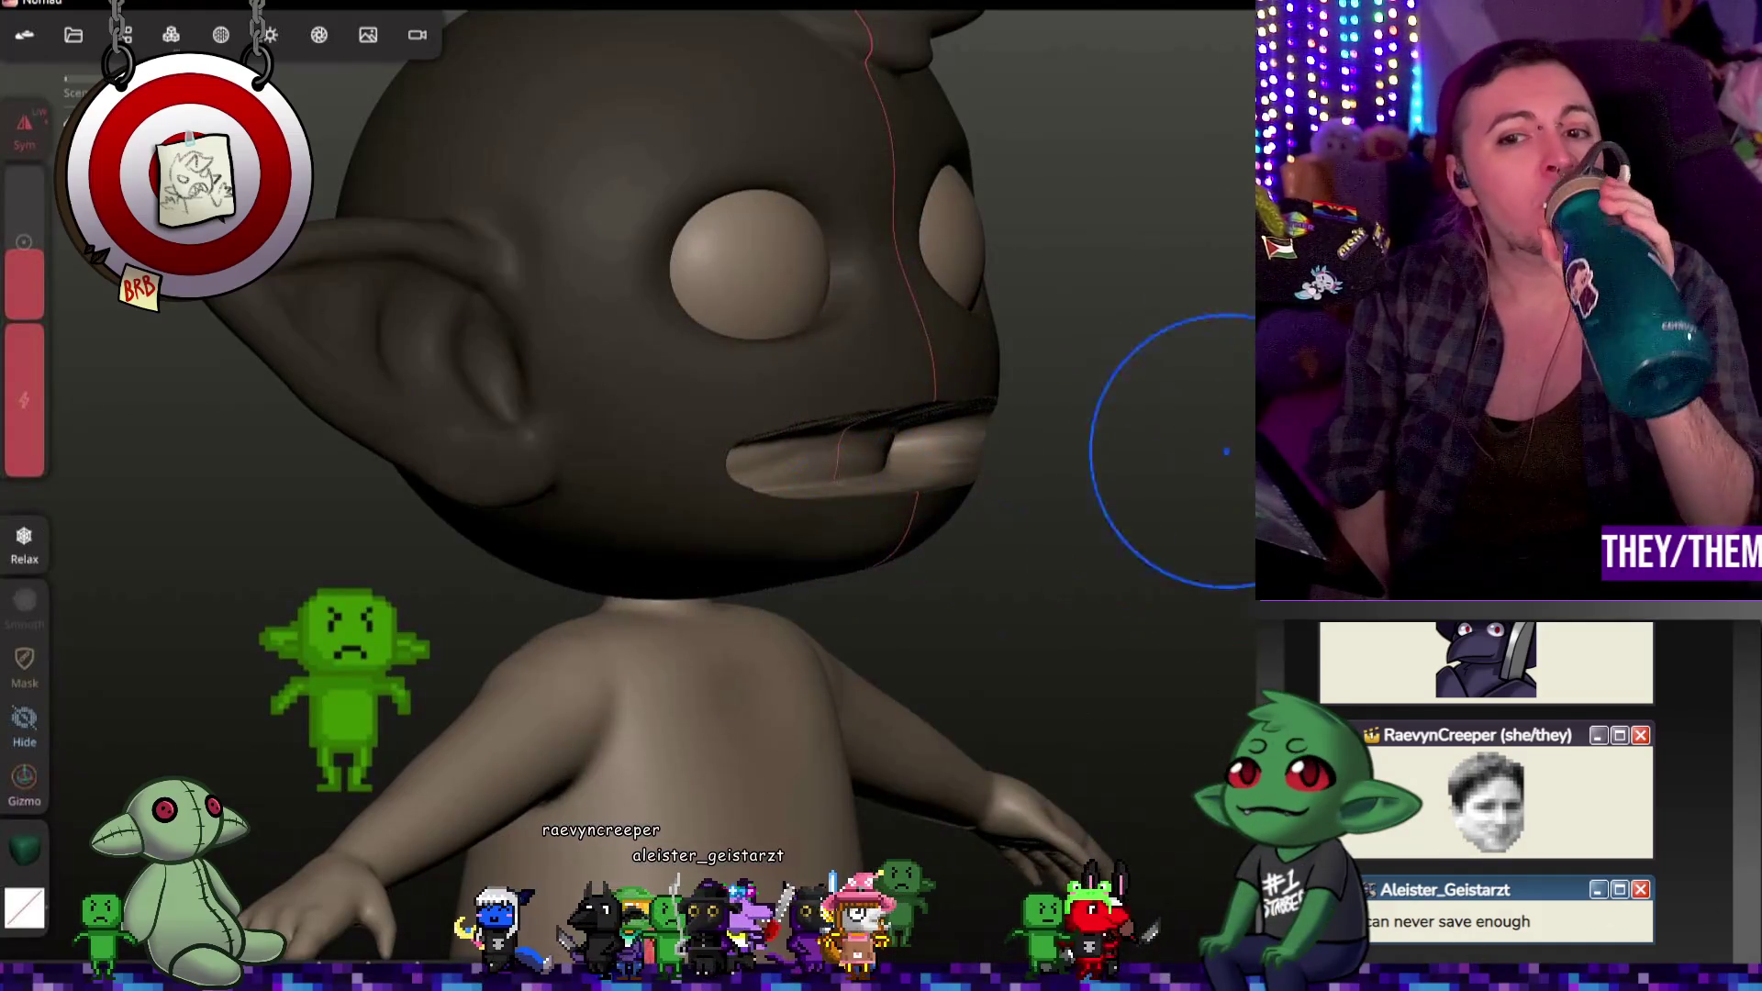
Step: Voxel-remesh the head from the Topology menu so the lip fuses into the mesh
left_click_drag(1180, 413, 1067, 464)
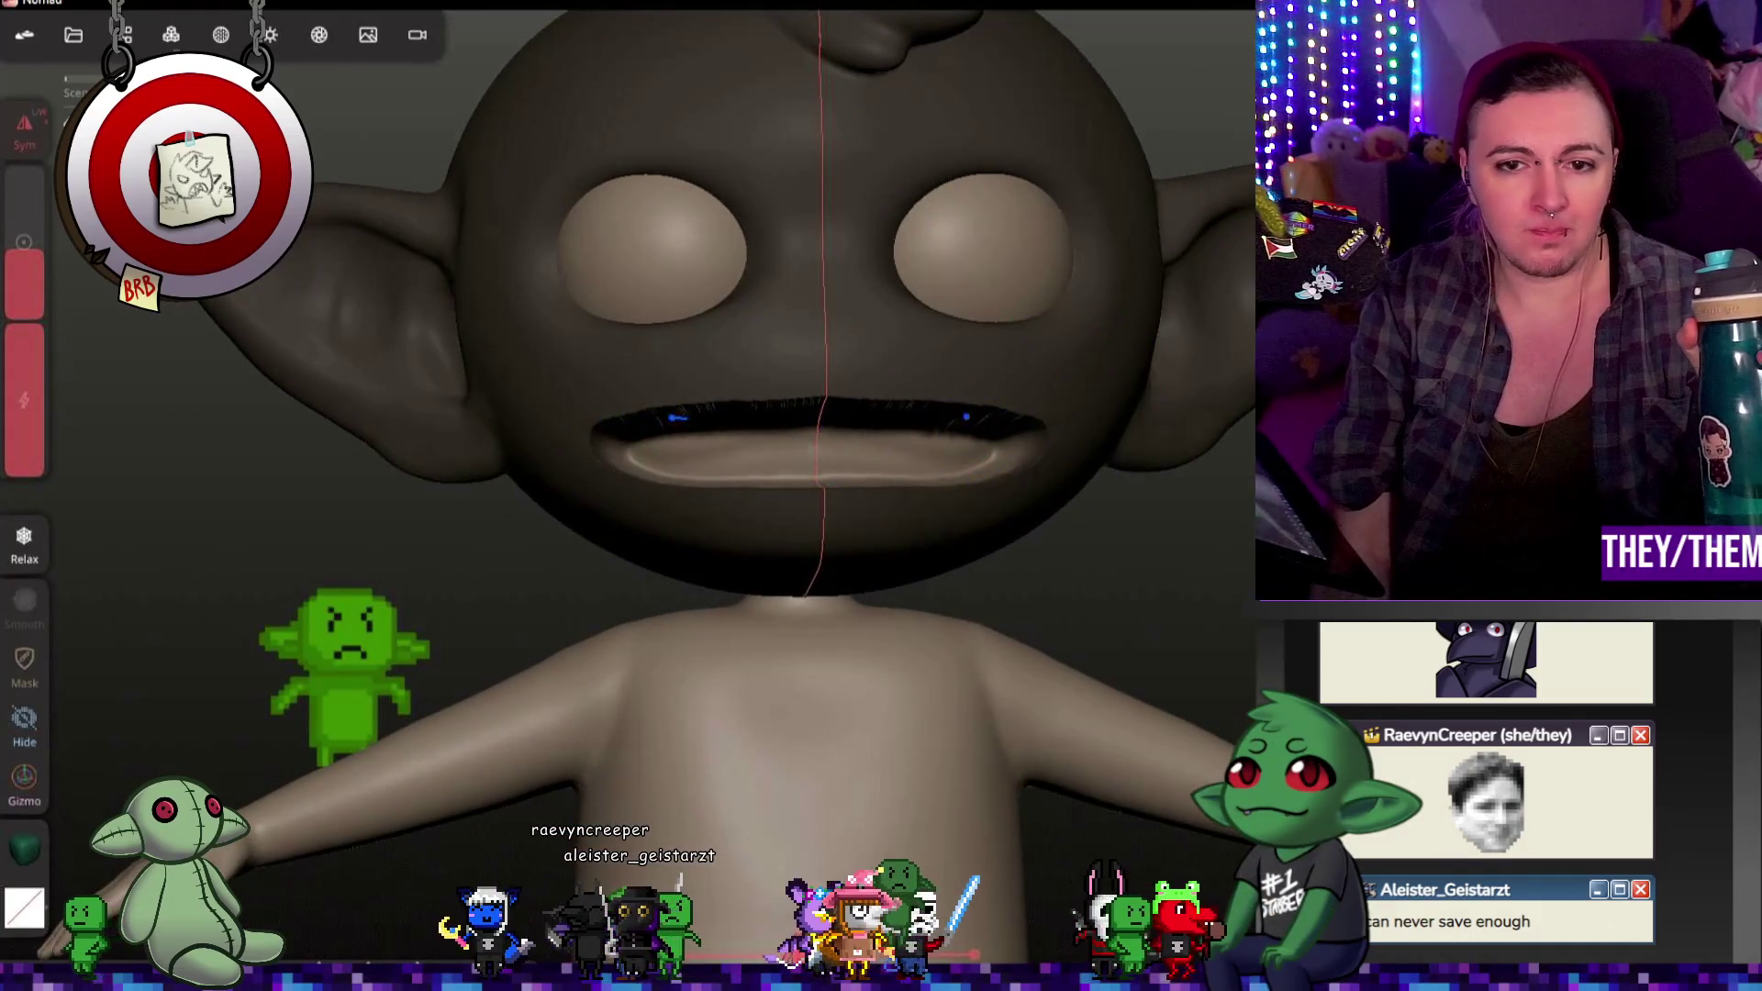
left_click_drag(1179, 521, 1129, 316)
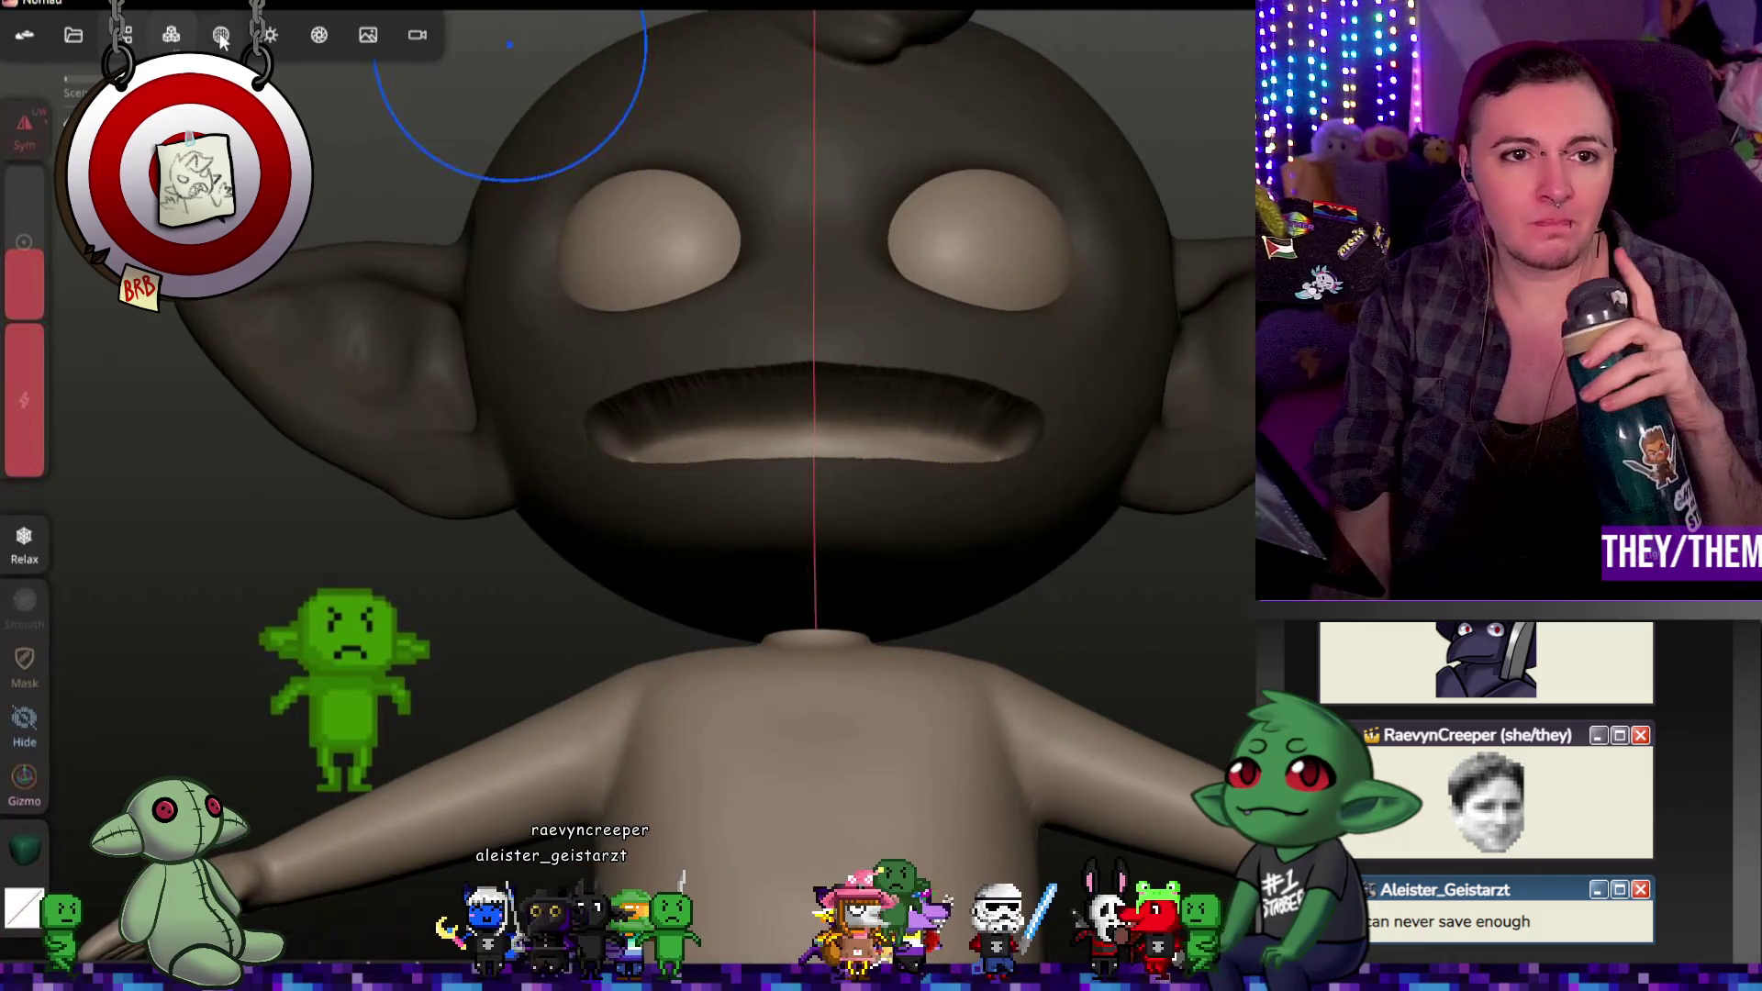
left_click(220, 33)
left_click(175, 33)
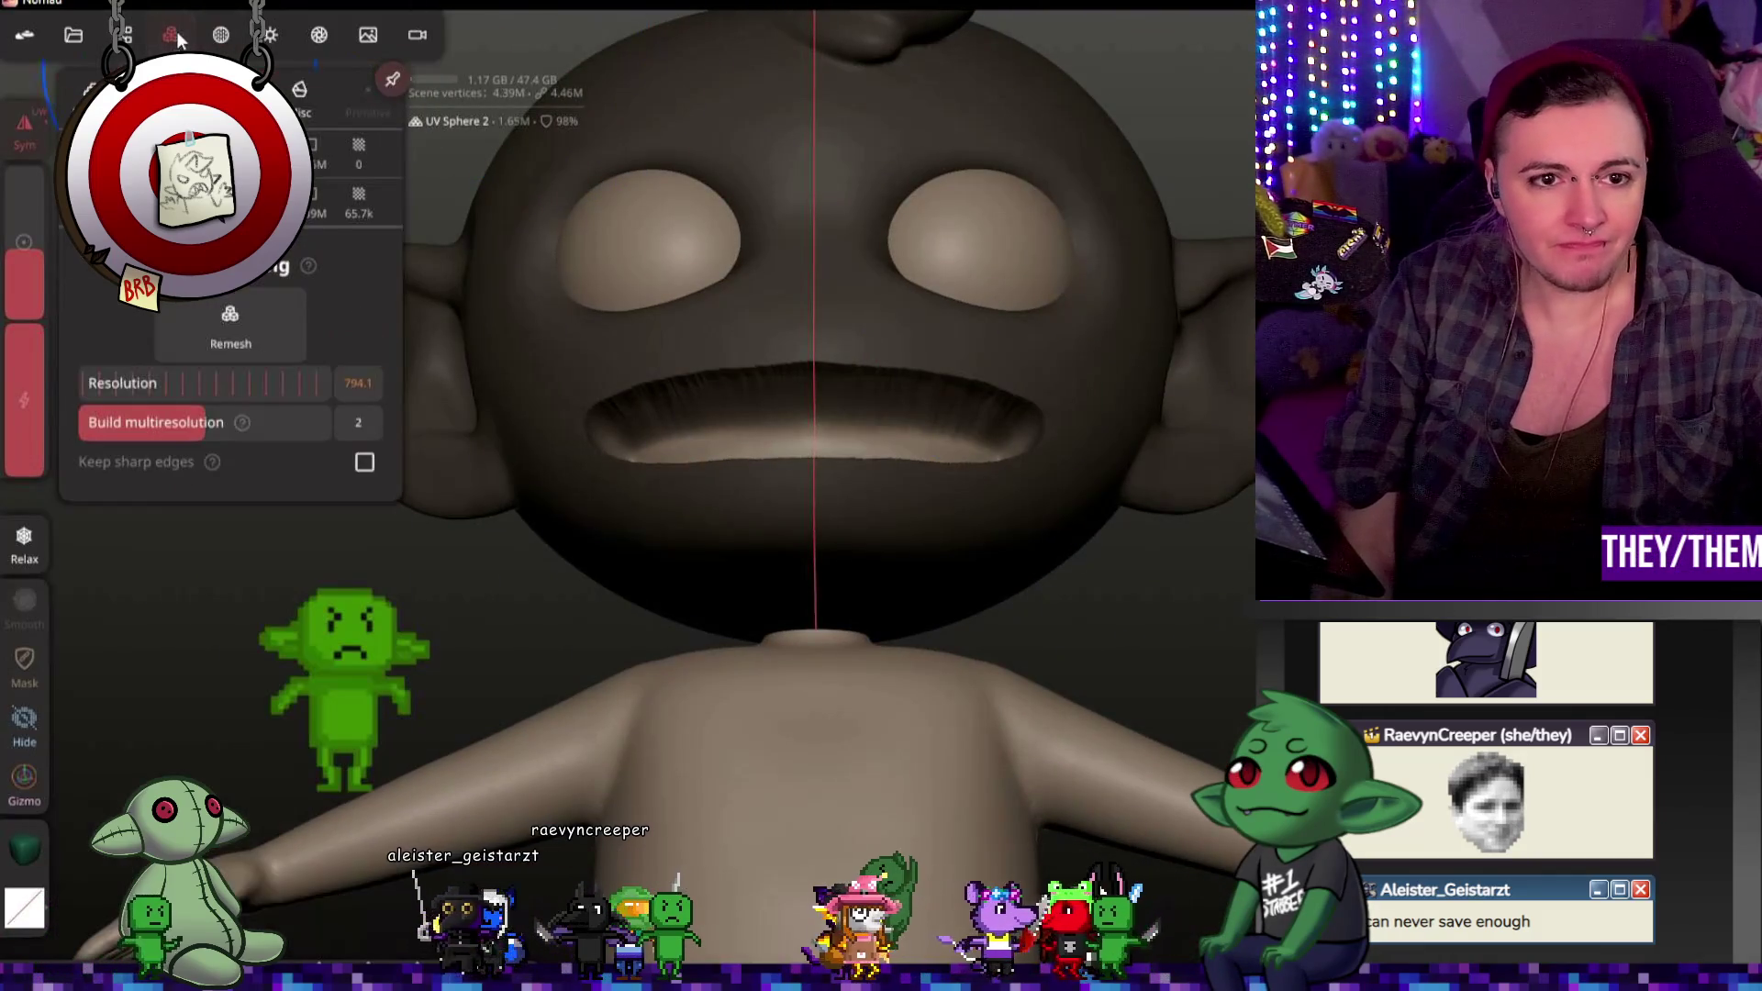
left_click(235, 320)
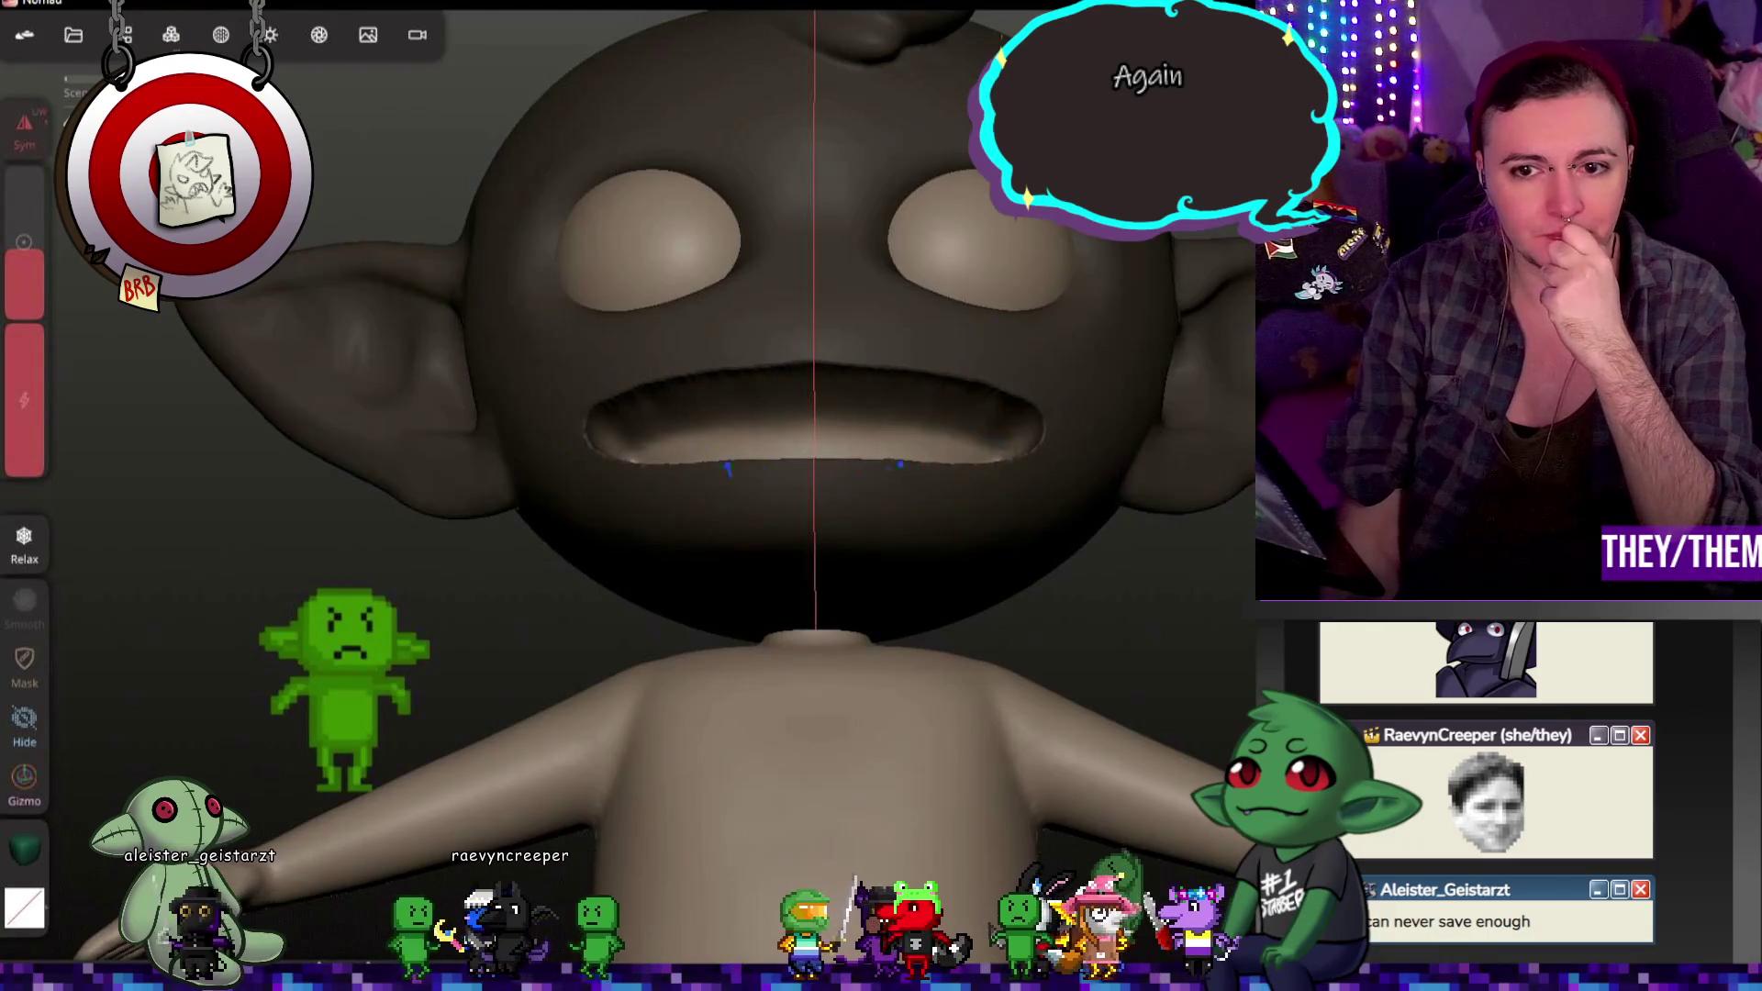
middle_click_drag(727, 469, 1049, 522)
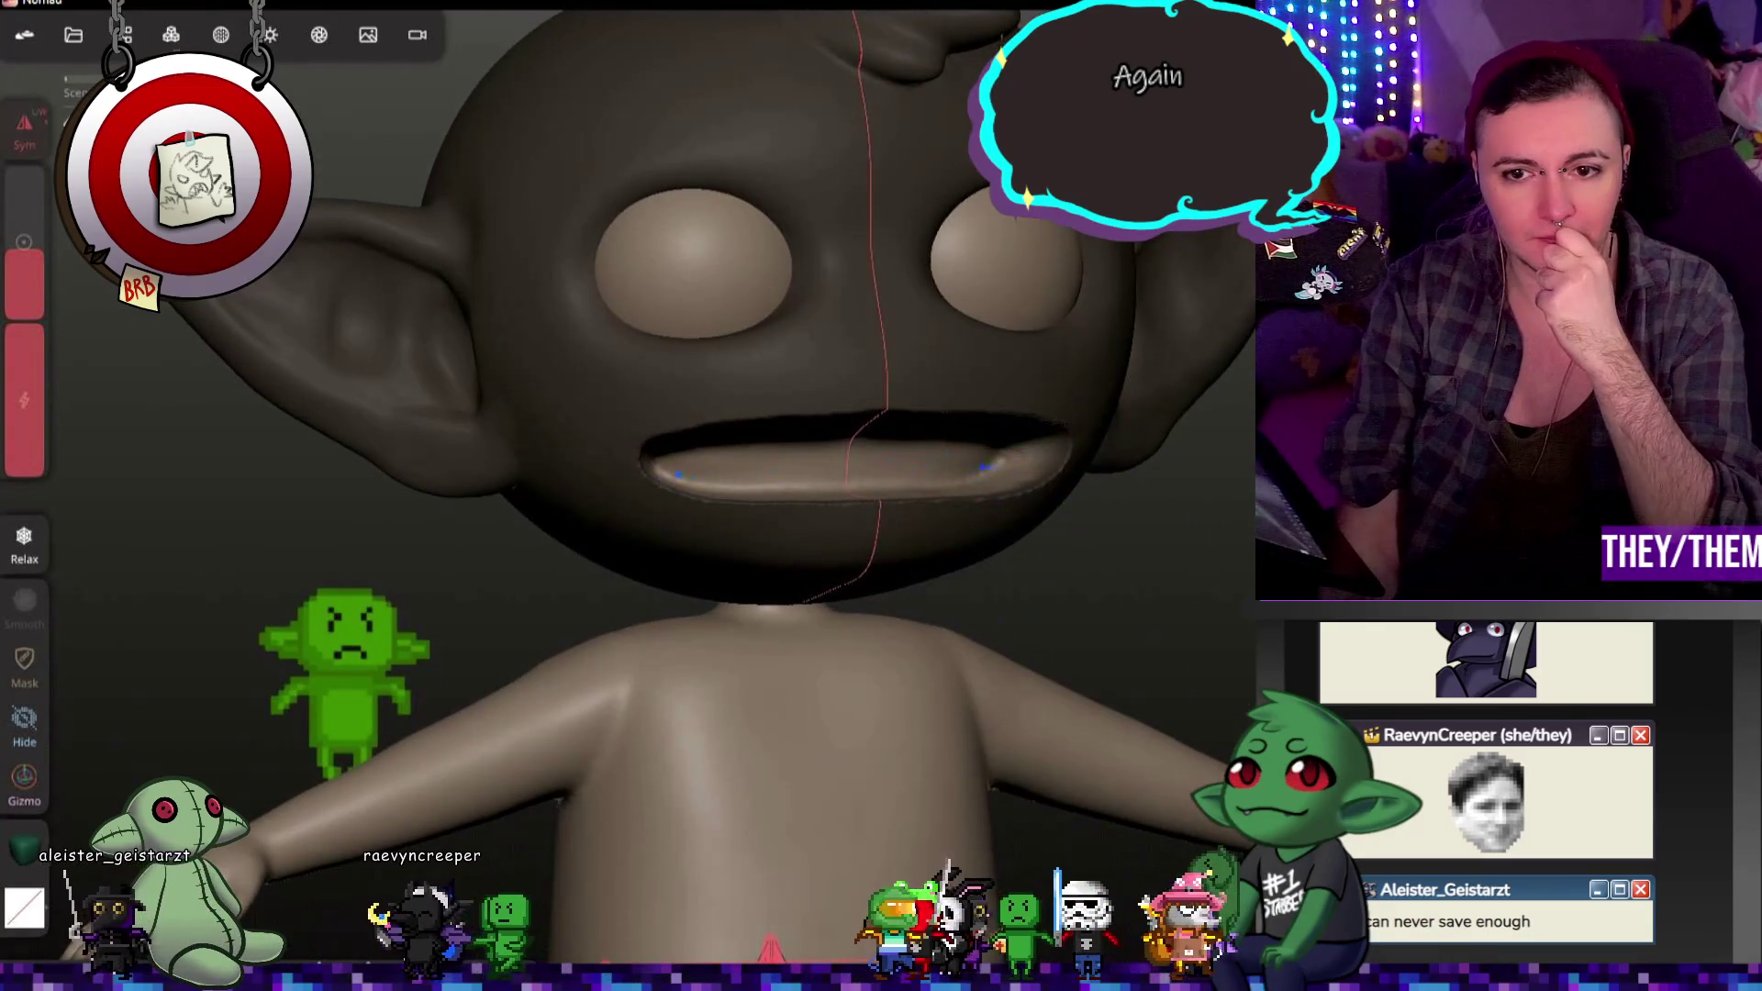
mouse_move(1137, 521)
middle_mouse_down()
mouse_move(874, 478)
mouse_move(832, 500)
mouse_move(1023, 502)
mouse_move(1113, 473)
mouse_move(877, 582)
middle_mouse_up()
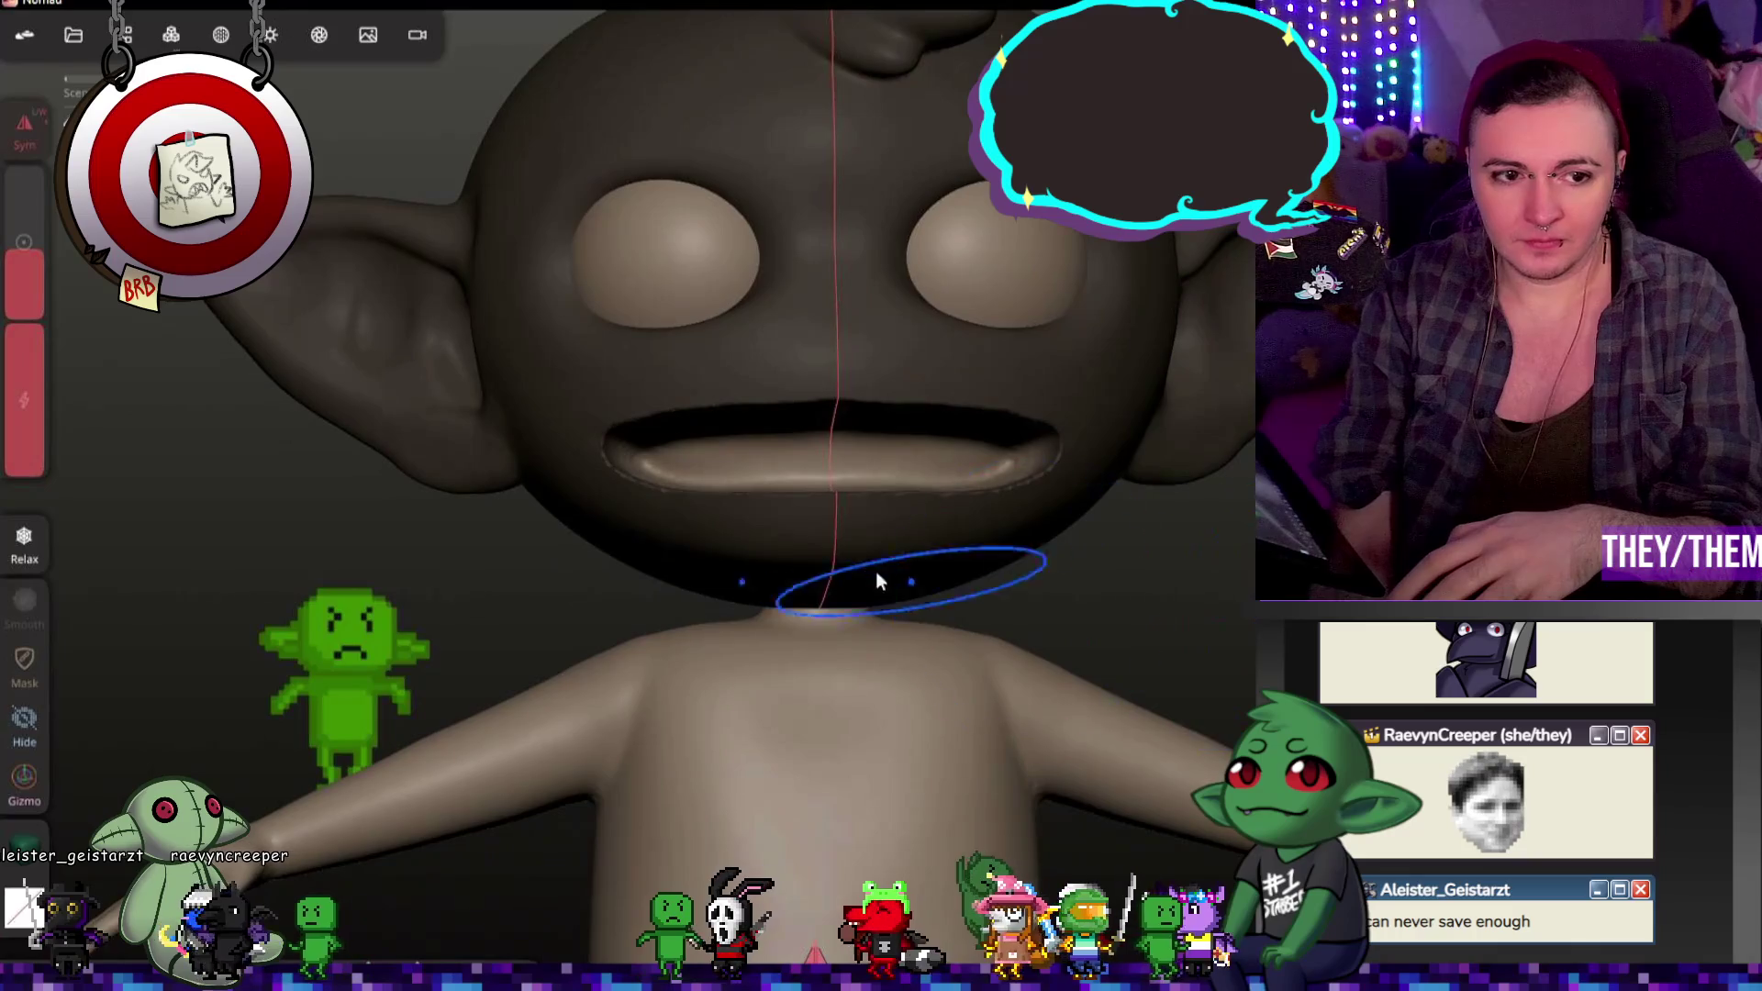
left_click(37, 657)
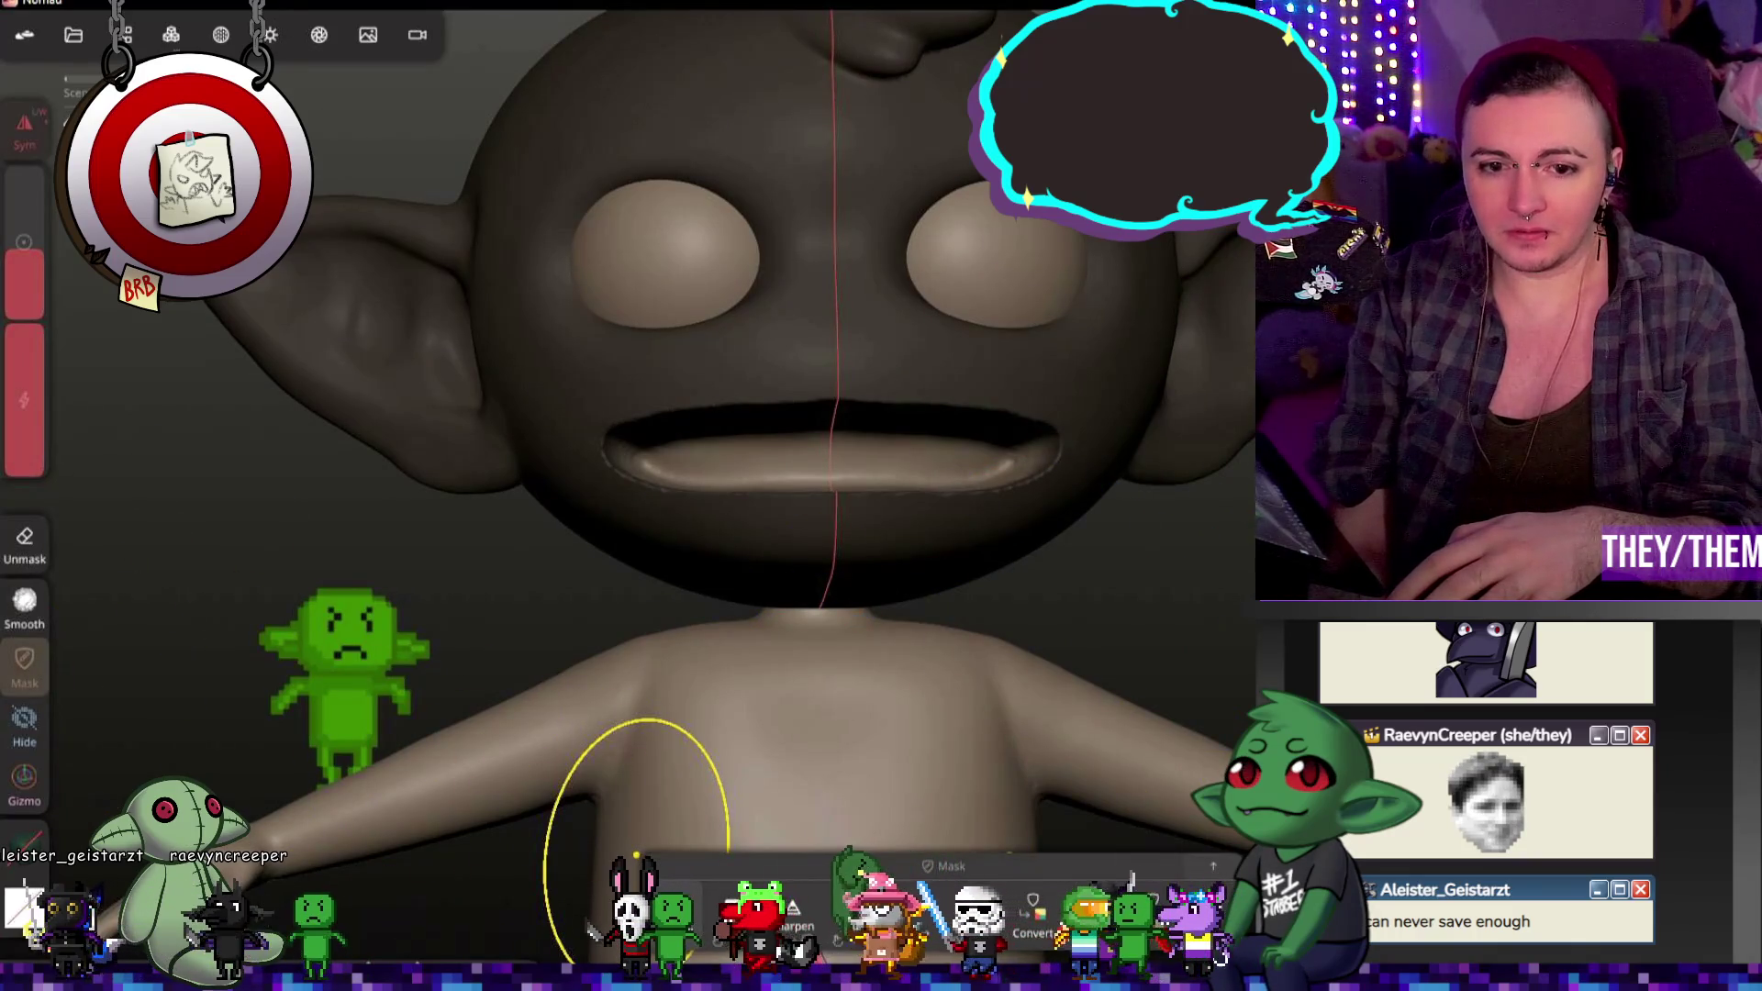
scroll(1125, 504, "up", 2)
scroll(1094, 610, "up", 5)
Step: Close in on the mouth and lower the brush intensity and radius
mouse_move(1094, 610)
middle_mouse_down()
mouse_move(1242, 519)
mouse_move(1182, 593)
mouse_move(1105, 590)
middle_mouse_up()
mouse_move(1199, 559)
middle_mouse_down()
mouse_move(1215, 572)
mouse_move(1169, 568)
mouse_move(1113, 629)
mouse_move(1180, 550)
mouse_move(1159, 597)
mouse_move(944, 588)
mouse_move(1190, 577)
middle_mouse_up()
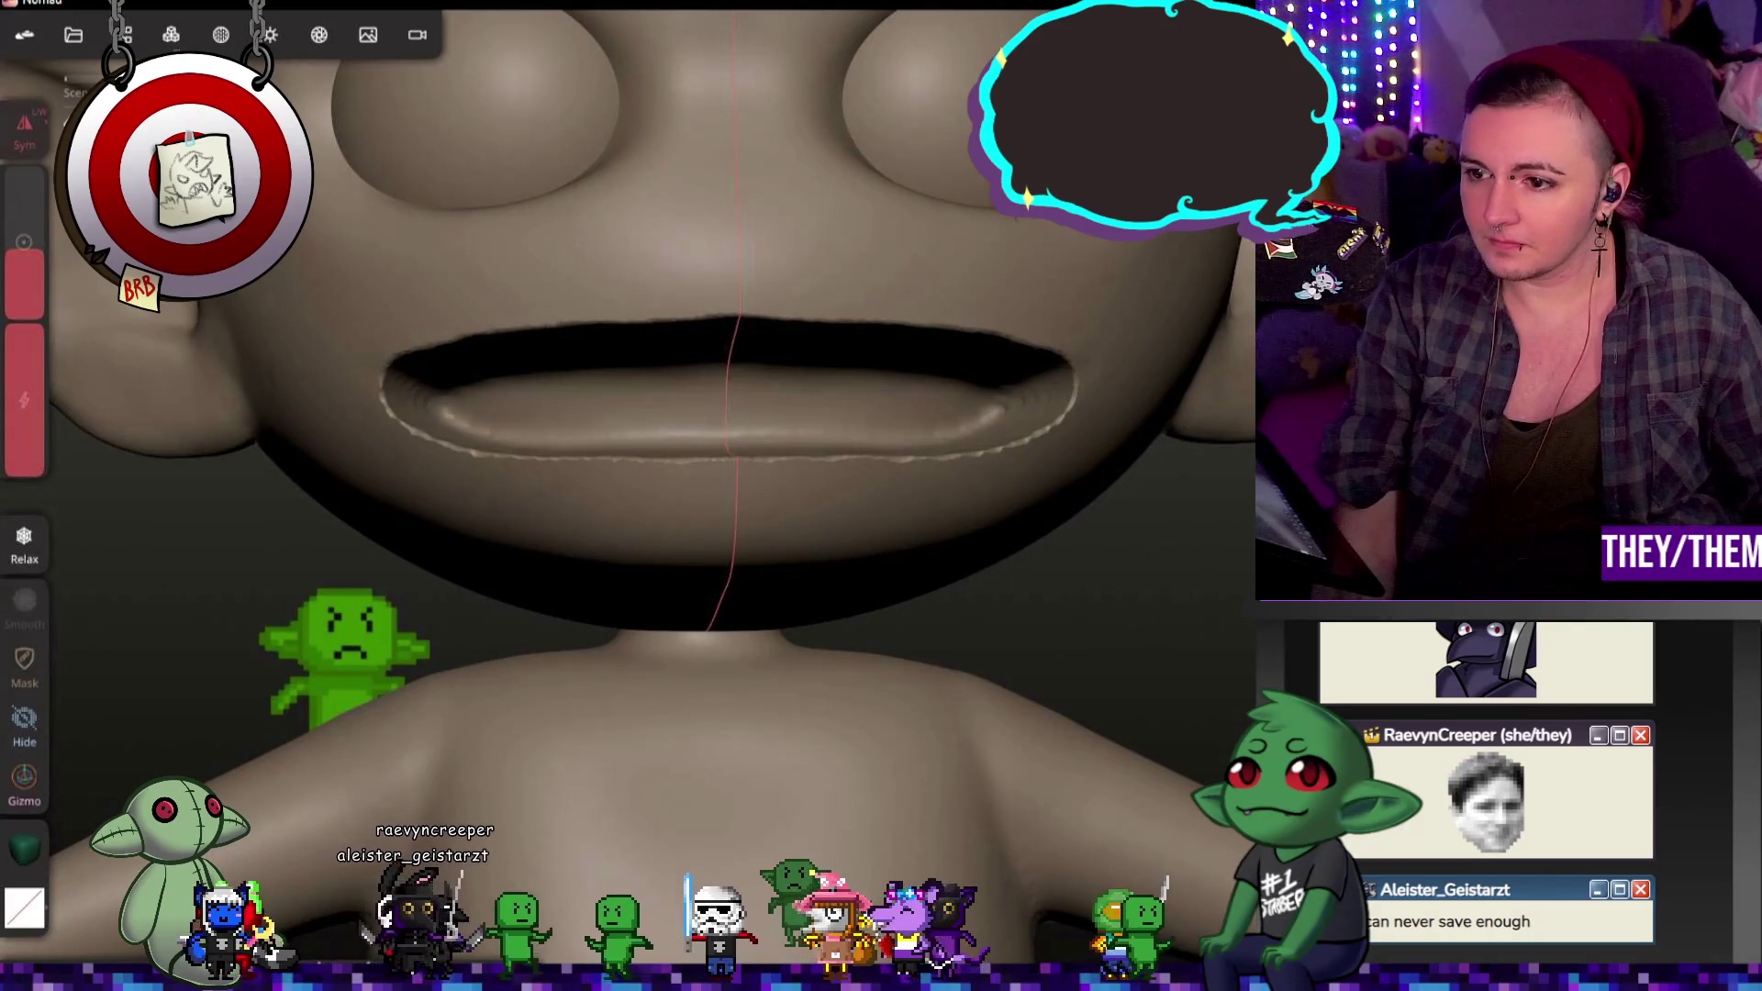
left_click_drag(27, 375, 32, 405)
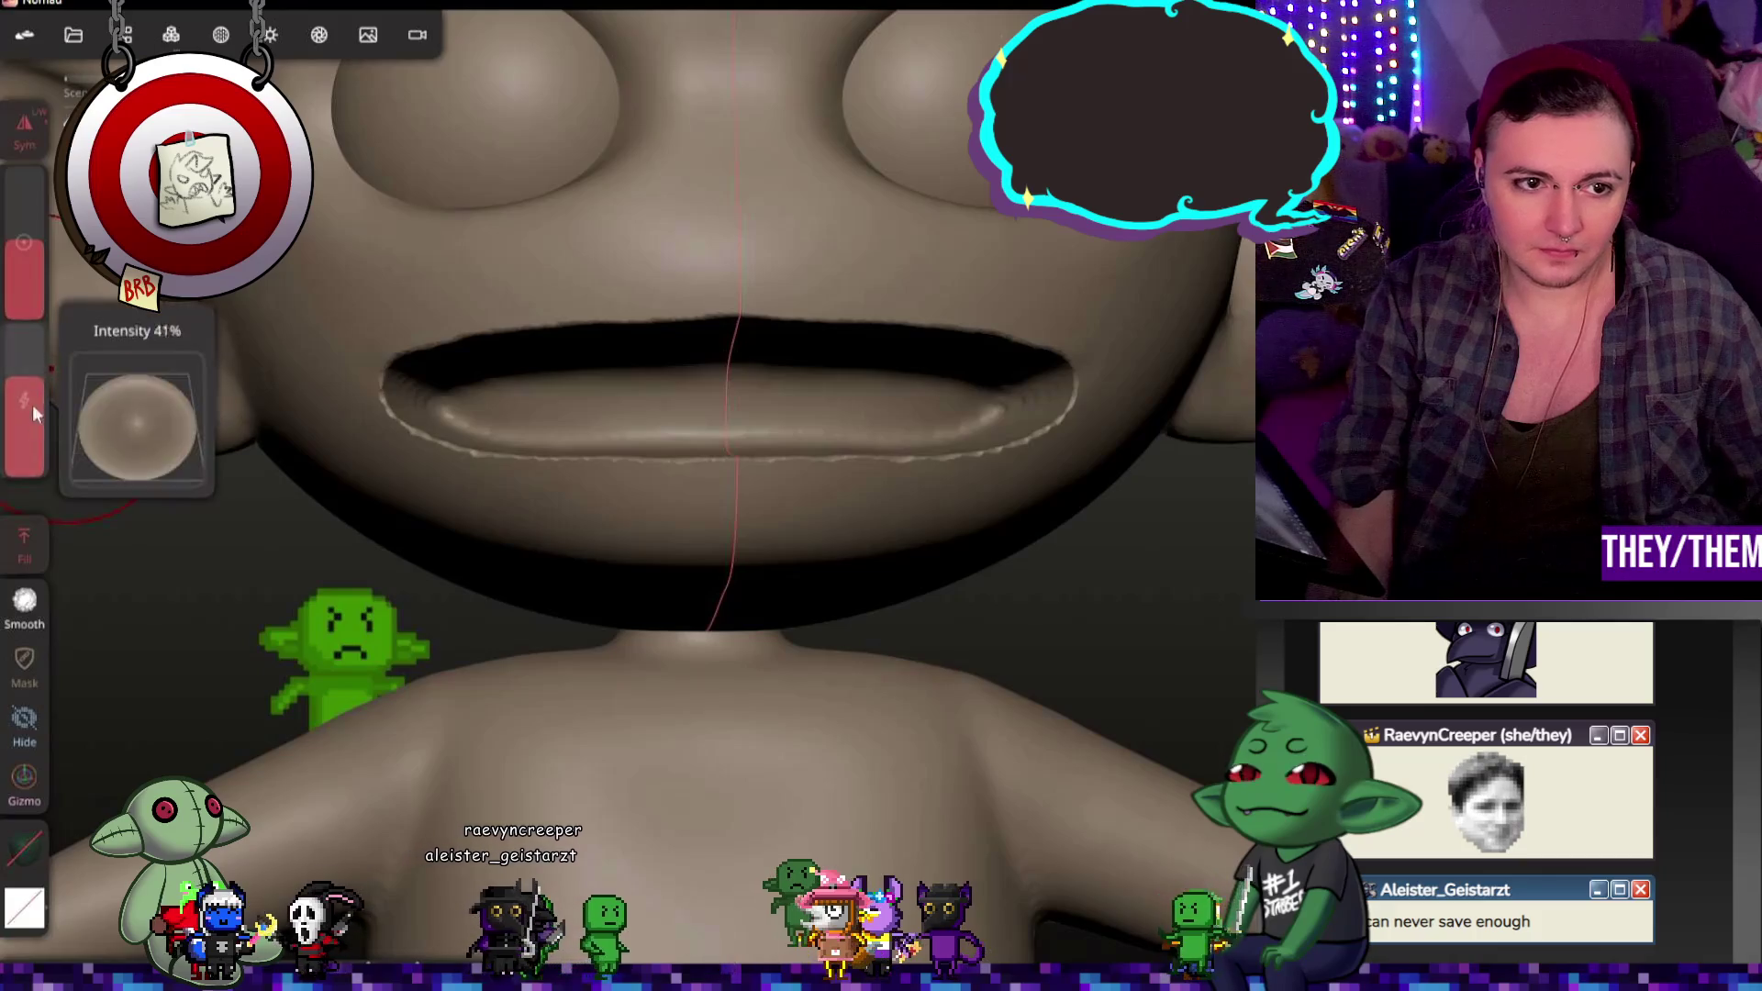
left_click(20, 247)
left_click_drag(21, 247, 23, 270)
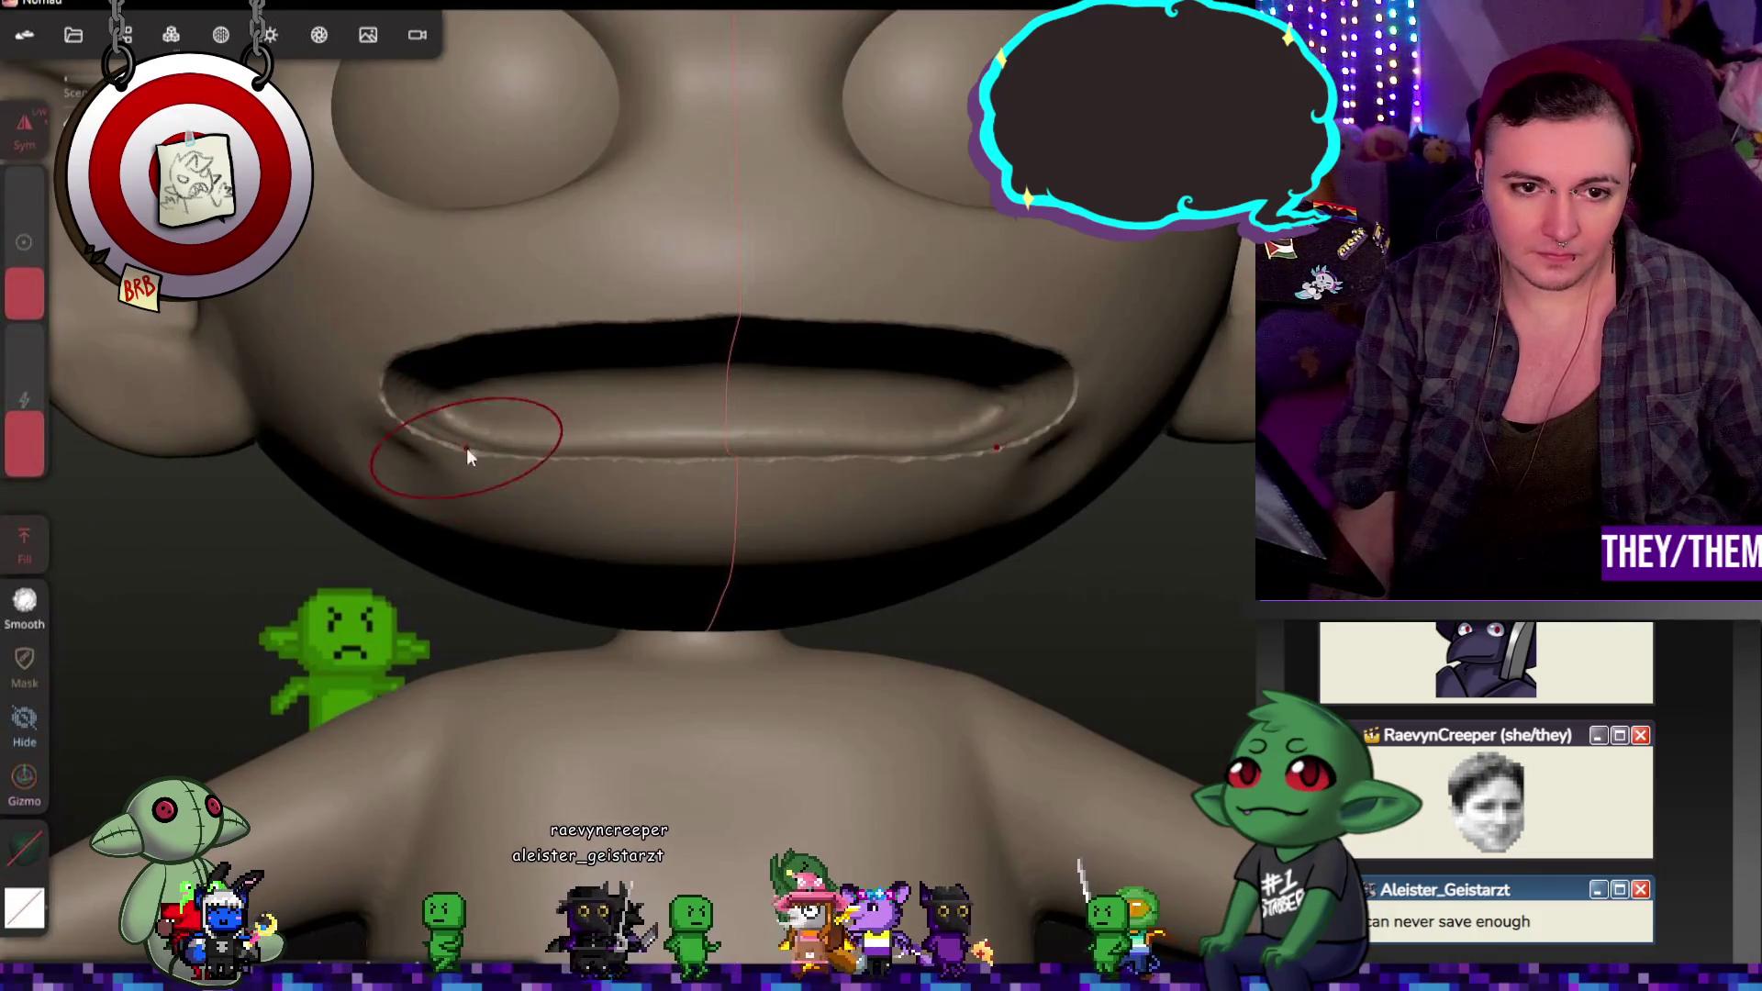
Step: Try a flatten stroke along the lower lip, undo it, and bring up the scene object list
key("ctrl+z")
middle_click_drag(1002, 511, 1080, 610)
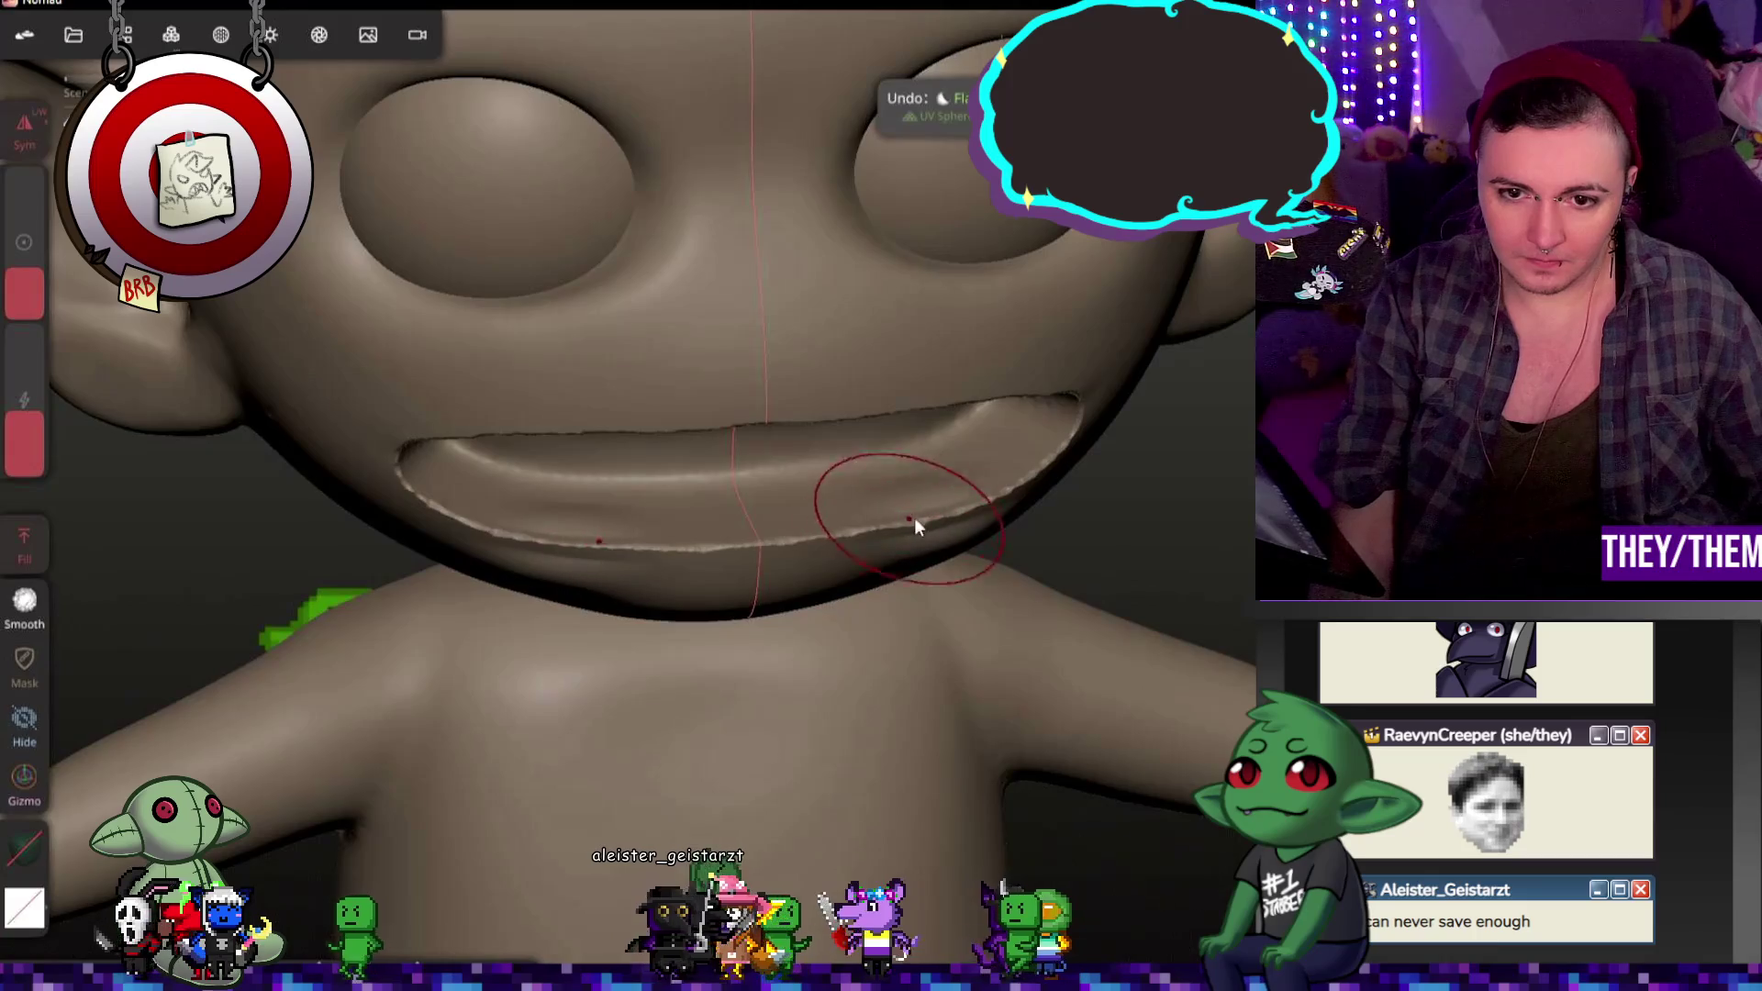
left_click_drag(914, 523, 1047, 577)
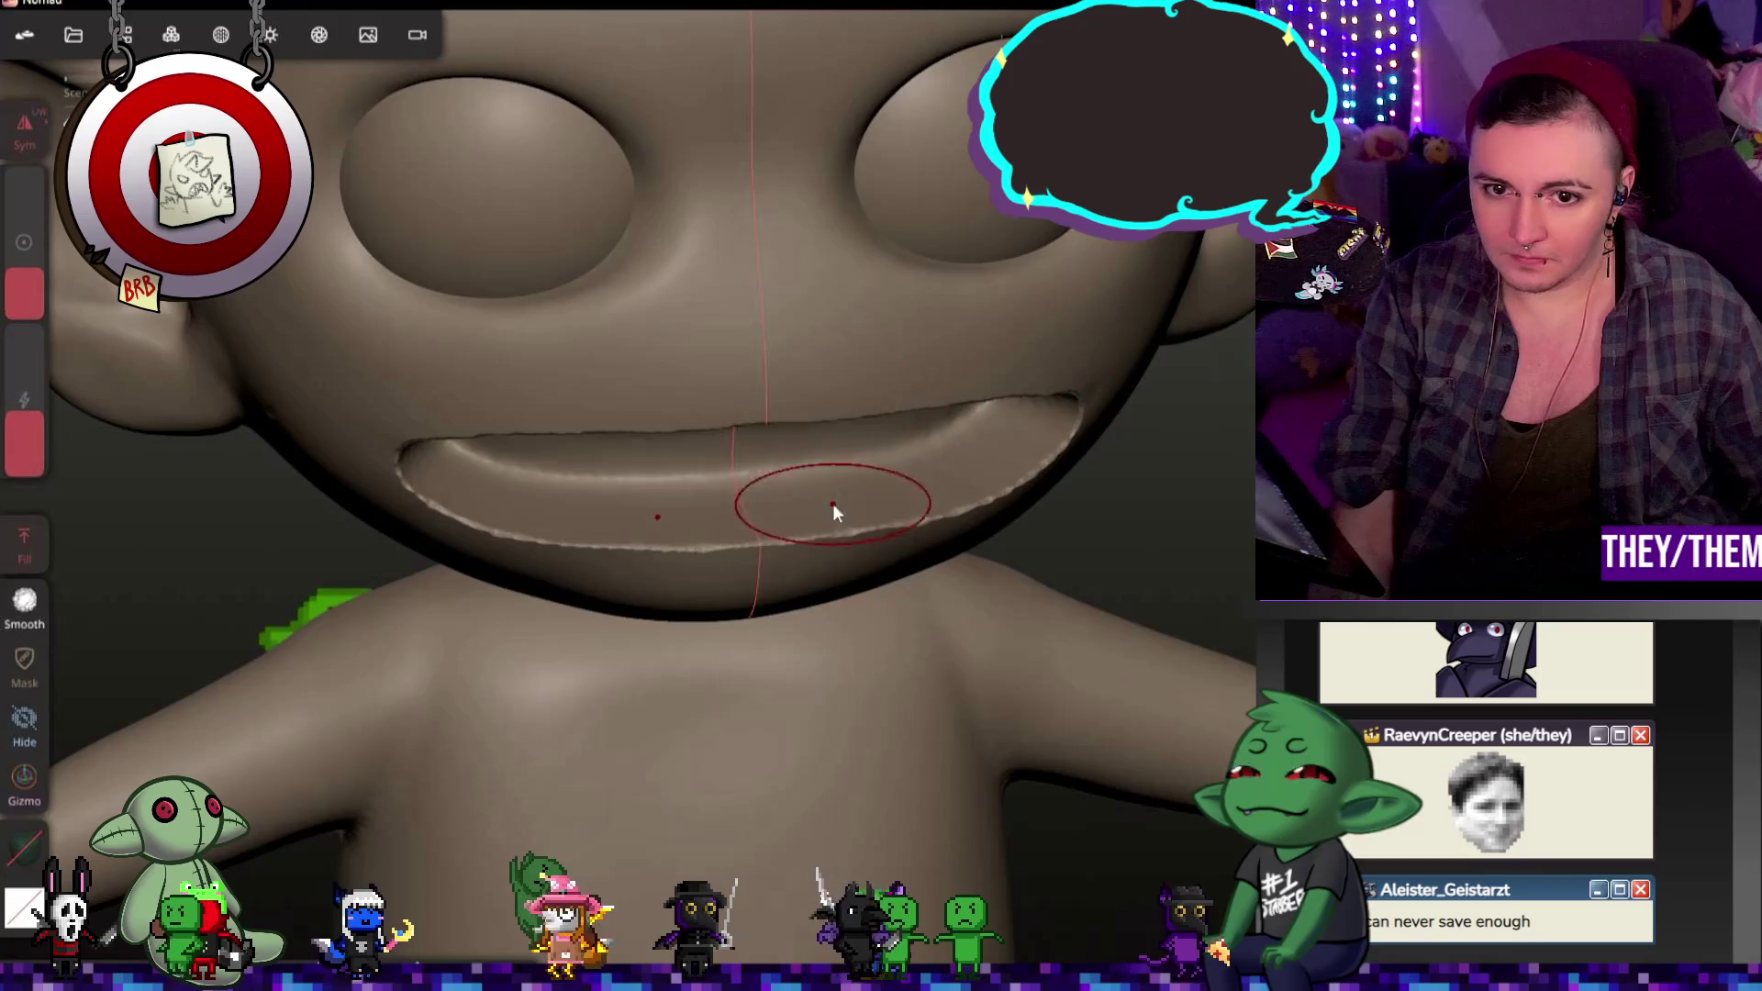
key("ctrl+z")
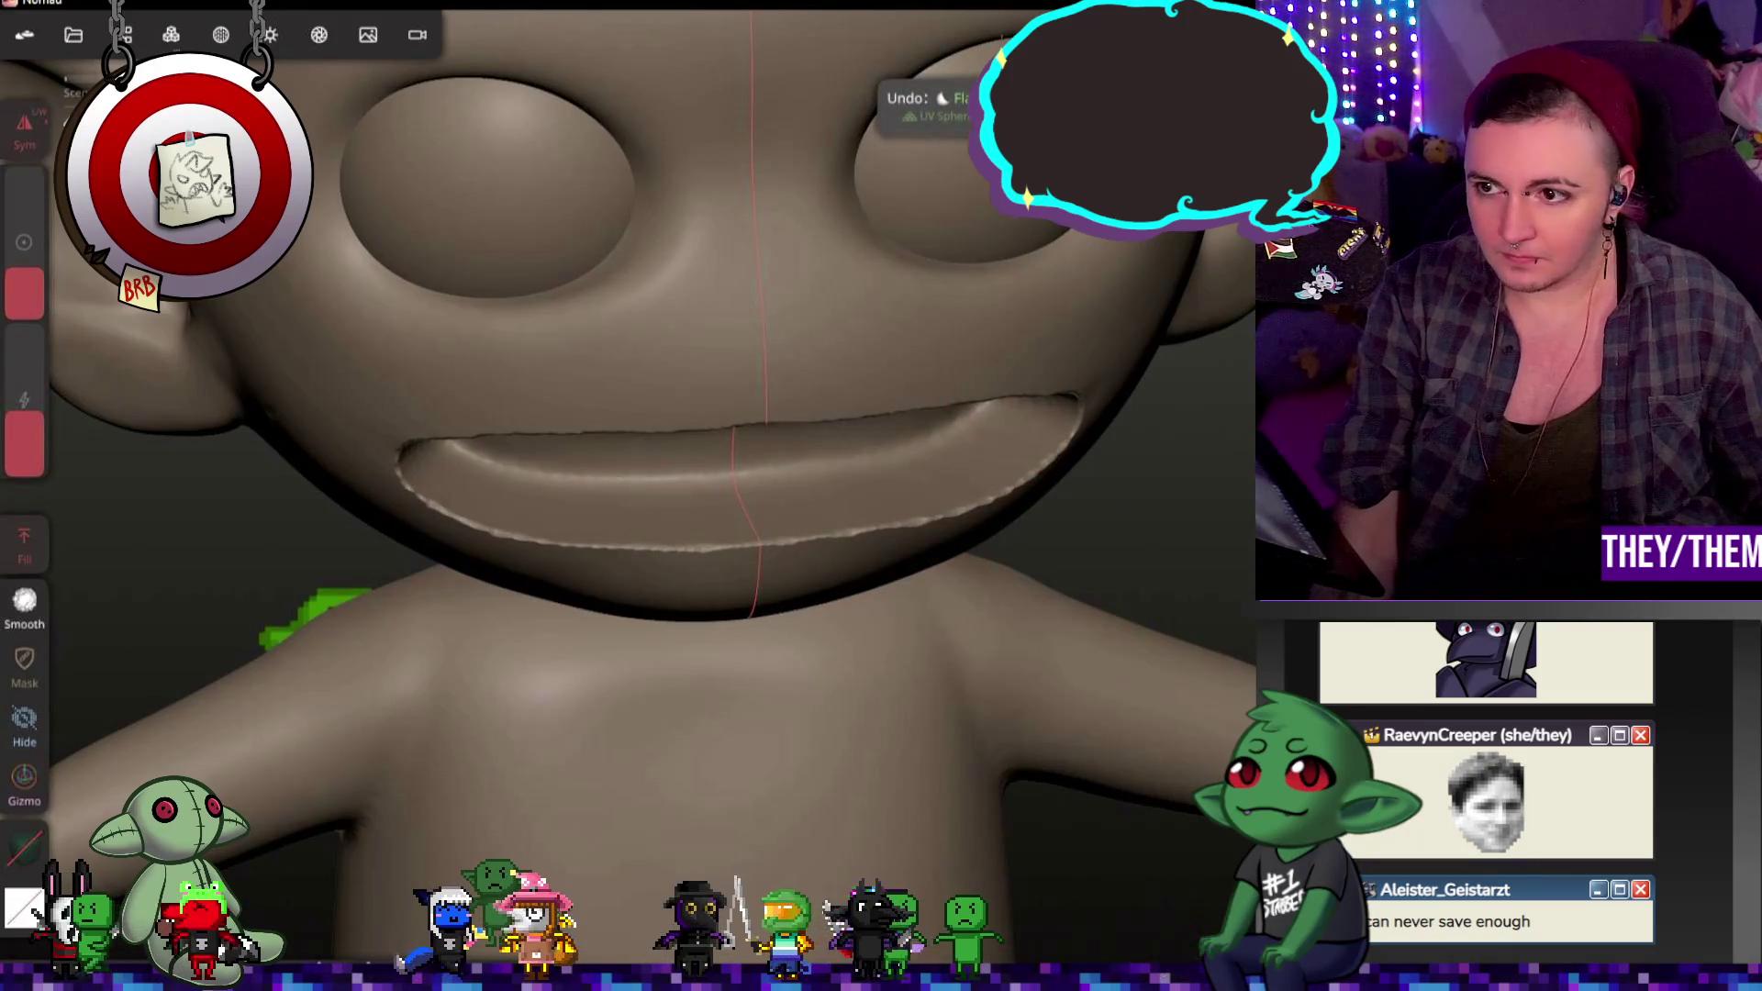
left_click(122, 34)
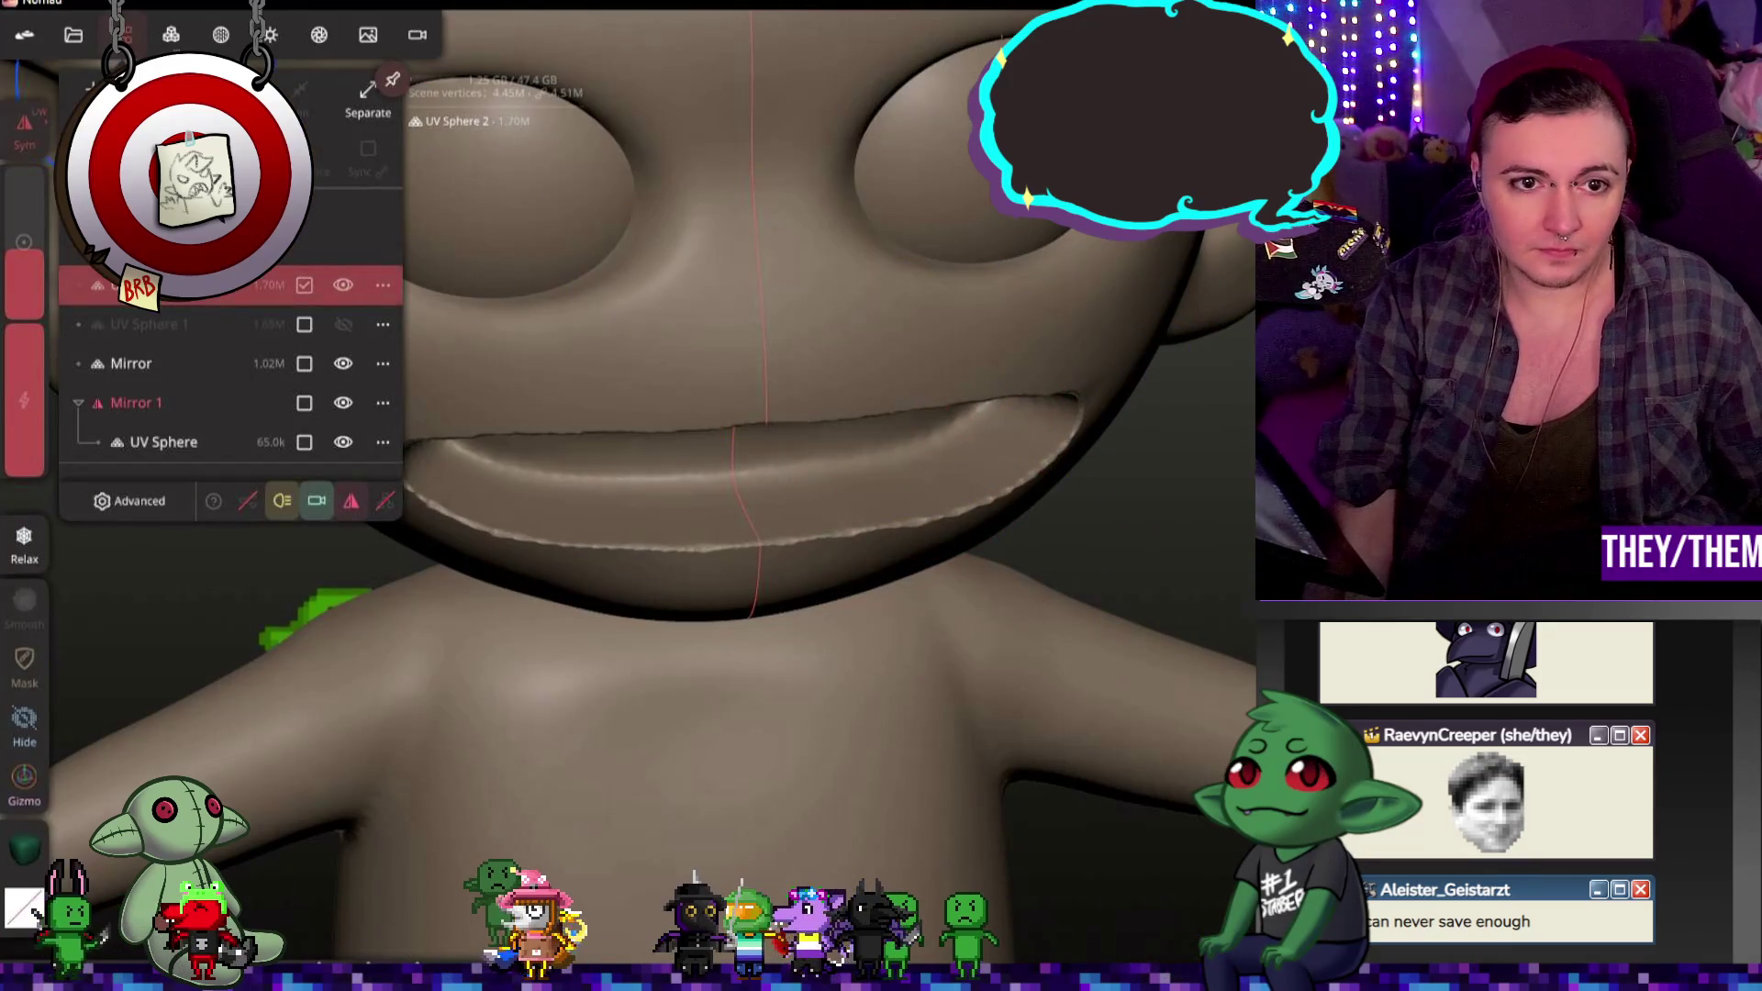
Step: Close the scene list and frame the open mouth from the front
left_click(915, 465)
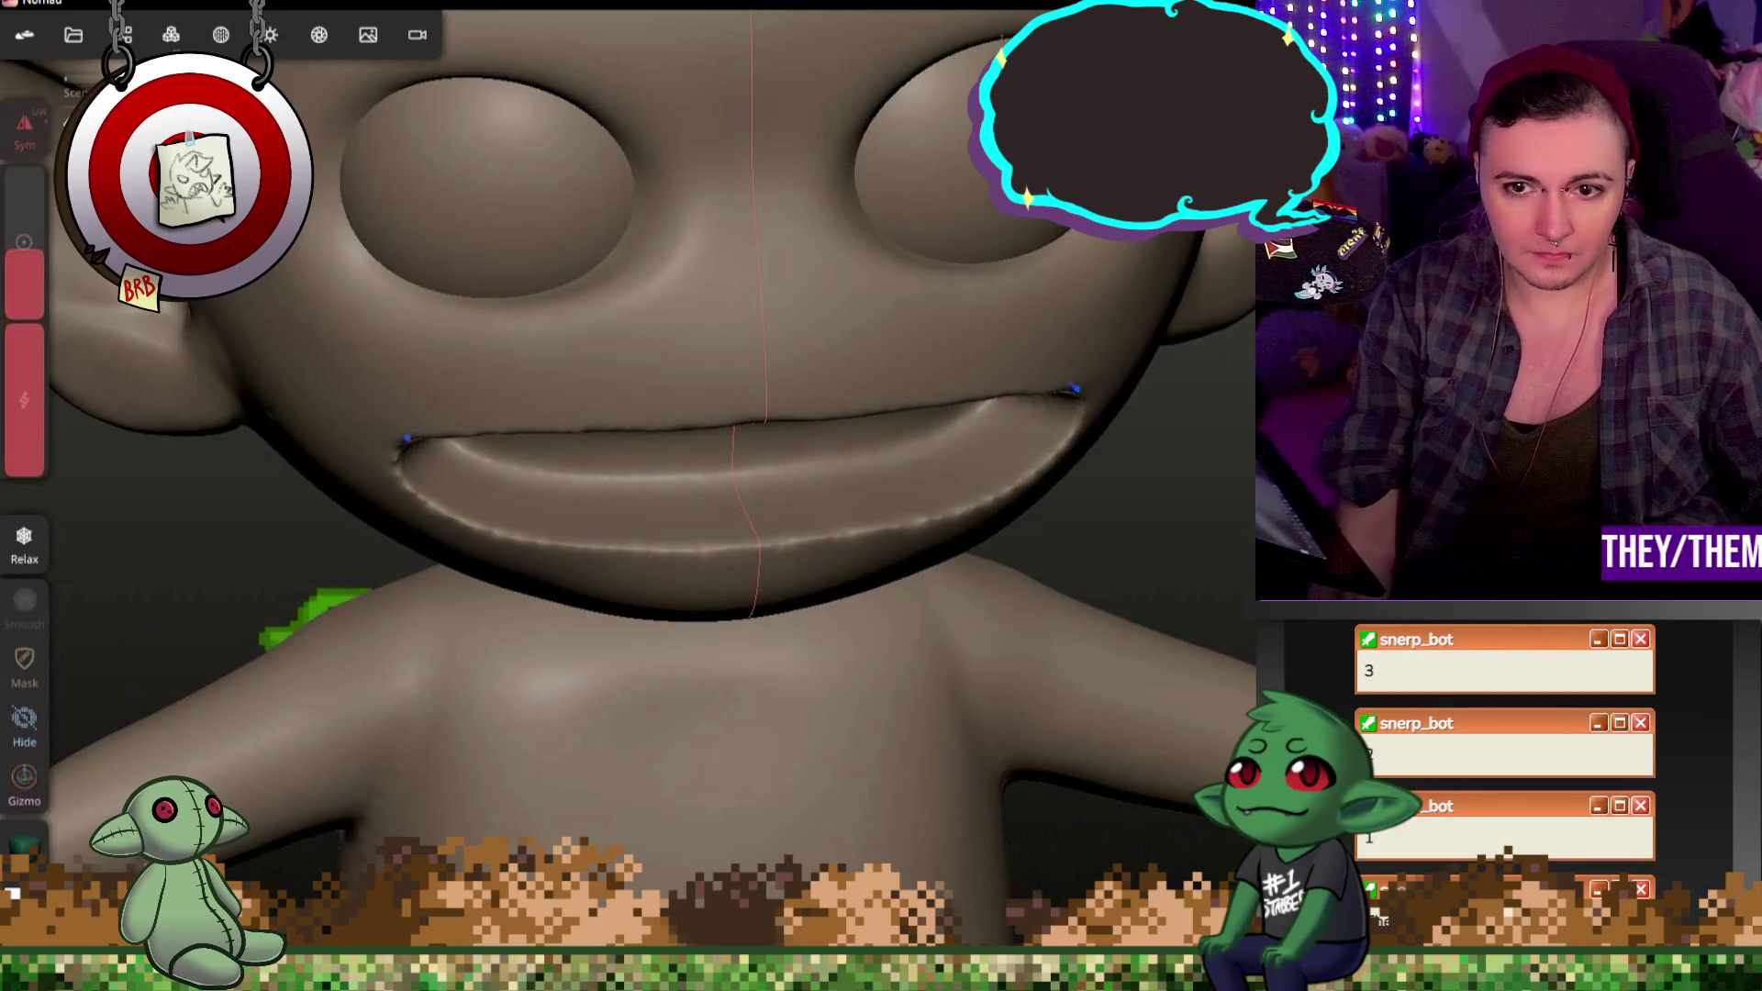
middle_click_drag(1111, 374, 1233, 385)
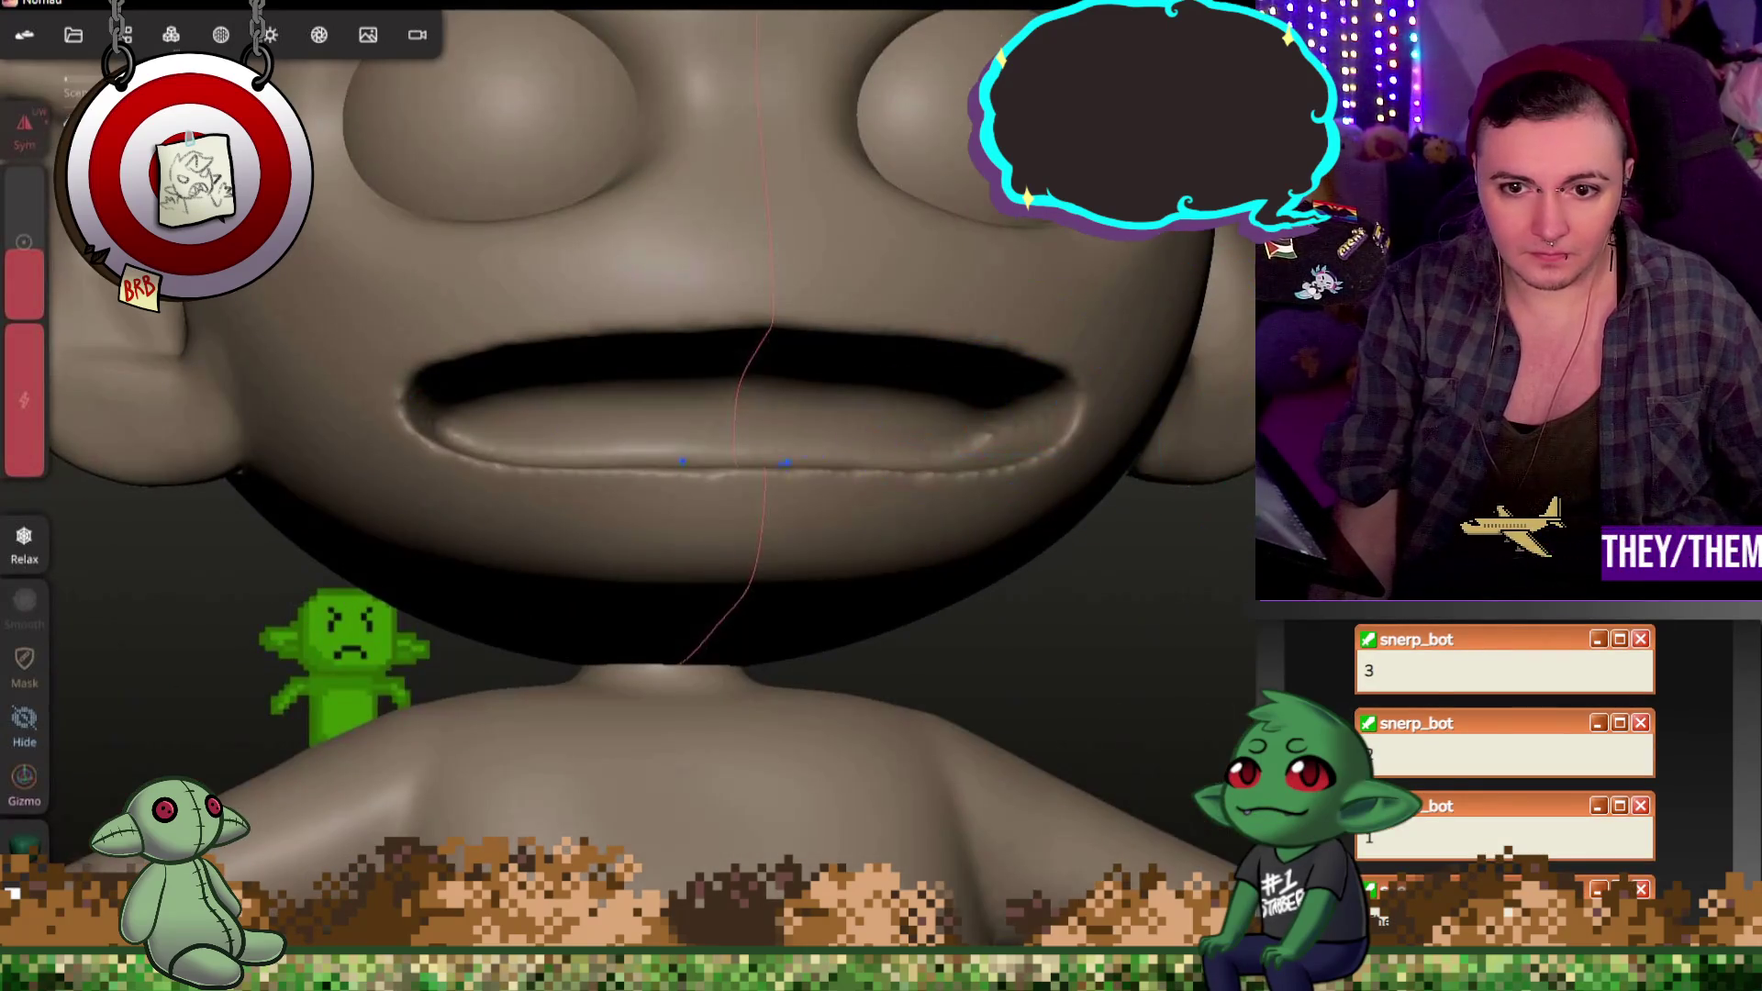
mouse_move(1112, 551)
middle_mouse_down()
mouse_move(961, 588)
mouse_move(1111, 539)
middle_mouse_up()
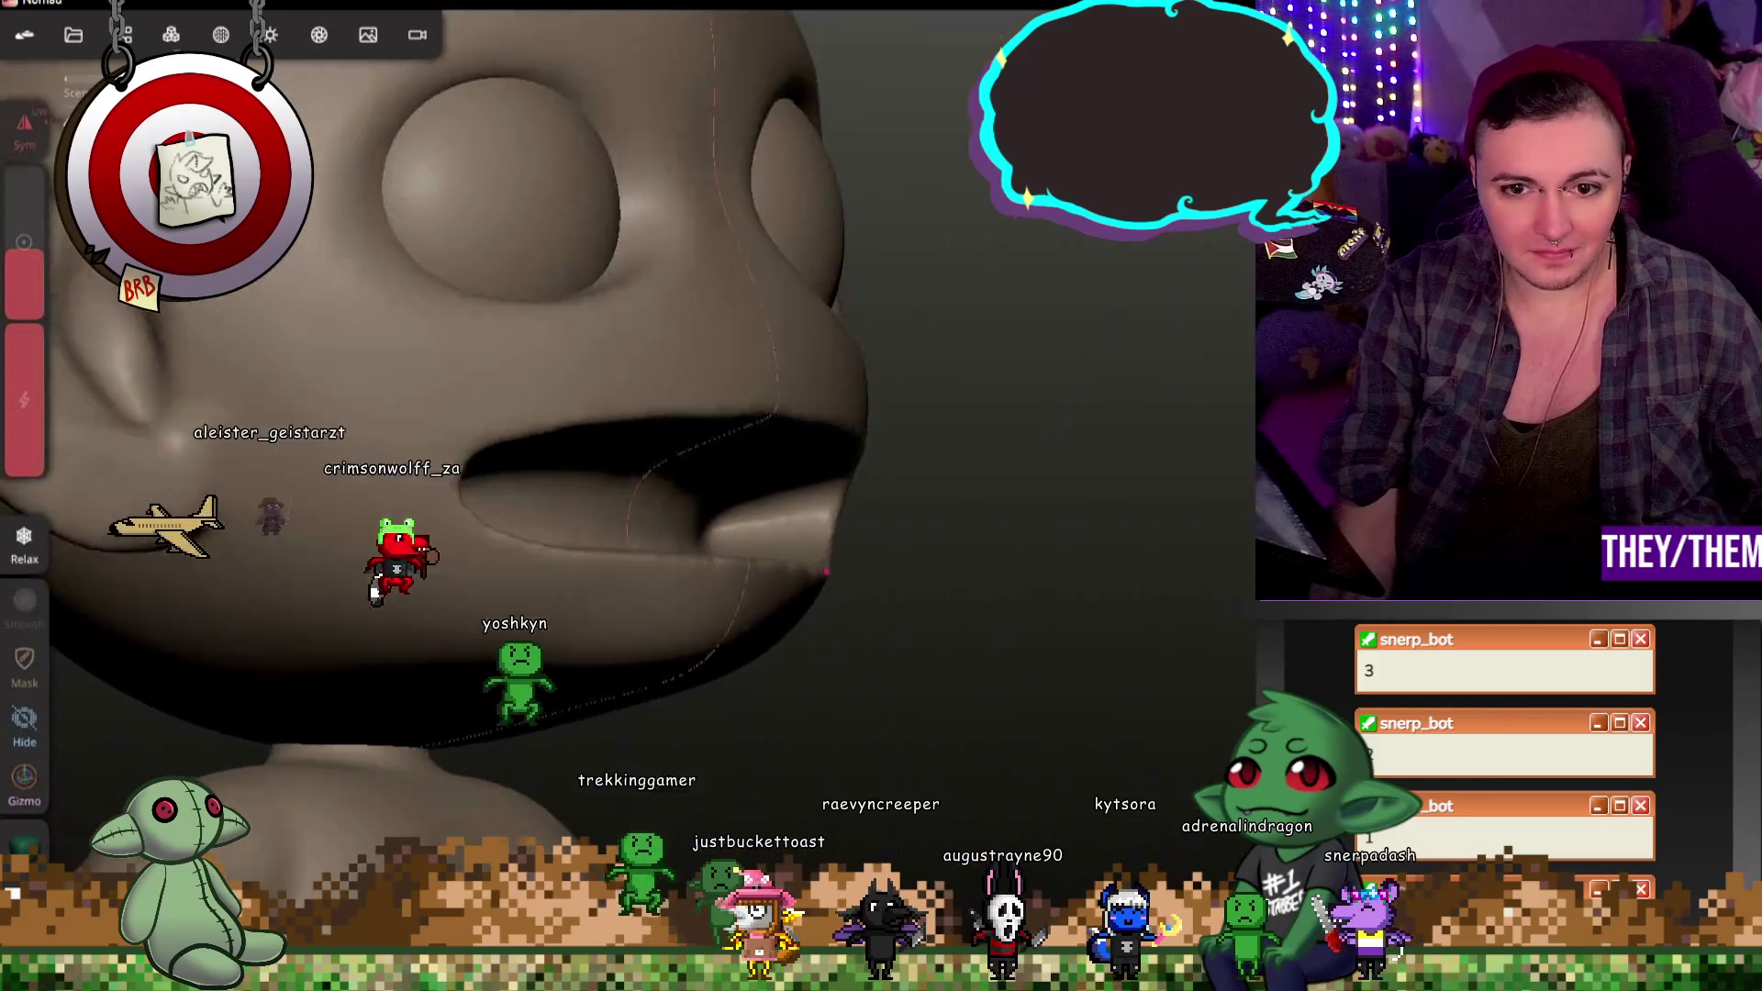
middle_click_drag(963, 647, 1091, 664)
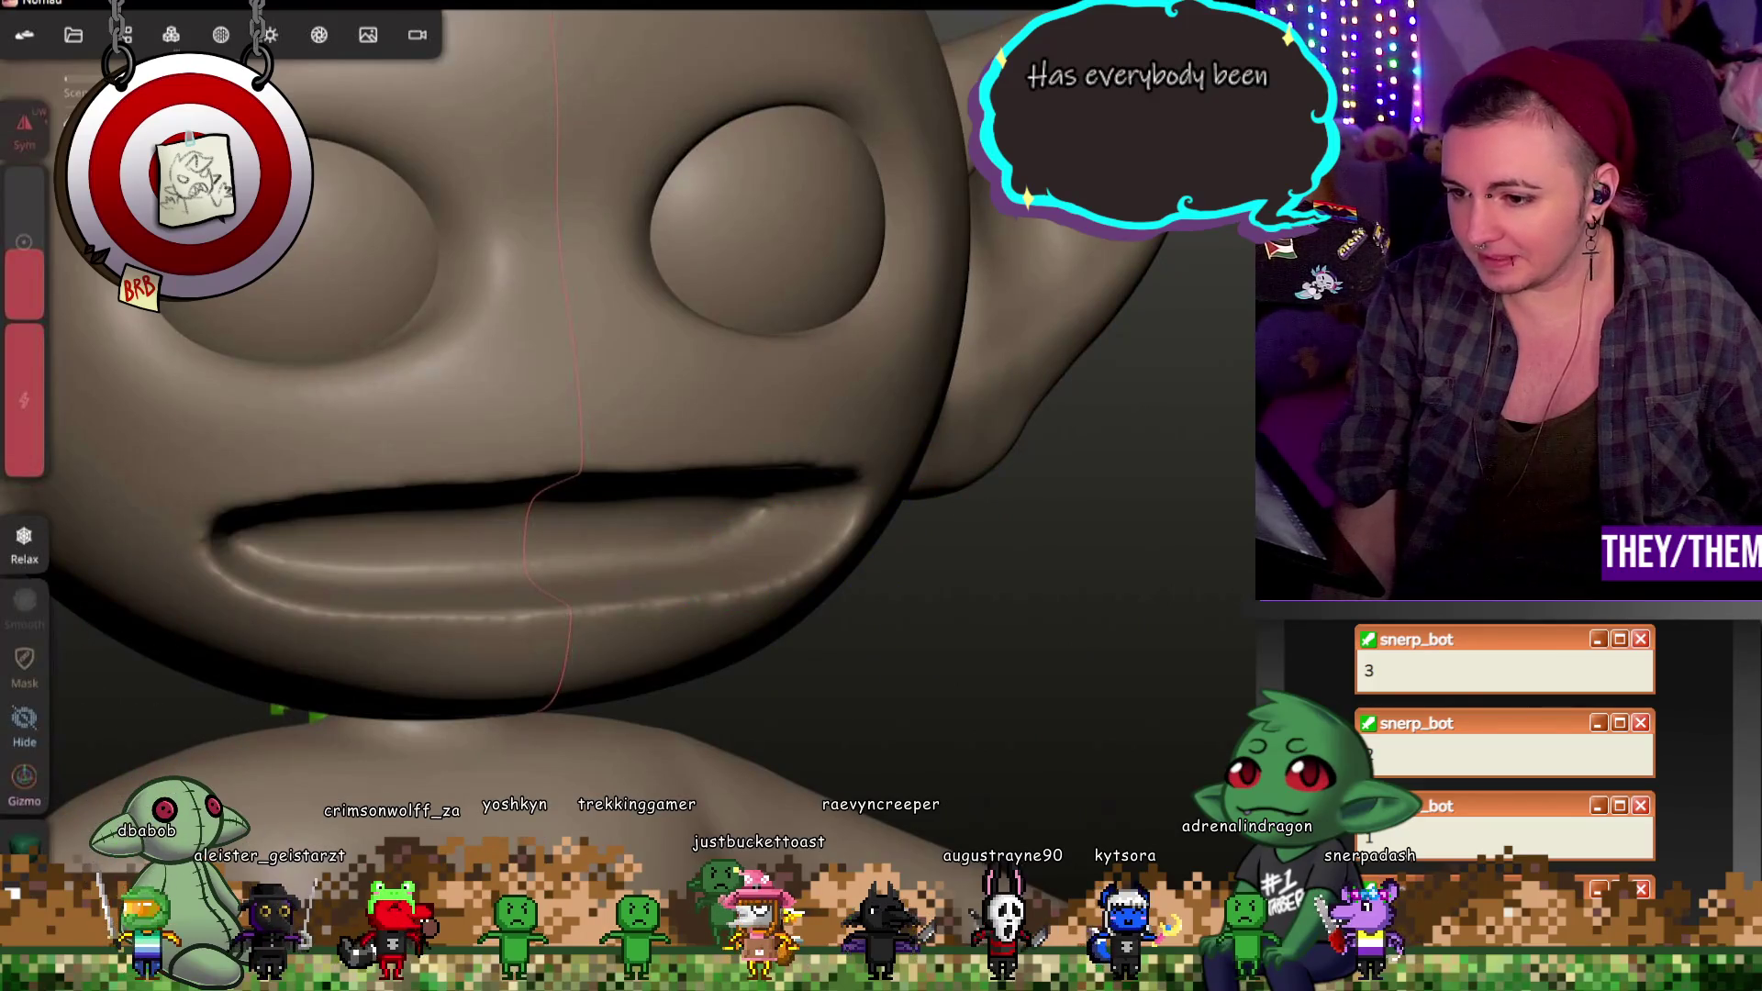
Step: Smooth the upper lip surface with the Smooth brush, then turn to the lower lip
left_click(24, 606)
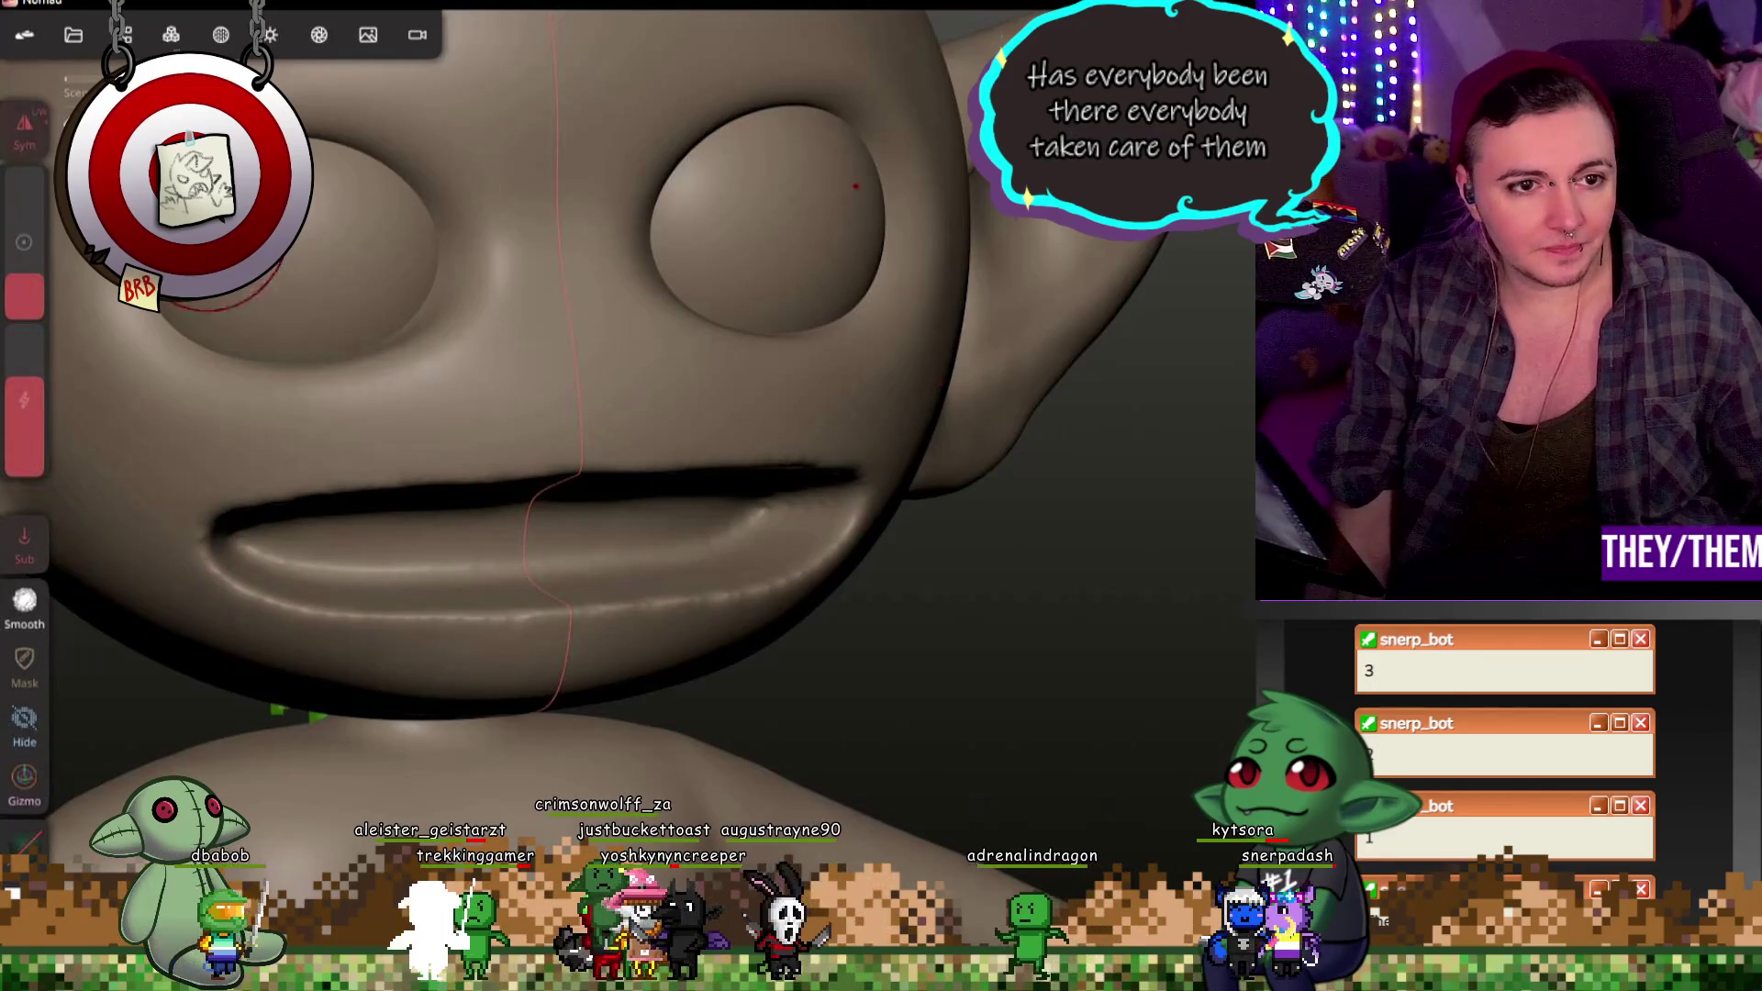
left_click_drag(531, 551, 530, 503)
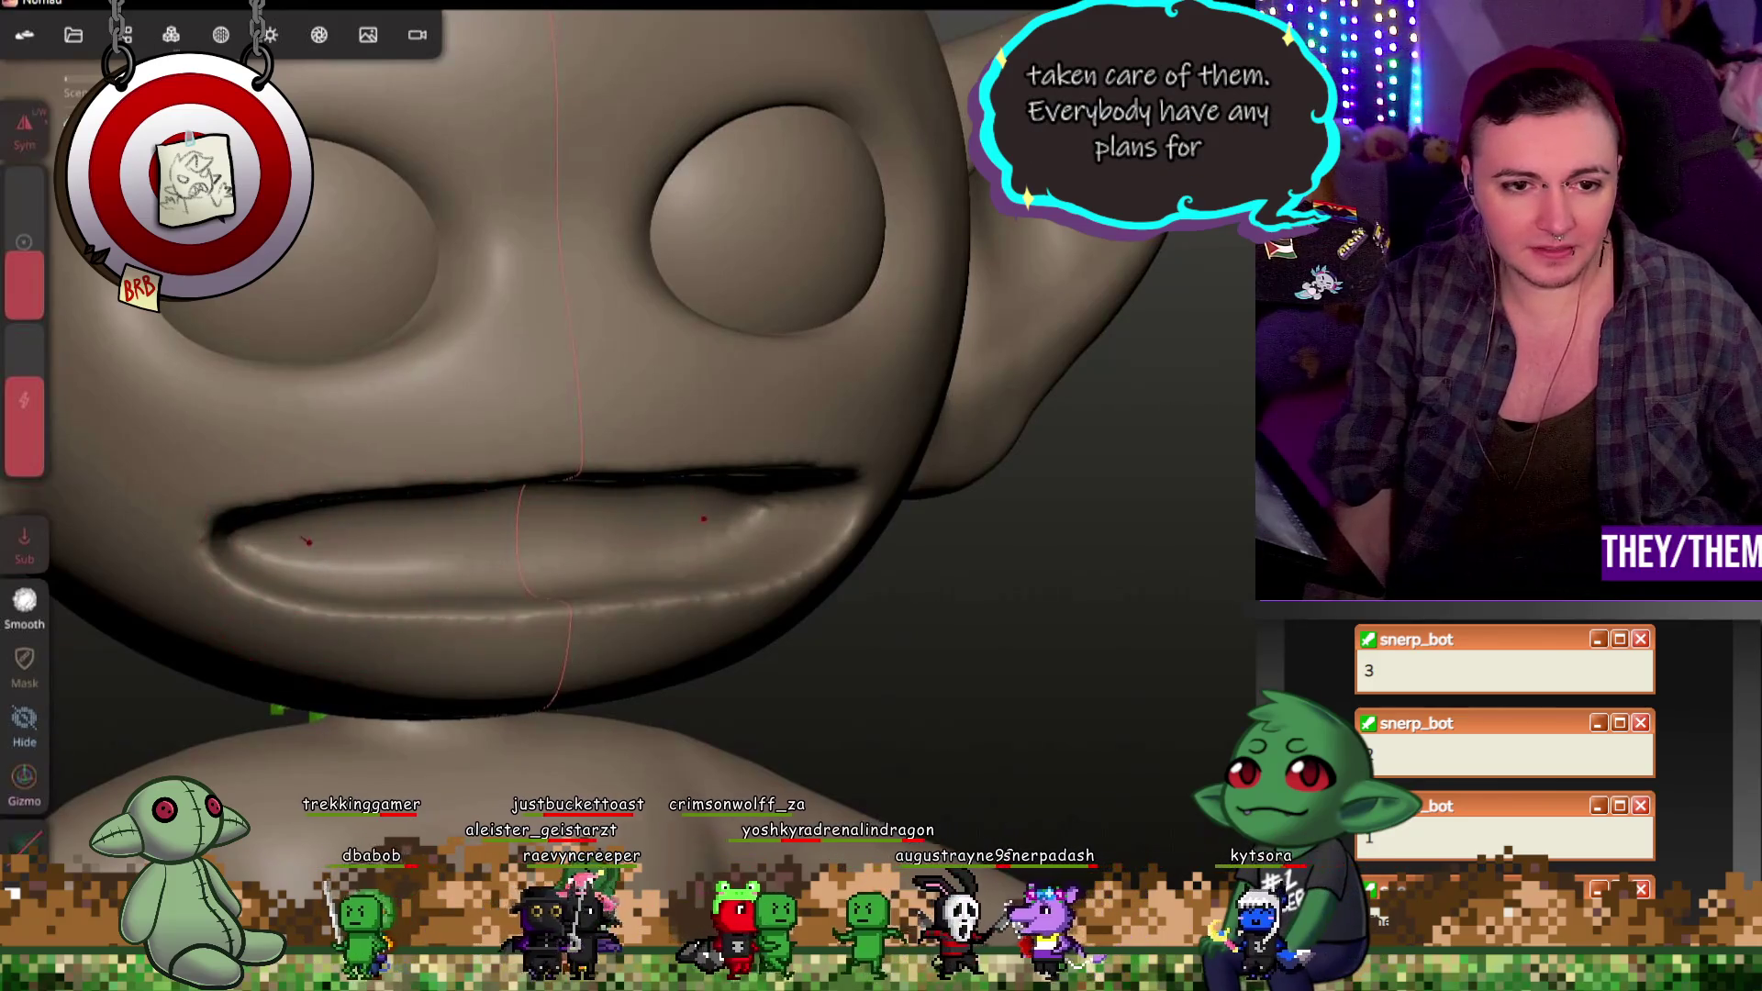
right_click_drag(702, 521, 481, 598)
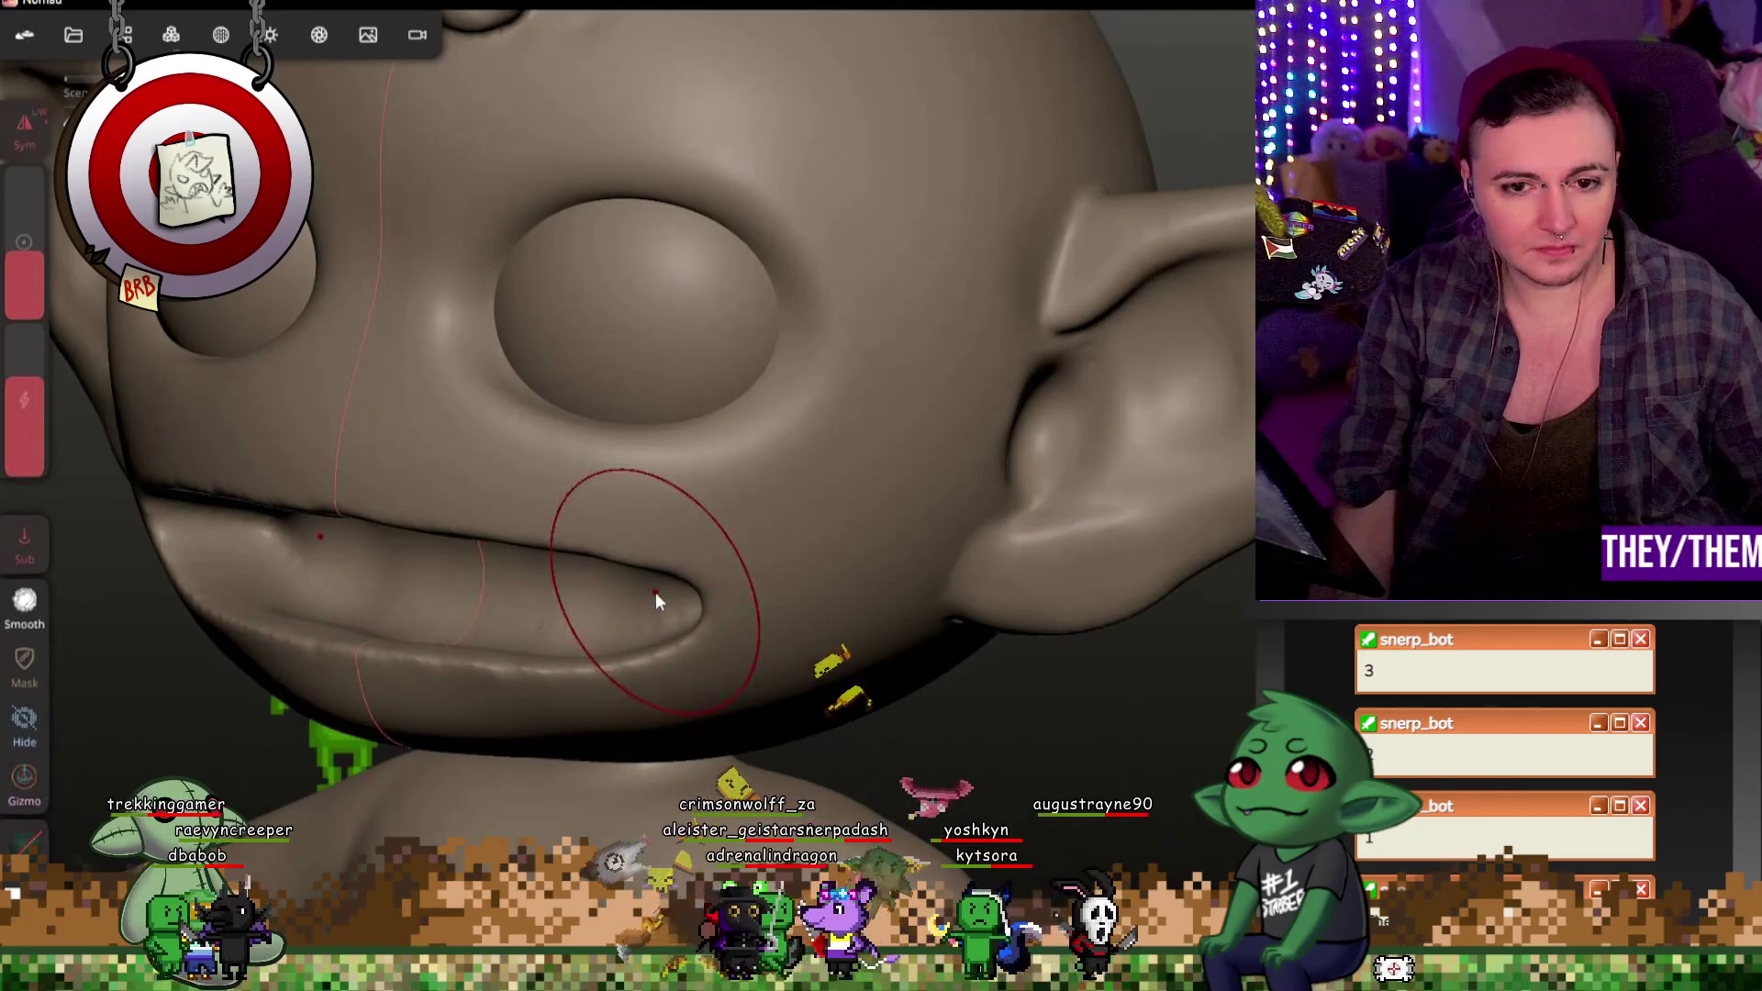
Step: Reshape the lower lip from the front and check it from the side and below
middle_click_drag(675, 600, 1042, 579)
scroll(1009, 628, "up", 2)
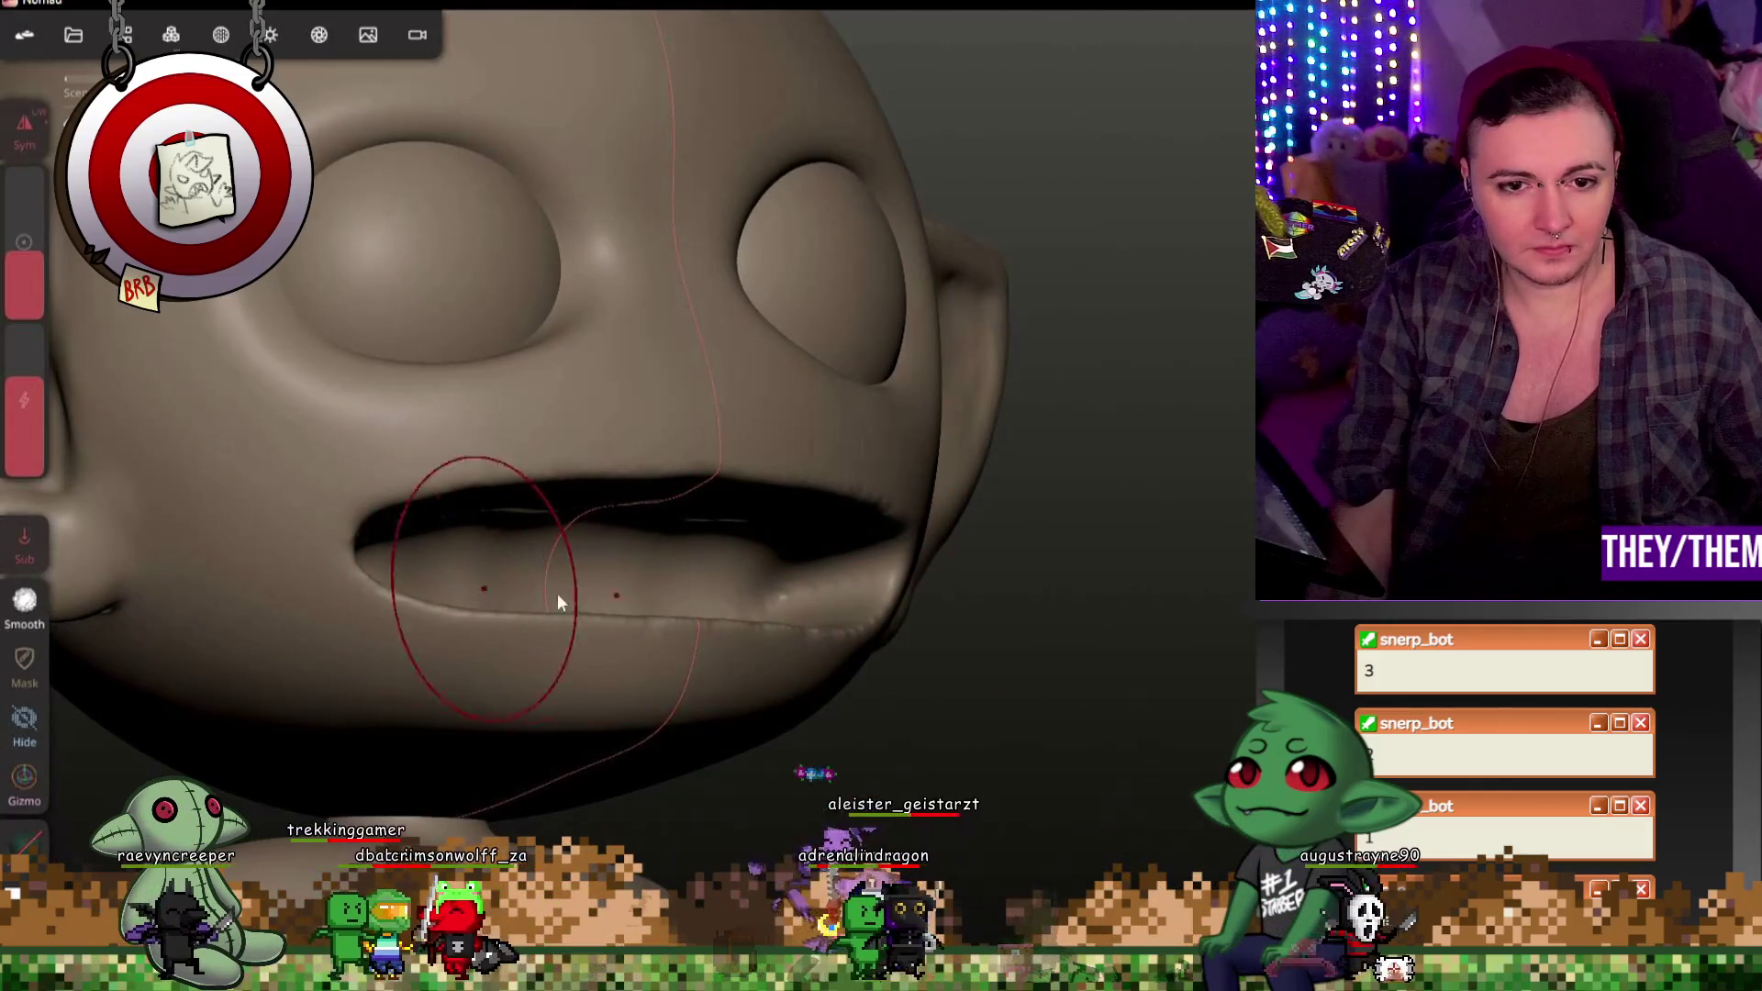
left_click_drag(558, 601, 854, 585)
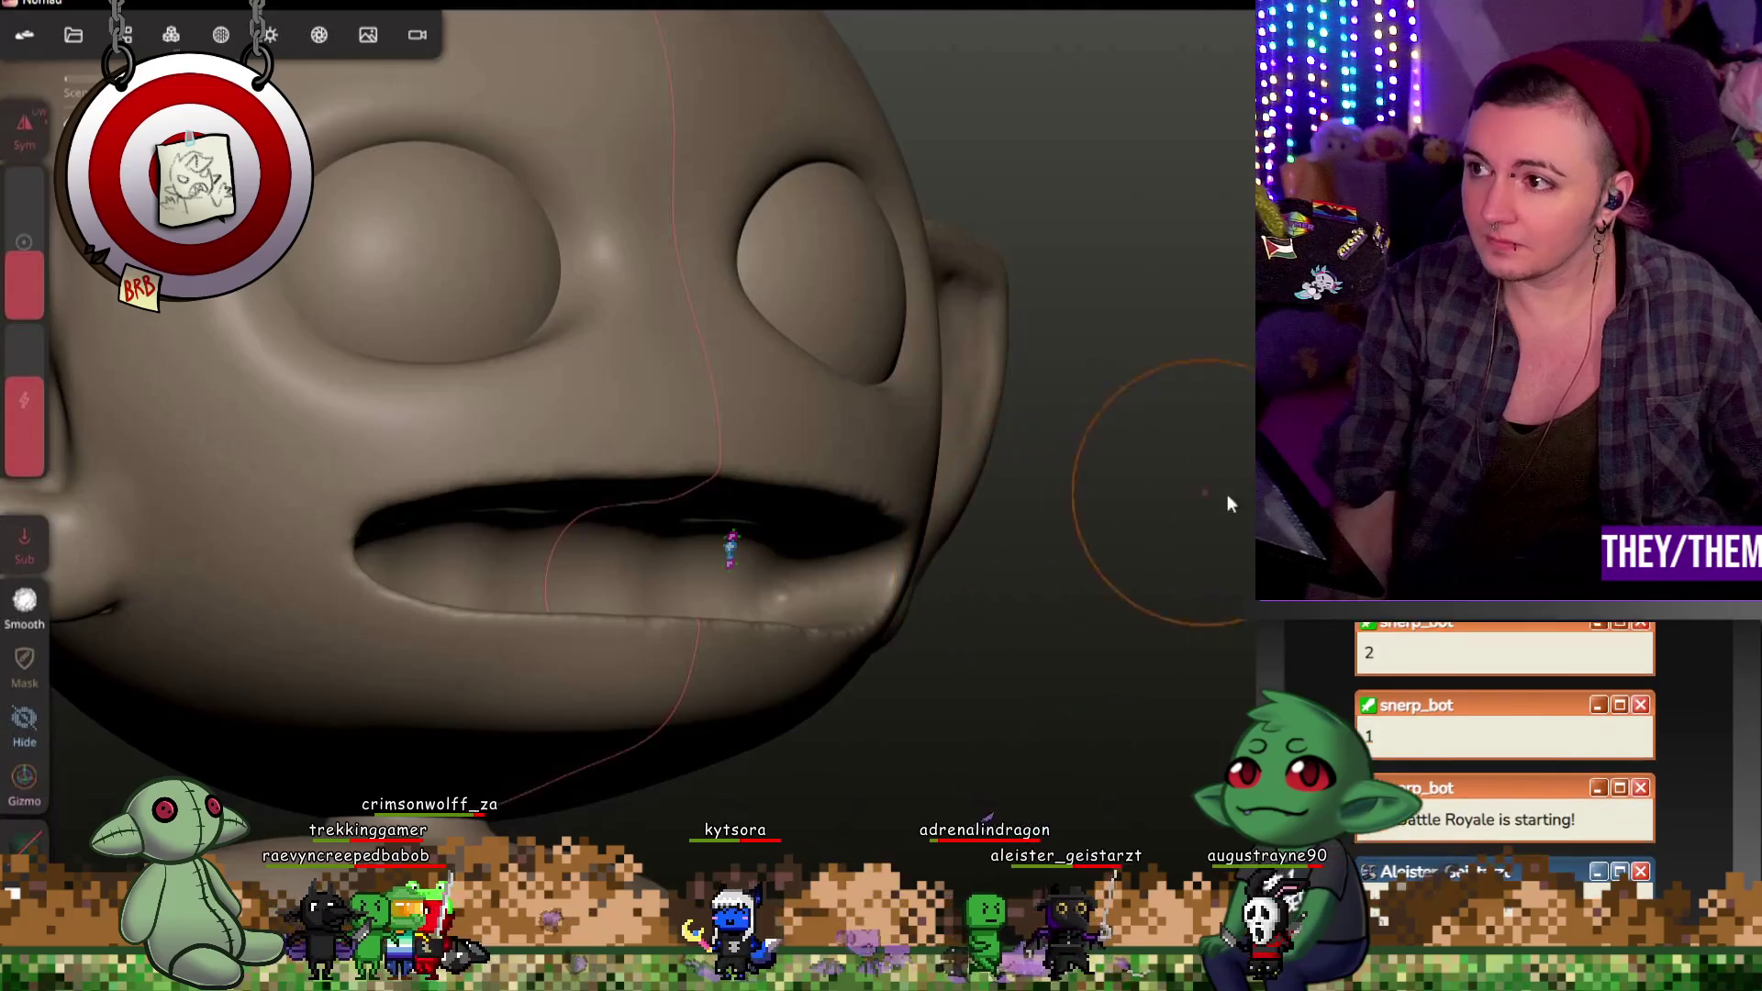
middle_click_drag(1225, 496, 1073, 509)
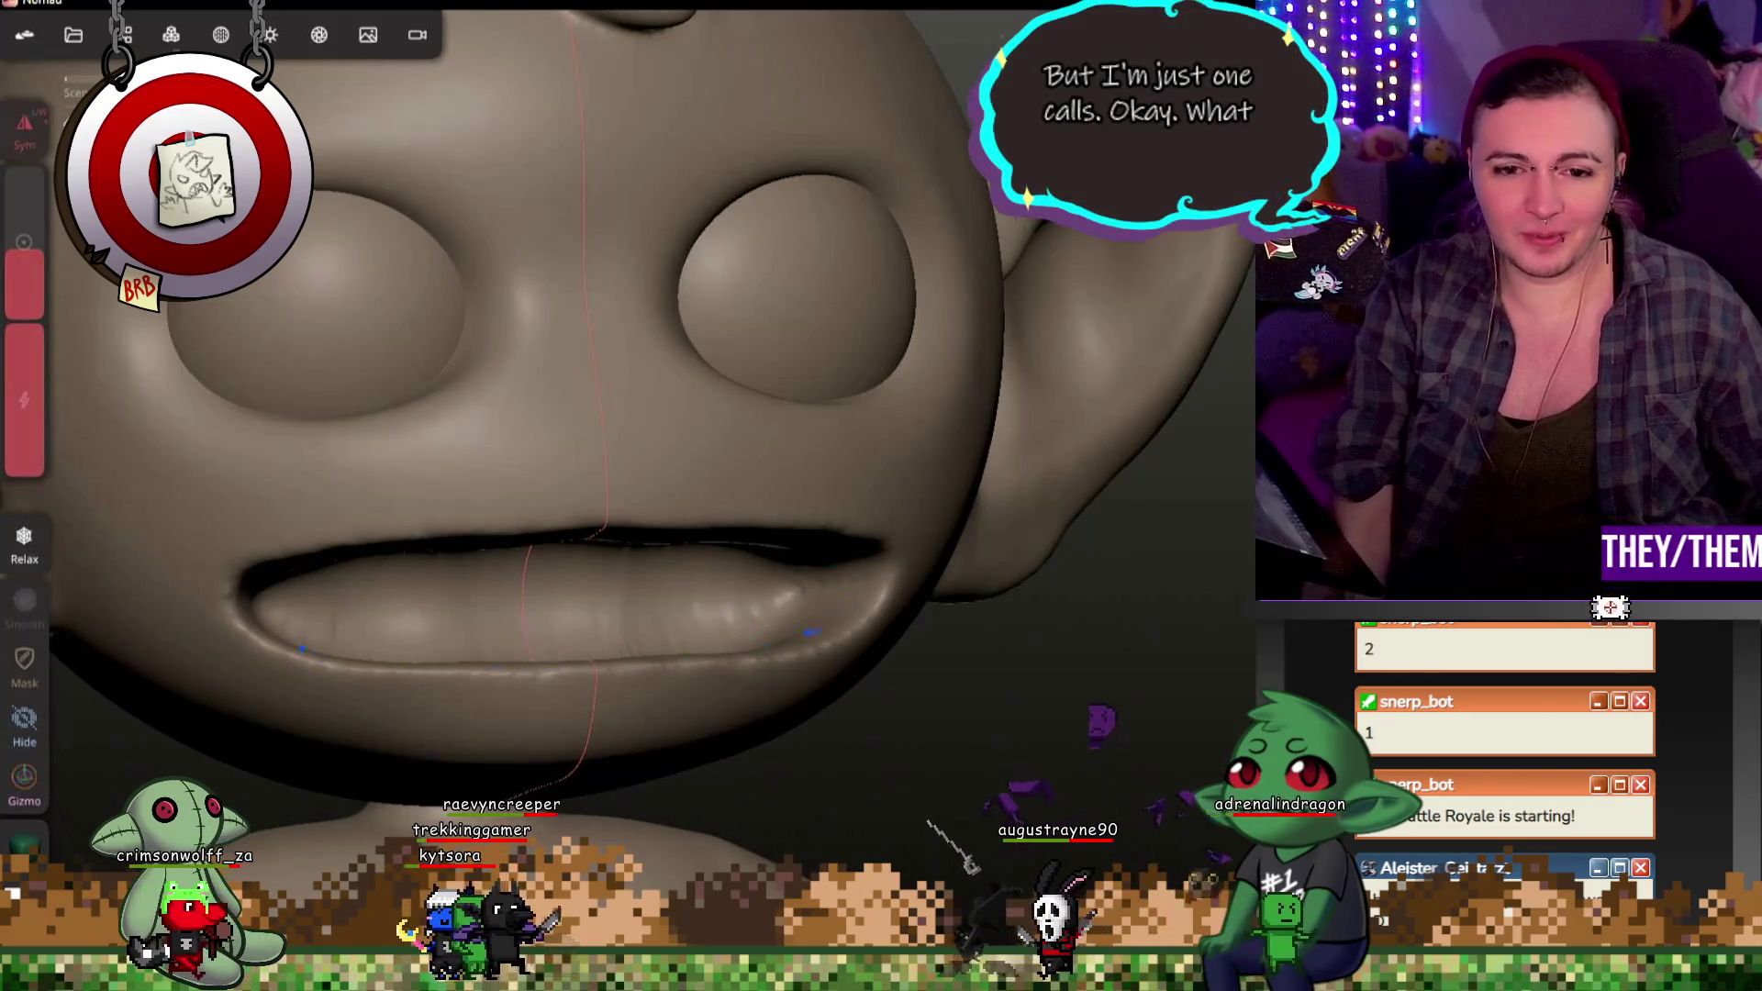
middle_click_drag(1084, 774, 940, 795)
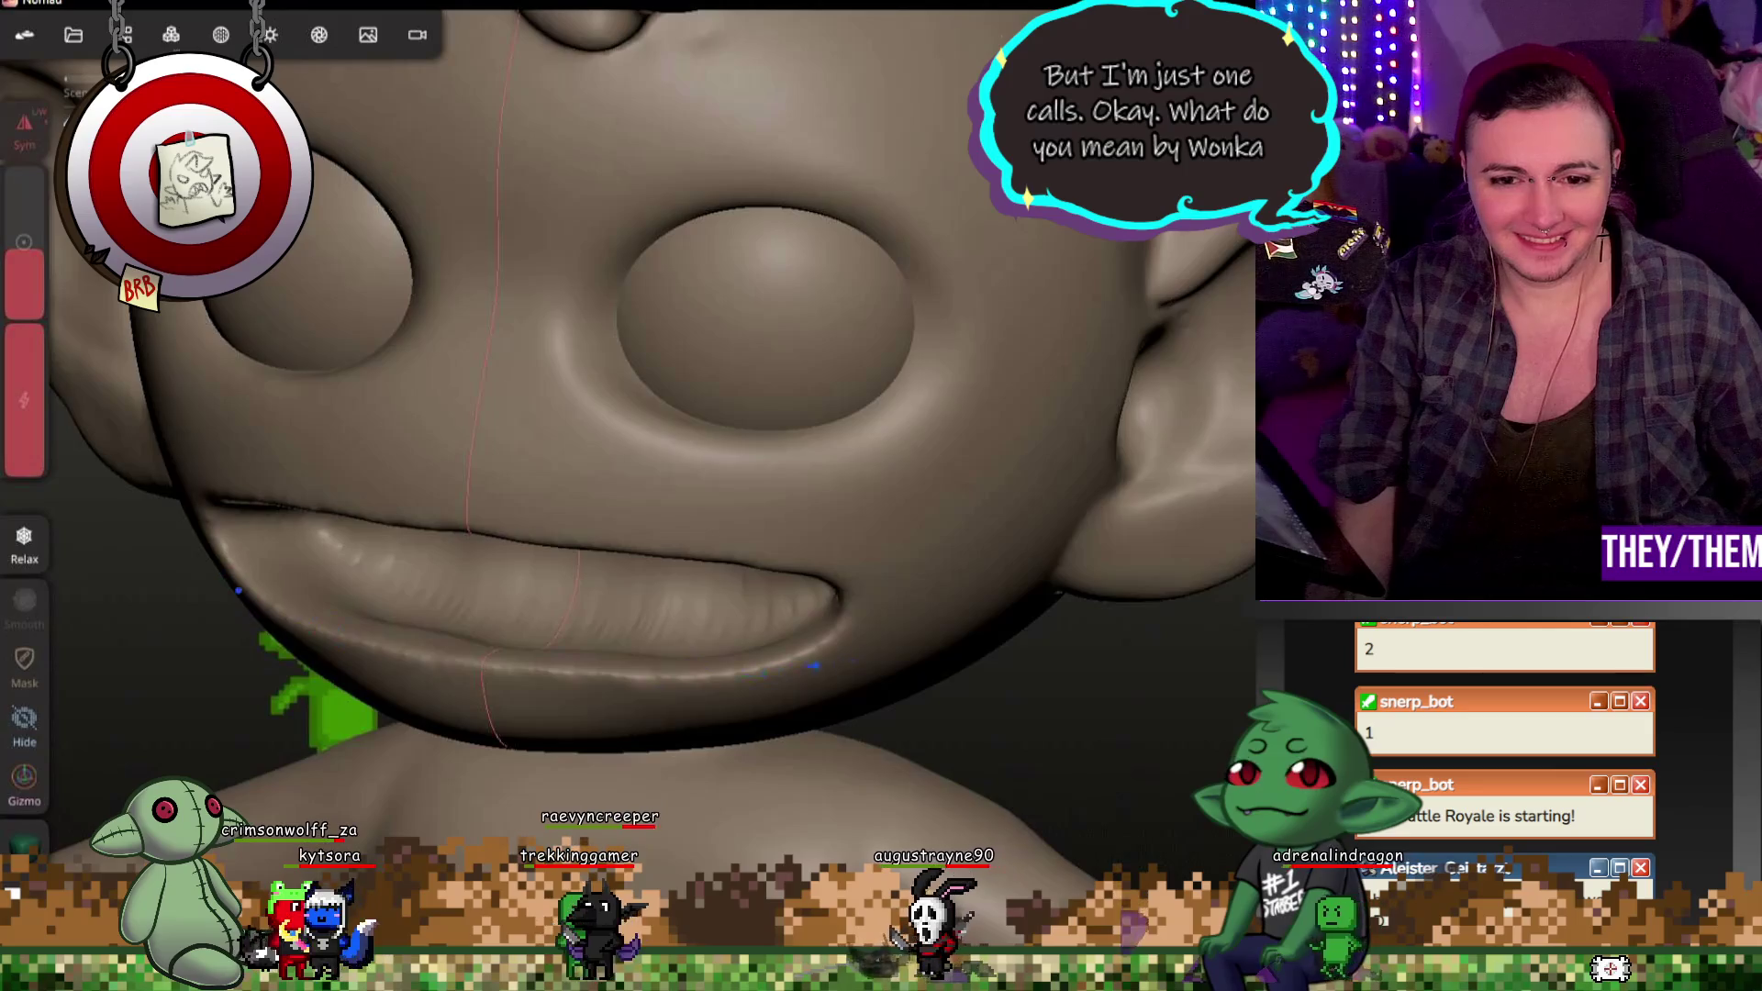
mouse_move(1064, 771)
middle_mouse_down()
mouse_move(1048, 542)
mouse_move(211, 357)
middle_mouse_up()
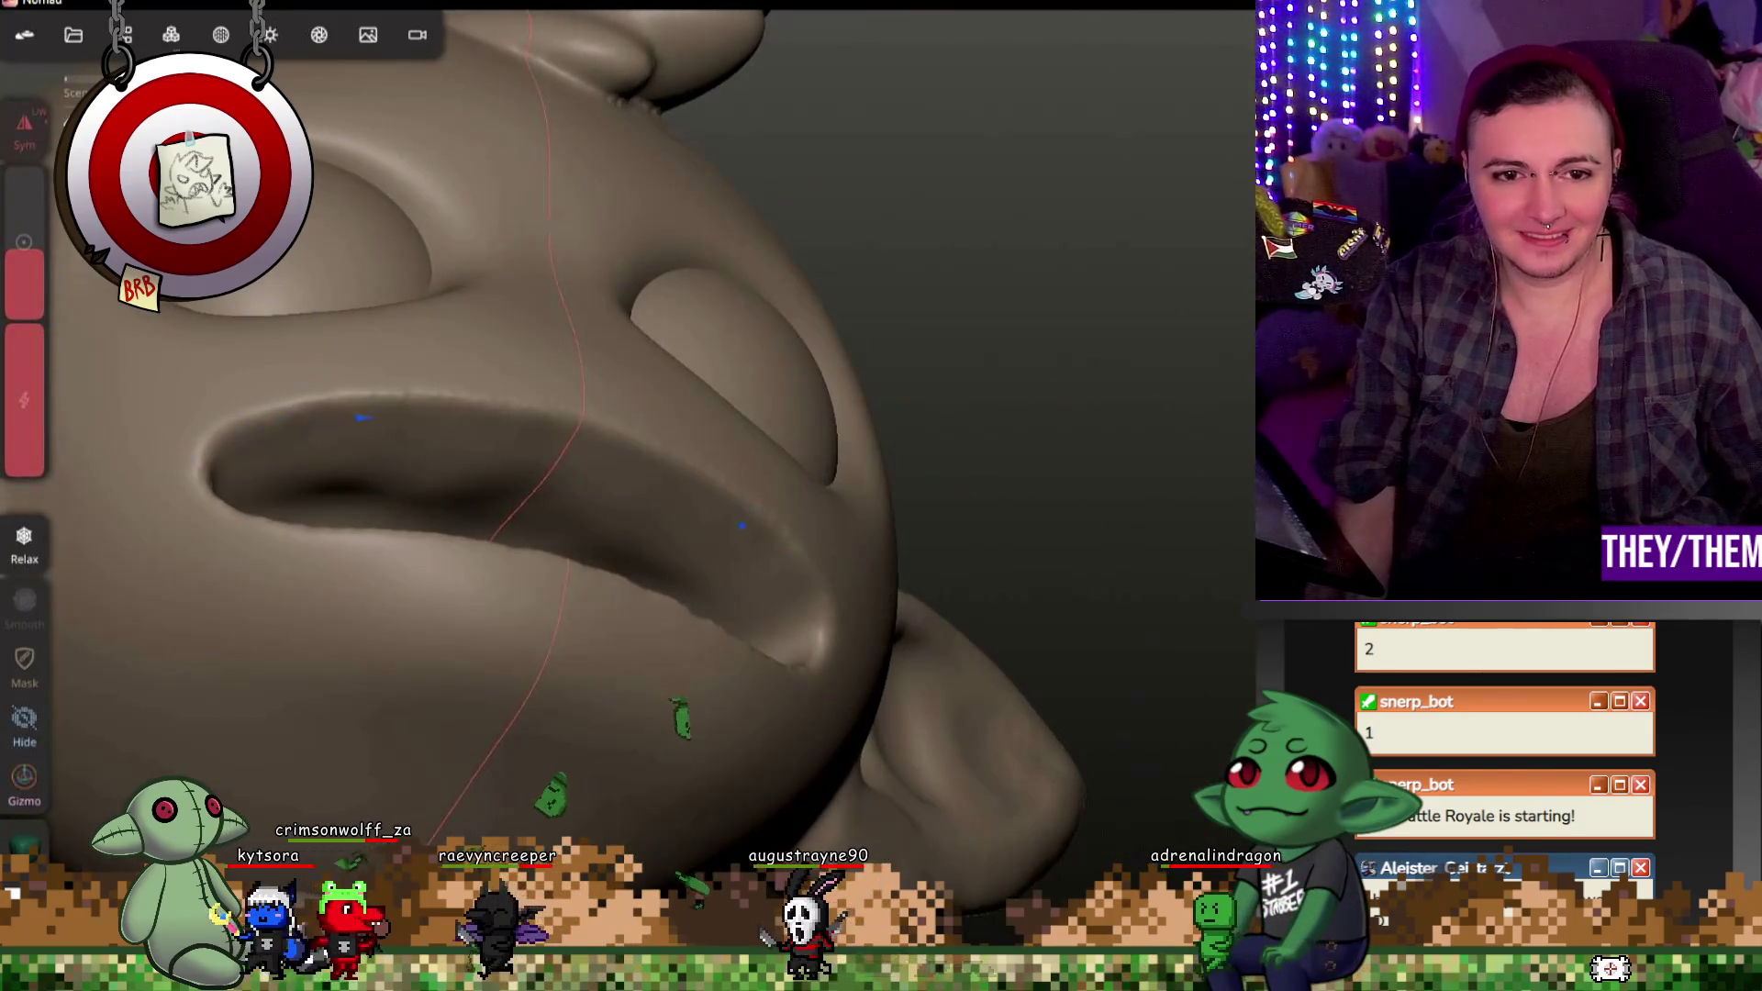
mouse_move(1087, 446)
middle_mouse_down()
mouse_move(818, 694)
mouse_move(634, 650)
mouse_move(924, 638)
mouse_move(951, 558)
mouse_move(1033, 504)
mouse_move(1040, 709)
mouse_move(1193, 588)
middle_mouse_up()
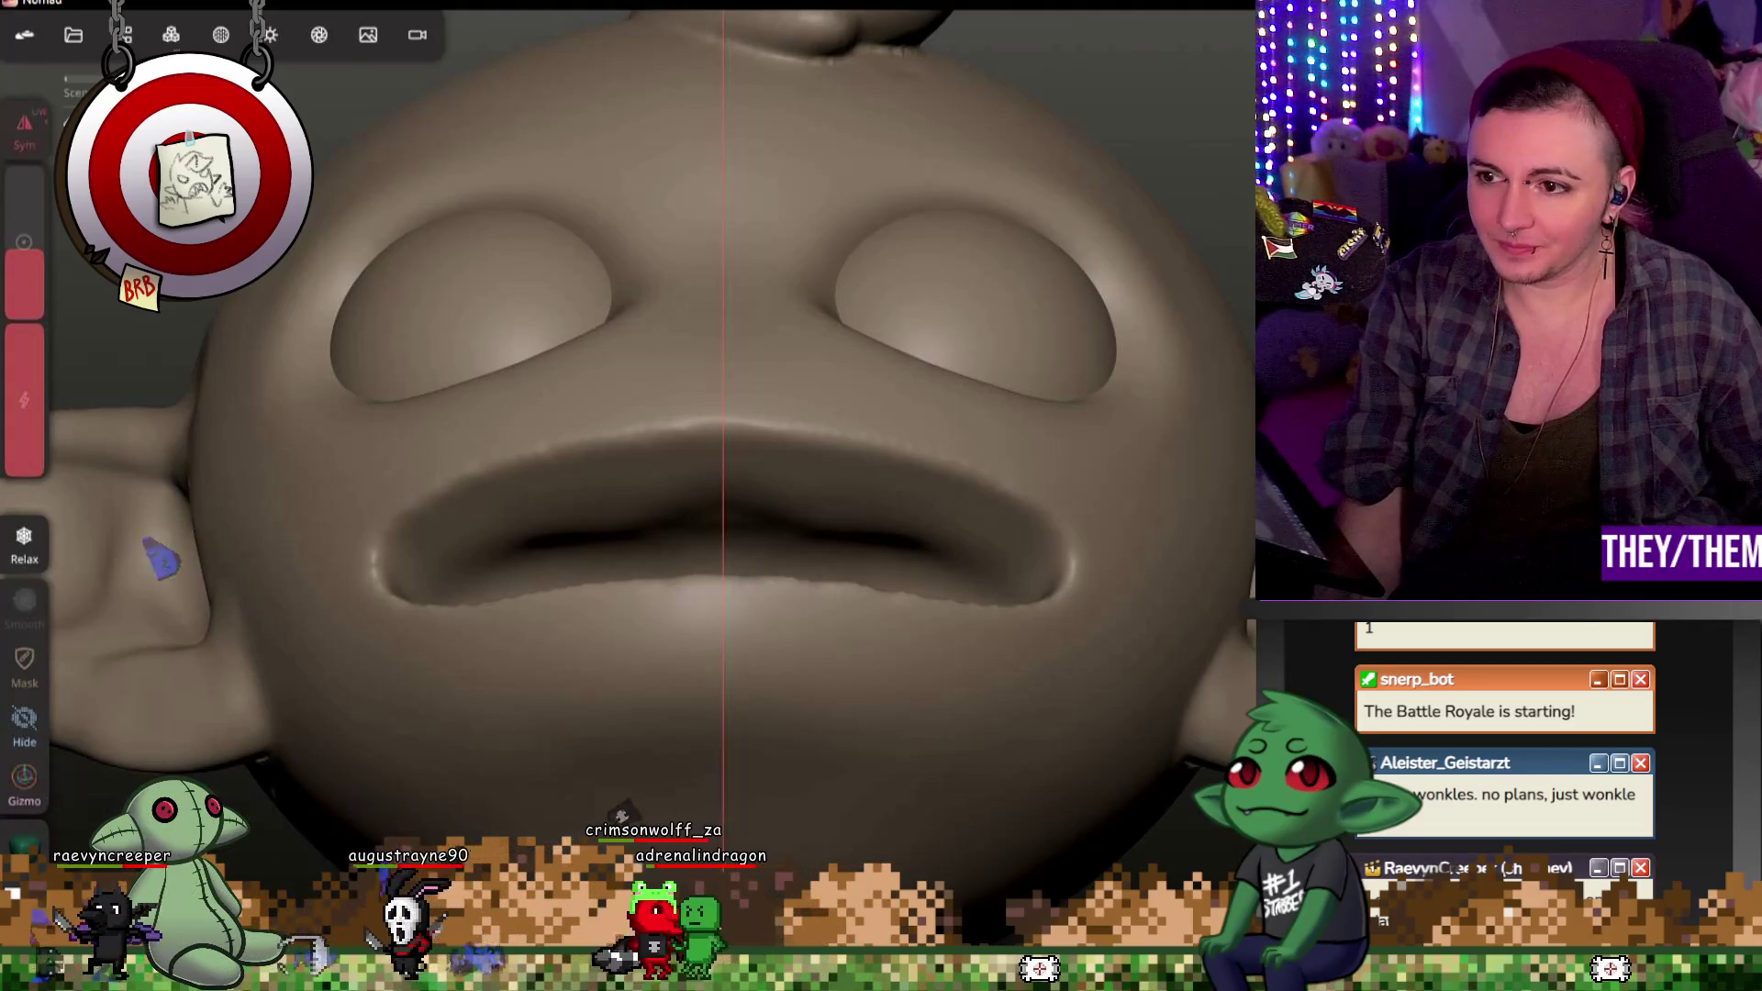
Step: Switch to Smooth and soften both sides of the mouth symmetrically, inspecting from several angles
key("shift")
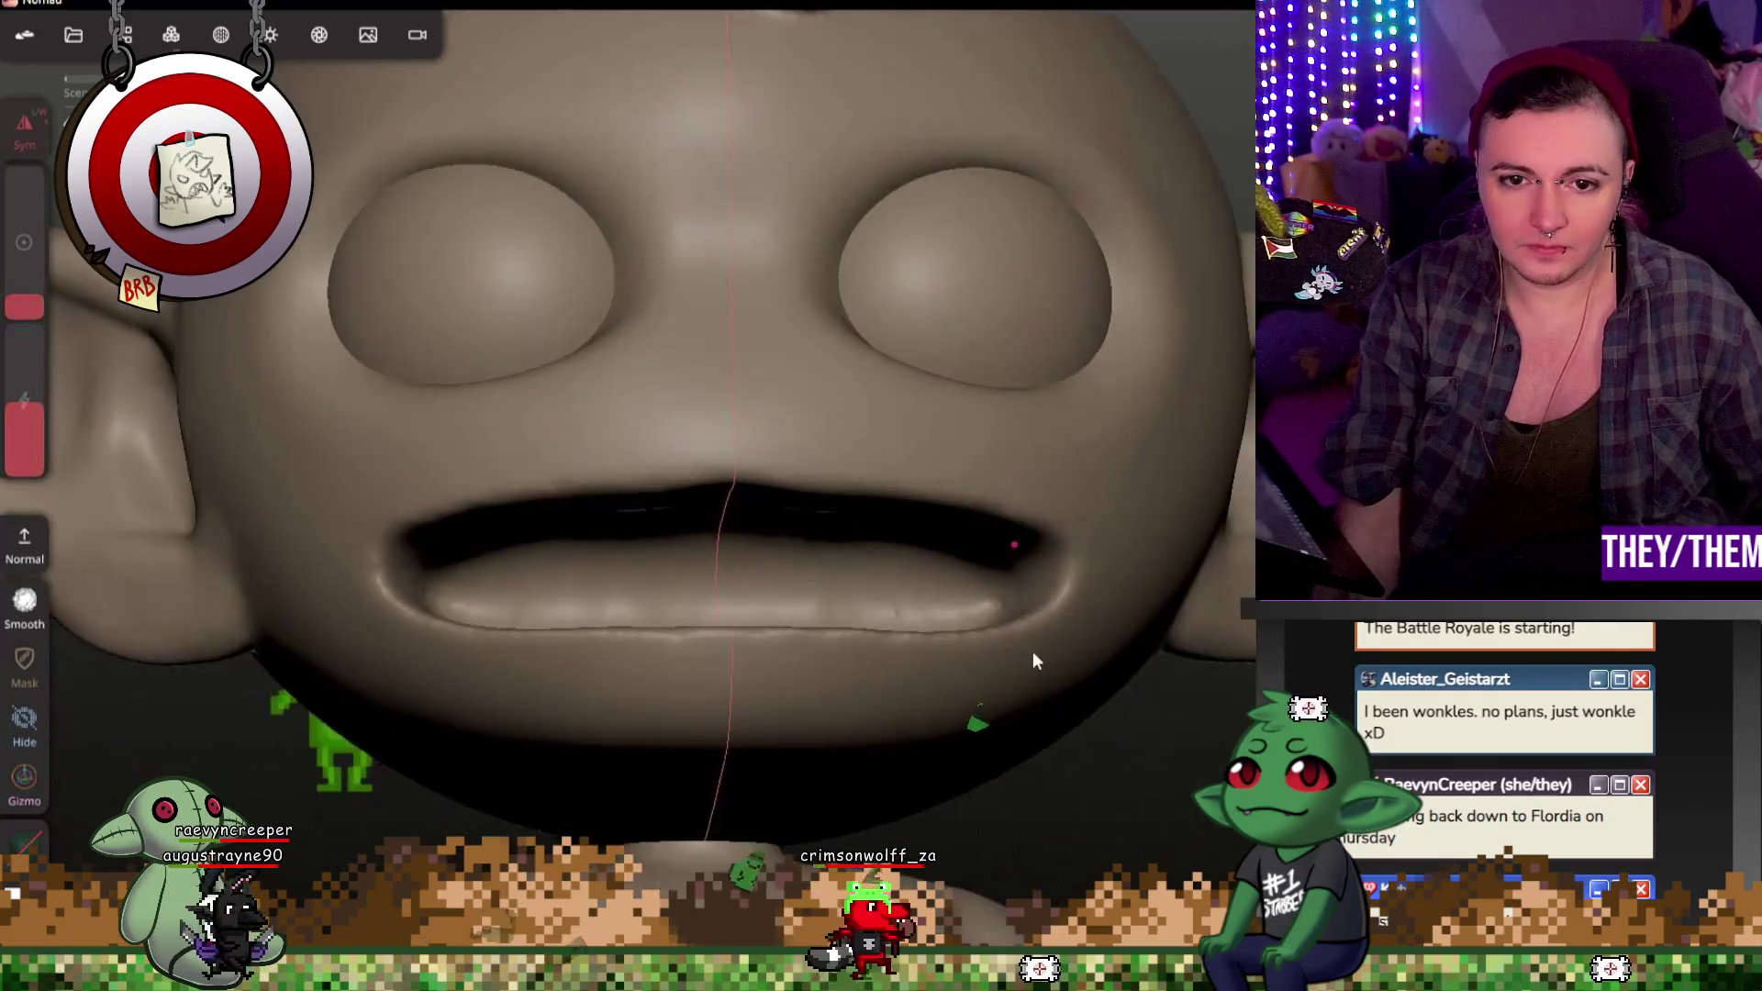
middle_click_drag(1035, 656, 1018, 555)
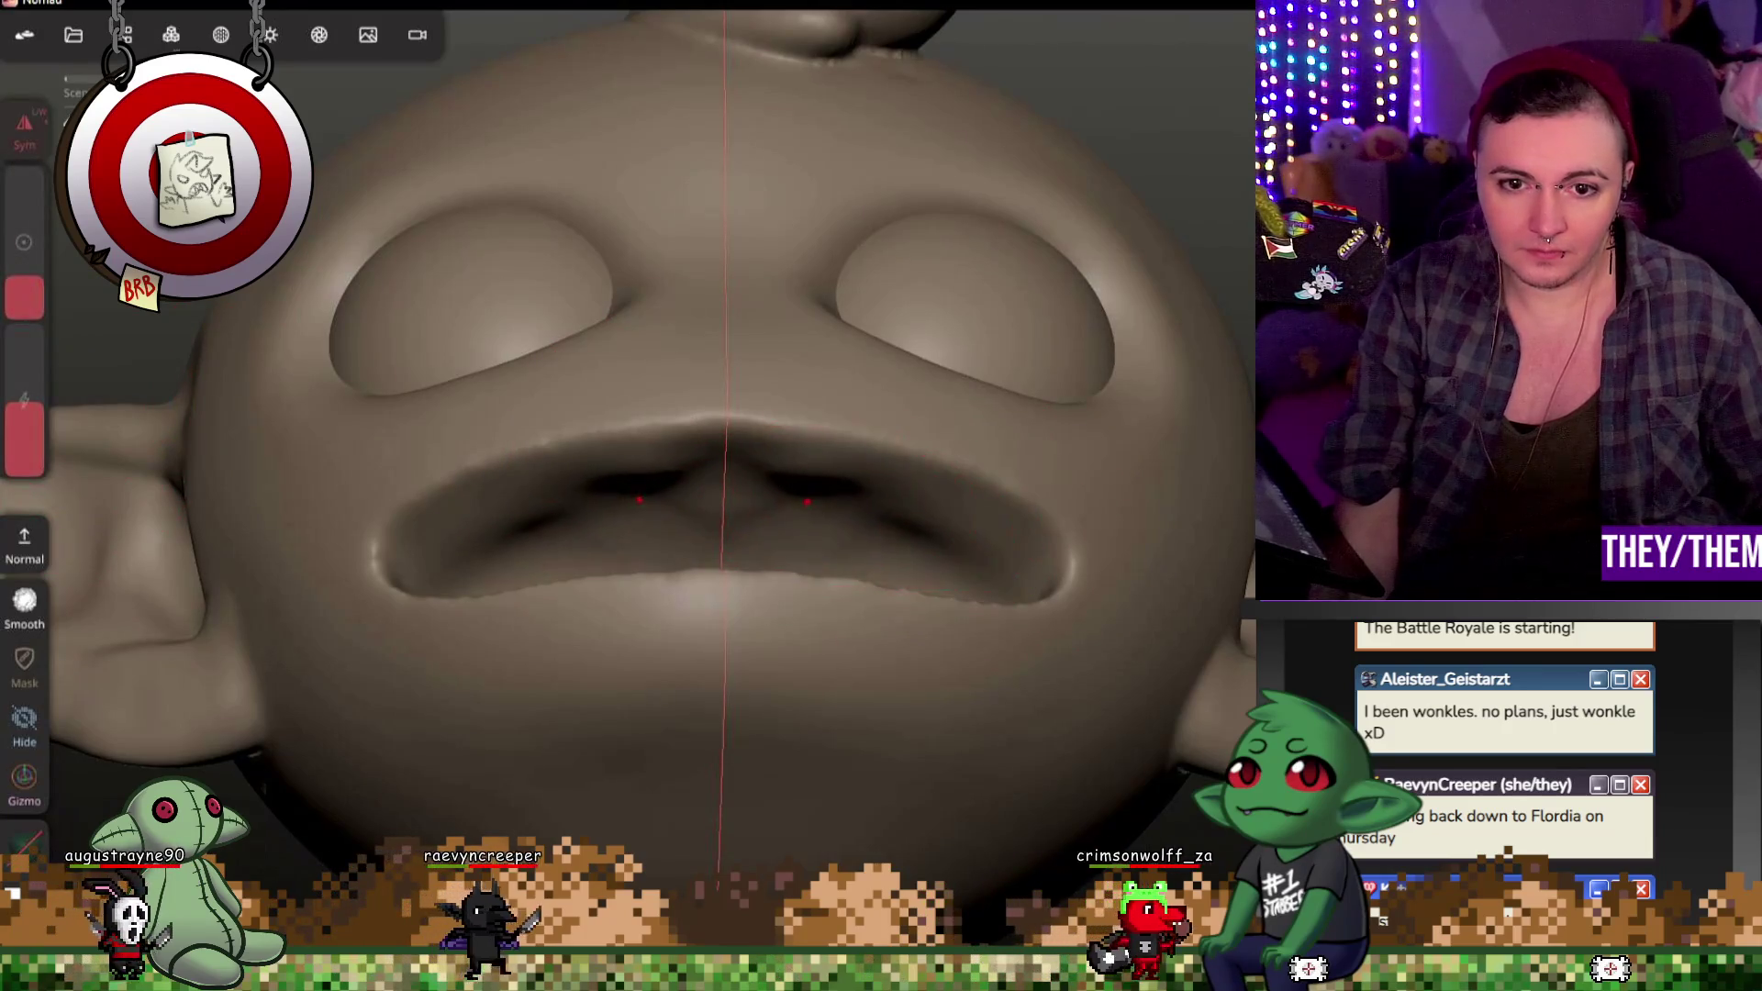
left_click_drag(607, 544, 463, 557)
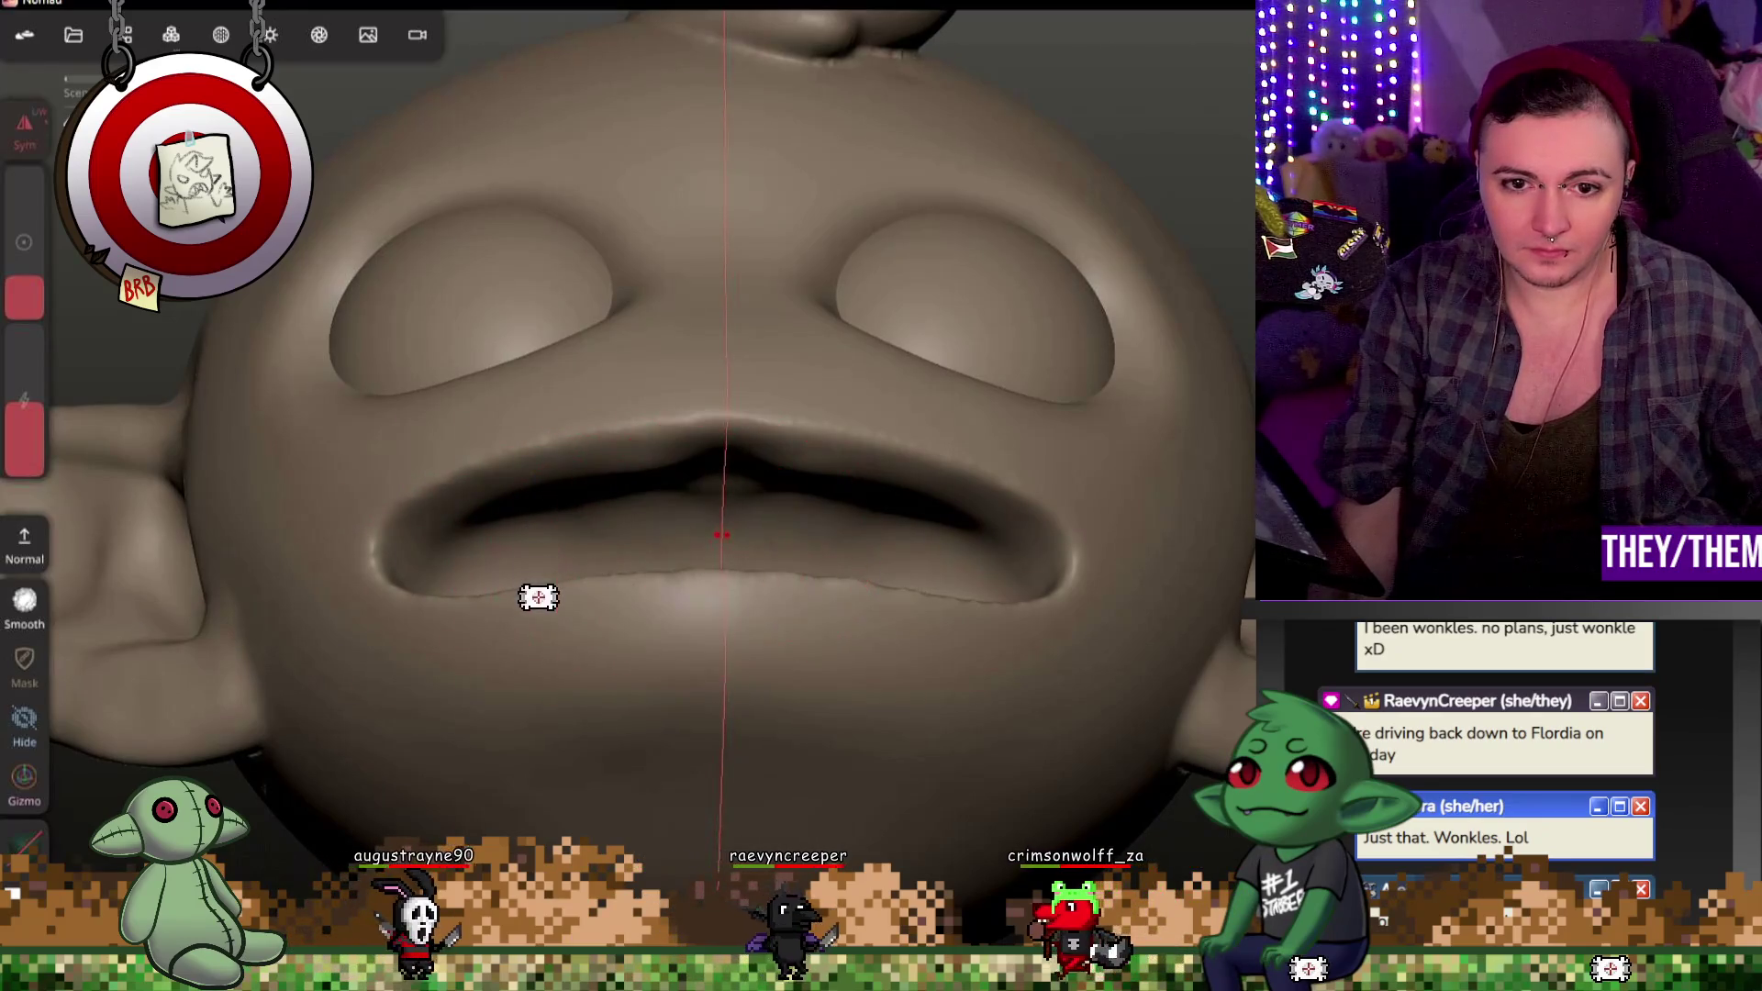
middle_click_drag(883, 576, 901, 745)
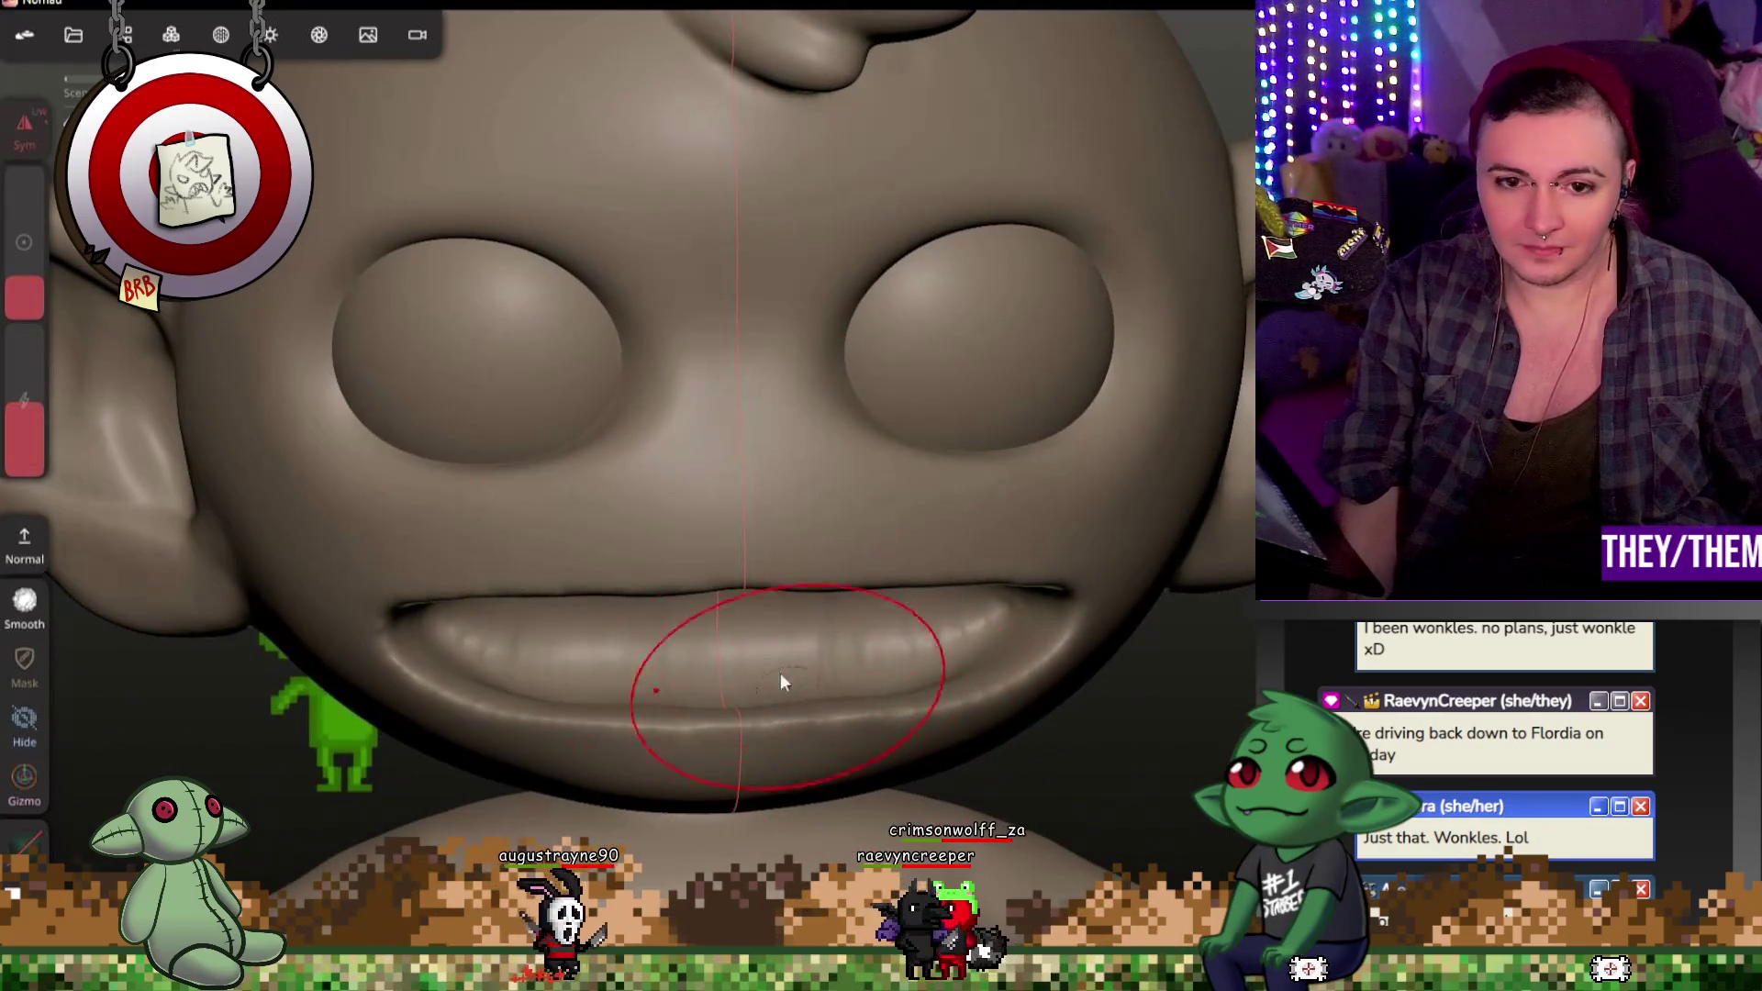
middle_click_drag(1024, 873, 990, 713)
mouse_move(981, 782)
middle_mouse_down()
mouse_move(722, 425)
mouse_move(996, 697)
mouse_move(720, 462)
middle_mouse_up()
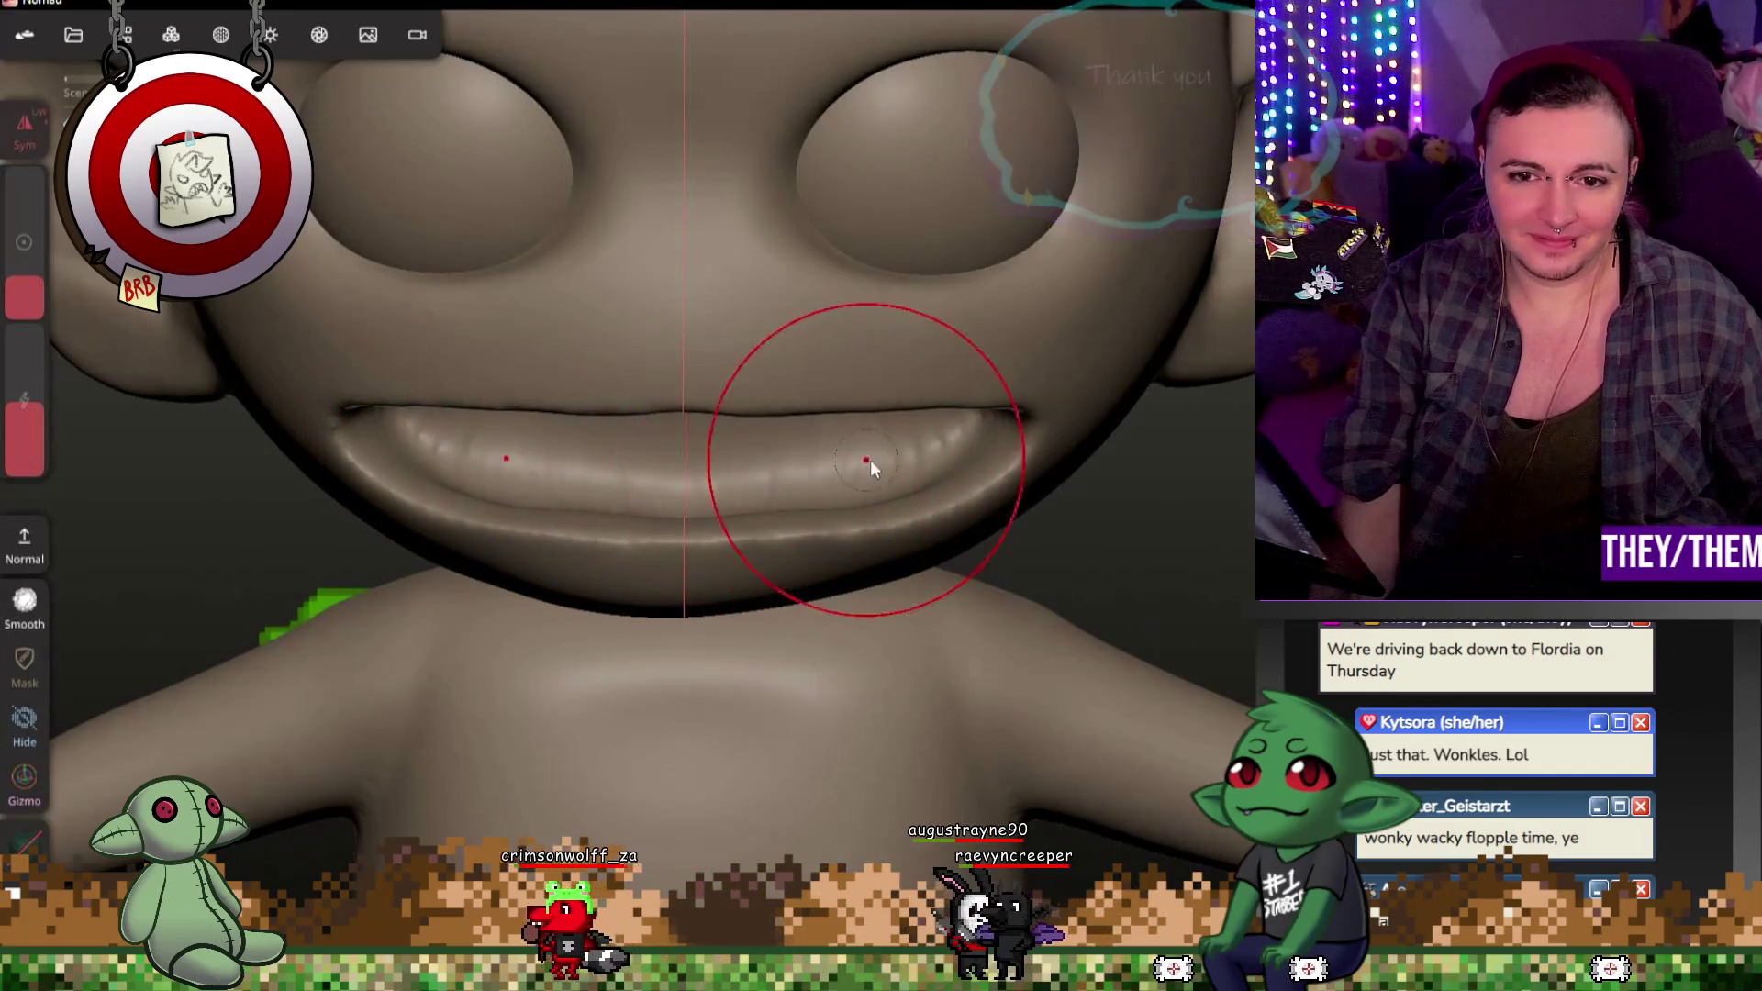
scroll(1211, 551, "down", 3)
mouse_move(1213, 551)
middle_mouse_down()
mouse_move(1101, 500)
mouse_move(1220, 491)
middle_mouse_up()
scroll(733, 390, "up", 2)
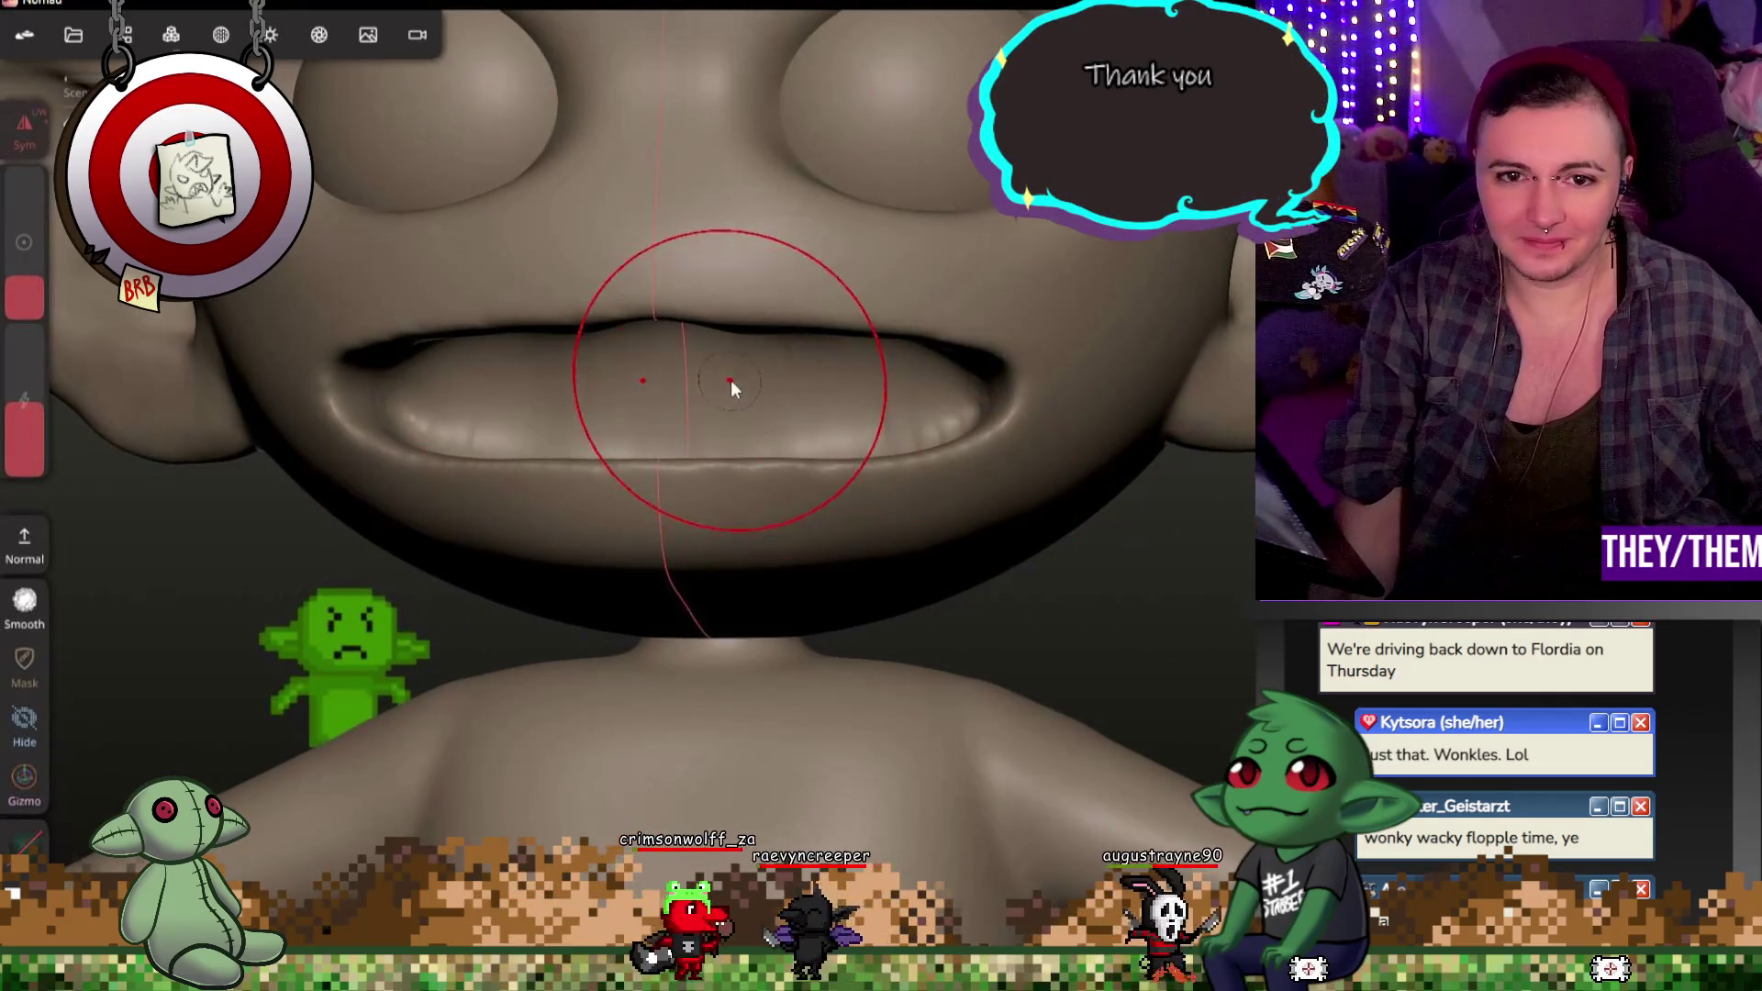
mouse_move(804, 392)
middle_mouse_down()
mouse_move(960, 373)
mouse_move(1217, 621)
mouse_move(816, 812)
middle_mouse_up()
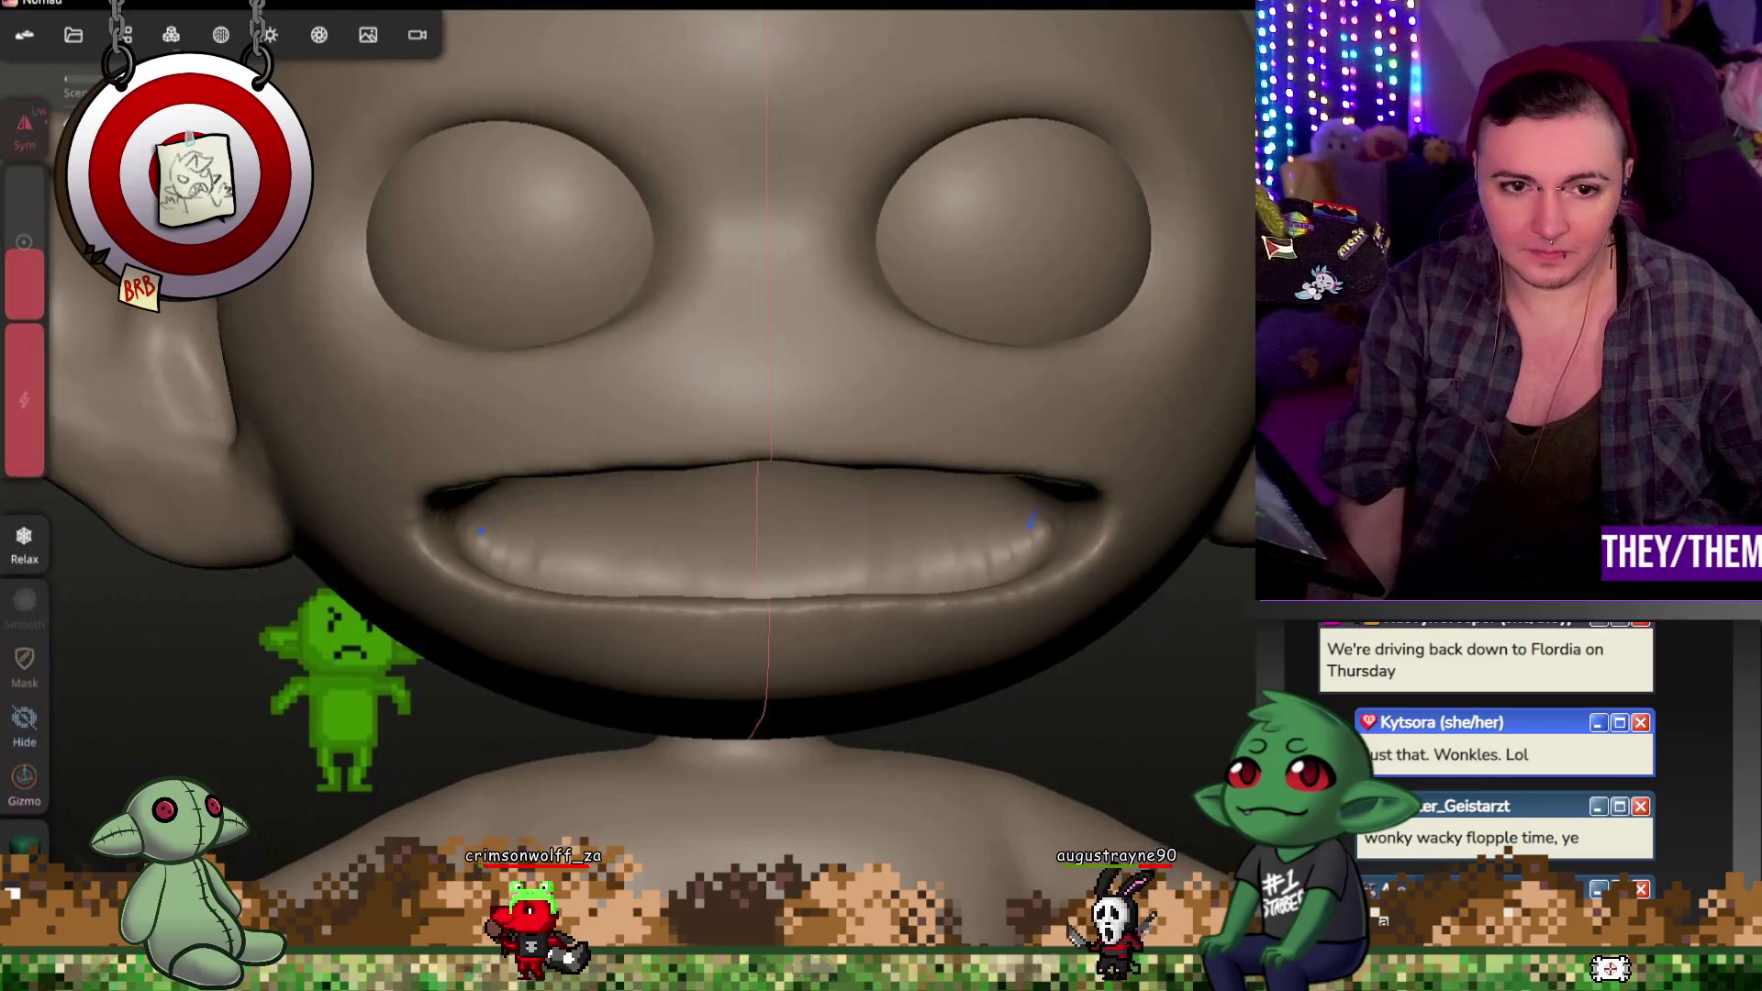
Step: Smooth the remaining folds of the lips and return to a straight-on view of the face
mouse_move(798, 575)
middle_mouse_down()
mouse_move(1098, 695)
mouse_move(850, 546)
middle_mouse_up()
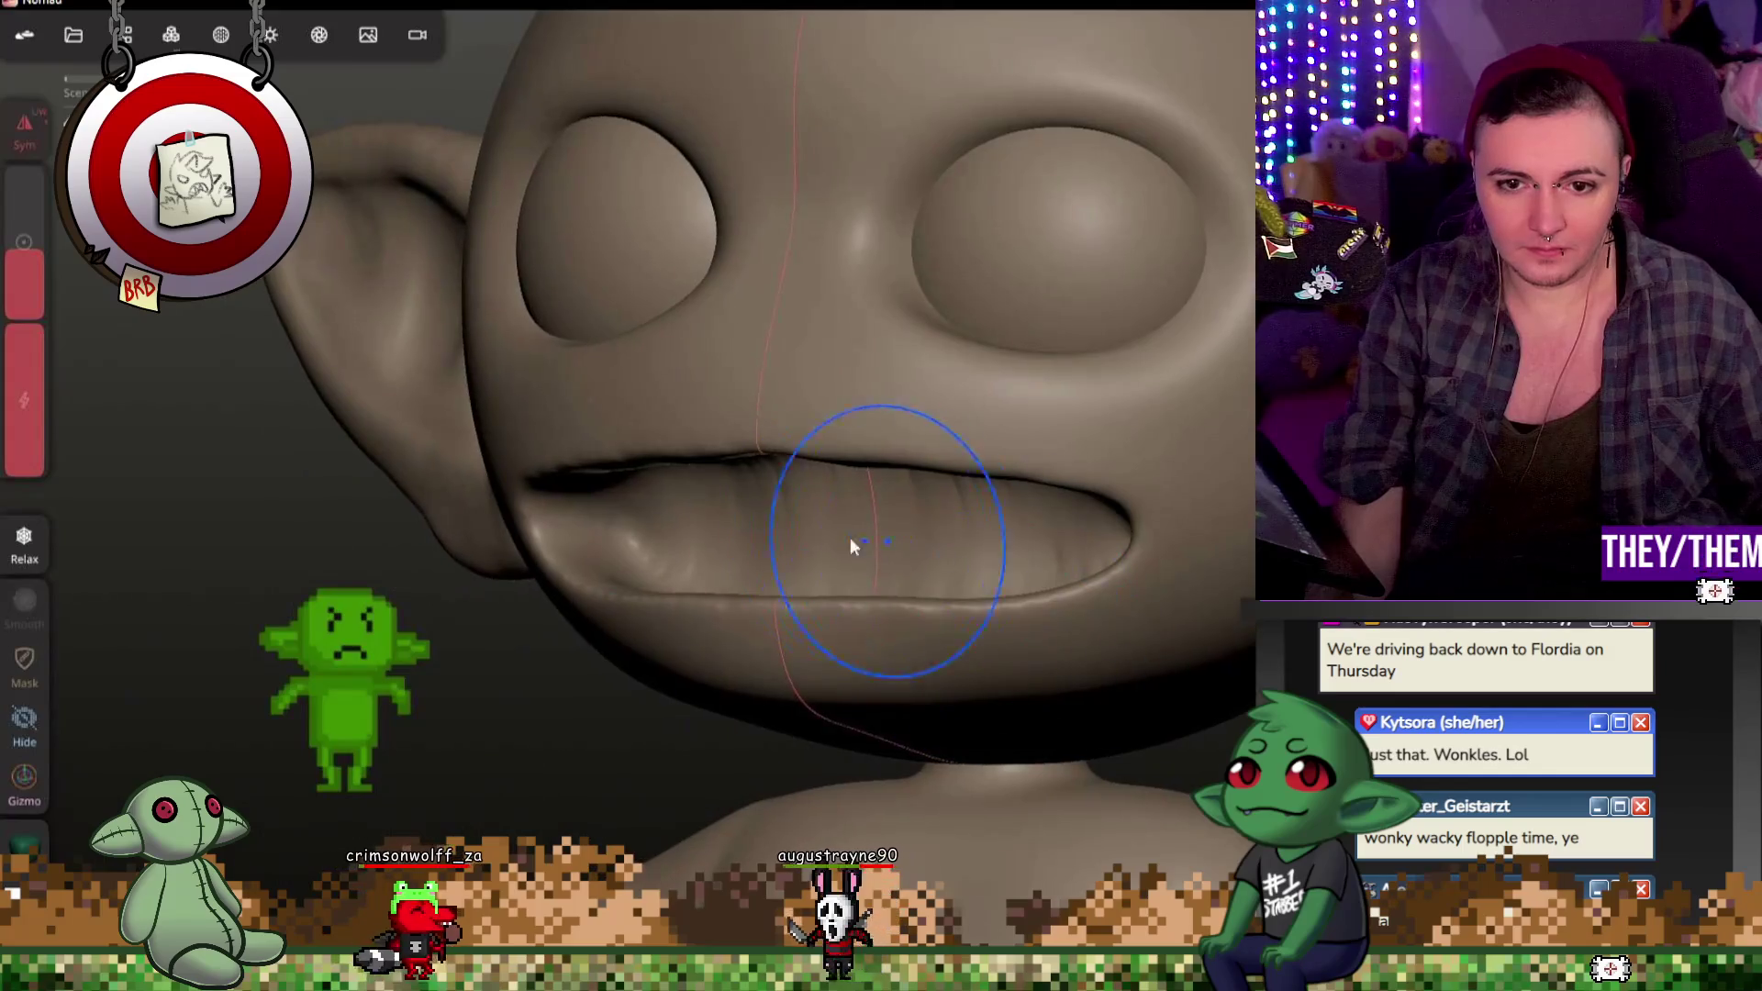
middle_click_drag(1023, 571, 964, 592)
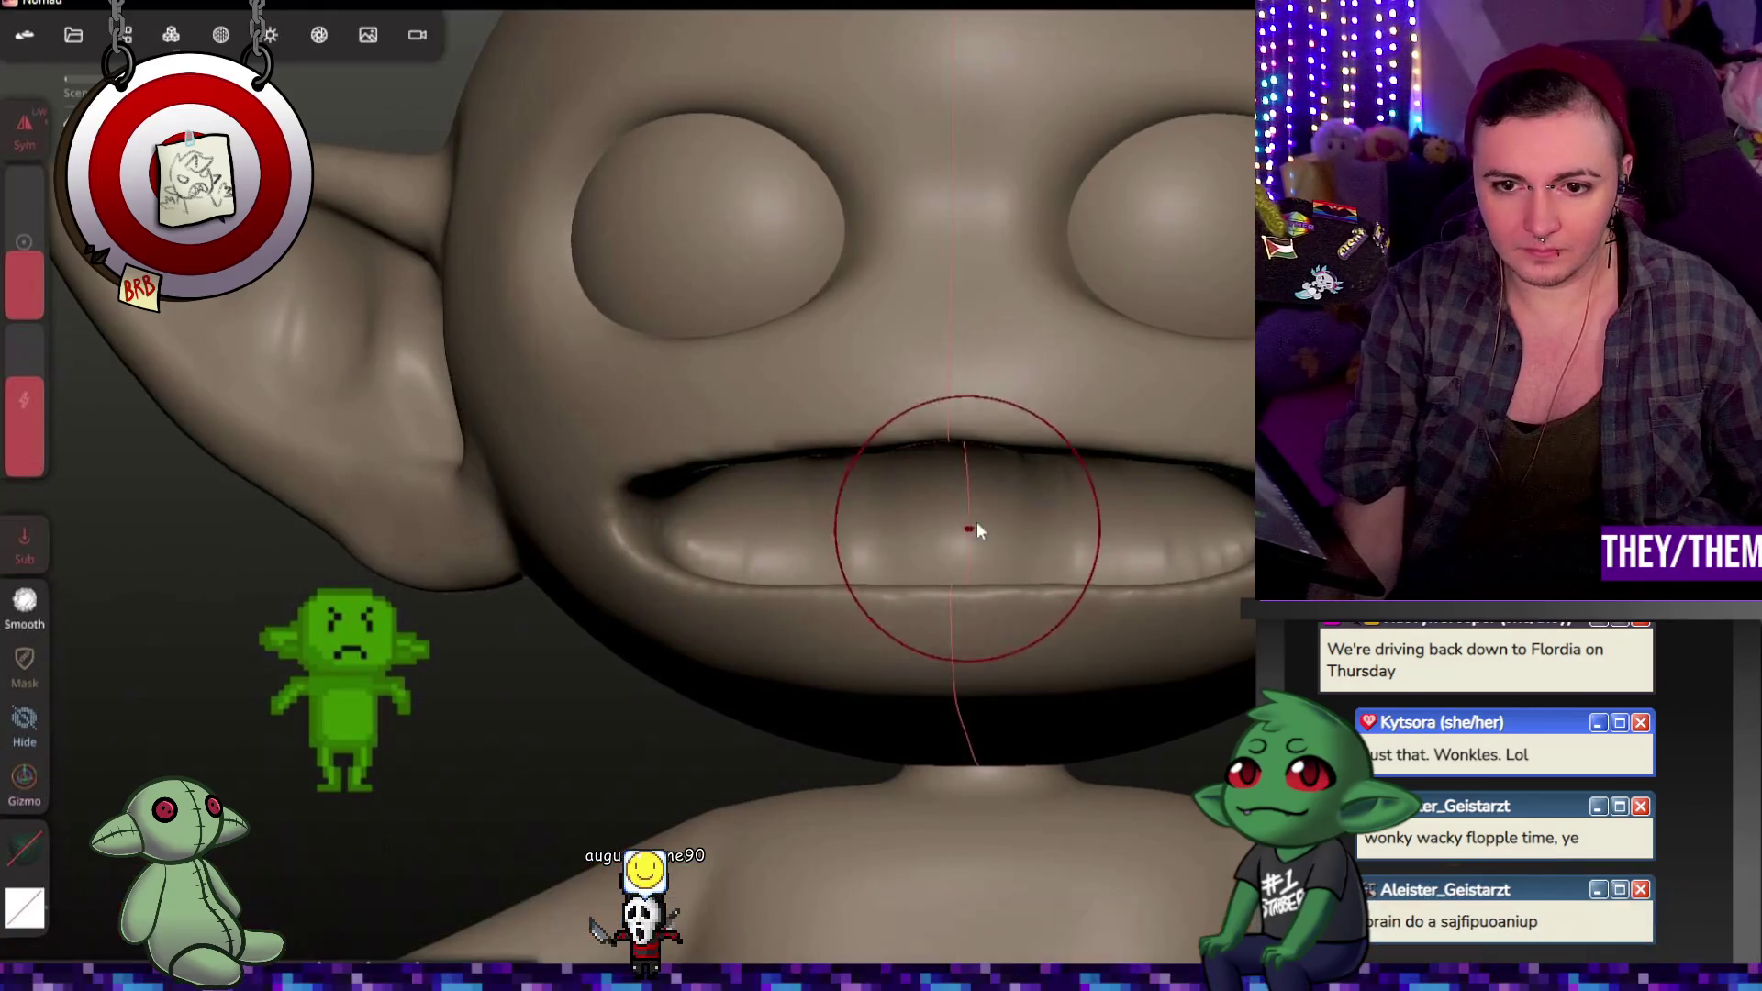
middle_click_drag(1089, 539, 1280, 552)
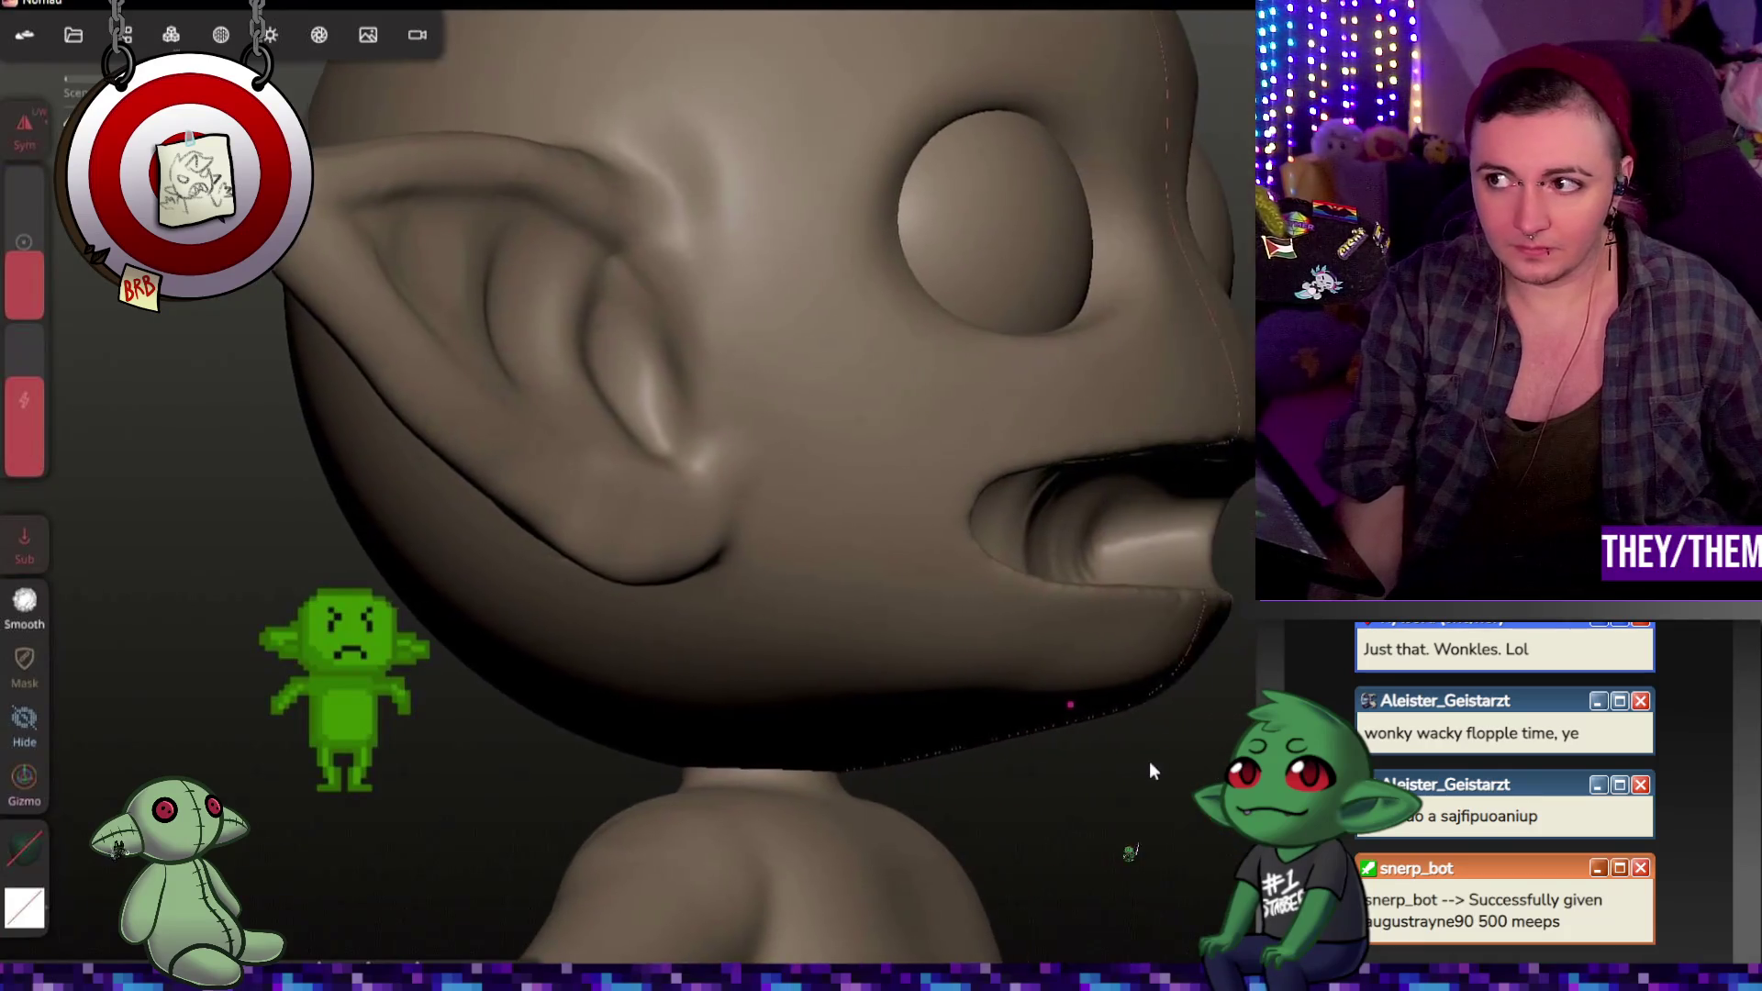
middle_click_drag(1149, 761, 991, 786)
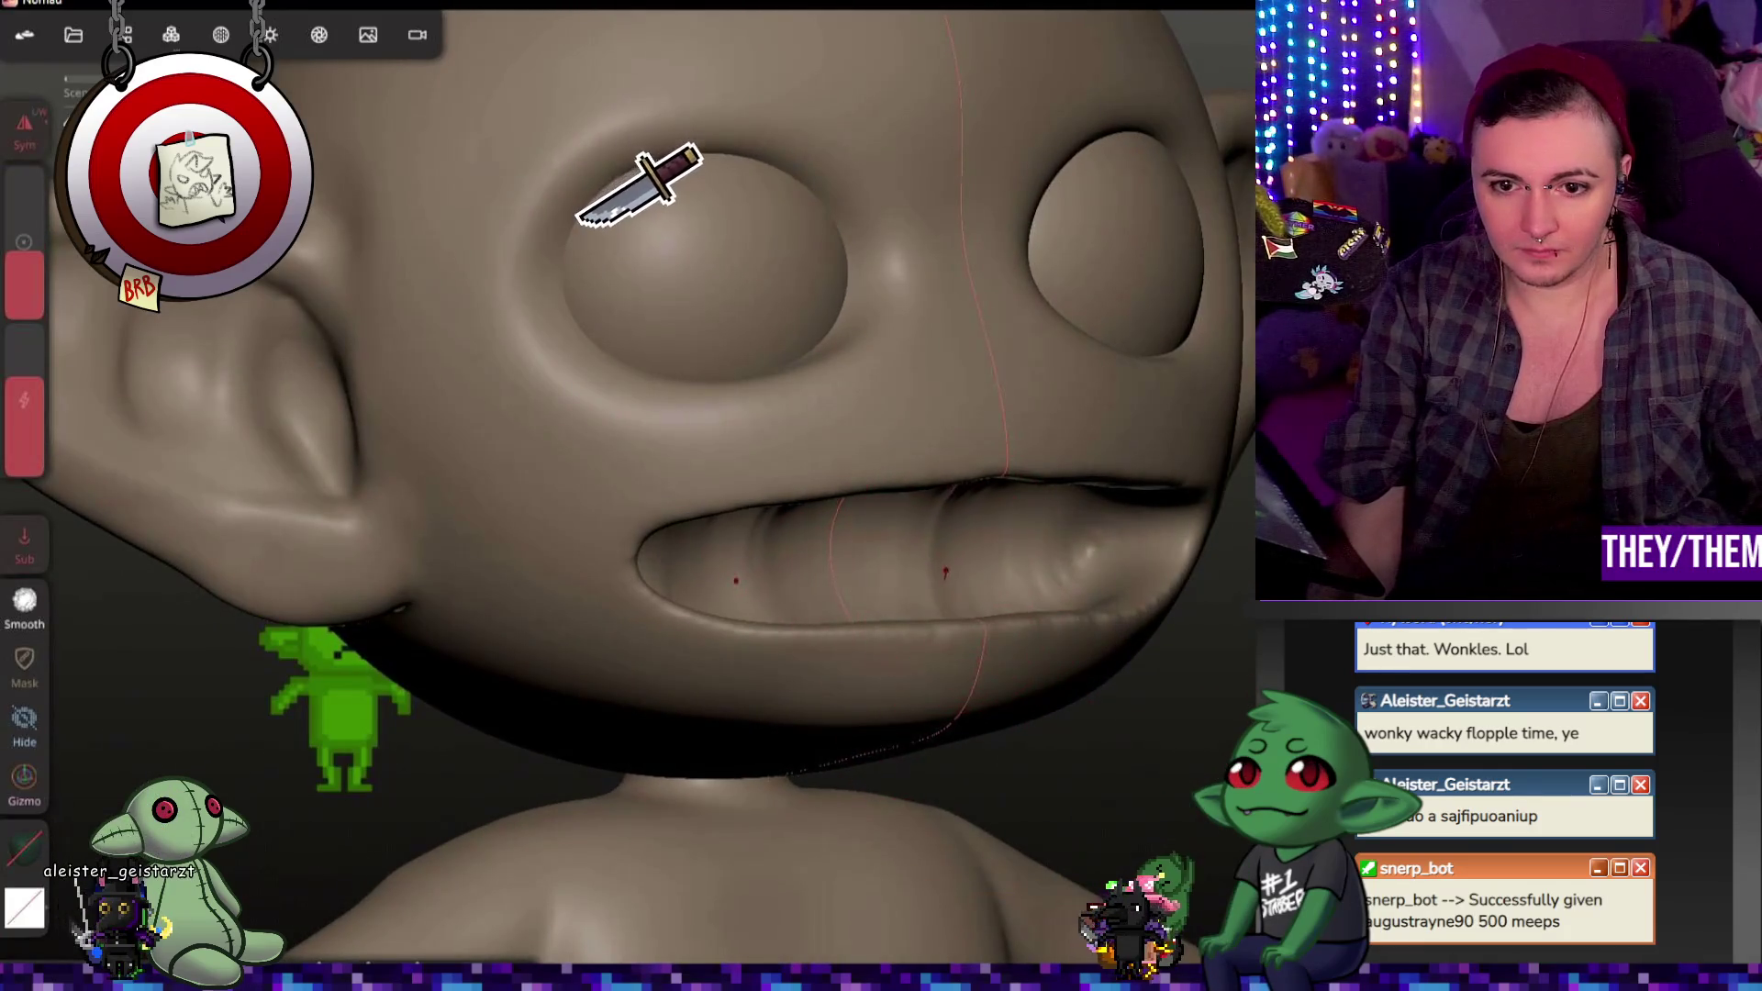
left_click_drag(920, 571, 860, 569)
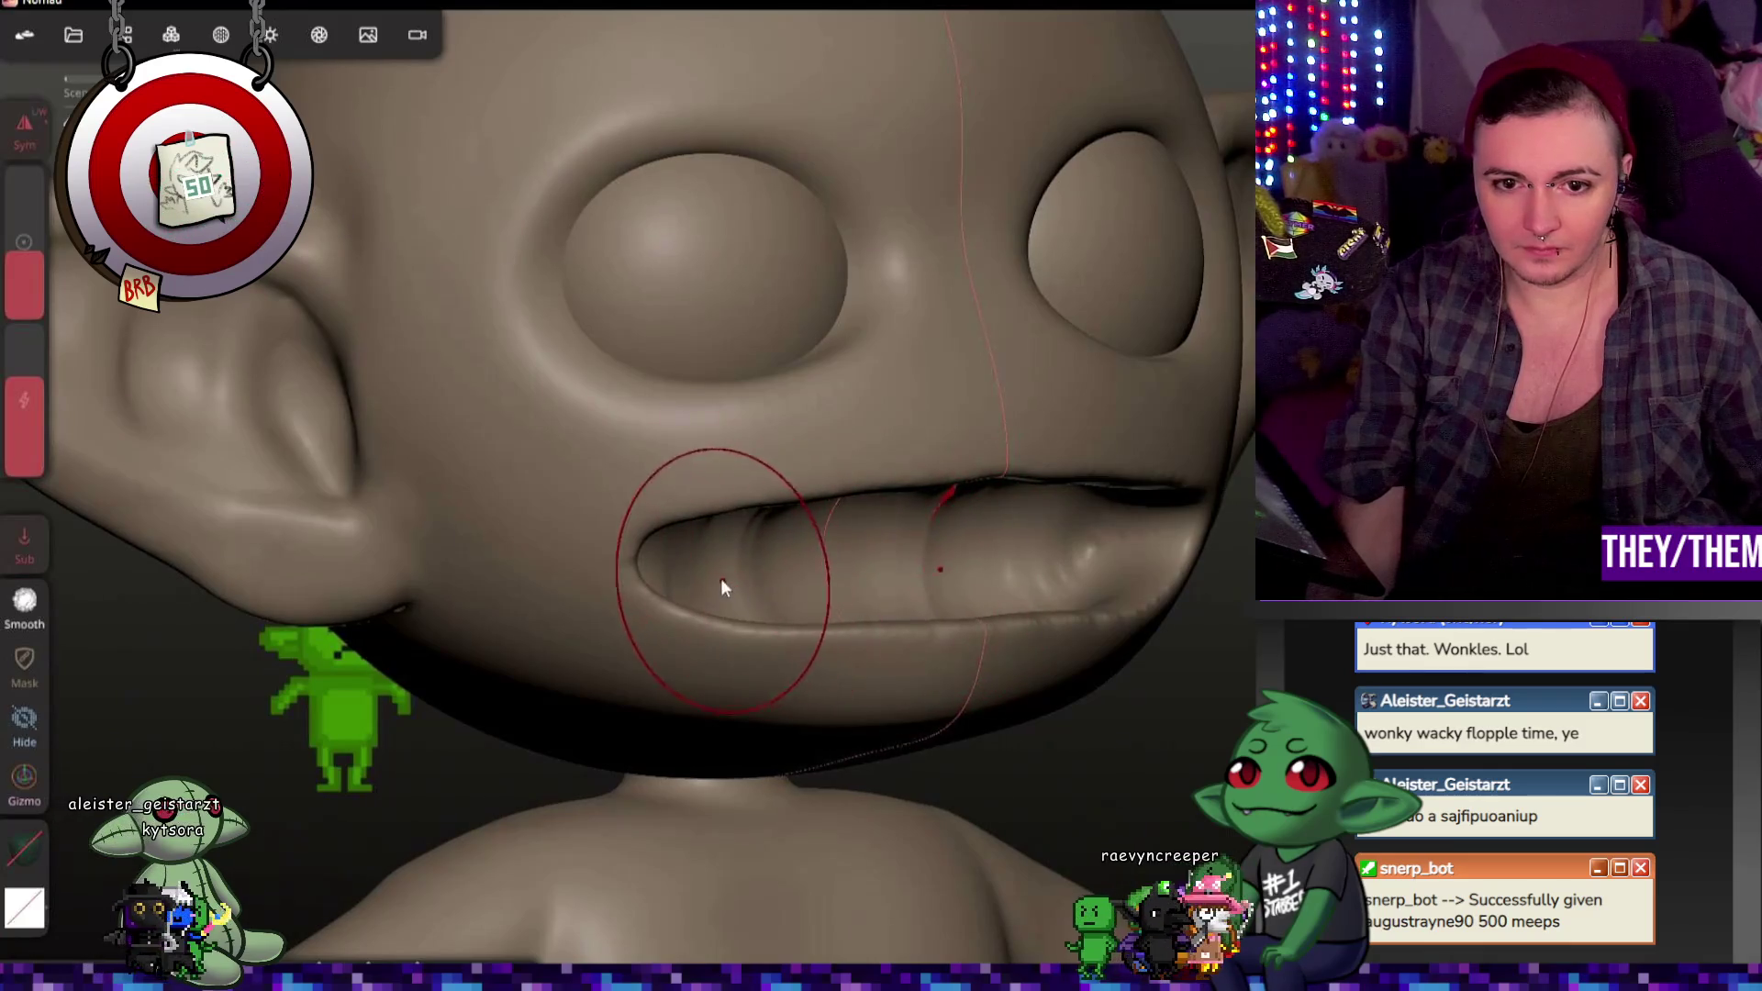
middle_click_drag(1119, 714, 961, 682)
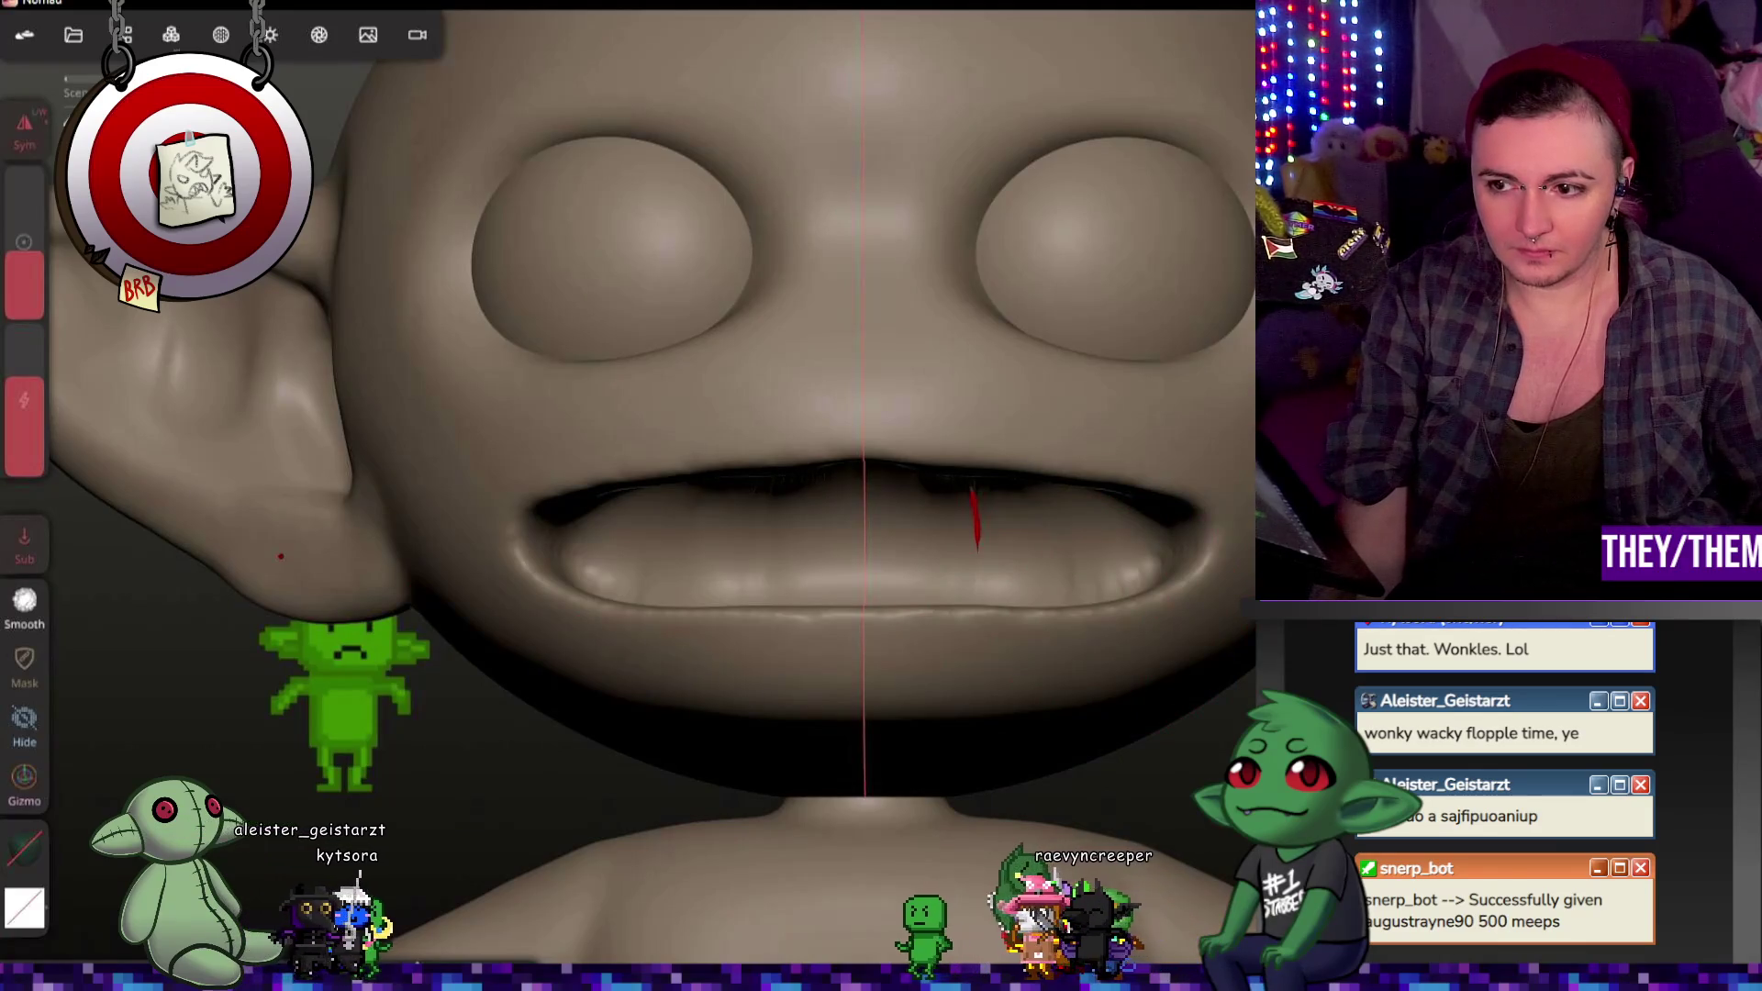
Step: Toggle Relax mode and set the voxel remesh resolution to 858 in the Topology panel
key("shift")
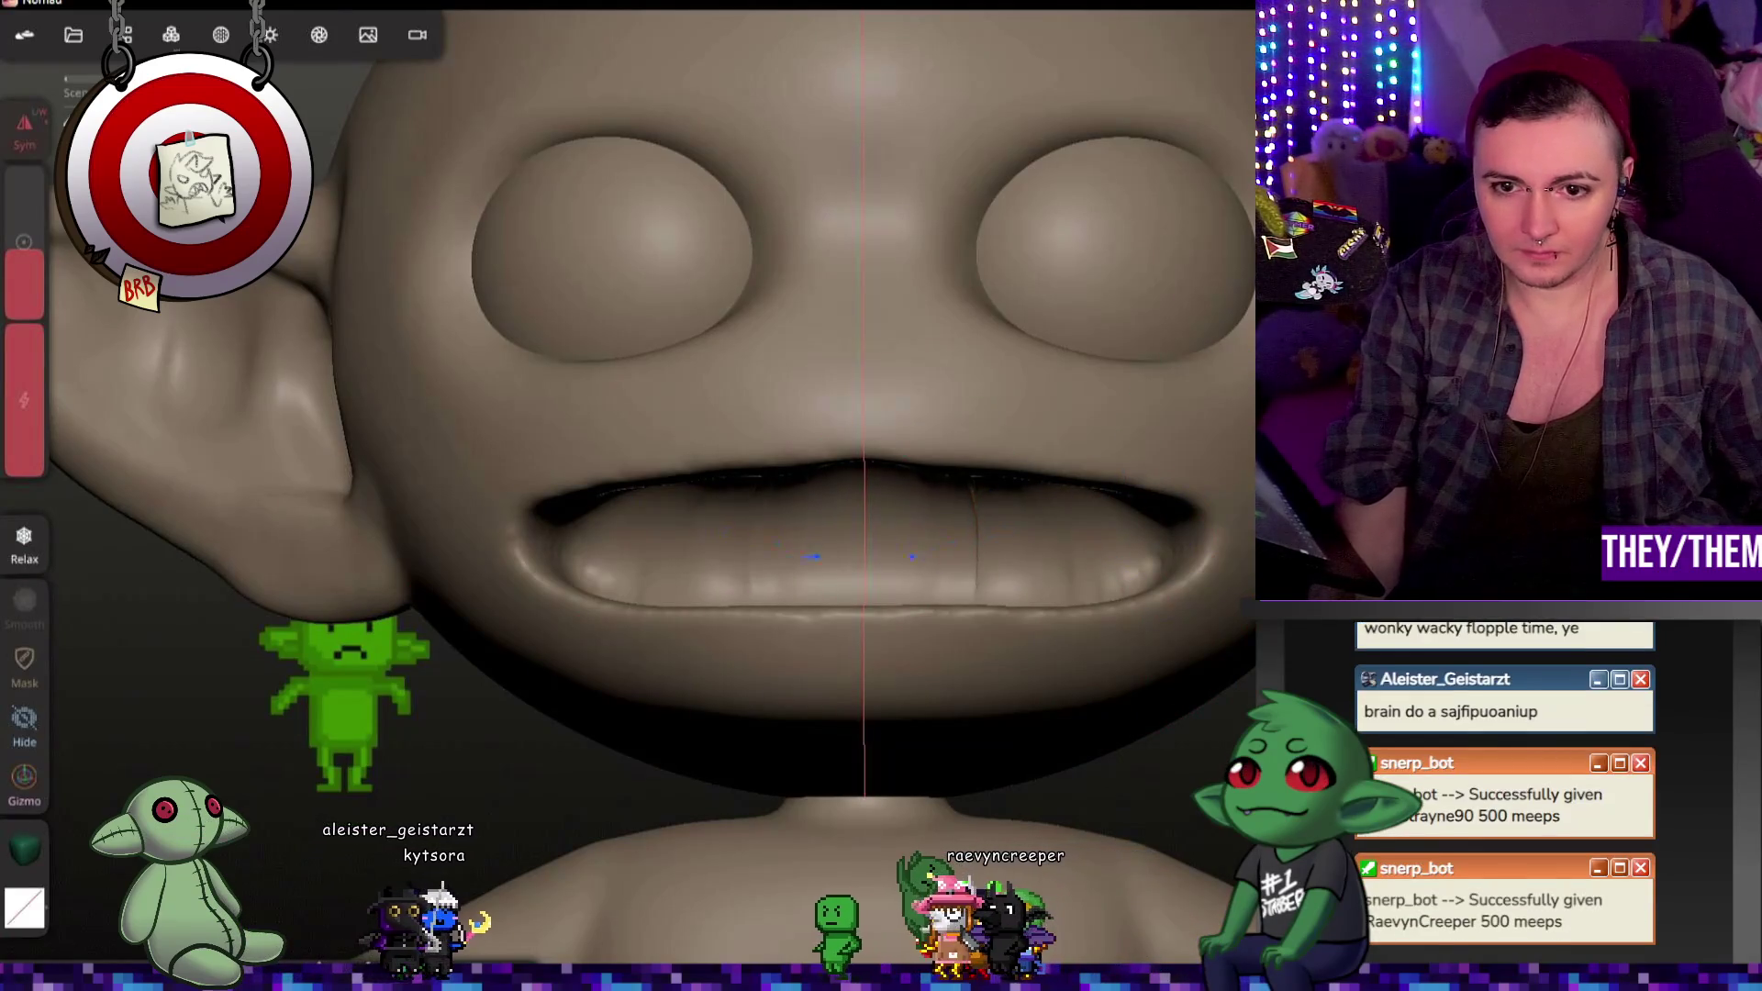
middle_click_drag(993, 590, 880, 579)
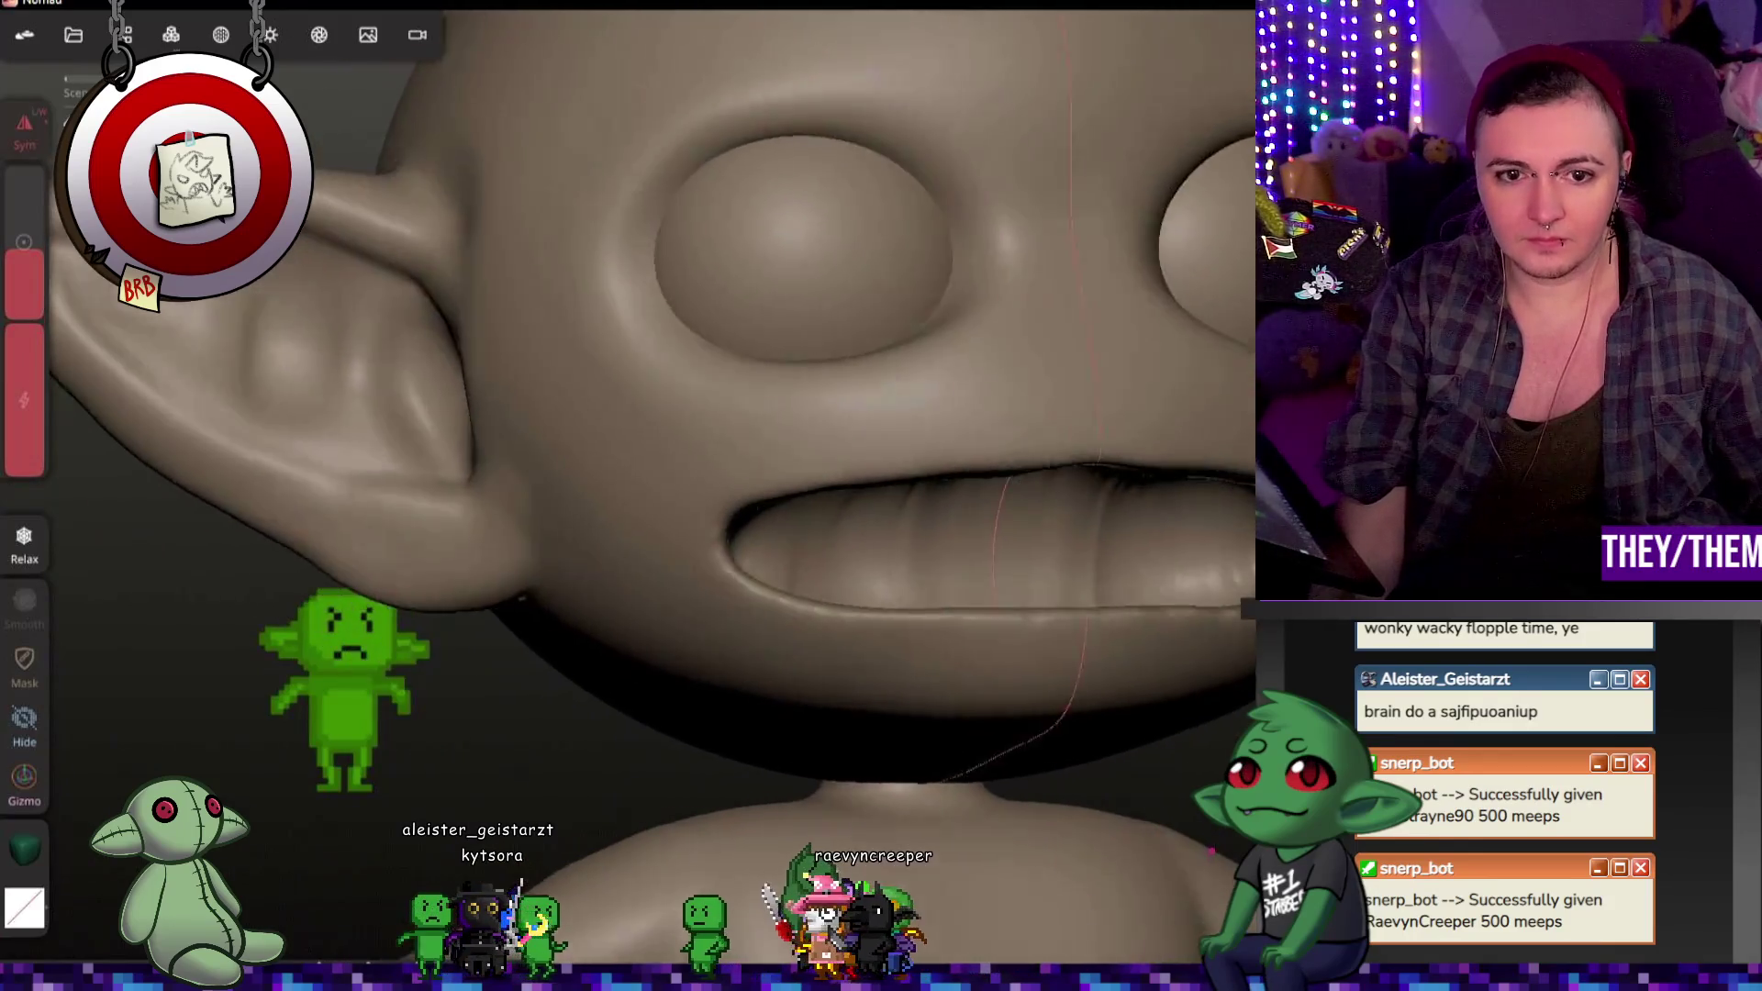
middle_click_drag(1211, 850, 1229, 849)
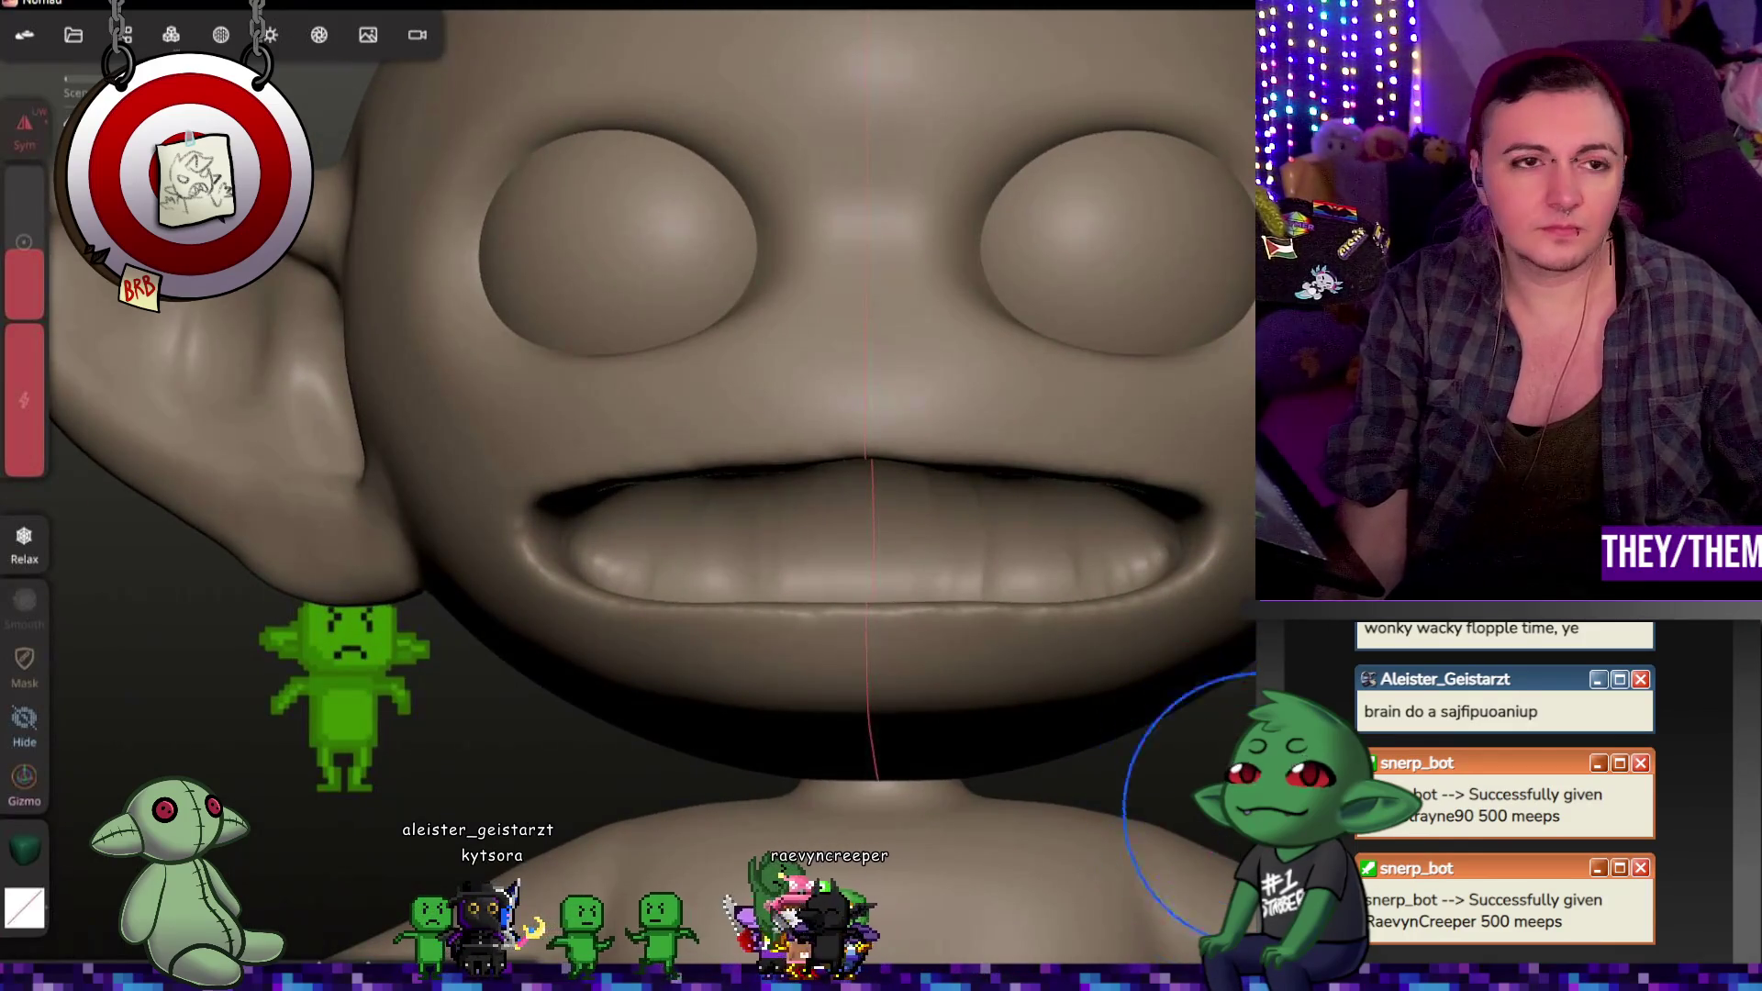
left_click(169, 31)
left_click_drag(157, 379, 171, 376)
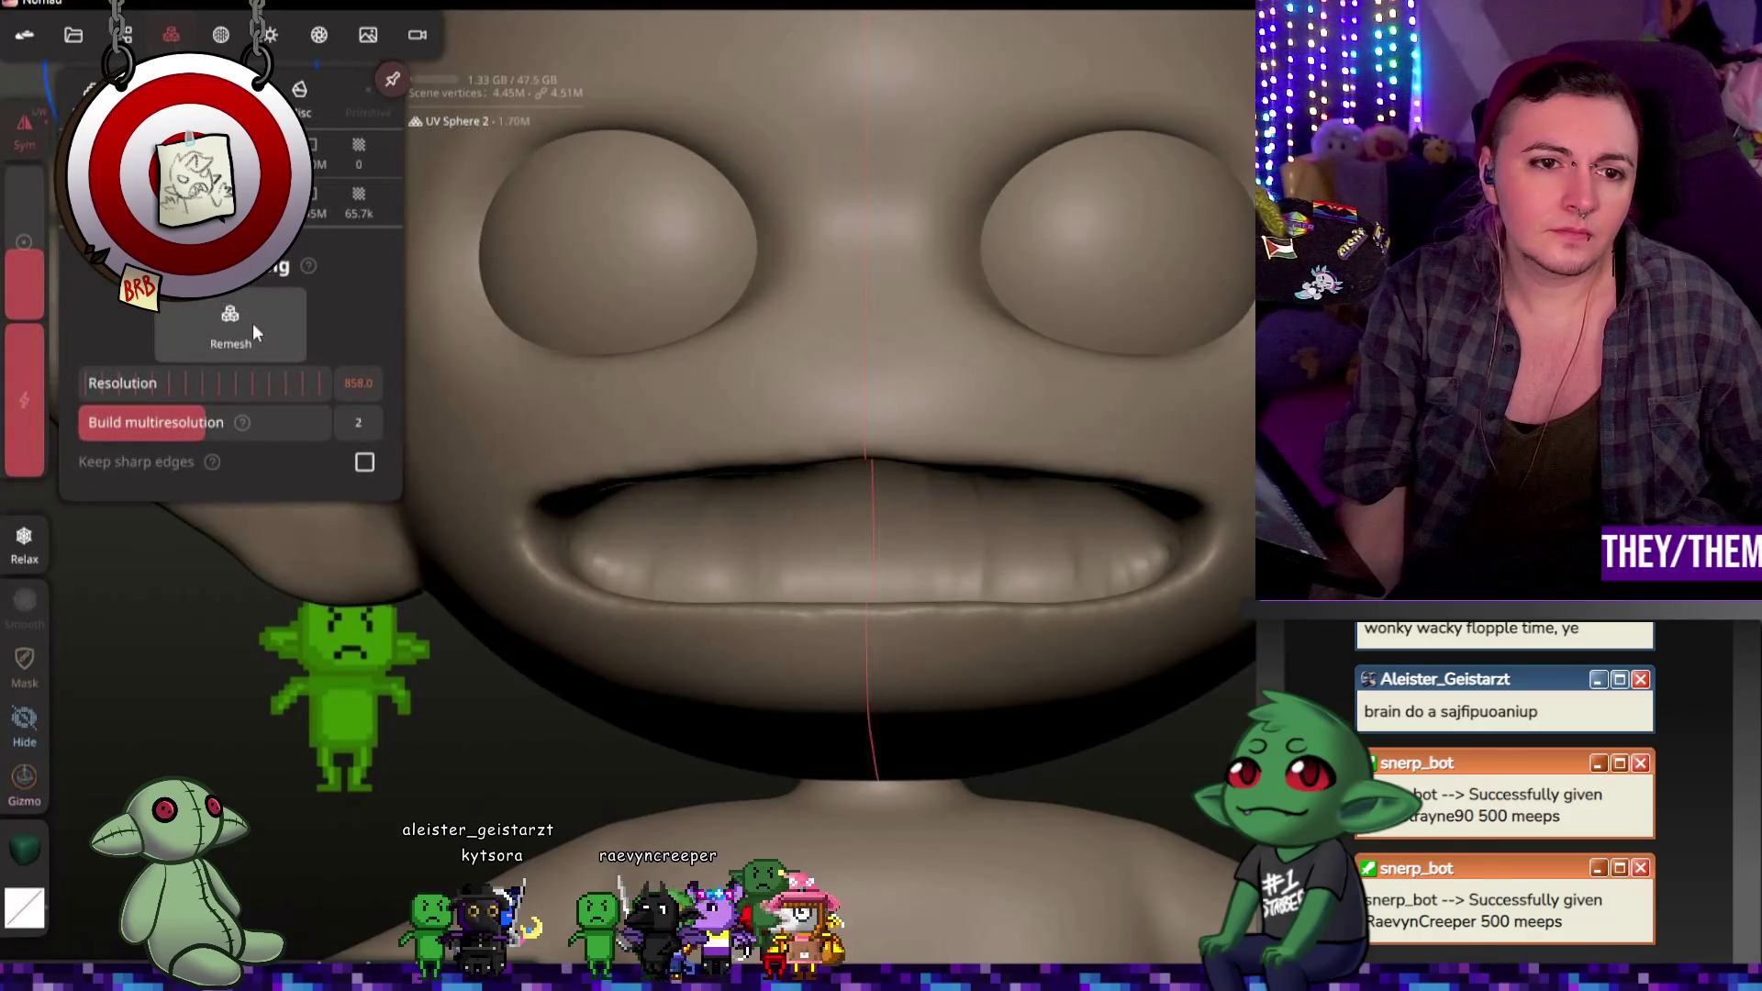
Step: Voxel-remesh the head at resolution 858, raising it from 1.70M to 2.03M vertices
left_click(251, 329)
left_click(184, 429)
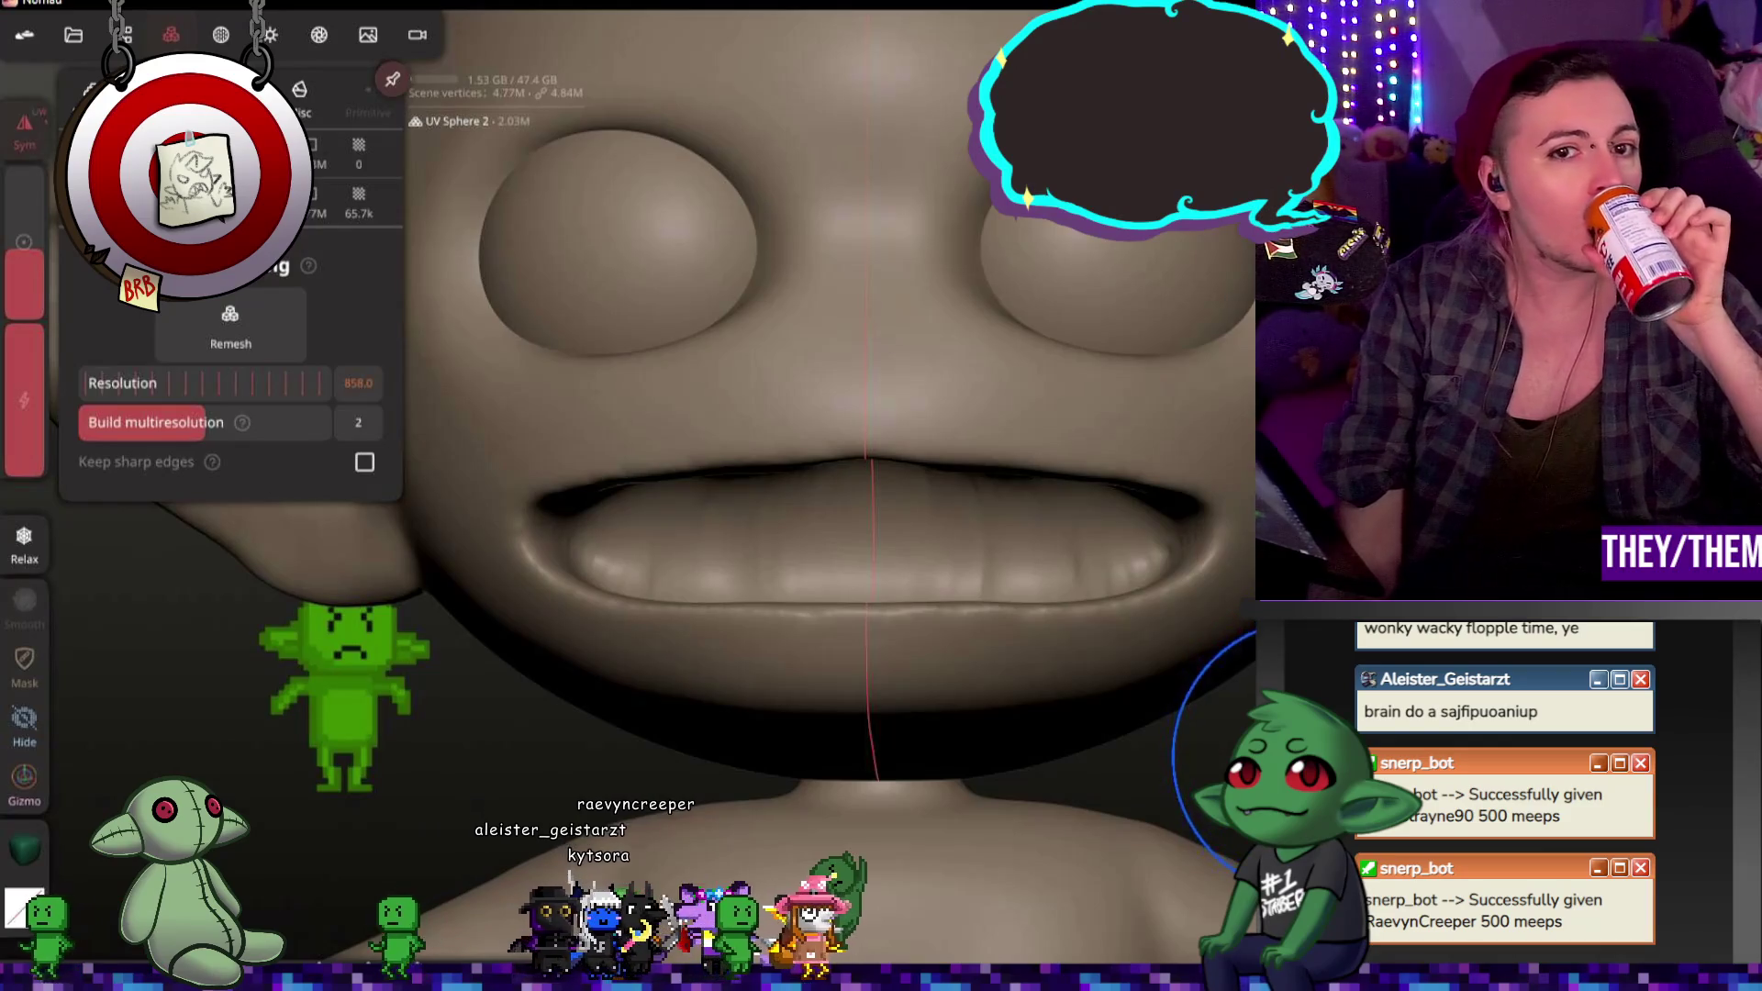
Step: Lower the Smooth intensity to about 6% and inspect the remeshed mouth from all around
left_click_drag(826, 412, 827, 661)
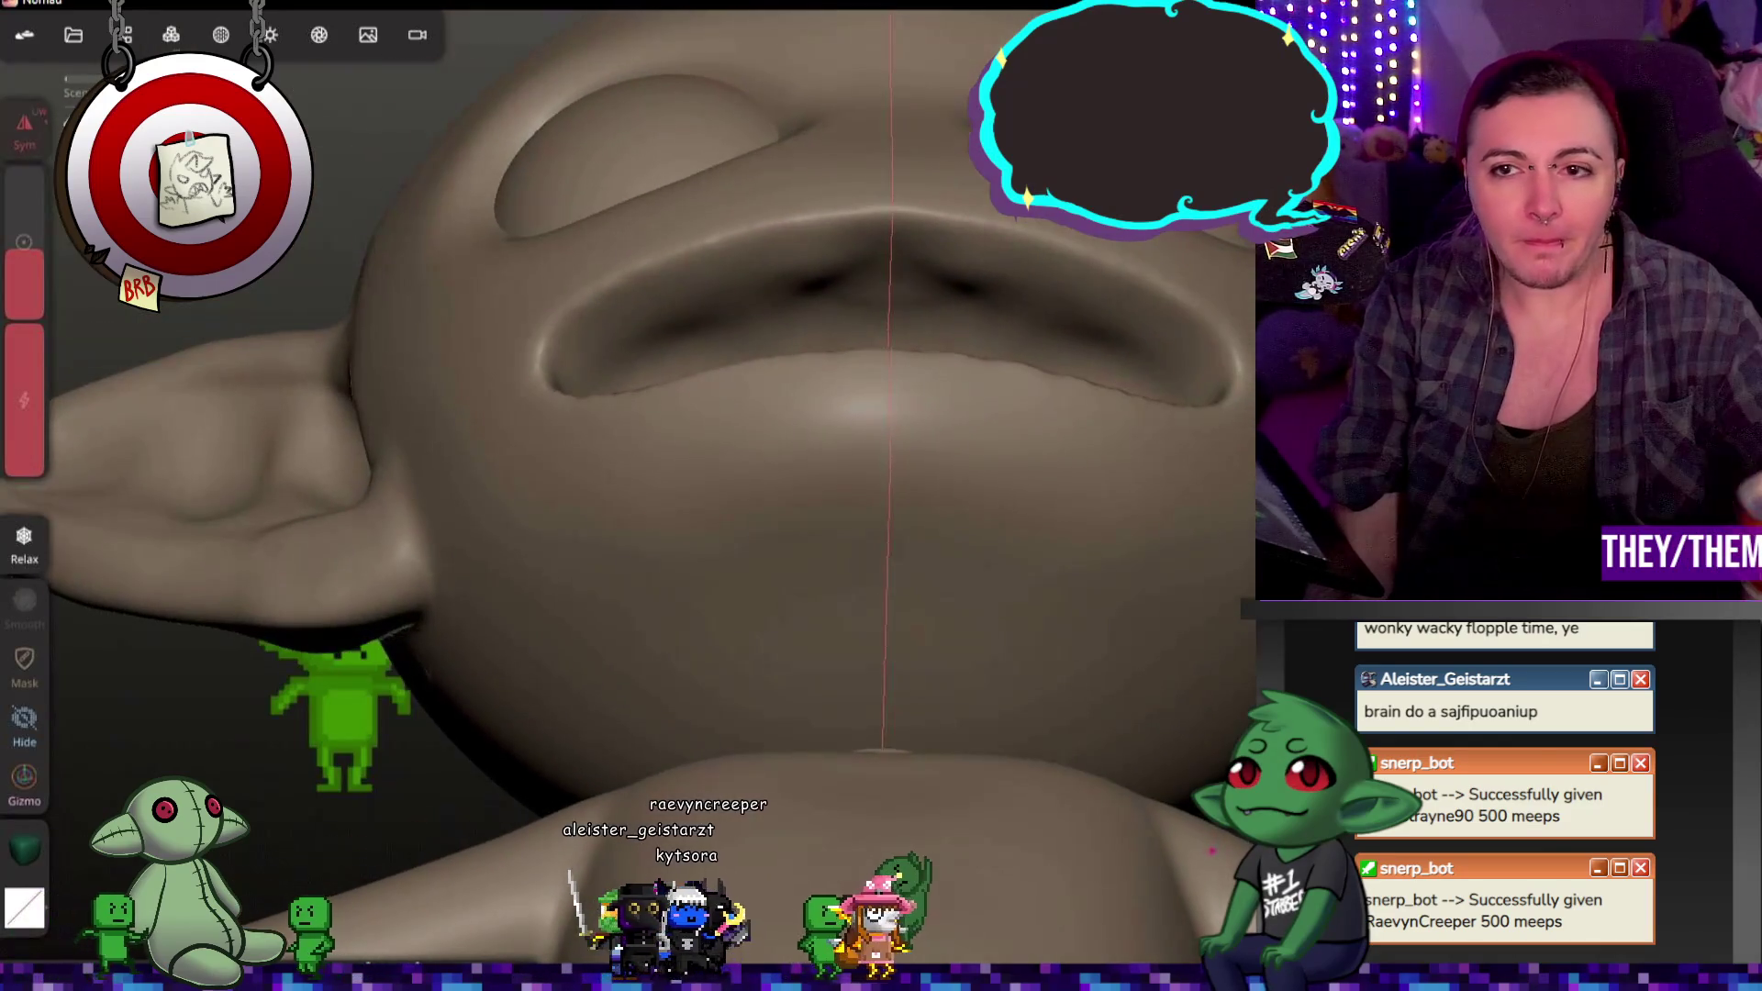
left_click_drag(826, 414, 827, 661)
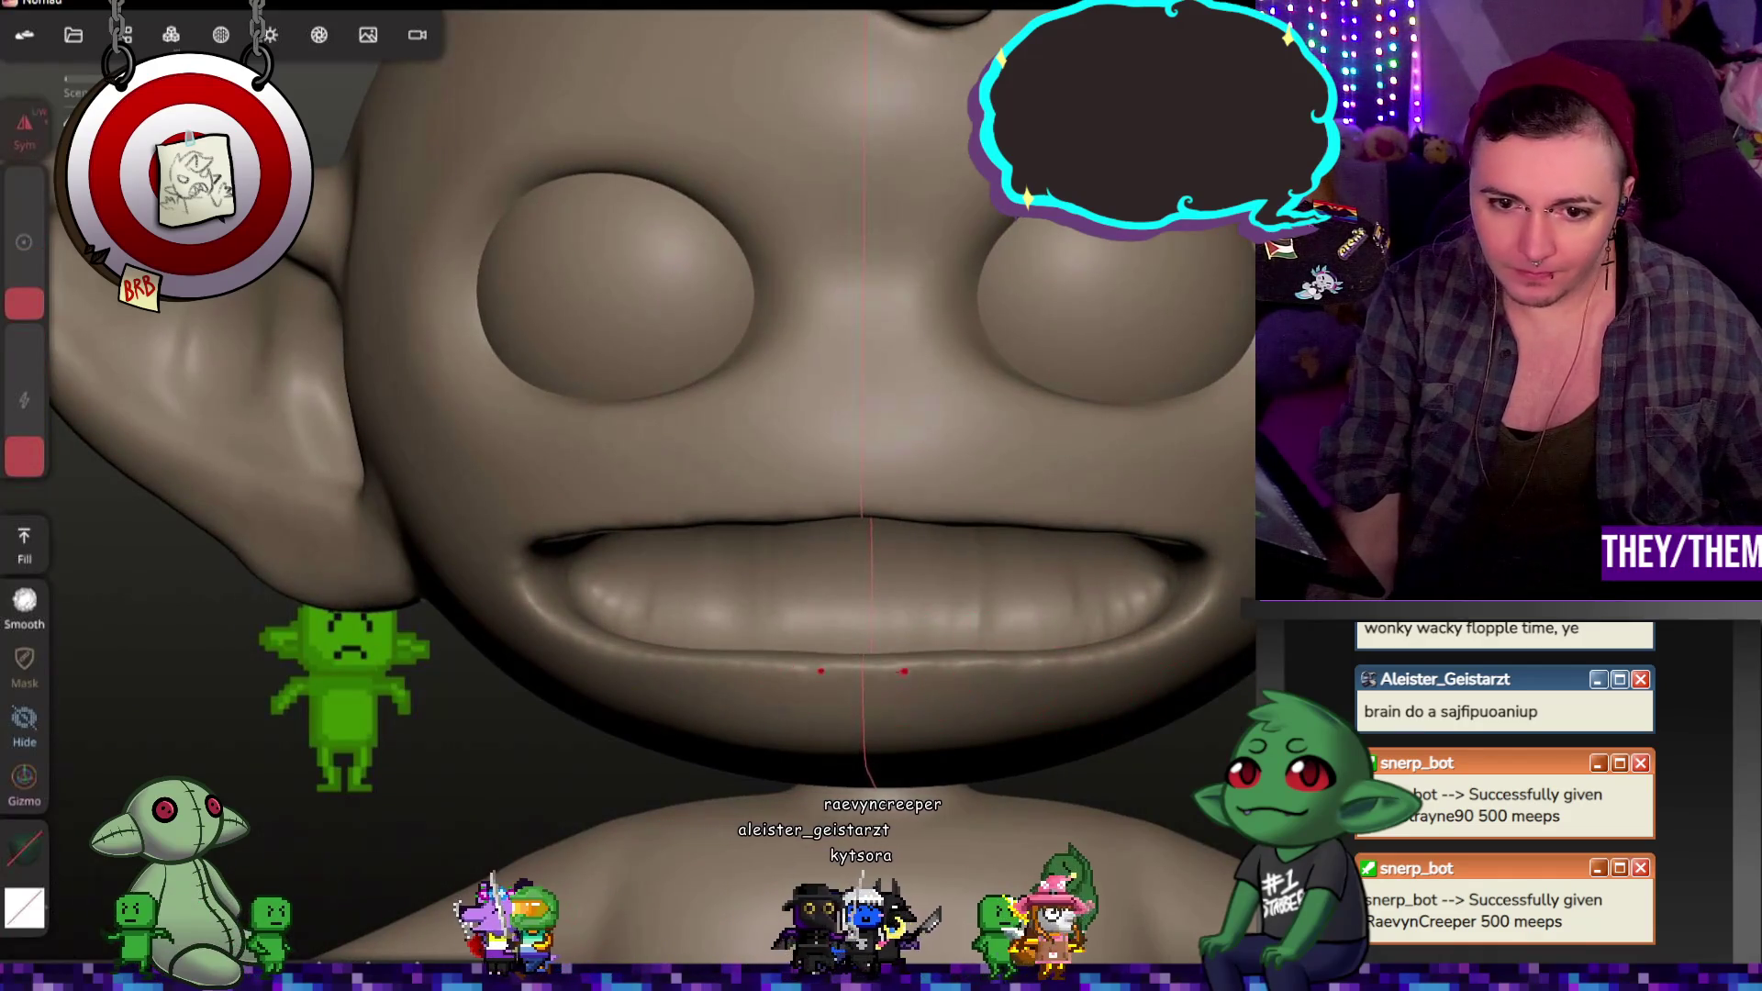
left_click_drag(23, 454, 30, 486)
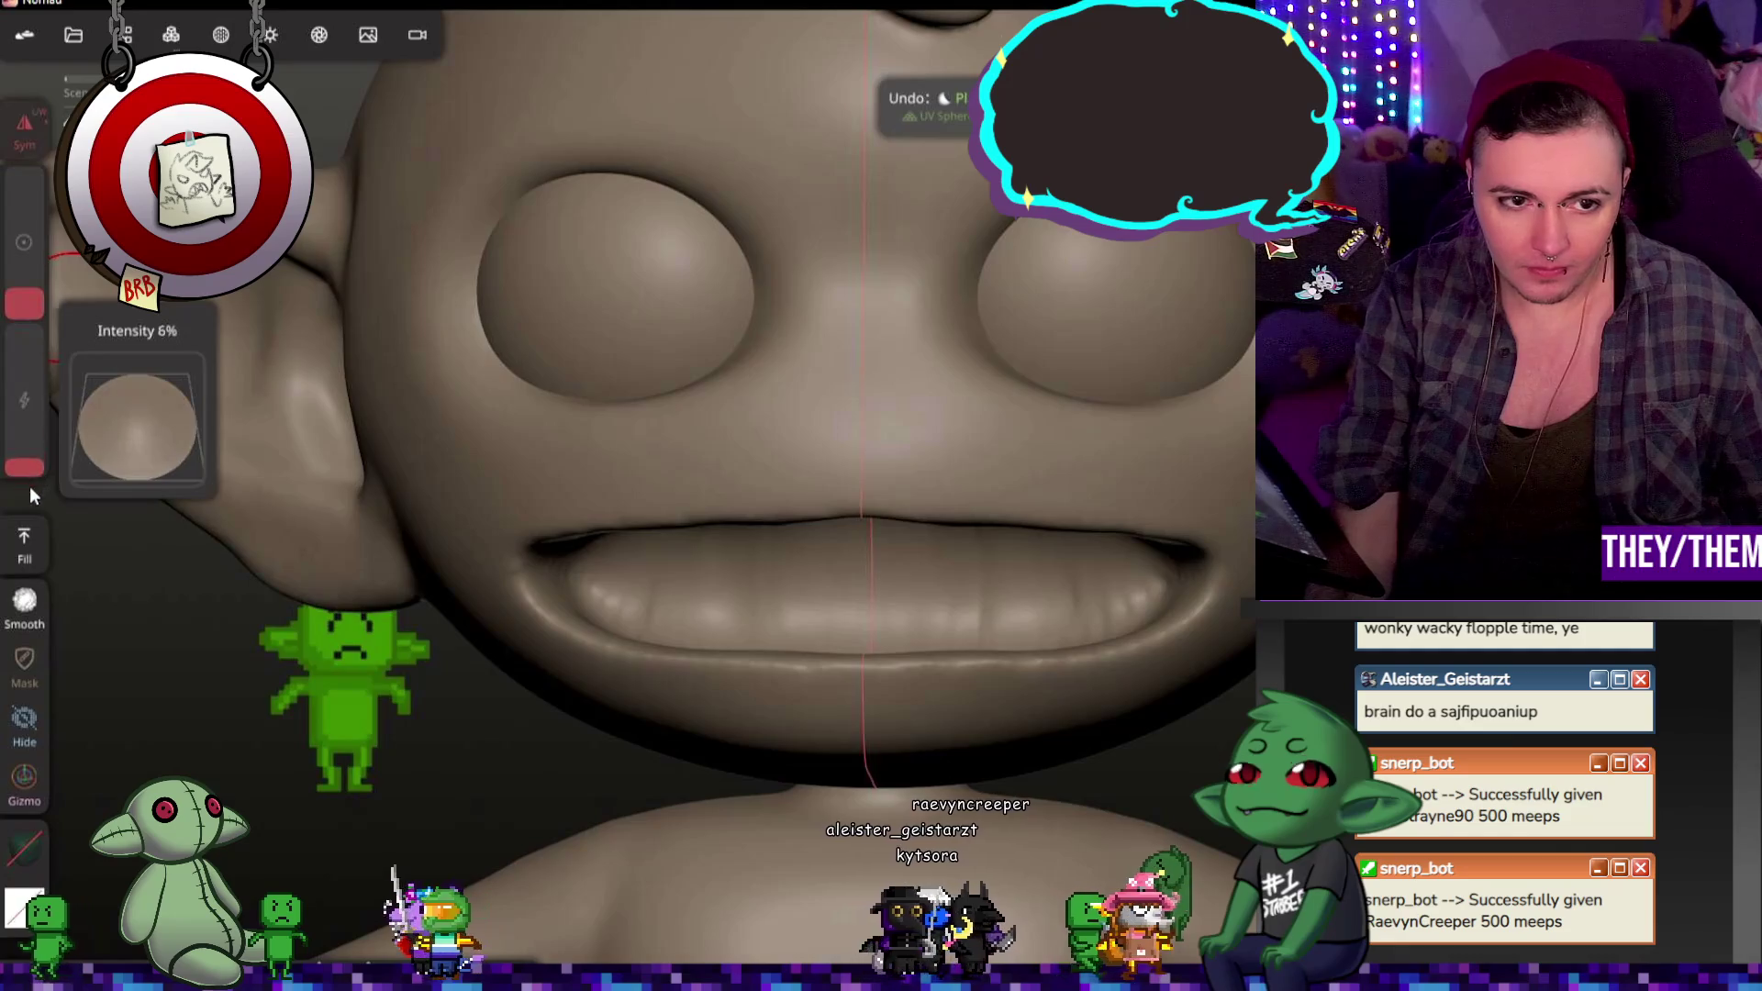
mouse_move(1135, 695)
left_mouse_down()
mouse_move(1232, 554)
mouse_move(1125, 663)
mouse_move(1221, 601)
left_mouse_up()
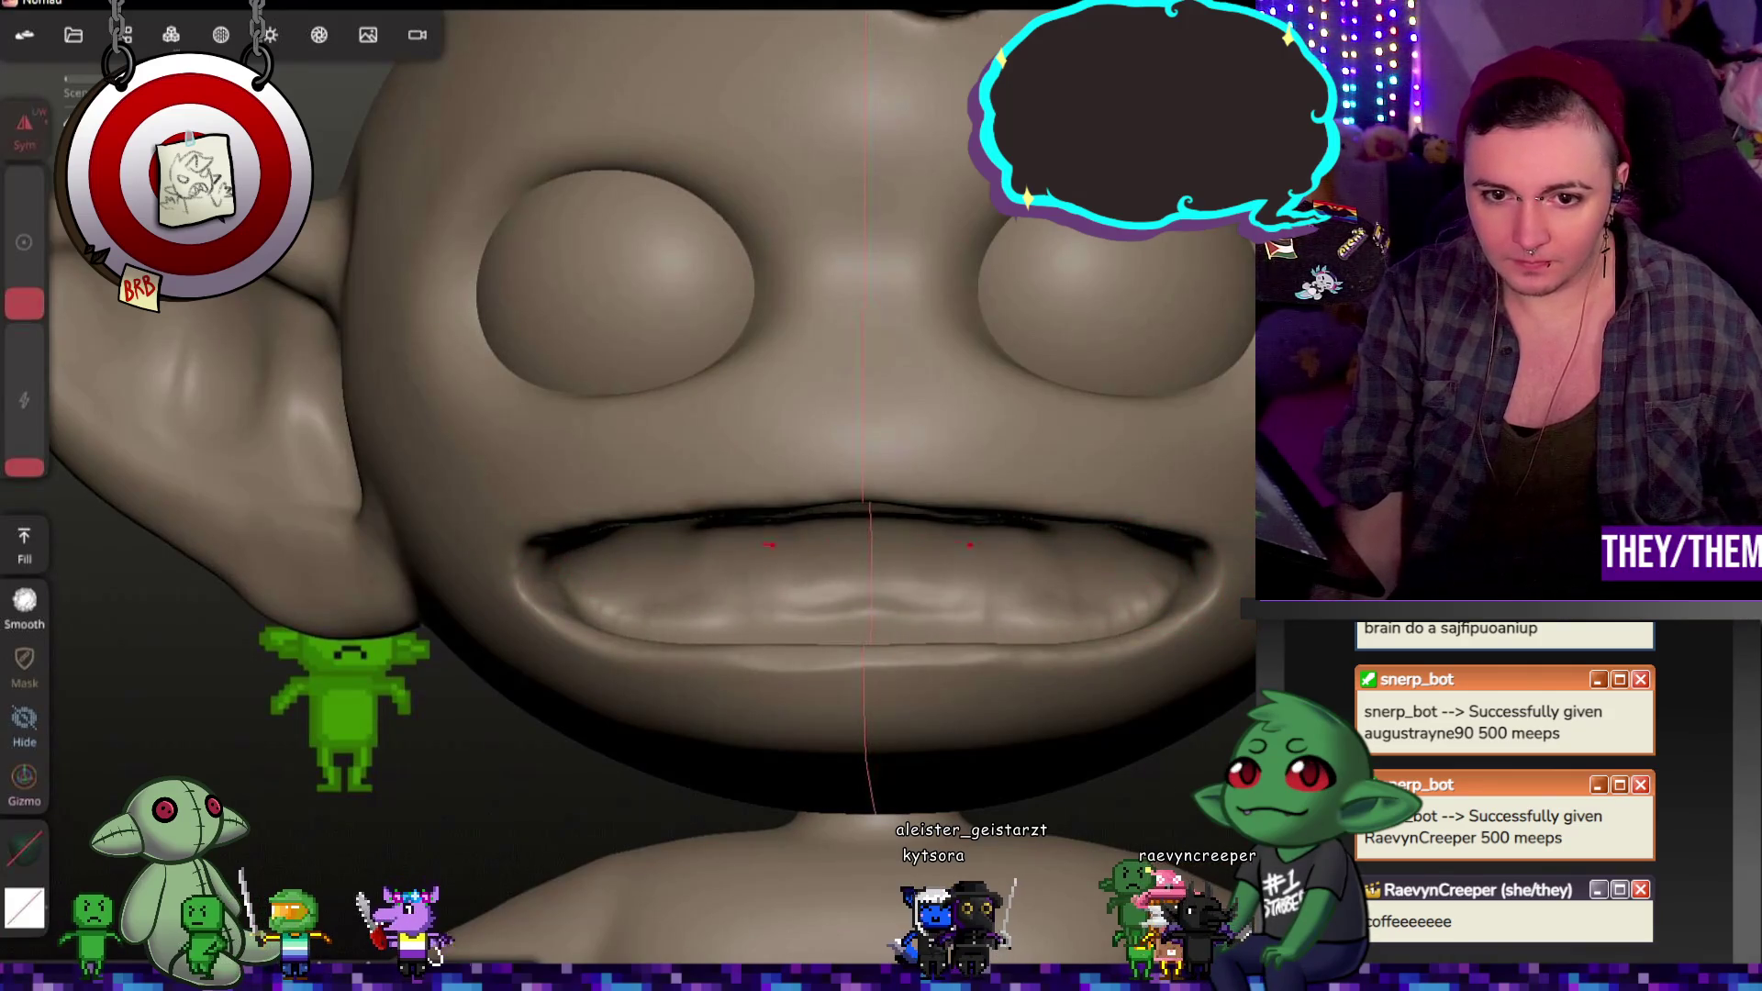
mouse_move(1221, 601)
left_mouse_down()
mouse_move(1096, 600)
mouse_move(1054, 705)
mouse_move(1063, 687)
left_mouse_up()
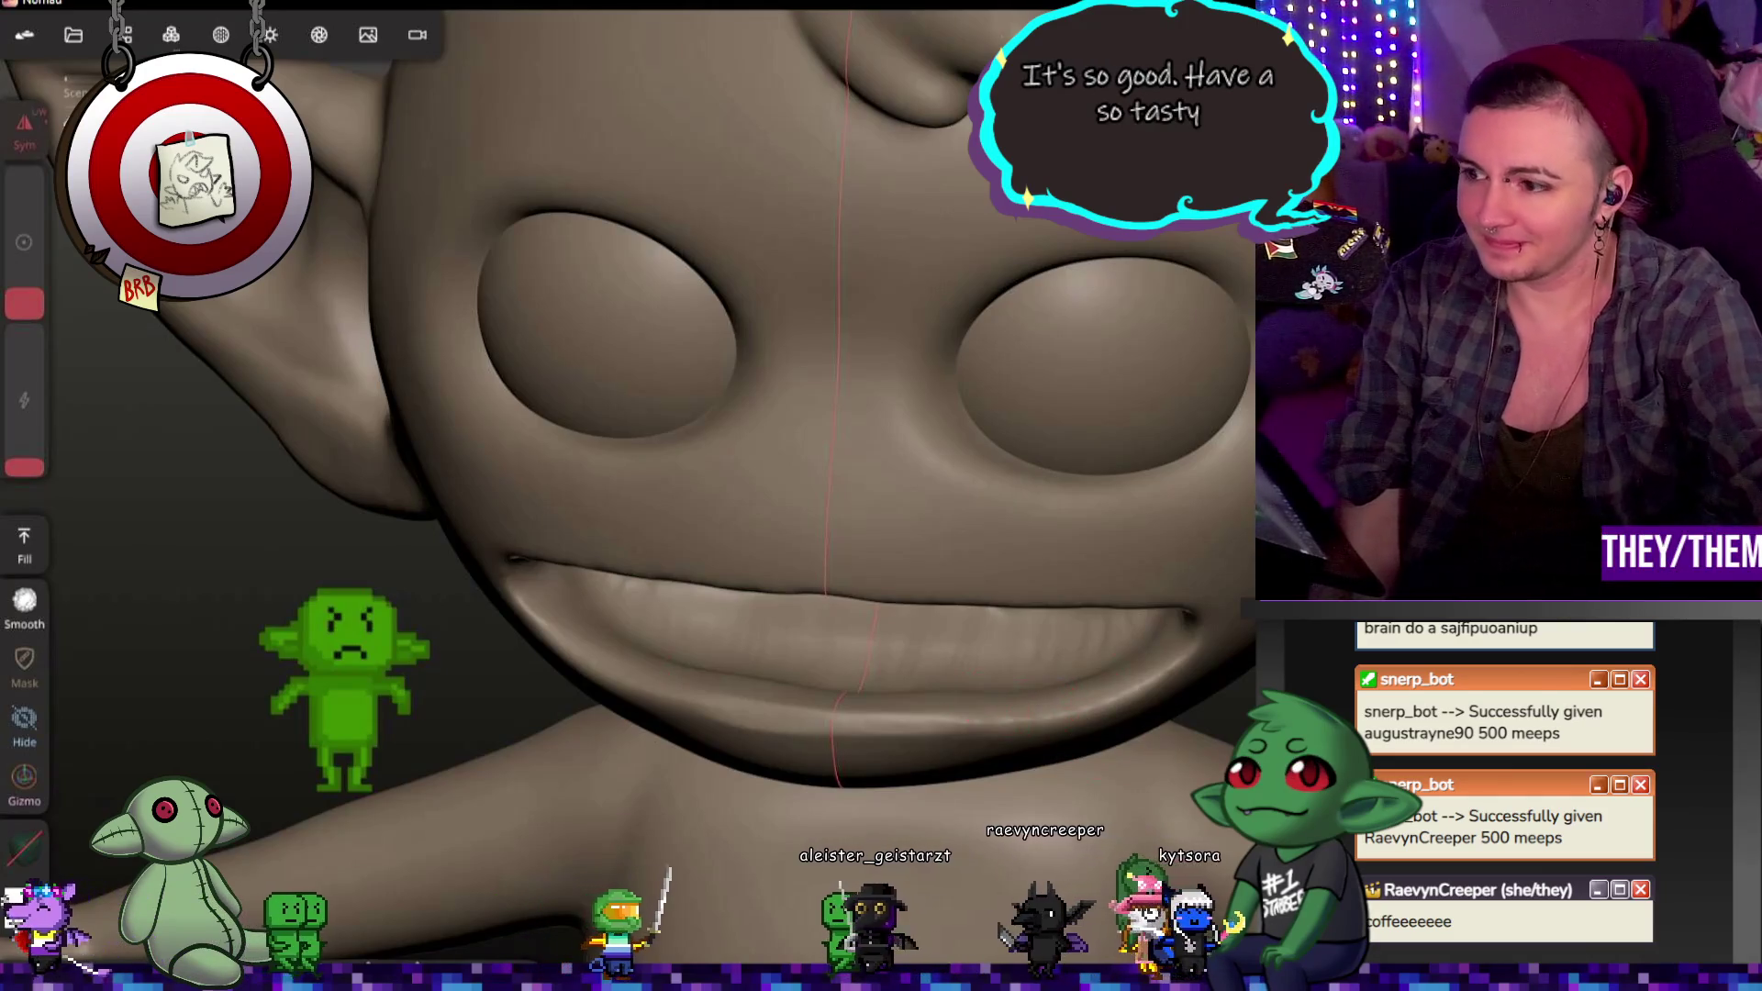
mouse_move(1045, 669)
right_mouse_down()
mouse_move(1204, 608)
mouse_move(1161, 598)
mouse_move(1205, 714)
mouse_move(1191, 580)
mouse_move(1104, 615)
mouse_move(1197, 697)
mouse_move(1184, 647)
mouse_move(1195, 686)
mouse_move(860, 667)
mouse_move(1079, 547)
mouse_move(1140, 610)
right_mouse_up()
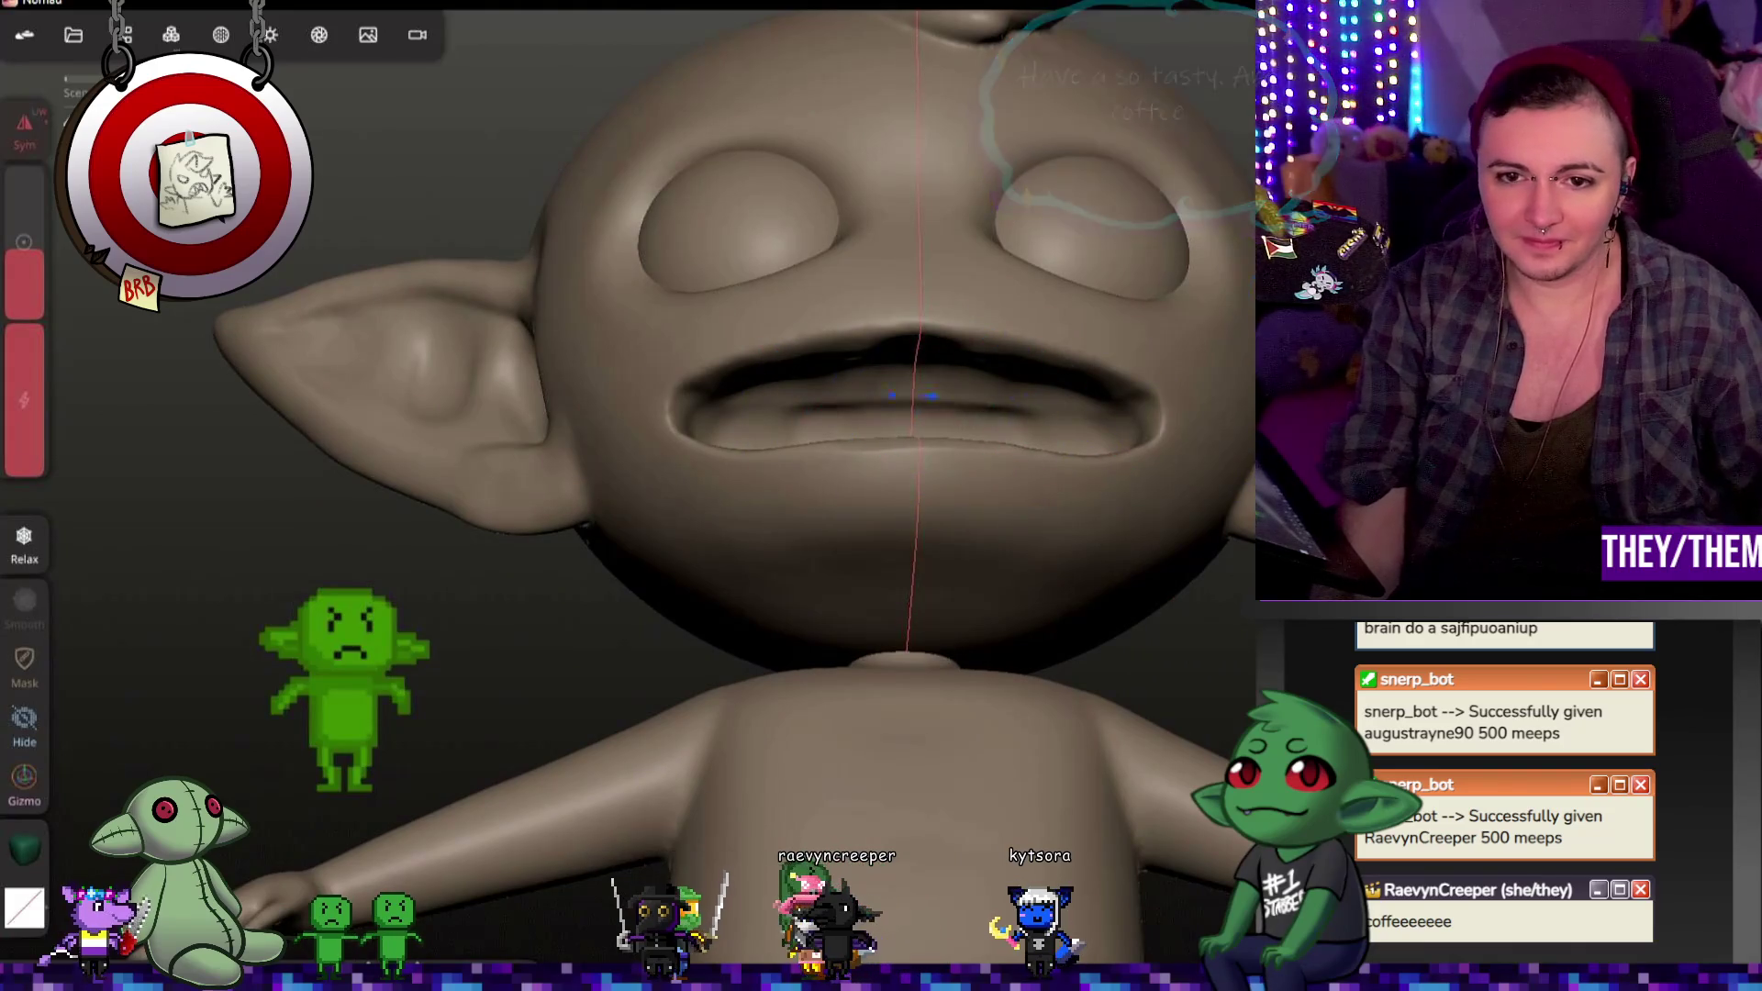
right_click_drag(1001, 527, 1021, 753)
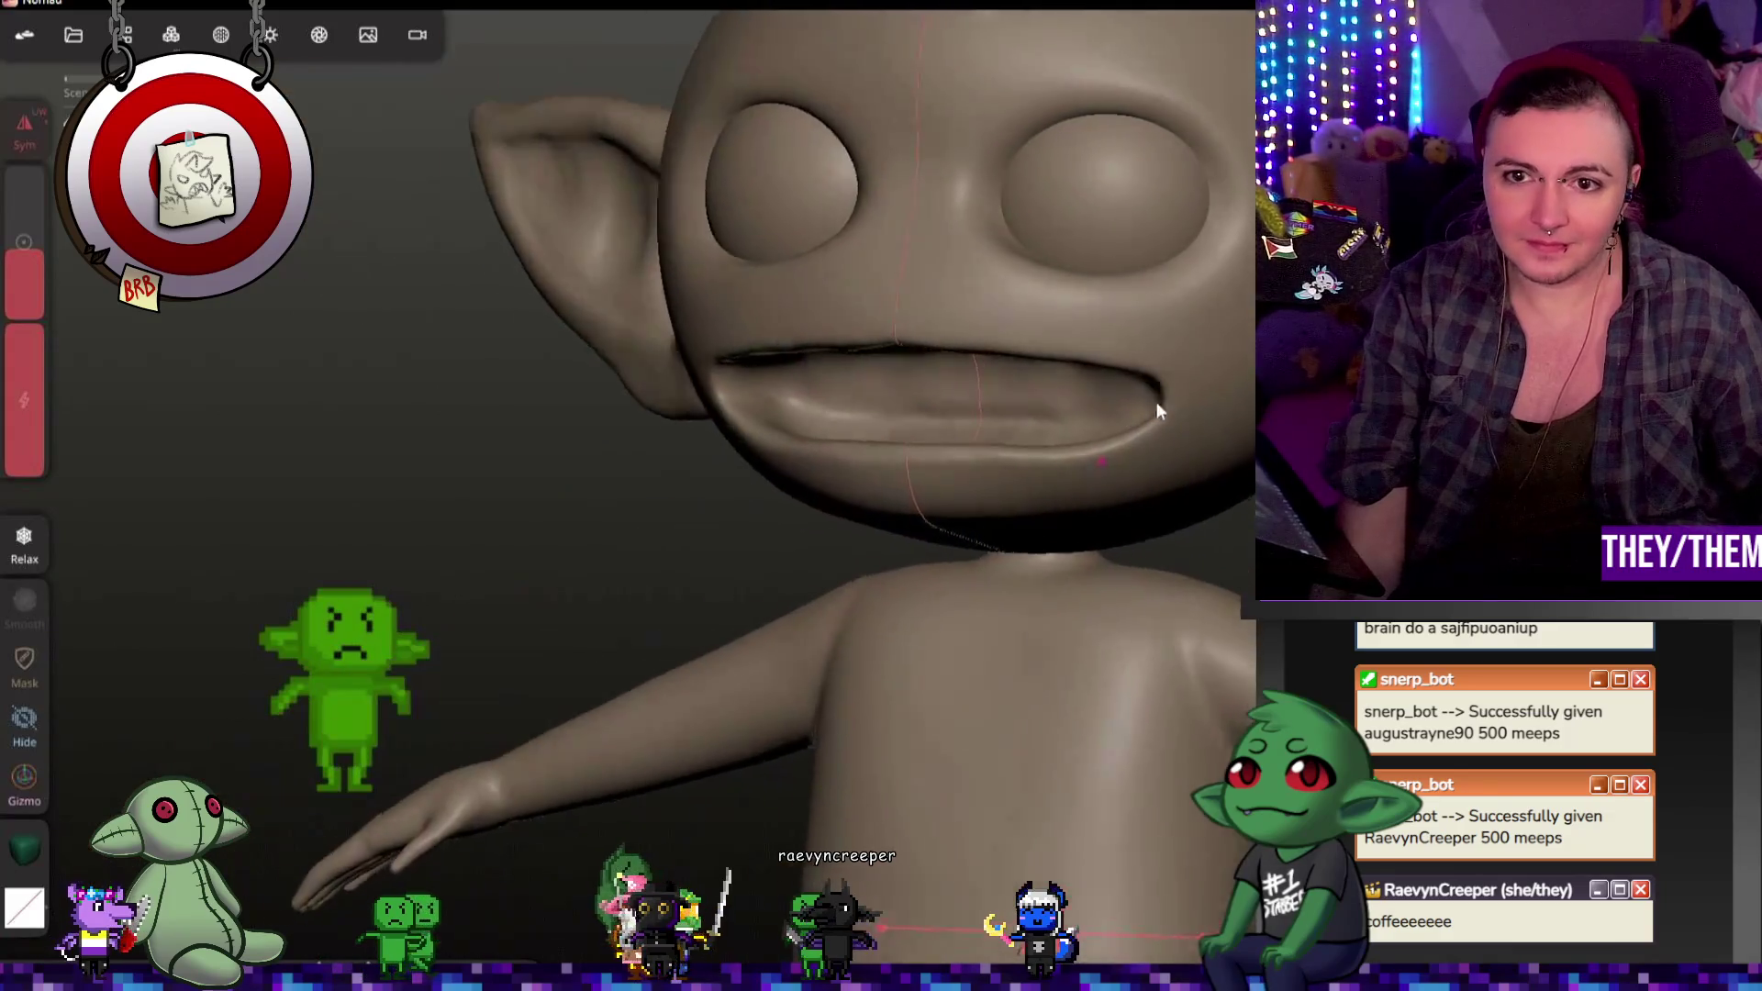
right_click_drag(1156, 402, 1227, 384)
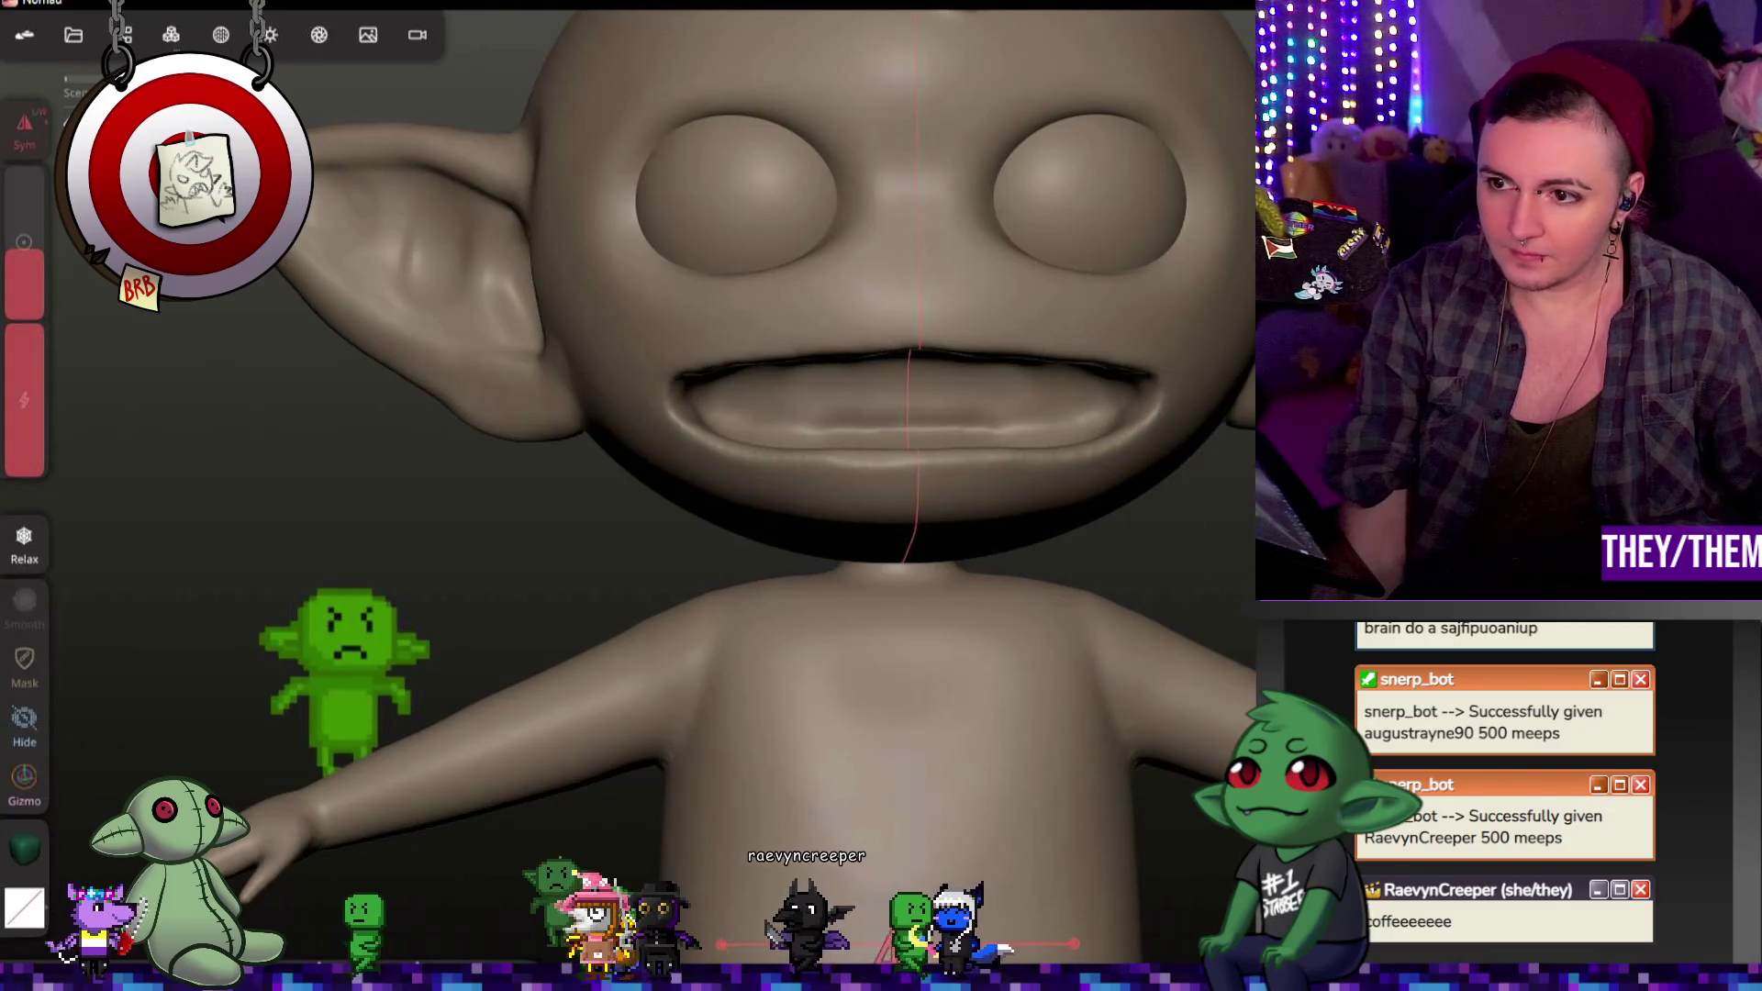
Step: Add a Box primitive to the scene from the Scene panel's Add list
left_click(162, 34)
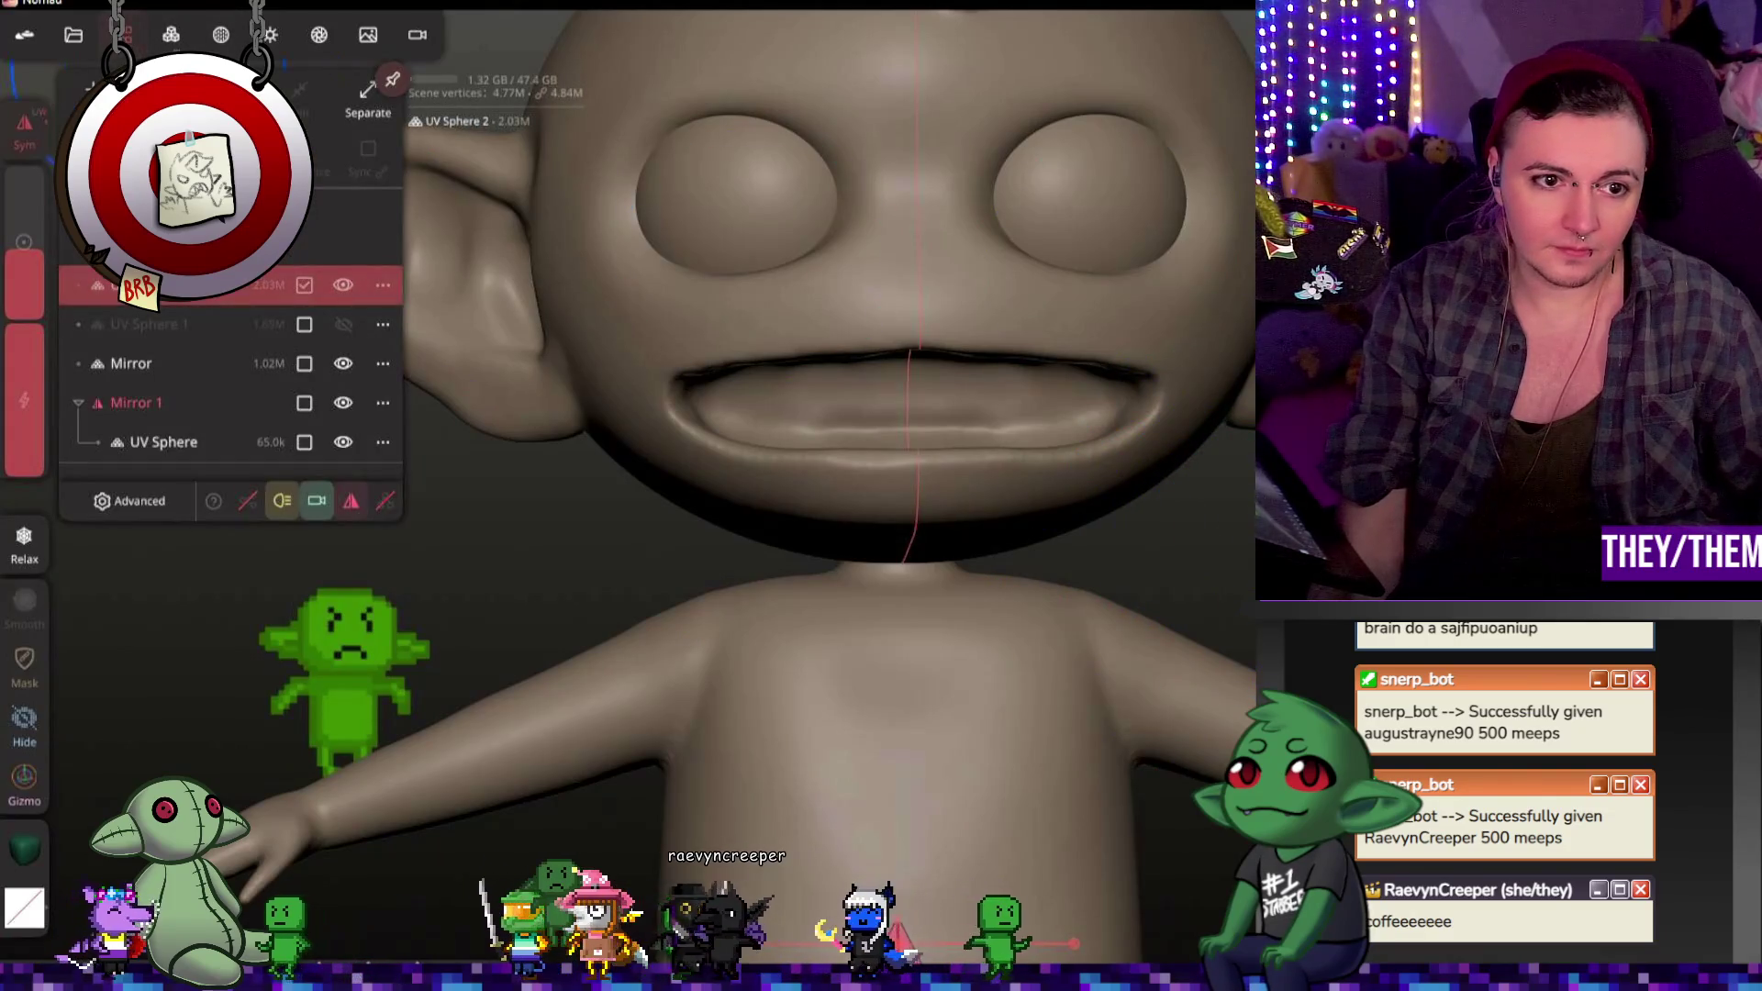
left_click(79, 96)
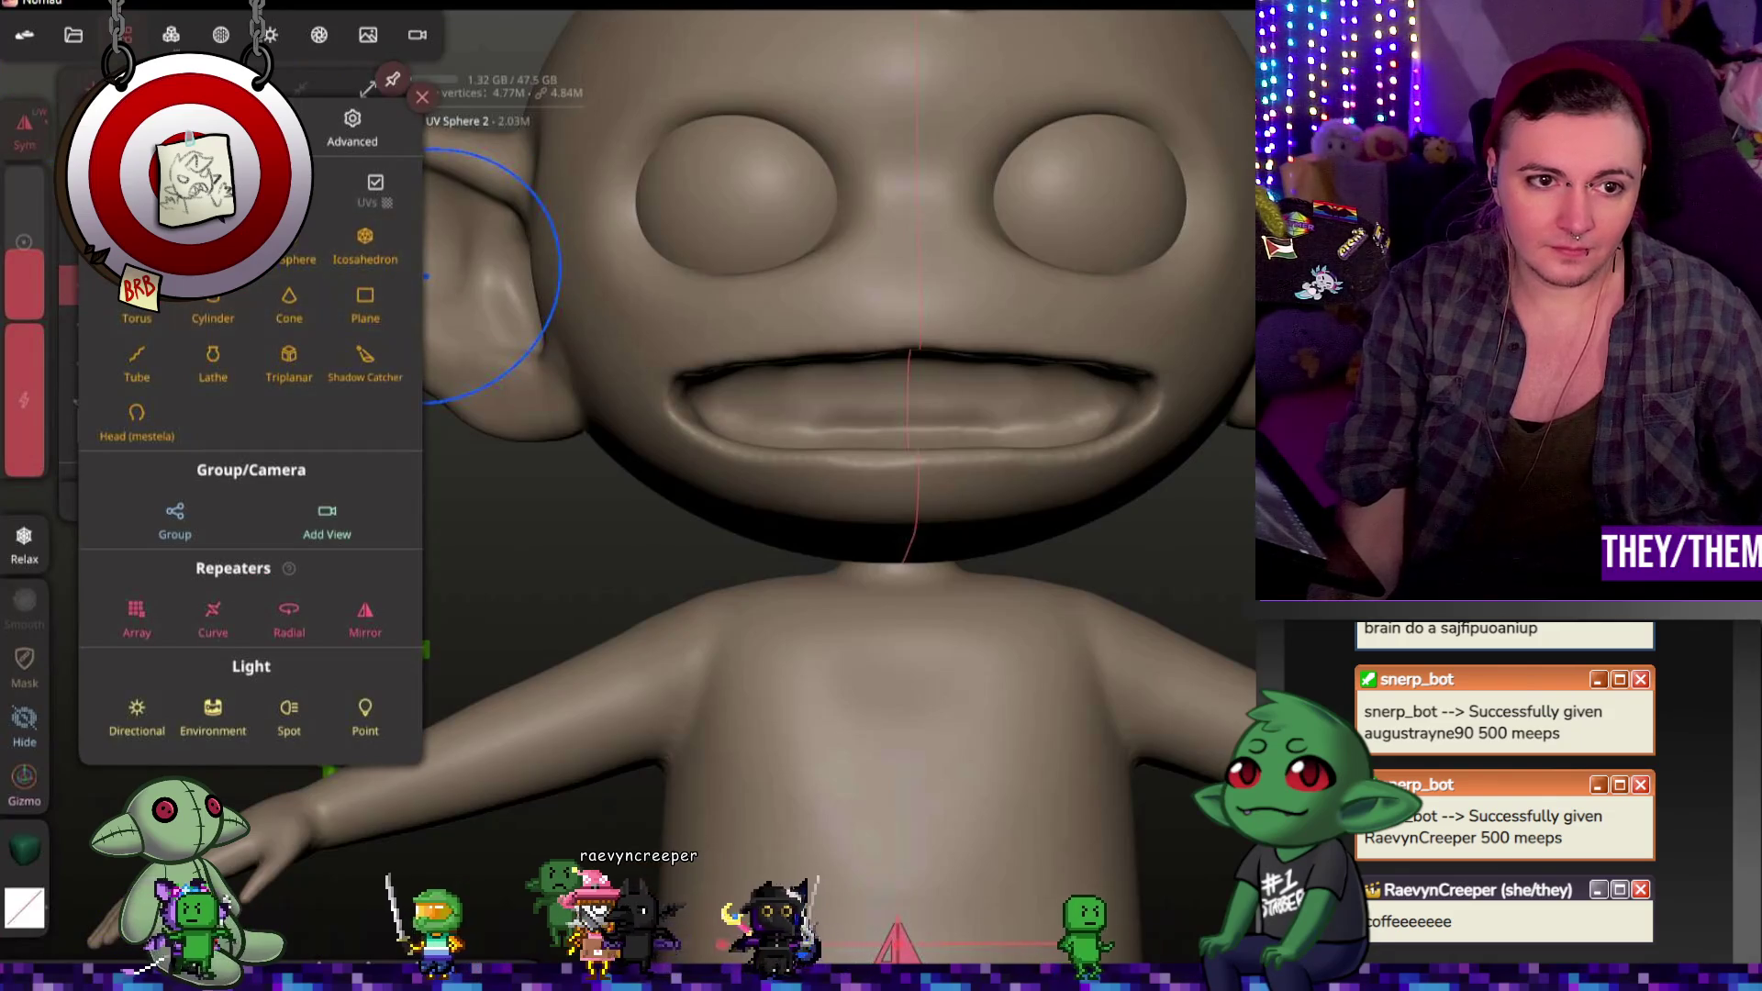
left_click(136, 246)
scroll(975, 620, "down", 5)
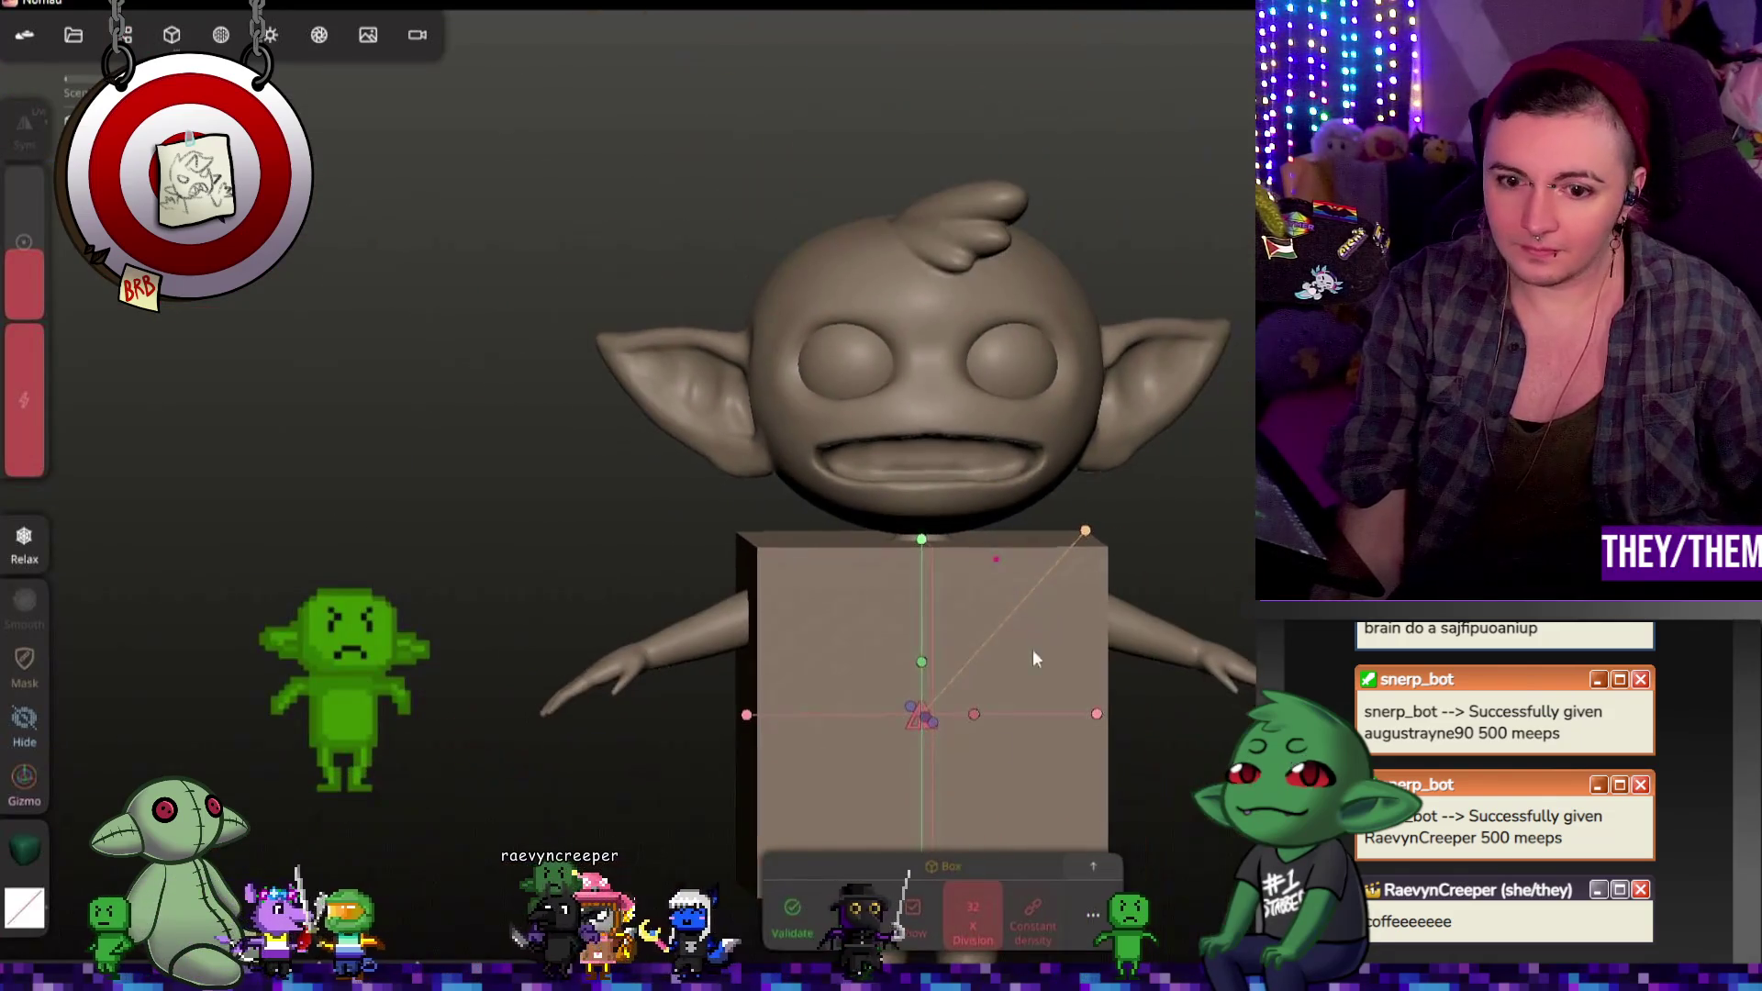
Step: Flatten and narrow the box into a thin slab and lift it up to the face with the gizmo
left_click_drag(936, 546, 920, 815)
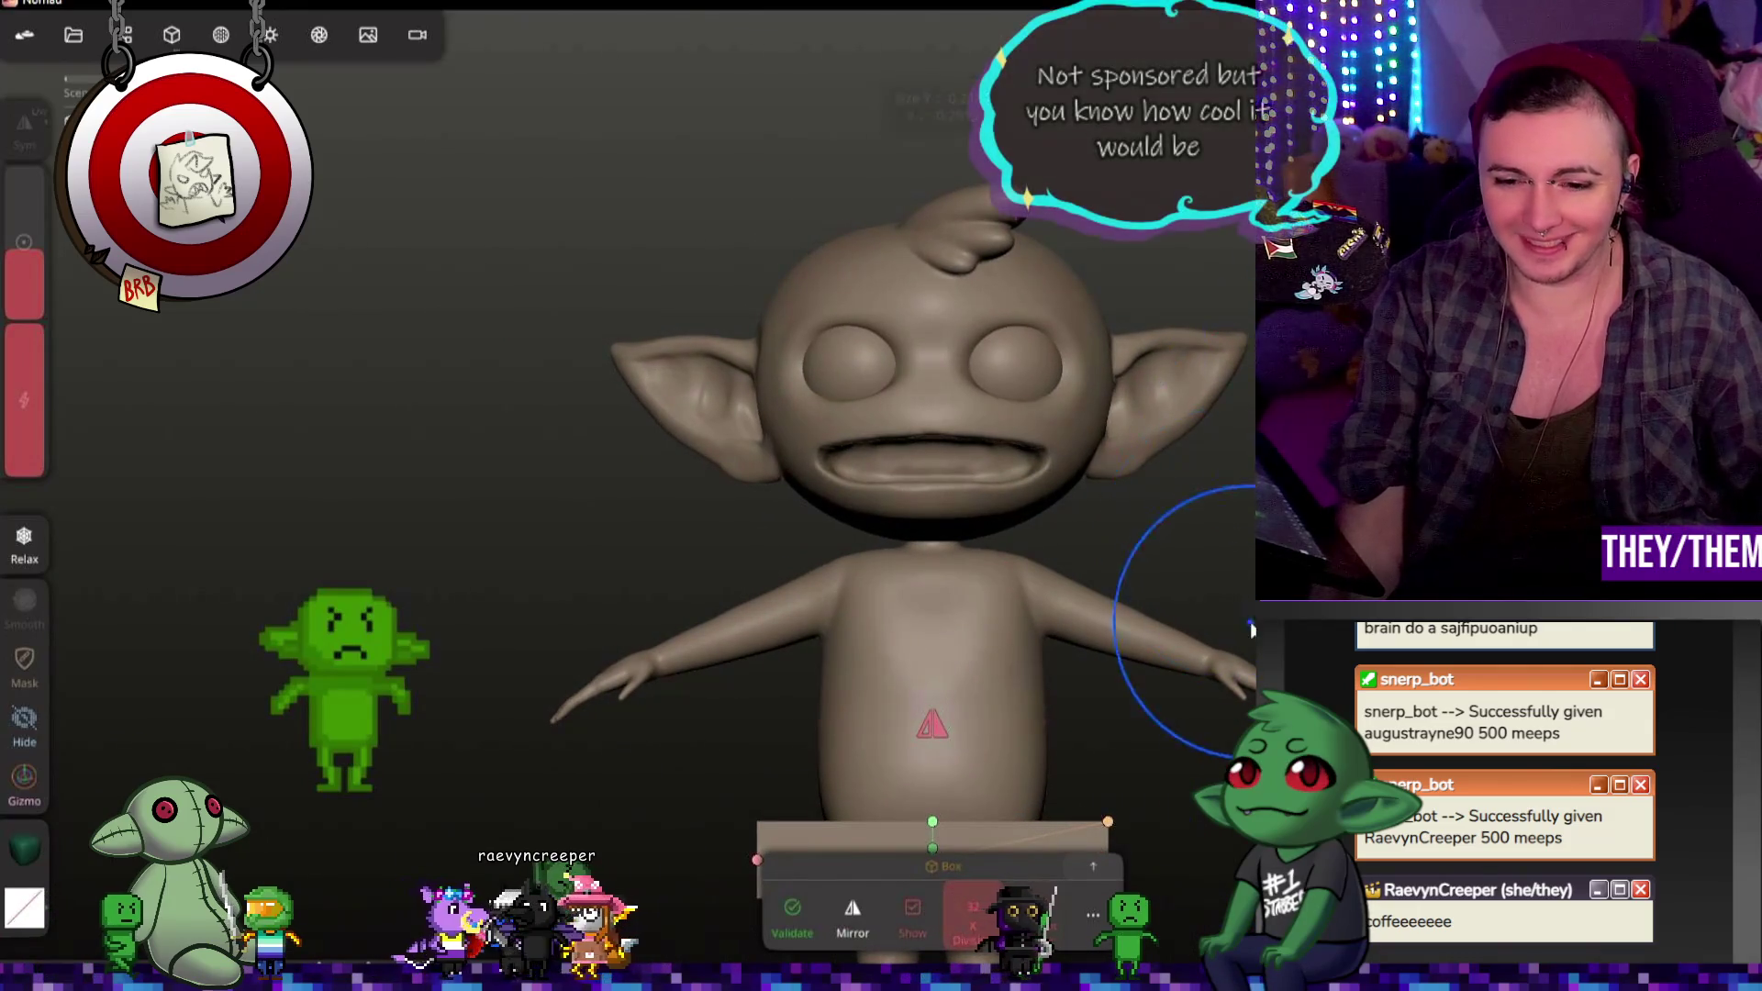
left_click(24, 784)
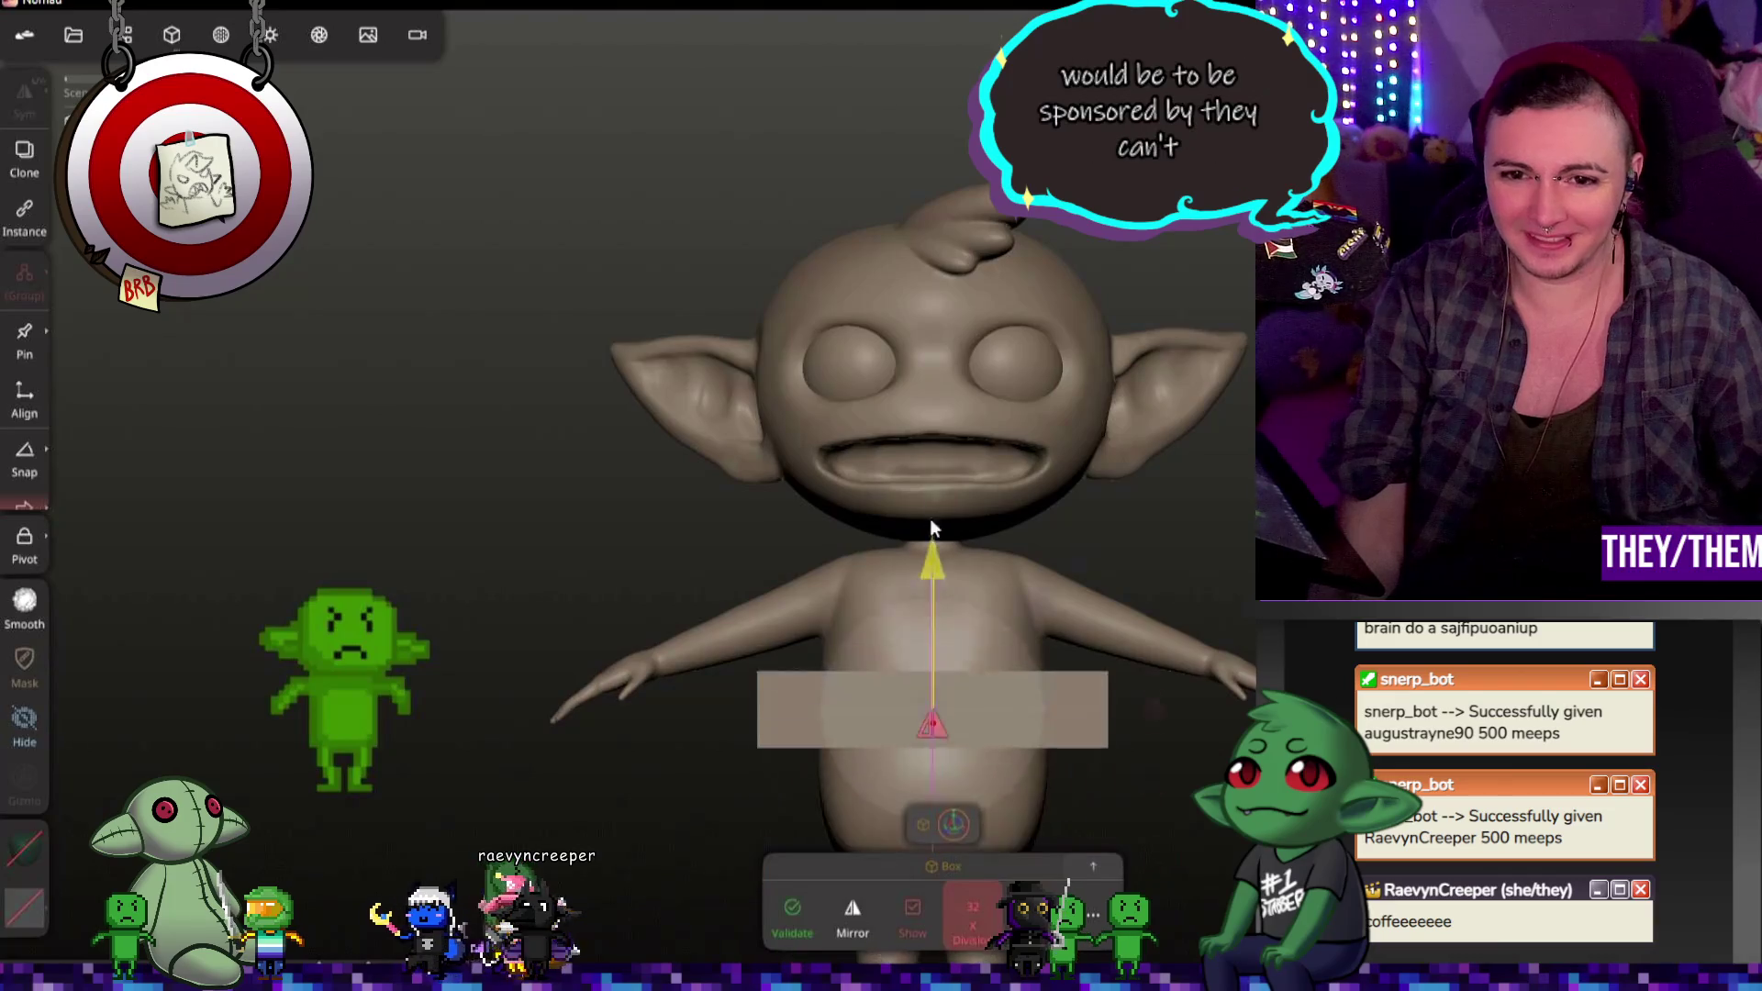
left_click_drag(949, 726, 985, 282)
middle_click_drag(913, 501, 740, 409)
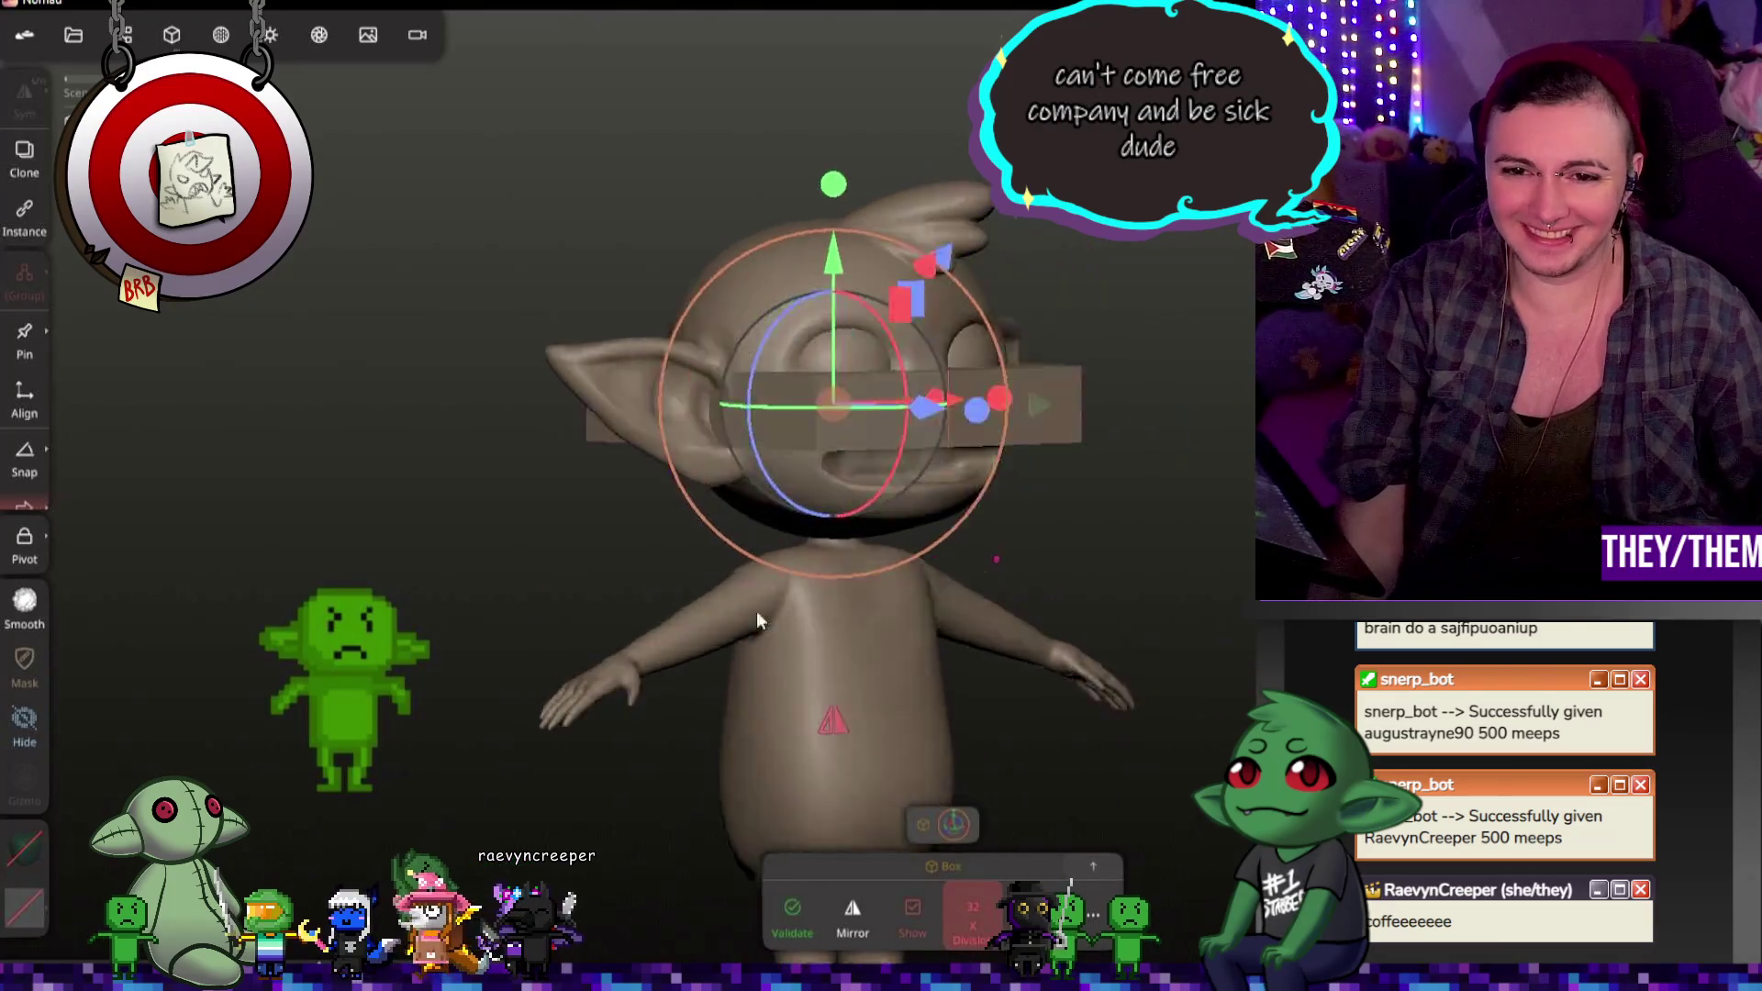
left_click_drag(1030, 416, 924, 435)
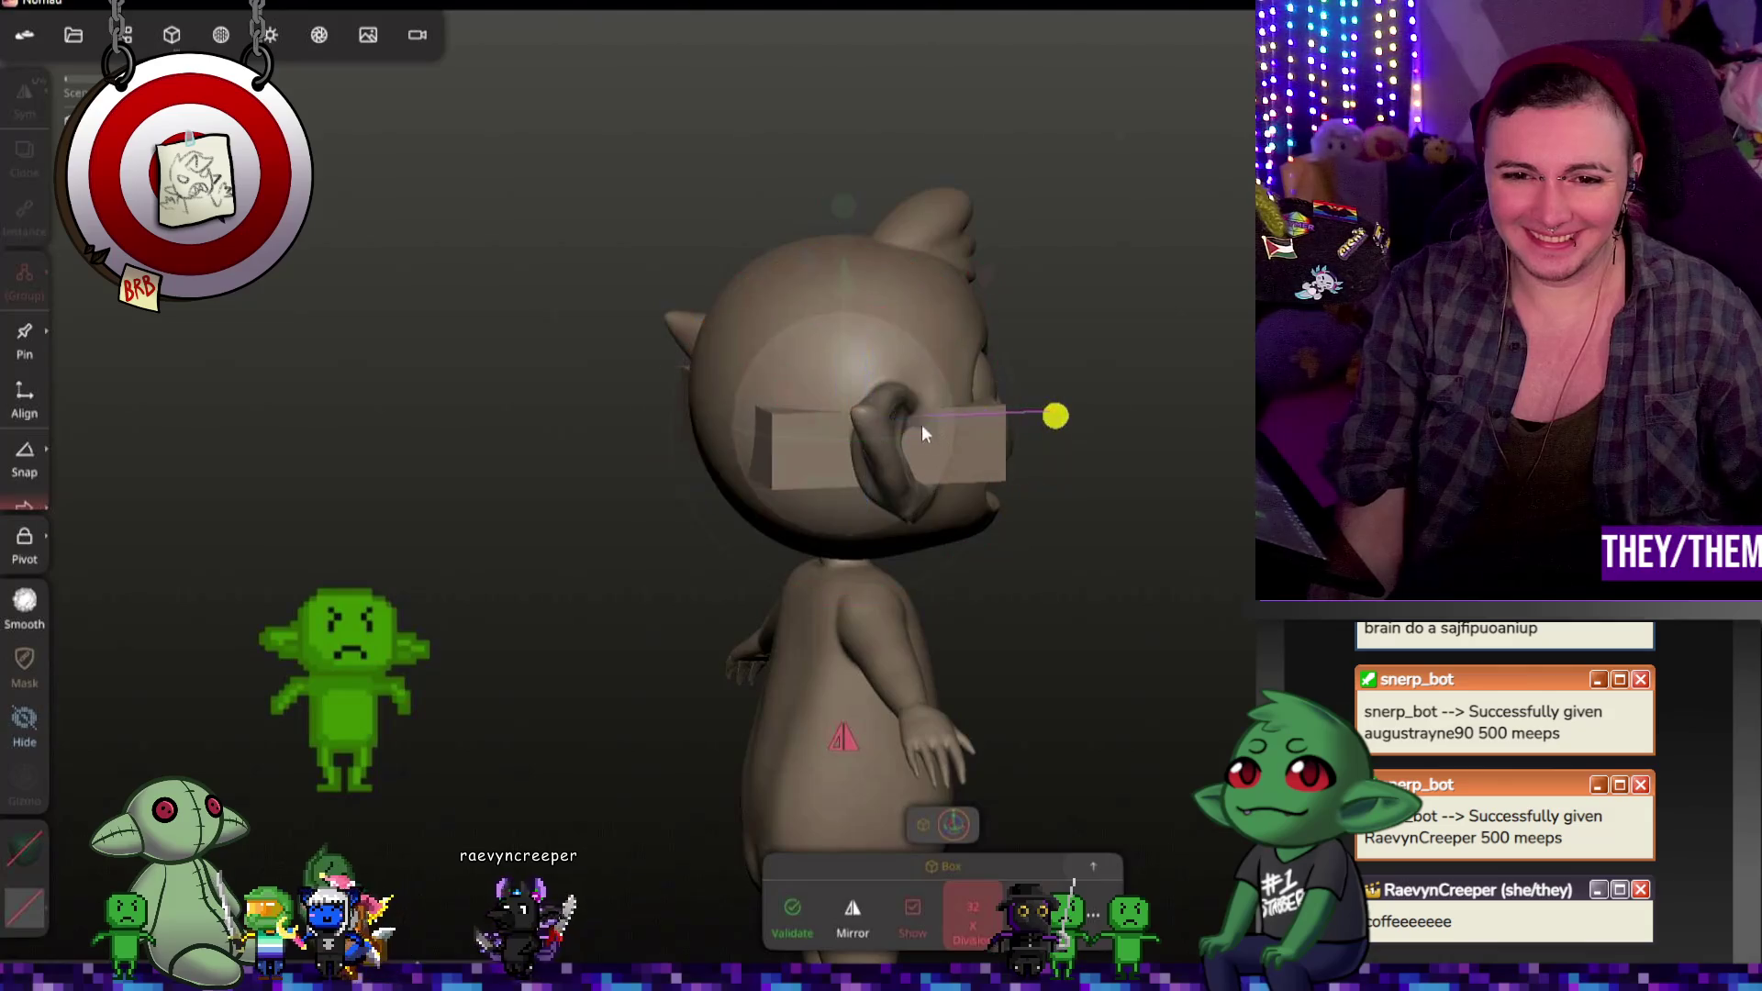
left_click_drag(761, 437, 689, 437)
middle_click_drag(689, 439, 847, 505)
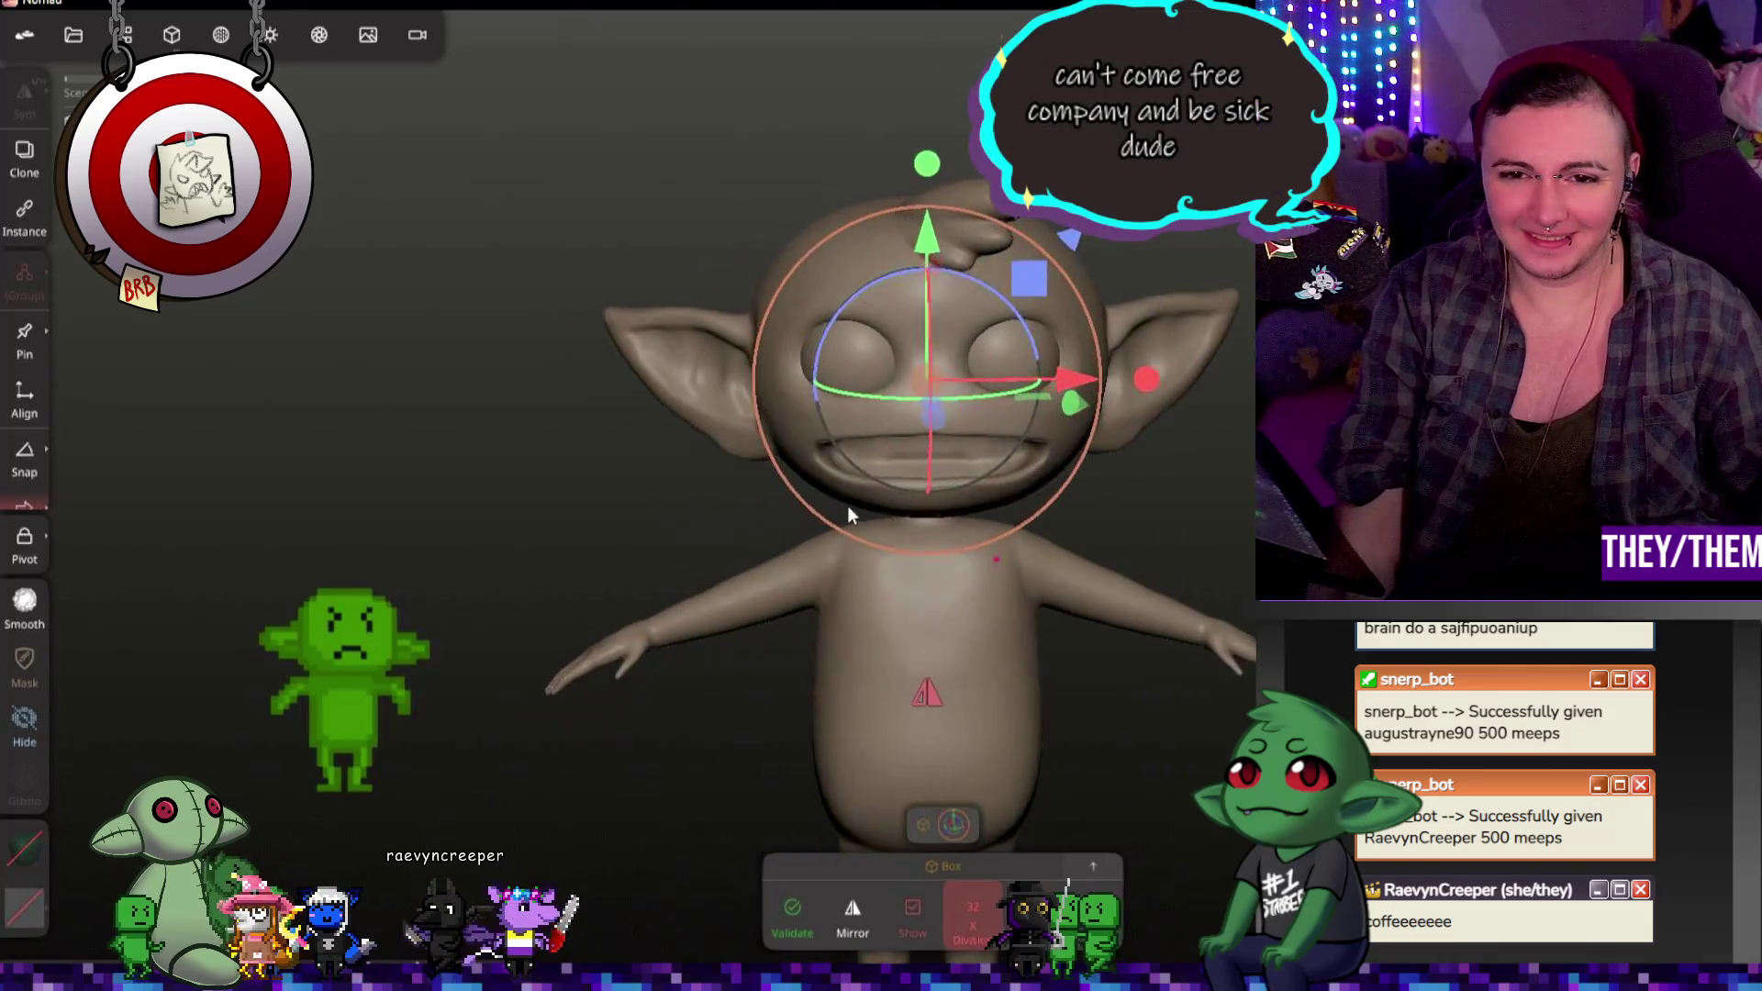
middle_click_drag(938, 400, 985, 660)
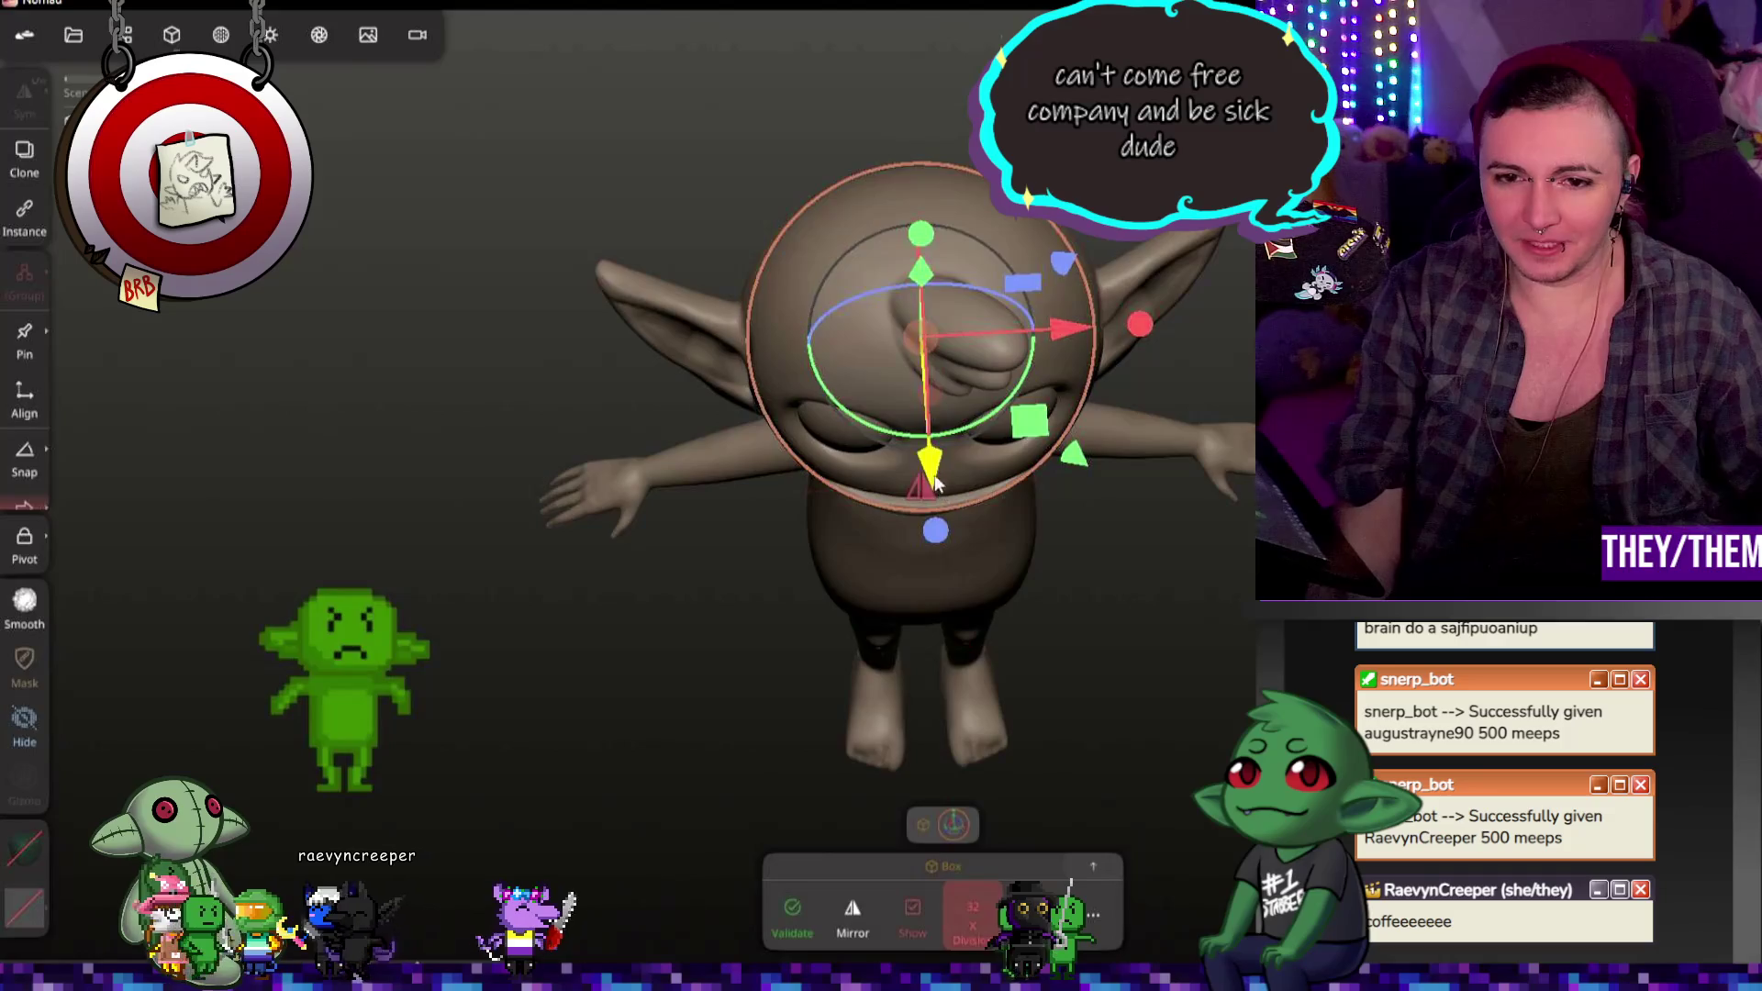
Step: Lower the slab onto the mouth and nudge it into place
left_click_drag(932, 478, 952, 607)
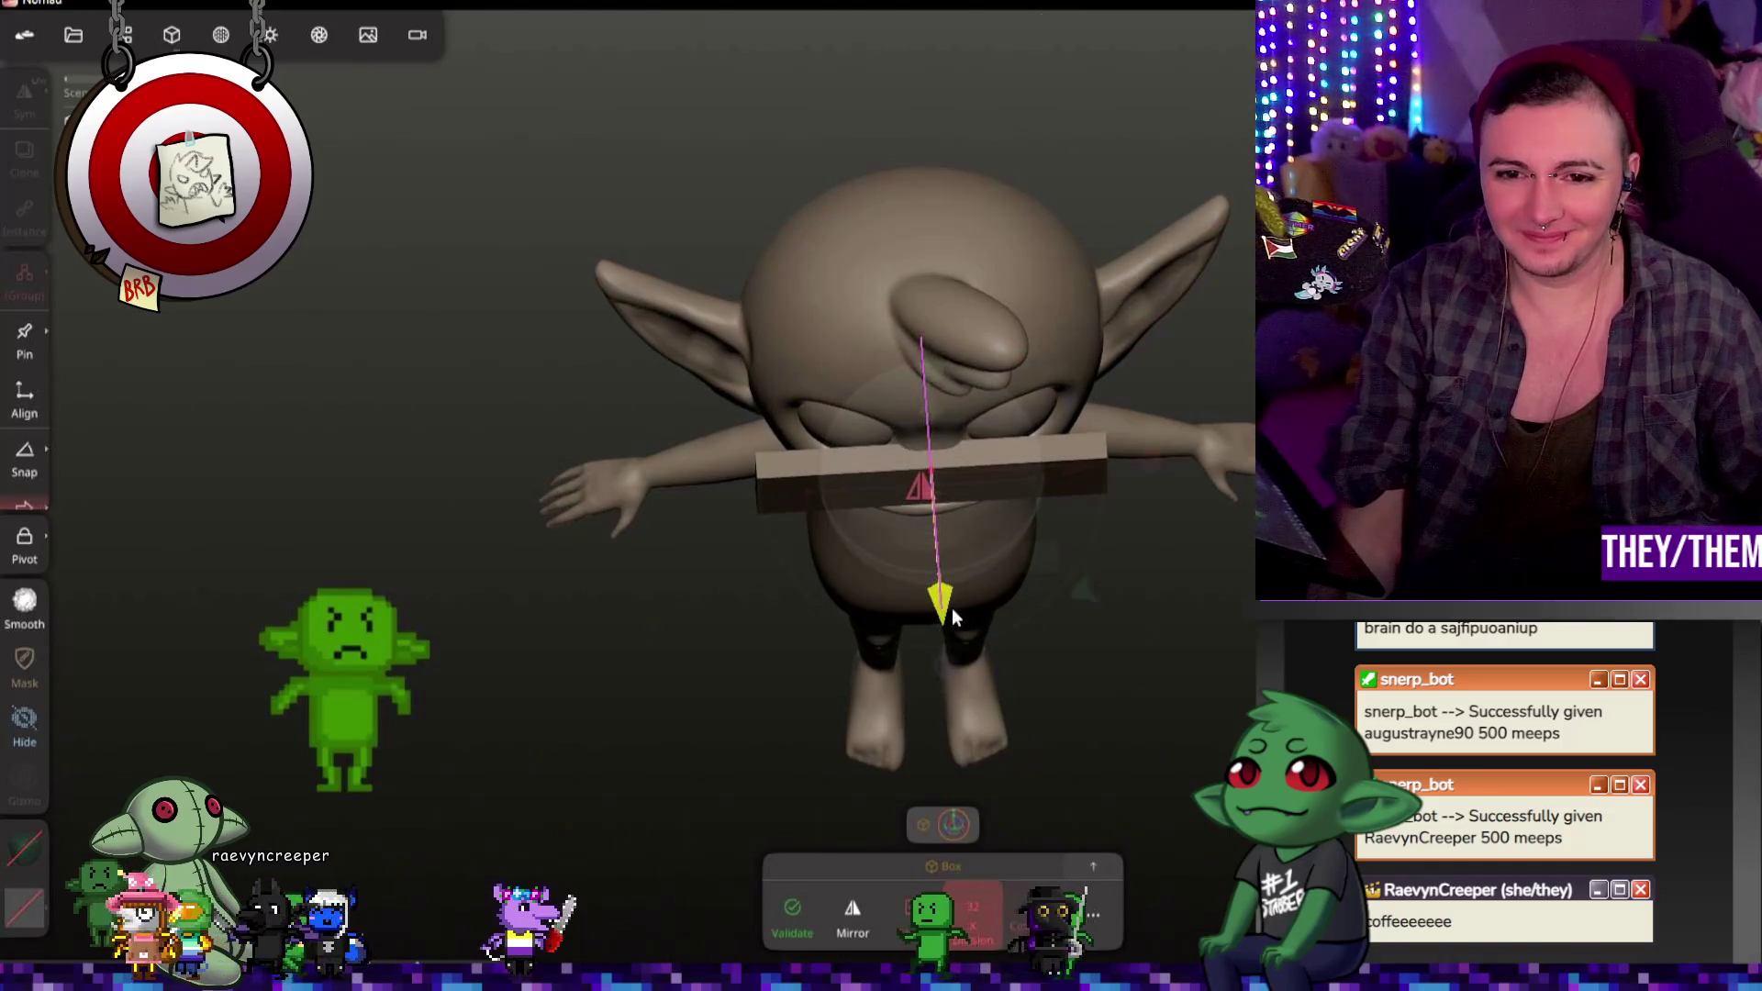
middle_click_drag(951, 606, 1016, 185)
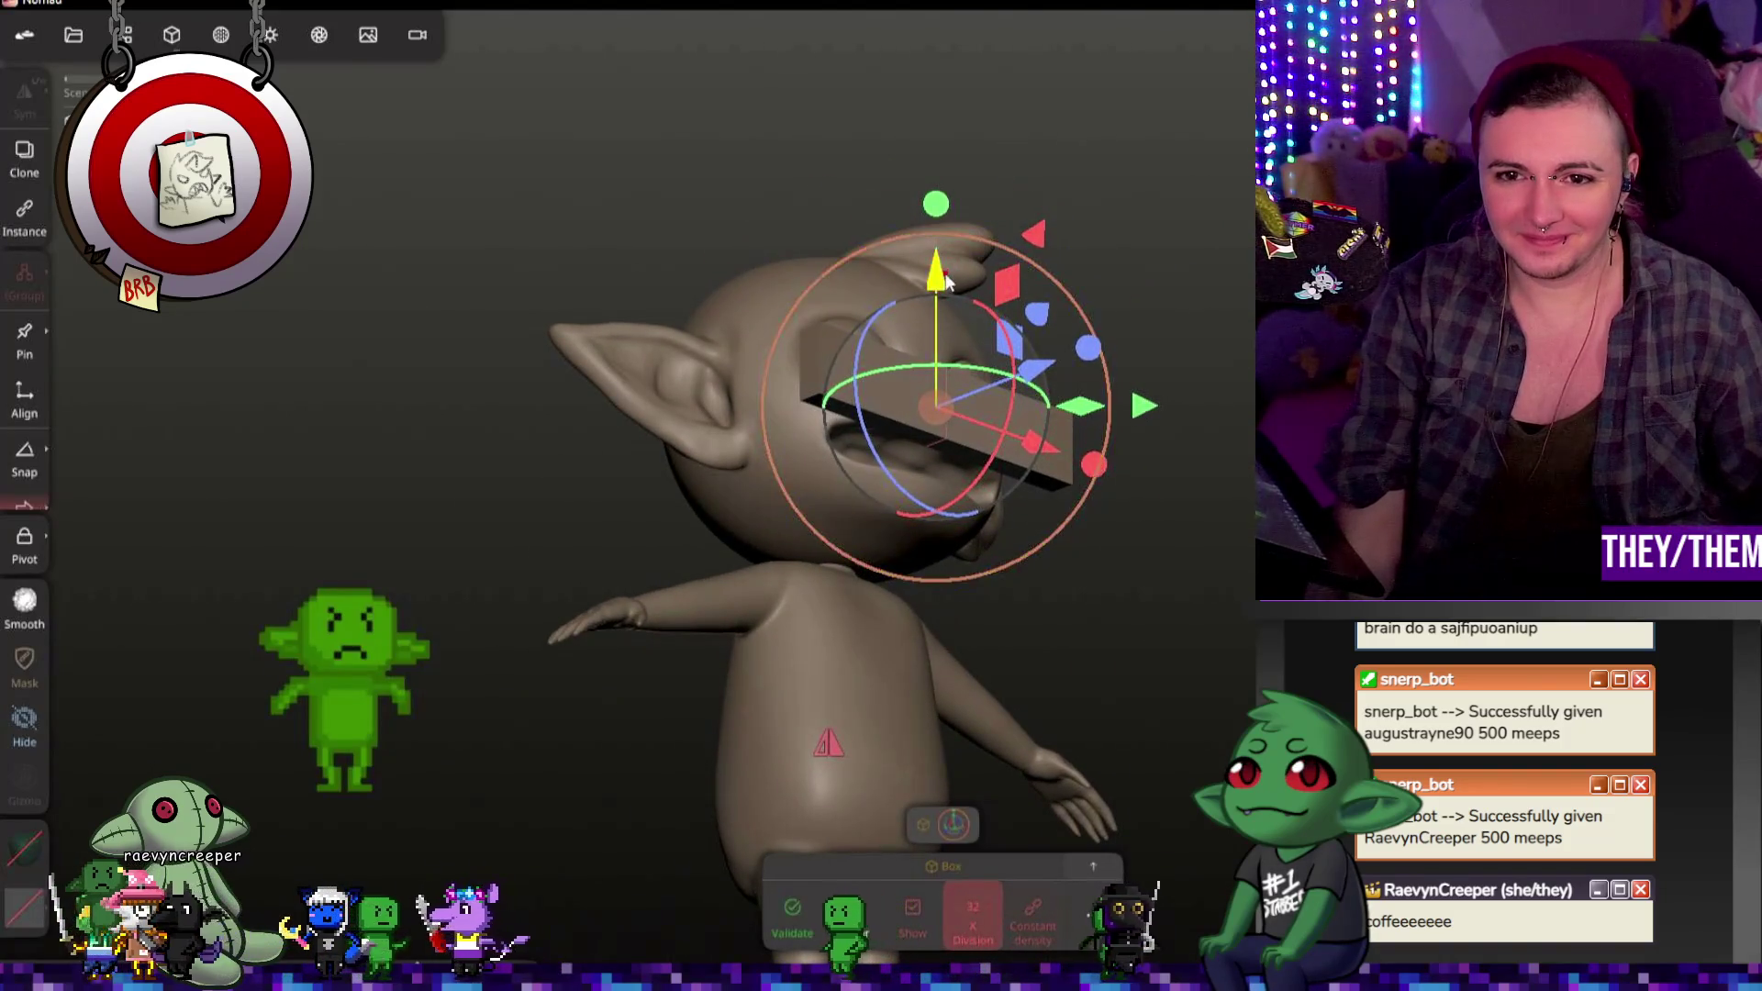
left_click_drag(943, 282, 941, 297)
mouse_move(943, 295)
middle_mouse_down()
mouse_move(868, 310)
mouse_move(963, 330)
middle_mouse_up()
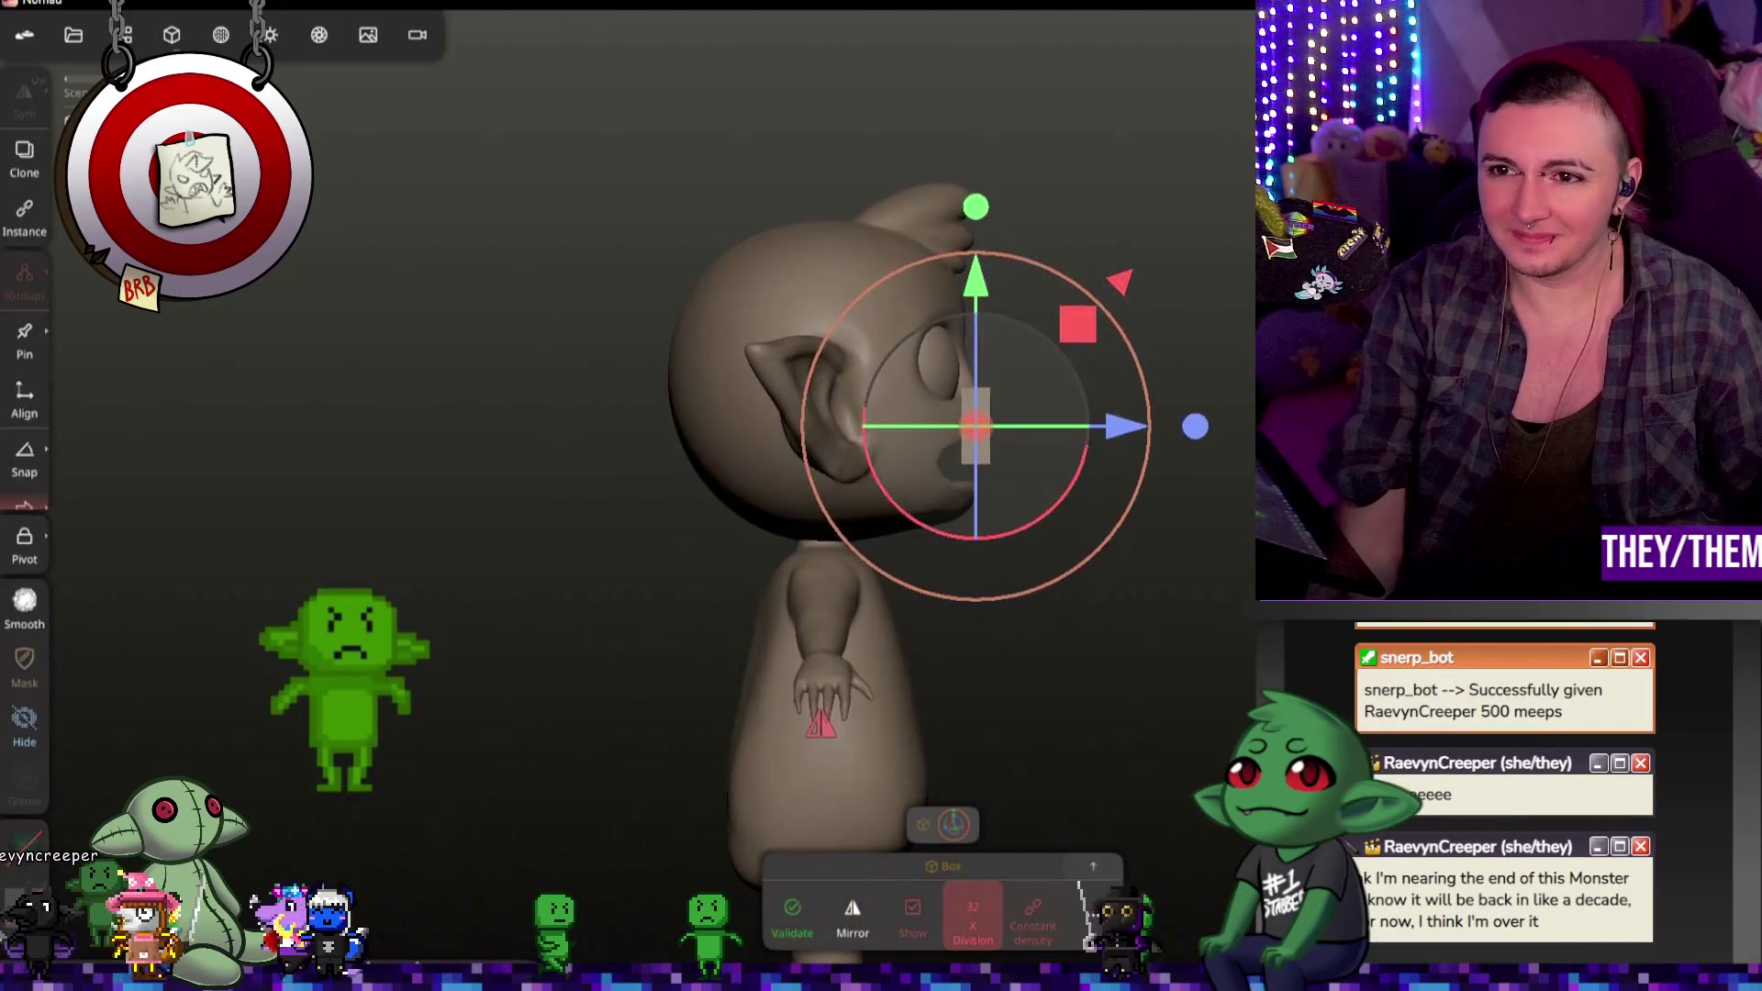
left_click_drag(1109, 427, 1115, 434)
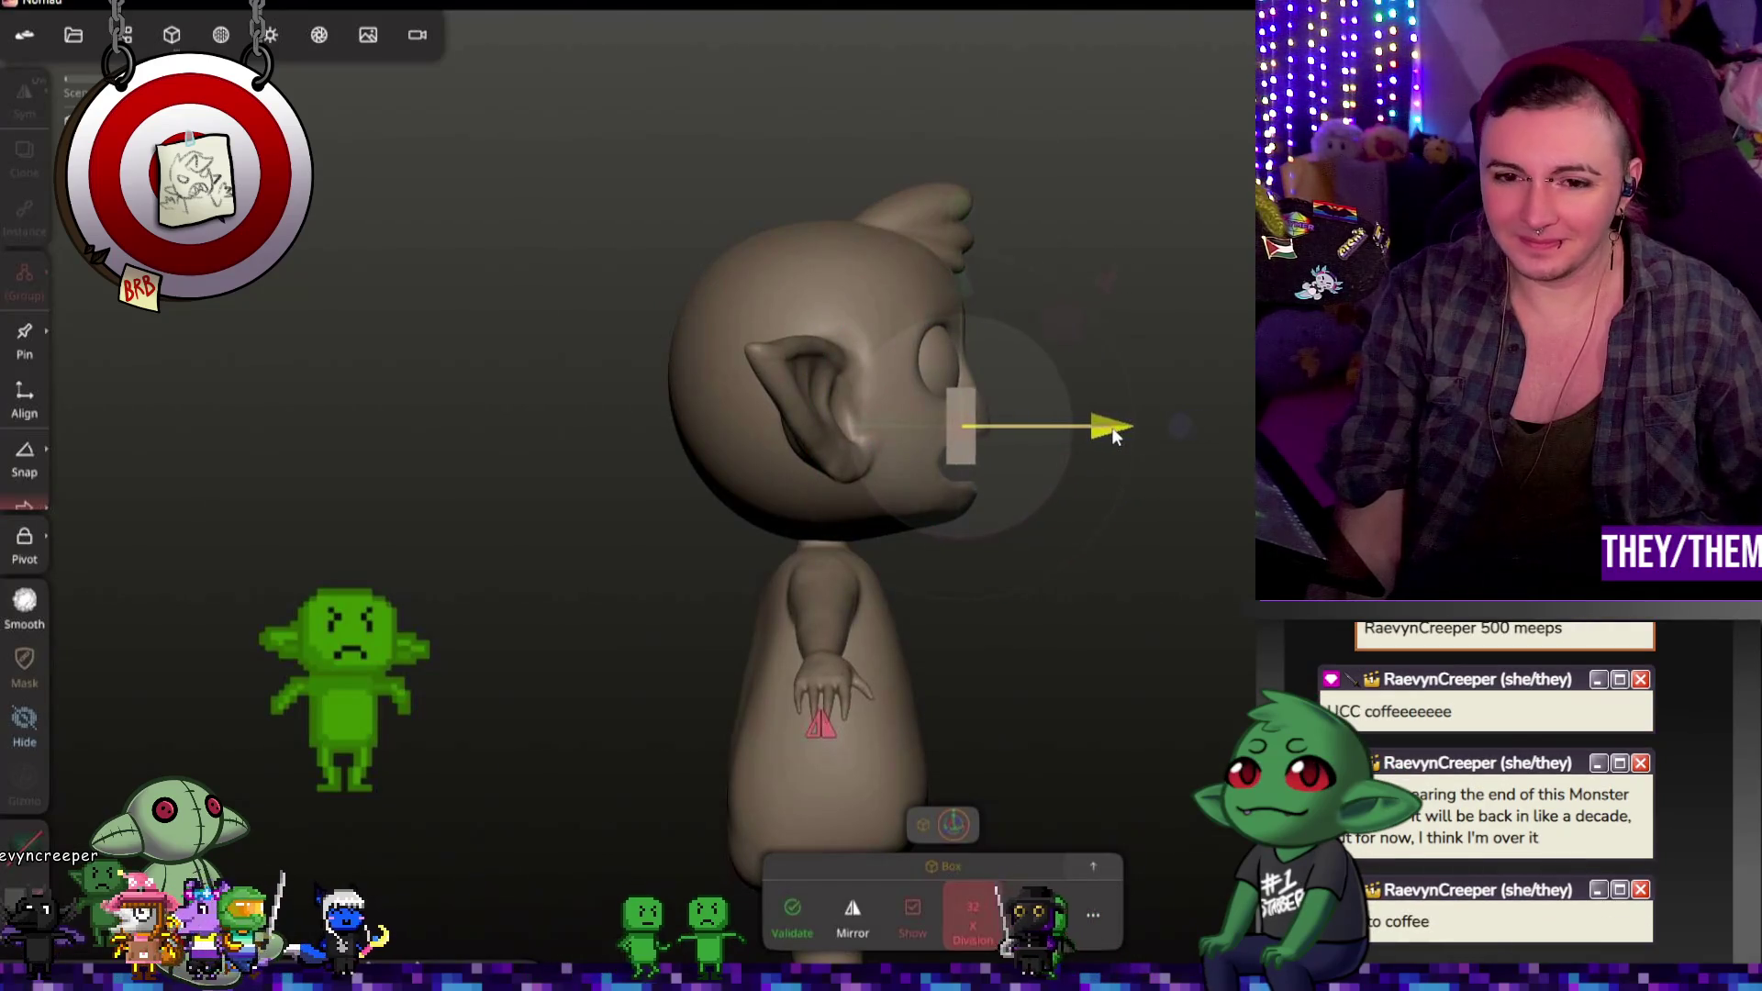
left_click(971, 283)
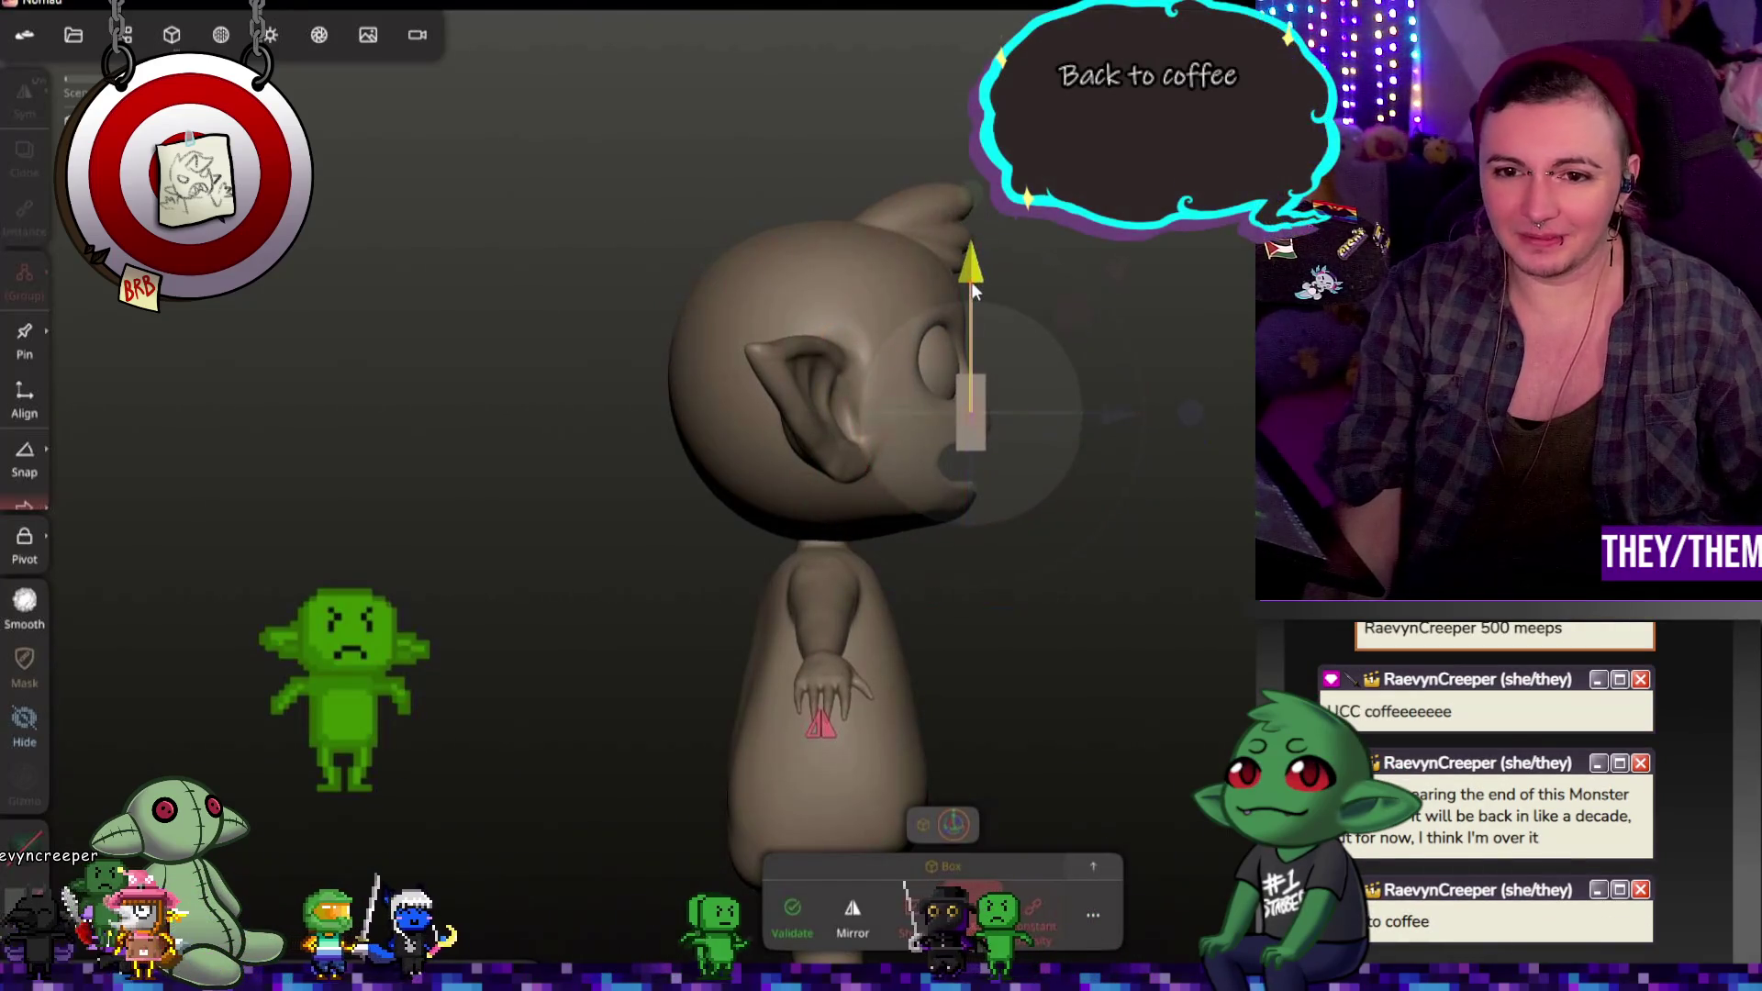
left_click(1191, 431)
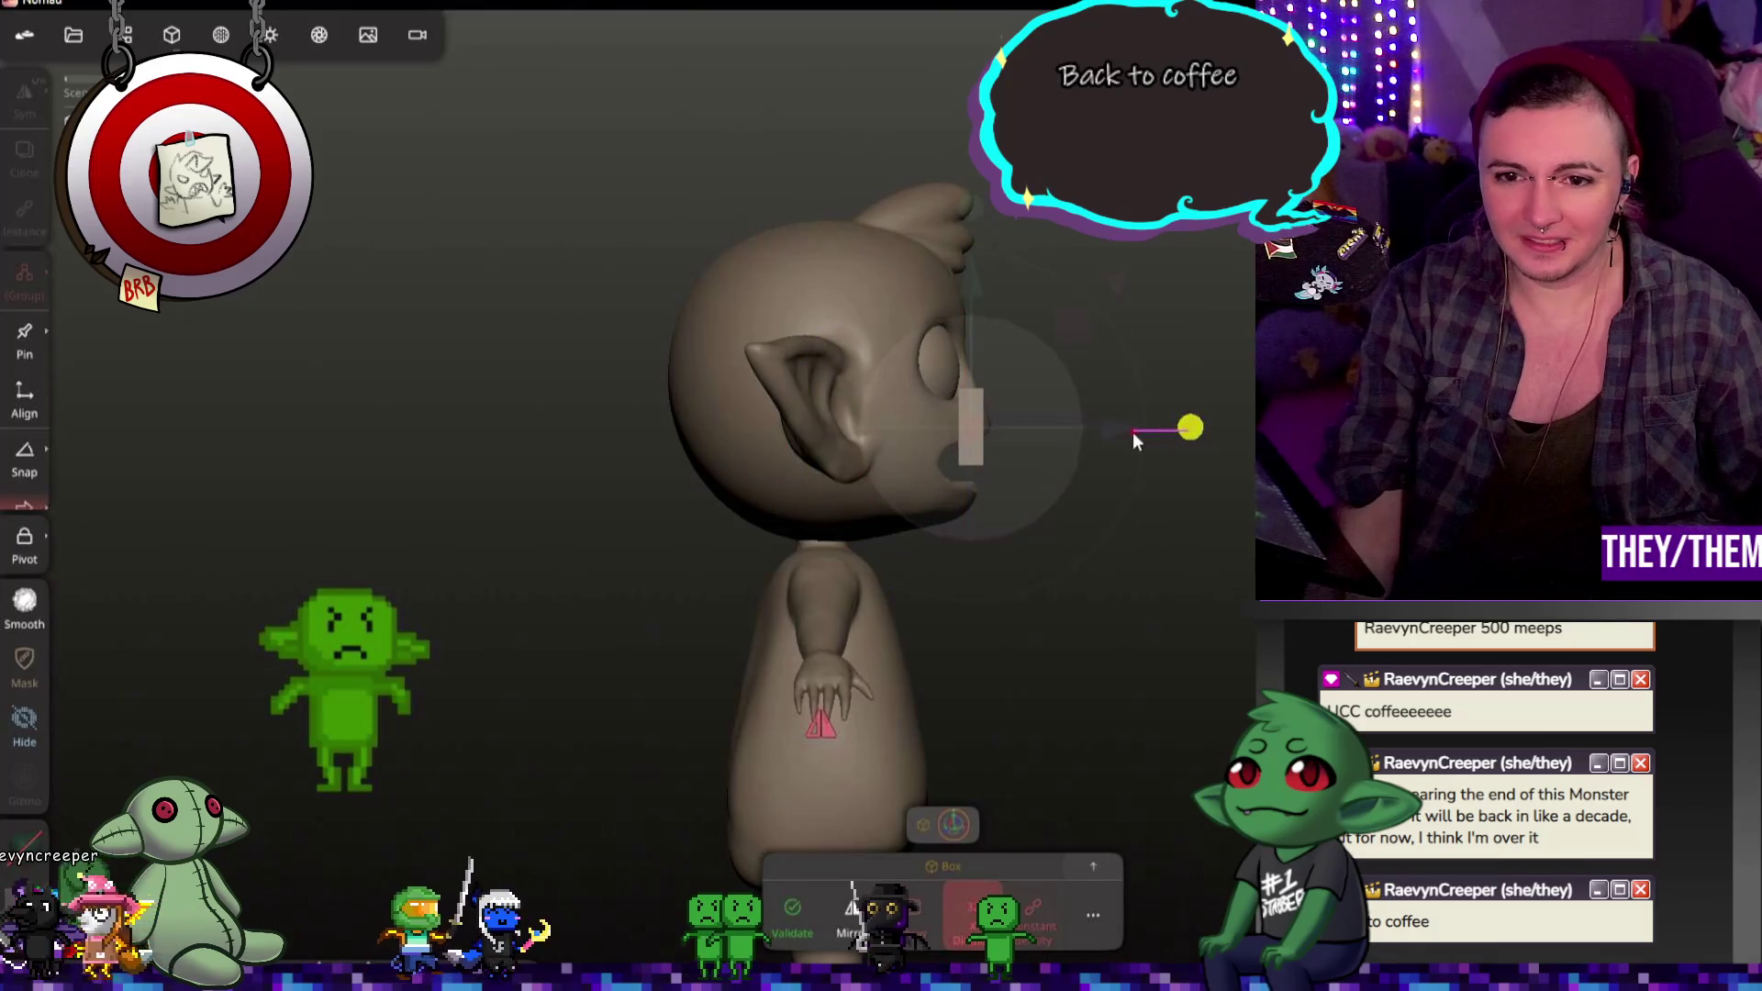
Step: Center the slab sideways on the mouth and set its Post subdivision to 2
mouse_move(1062, 435)
left_mouse_down()
mouse_move(1135, 581)
mouse_move(1163, 518)
left_mouse_up()
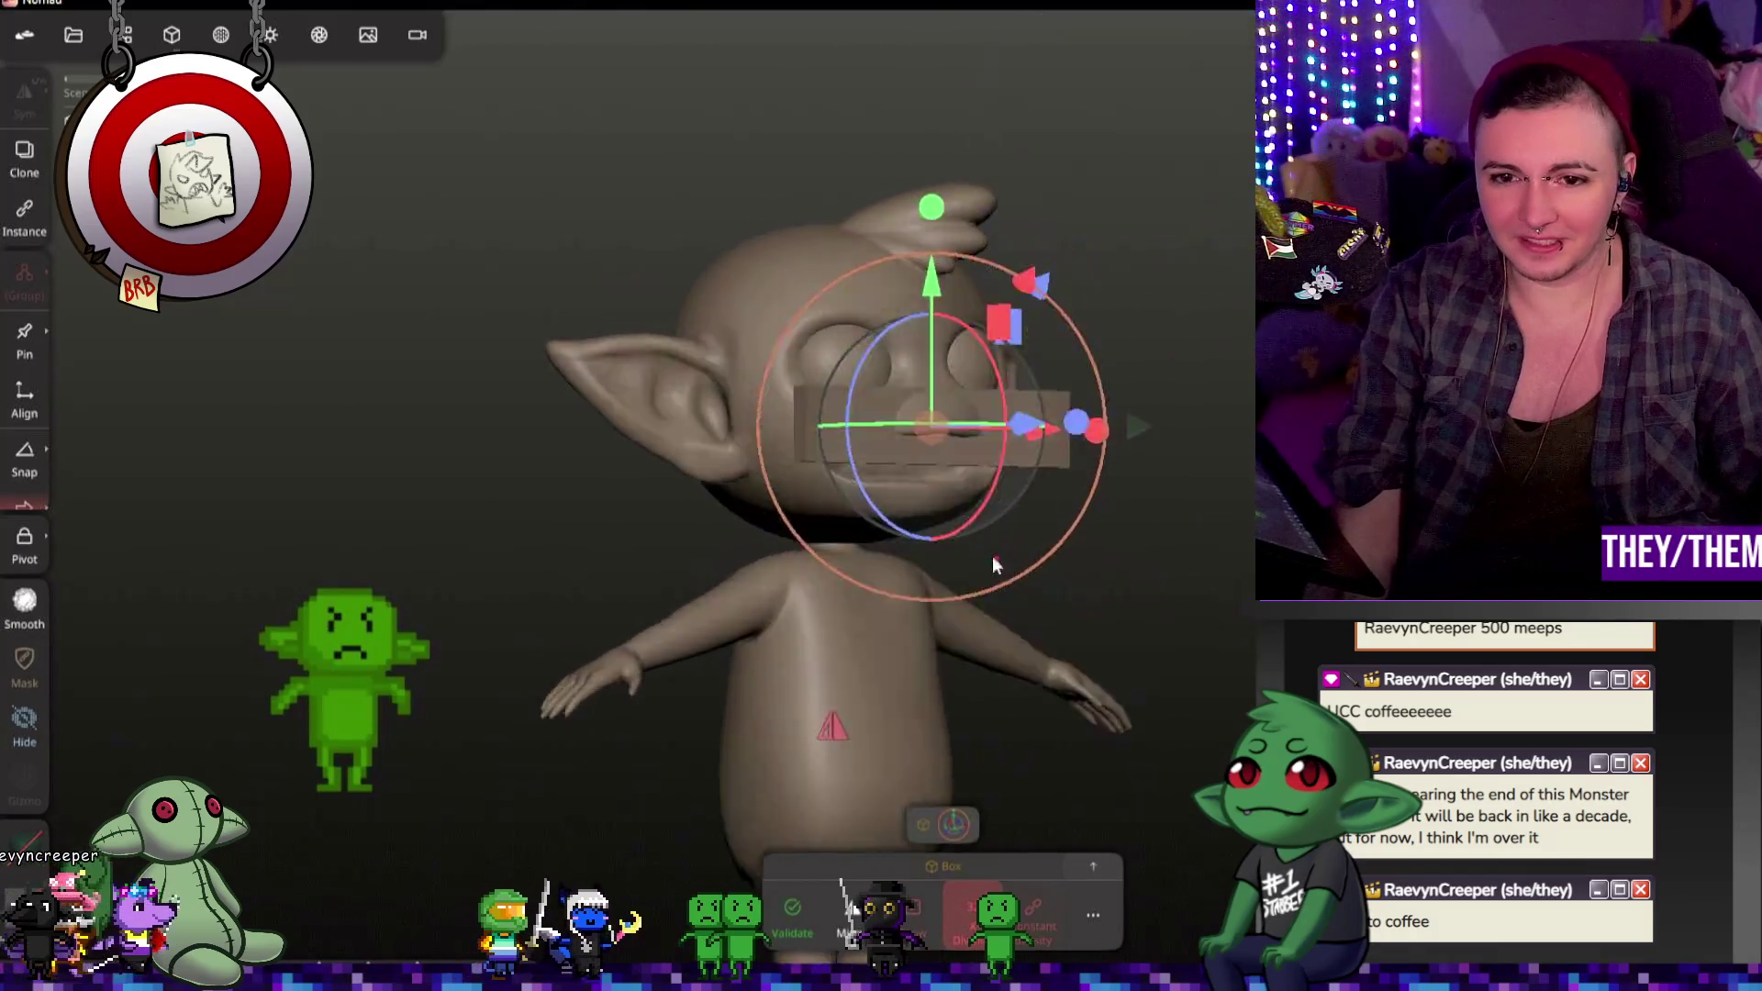
left_click_drag(1112, 426, 1101, 421)
mouse_move(951, 725)
left_mouse_down()
mouse_move(1126, 462)
mouse_move(1111, 429)
left_mouse_up()
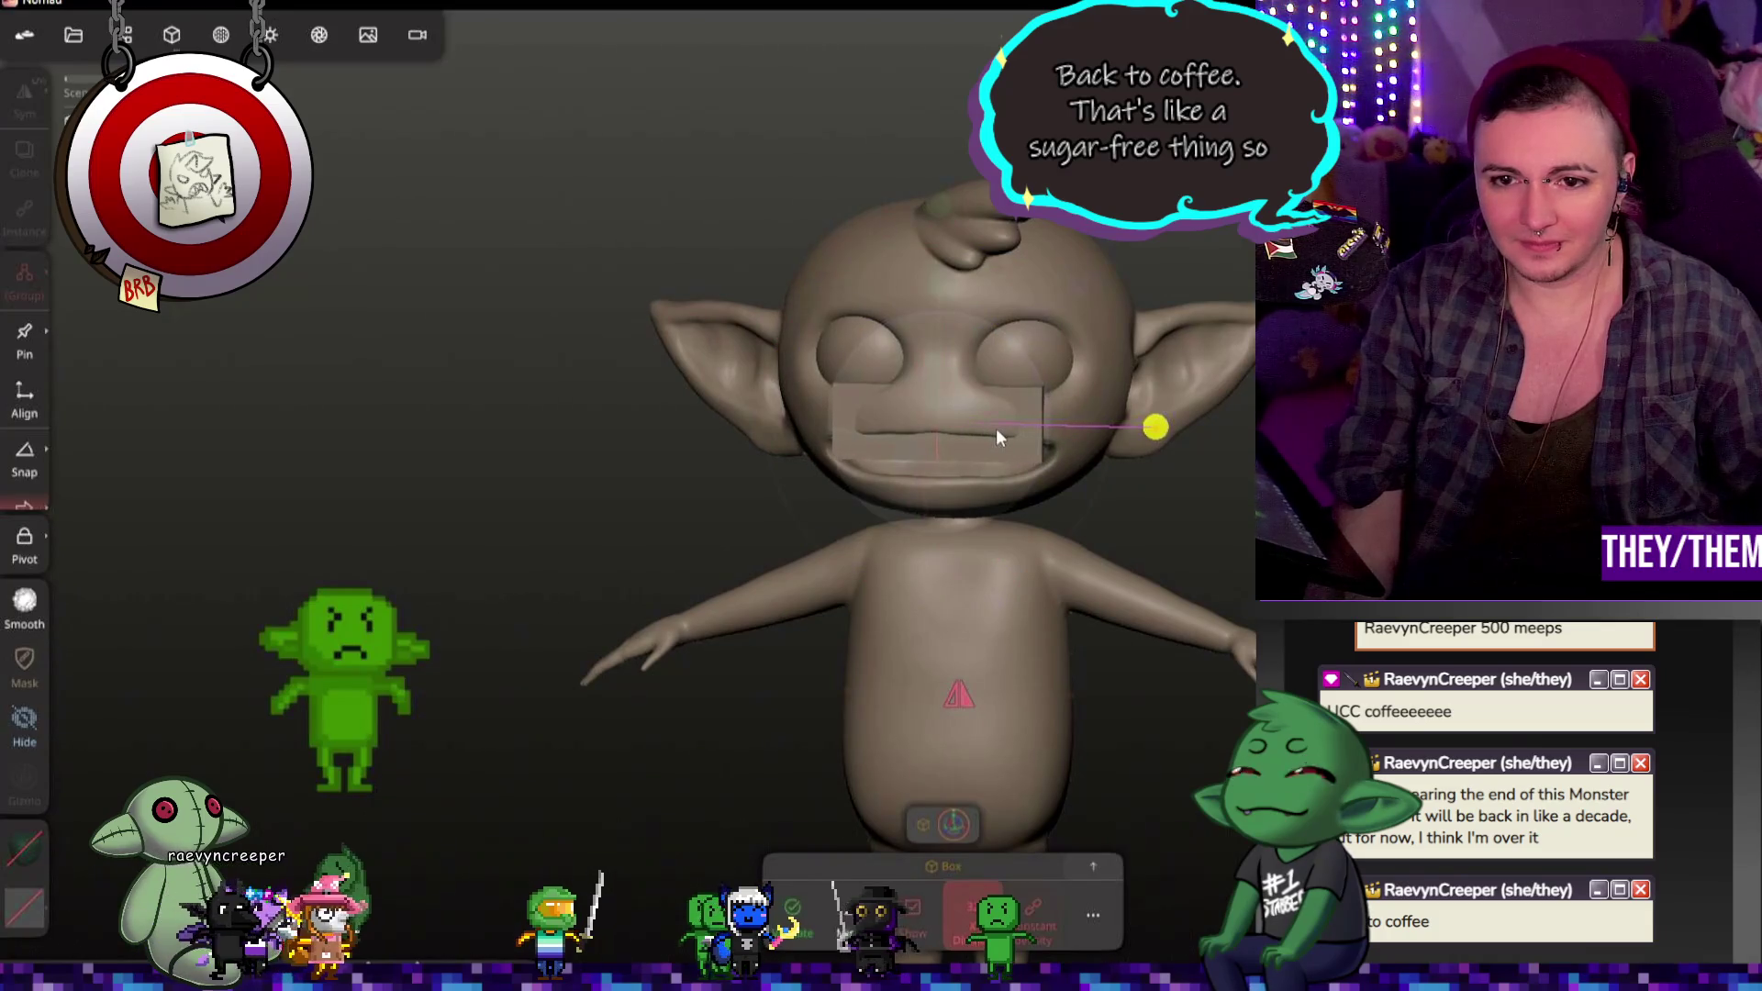
left_click_drag(999, 438, 995, 429)
mouse_move(1041, 509)
left_mouse_down()
mouse_move(1234, 509)
mouse_move(1171, 606)
left_mouse_up()
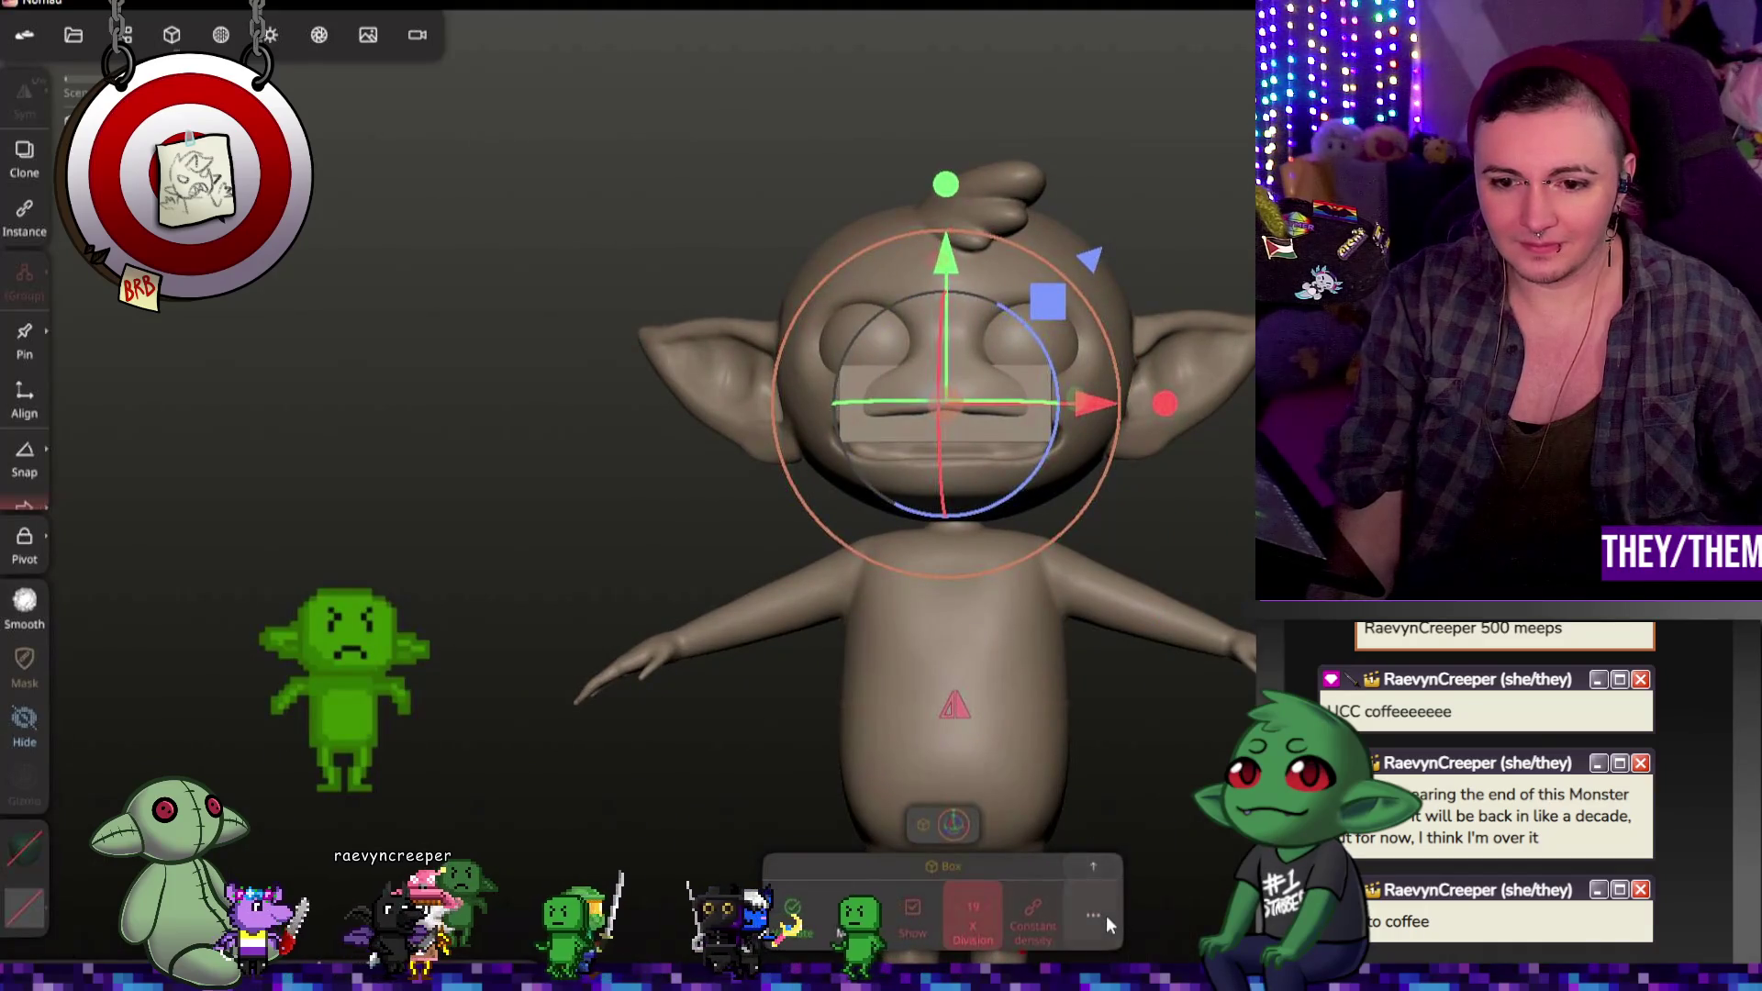
left_click(1098, 915)
left_click_drag(1023, 409, 1061, 411)
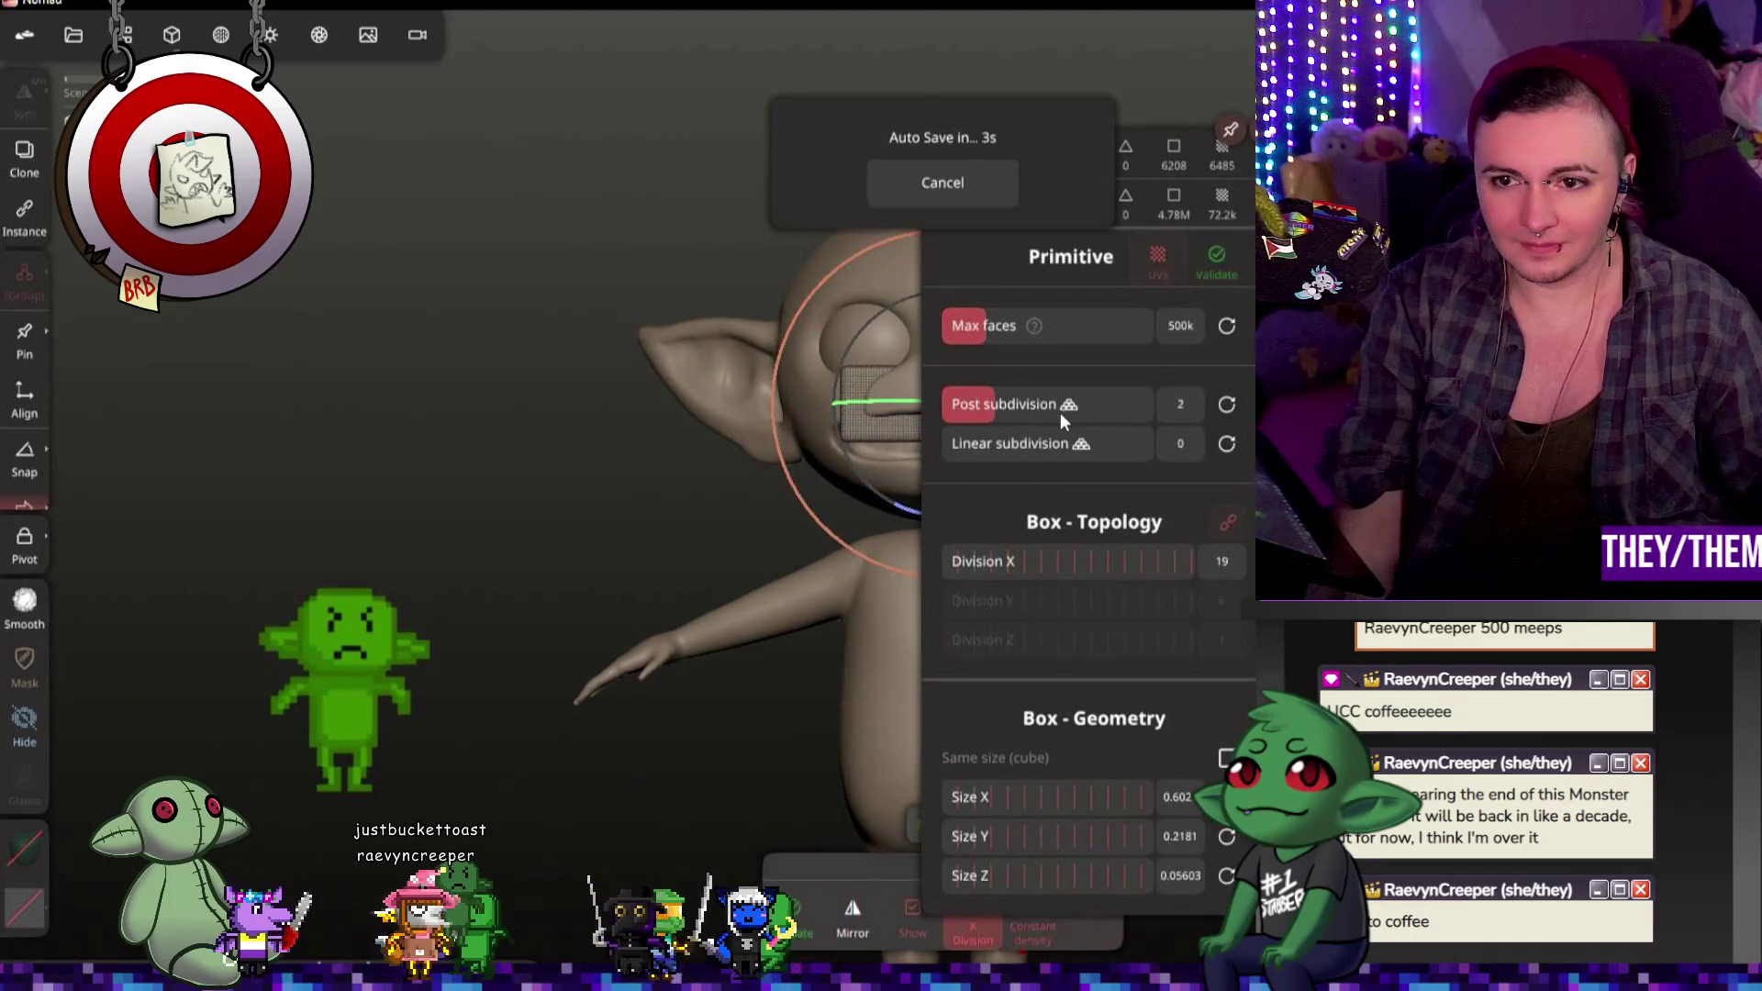
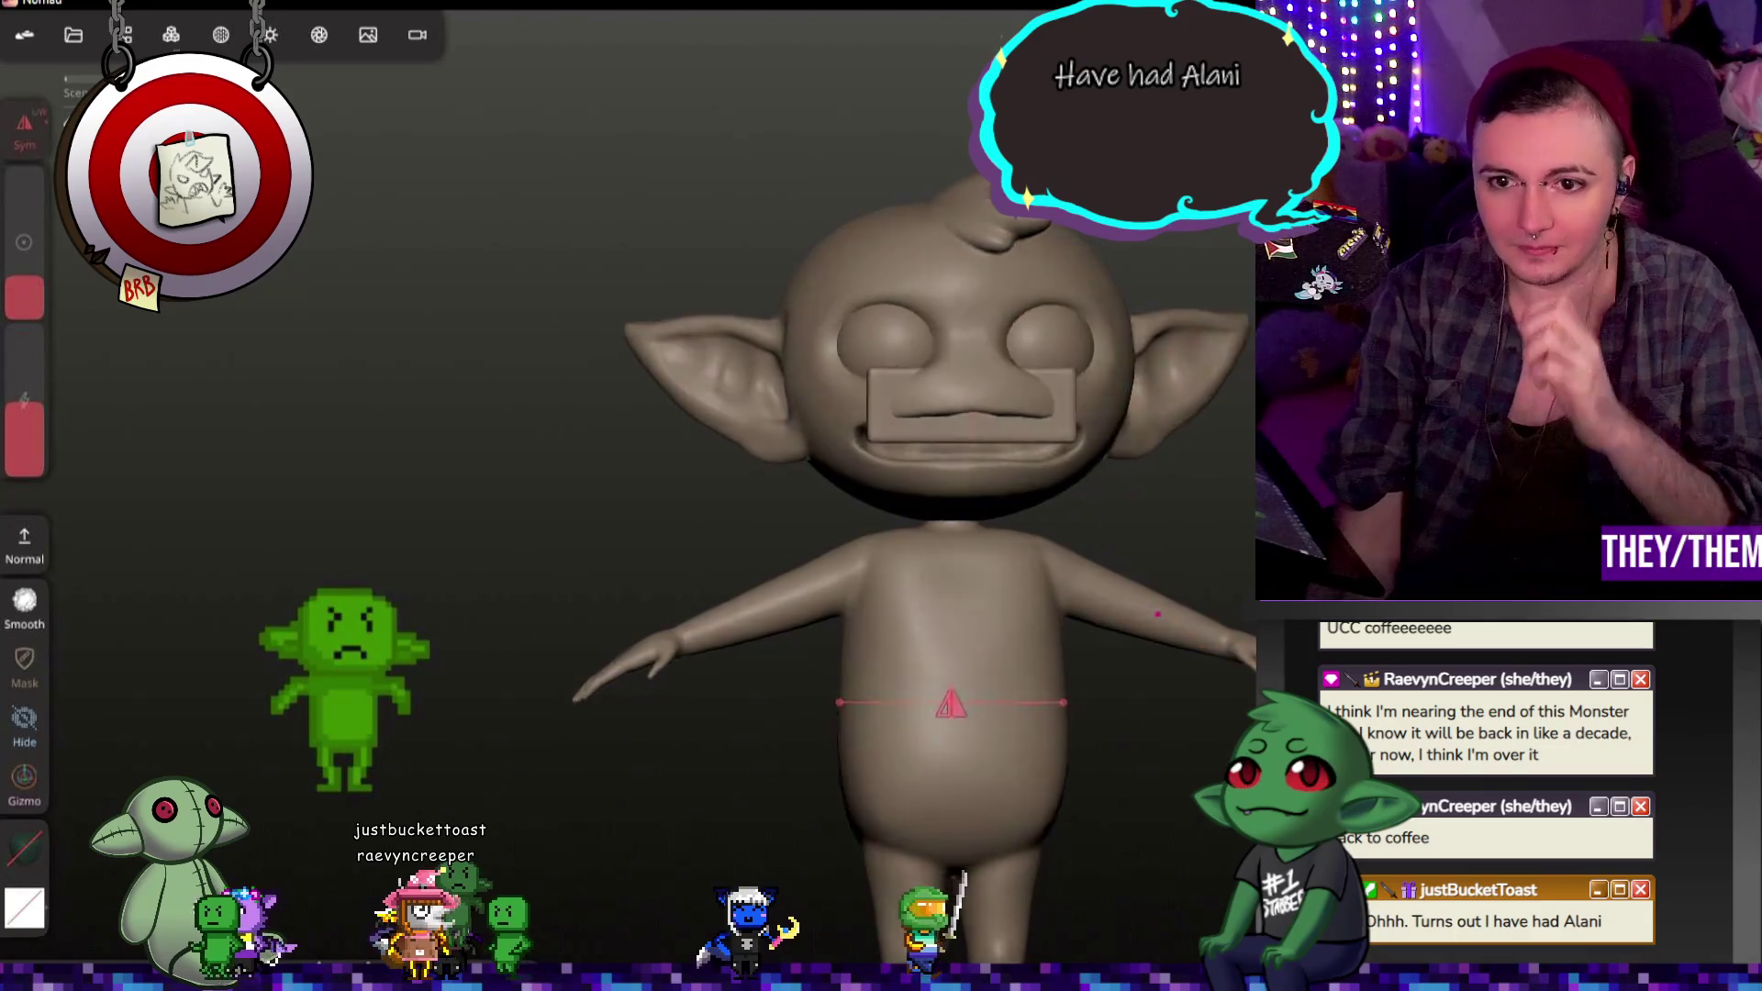
Step: Inspect the goblin from three-quarter and side views, briefly checking the remesh settings
left_click_drag(621, 496, 1077, 491)
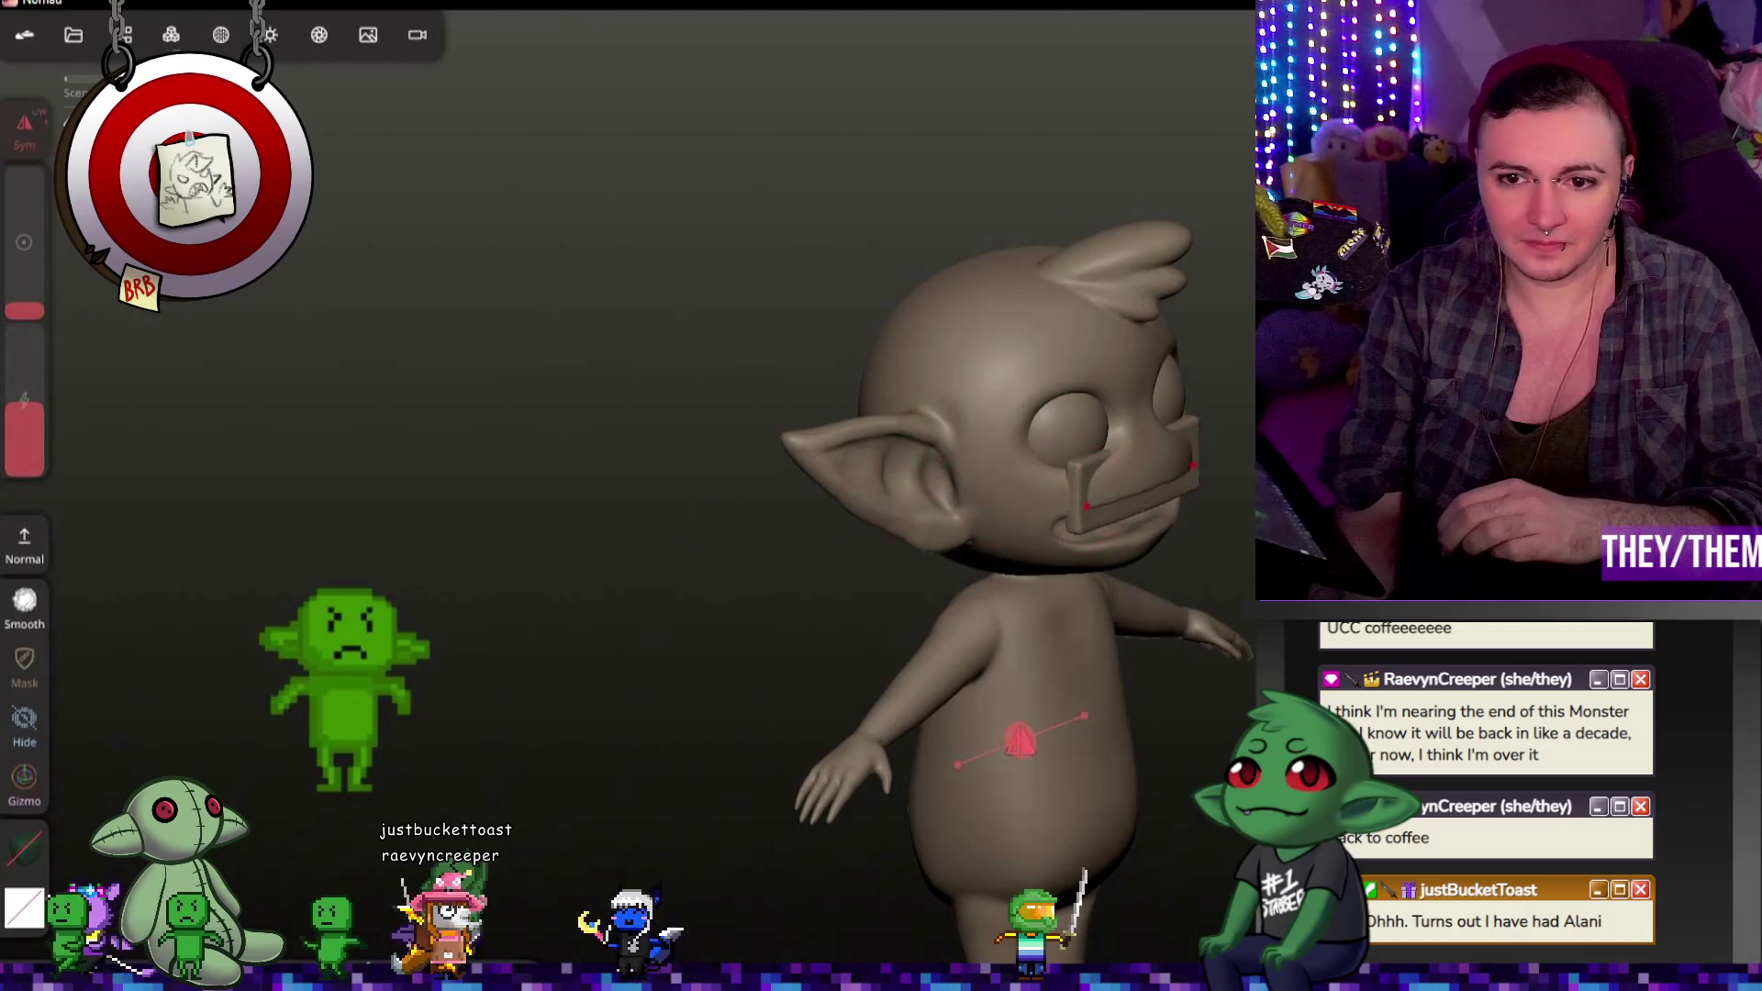
left_click_drag(1150, 602, 1242, 574)
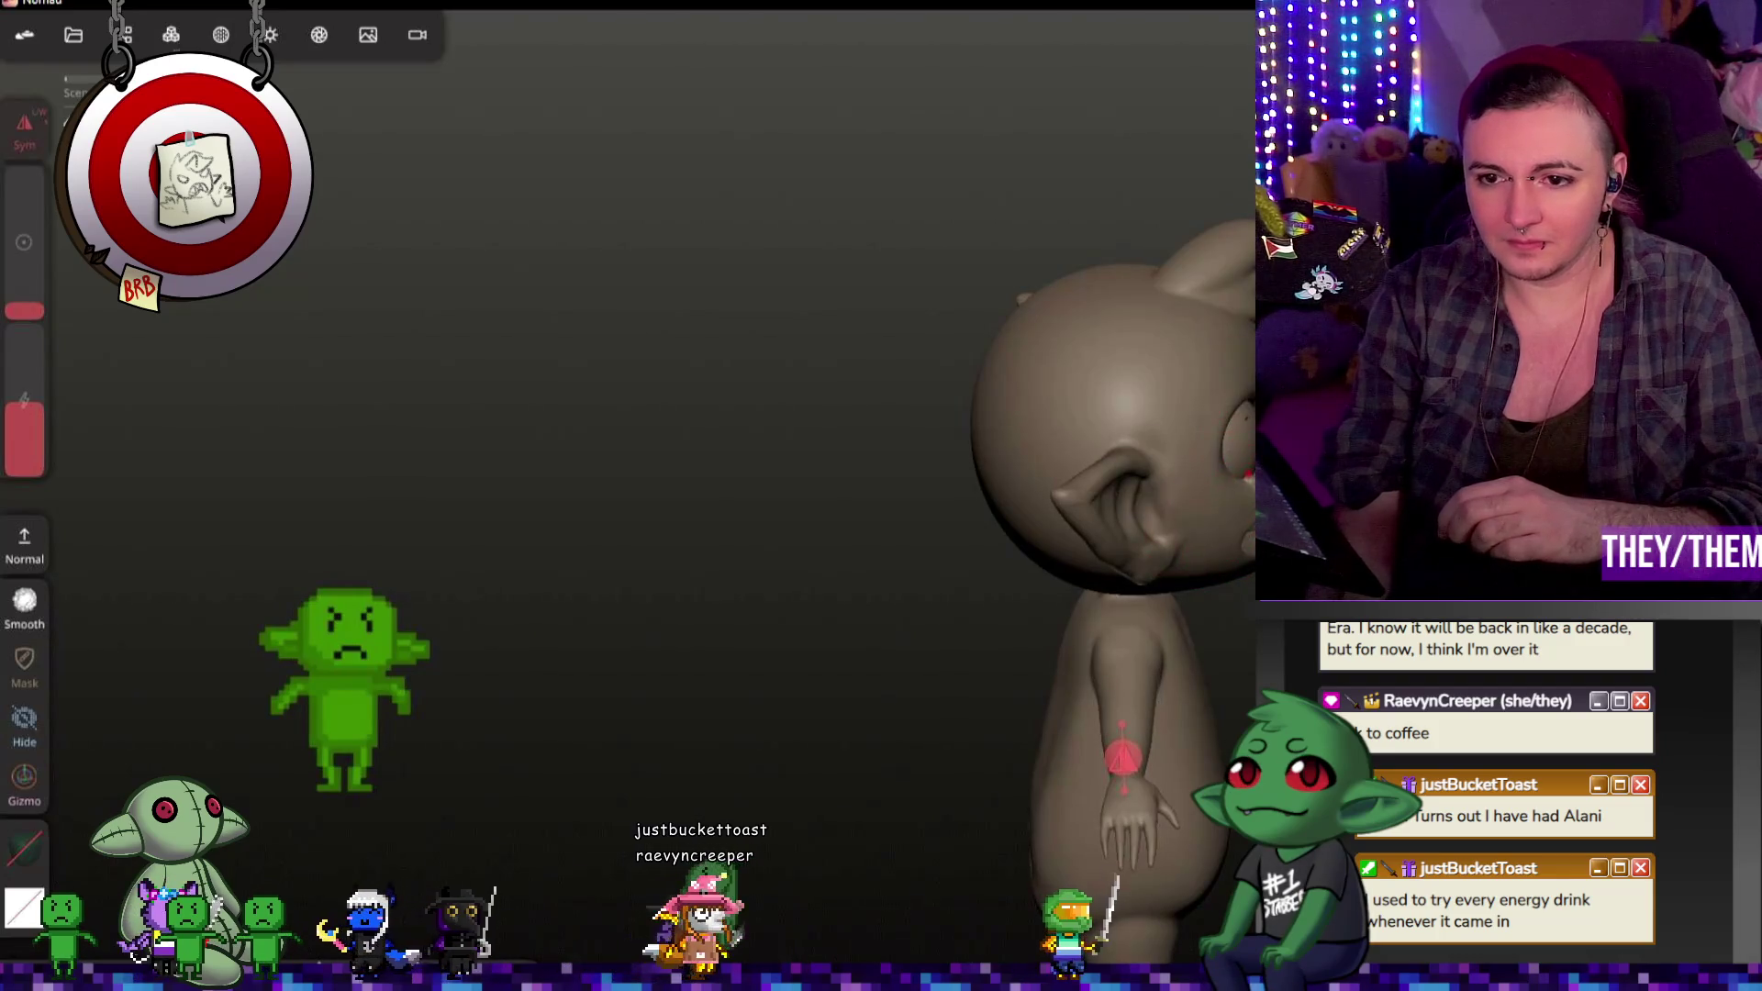
mouse_move(999, 487)
left_mouse_down()
mouse_move(1217, 425)
mouse_move(578, 489)
mouse_move(809, 541)
mouse_move(761, 527)
left_mouse_up()
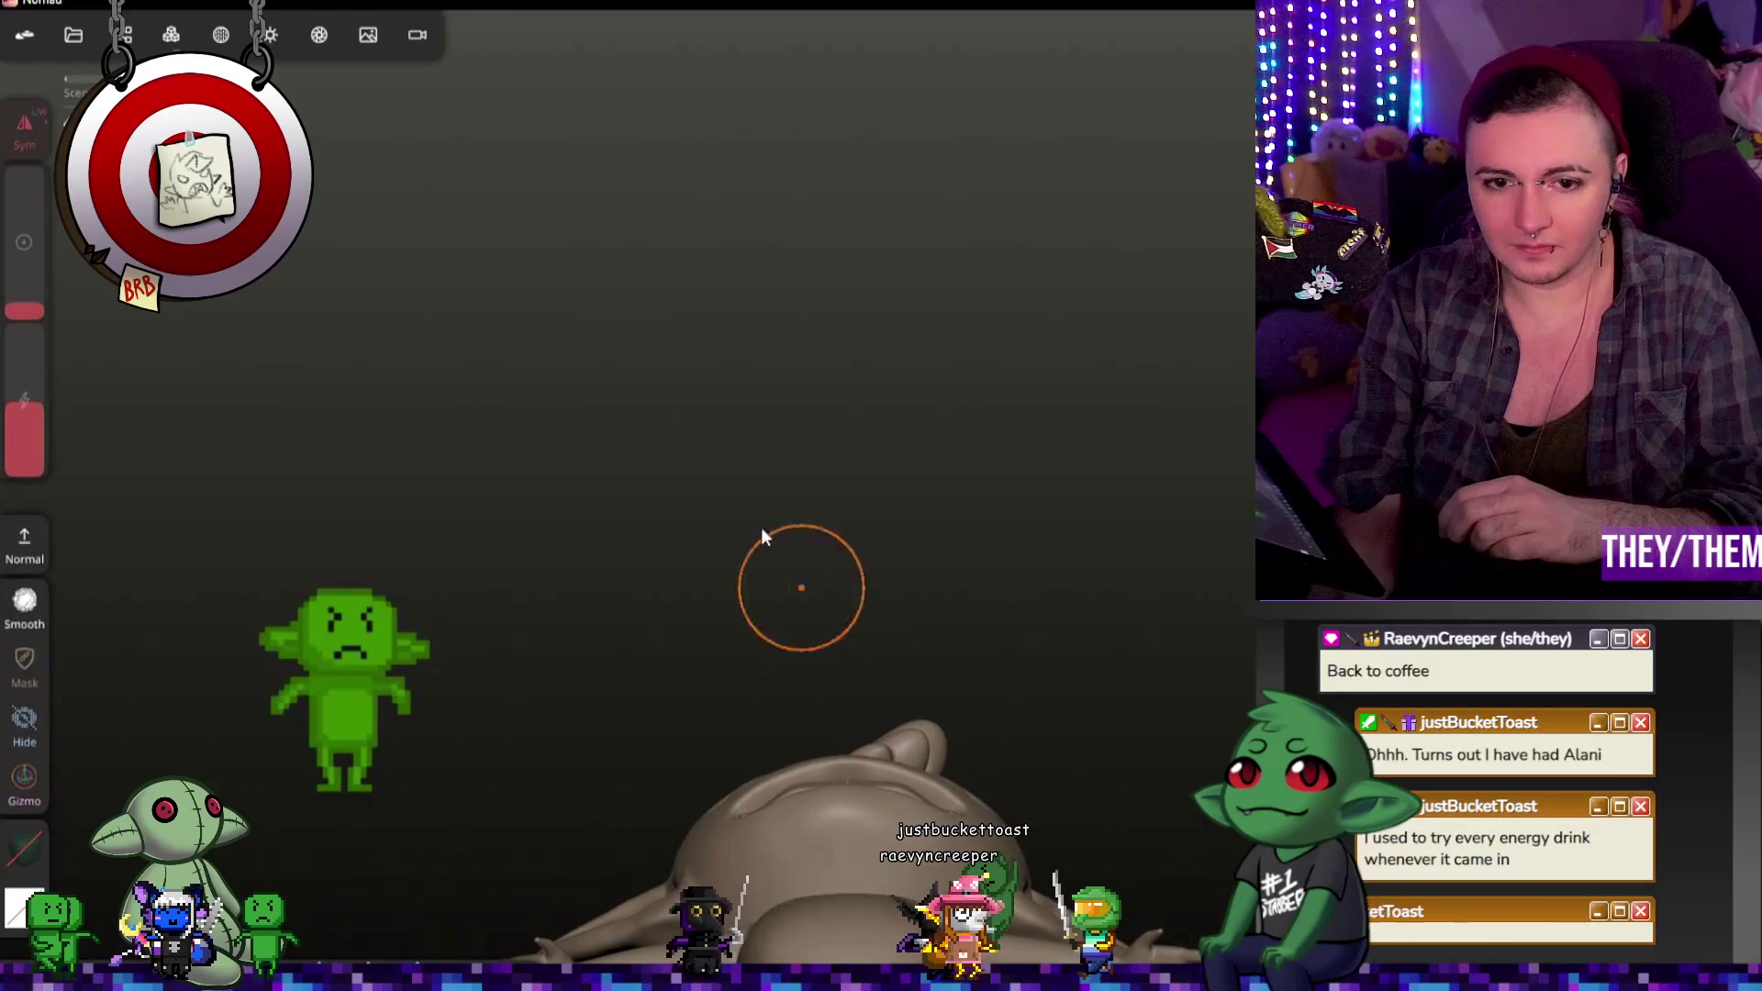
left_click(171, 34)
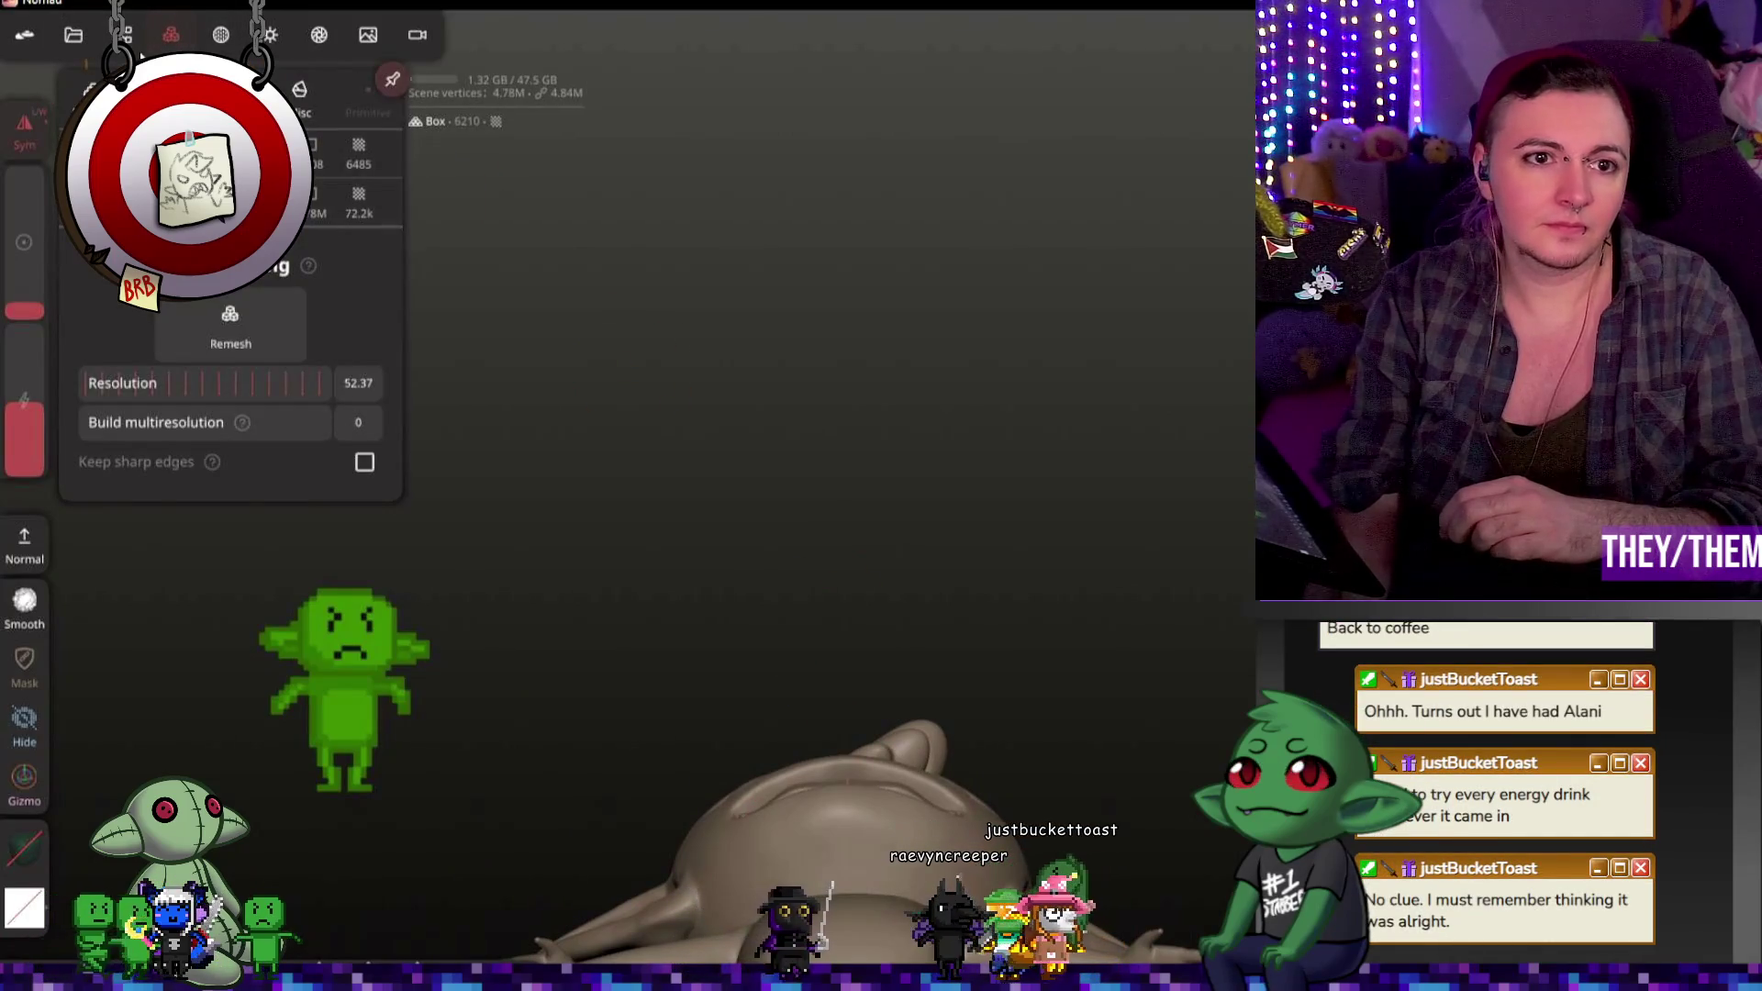
mouse_move(947, 597)
left_mouse_down()
mouse_move(985, 537)
mouse_move(850, 597)
left_mouse_up()
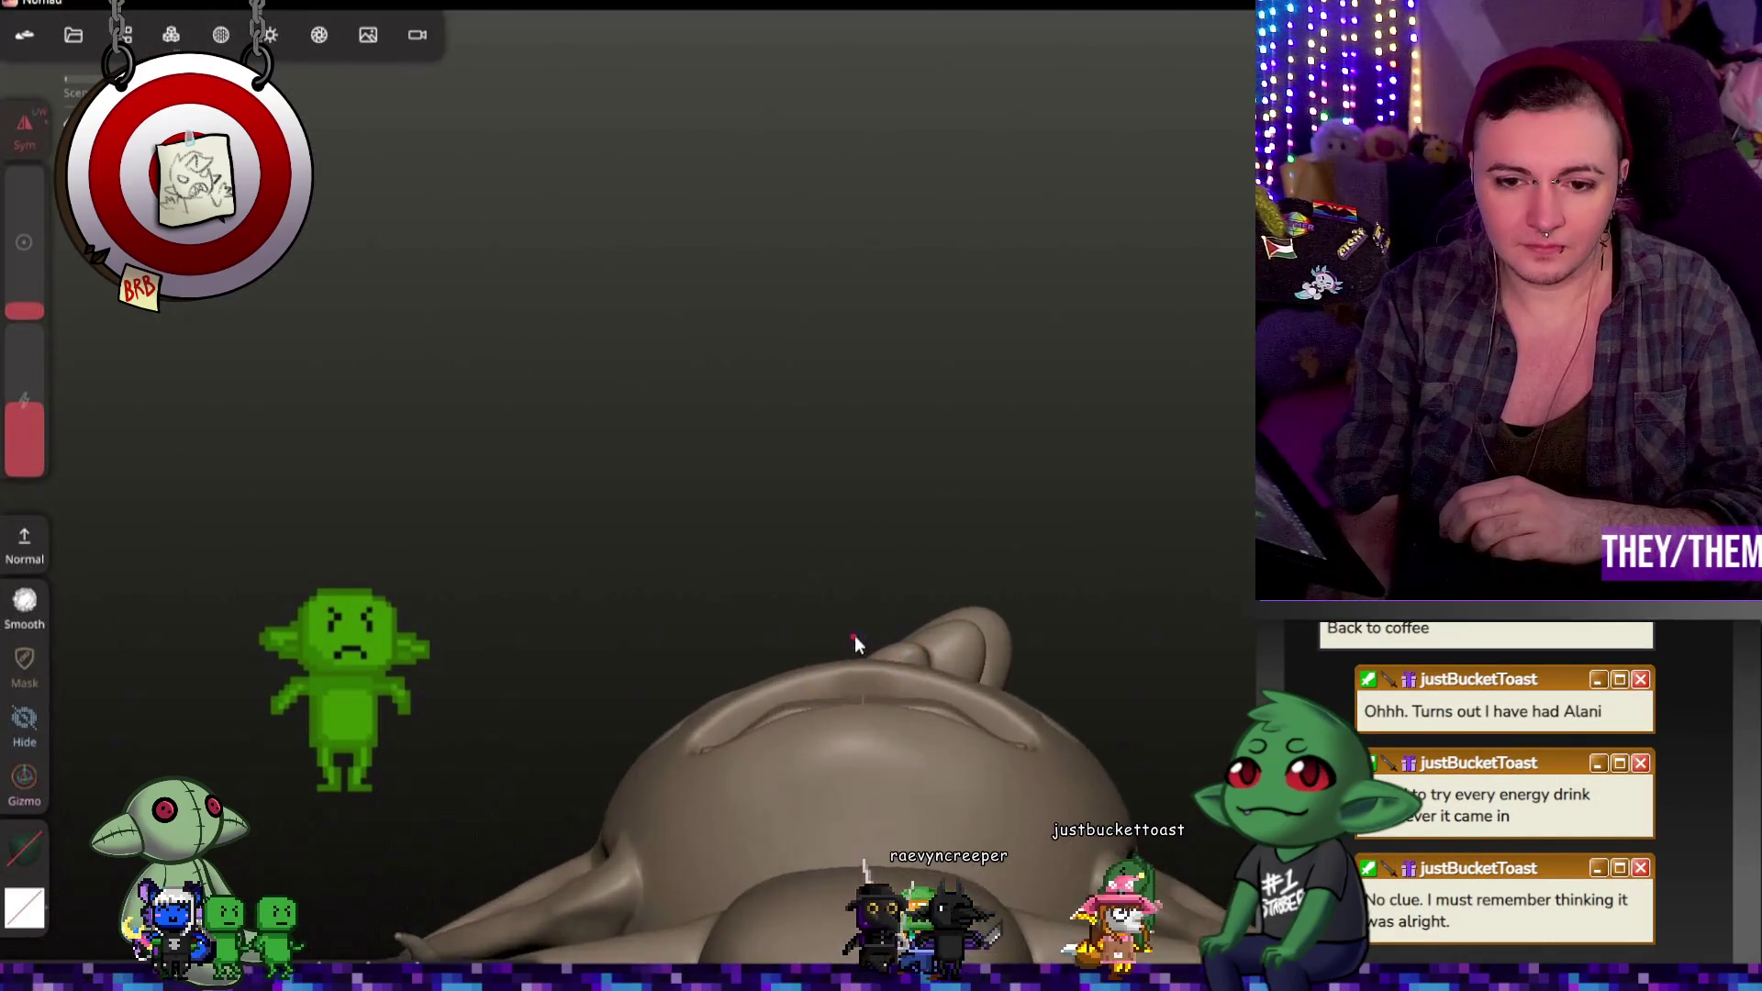
scroll(855, 634, "up", 5)
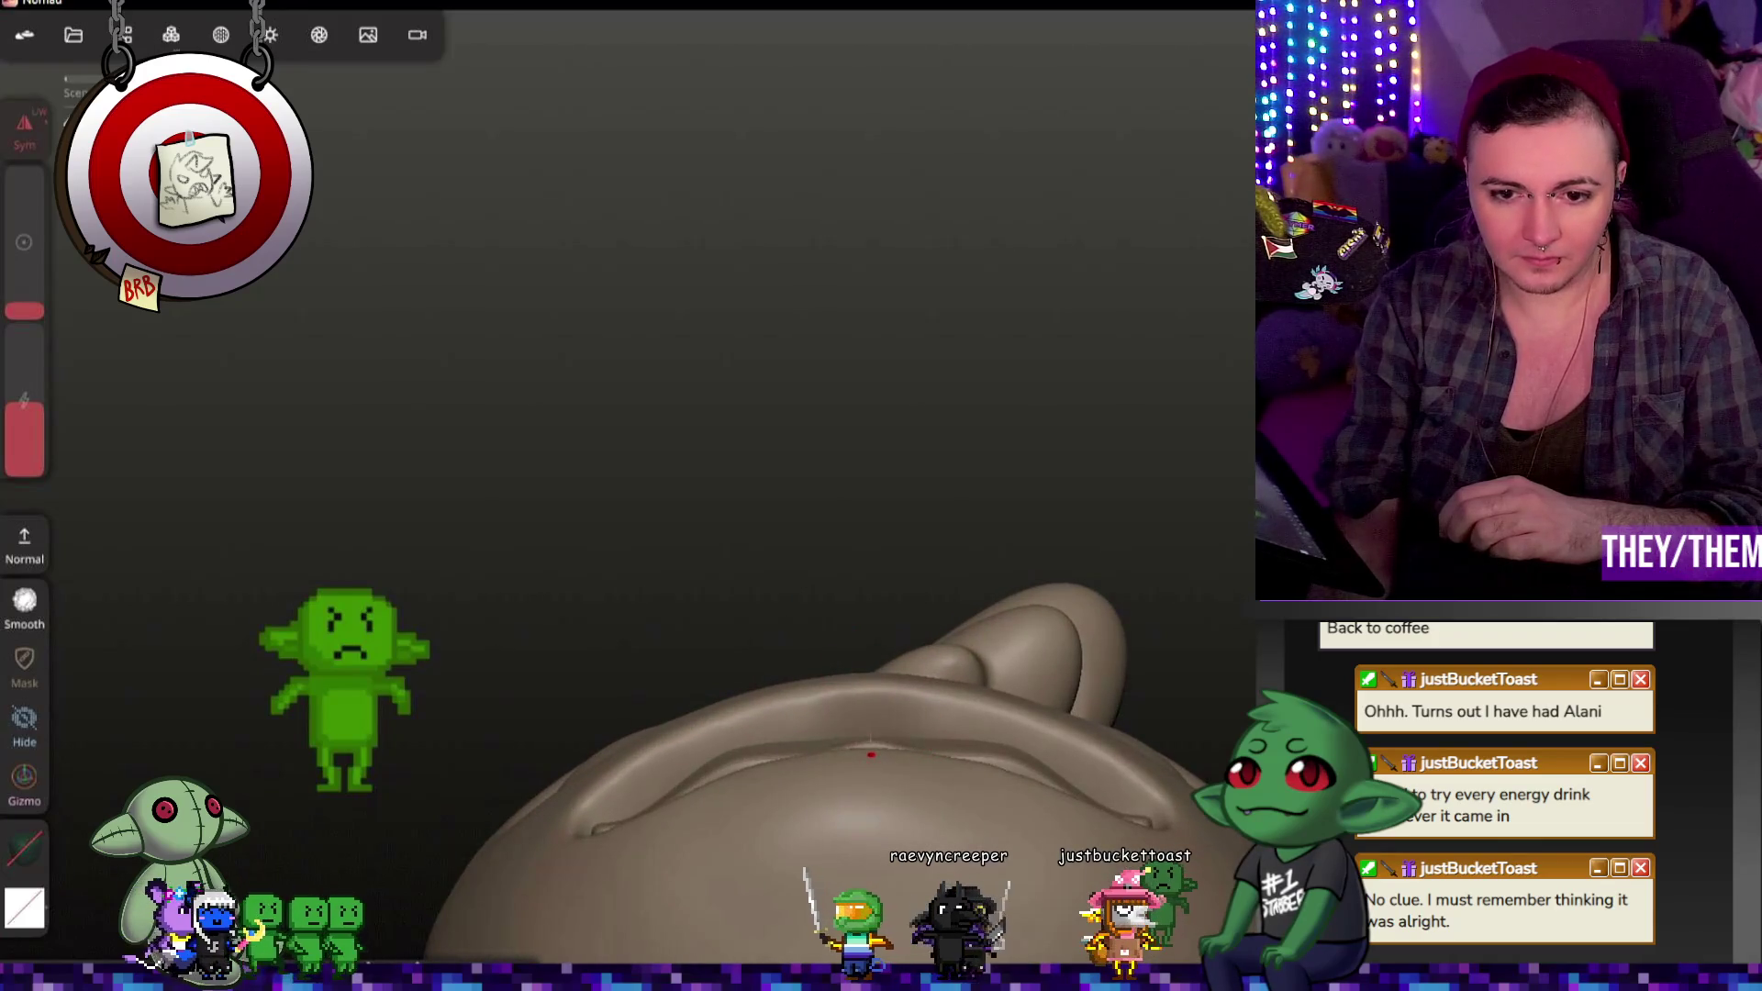
scroll(875, 747, "up", 3)
scroll(874, 721, "up", 3)
Step: Relax the surface along the lower lip and inspect the eyes and mouth up close
left_click_drag(892, 783, 833, 818)
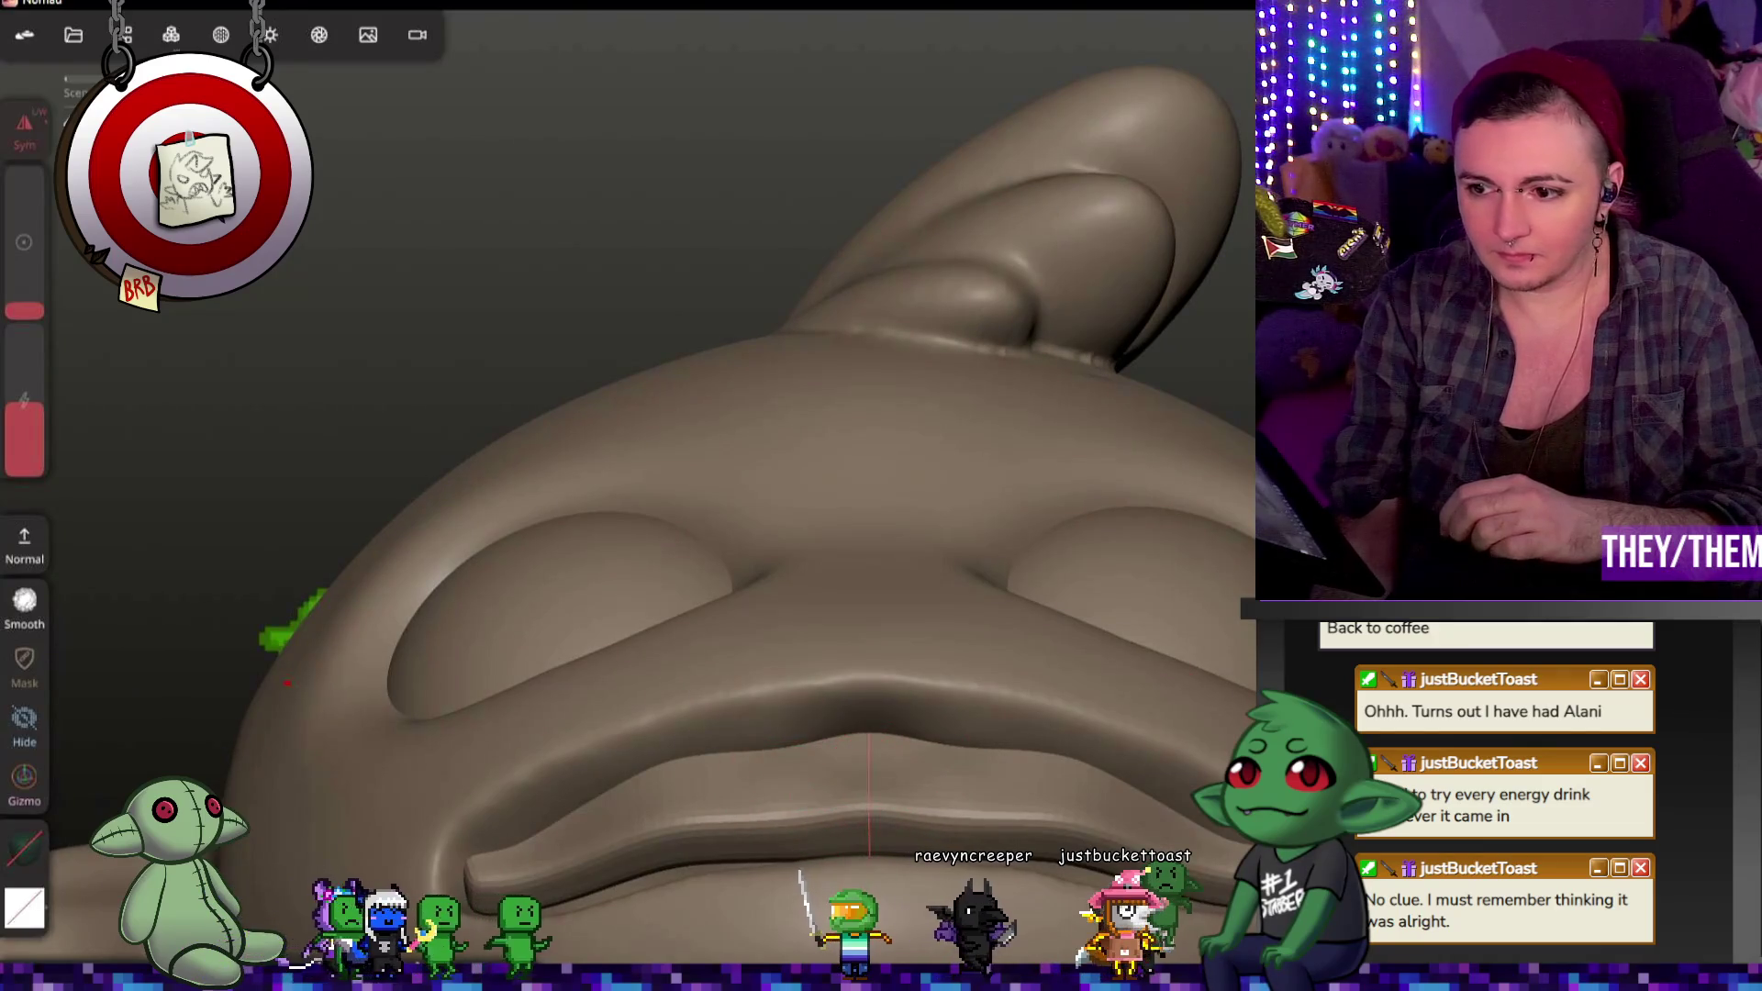
left_click_drag(704, 812, 1033, 810)
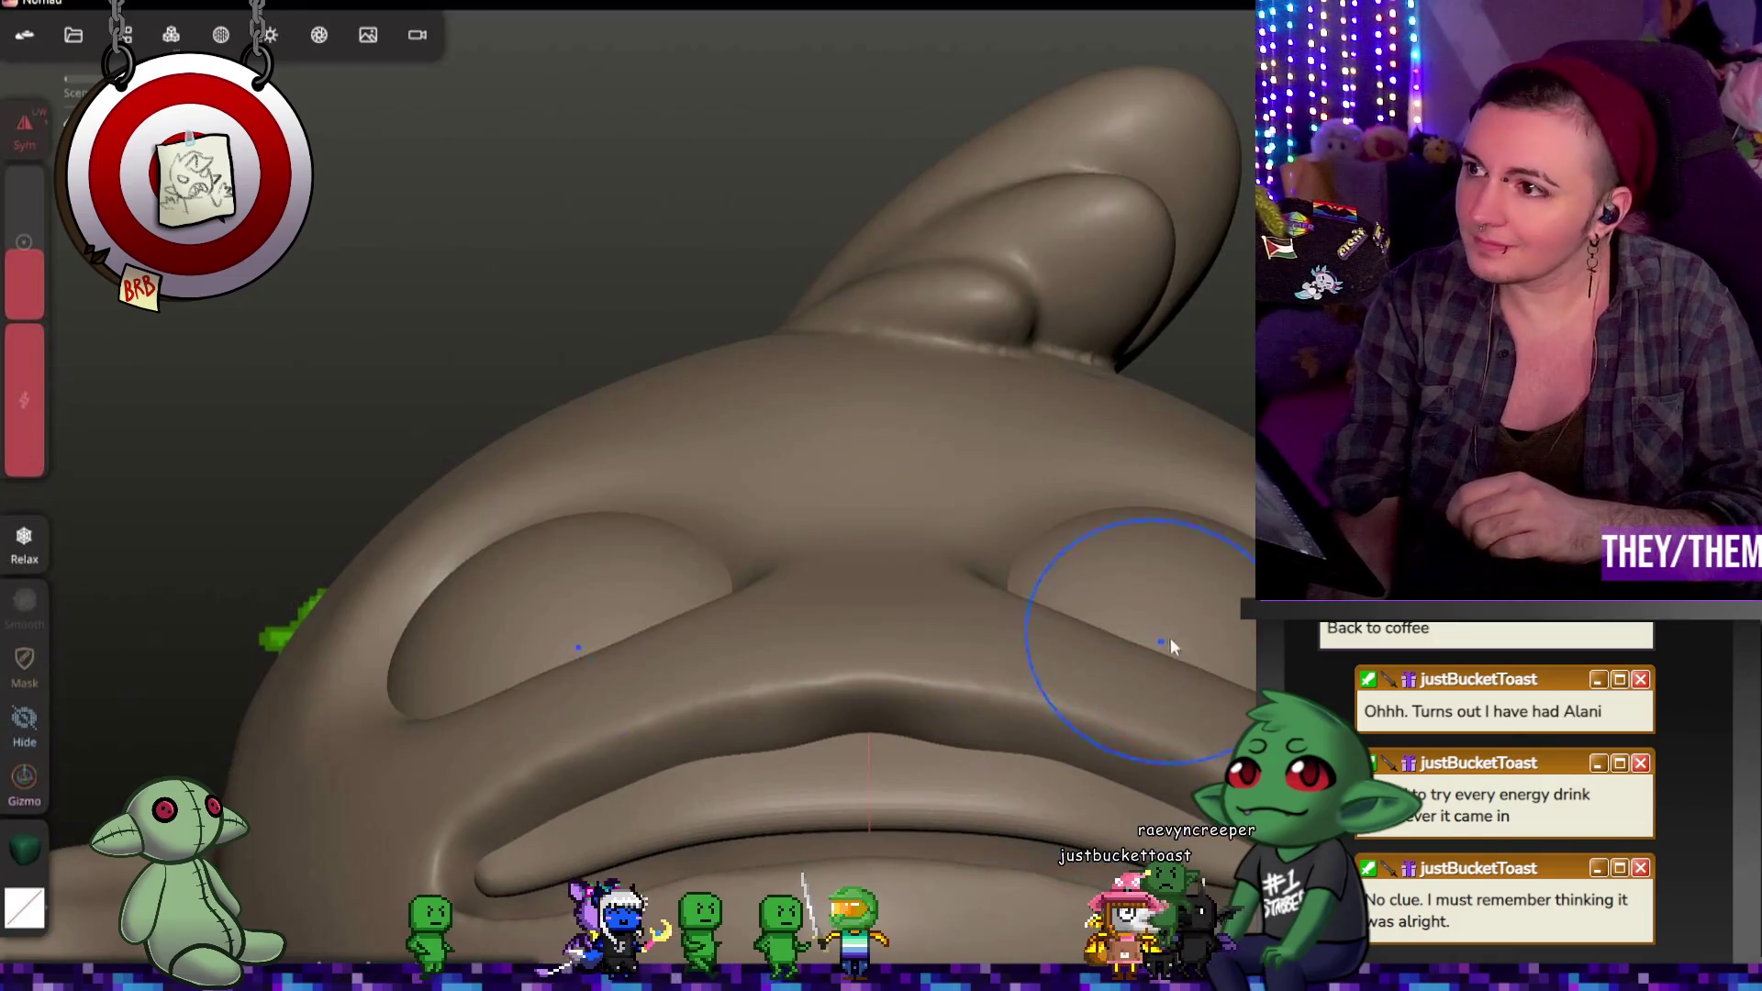
middle_click_drag(1222, 526, 1232, 629)
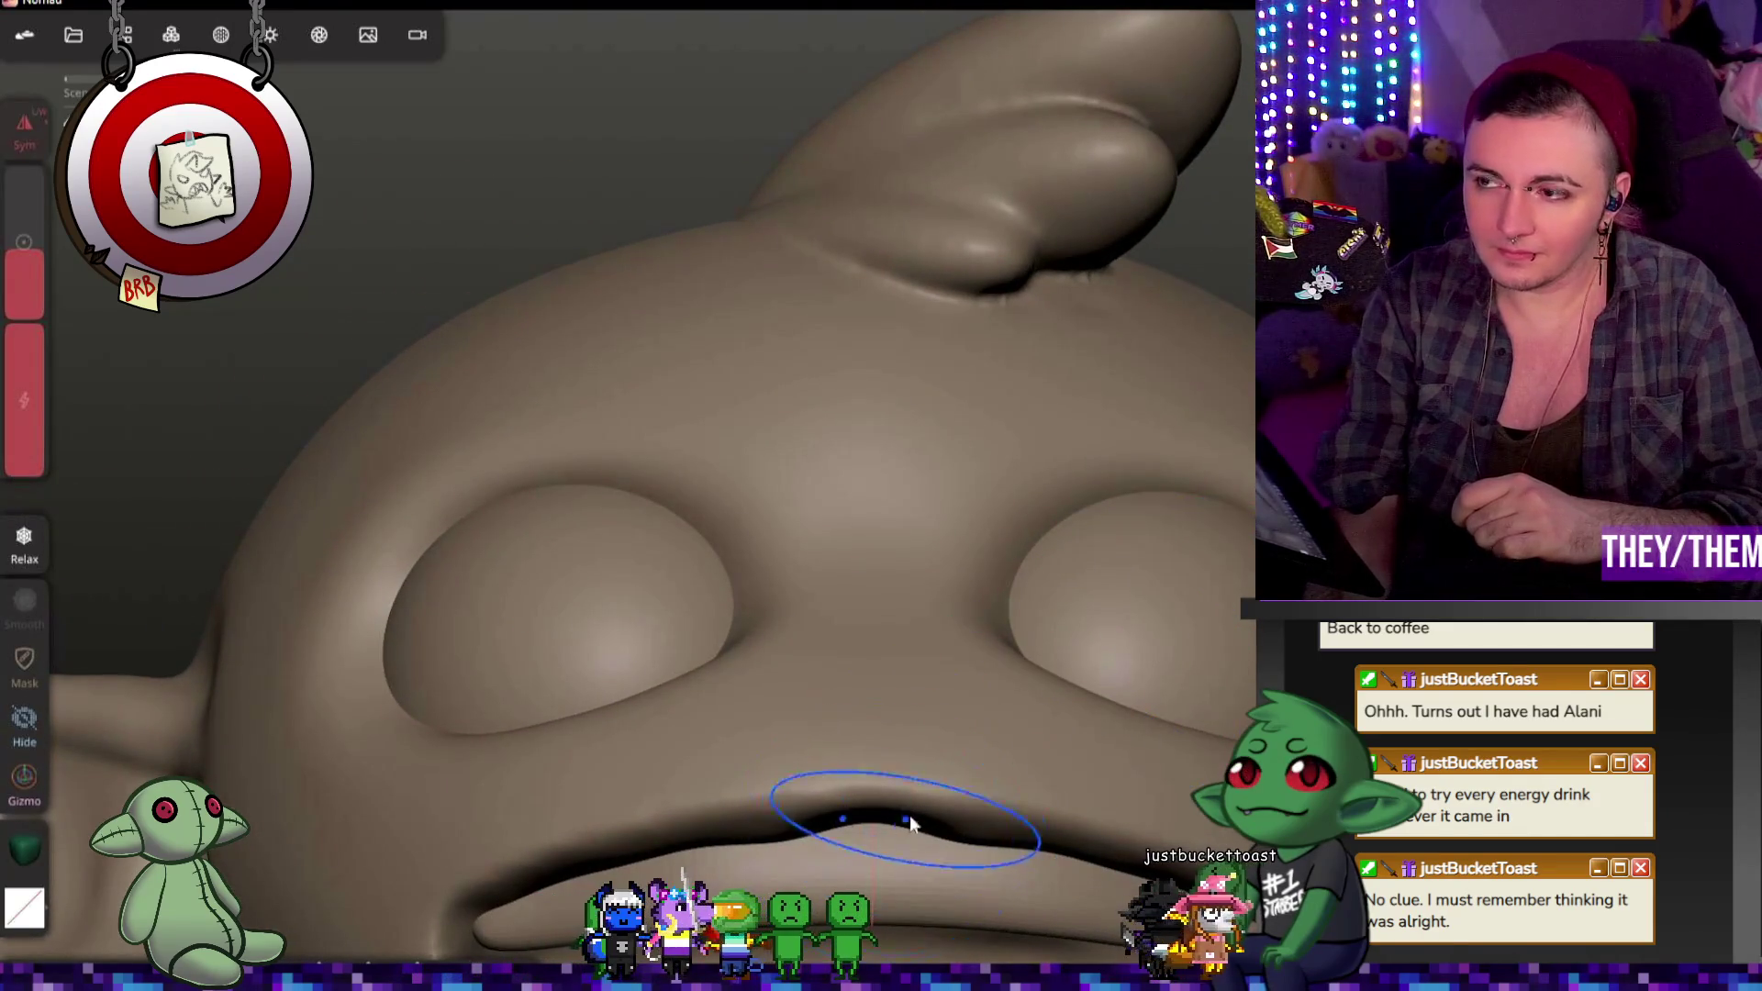
mouse_move(1232, 629)
middle_mouse_down()
mouse_move(1092, 806)
mouse_move(1046, 771)
middle_mouse_up()
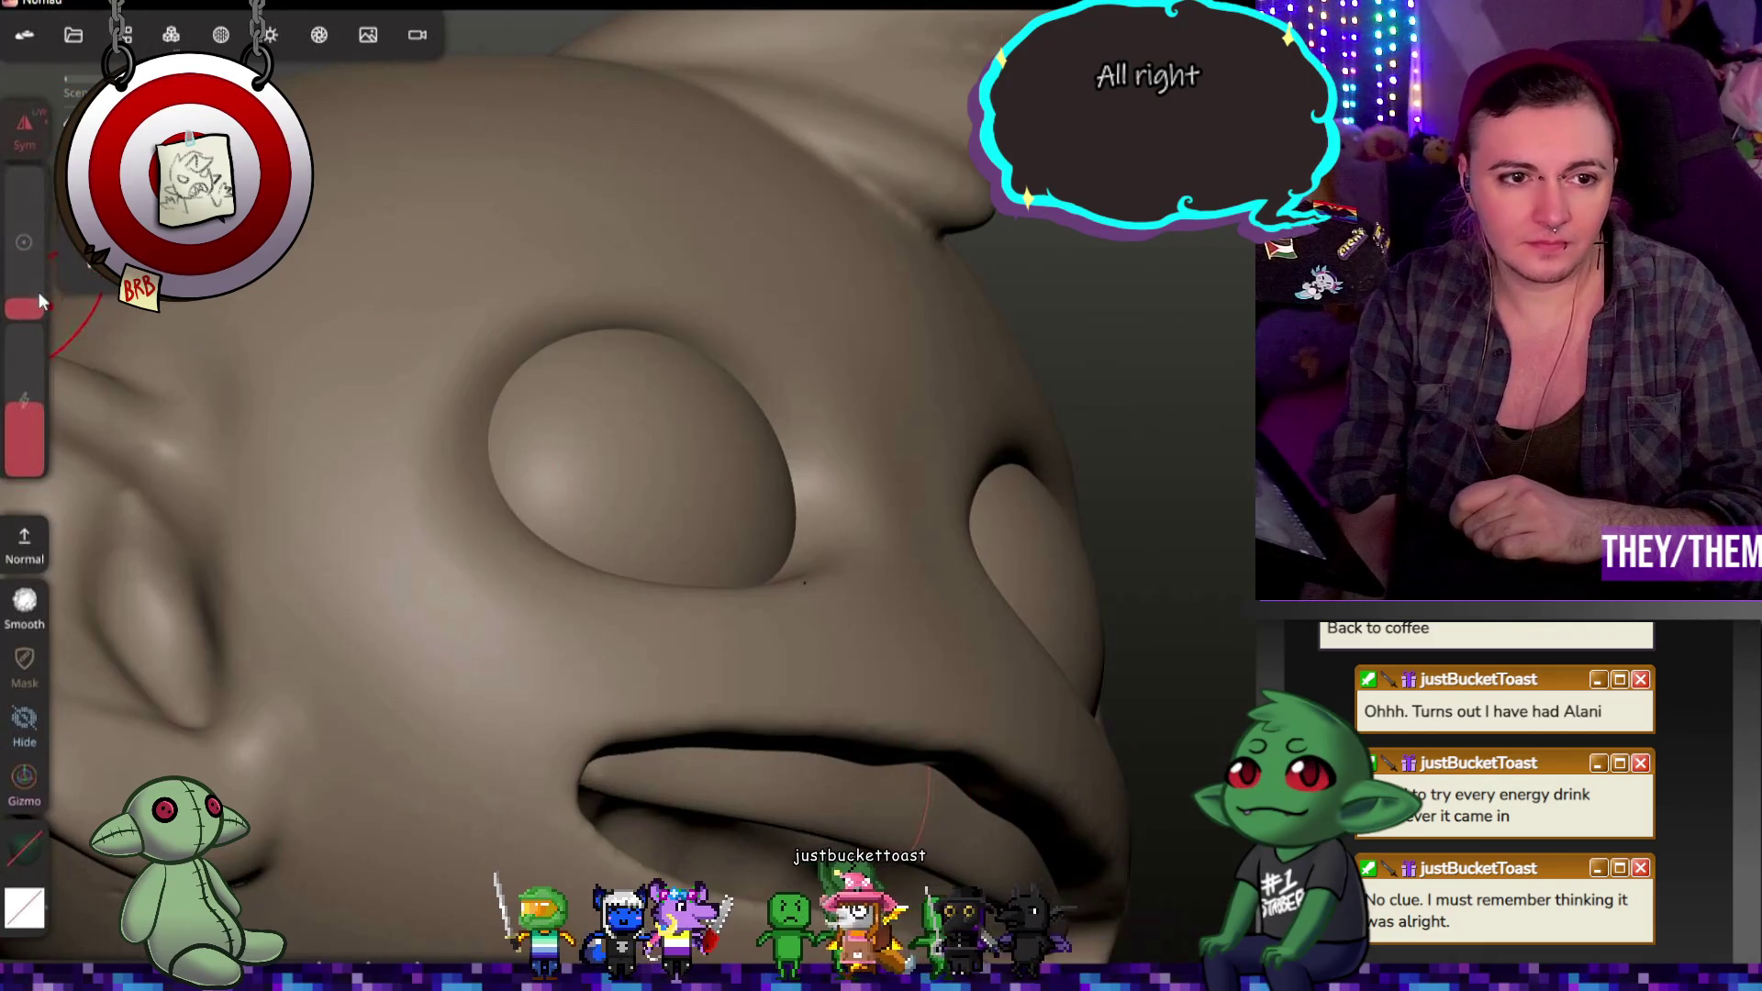
Step: With lower brush strength and a larger radius, reshape the corner of the mouth
middle_click_drag(1197, 752, 903, 814)
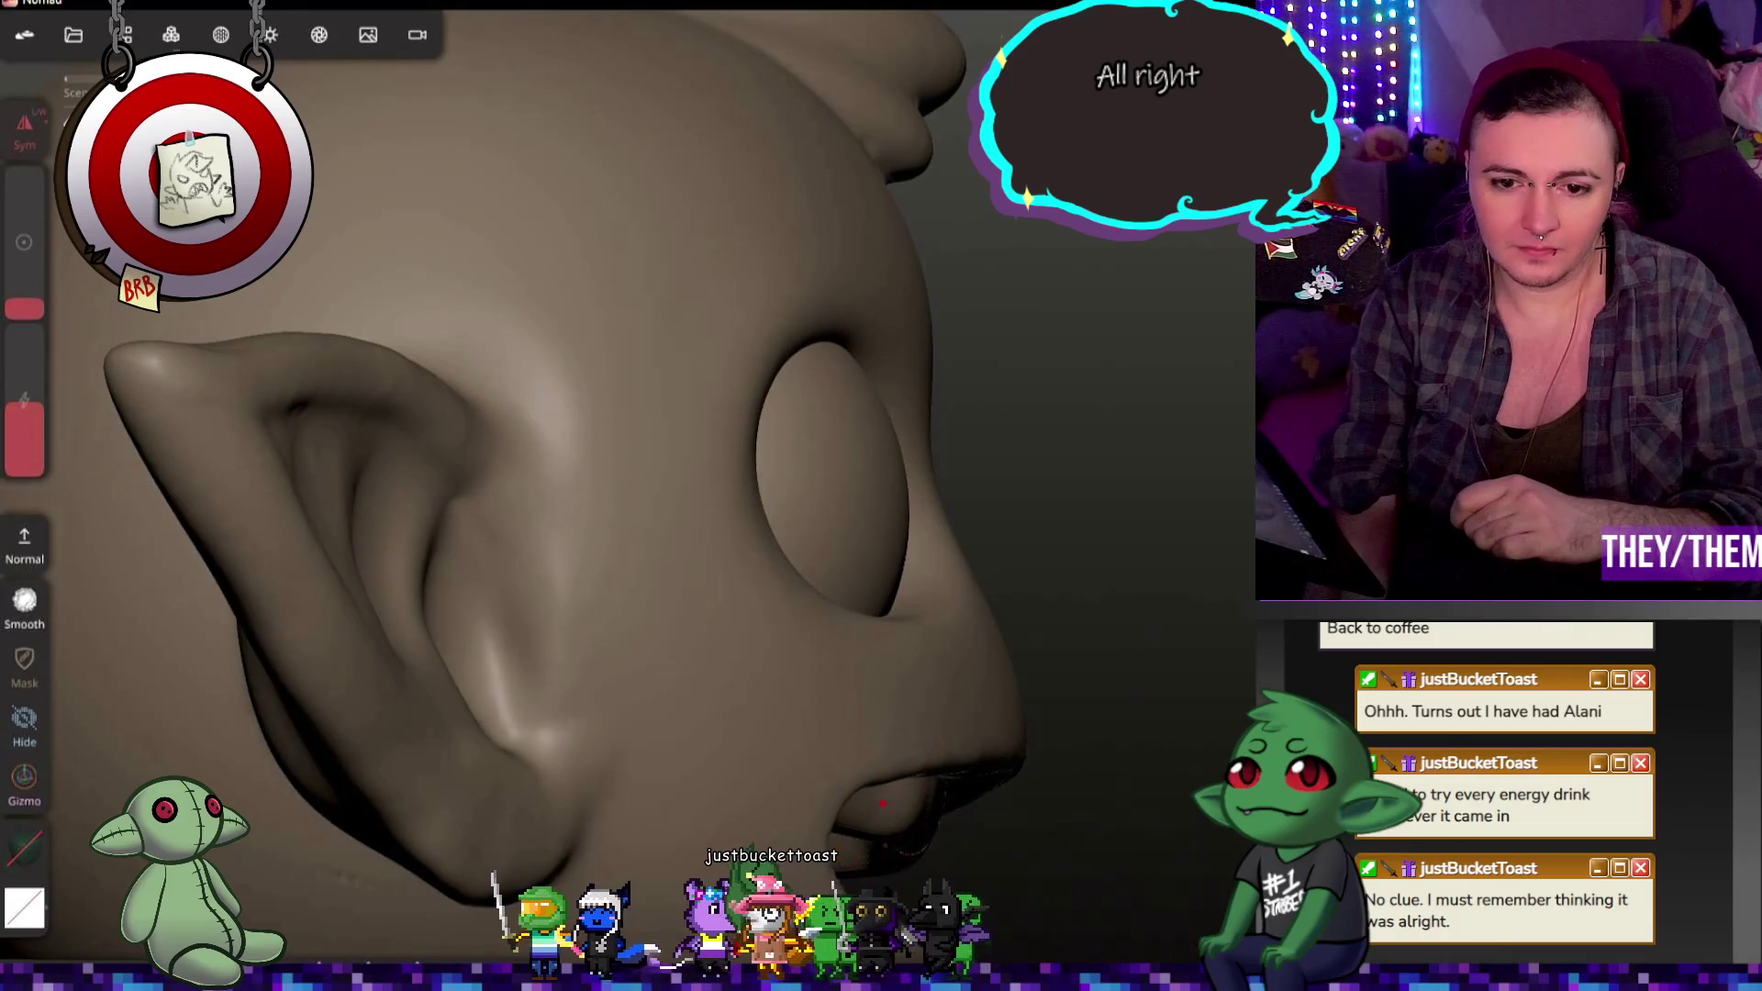
mouse_move(1097, 833)
middle_mouse_down()
mouse_move(1024, 824)
mouse_move(904, 686)
middle_mouse_up()
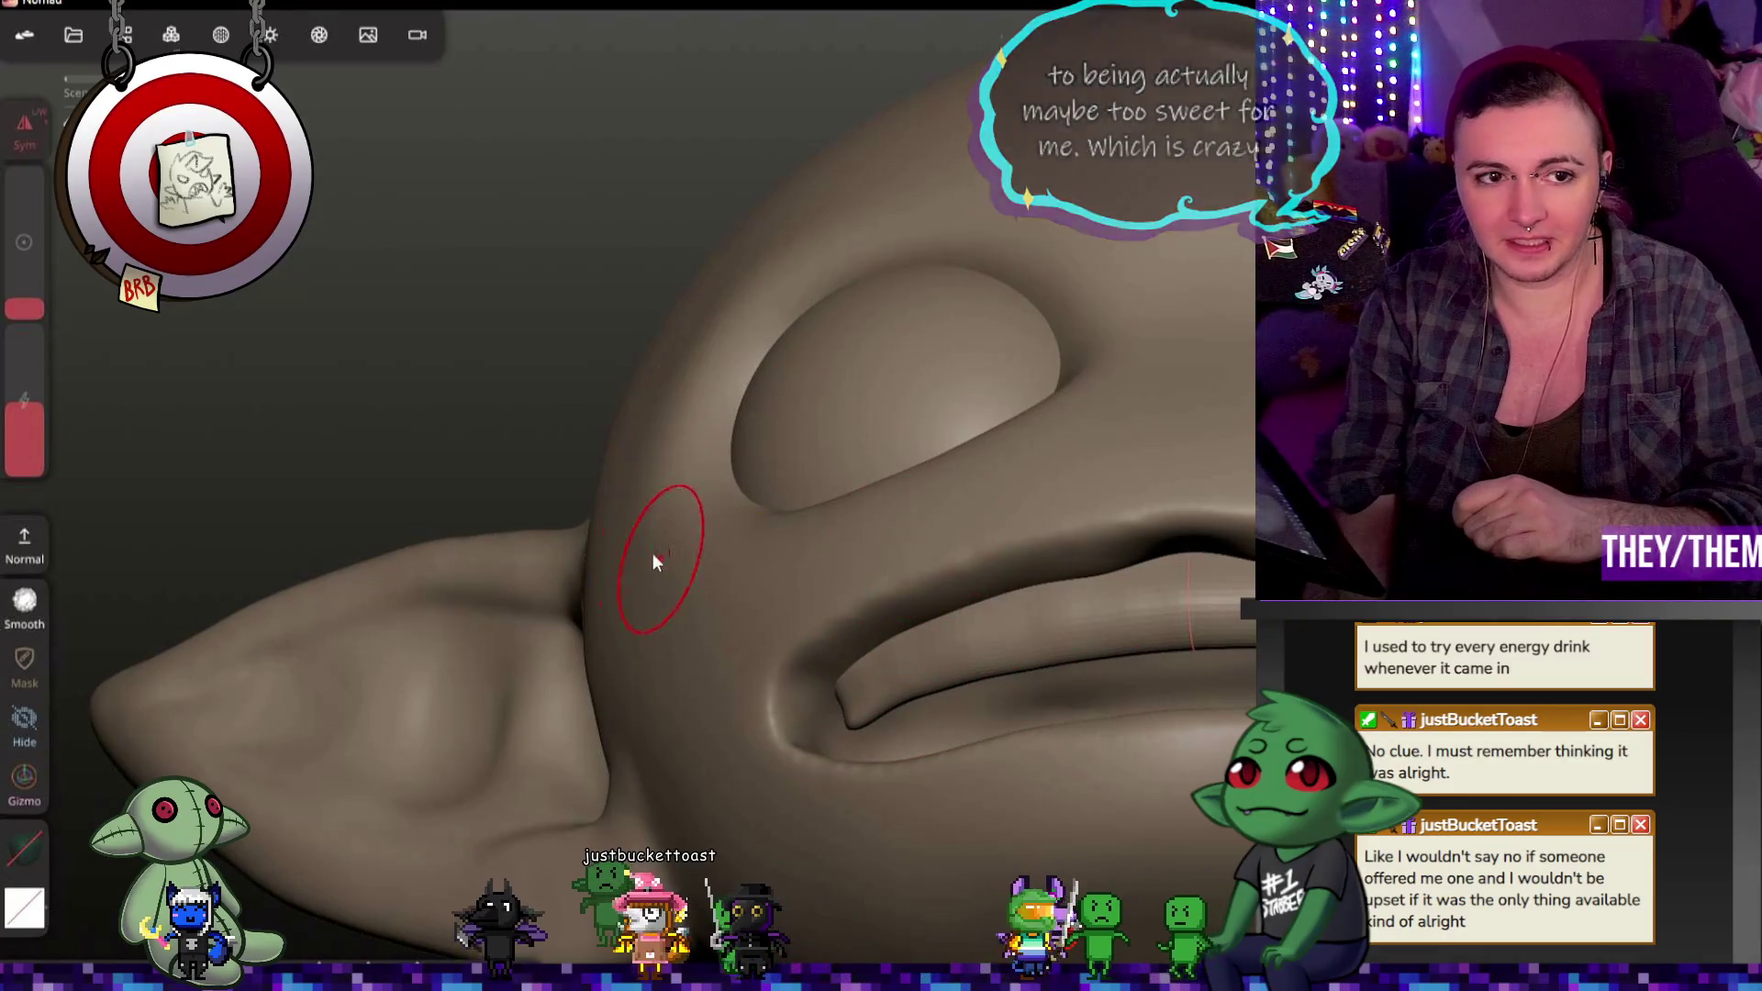
left_click_drag(24, 413, 40, 455)
left_click_drag(34, 304, 35, 286)
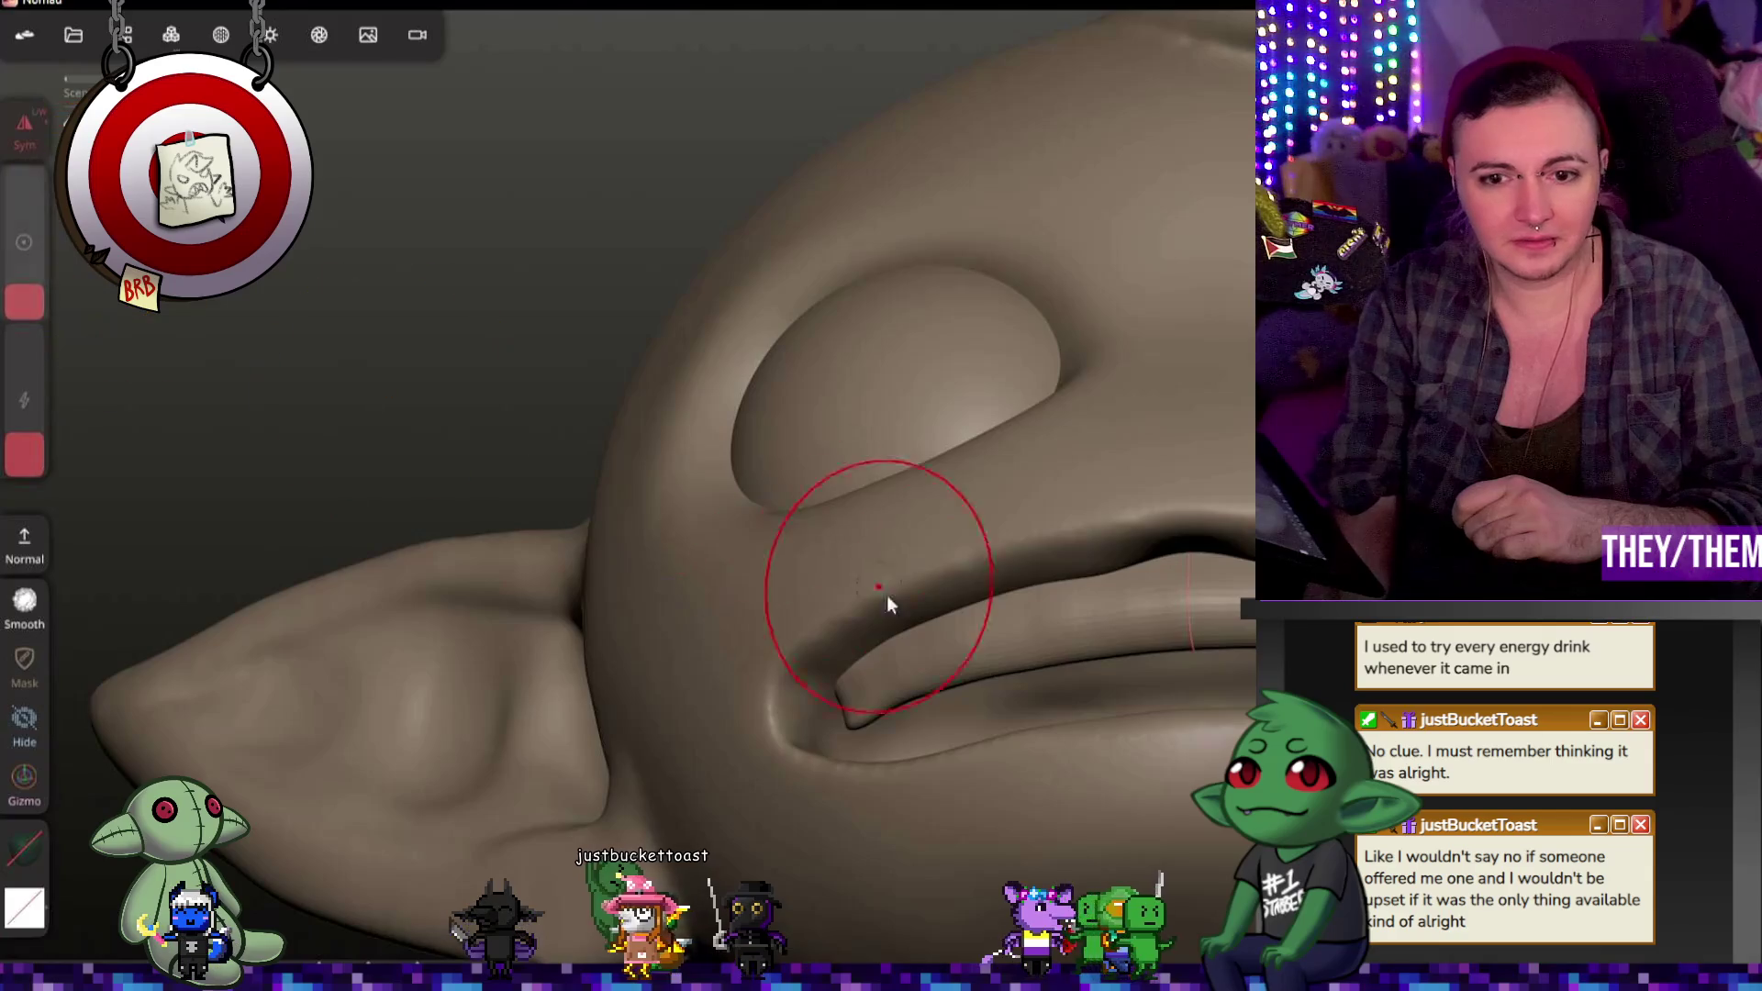
mouse_move(824, 709)
left_mouse_down()
mouse_move(837, 680)
mouse_move(977, 688)
mouse_move(903, 710)
left_mouse_up()
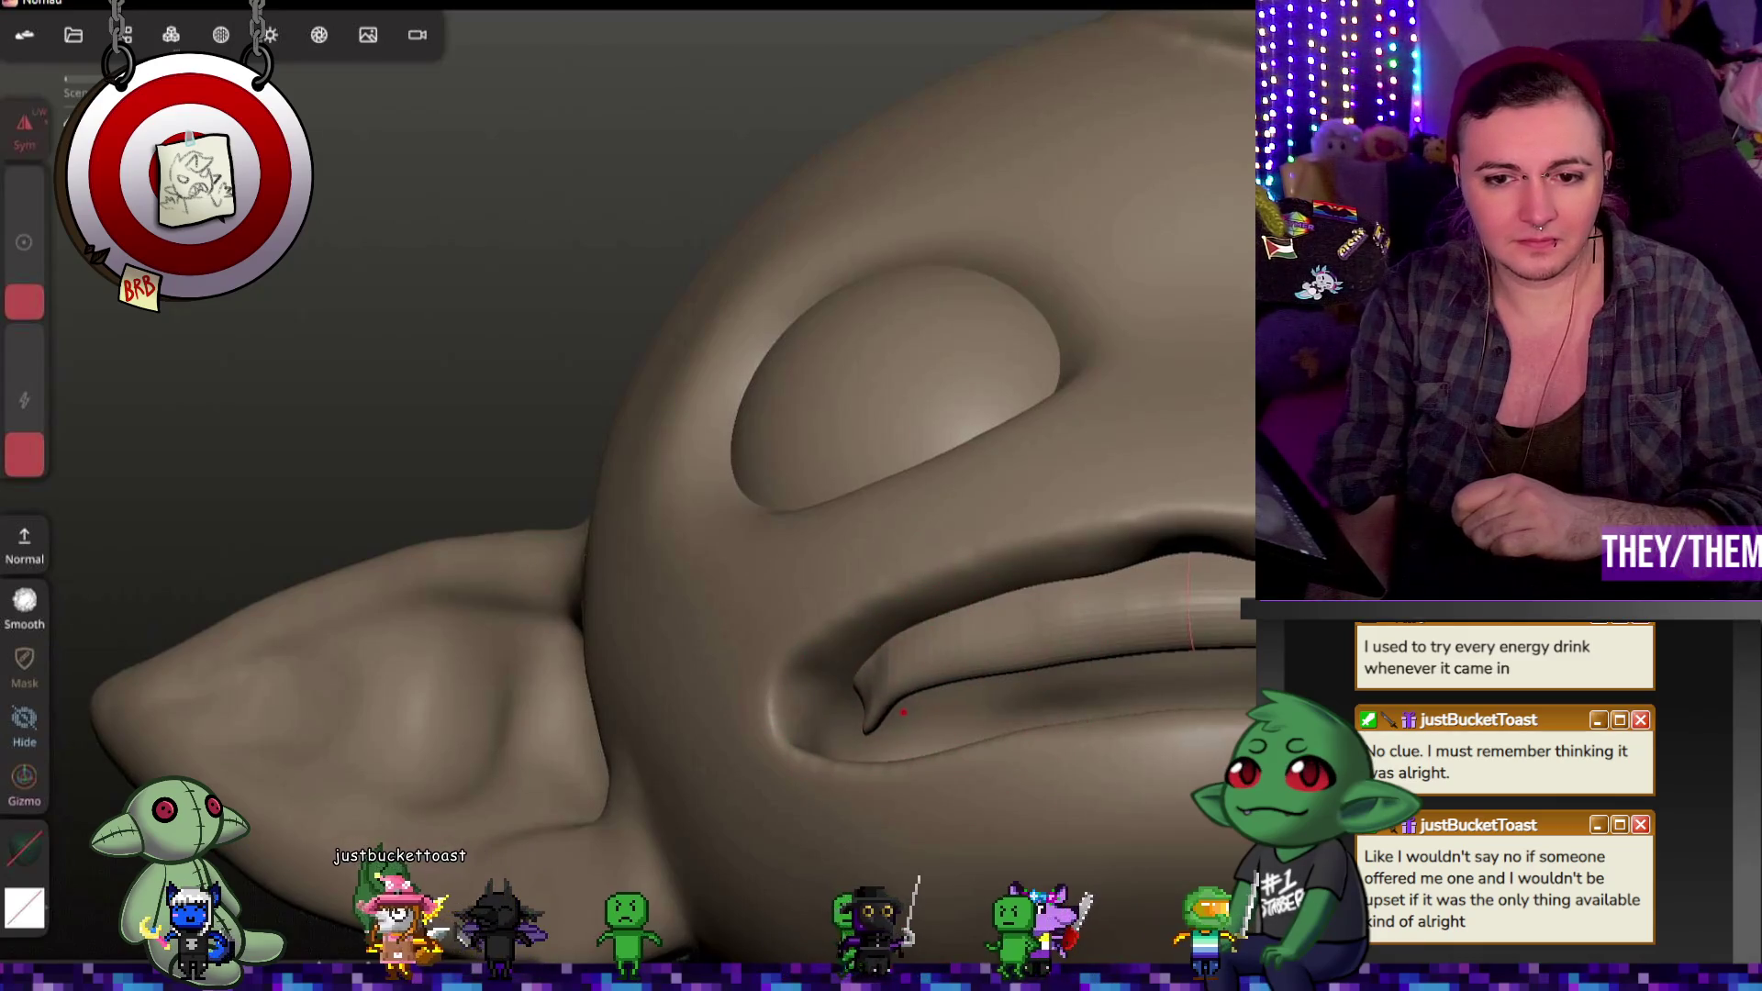
Step: Deepen the crease along the mouth fold from a side view
mouse_move(1073, 679)
middle_mouse_down()
mouse_move(1135, 651)
mouse_move(1107, 537)
middle_mouse_up()
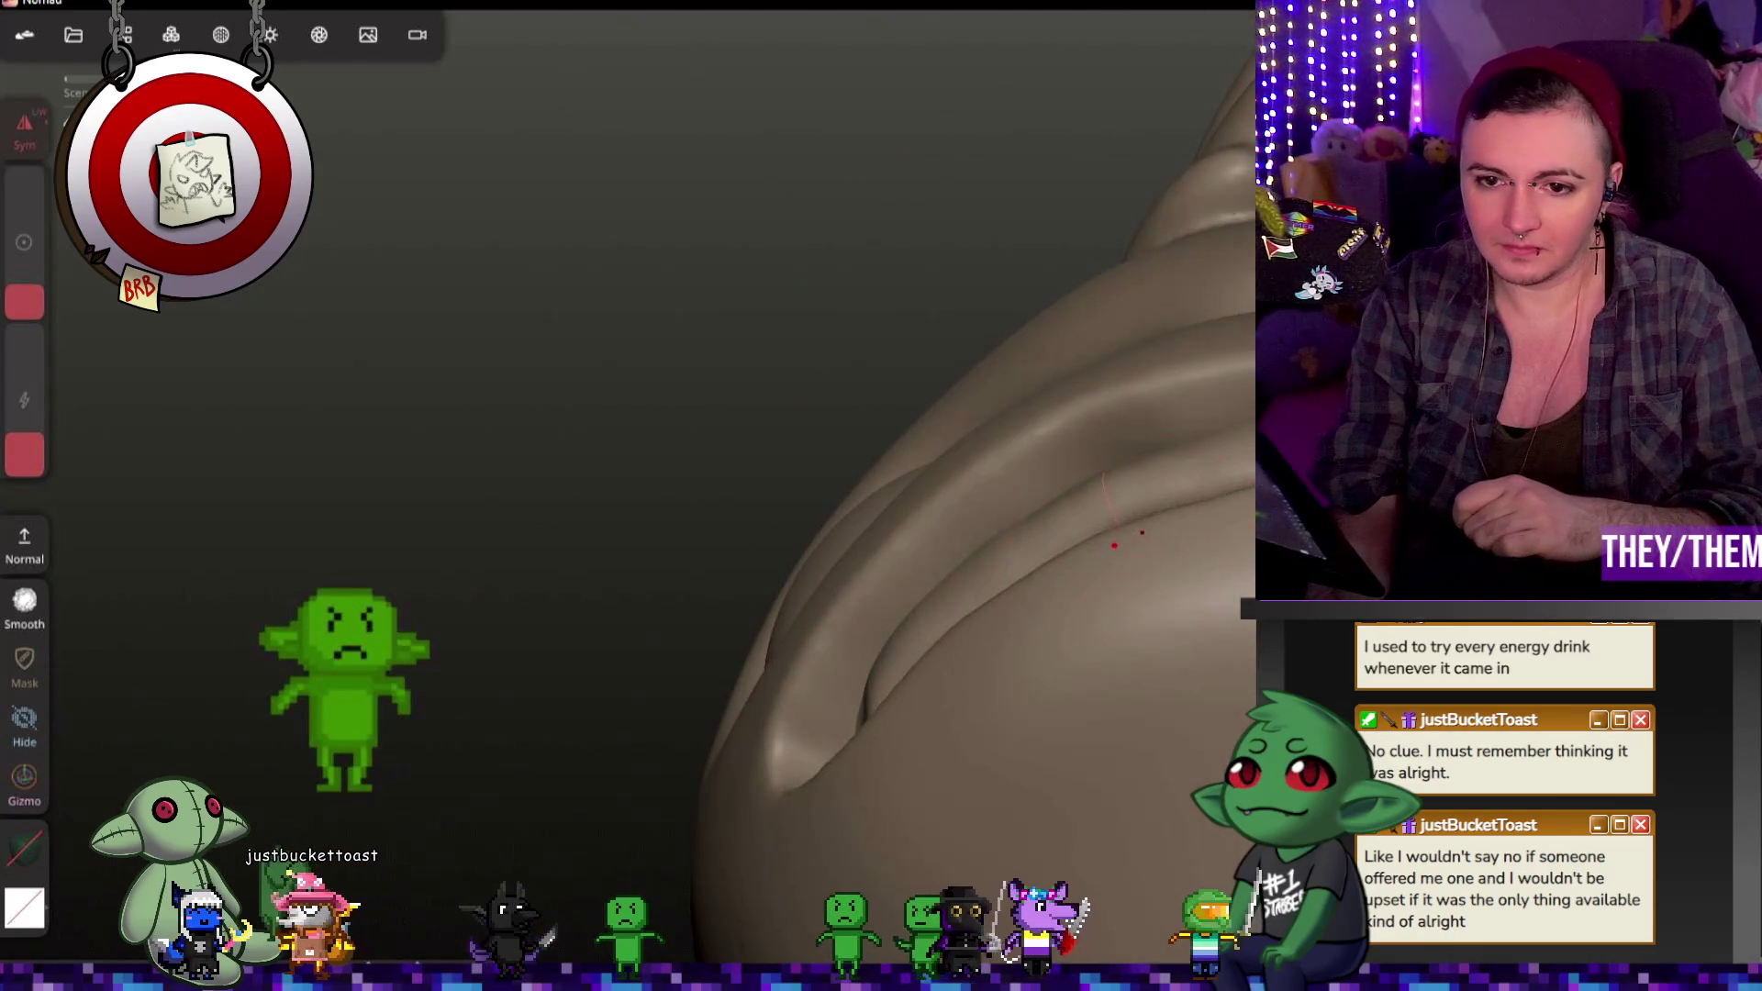
left_click_drag(1101, 524, 1205, 512)
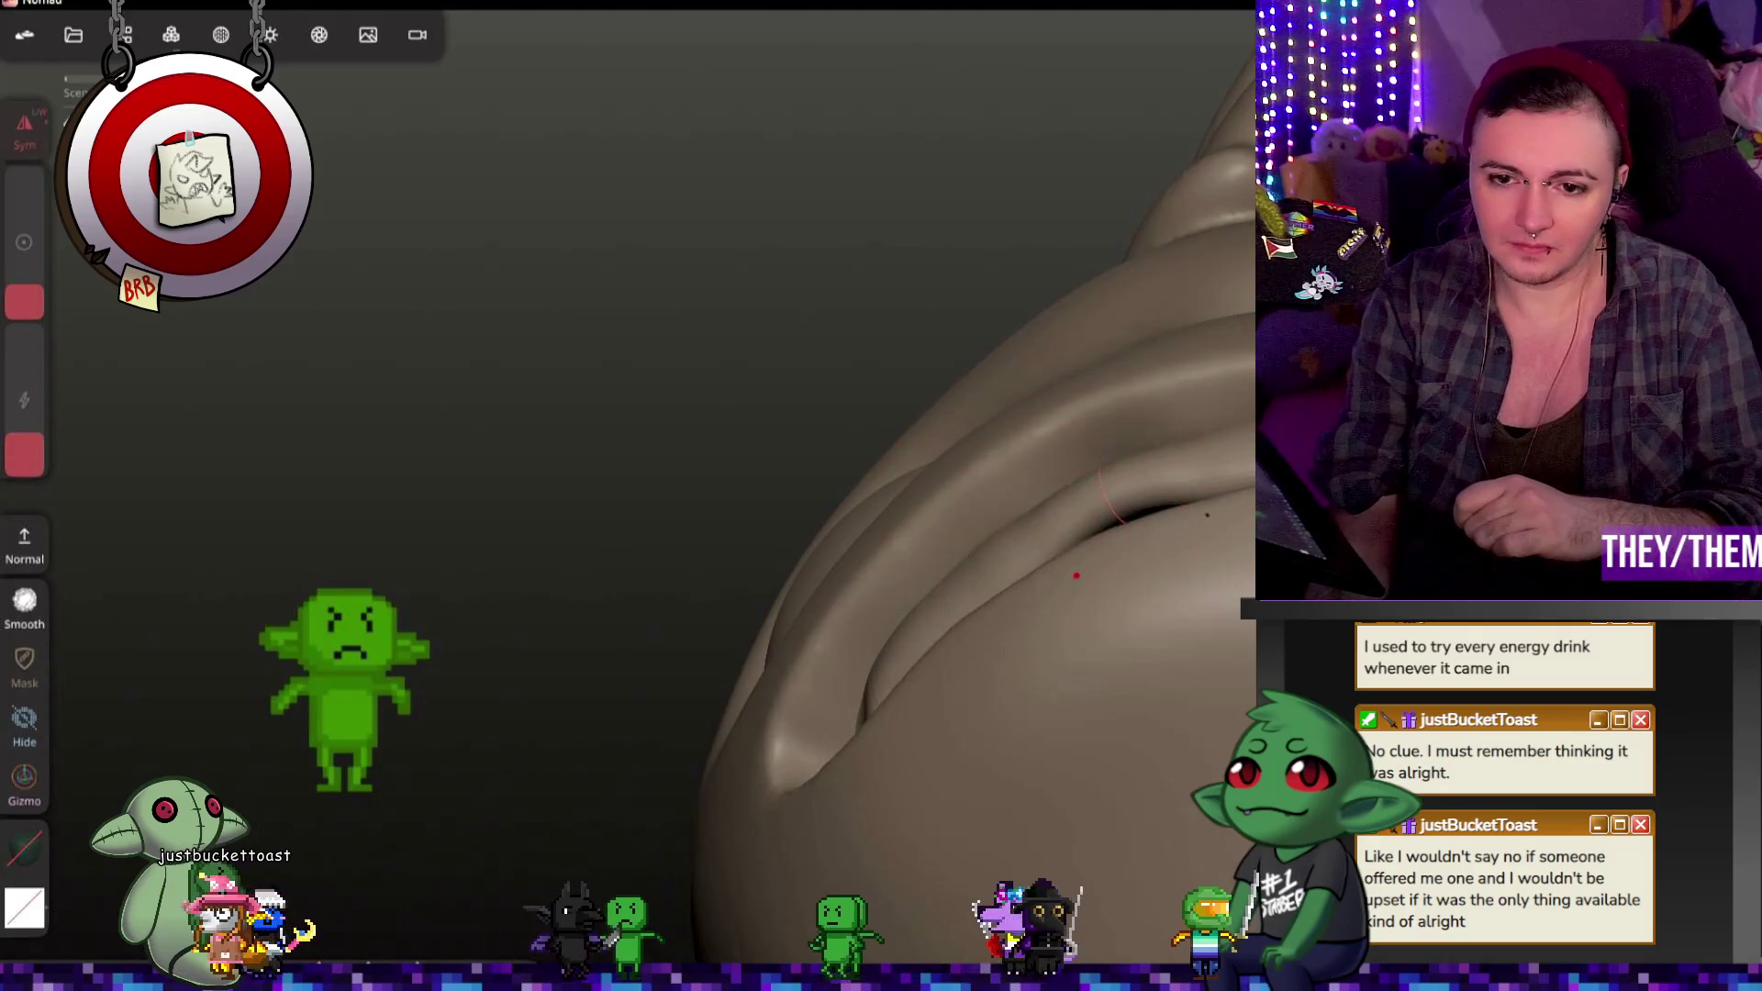
mouse_move(1040, 602)
middle_mouse_down()
mouse_move(1077, 707)
mouse_move(1212, 469)
middle_mouse_up()
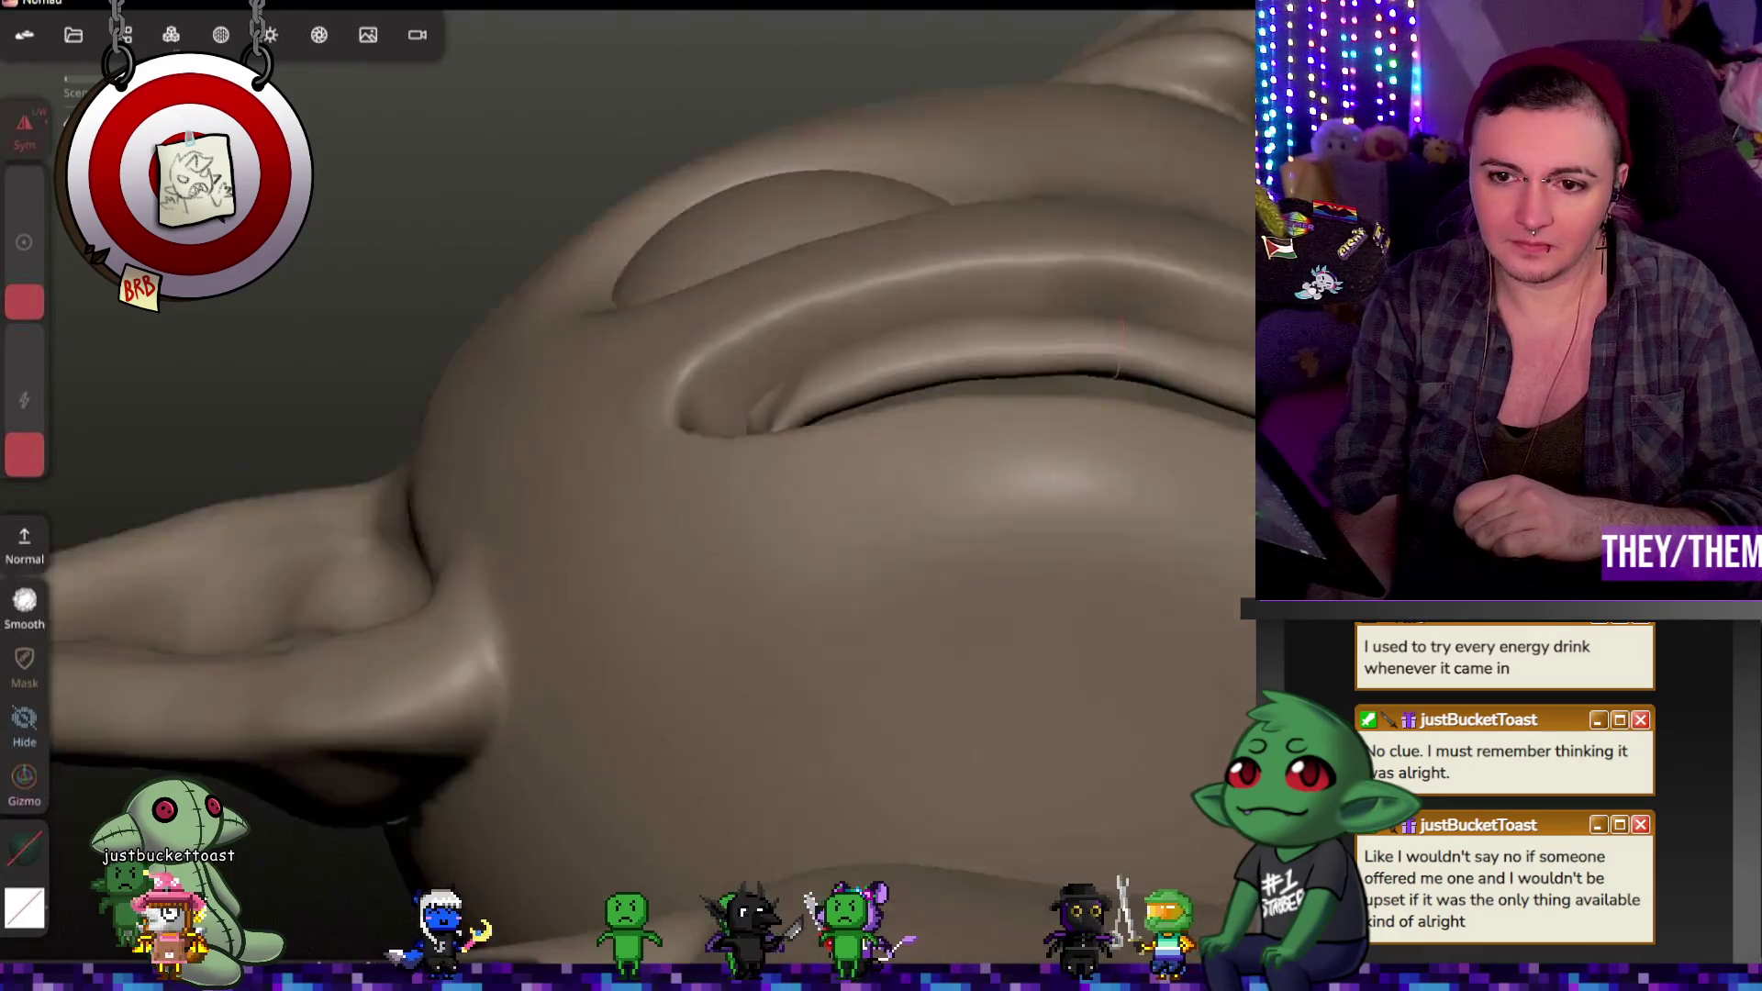
middle_click_drag(907, 491, 1117, 399)
Step: Reshape the mouth corner and lower lip, then return to the standard sculpting brush
left_click_drag(757, 489, 803, 357)
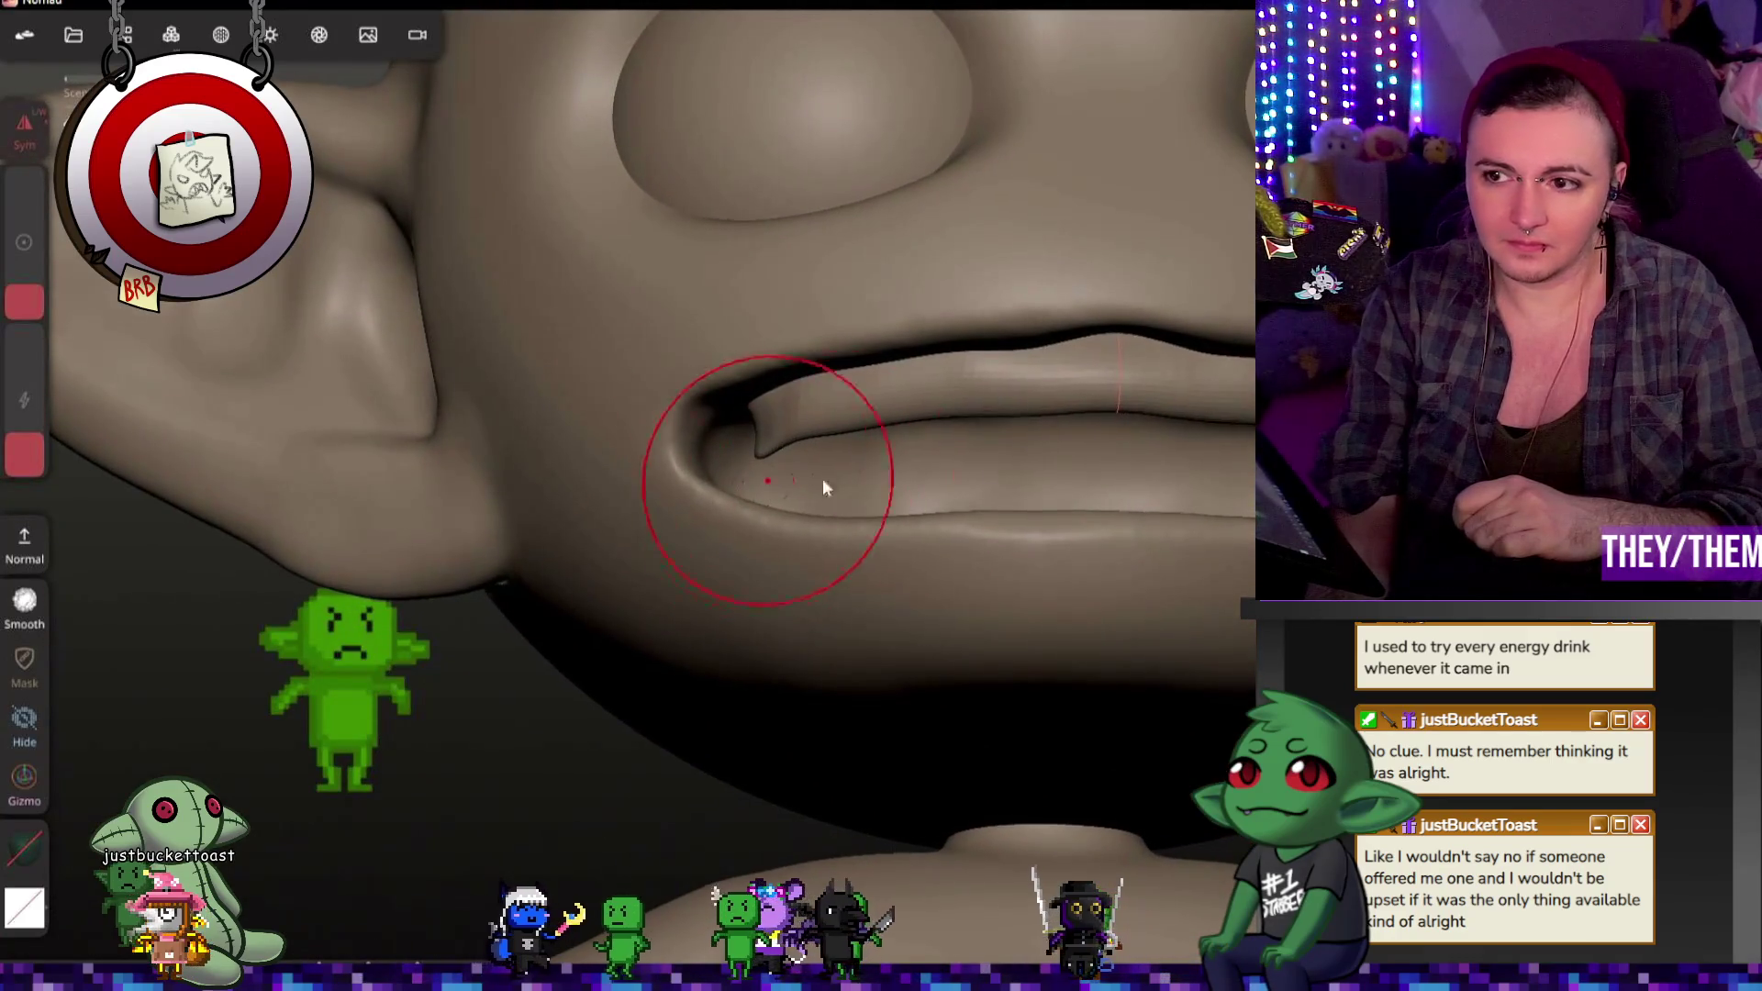
middle_click_drag(782, 459, 719, 449)
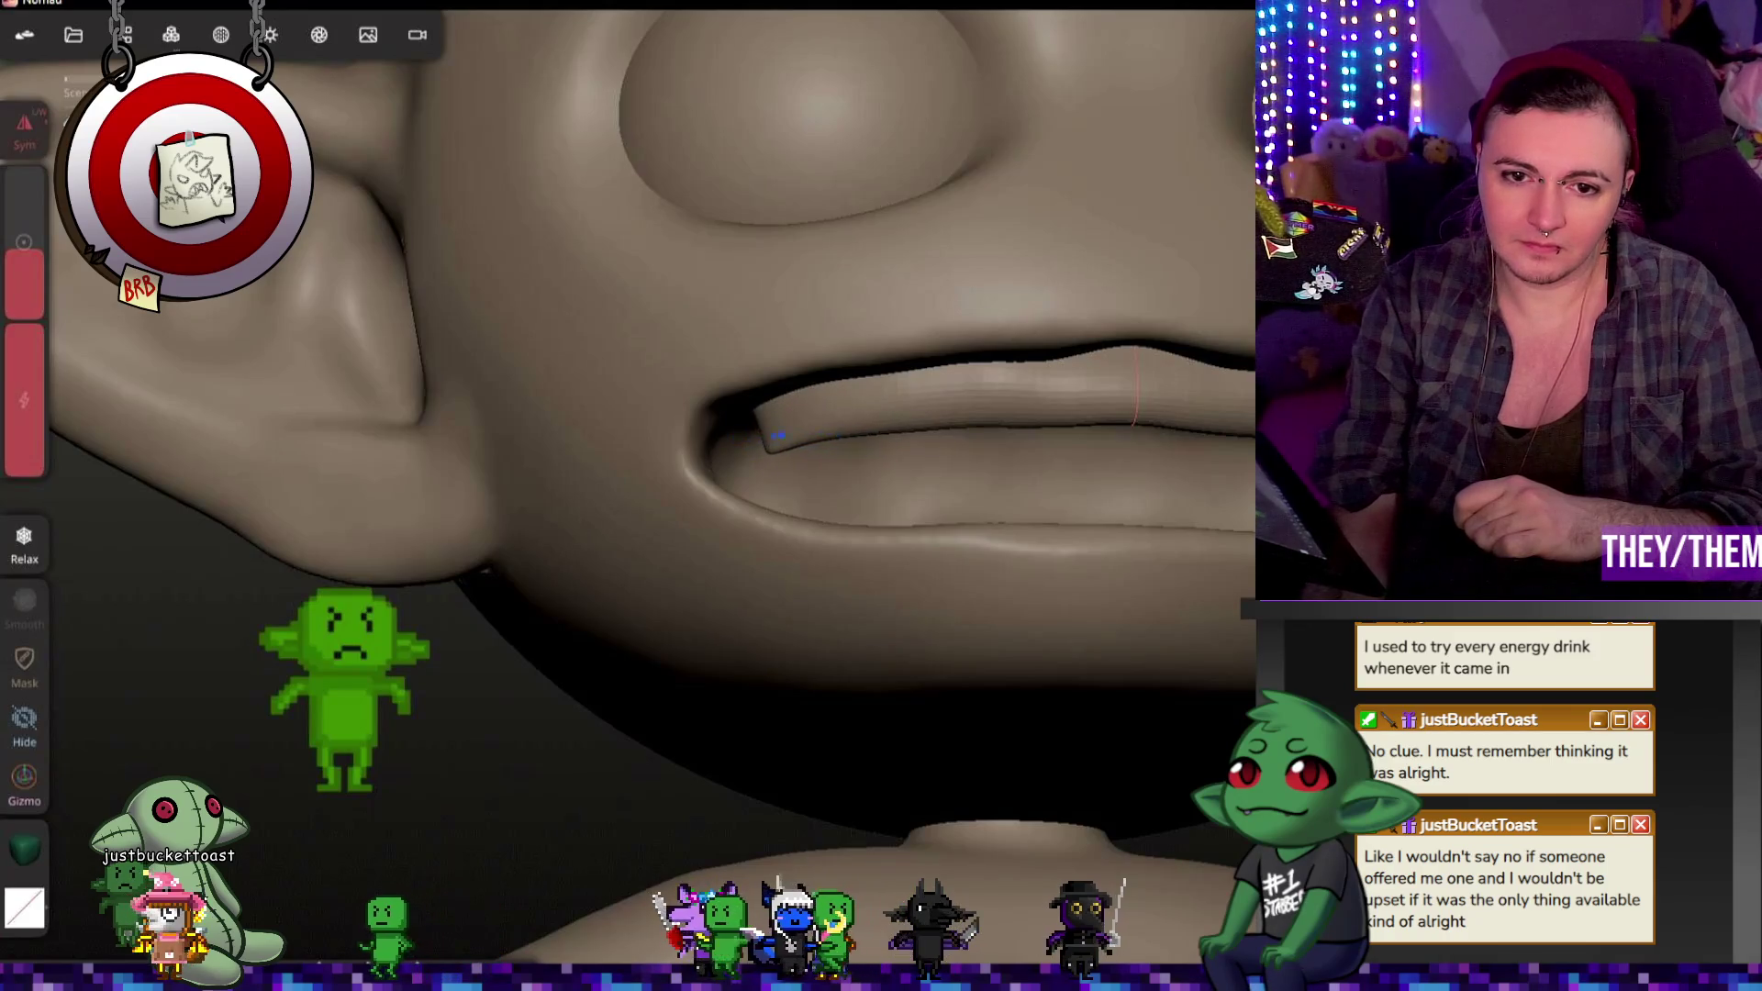
middle_click_drag(954, 335, 761, 312)
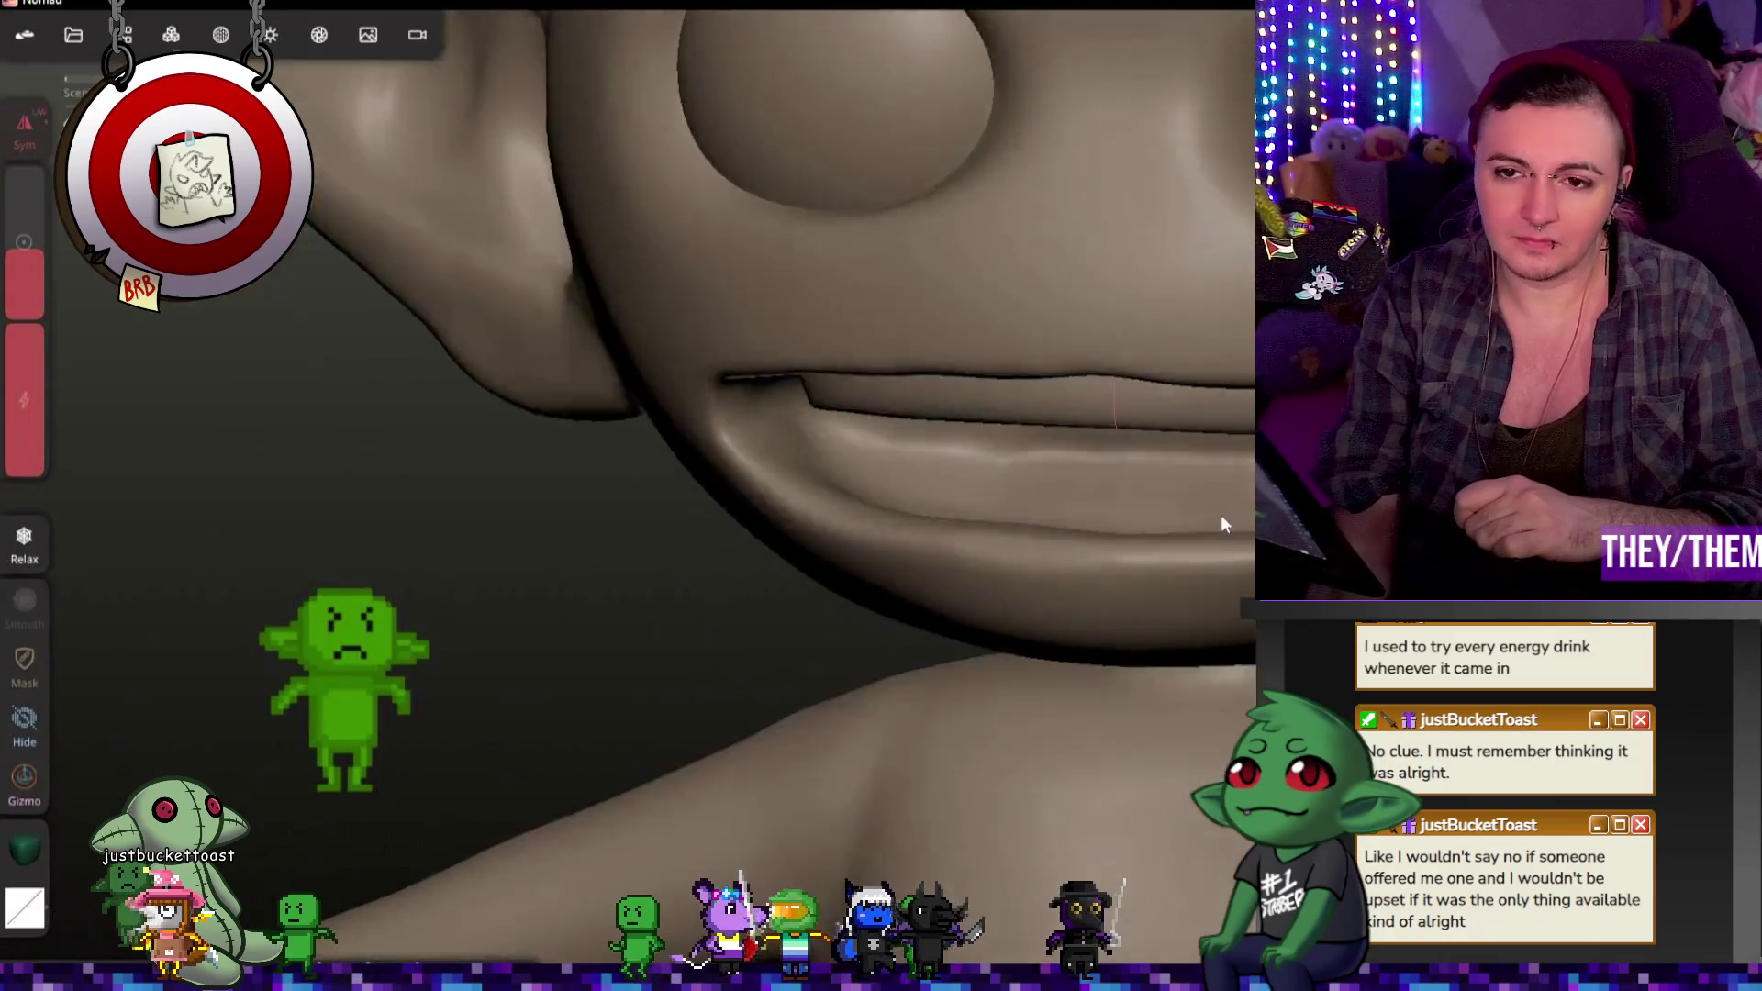
key("shift")
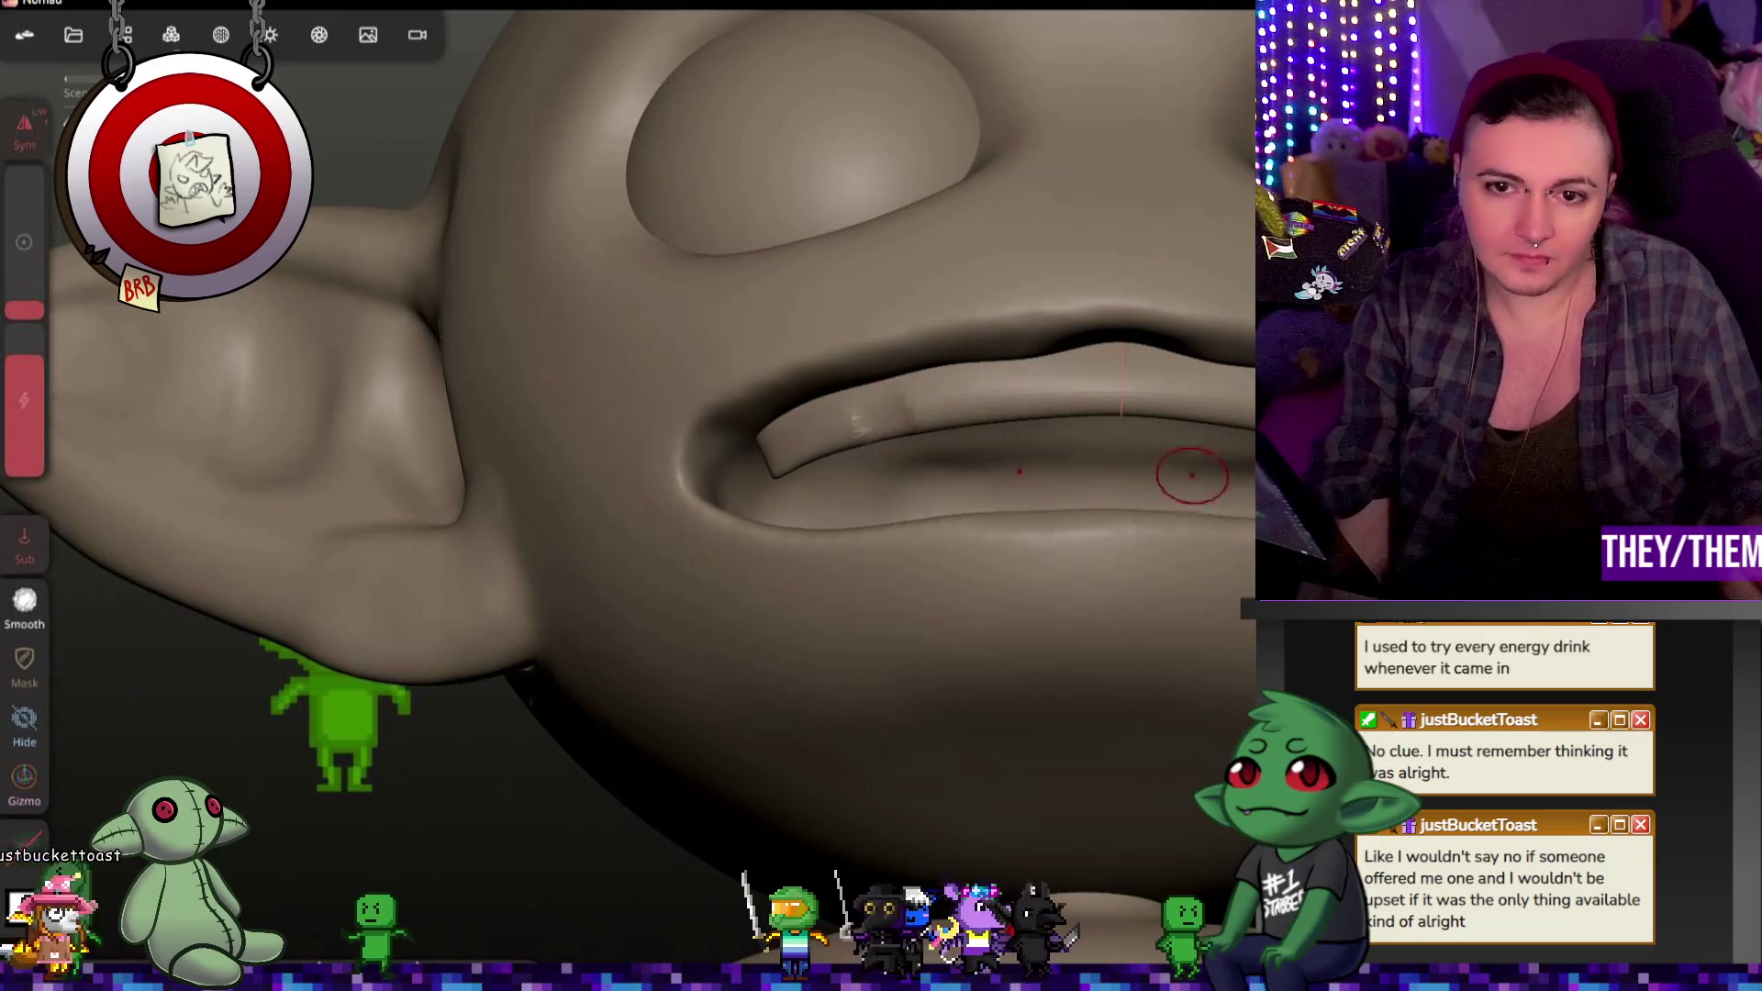
Step: Undo the small clay stroke on the lip and inspect the mouth from several angles
key("ctrl+z")
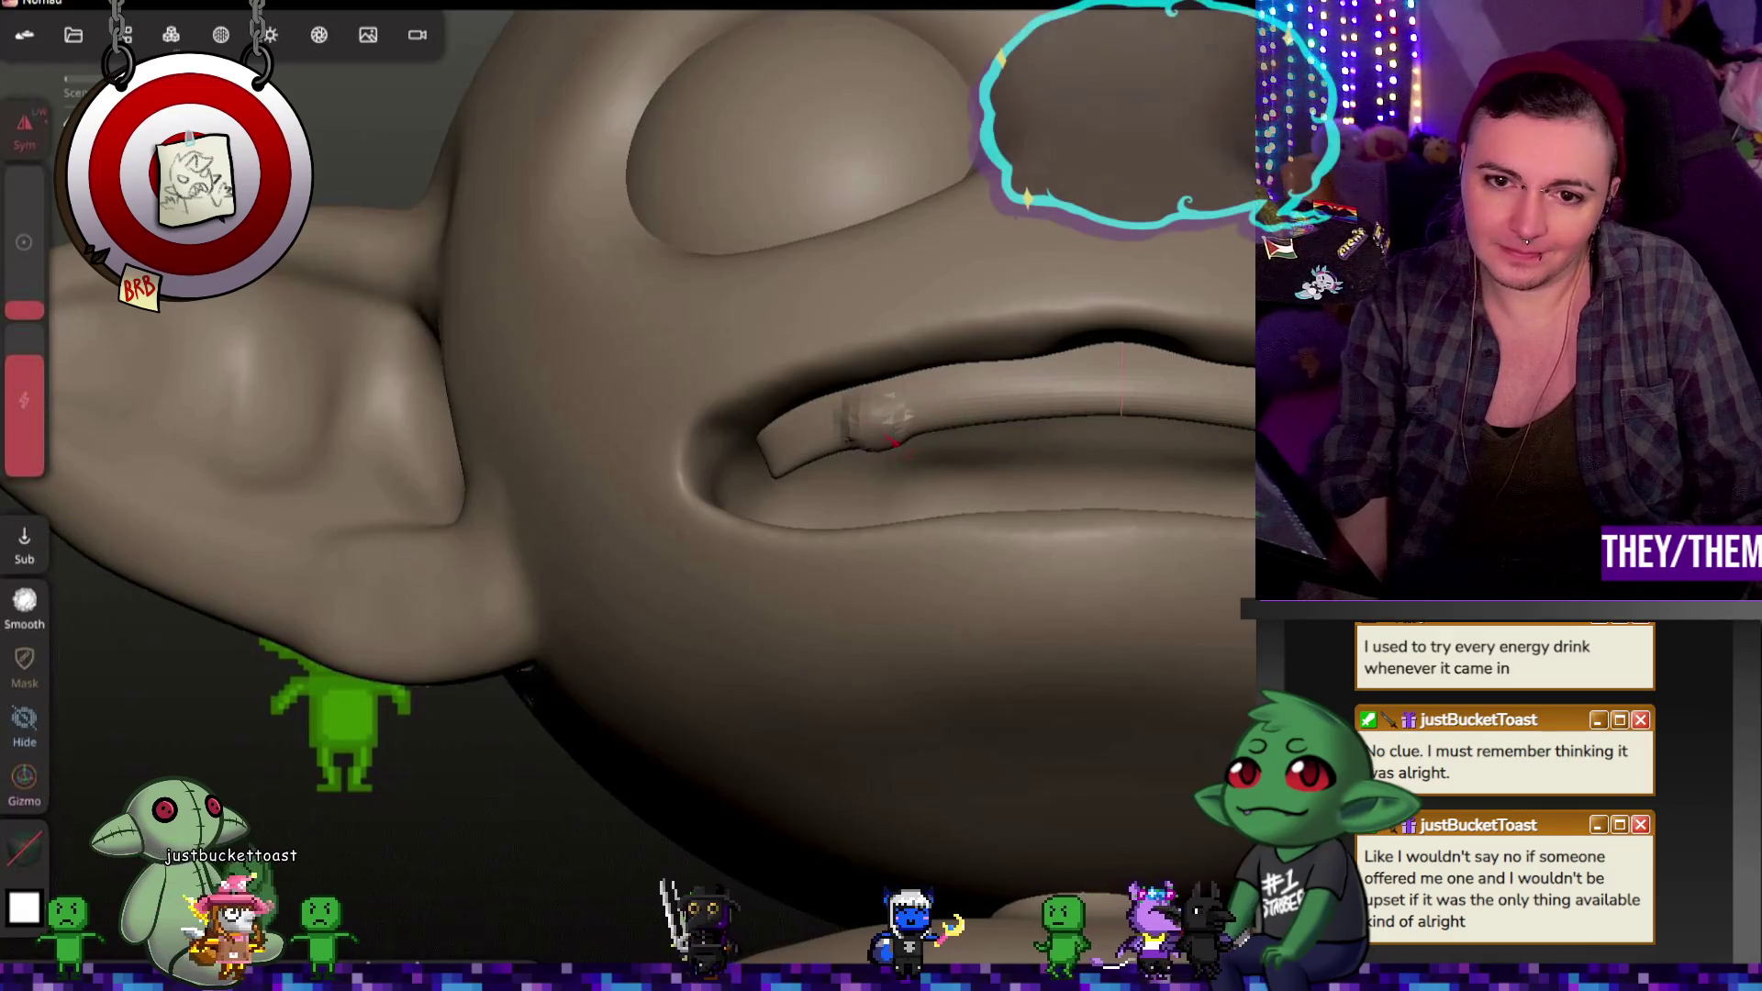
mouse_move(882, 447)
middle_mouse_down()
mouse_move(1011, 545)
mouse_move(1004, 590)
mouse_move(1004, 474)
mouse_move(982, 443)
middle_mouse_up()
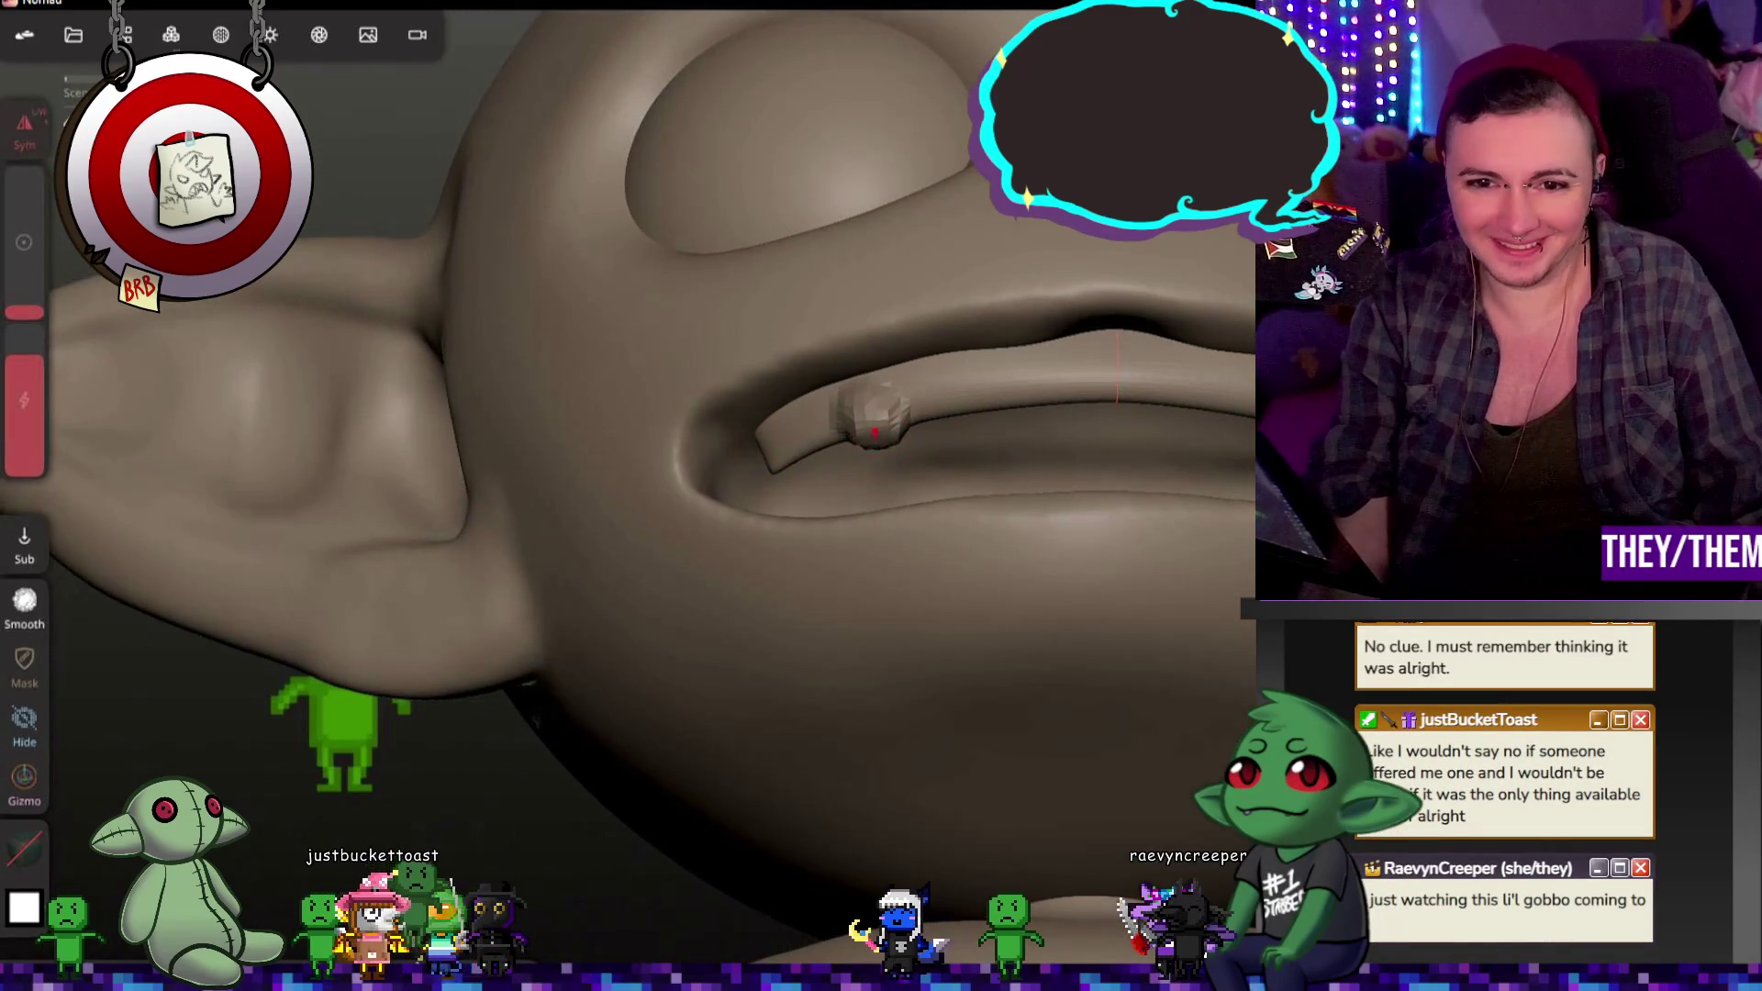
mouse_move(931, 463)
middle_mouse_down()
mouse_move(992, 525)
mouse_move(1184, 477)
middle_mouse_up()
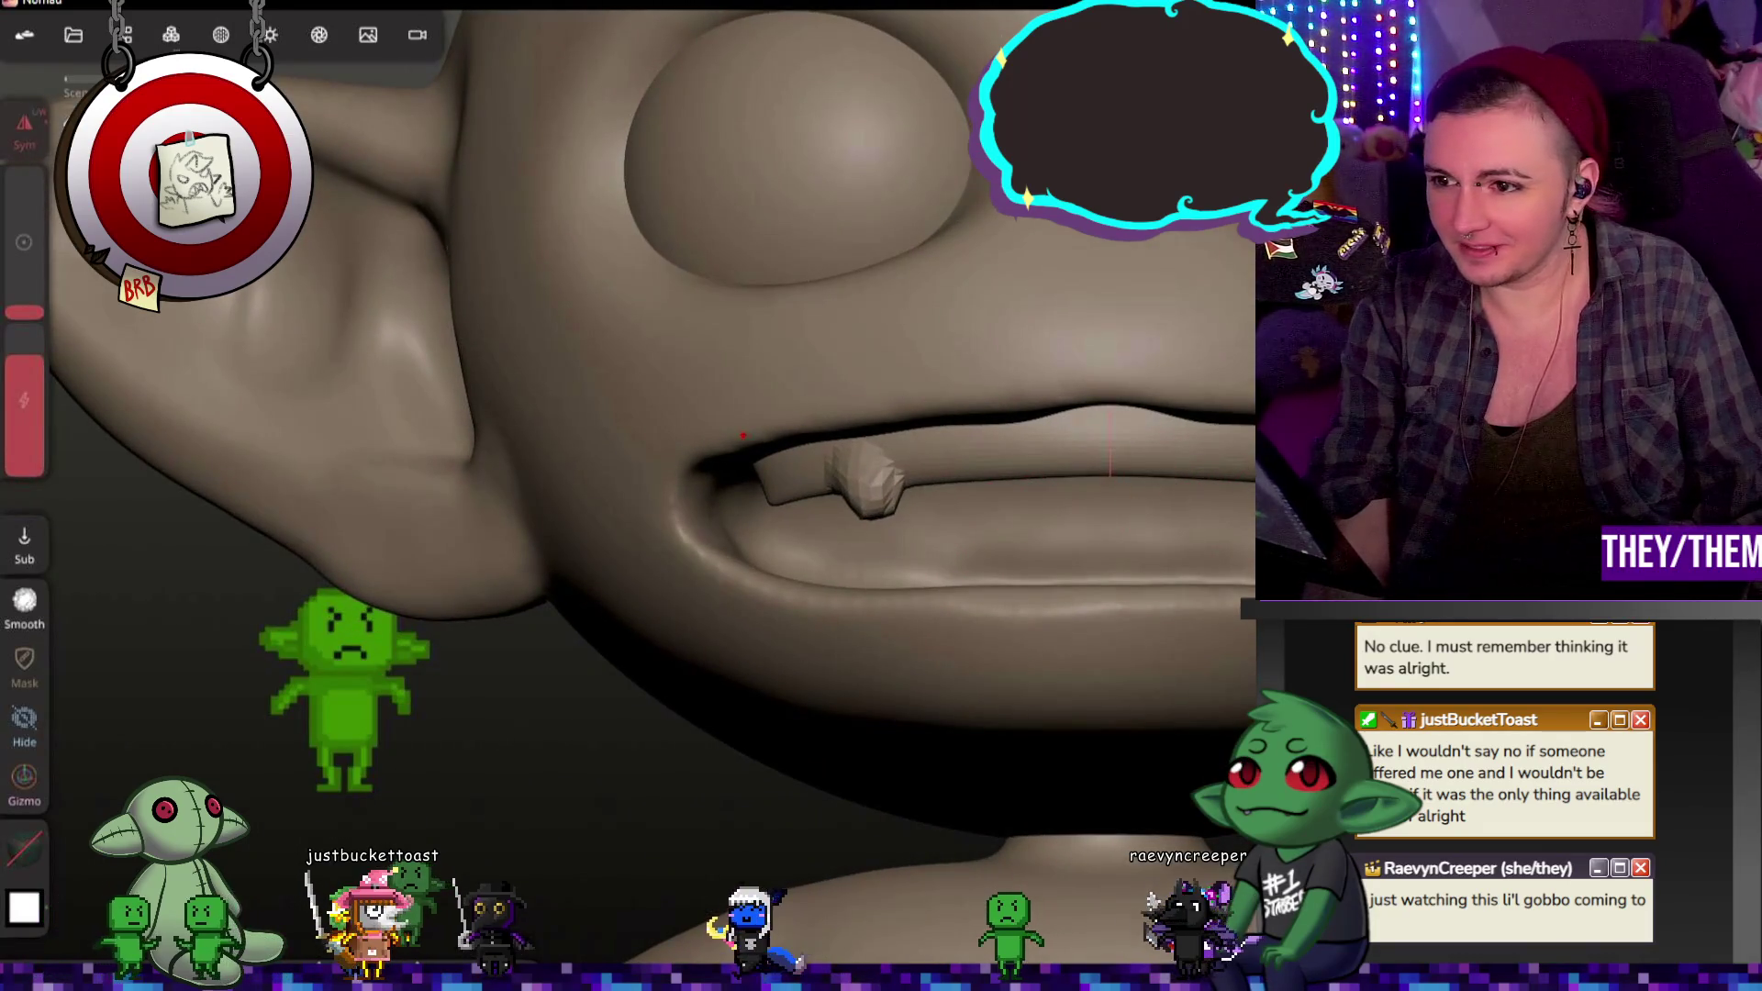
key("b")
Step: Undo the tooth smoothing and halve the Relax brush strength while checking the face sideways
key("ctrl+z")
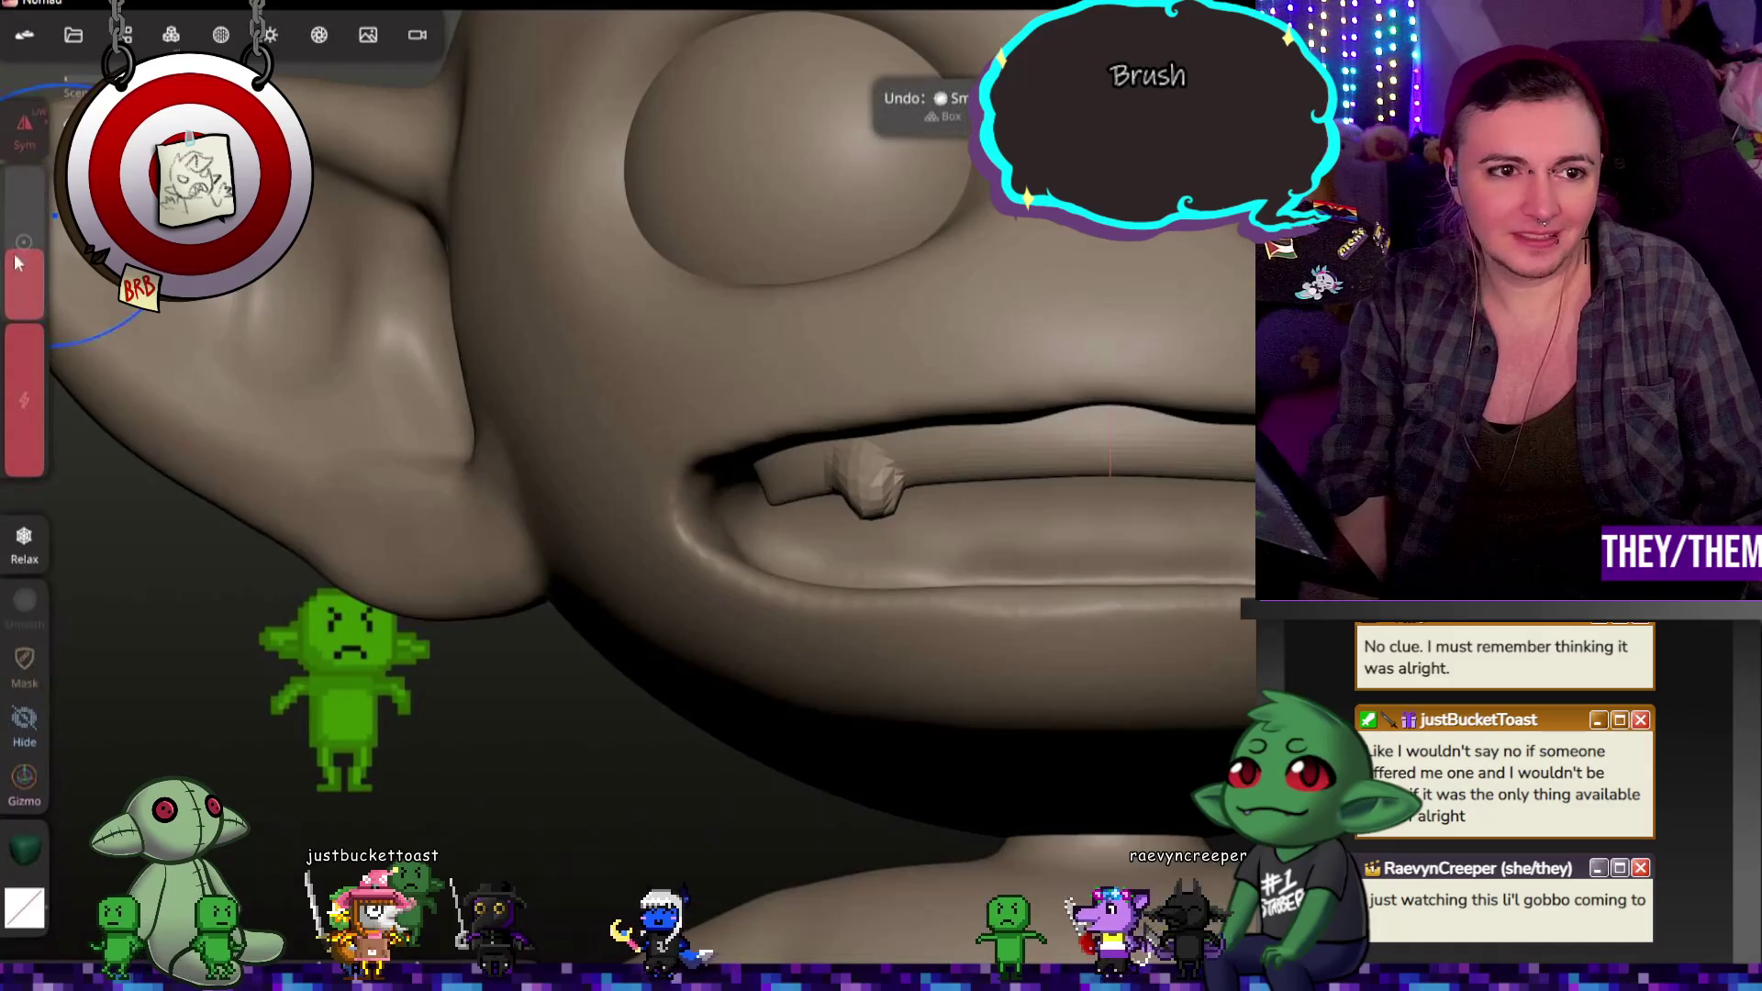
left_click_drag(24, 401, 24, 463)
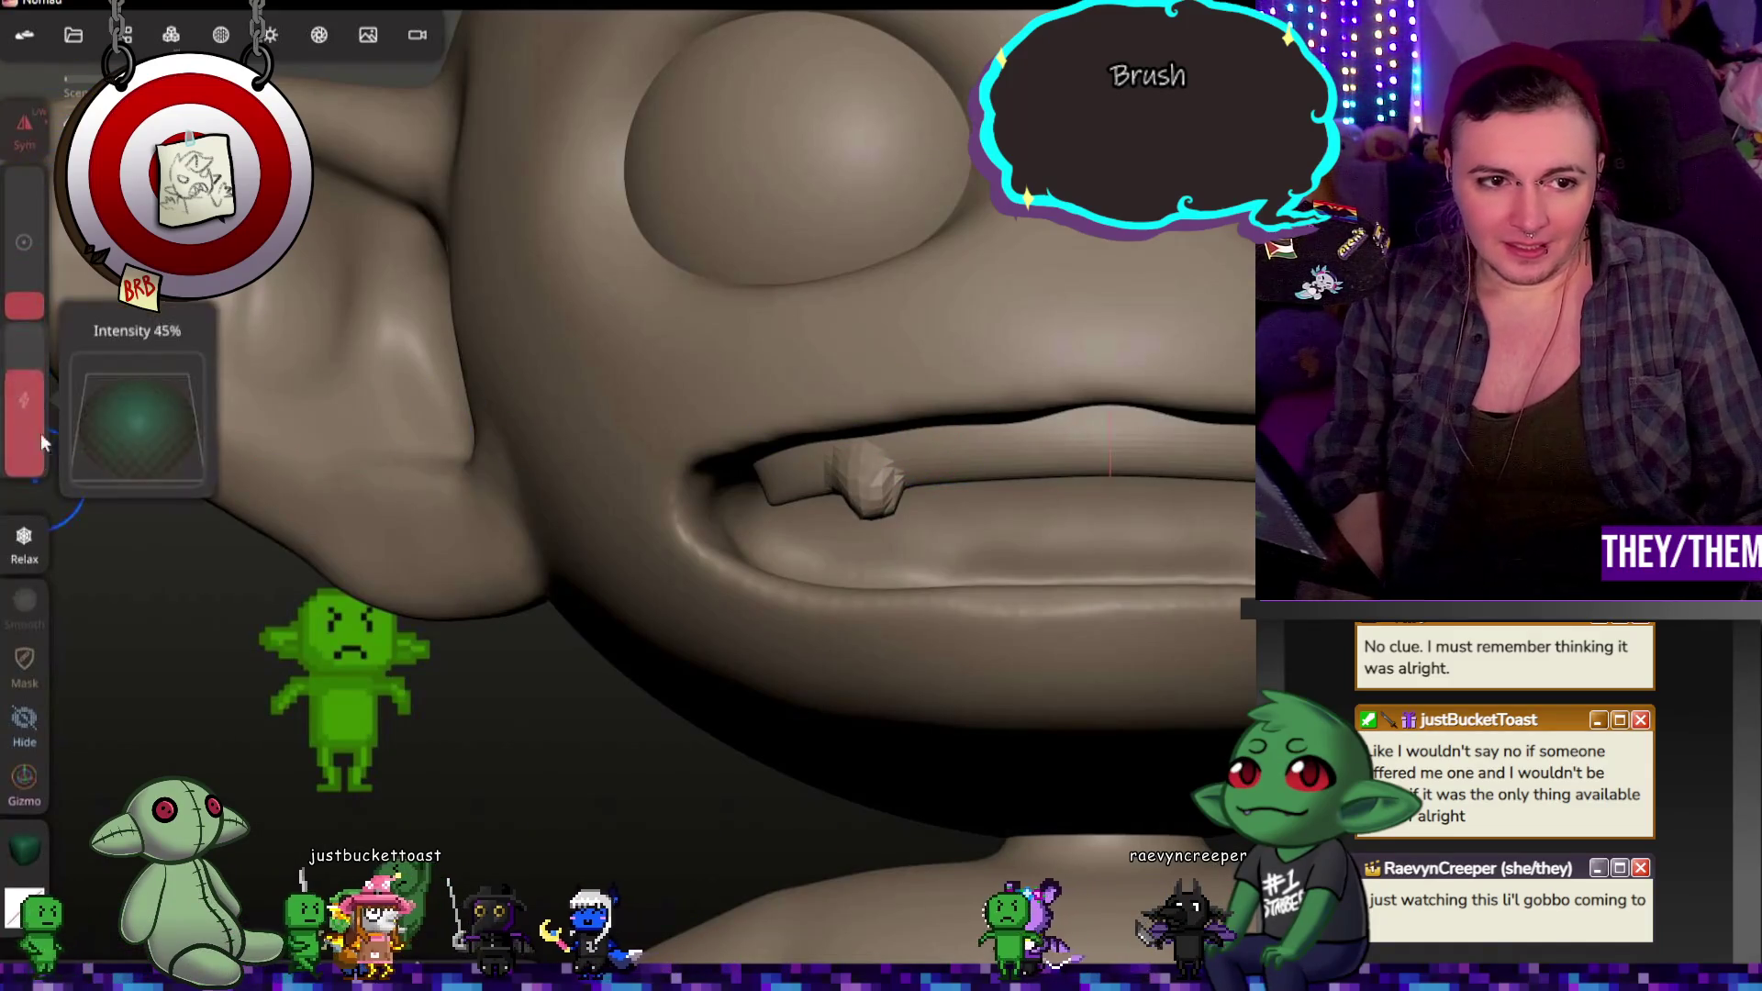
middle_click_drag(843, 480, 955, 534)
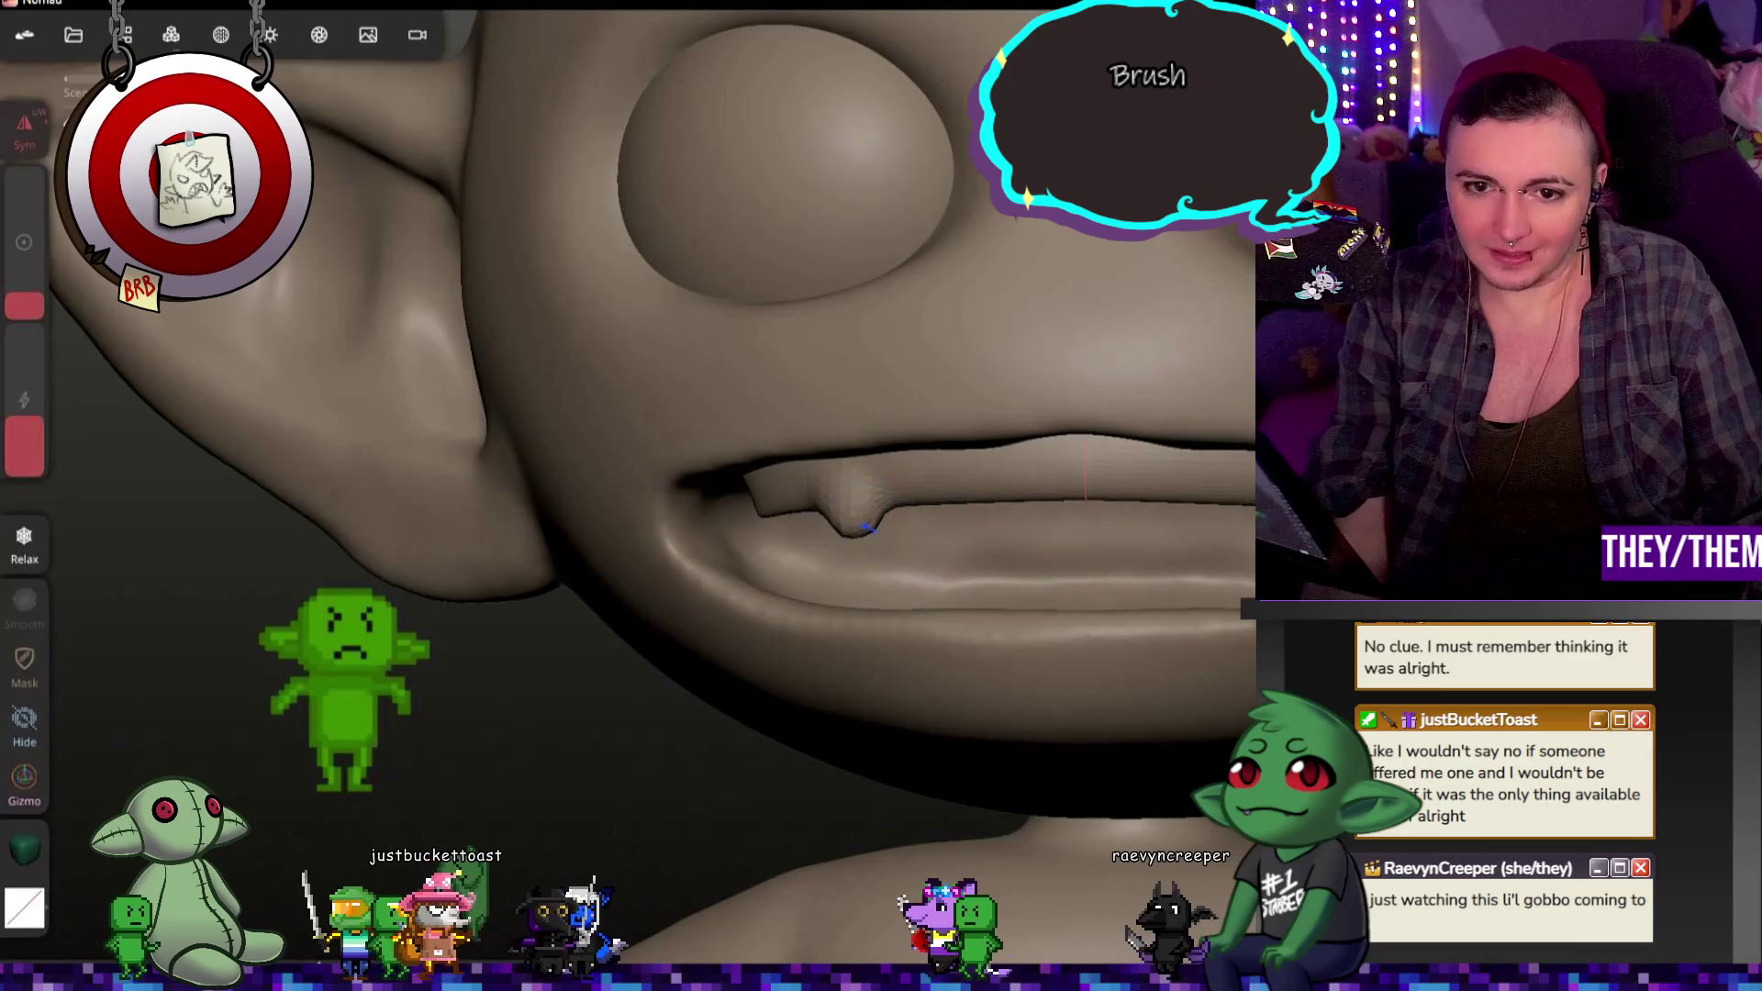
mouse_move(774, 510)
middle_mouse_down()
mouse_move(996, 496)
mouse_move(716, 536)
mouse_move(1090, 320)
middle_mouse_up()
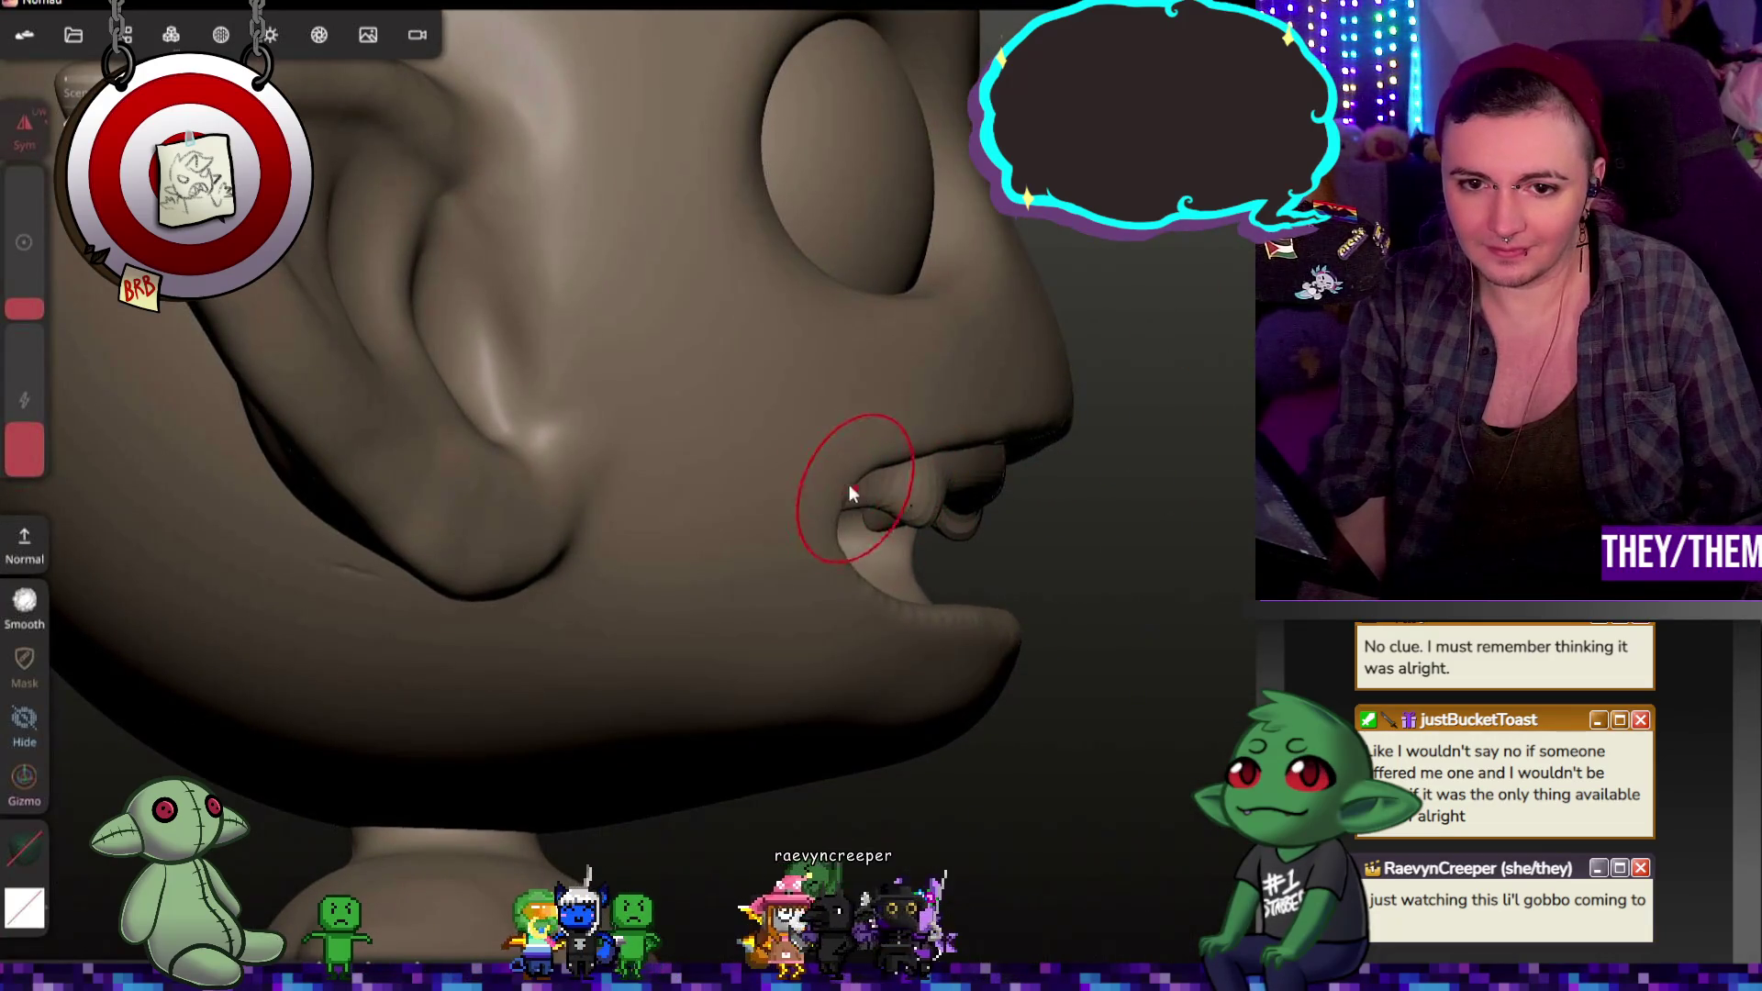
mouse_move(1007, 465)
middle_mouse_down()
mouse_move(813, 492)
mouse_move(877, 498)
middle_mouse_up()
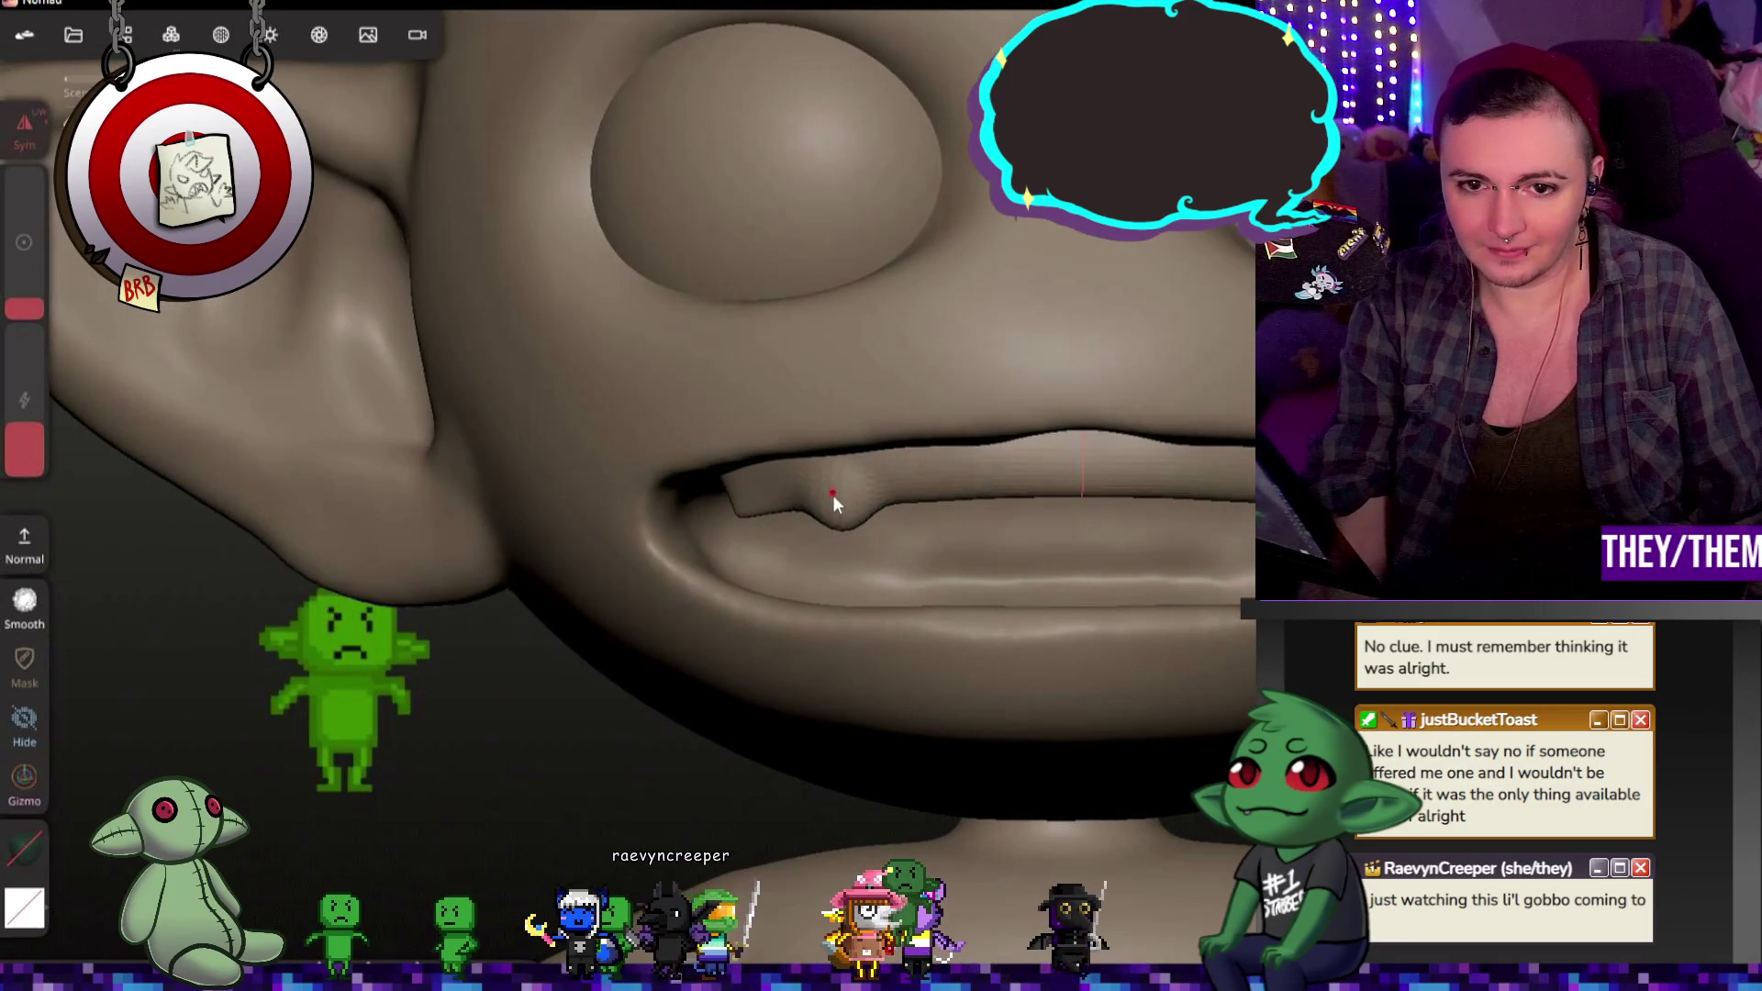
mouse_move(776, 529)
middle_mouse_down()
mouse_move(749, 434)
mouse_move(990, 611)
mouse_move(1058, 507)
mouse_move(901, 510)
mouse_move(1105, 485)
mouse_move(985, 273)
mouse_move(1003, 366)
mouse_move(1182, 279)
mouse_move(1004, 200)
middle_mouse_up()
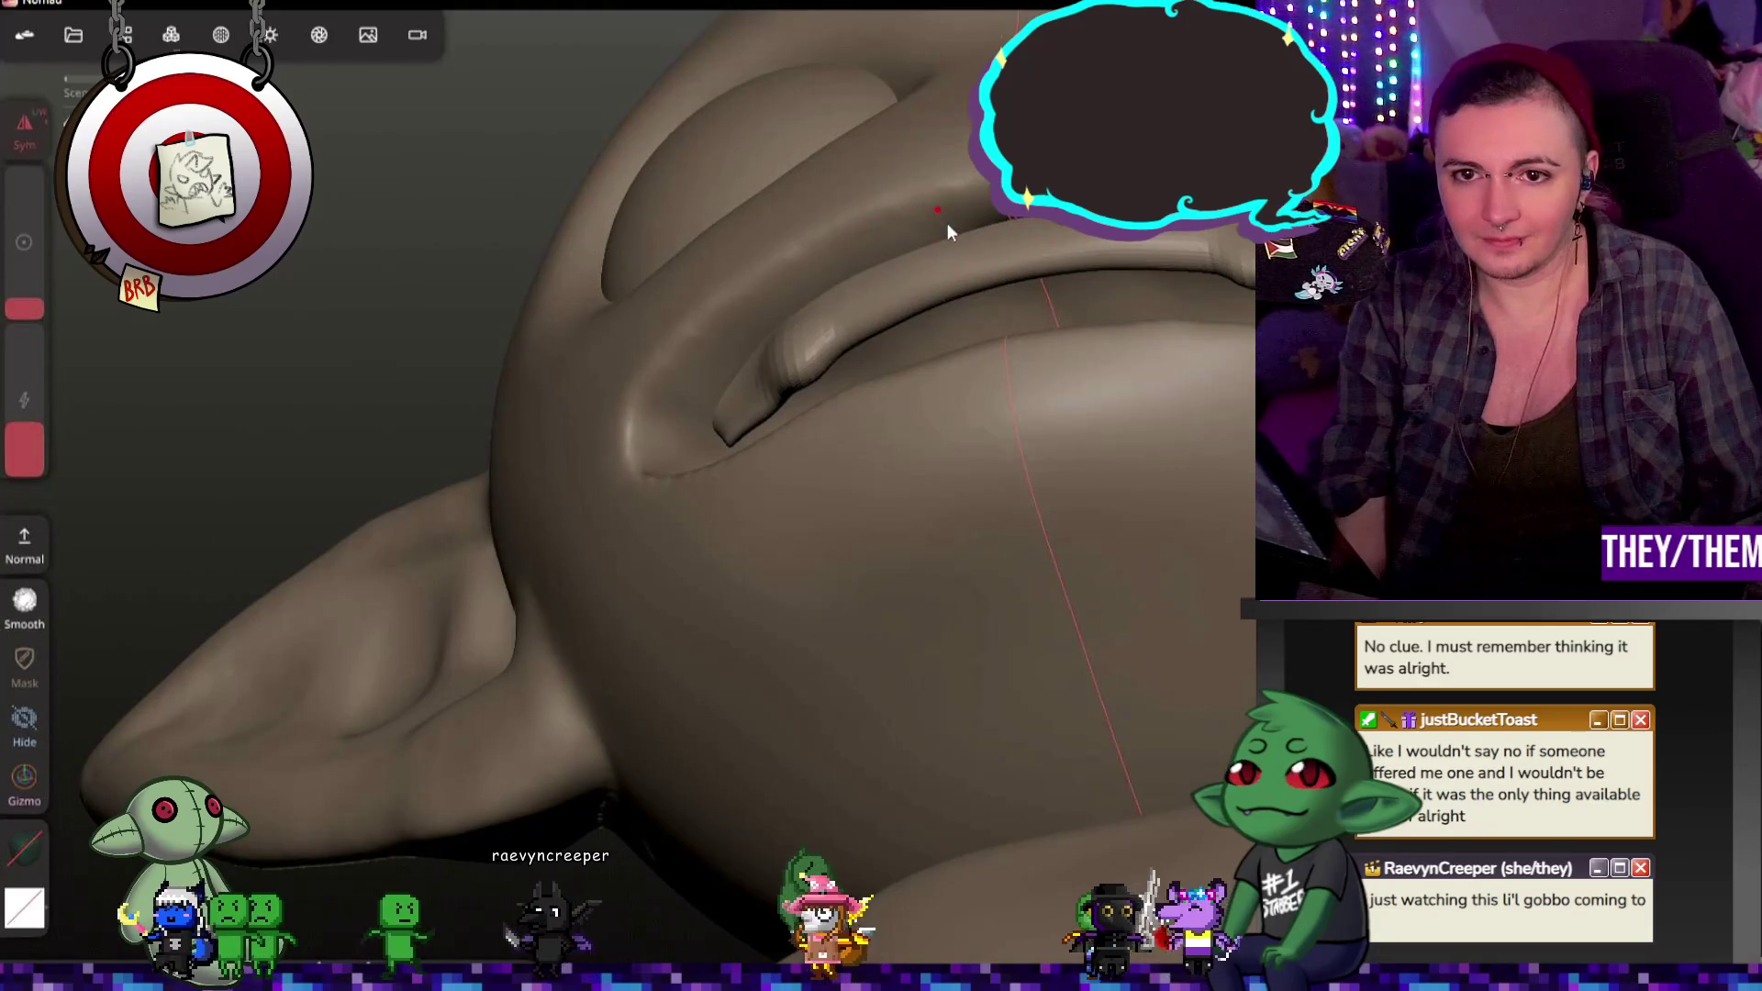
mouse_move(1023, 318)
middle_mouse_down()
mouse_move(1200, 522)
mouse_move(1116, 450)
middle_mouse_up()
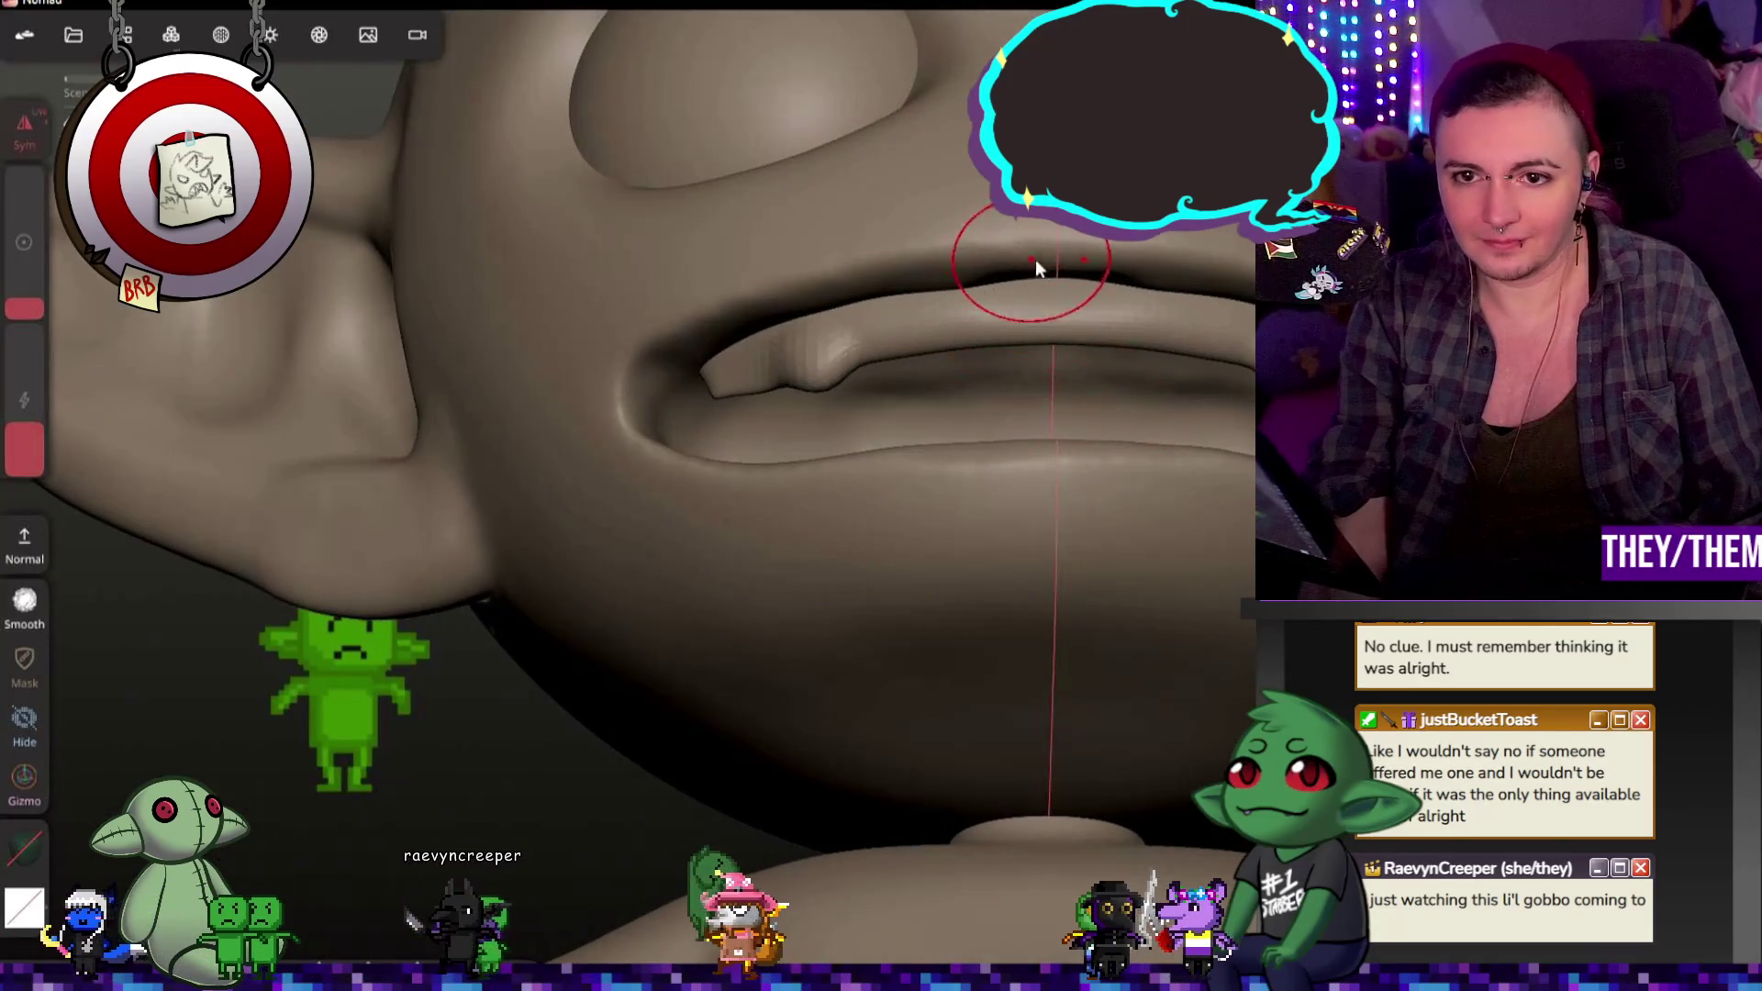
mouse_move(1196, 272)
middle_mouse_down()
mouse_move(1246, 451)
mouse_move(1163, 446)
mouse_move(1073, 404)
middle_mouse_up()
scroll(952, 356, "down", 5)
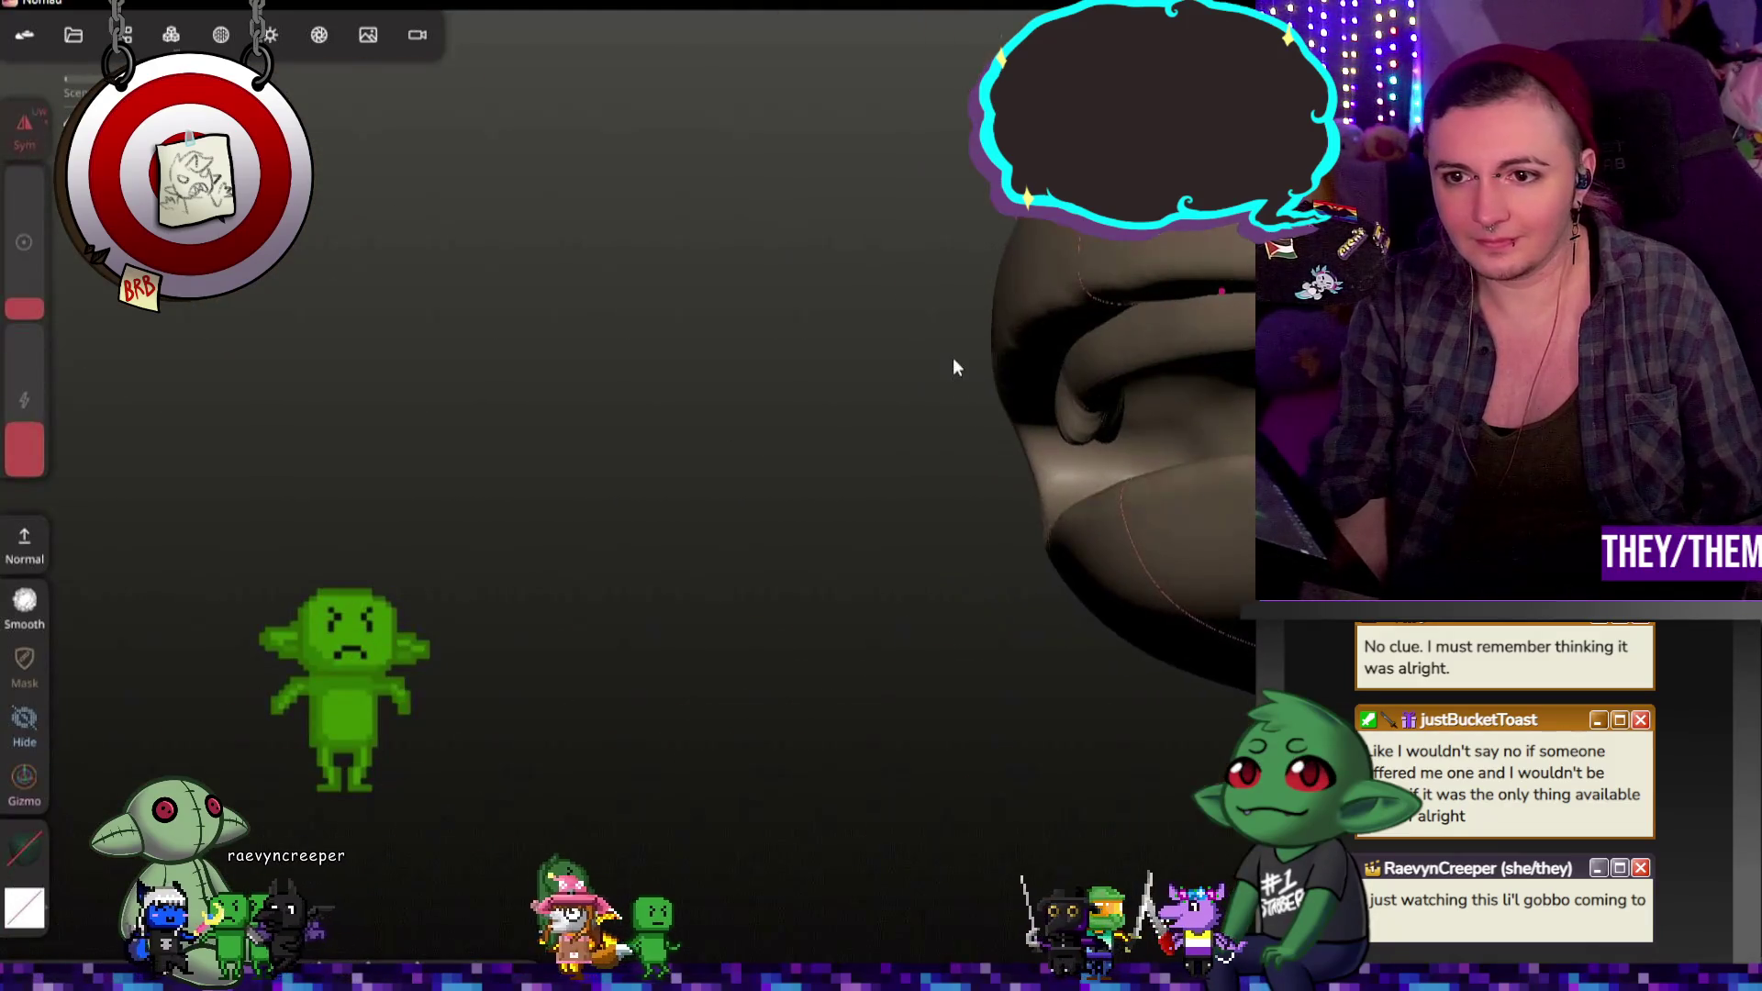
middle_click_drag(954, 356, 1006, 354)
middle_click_drag(1178, 430, 1176, 351)
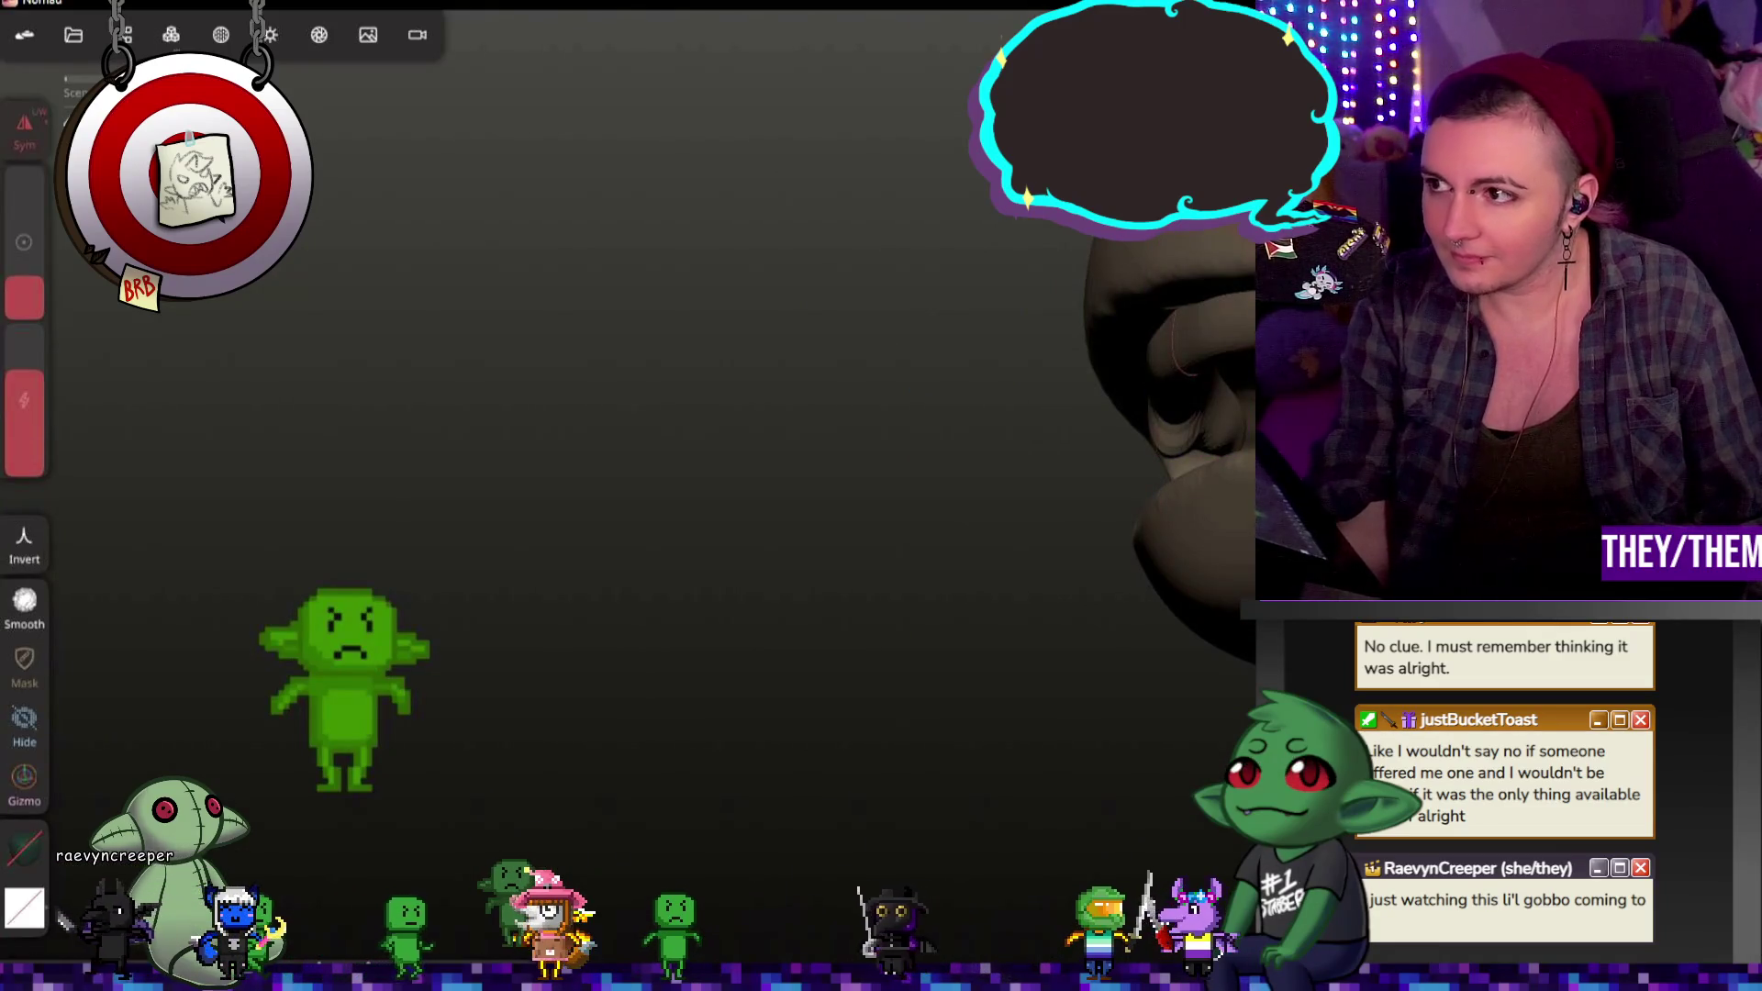
scroll(888, 401, "up", 5)
scroll(770, 339, "up", 3)
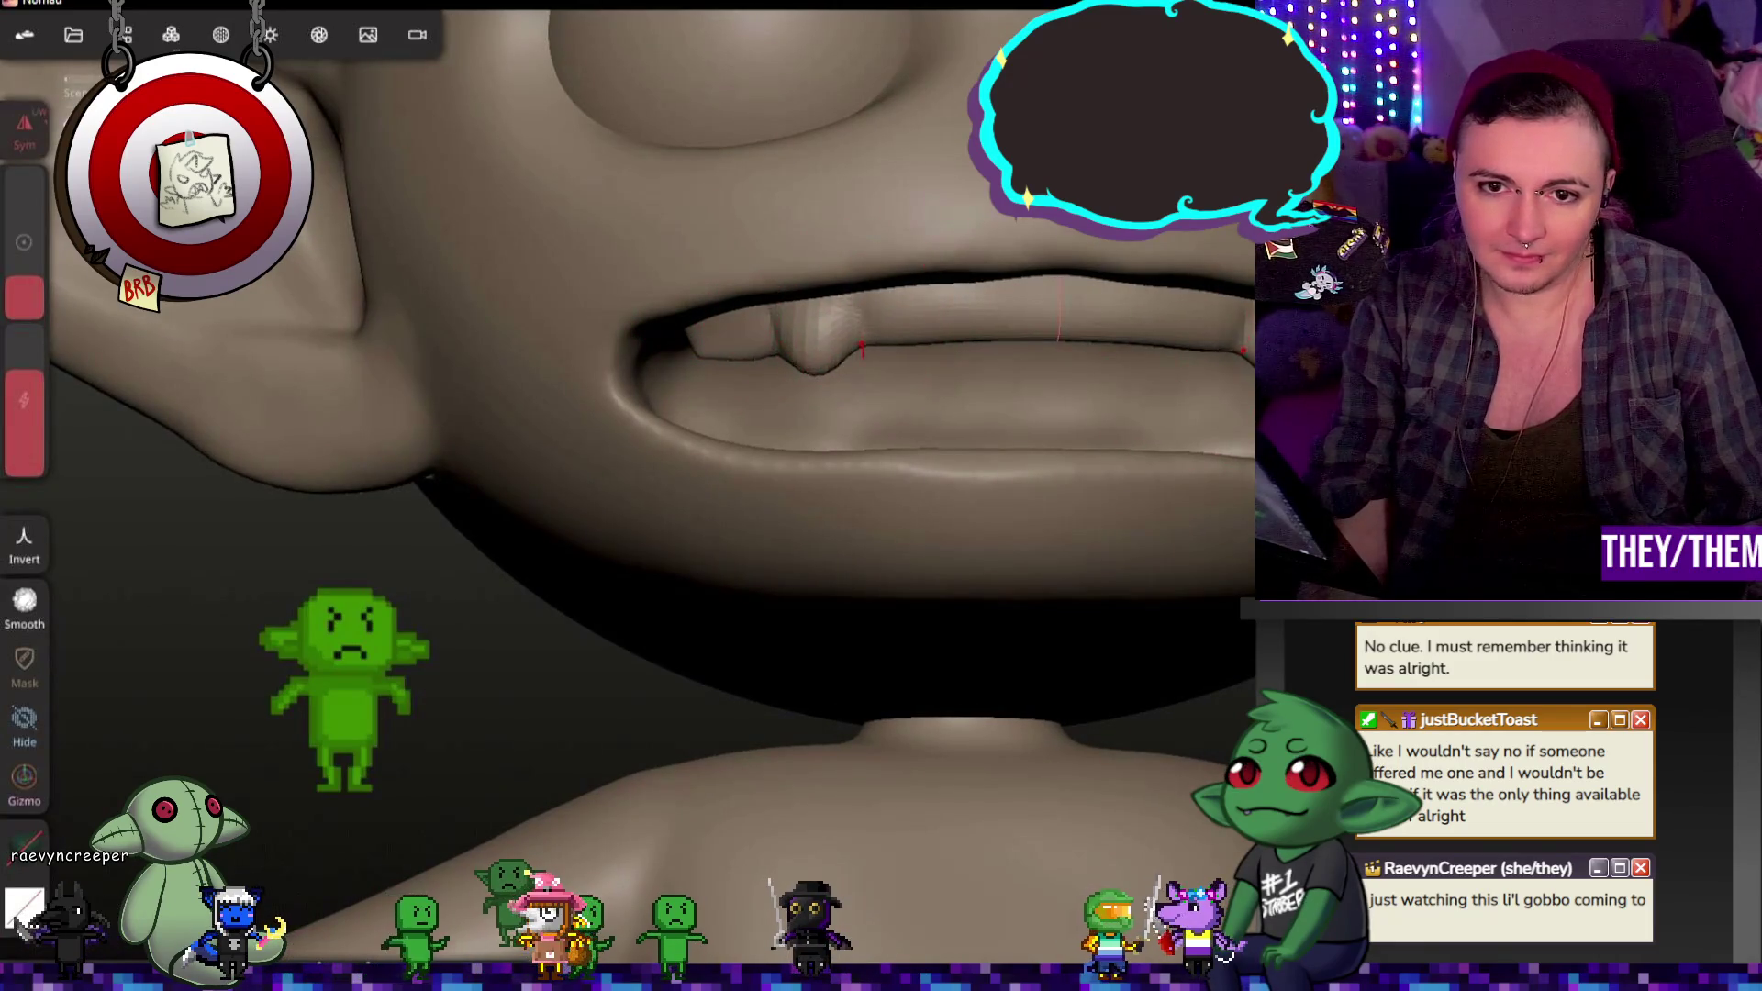
middle_click_drag(987, 282, 1239, 441)
Step: Lower brush intensity to 17% and undo the last flatten stroke on the lip
mouse_move(853, 413)
middle_mouse_down()
mouse_move(813, 403)
mouse_move(1020, 411)
mouse_move(948, 282)
middle_mouse_up()
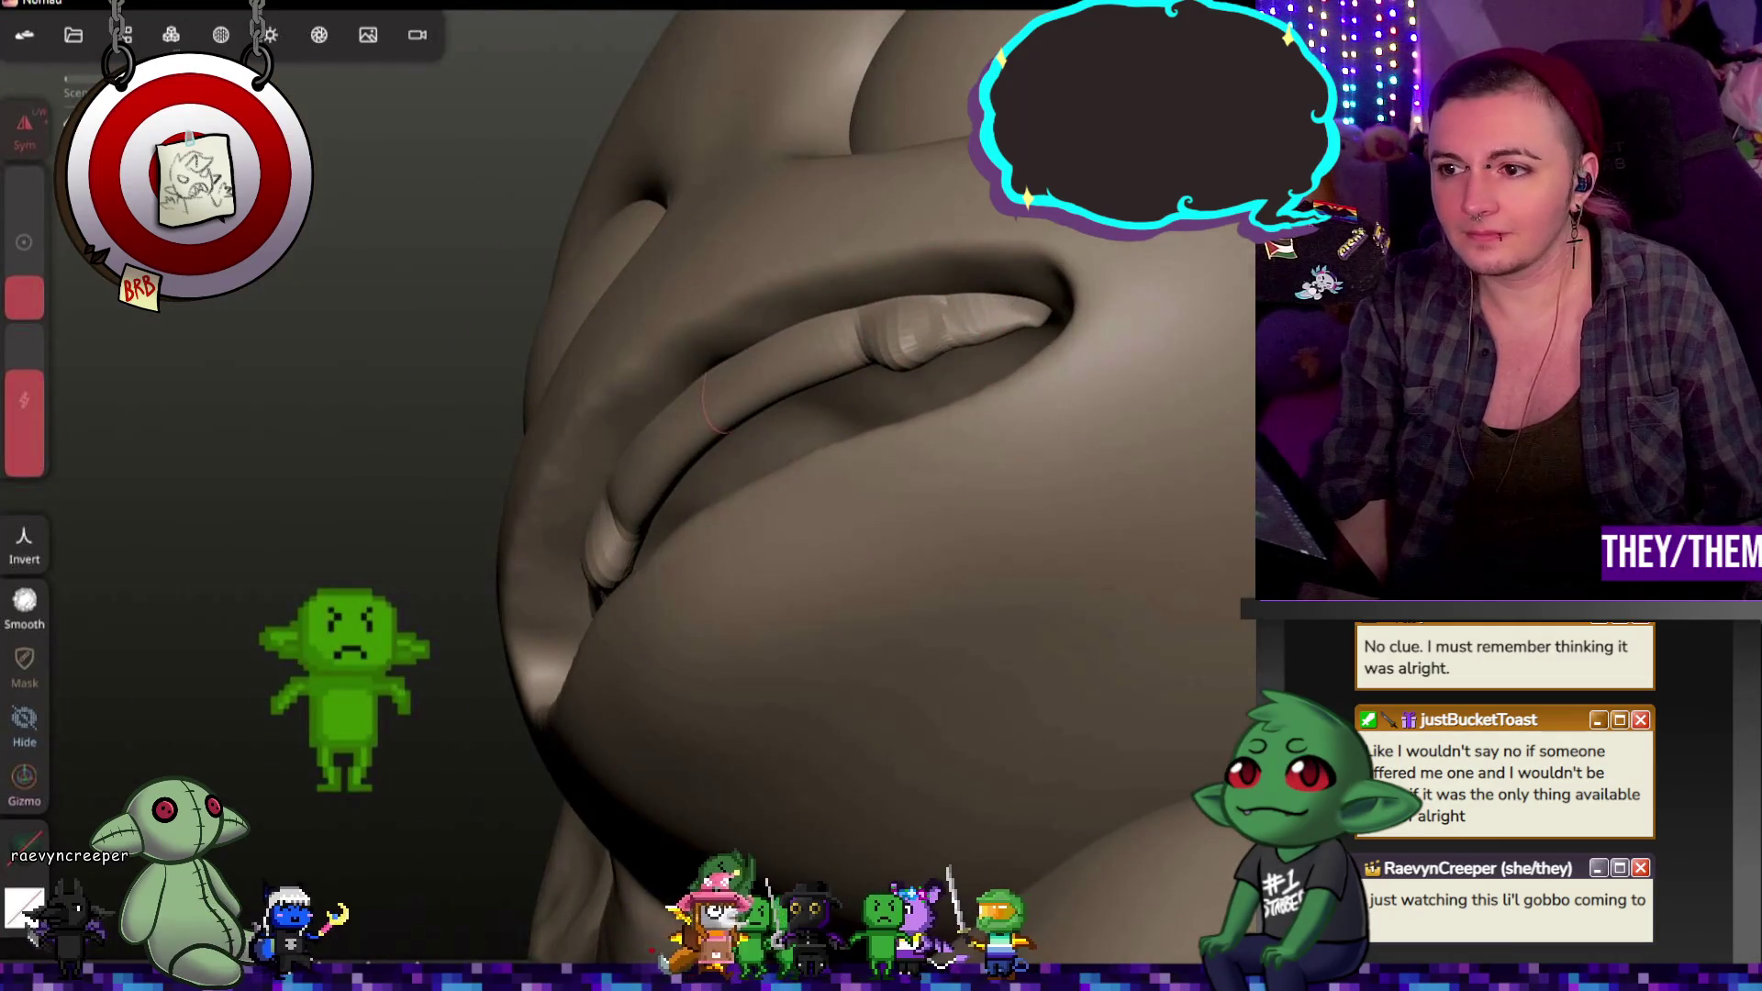
middle_click_drag(1171, 310, 1016, 335)
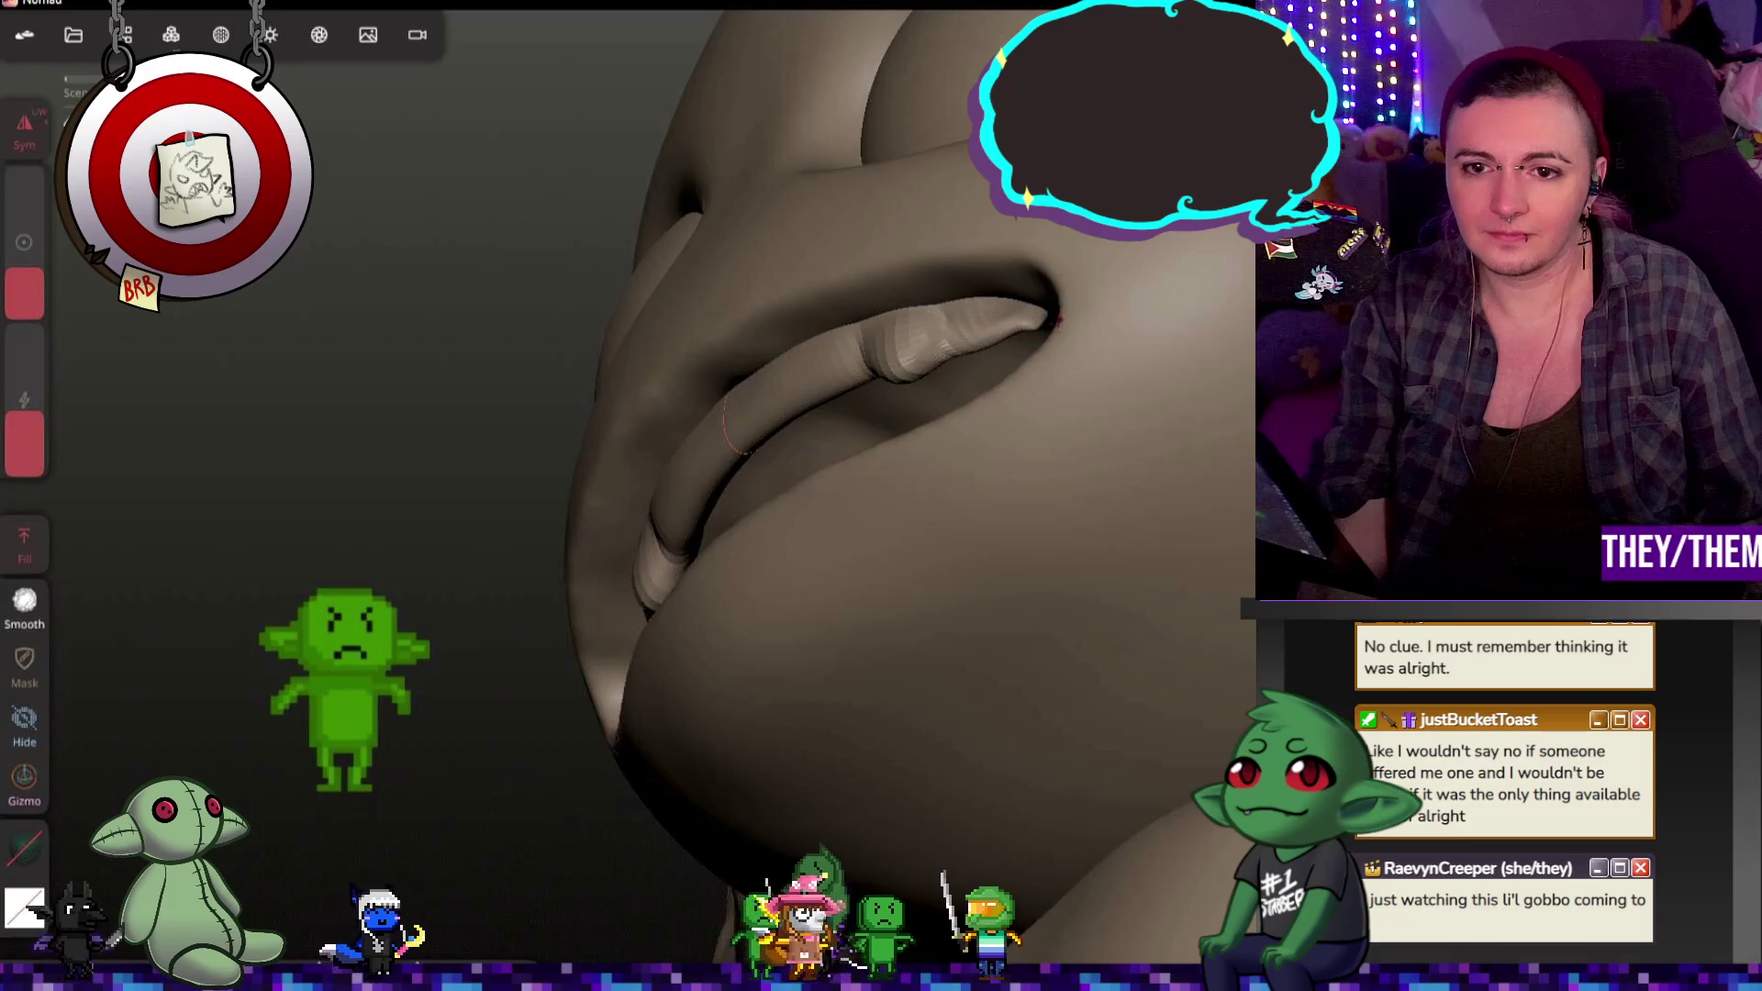
left_click_drag(25, 438, 30, 465)
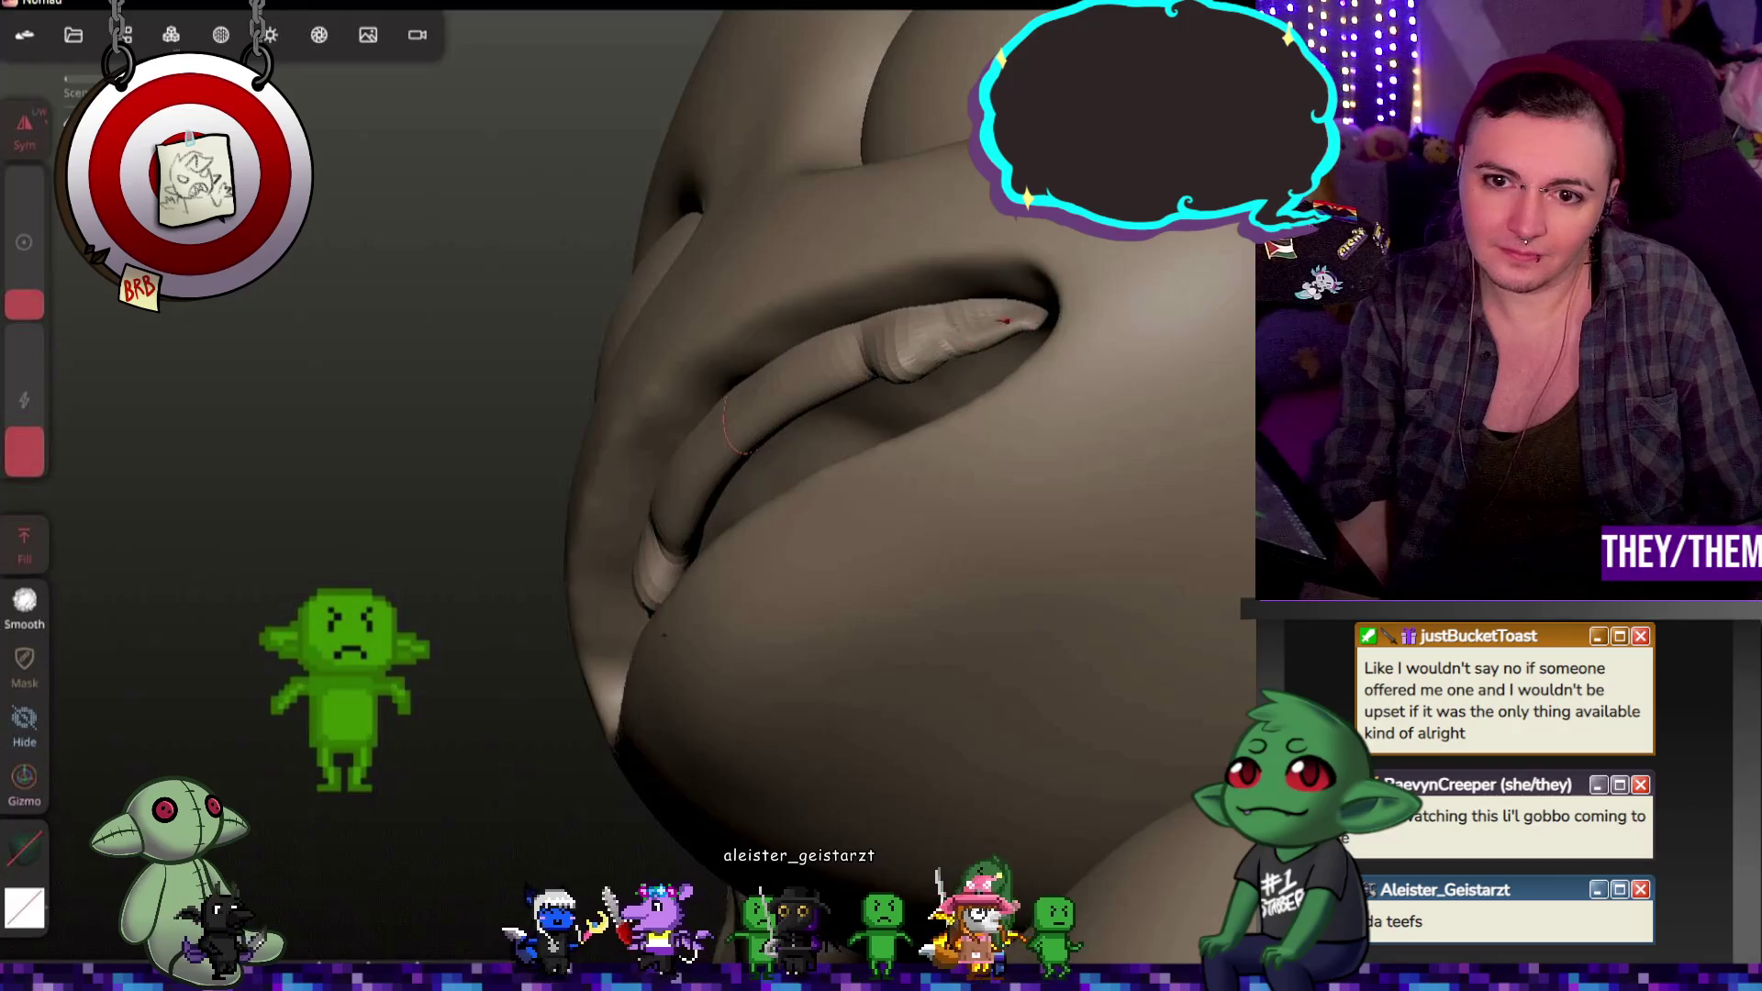
key("ctrl+z")
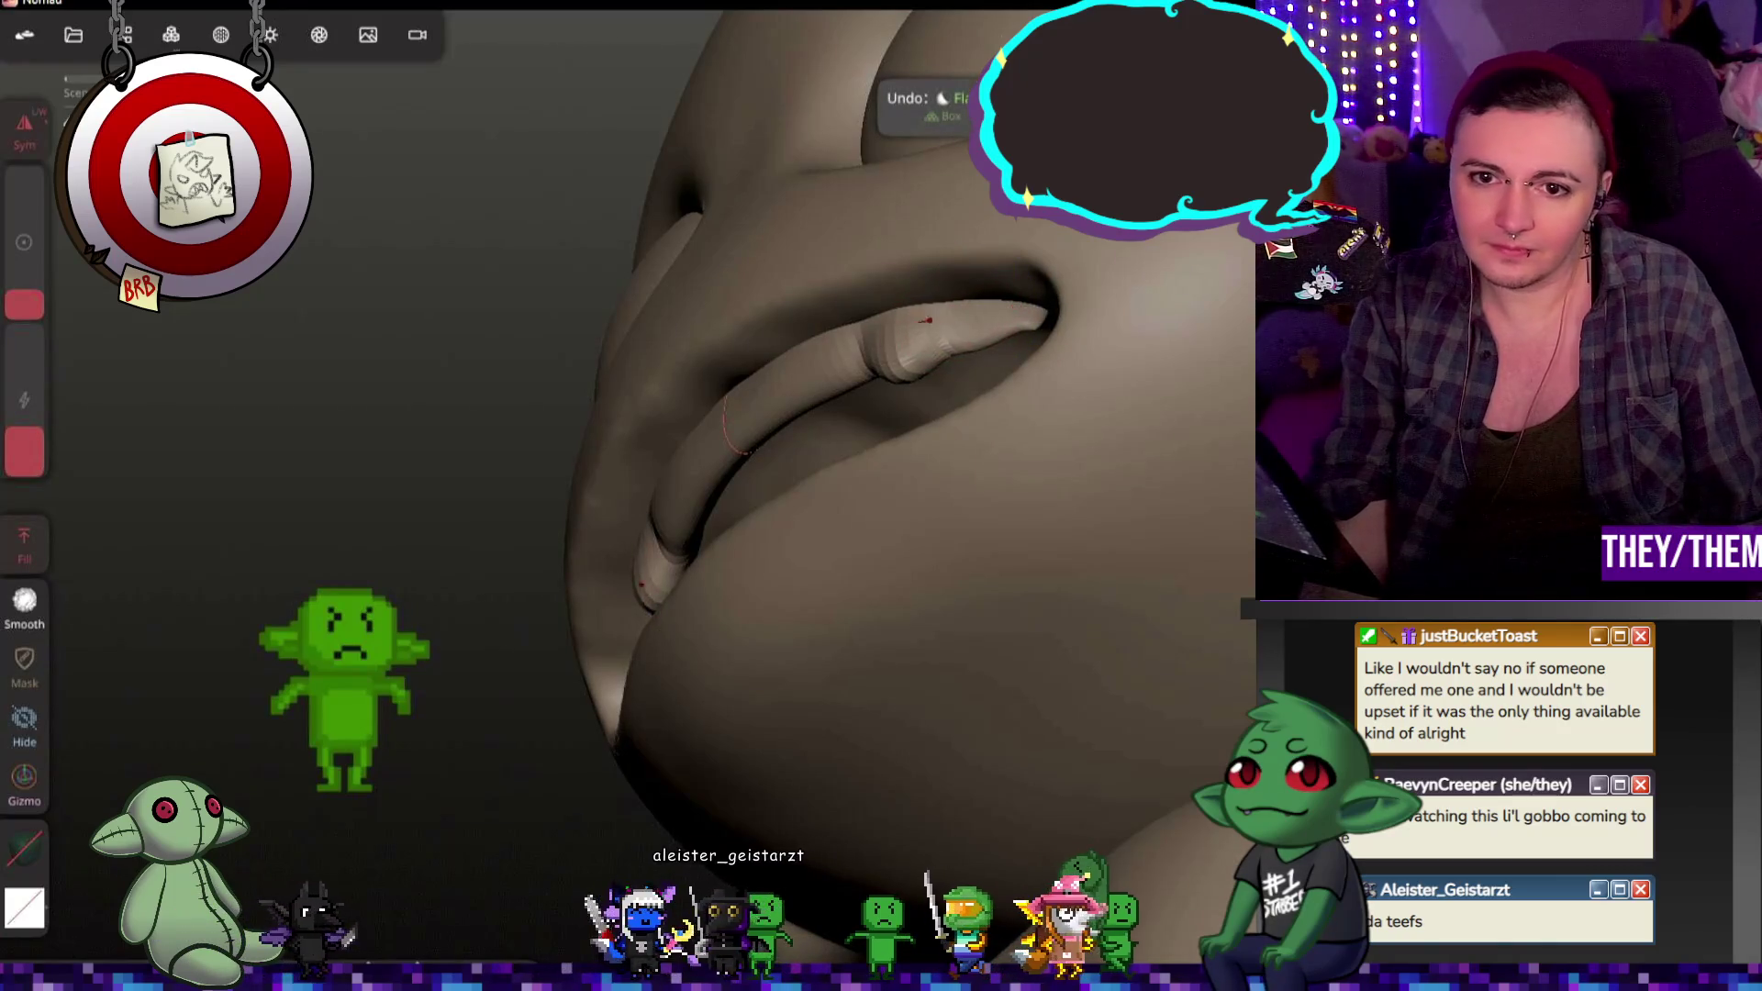
mouse_move(903, 374)
middle_mouse_down()
mouse_move(1020, 482)
mouse_move(991, 436)
middle_mouse_up()
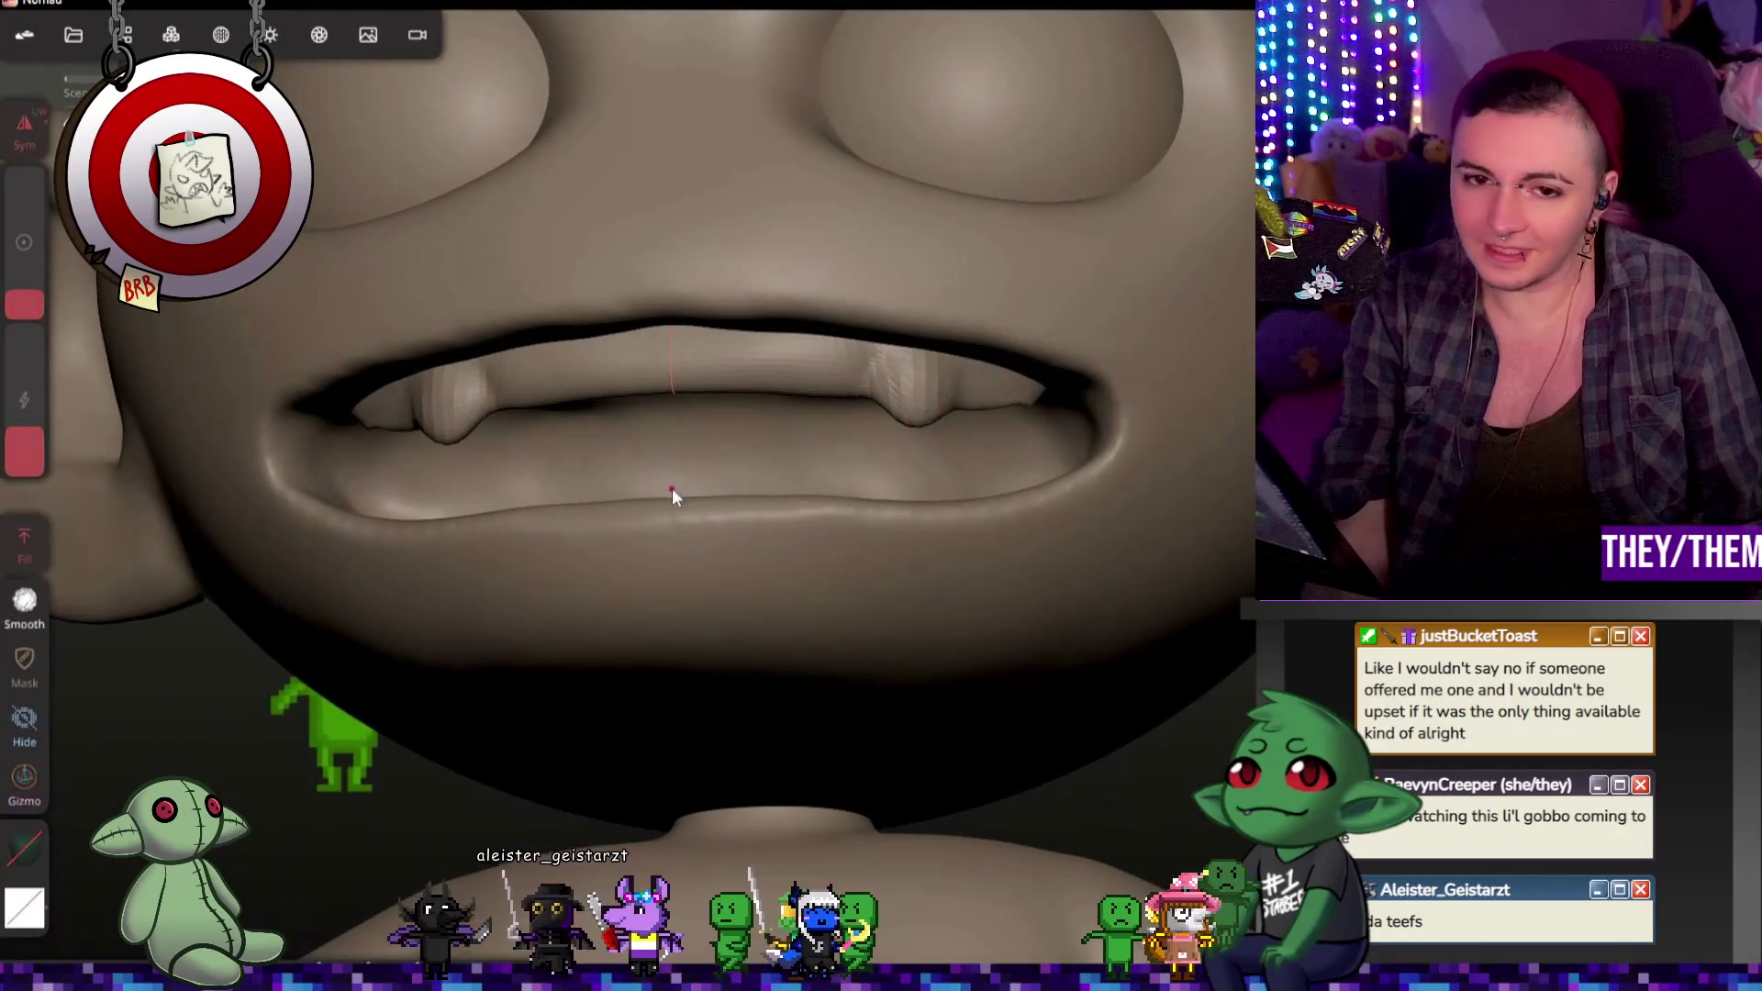
scroll(671, 489, "down", 3)
scroll(752, 525, "down", 5)
Step: Undo the last smoothing stroke, leaving two matching fangs under the upper lip
middle_click_drag(885, 538, 653, 496)
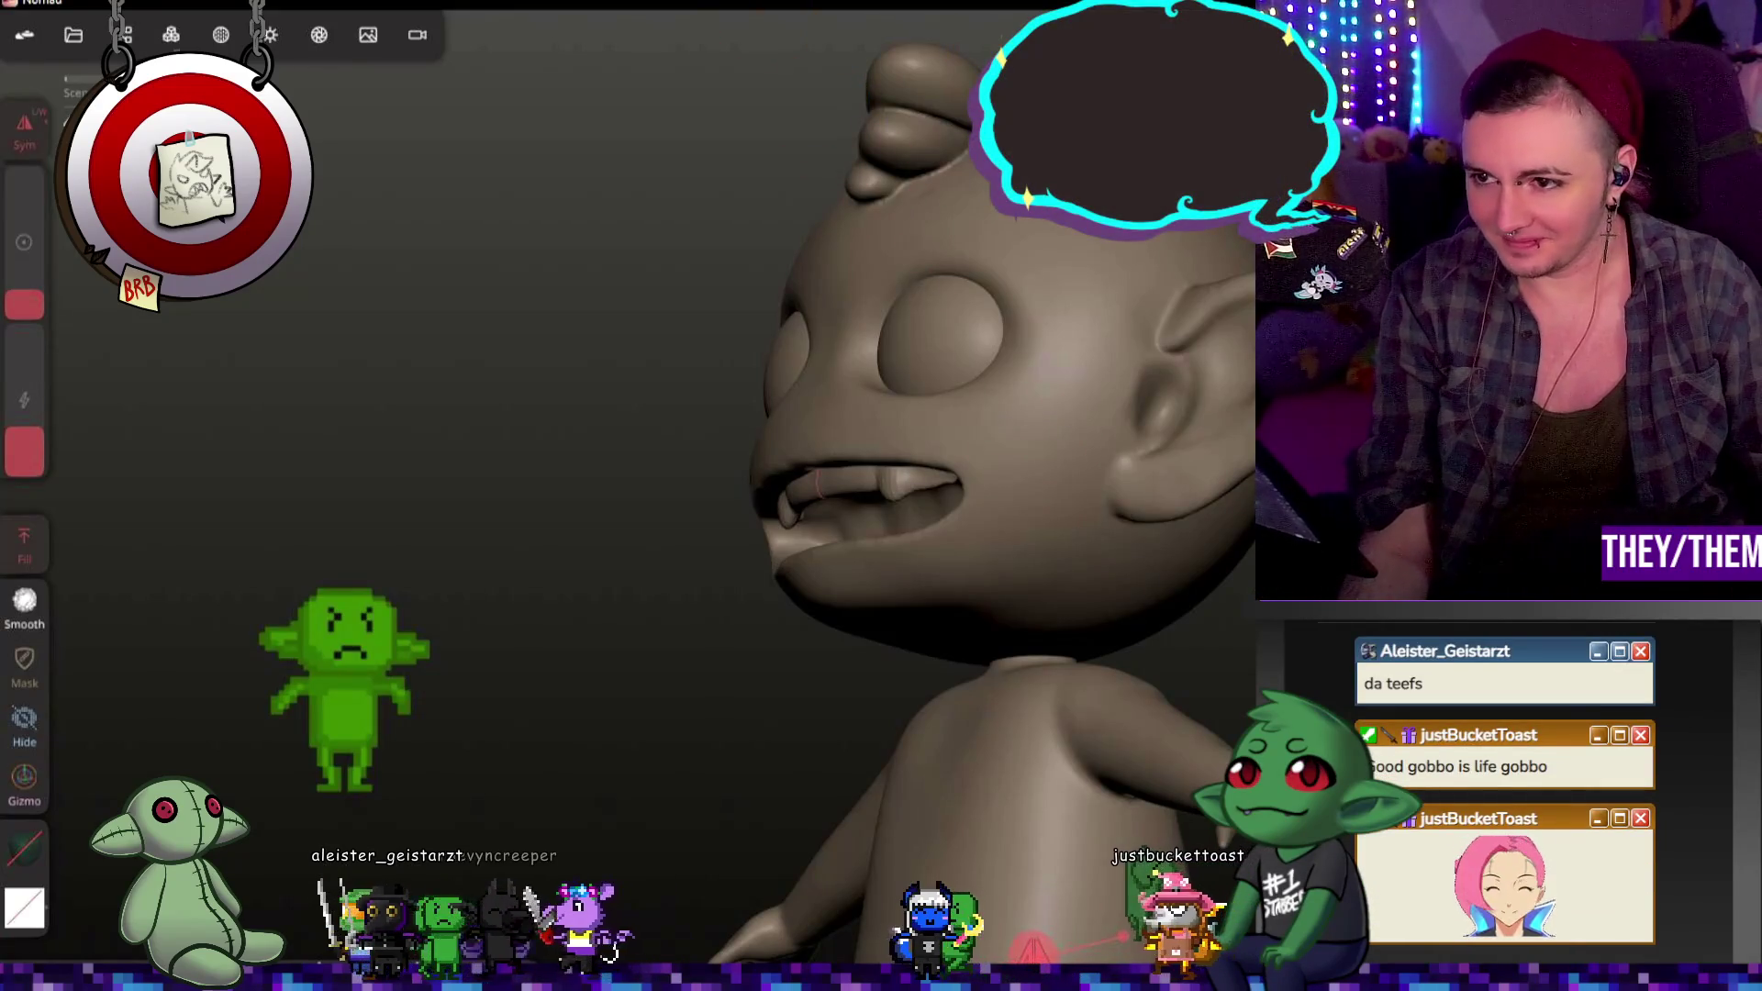
scroll(1046, 406, "up", 2)
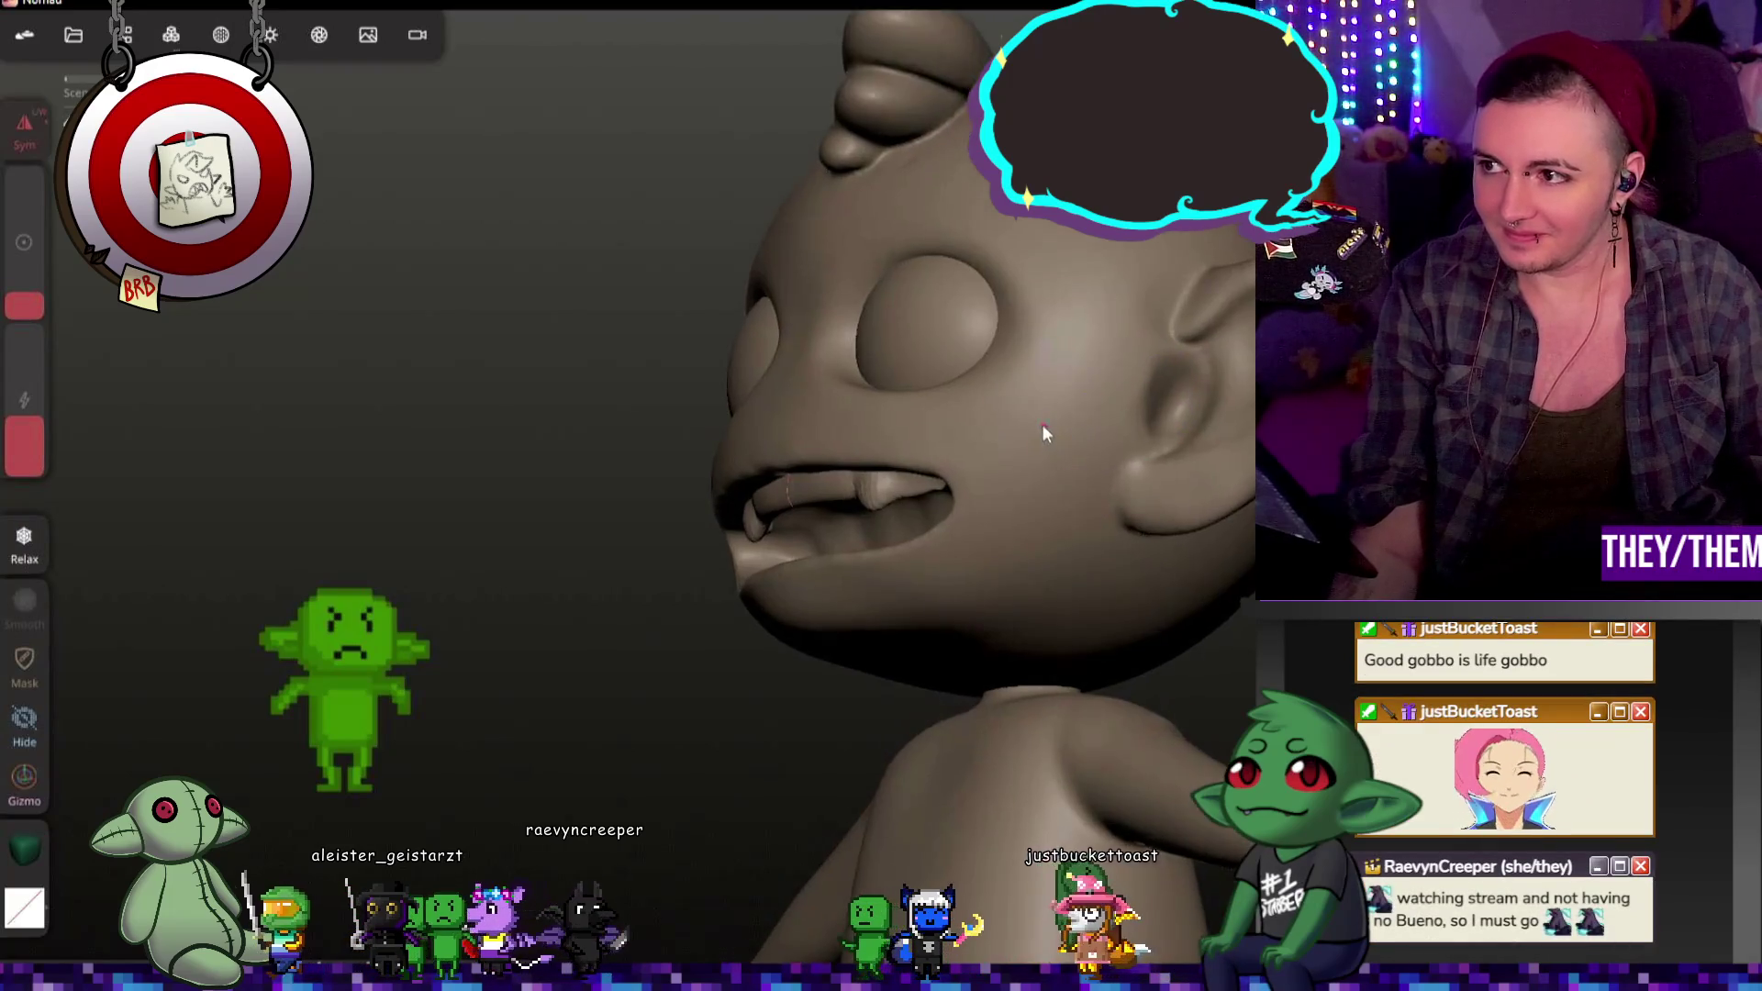
scroll(1046, 407, "up", 3)
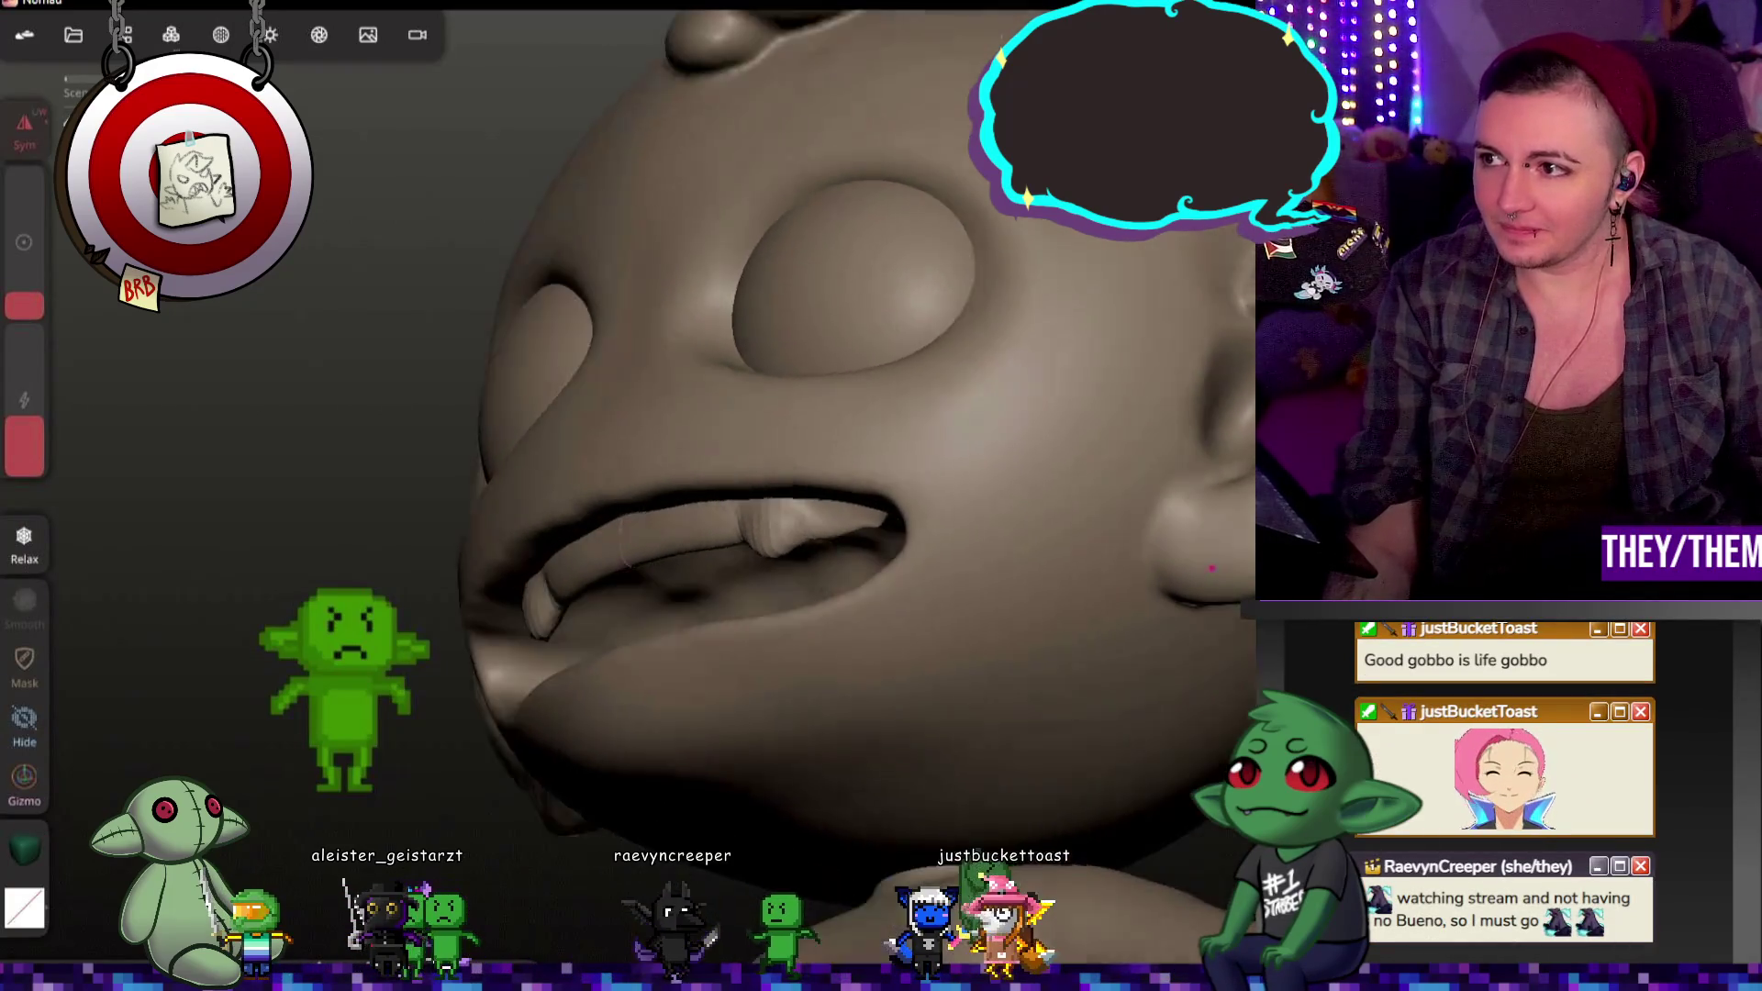
middle_click_drag(1046, 406, 1233, 546)
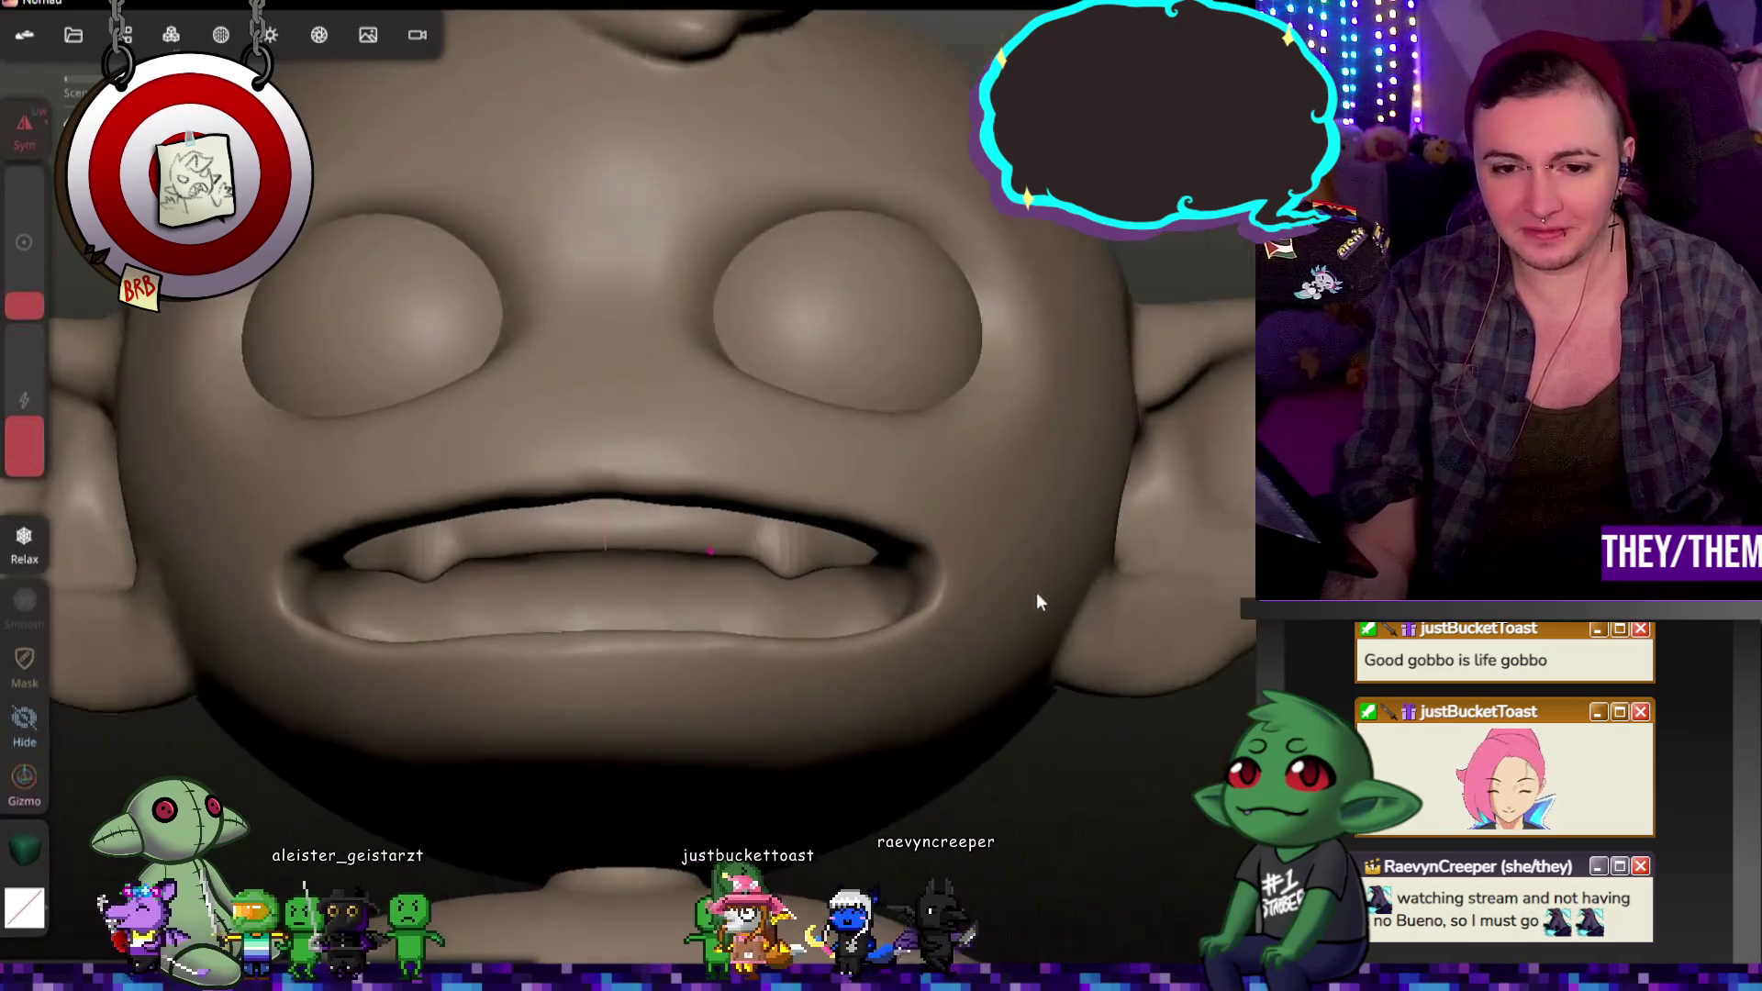
middle_click_drag(689, 539, 954, 594)
key("ctrl+z")
scroll(758, 571, "up", 3)
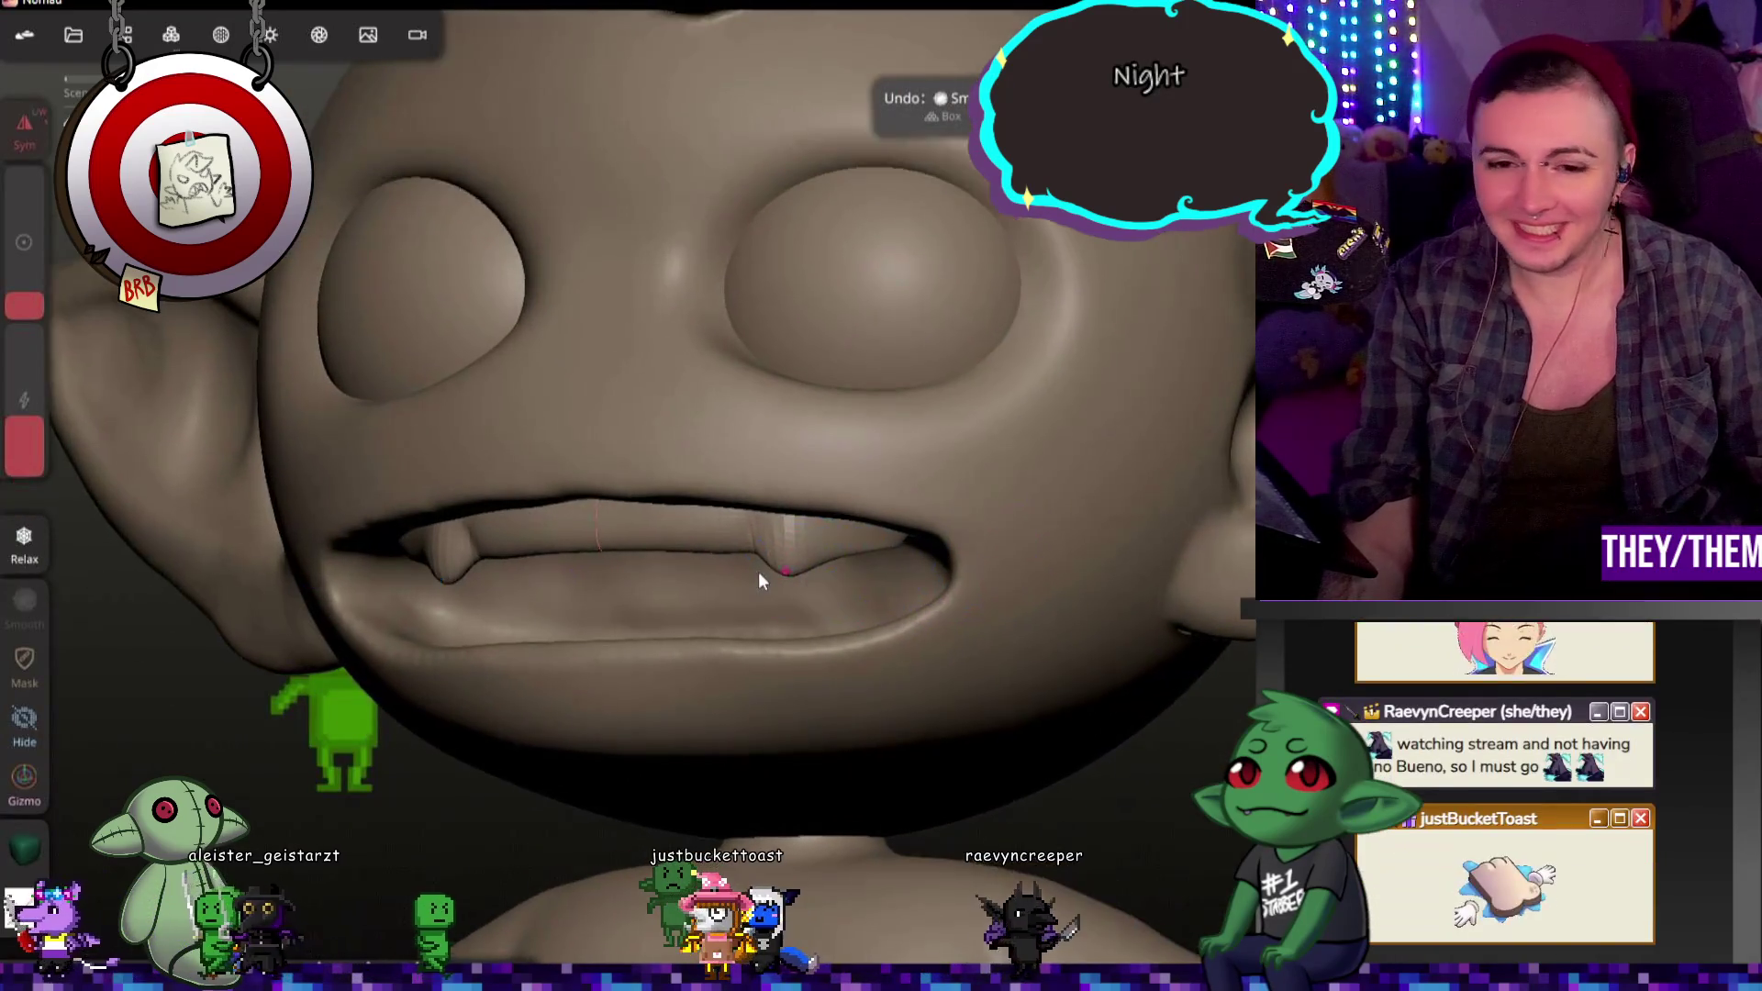
scroll(744, 532, "up", 3)
scroll(795, 569, "up", 2)
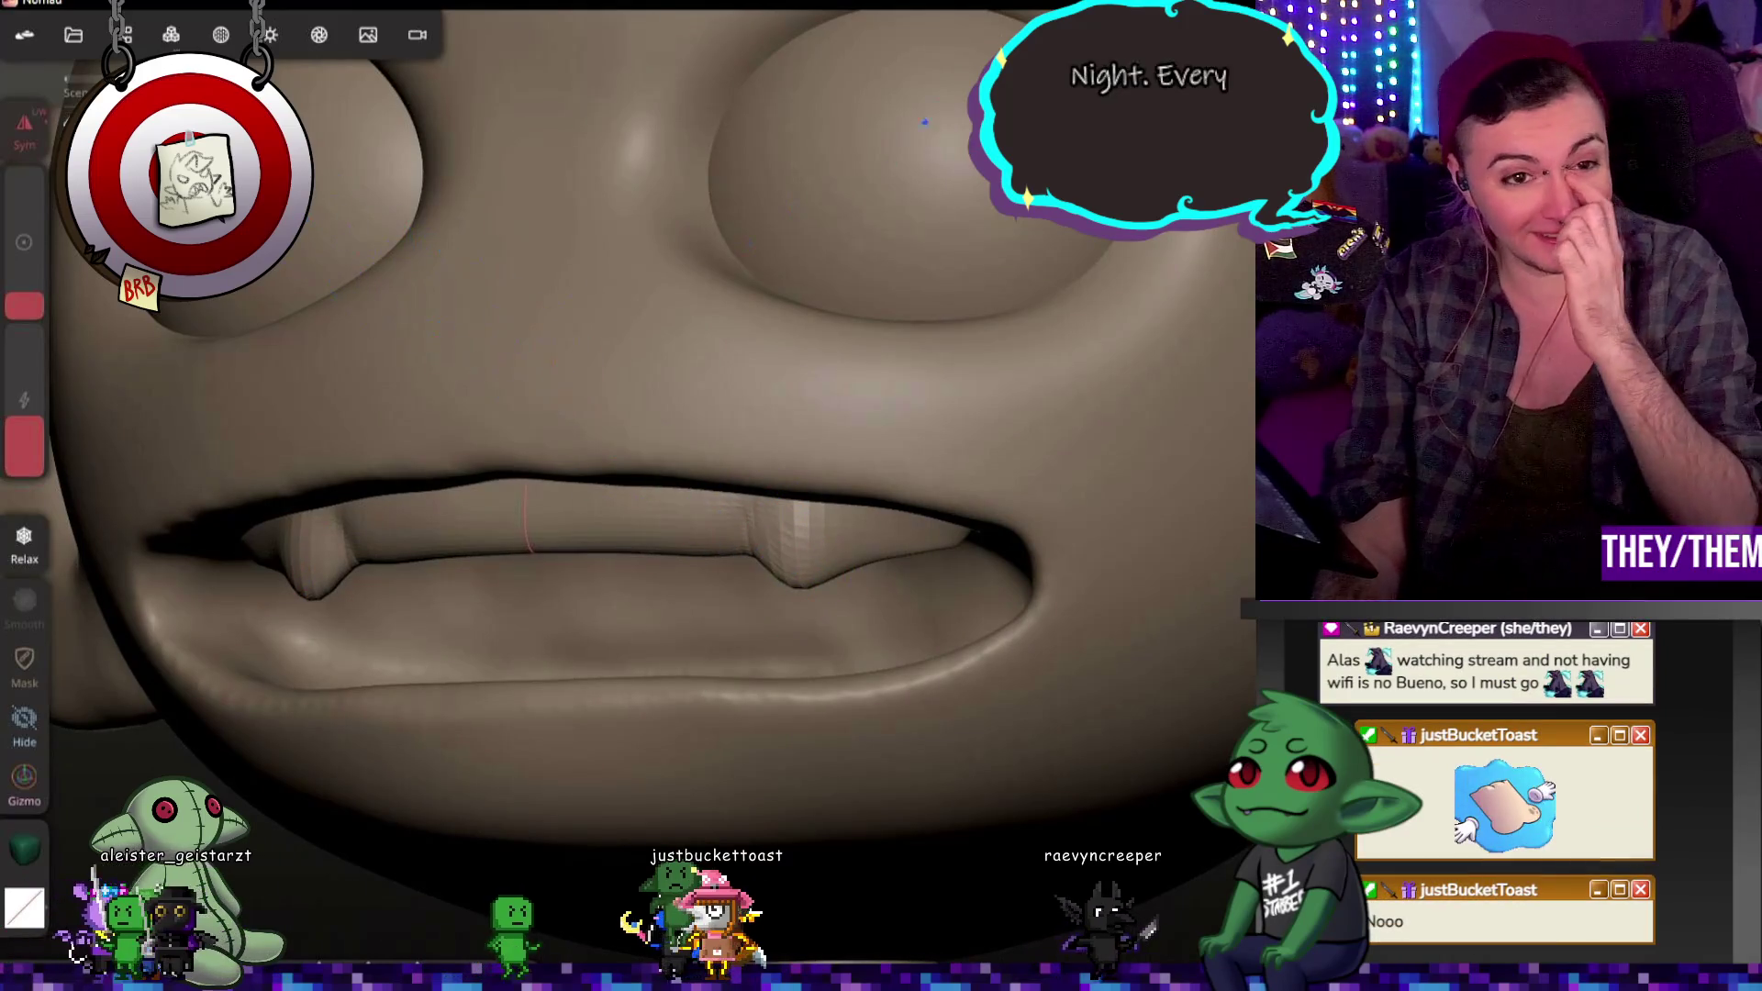
left_click(171, 35)
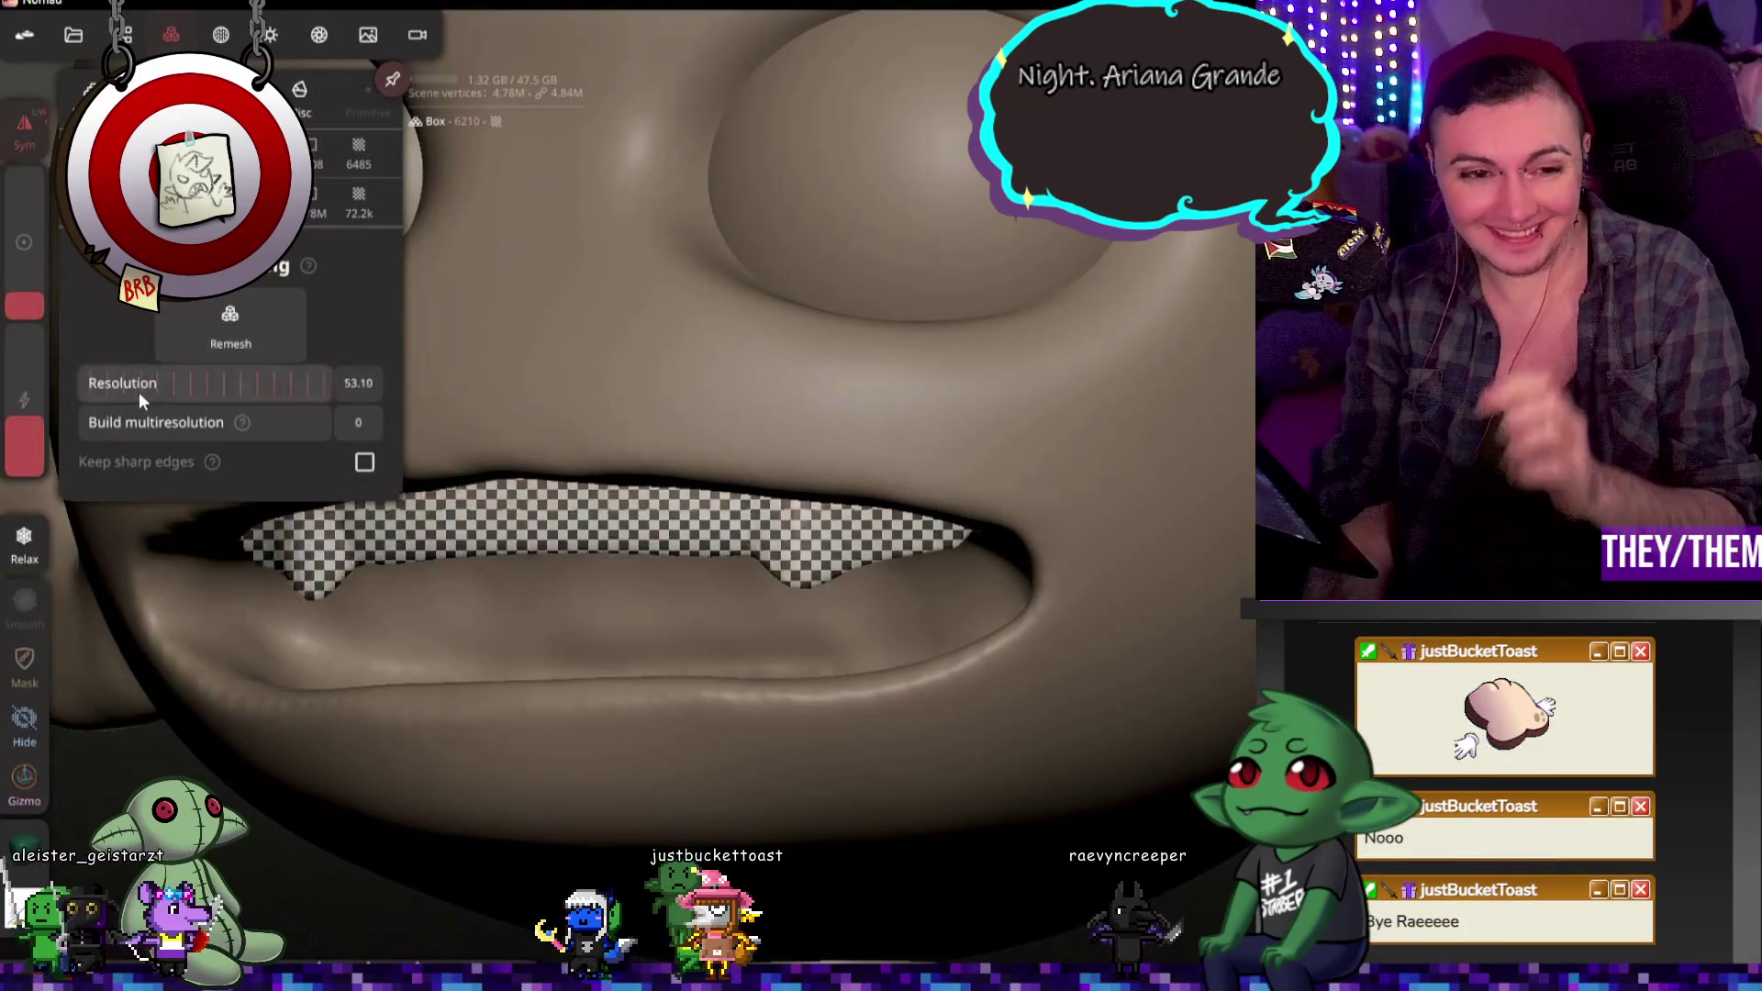
Step: Remesh the head at resolution about 56, accepting the loss of multiresolution
left_click_drag(138, 392, 153, 385)
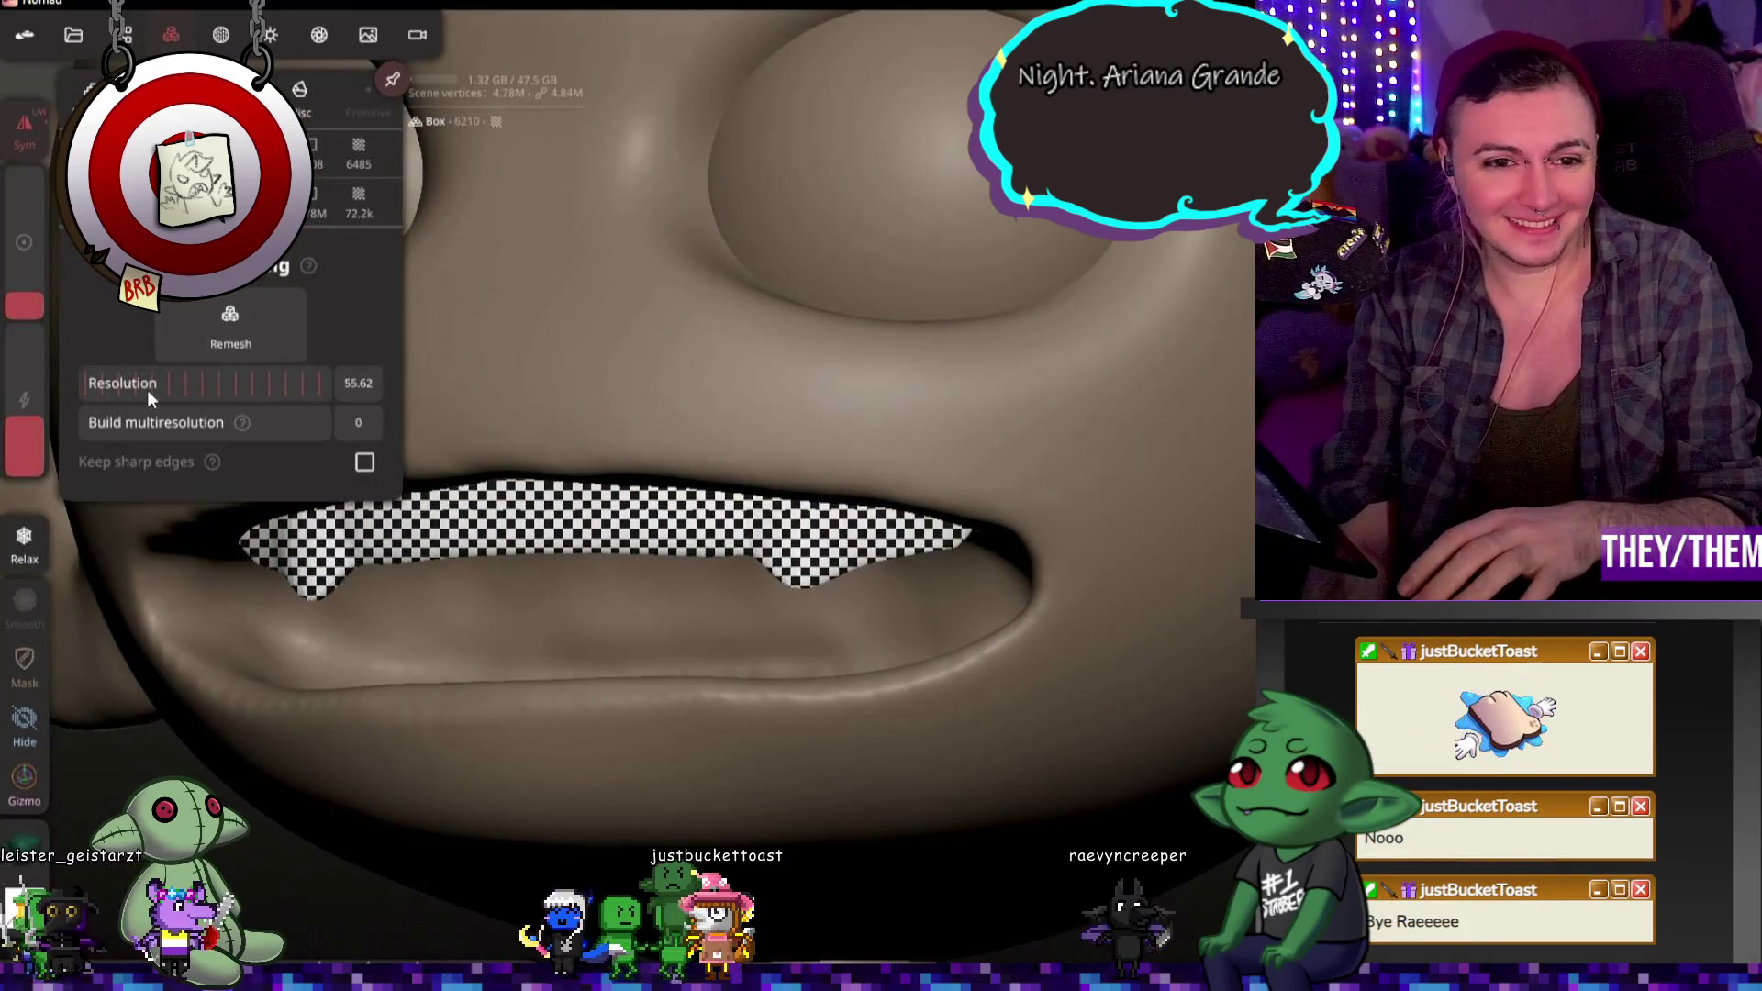
left_click(223, 321)
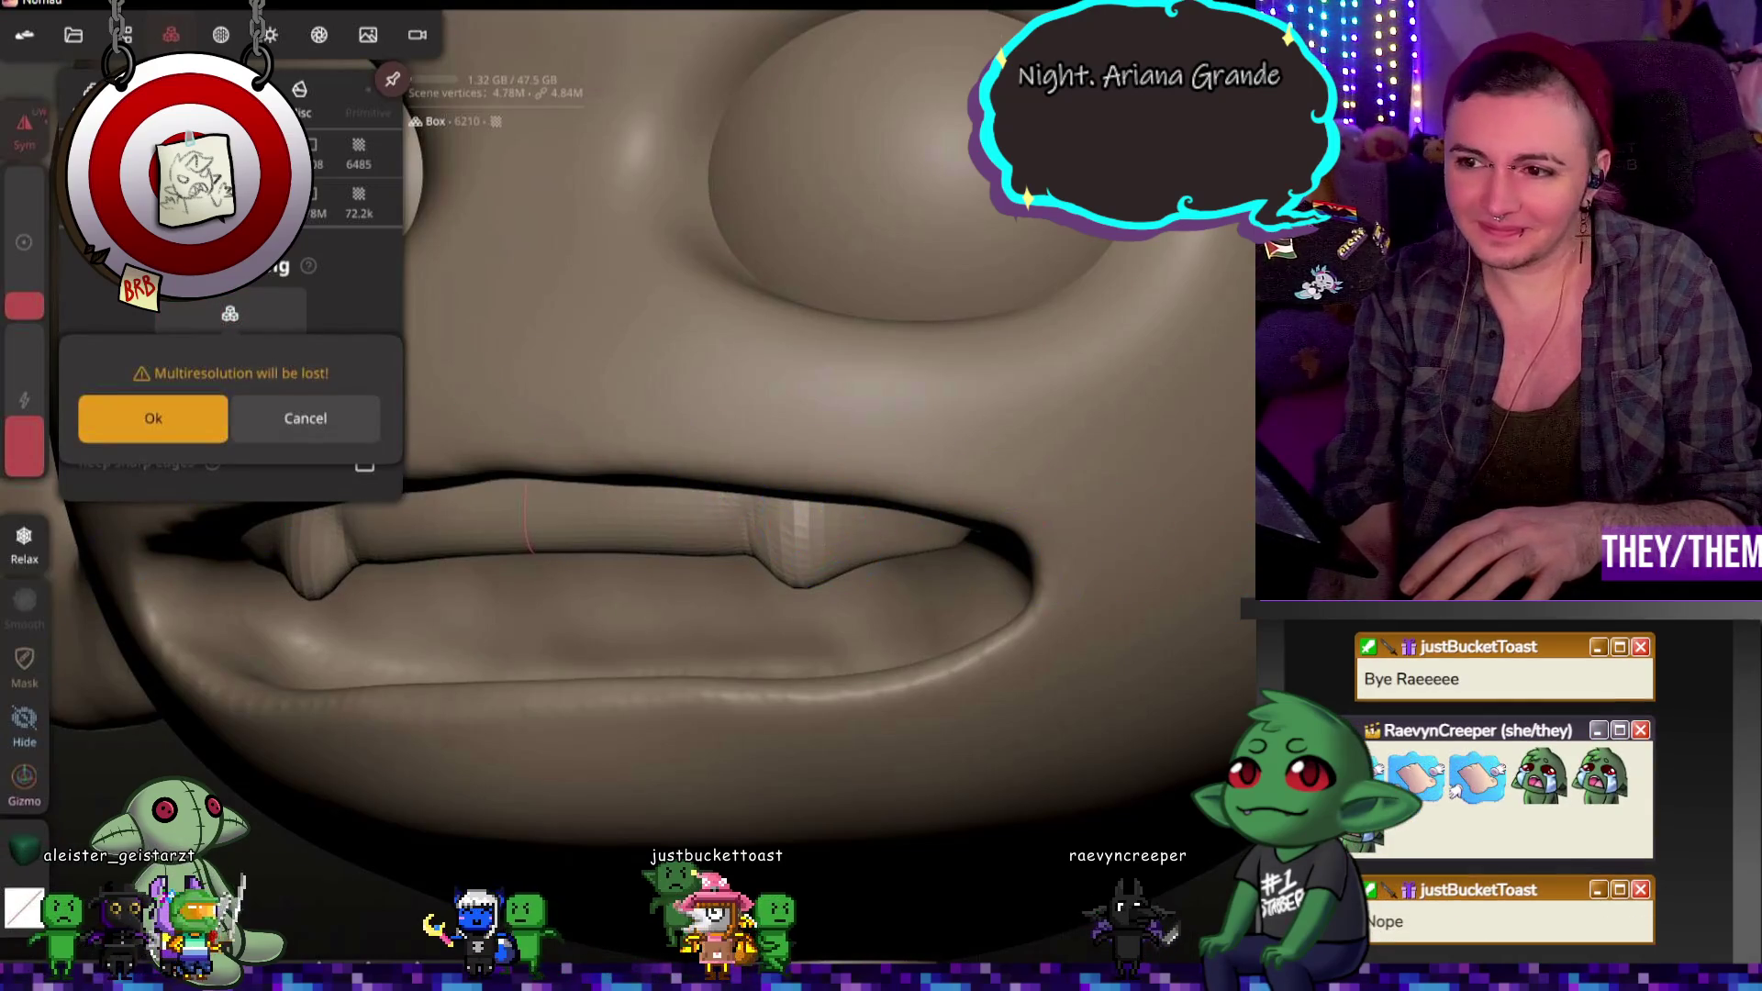
left_click(149, 419)
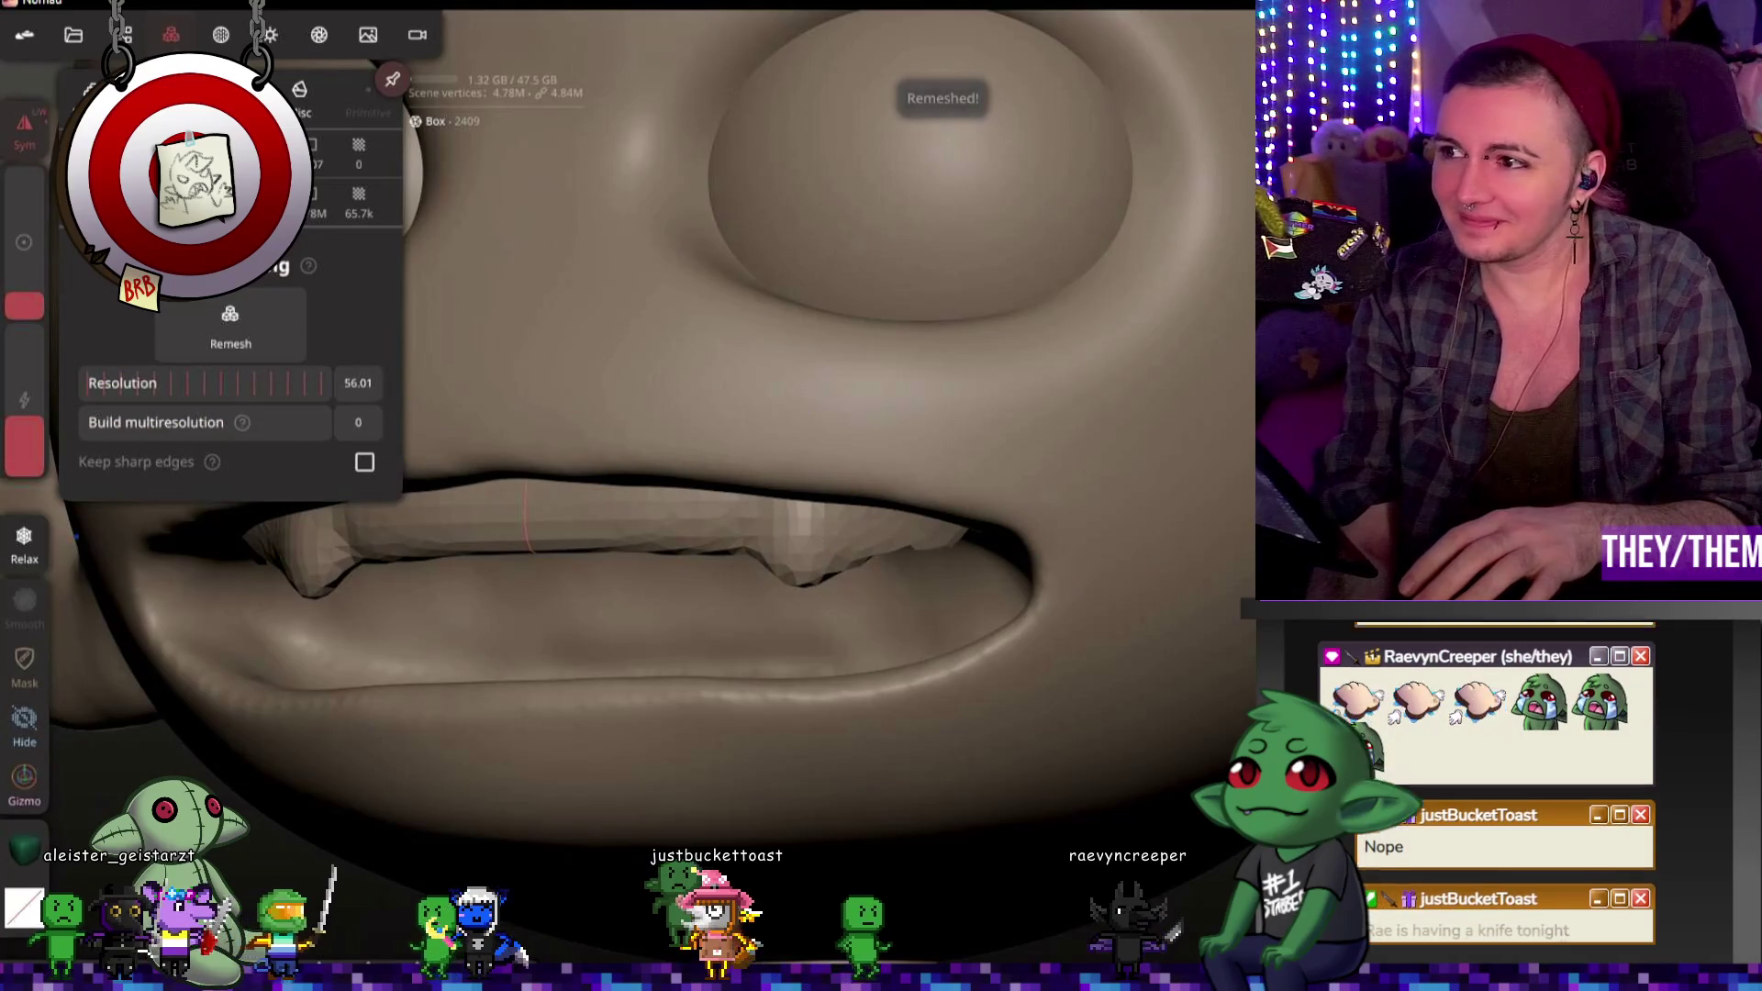
left_click(1082, 499)
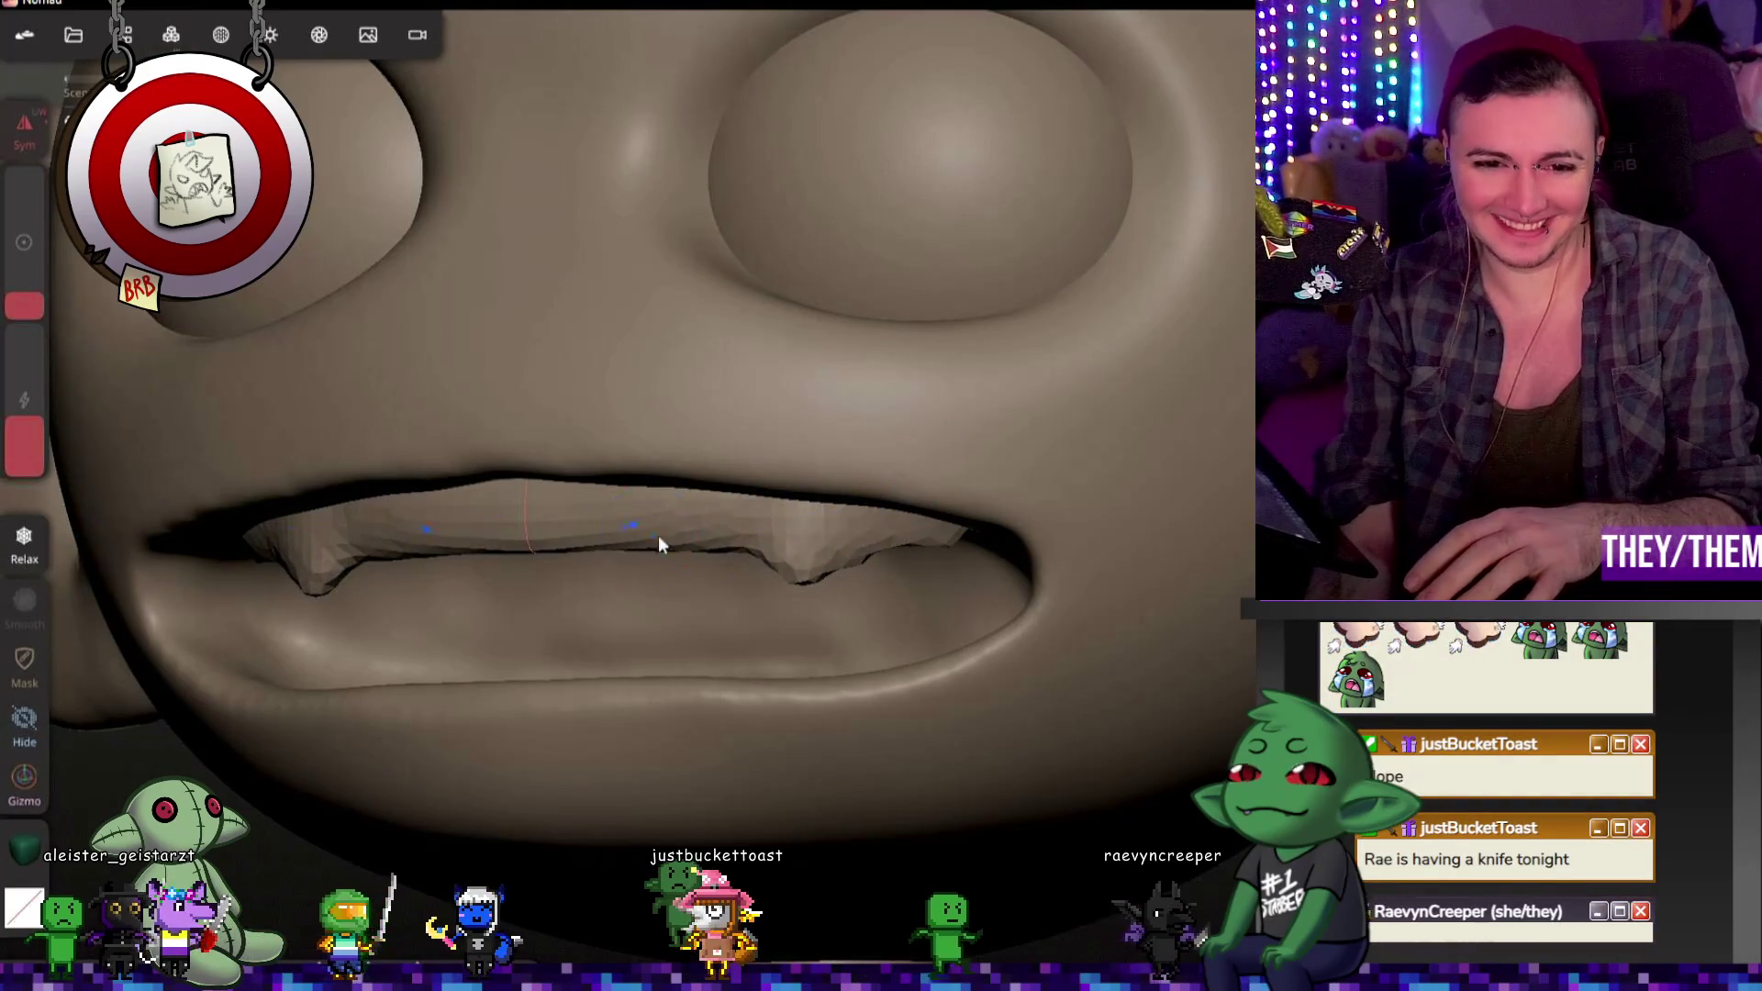
left_click_drag(658, 536, 1114, 566)
key("ctrl+z")
key("ctrl+z")
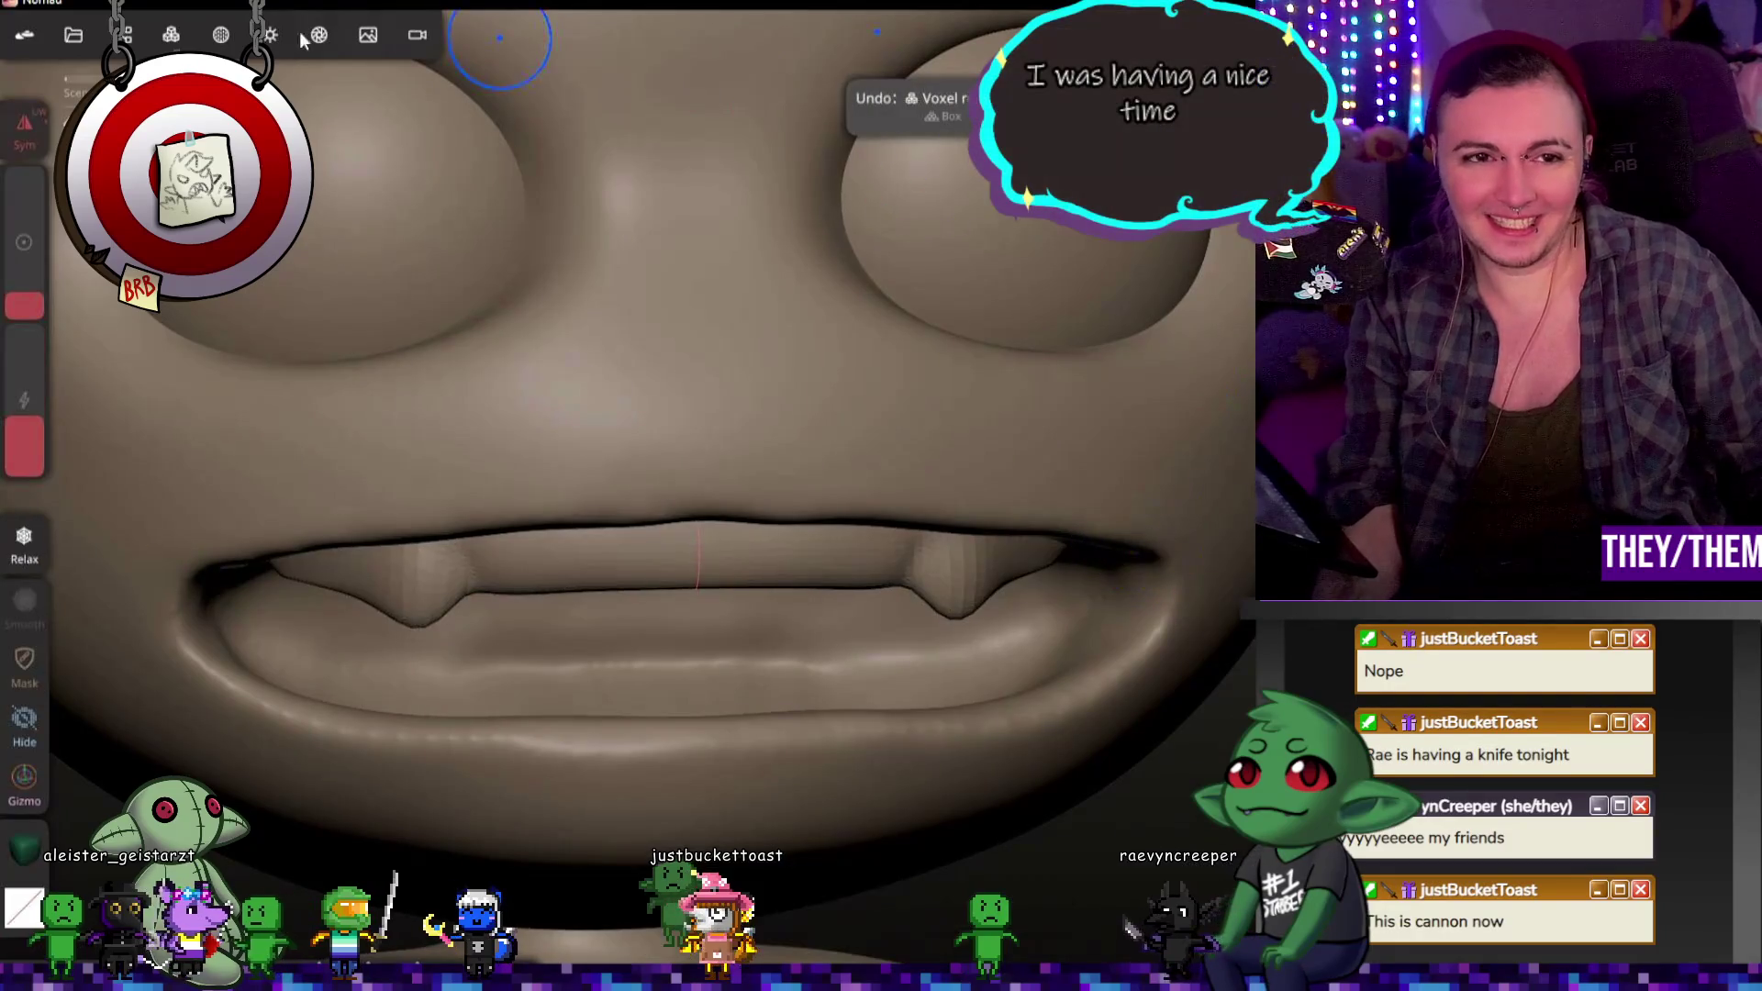
Step: Turn on smooth shading and build one multiresolution level on the head mesh
left_click(229, 35)
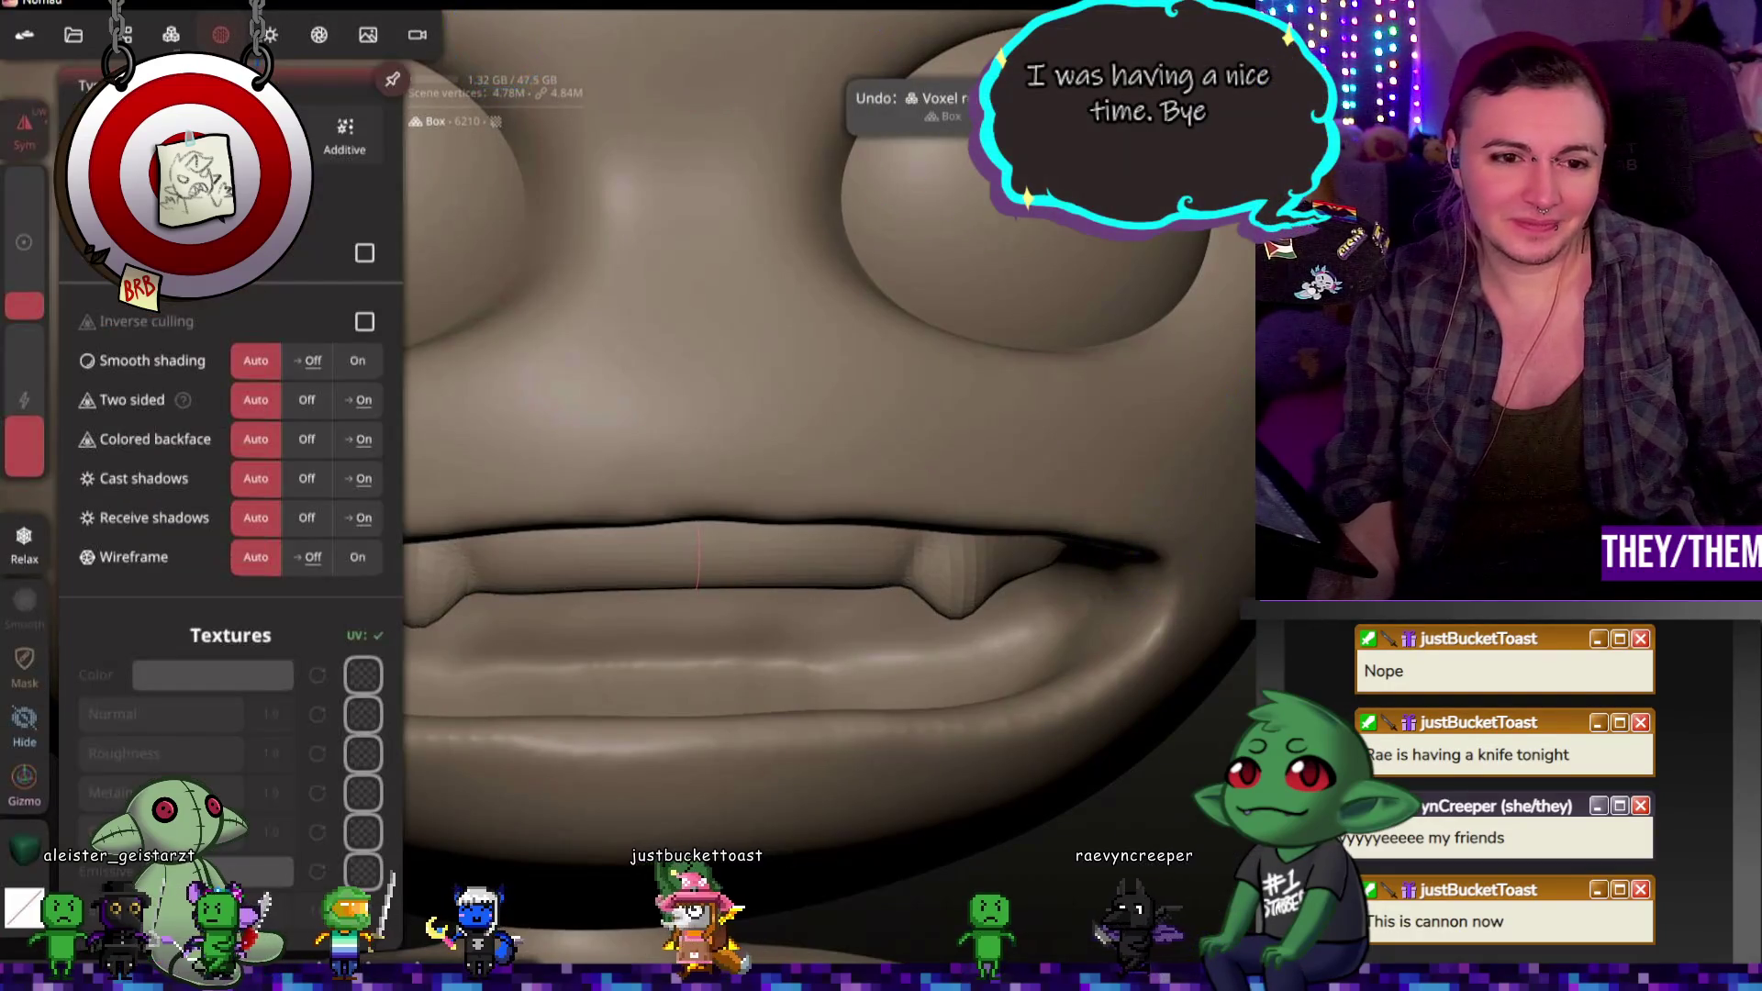
left_click(362, 362)
left_click(171, 35)
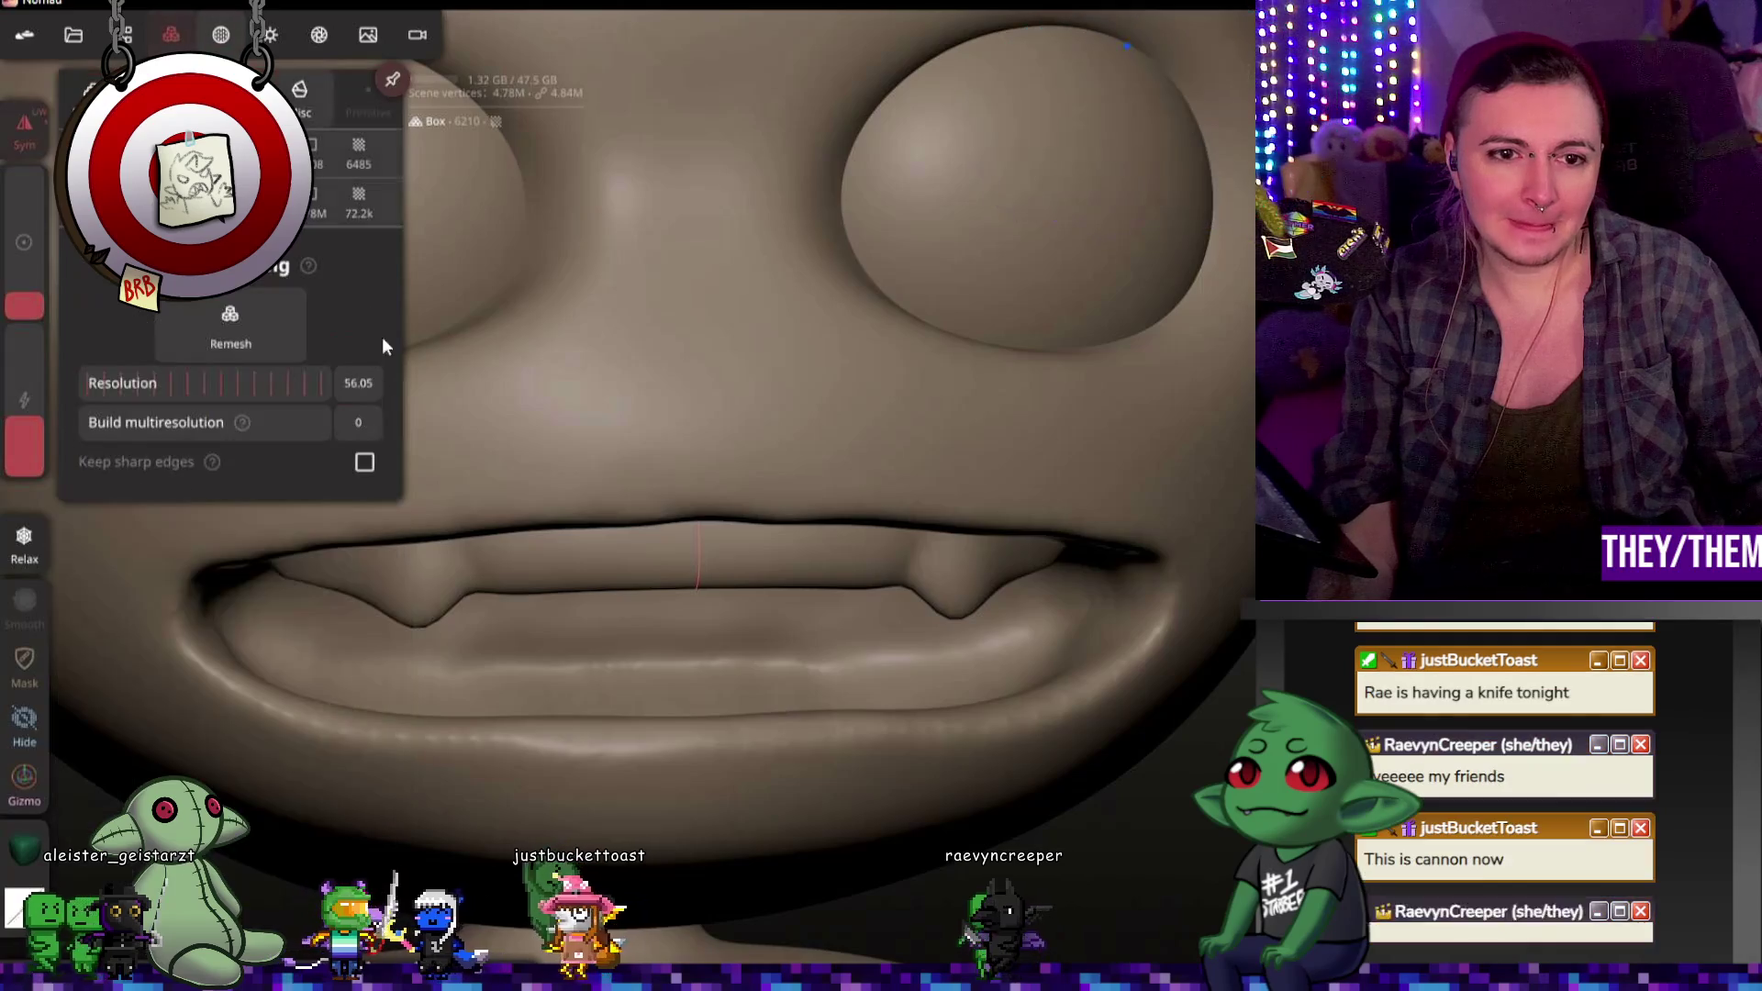
left_click_drag(115, 381, 177, 382)
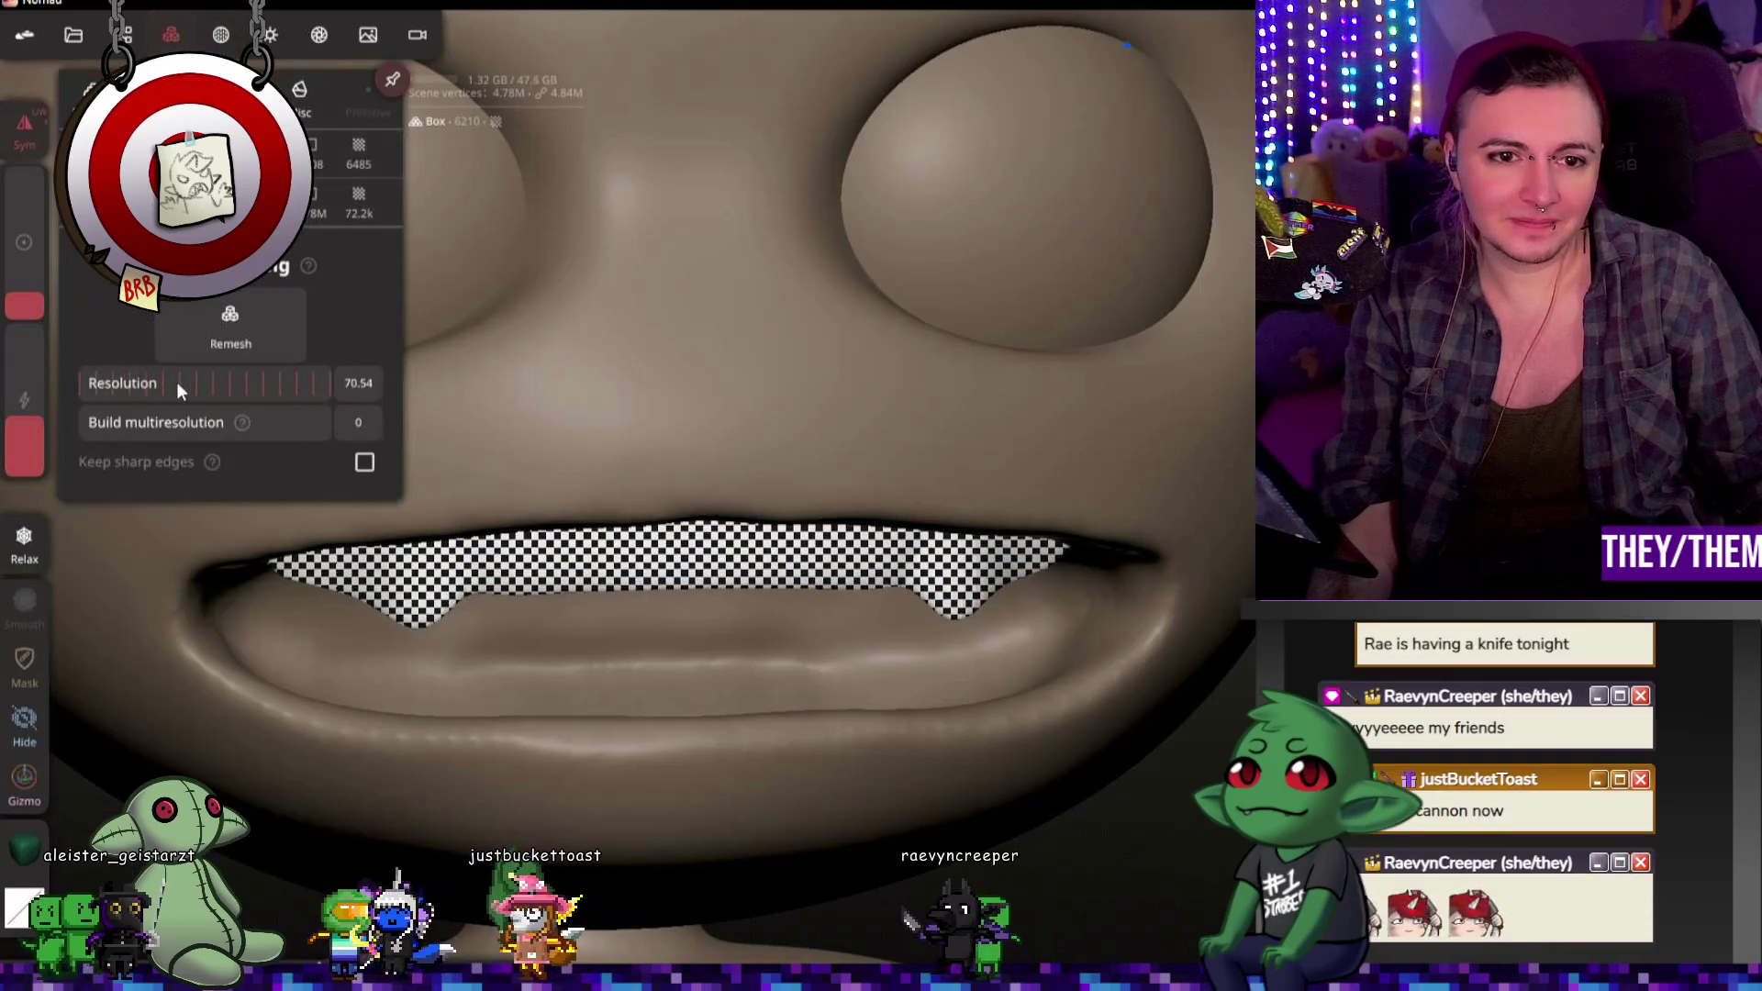
left_click(147, 424)
mouse_move(968, 576)
middle_mouse_down()
mouse_move(986, 500)
mouse_move(1129, 560)
mouse_move(951, 538)
middle_mouse_up()
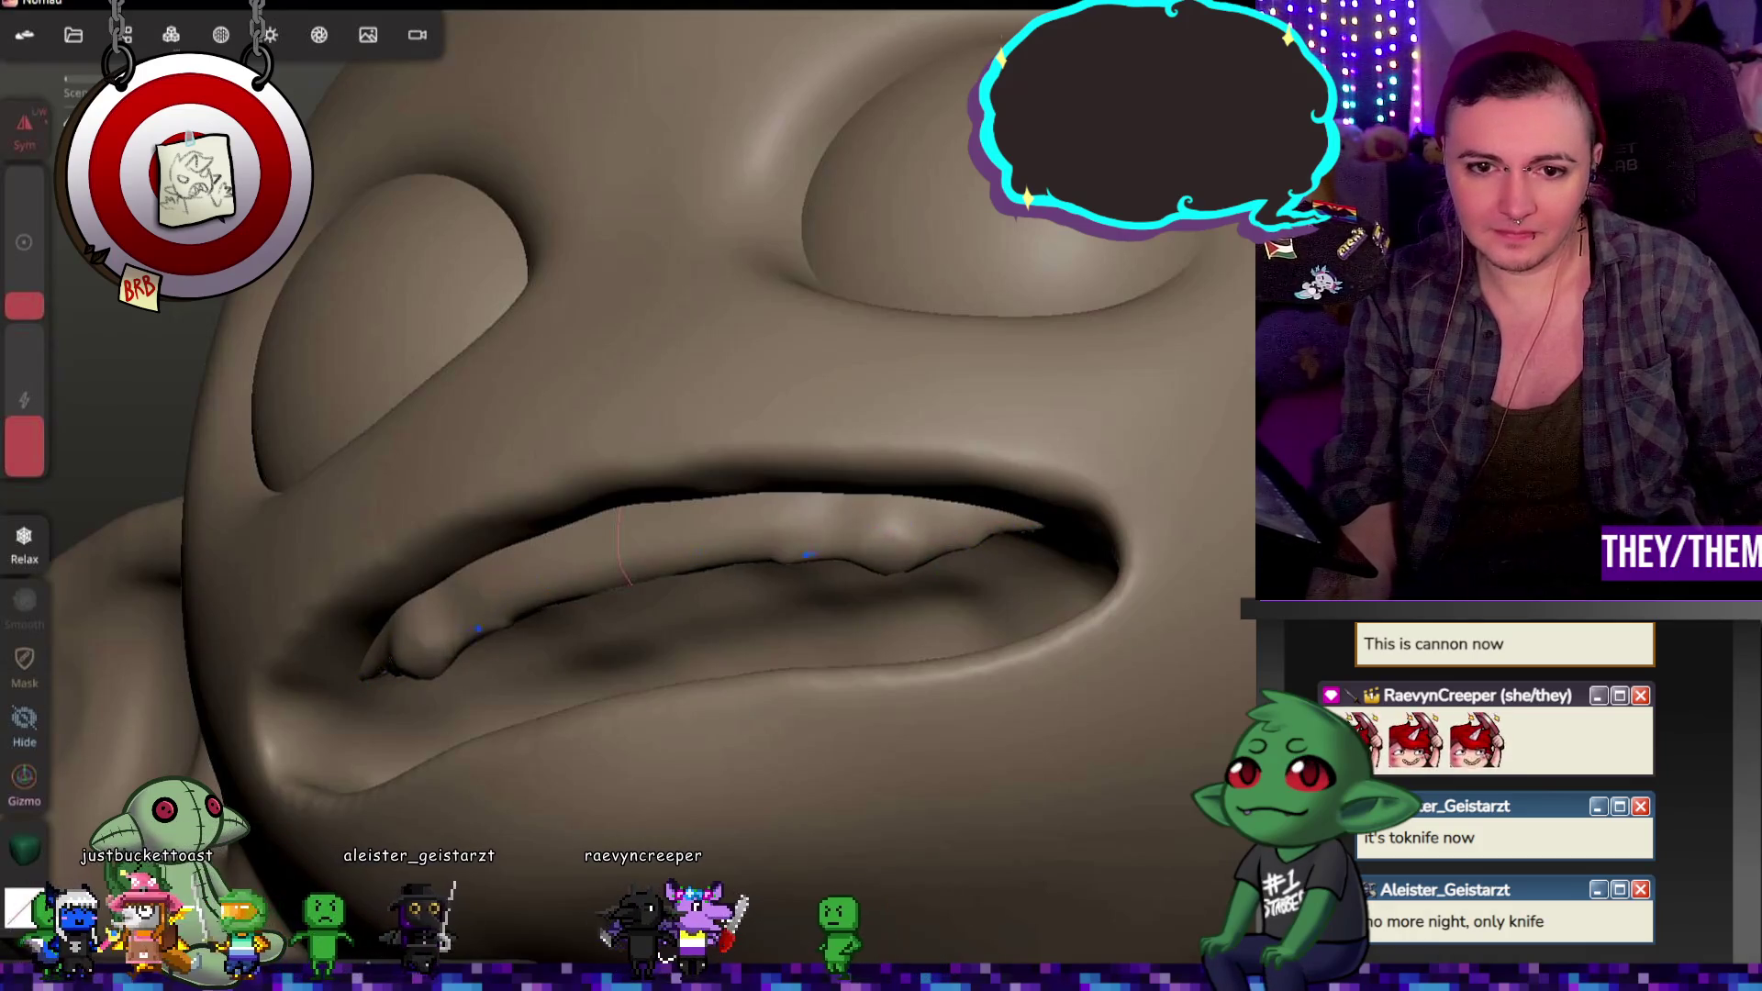
Step: Orbit around the mouth to inspect the remeshed fangs and lip from below, front and side
mouse_move(951, 537)
middle_mouse_down()
mouse_move(934, 407)
mouse_move(786, 511)
middle_mouse_up()
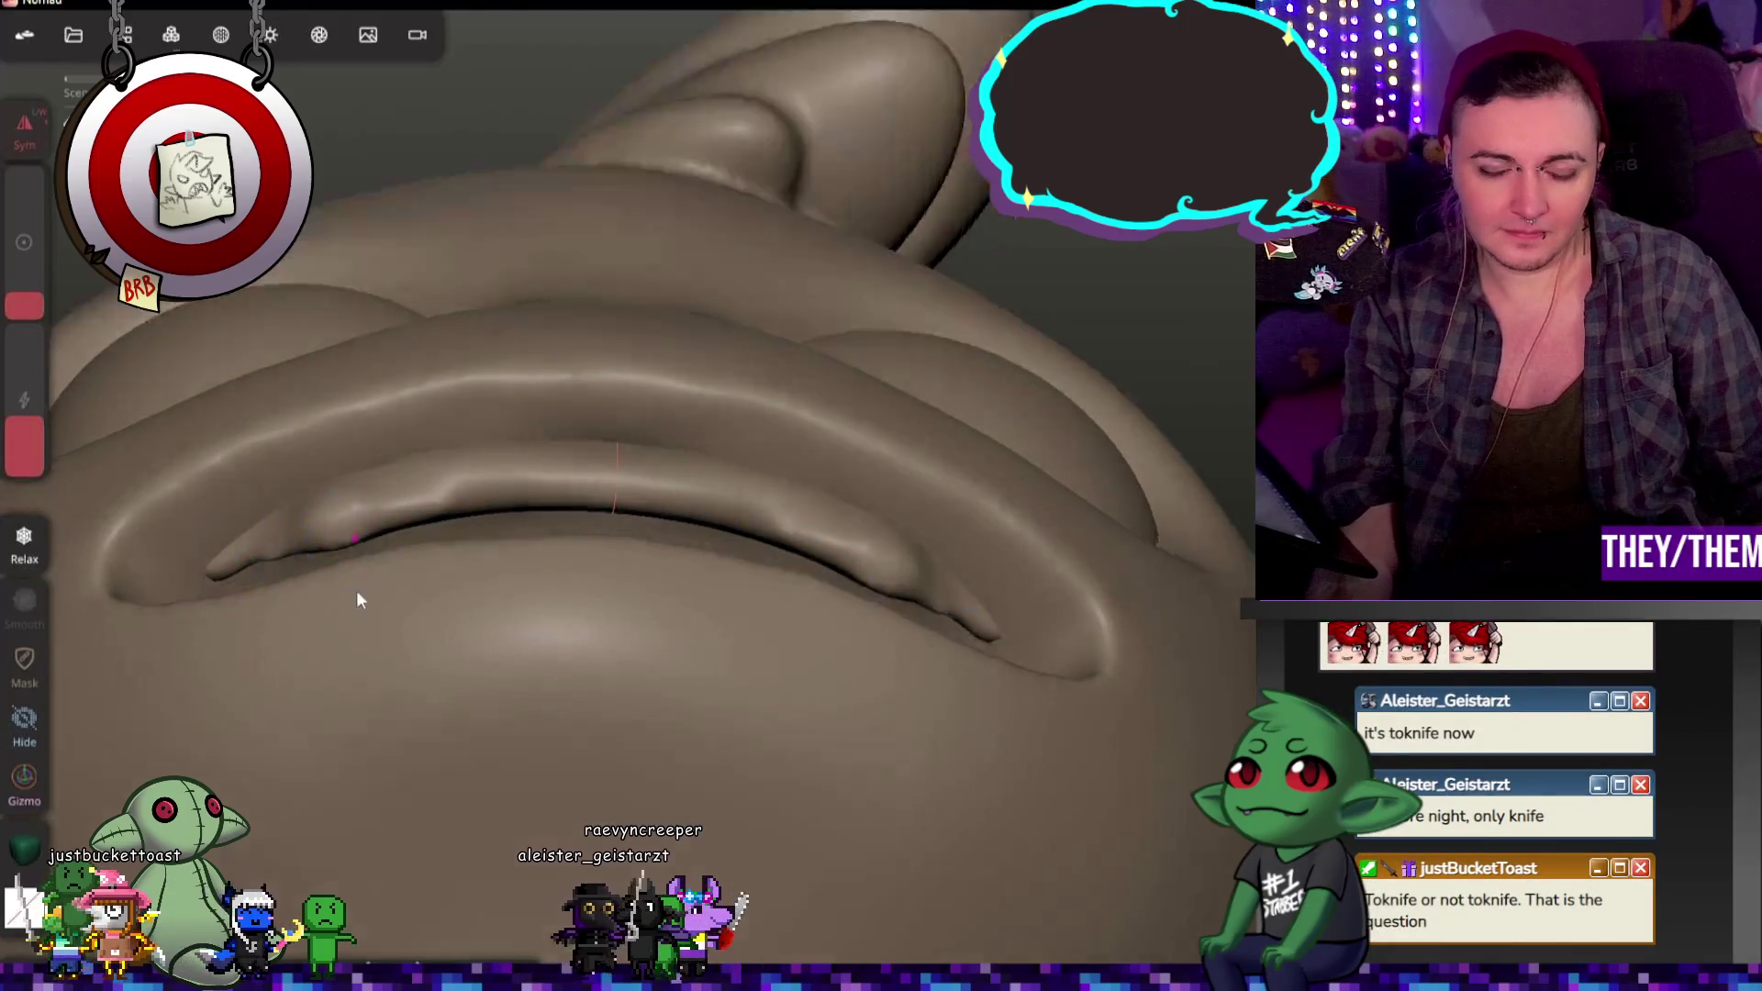
middle_click_drag(356, 590, 378, 758)
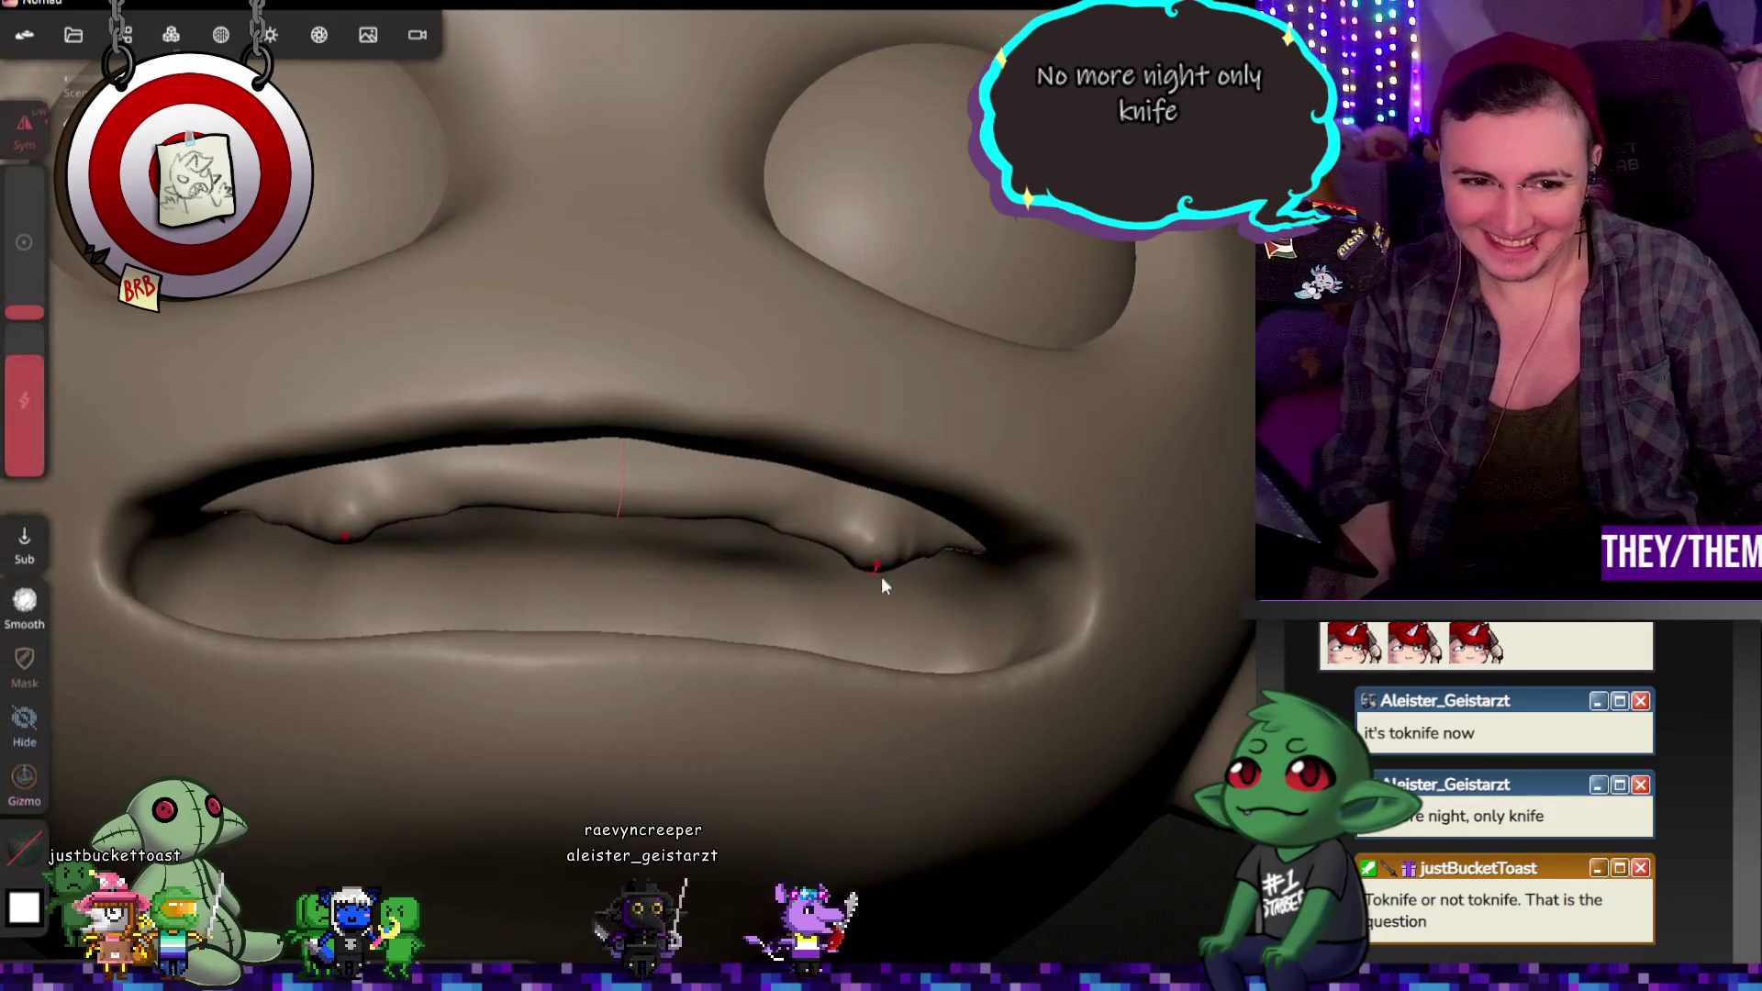
middle_click_drag(883, 579, 676, 567)
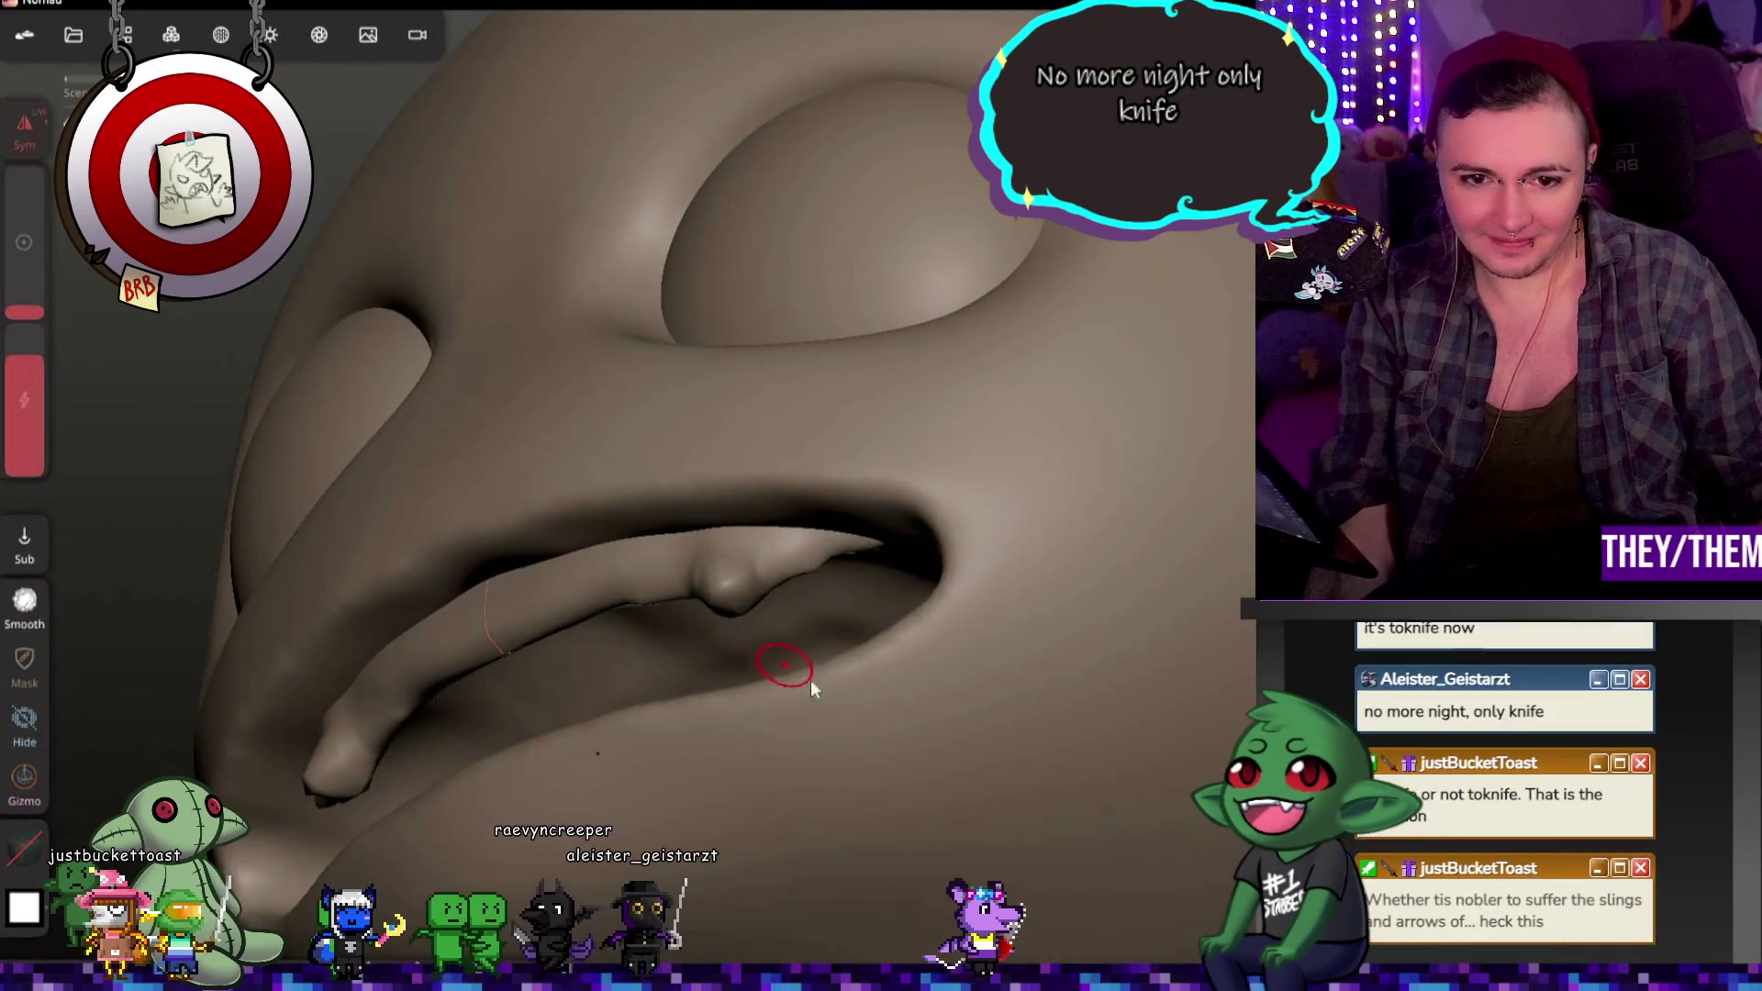
middle_click_drag(810, 679, 1062, 786)
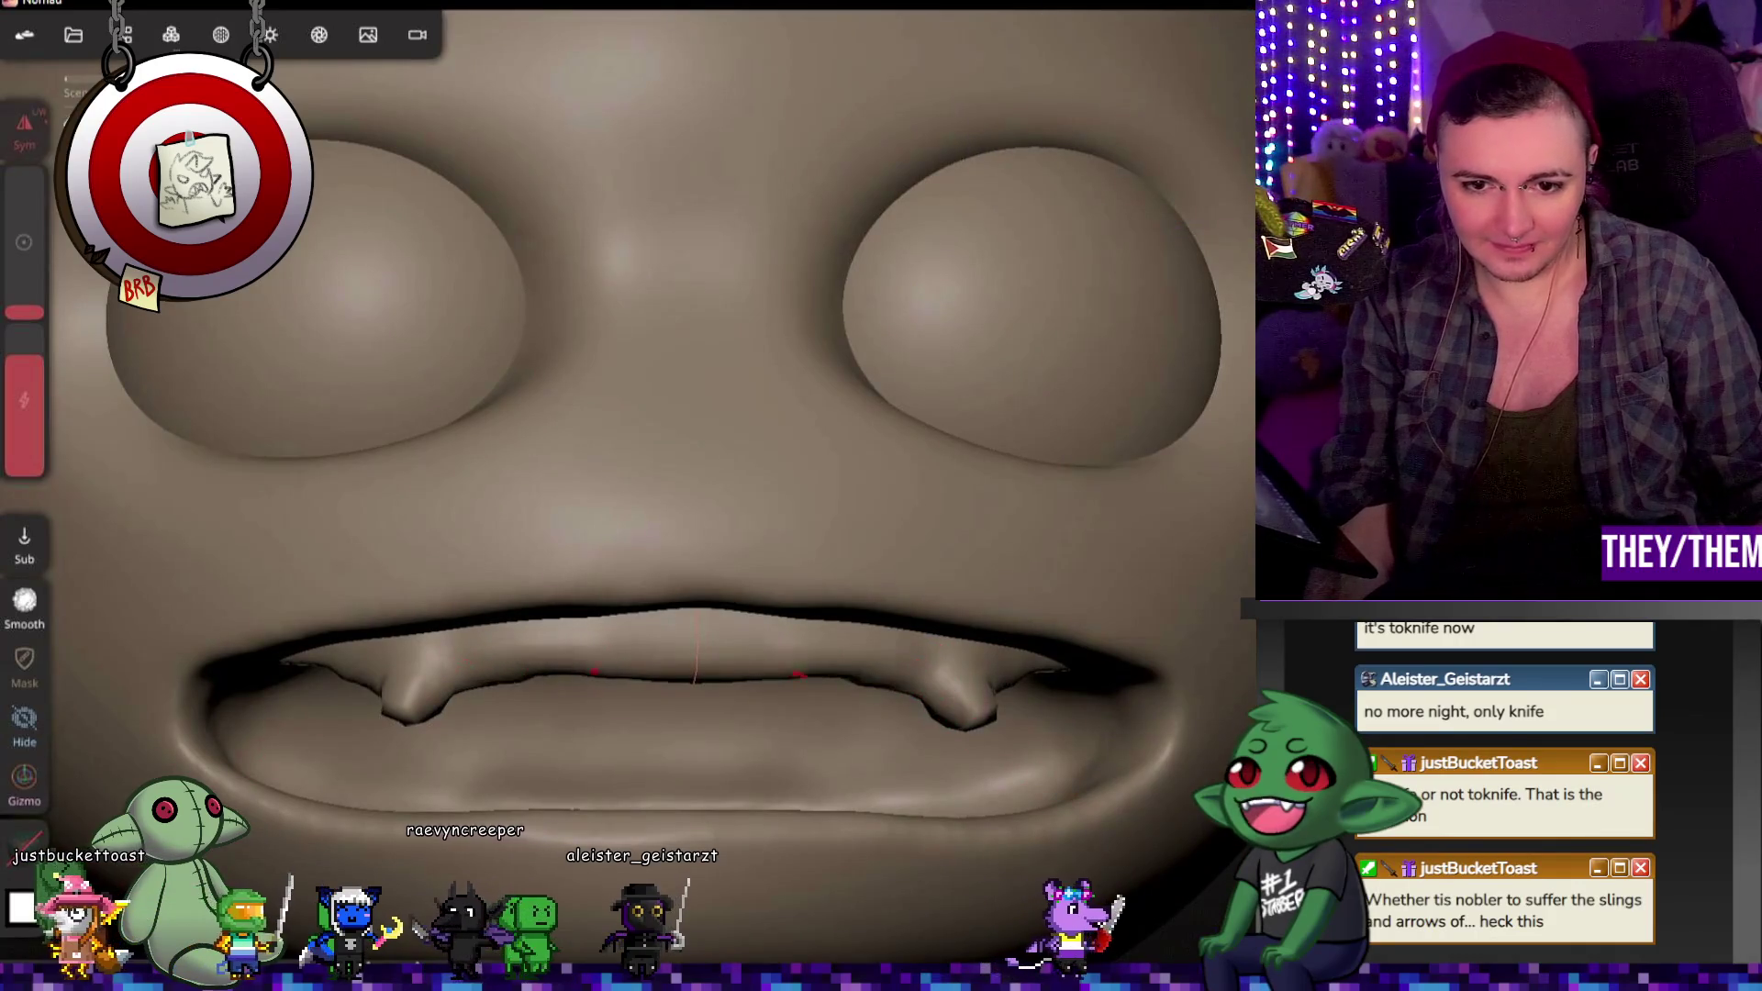
middle_click_drag(942, 580, 505, 580)
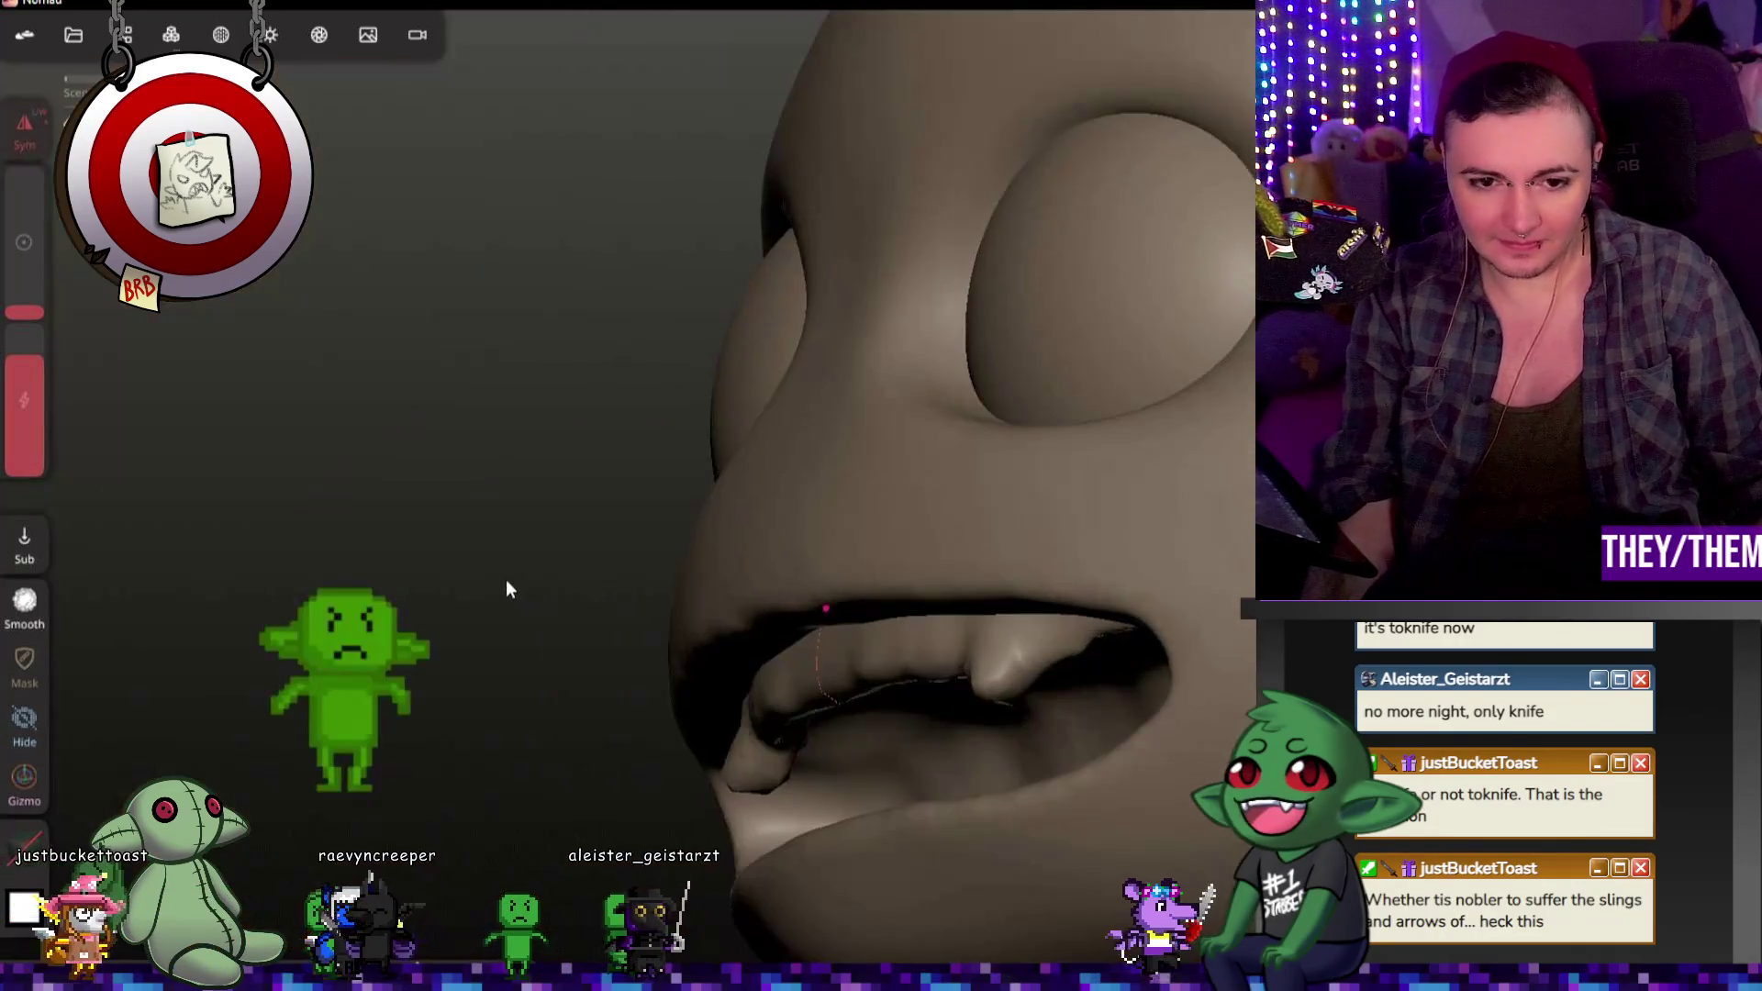
Step: Undo the smoothing and the voxel remesh, restoring the smooth fangs and lip
key("ctrl+z")
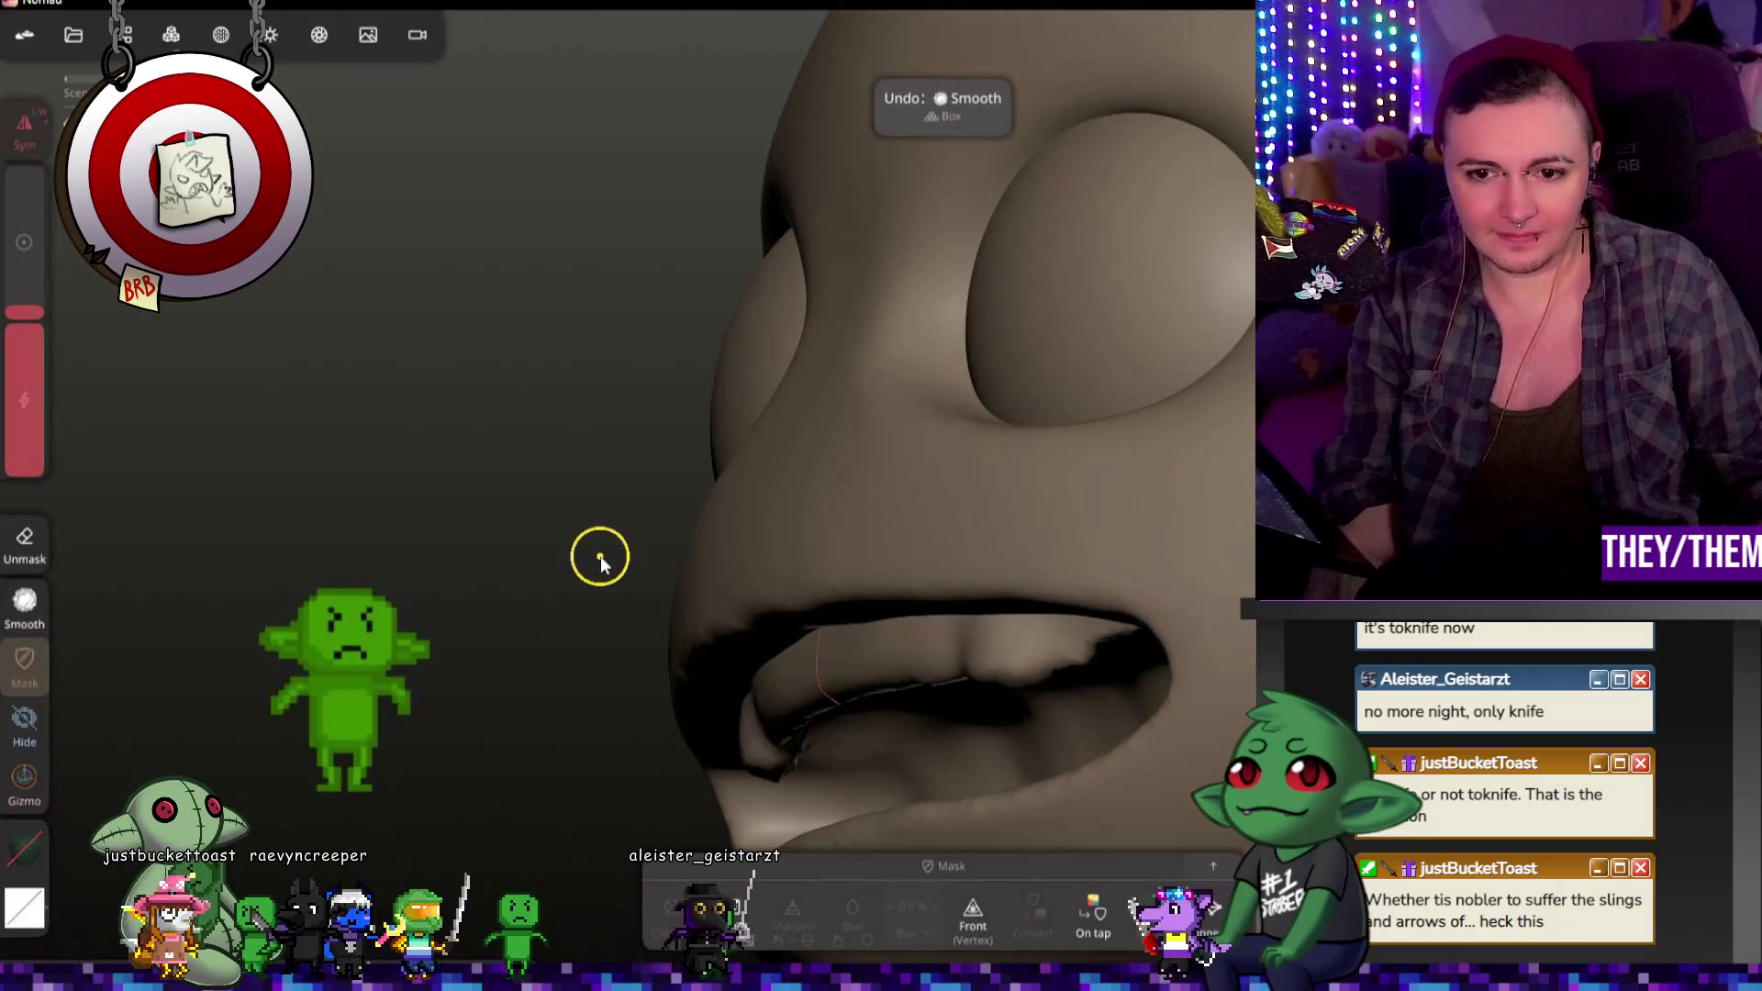
key("ctrl+z")
mouse_move(606, 555)
middle_mouse_down()
mouse_move(761, 599)
mouse_move(1066, 368)
middle_mouse_up()
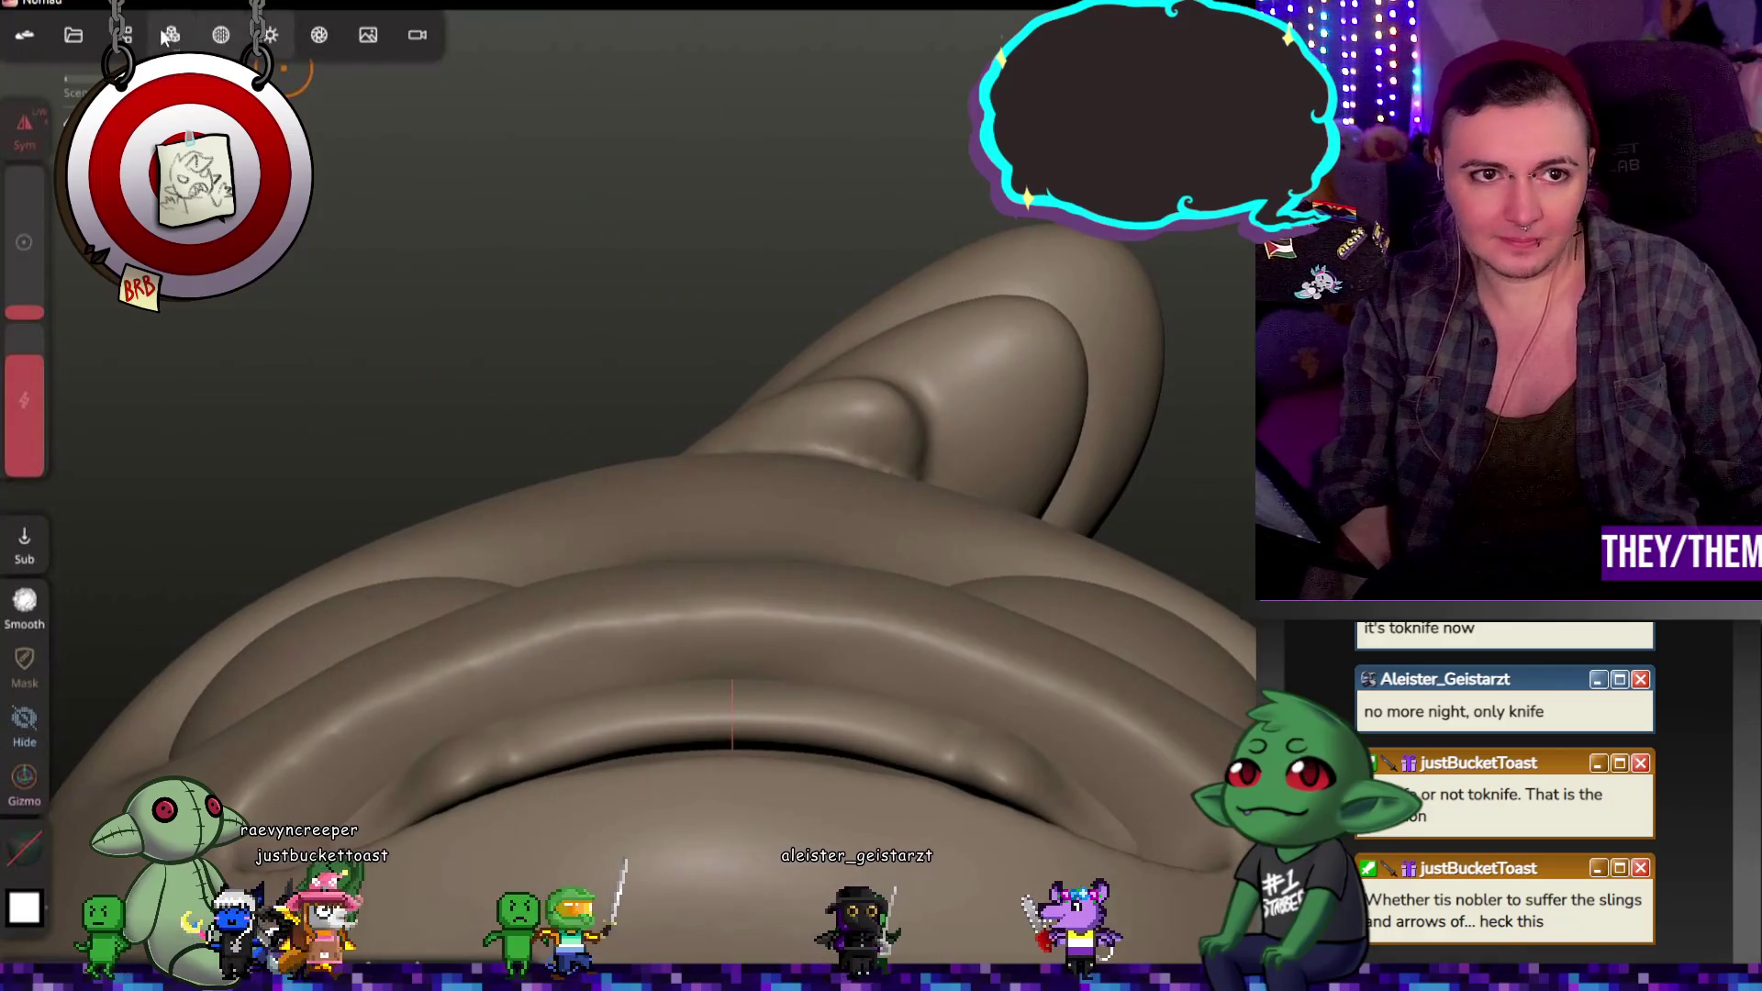
left_click(168, 34)
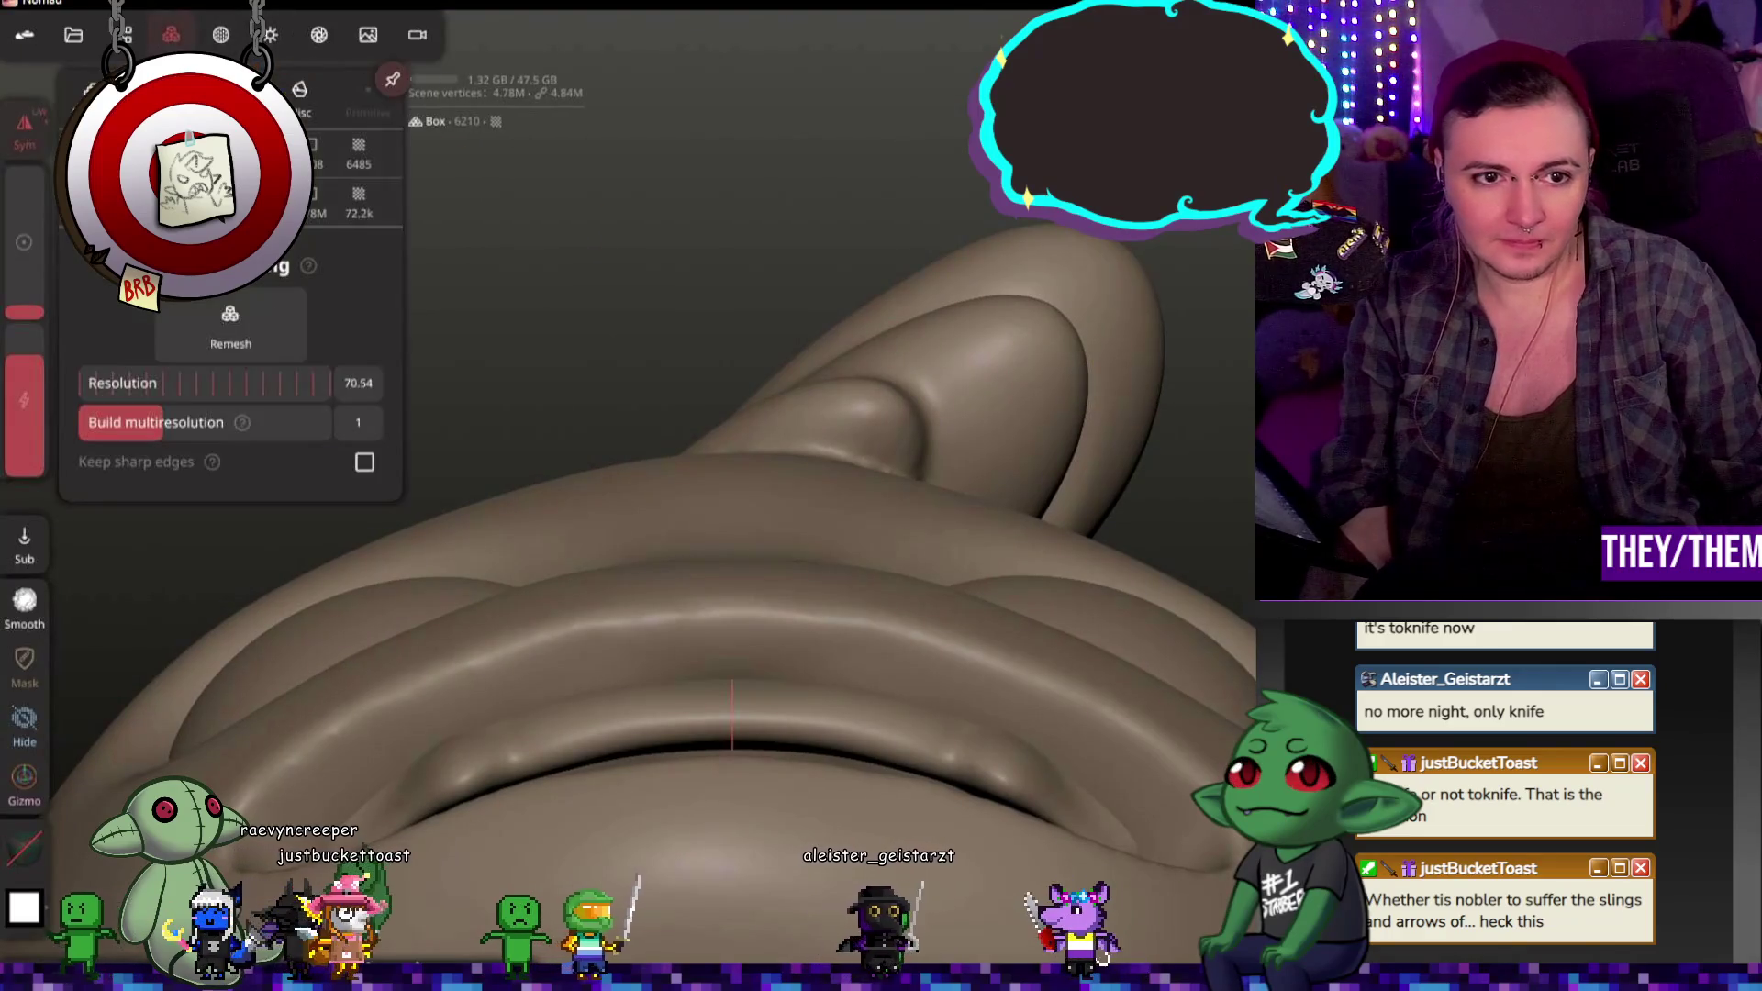
Step: Remesh the head again, switch to the Relax brush and check the mouth from the front
left_click(265, 321)
mouse_move(1024, 514)
middle_mouse_down()
mouse_move(1079, 796)
mouse_move(1207, 661)
middle_mouse_up()
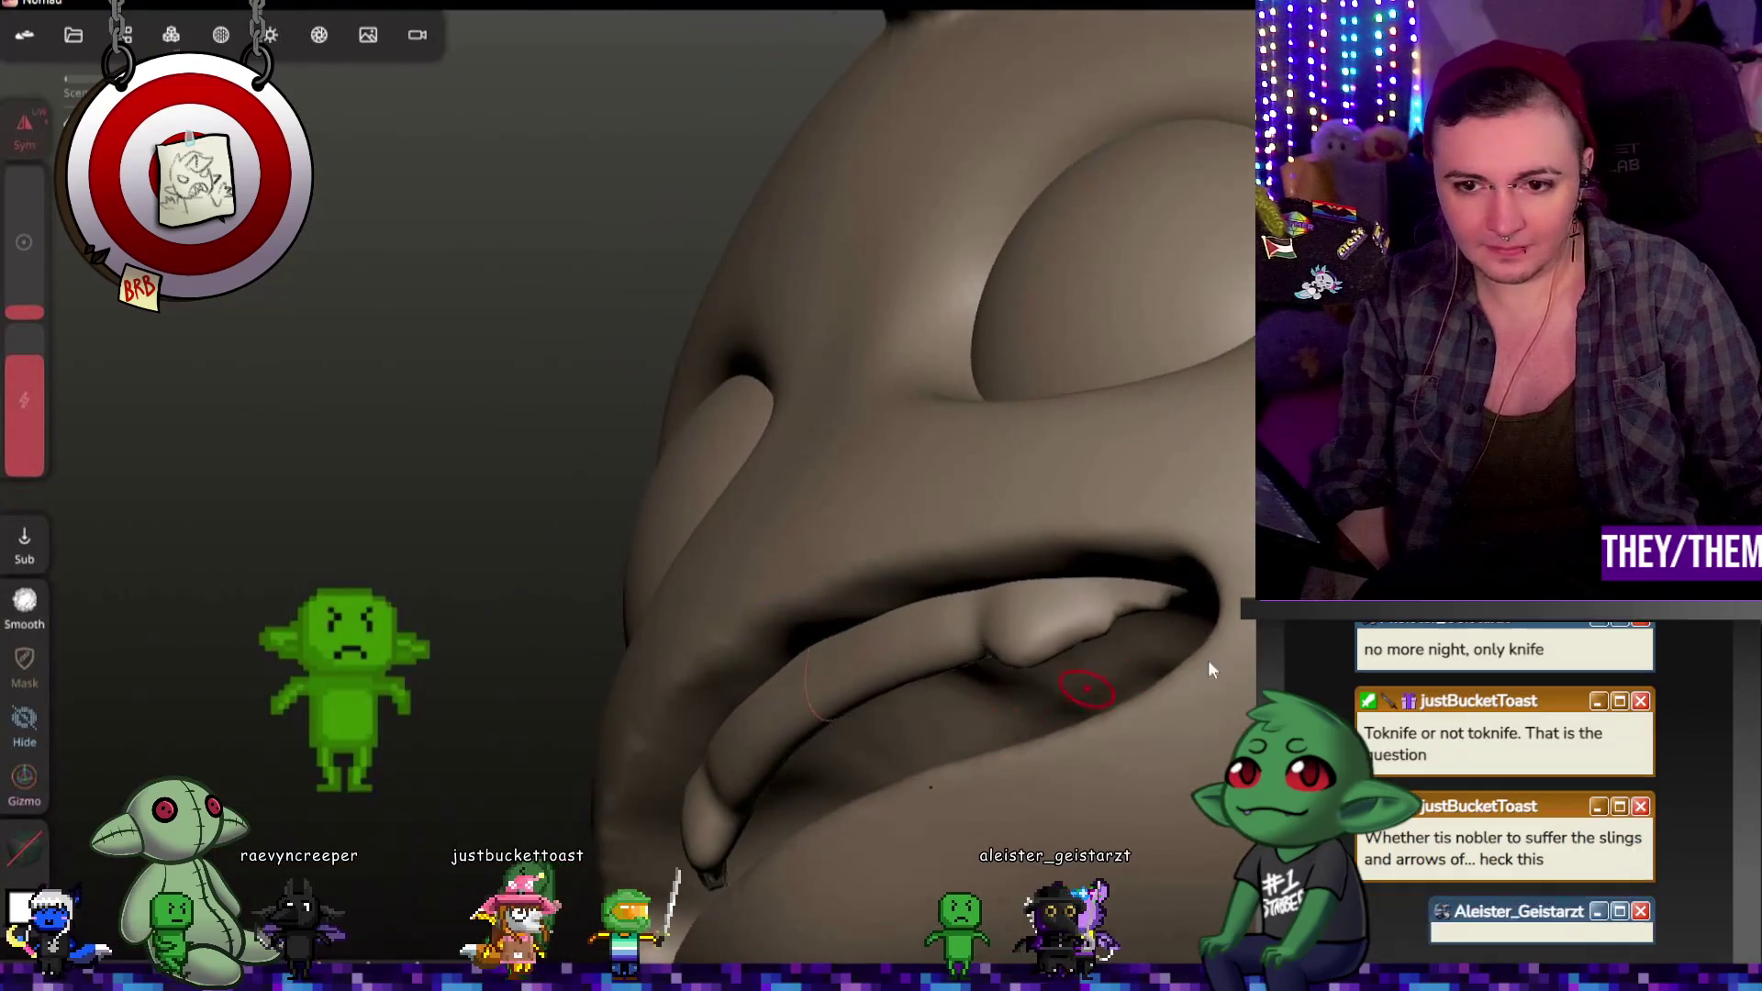
key("shift")
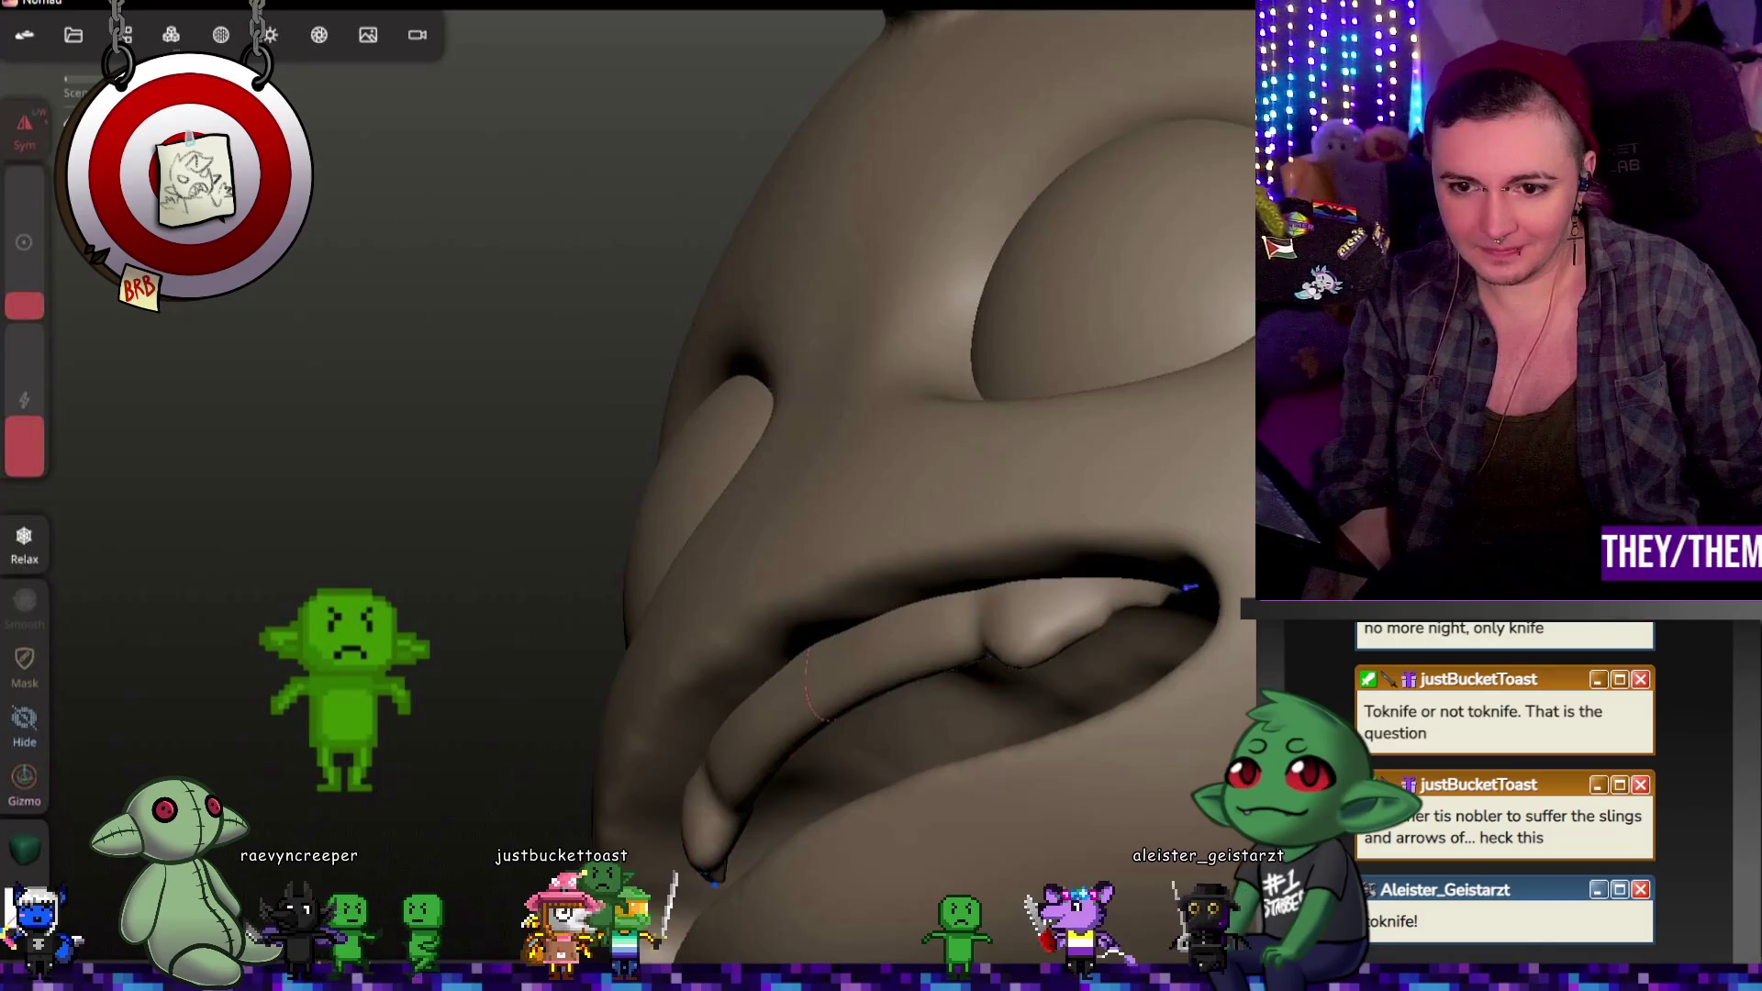
middle_click_drag(814, 682, 863, 472)
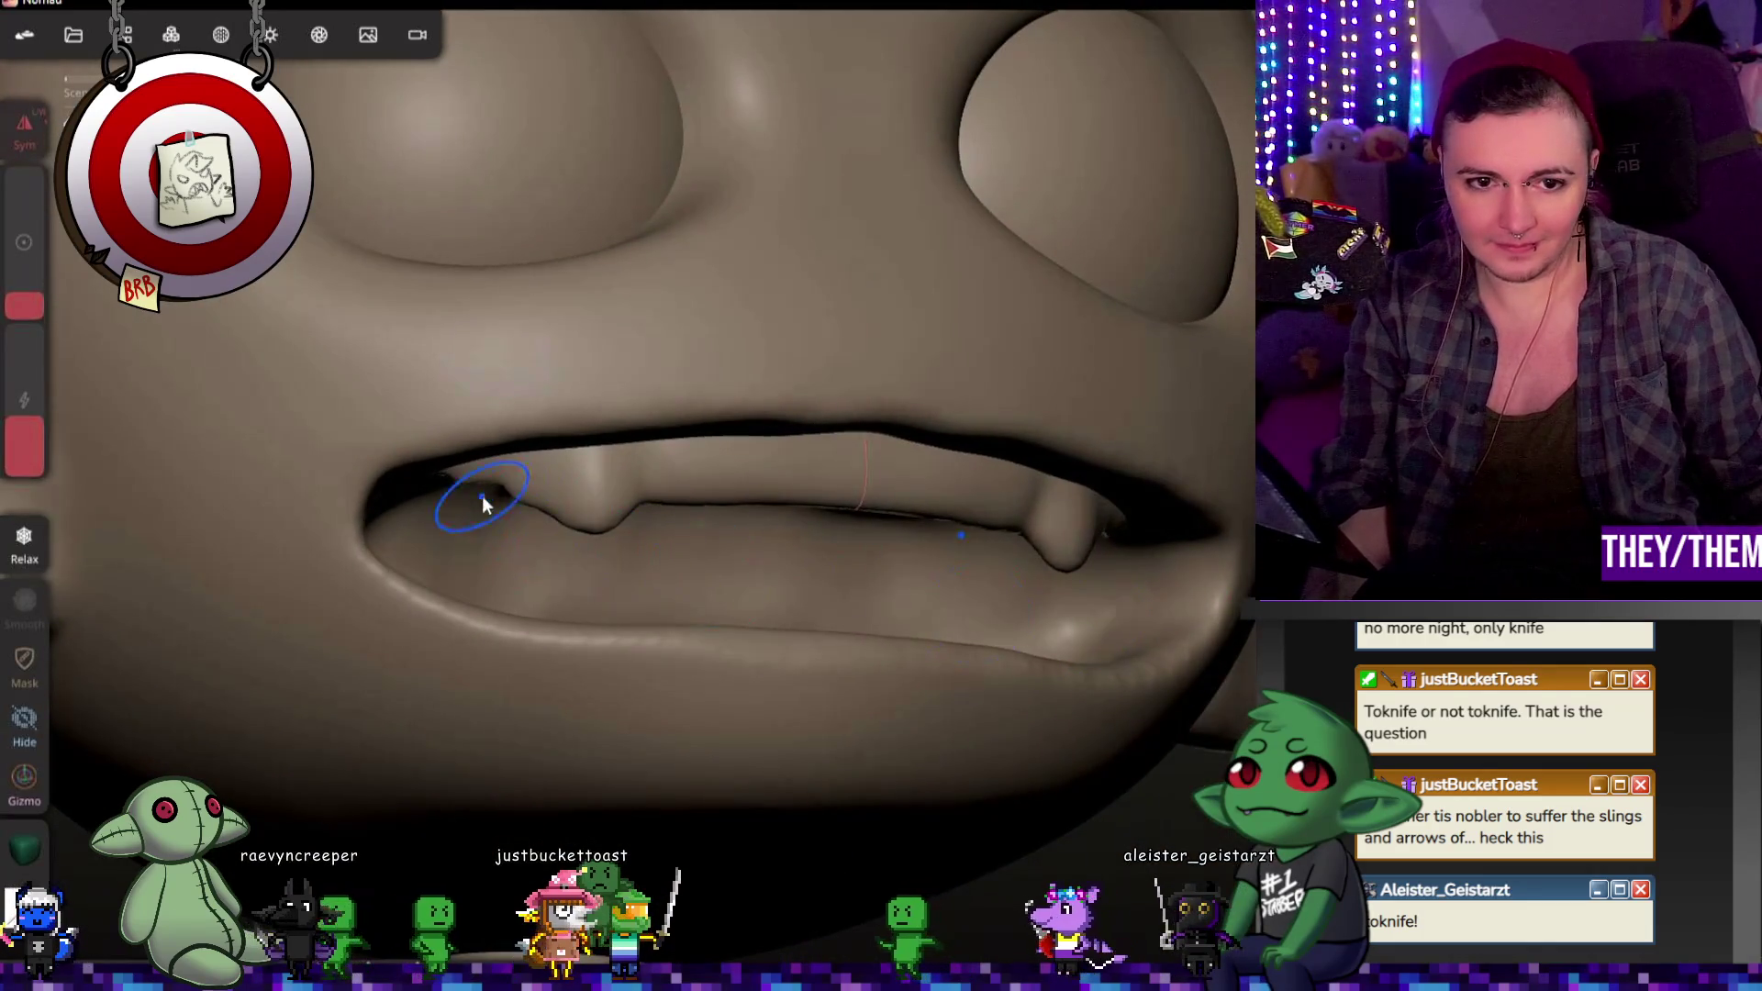
middle_click_drag(482, 503, 463, 485)
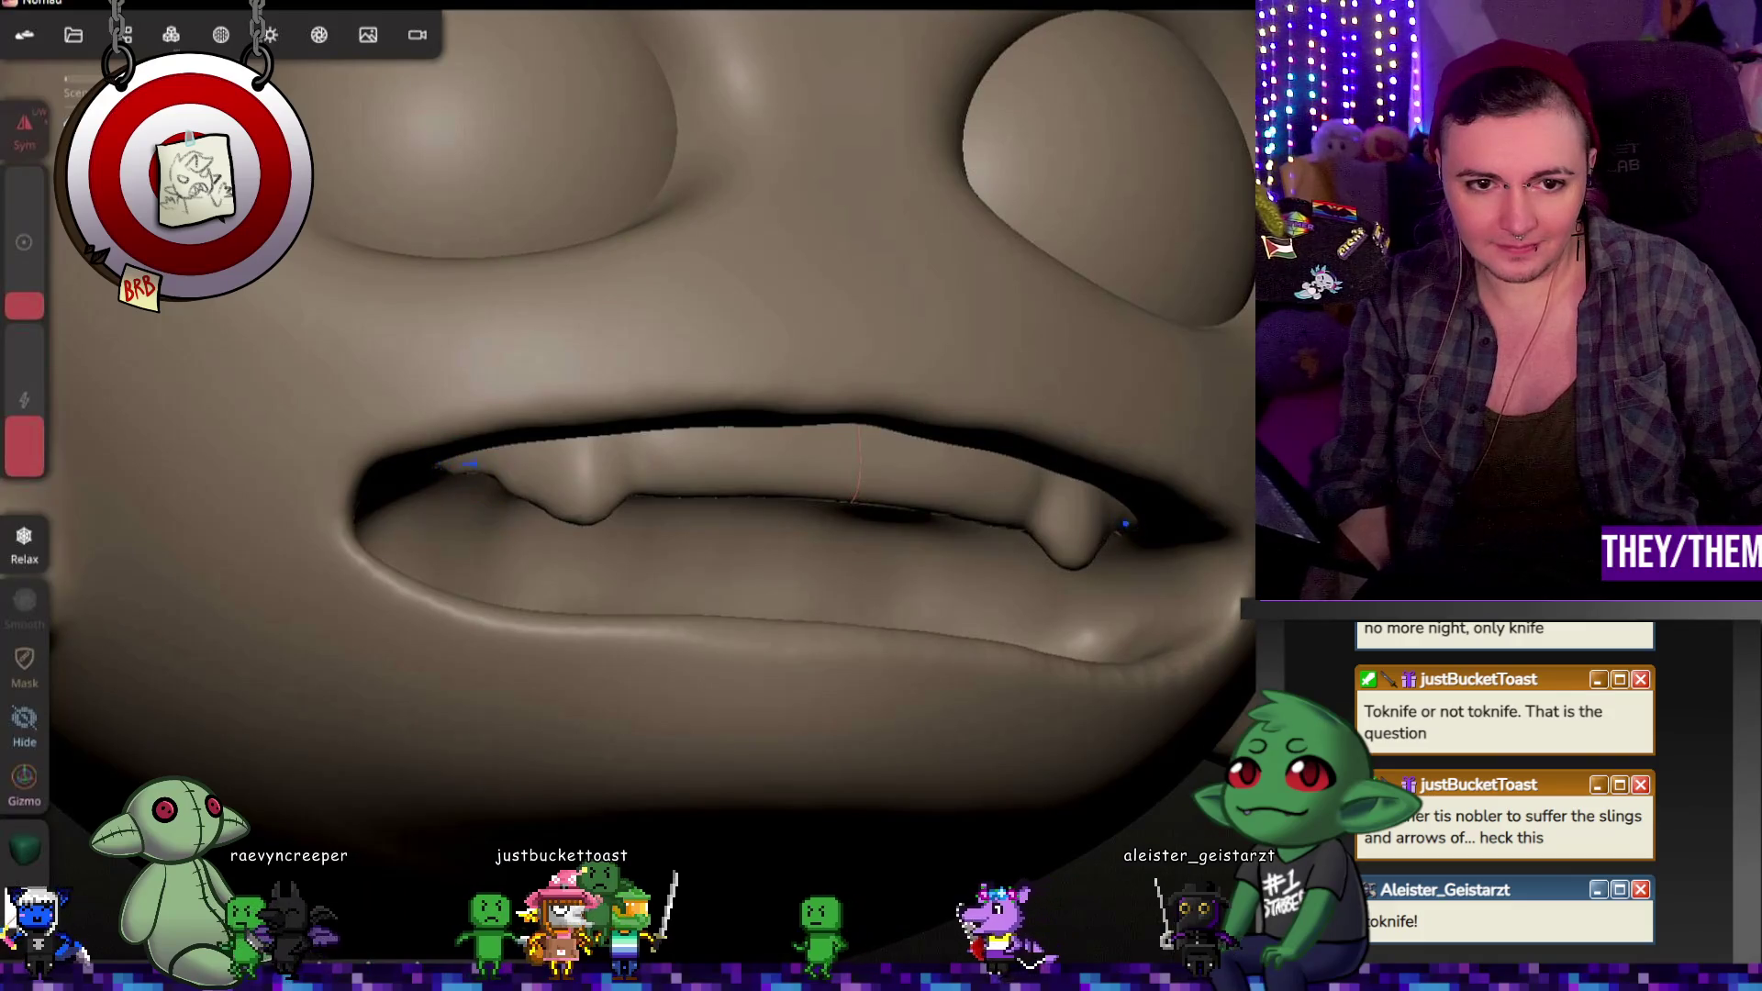
mouse_move(484, 493)
middle_mouse_down()
mouse_move(741, 550)
mouse_move(781, 517)
mouse_move(464, 492)
mouse_move(807, 604)
middle_mouse_up()
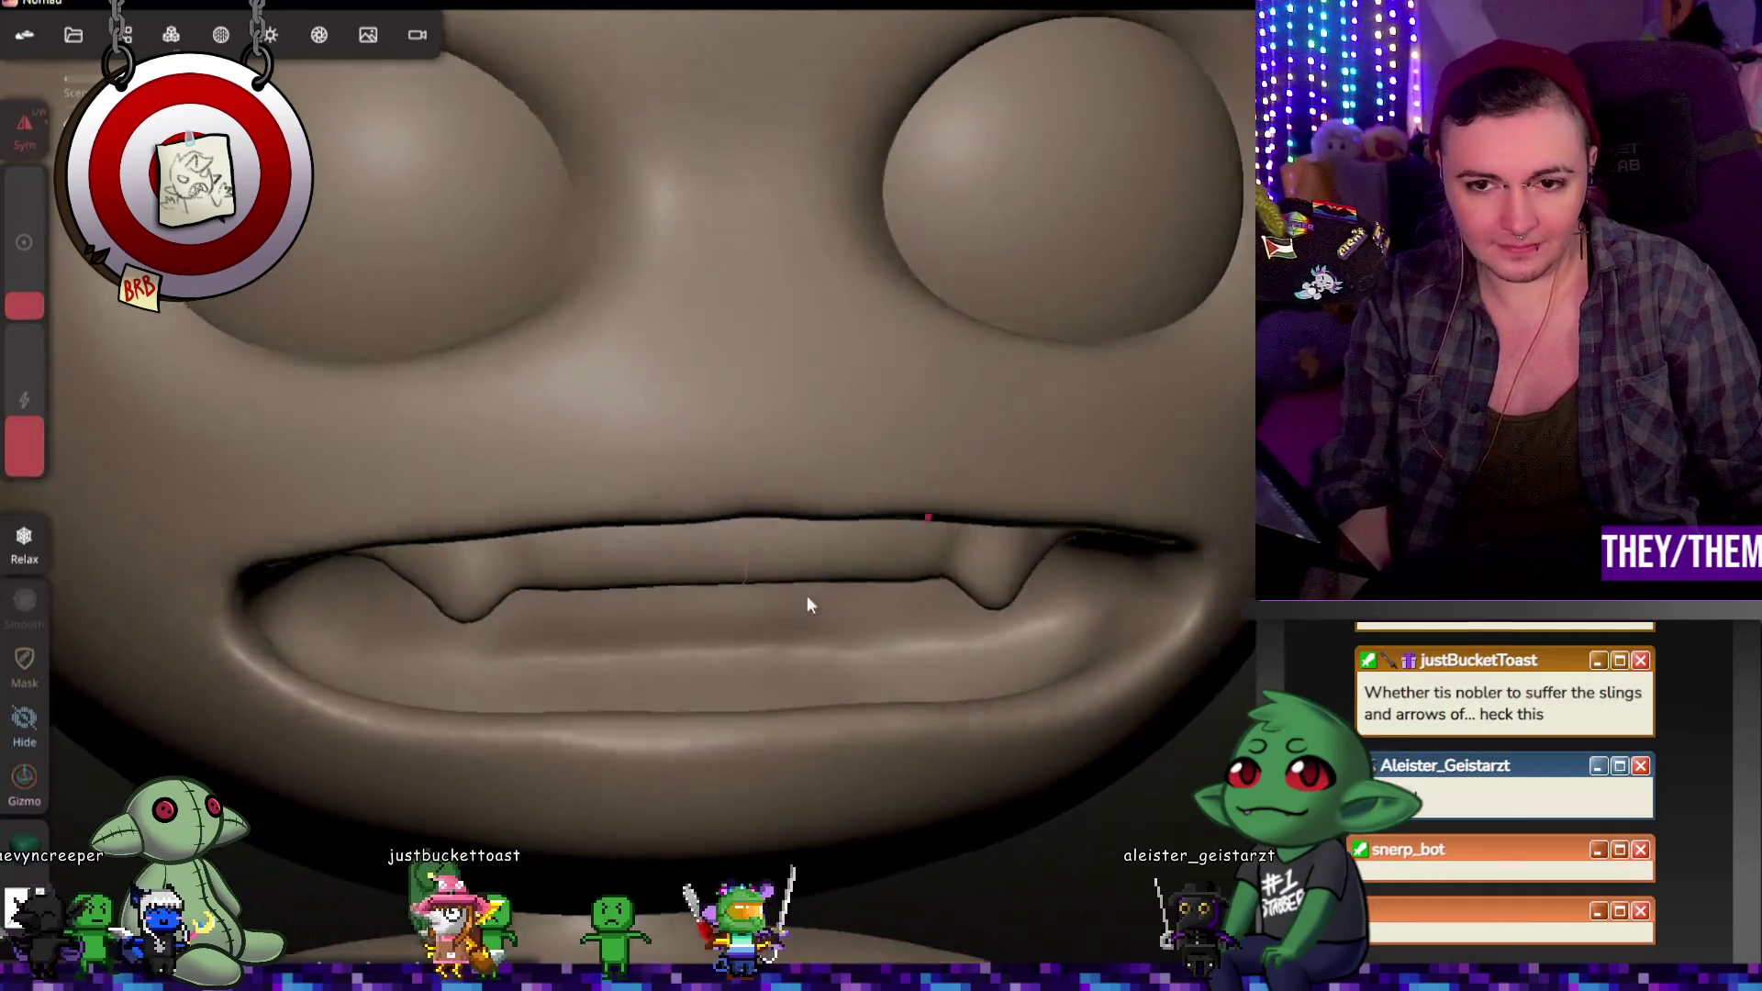
scroll(806, 603, "down", 2)
scroll(895, 524, "down", 3)
scroll(1102, 517, "down", 2)
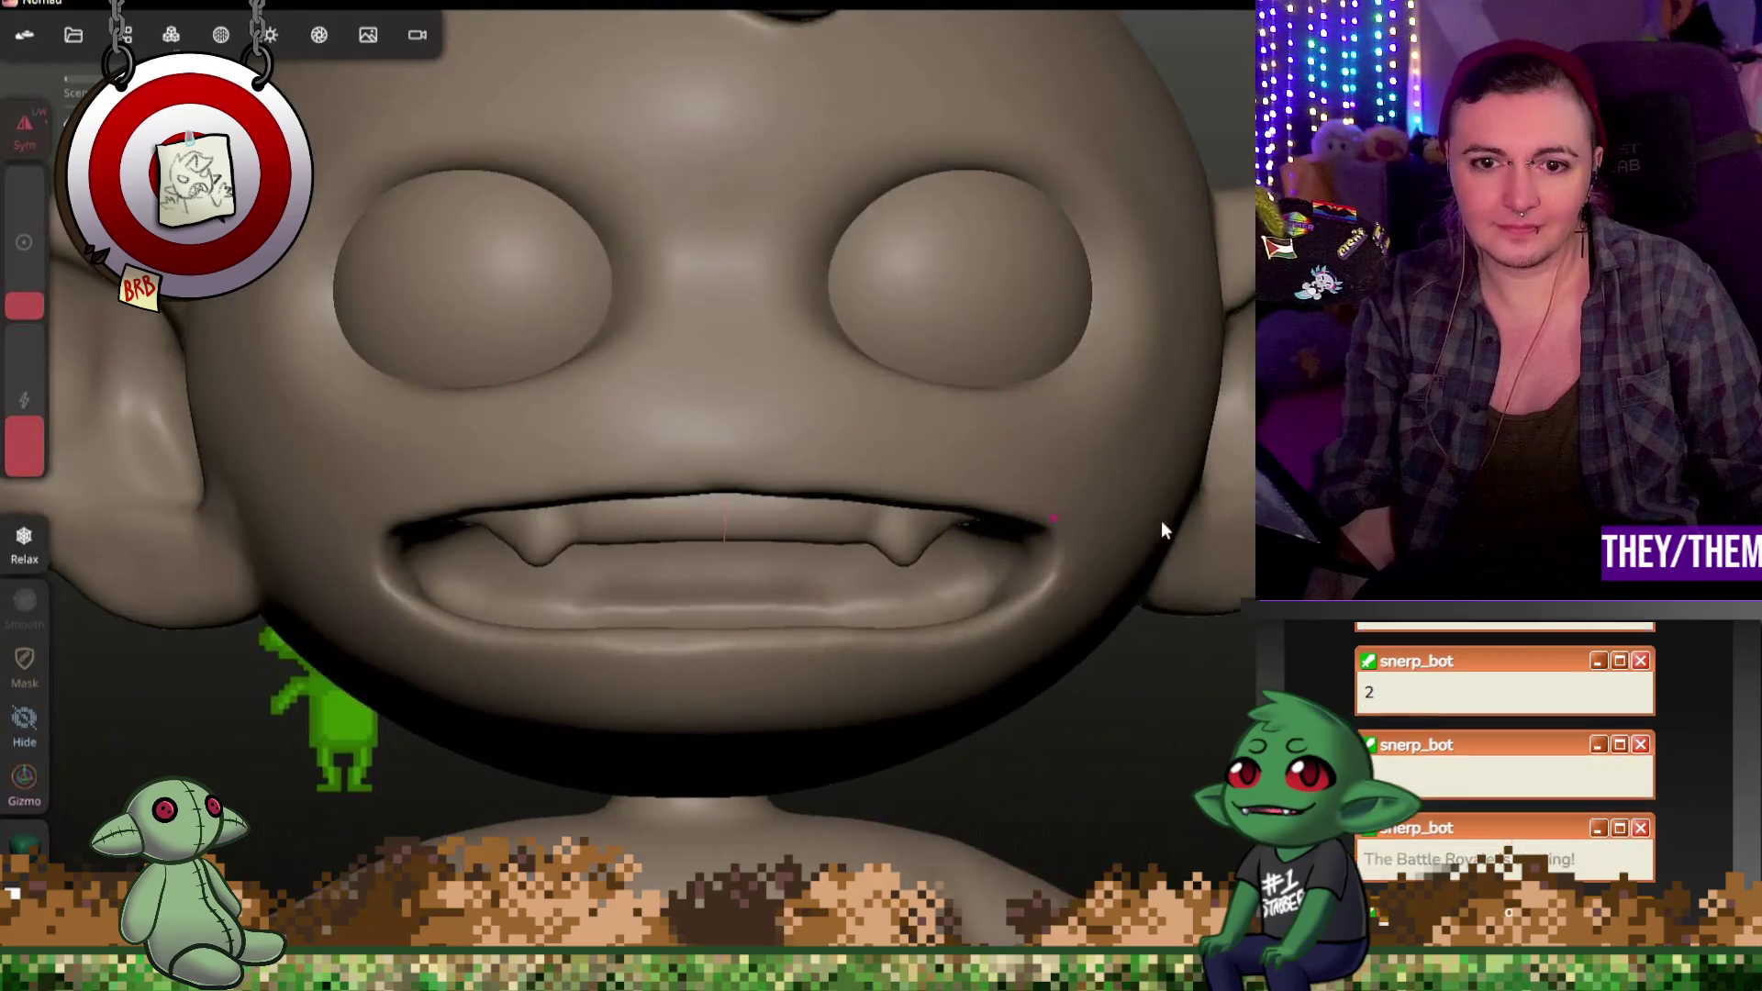
Step: Duplicate the Box gum object and bring up the transform gizmo on it at the mouth
middle_click_drag(1160, 531, 1057, 517)
left_click(169, 35)
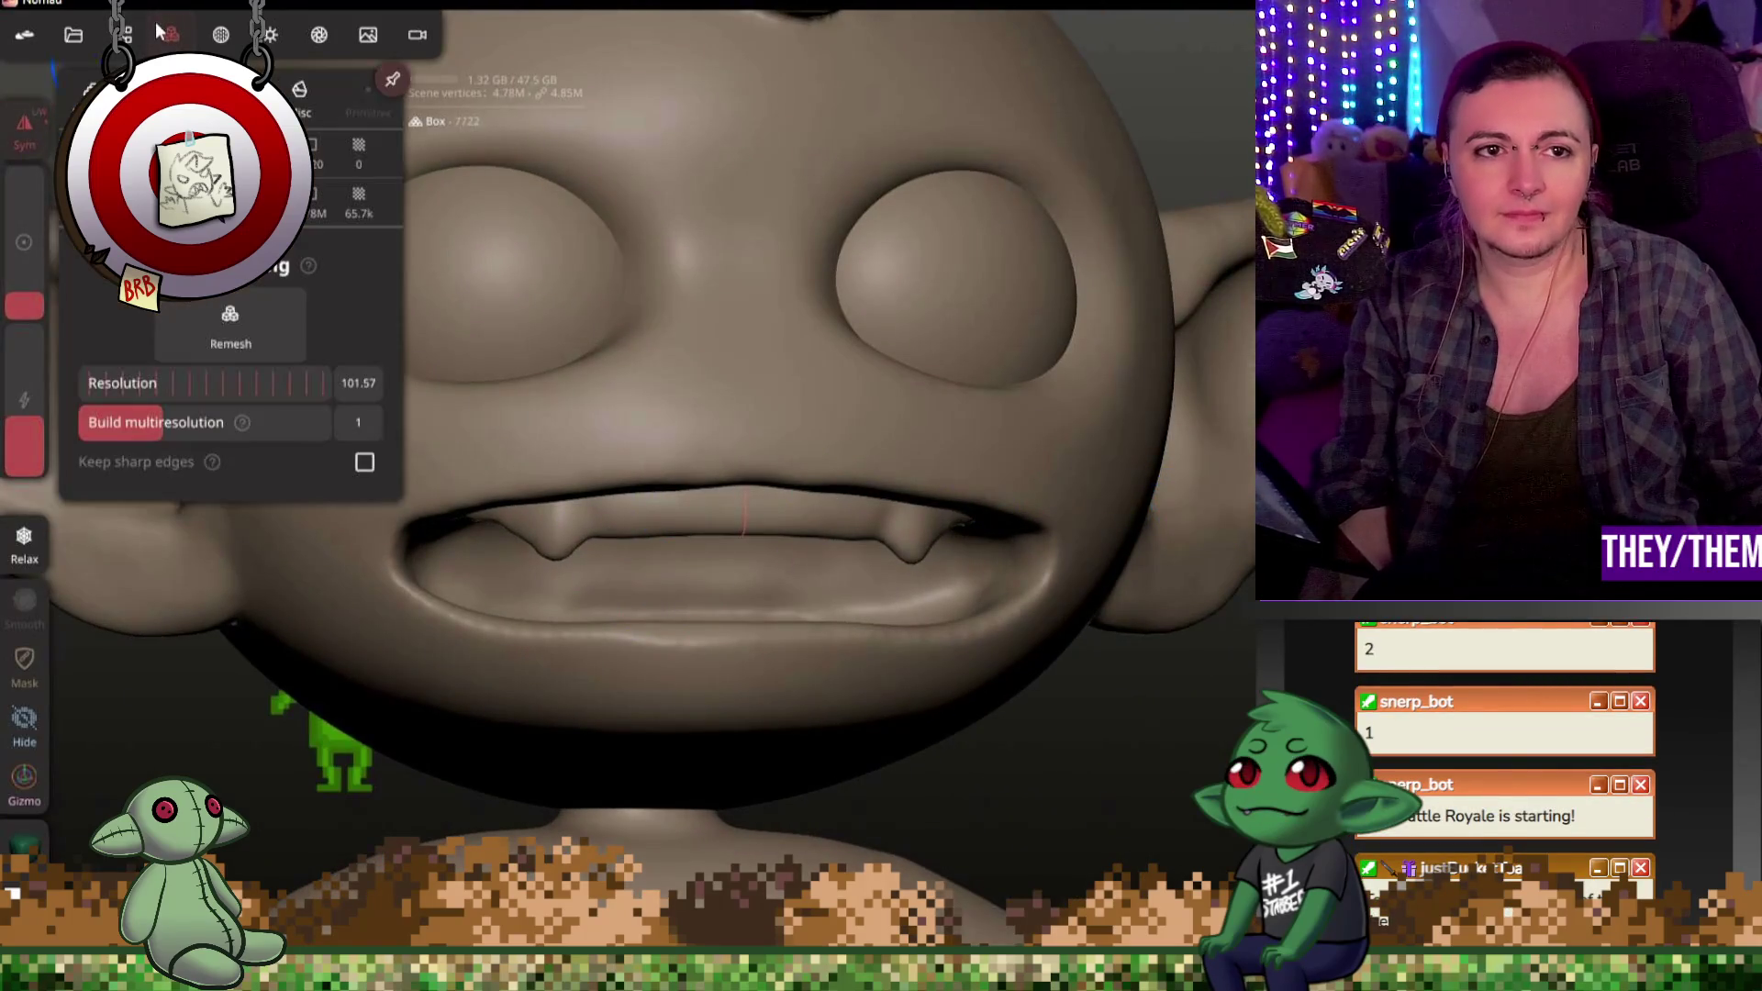
key("ctrl+d")
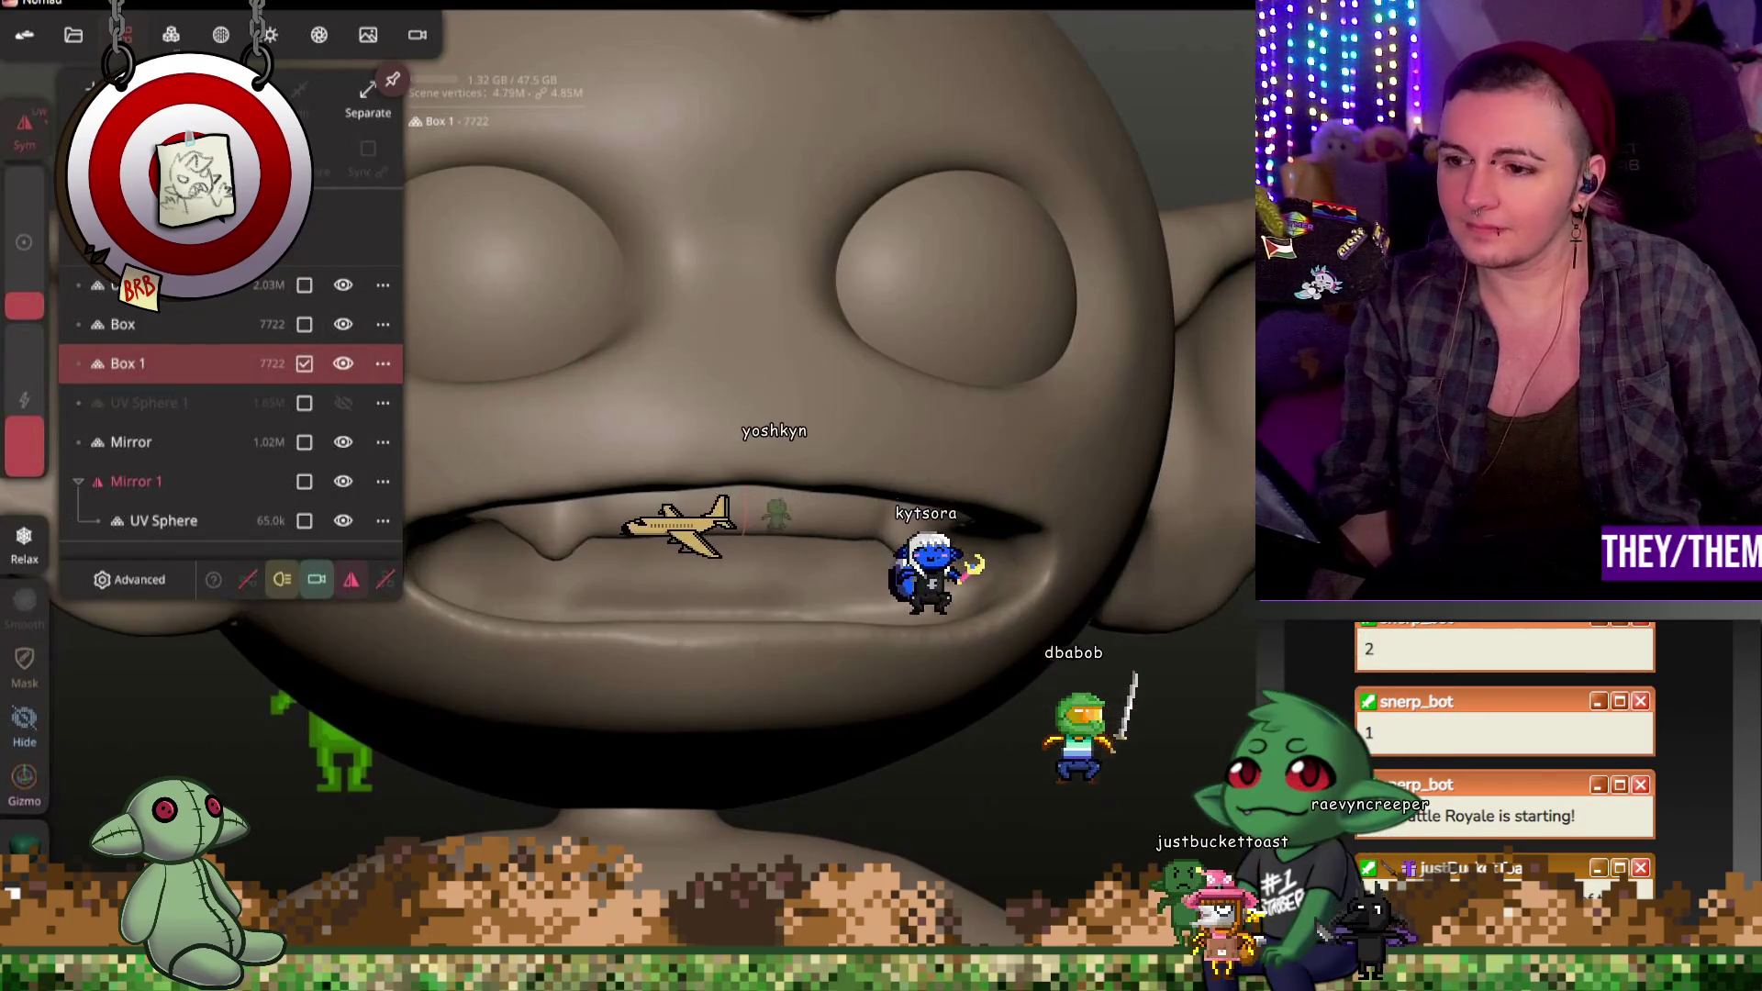
key("g")
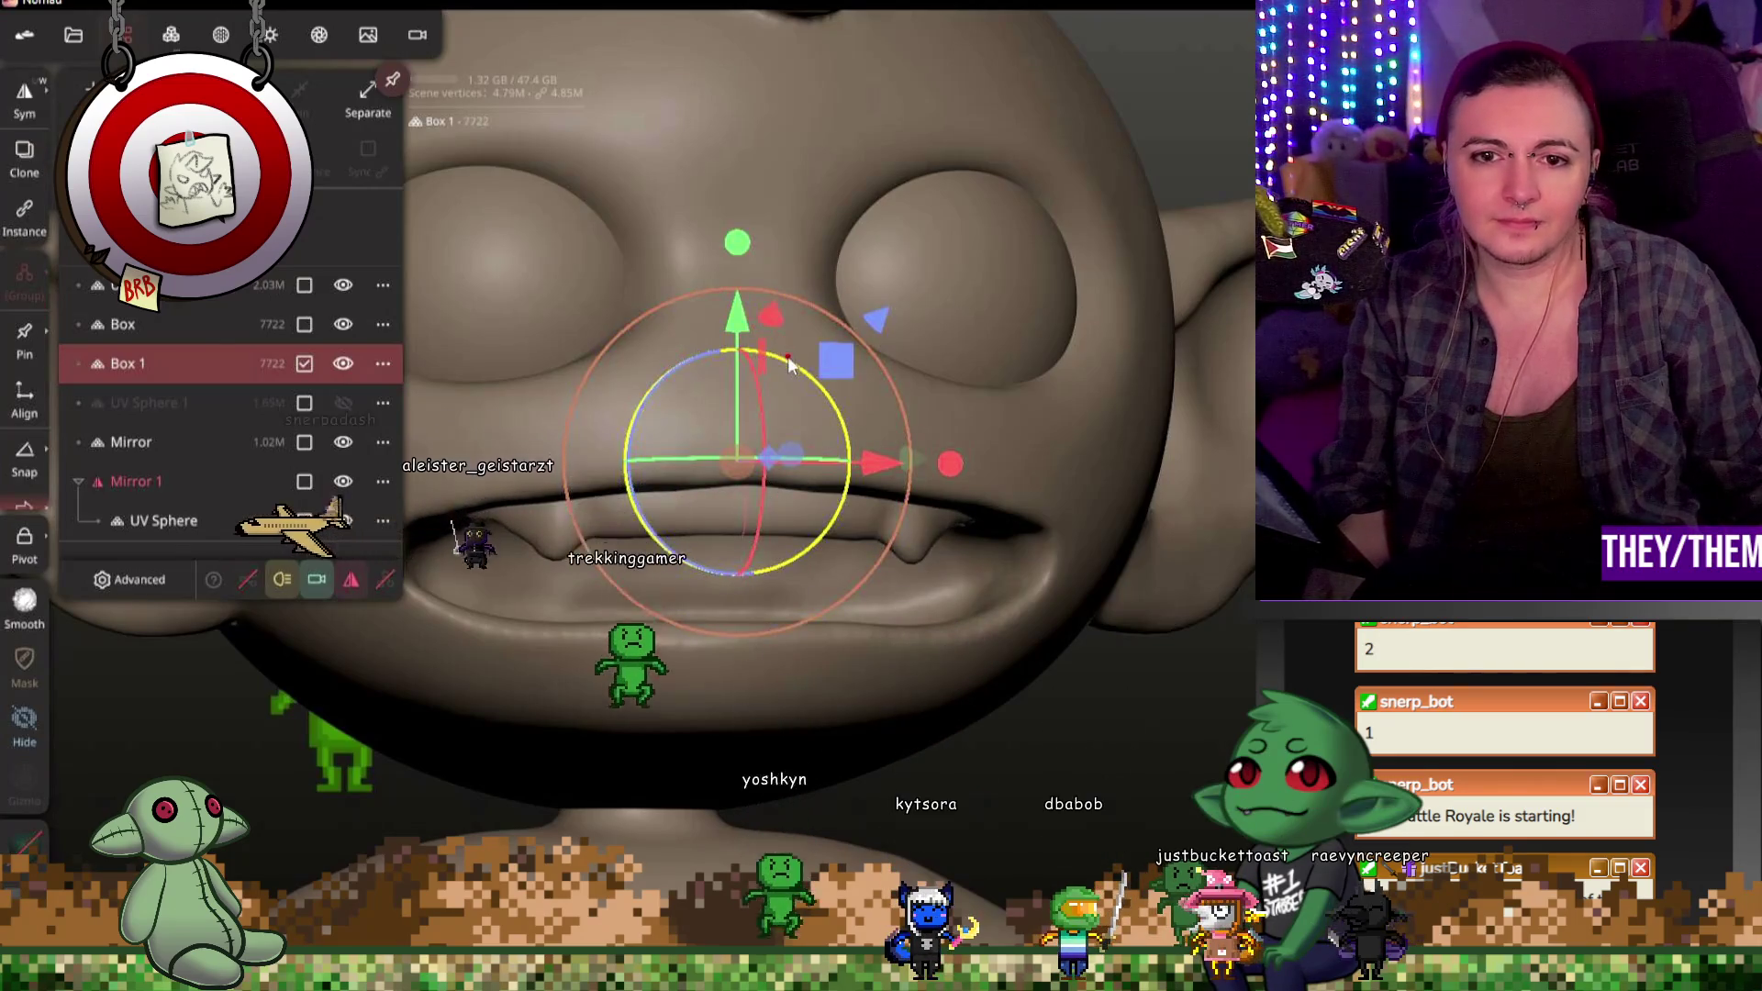
key("g")
middle_click_drag(887, 525, 629, 589)
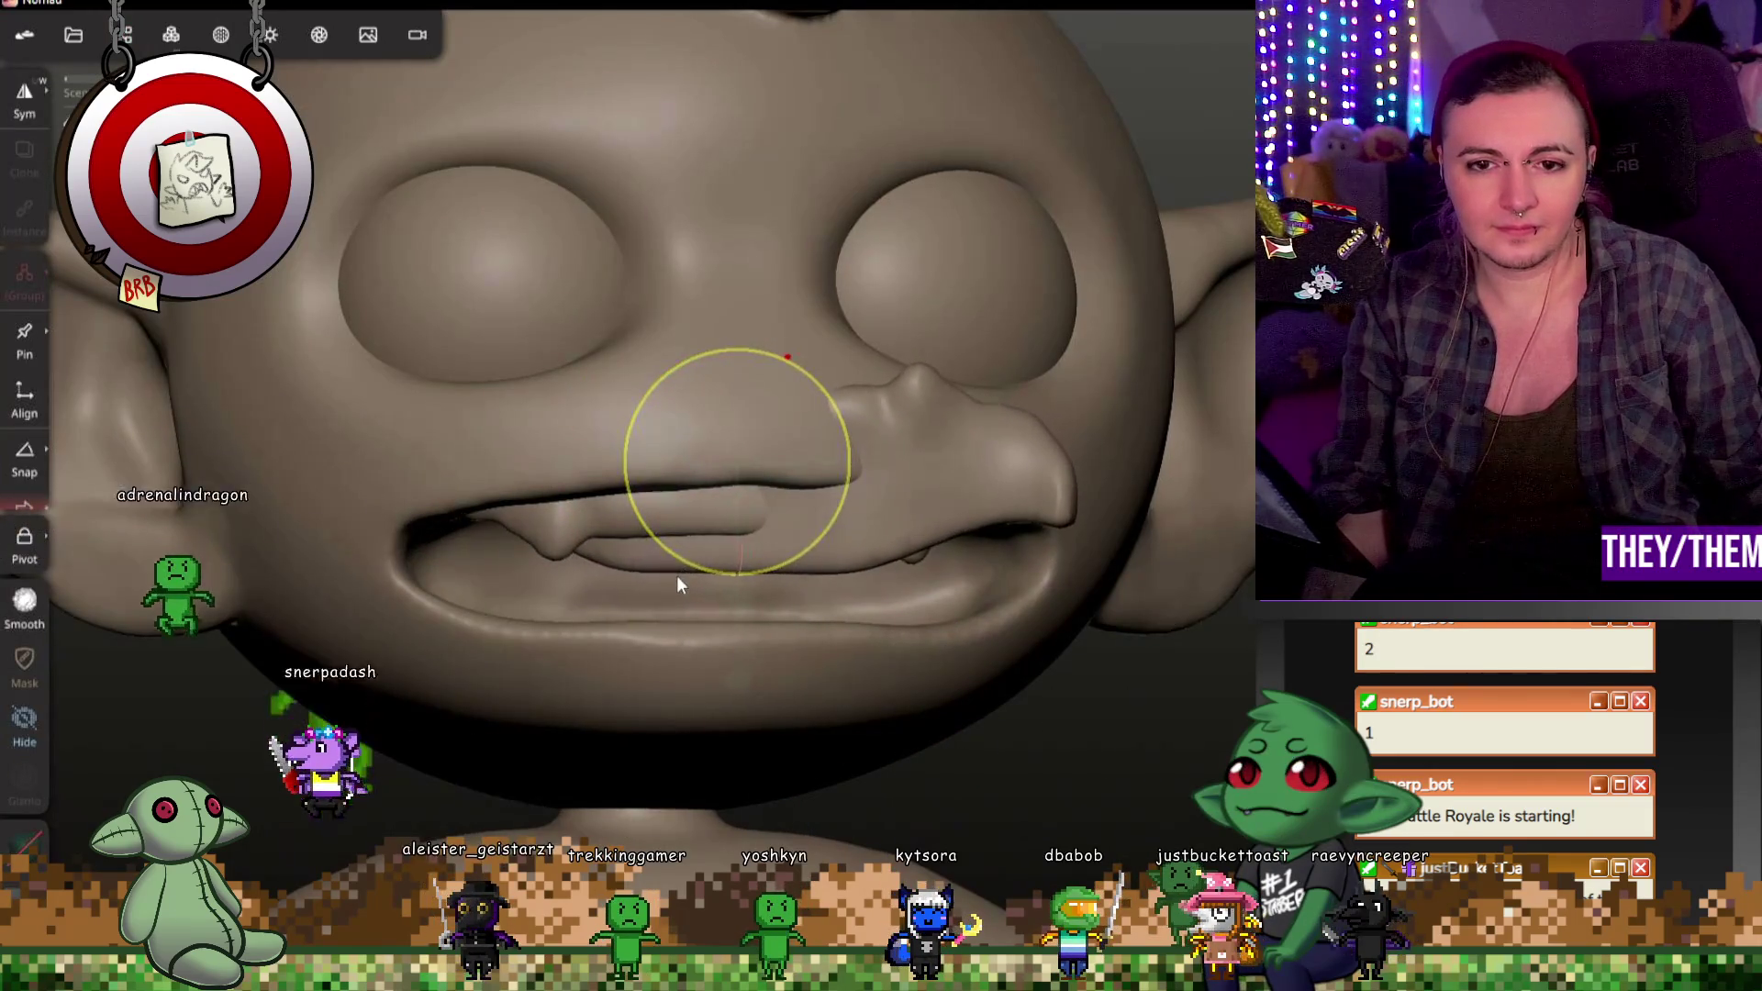
key("g")
Step: Move the duplicated gum piece down into the lower jaw as a tongue and reshape it
left_click_drag(735, 602, 735, 610)
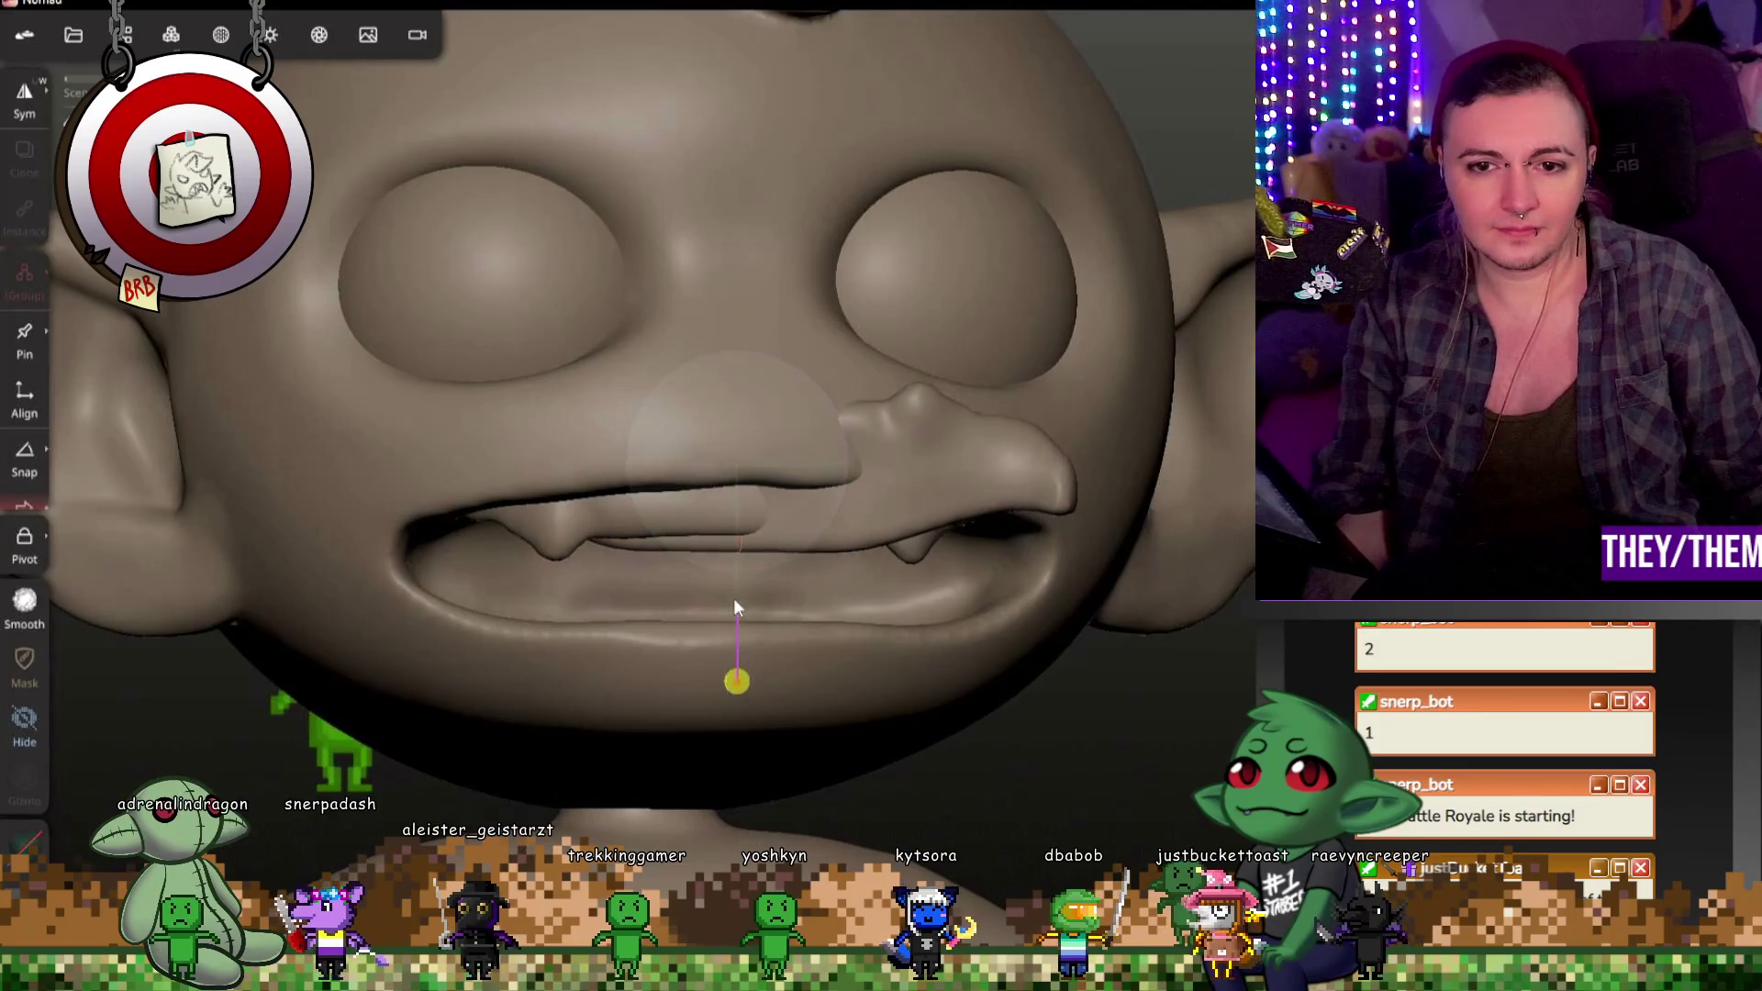
middle_click_drag(736, 610, 1039, 558)
left_click_drag(703, 622, 677, 773)
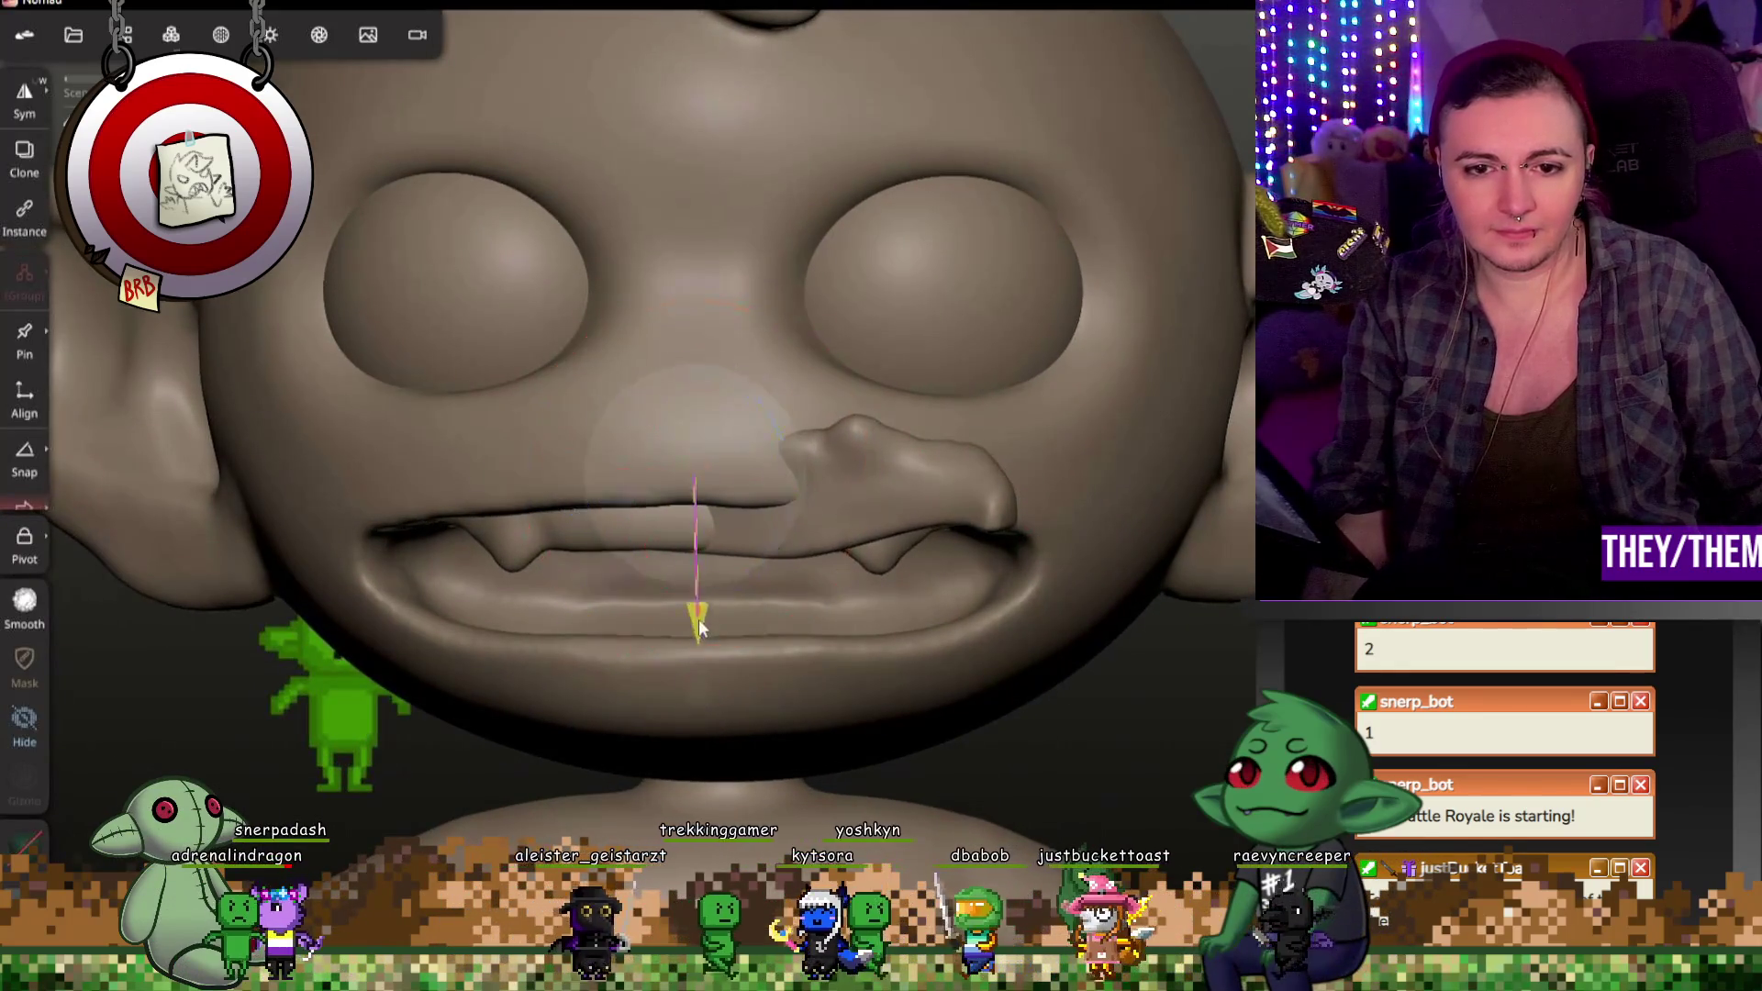
left_click_drag(771, 652, 883, 636)
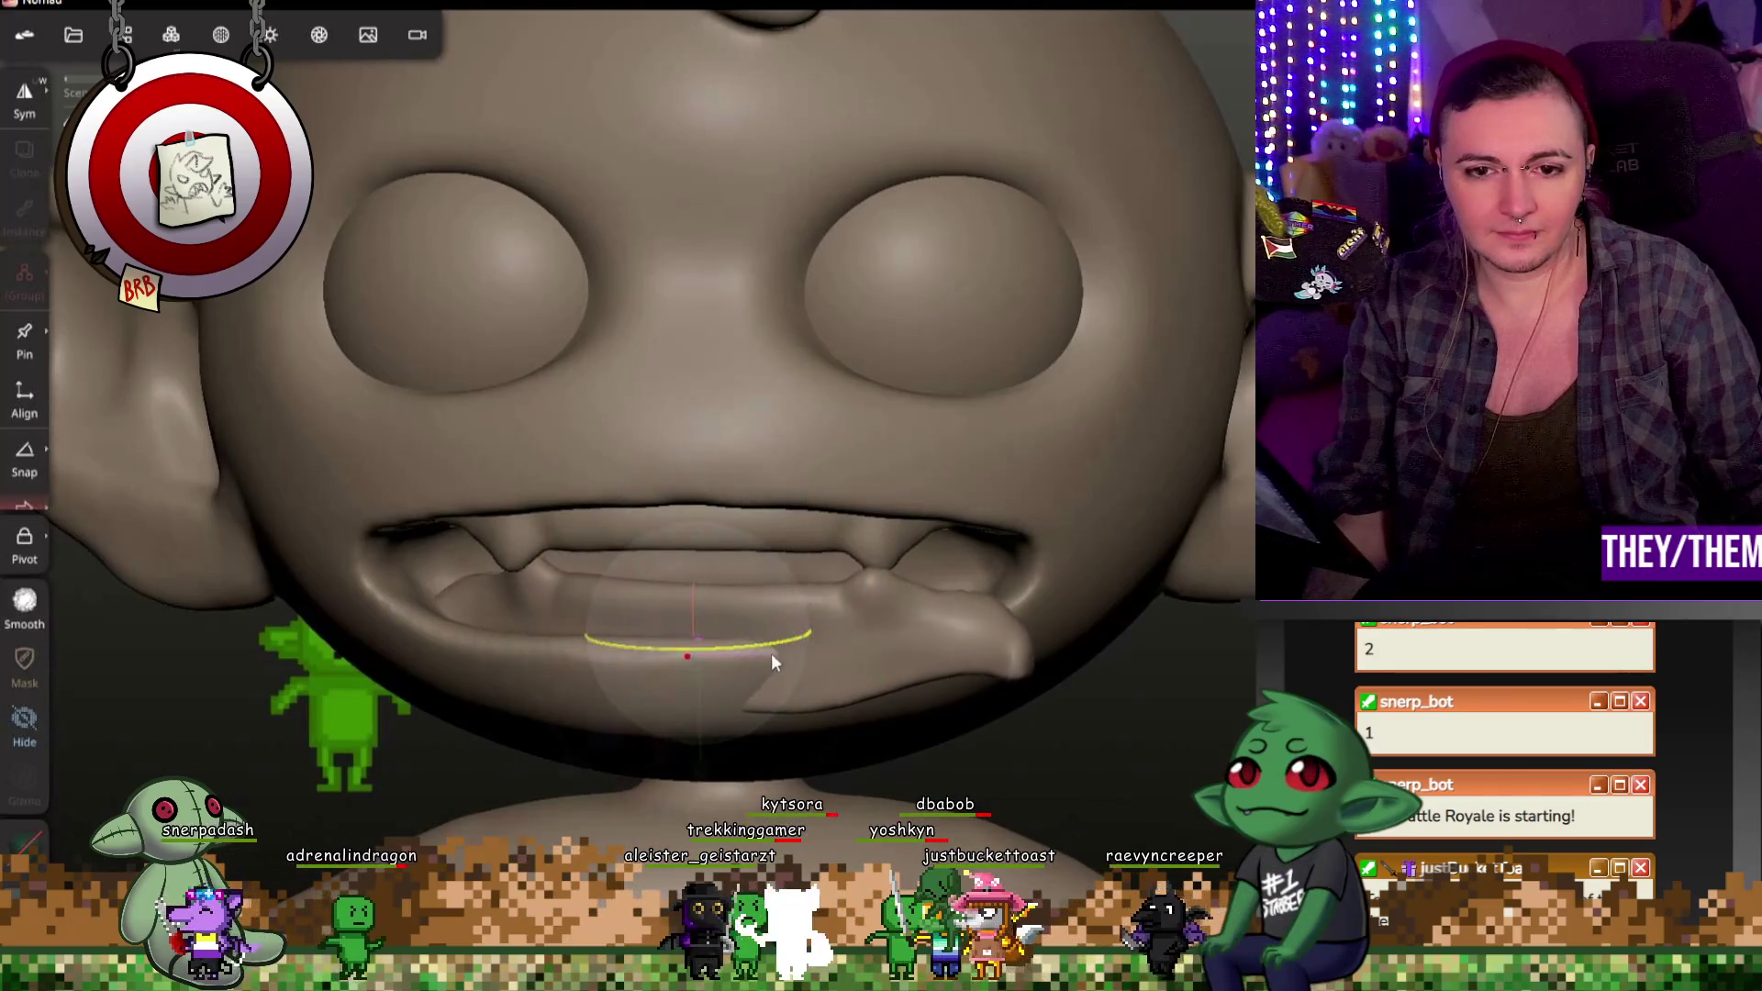
middle_click_drag(883, 636, 1039, 645)
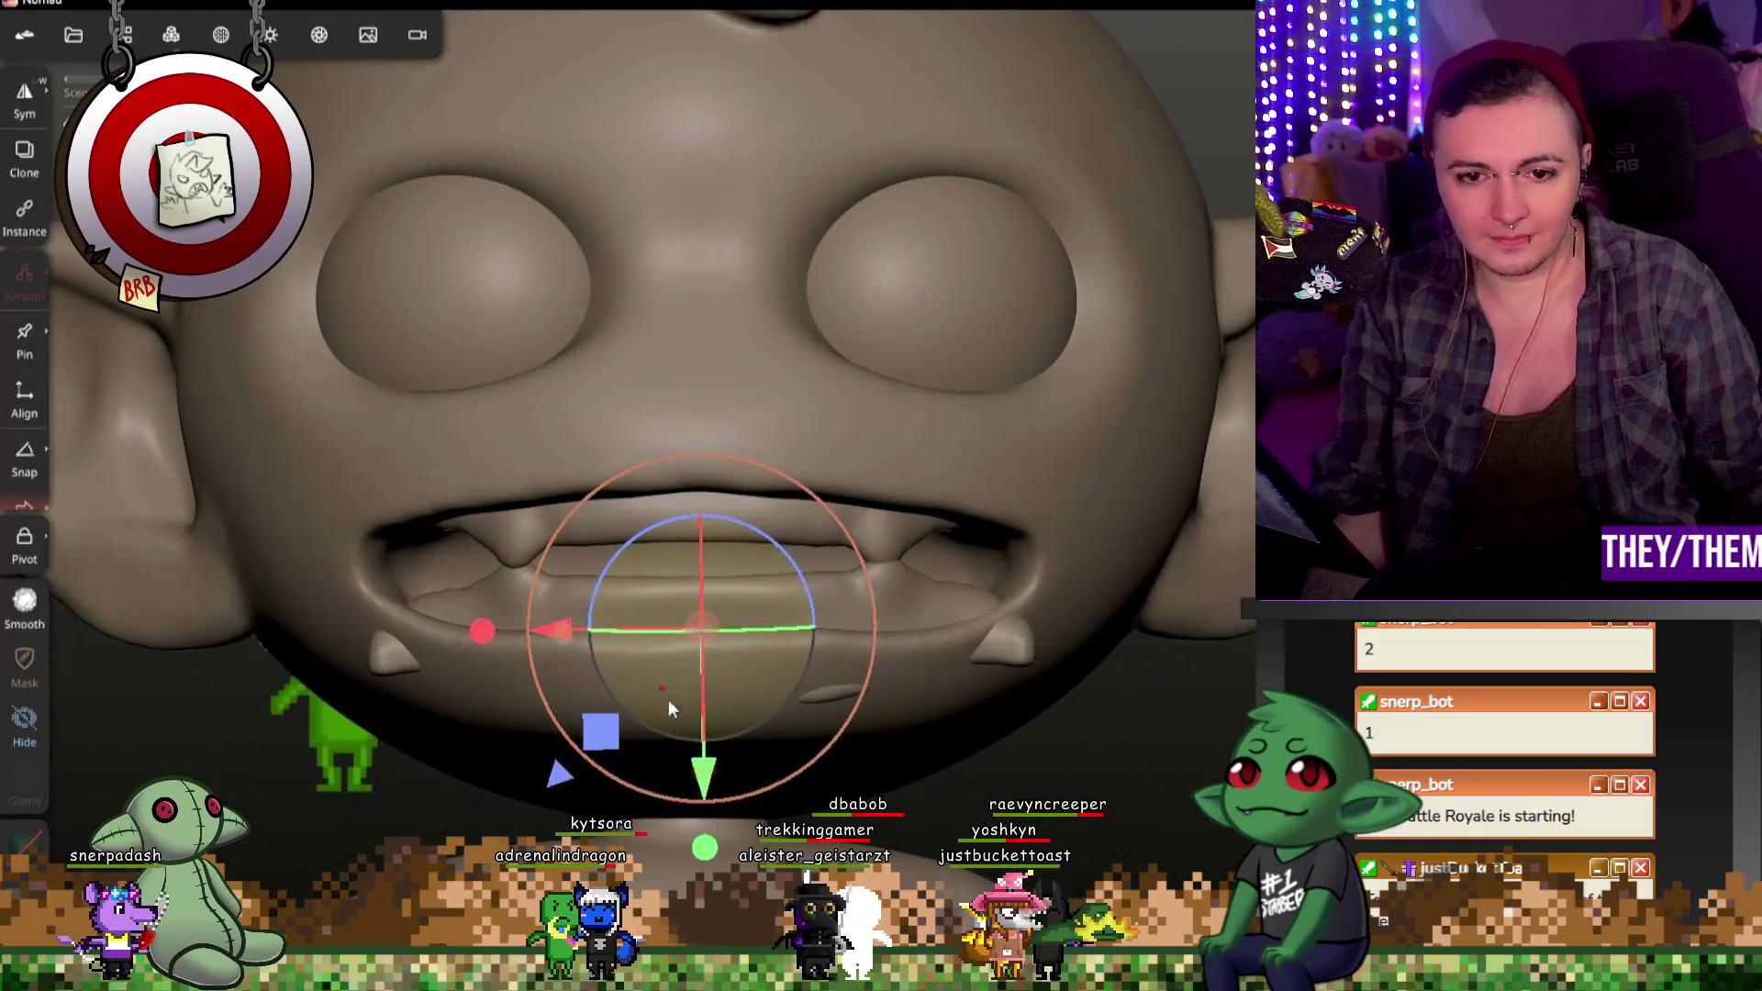
left_click_drag(705, 797, 705, 826)
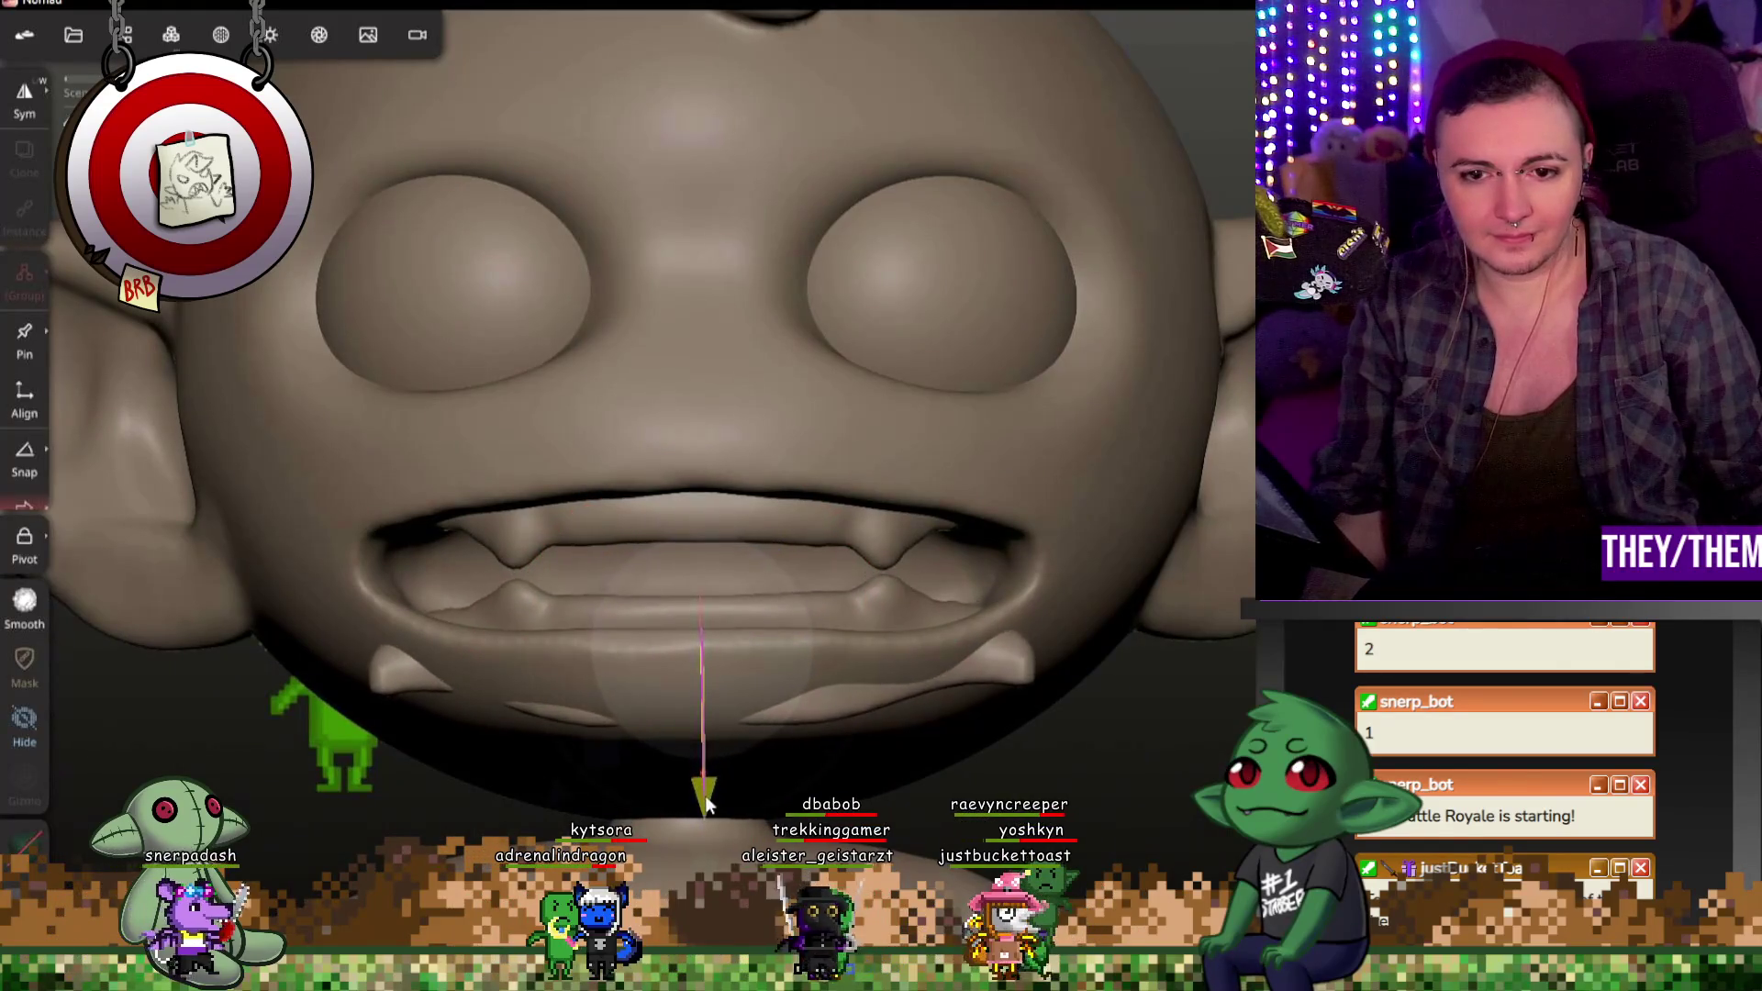
scroll(913, 609, "up", 2)
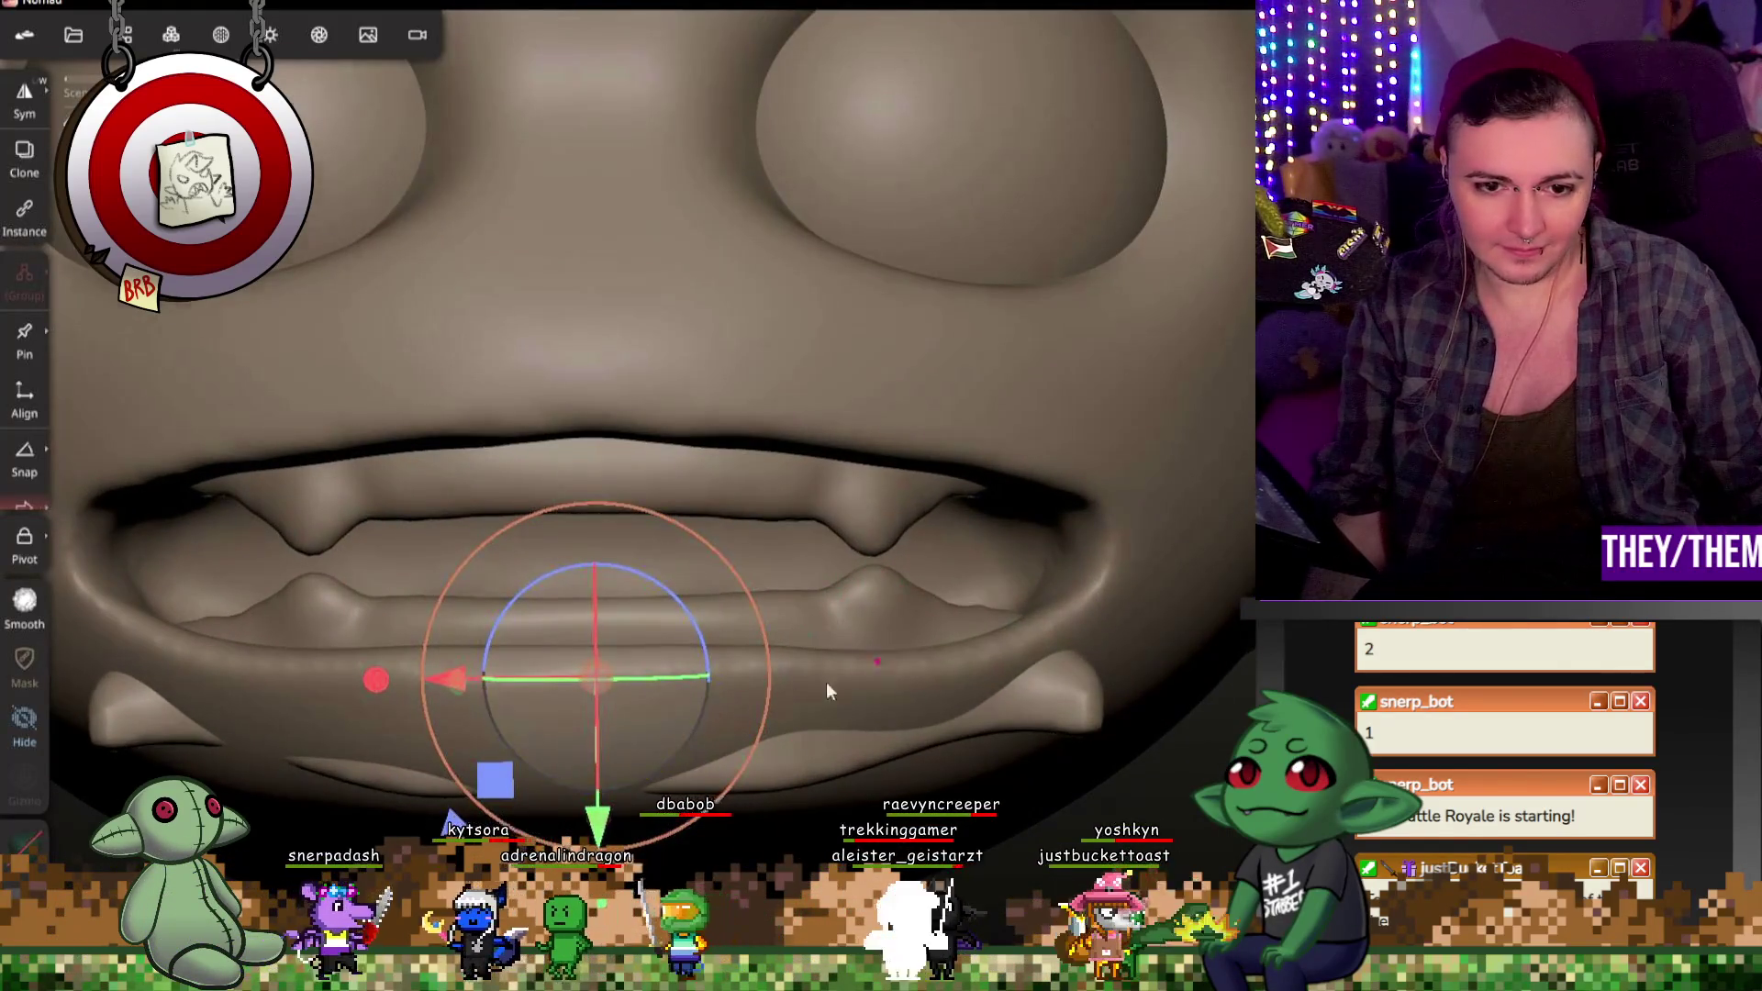
Step: Check the tongue placement from side, front and below, then switch to surface relaxing
middle_click_drag(826, 682, 717, 620)
left_click_drag(688, 622, 673, 630)
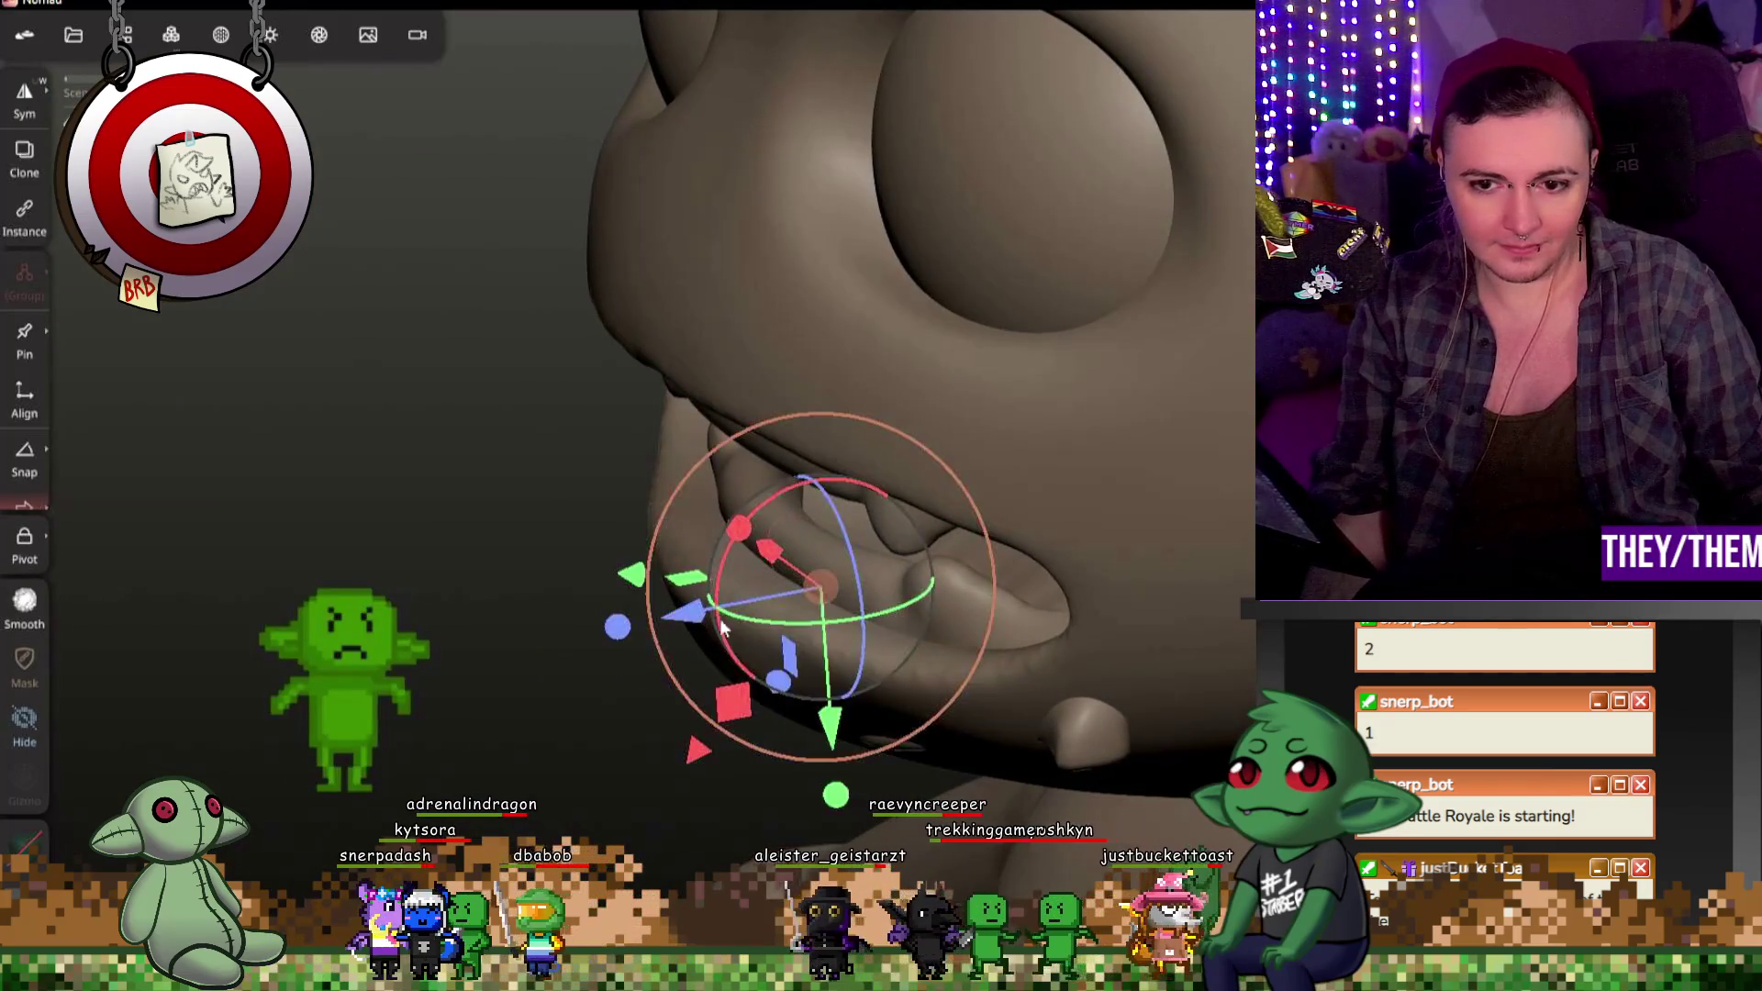
middle_click_drag(701, 615, 826, 620)
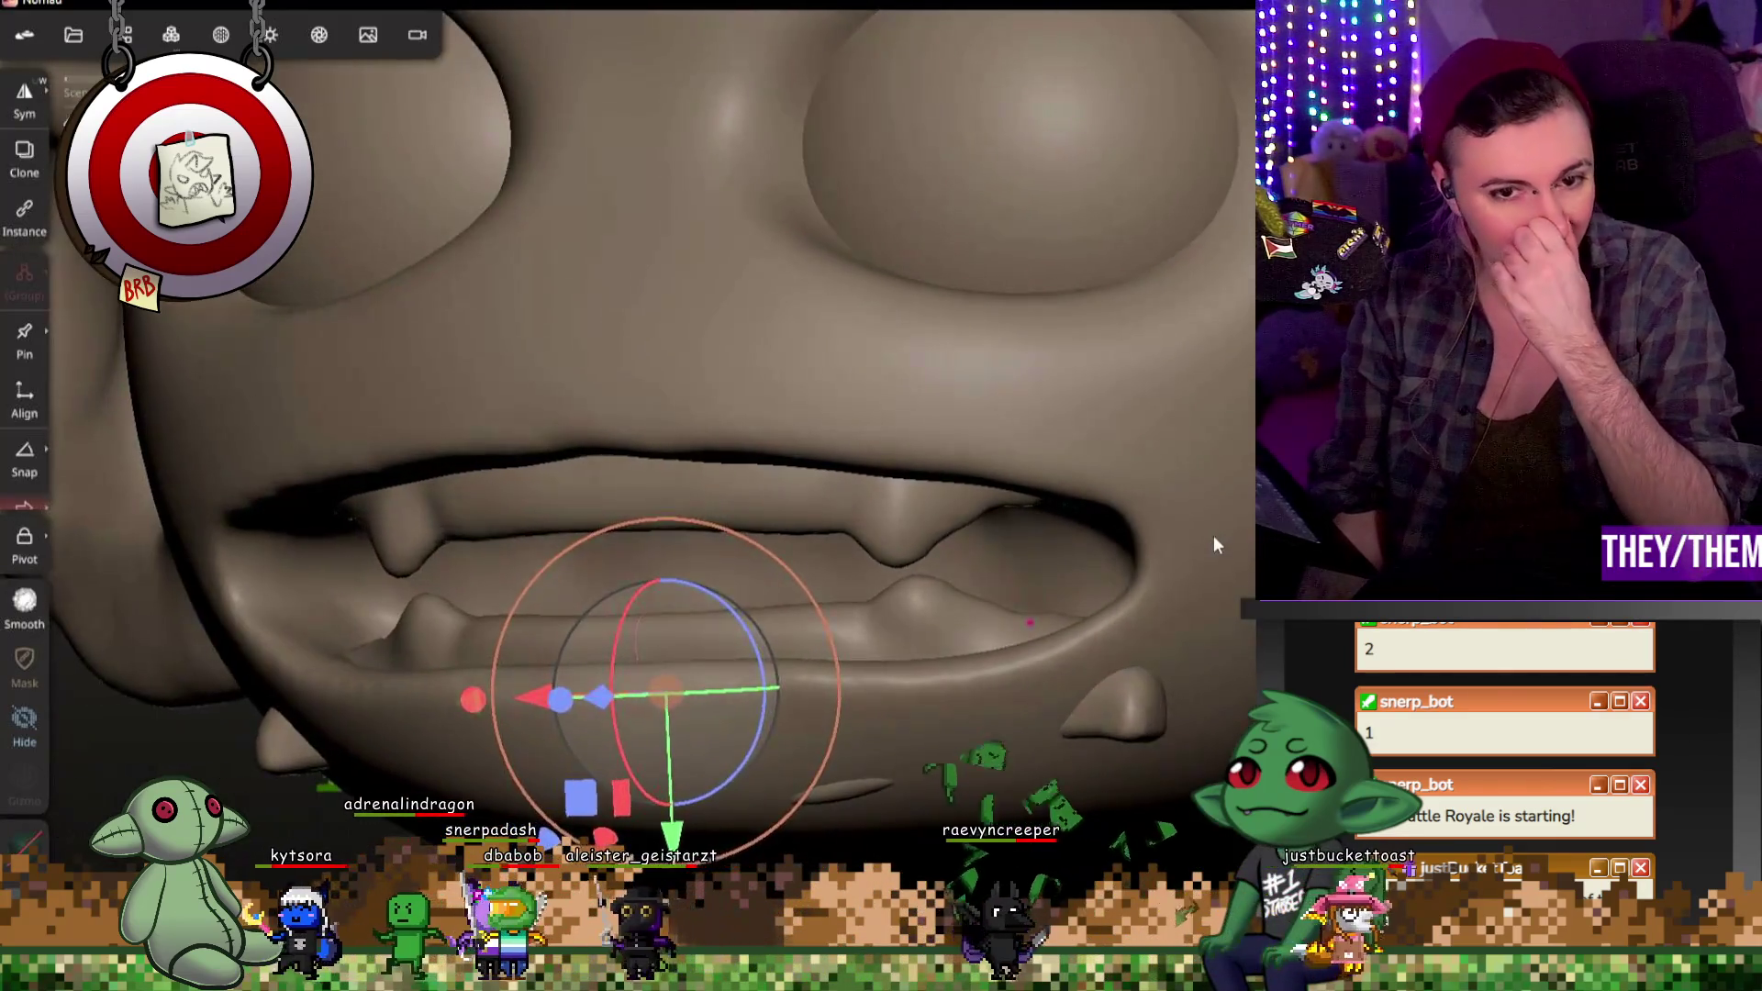
mouse_move(1213, 535)
middle_mouse_down()
mouse_move(1122, 578)
mouse_move(1203, 603)
mouse_move(1108, 637)
mouse_move(964, 606)
middle_mouse_up()
scroll(1203, 602, "up", 2)
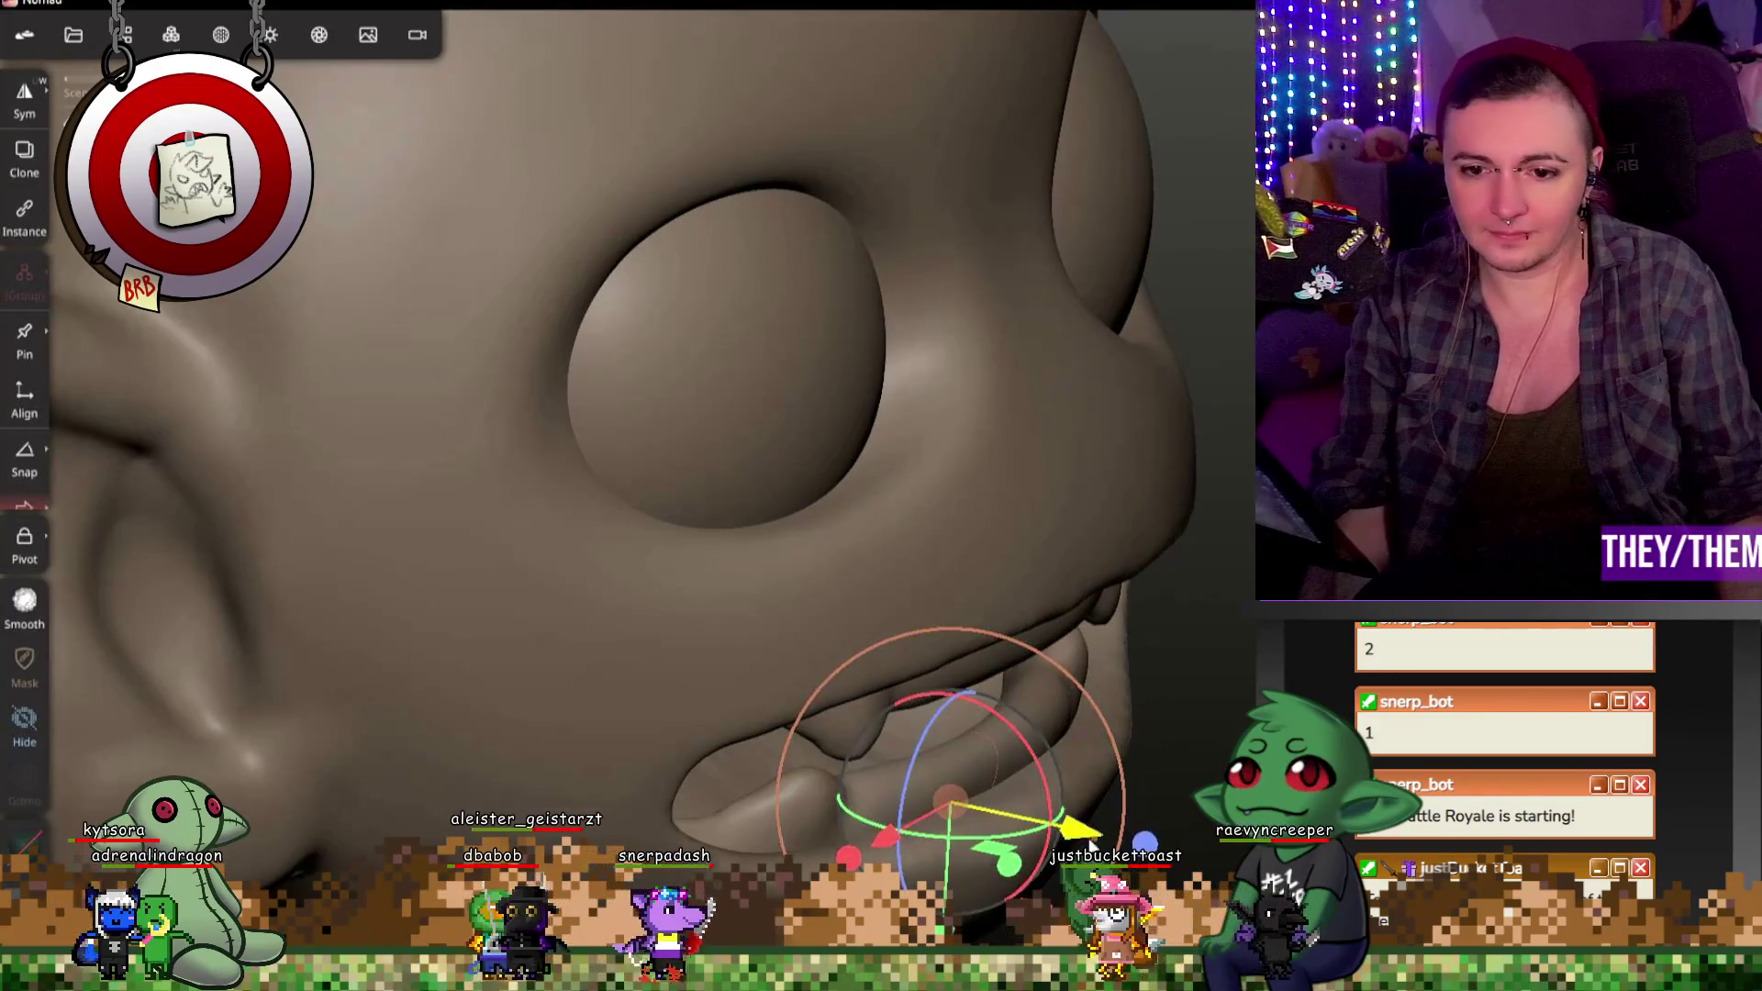
middle_click_drag(1173, 228, 1152, 304)
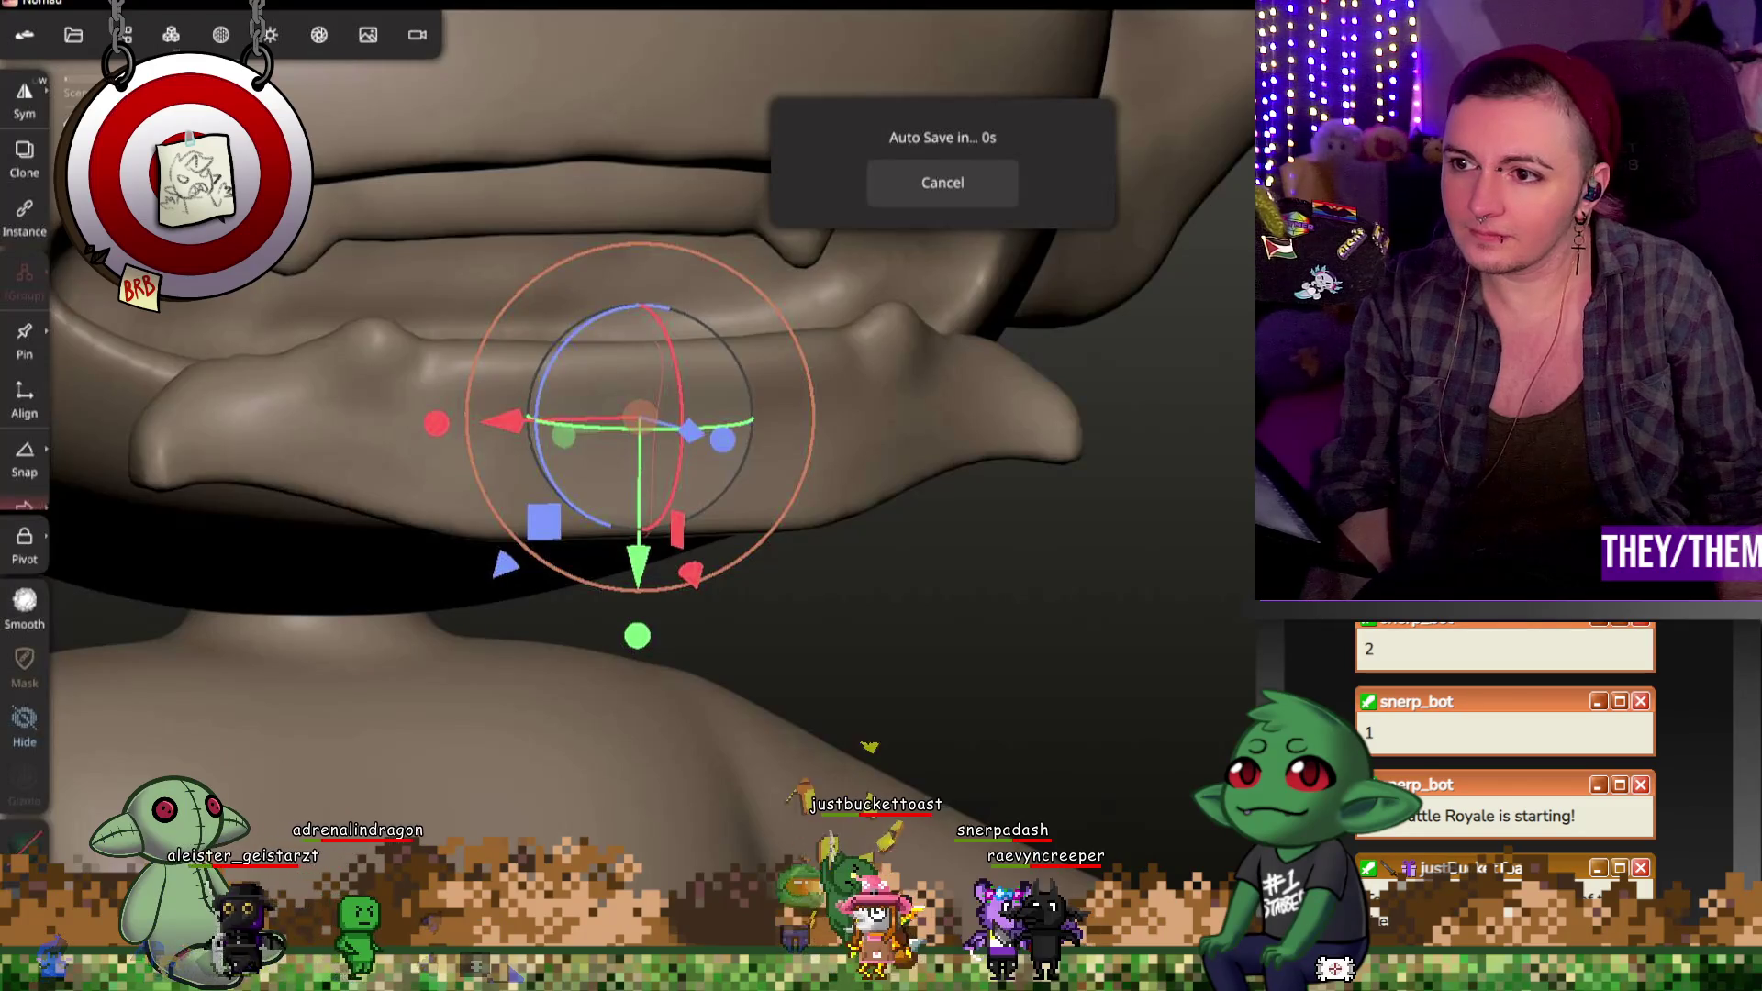
key("s")
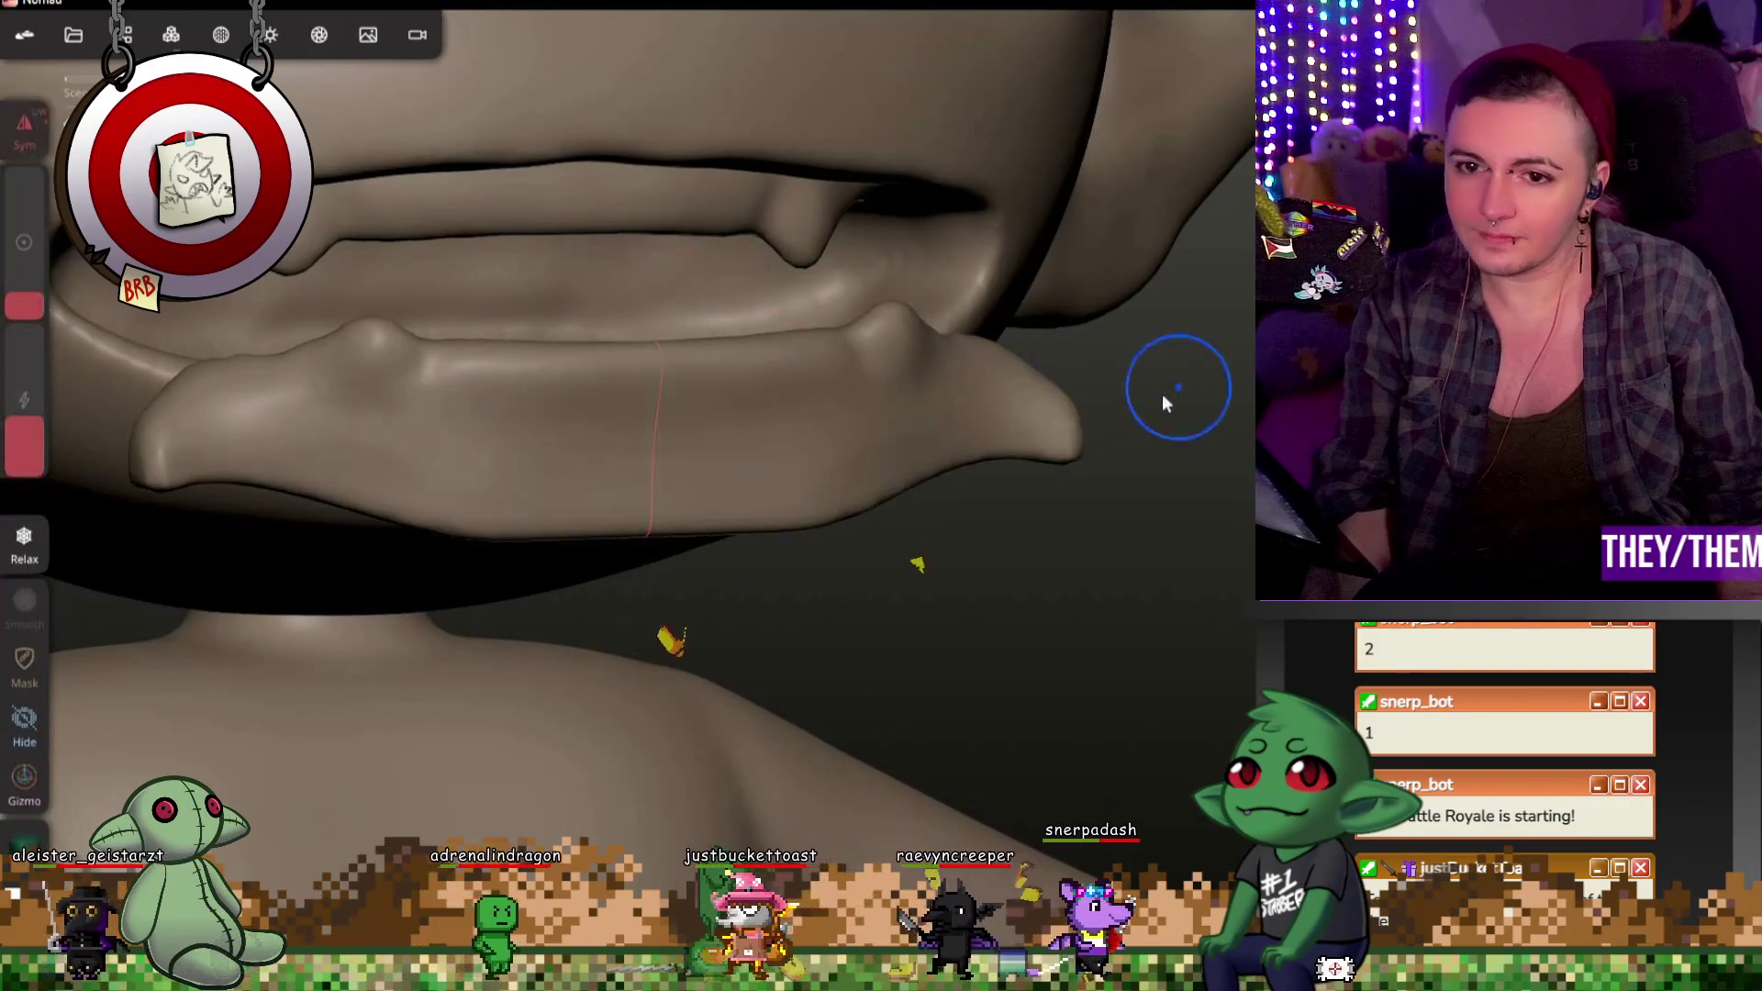
Step: Raise the Relax strength and smooth the tongue, viewing it from several angles
left_click_drag(24, 441, 24, 355)
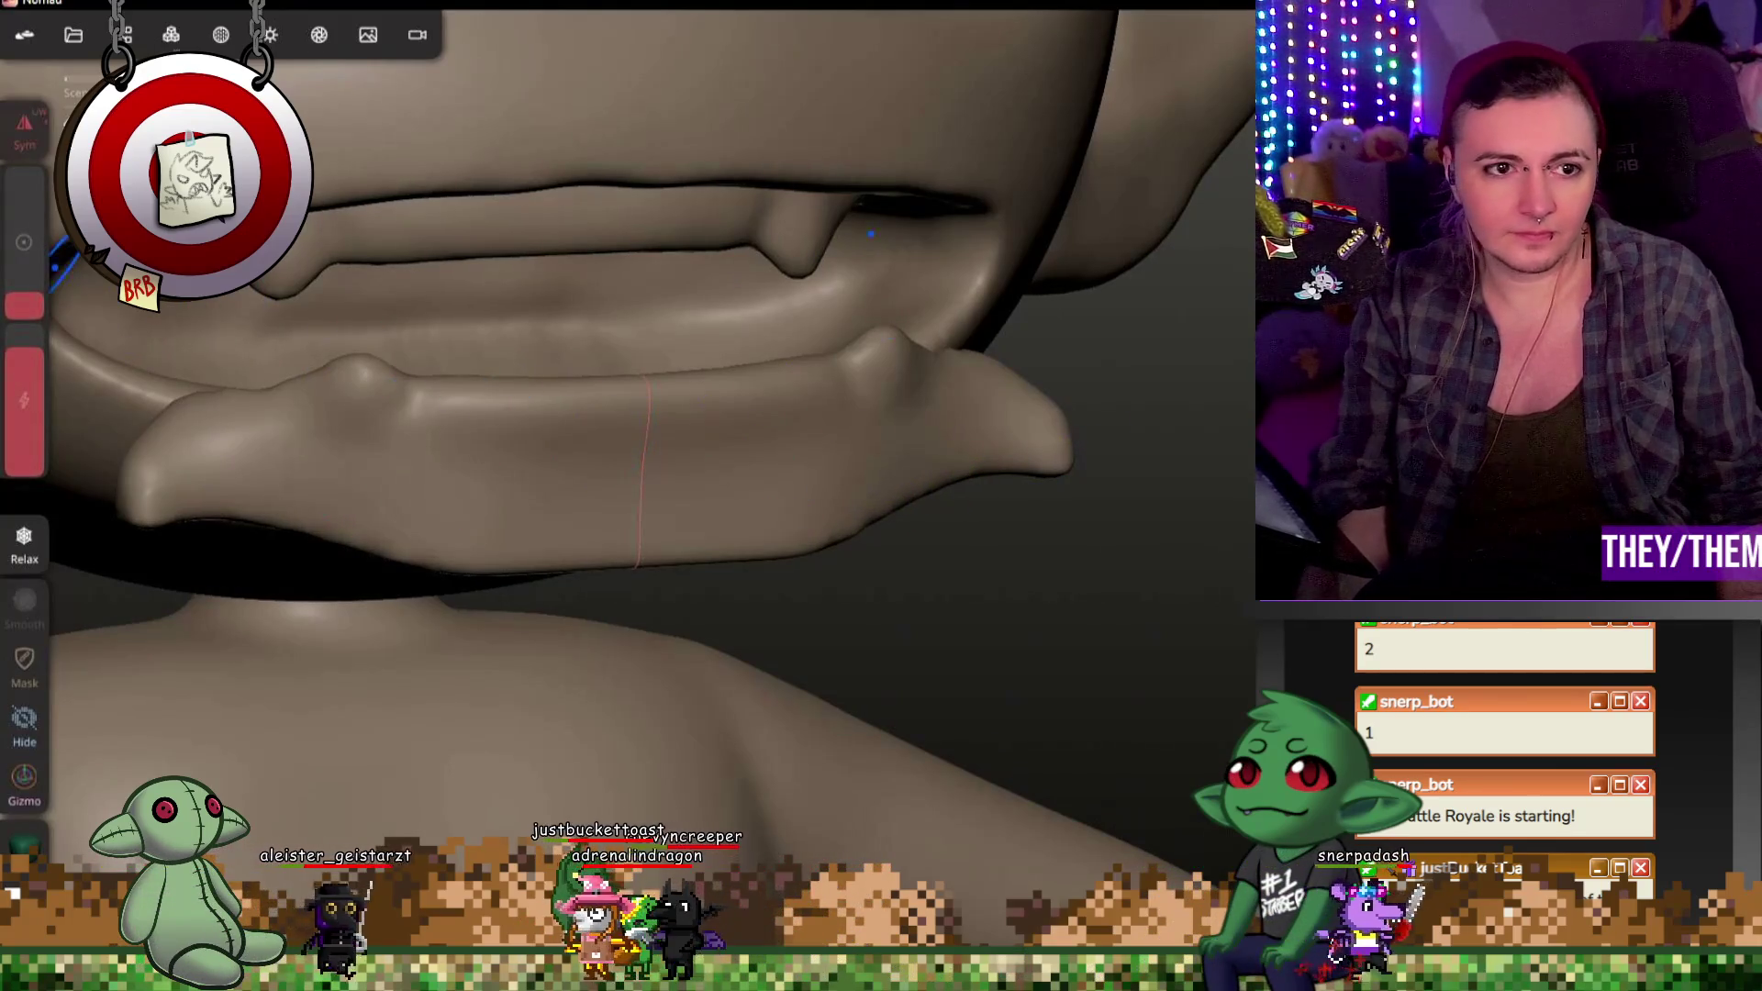
scroll(698, 509, "down", 5)
mouse_move(614, 406)
middle_mouse_down()
mouse_move(504, 446)
mouse_move(652, 508)
middle_mouse_up()
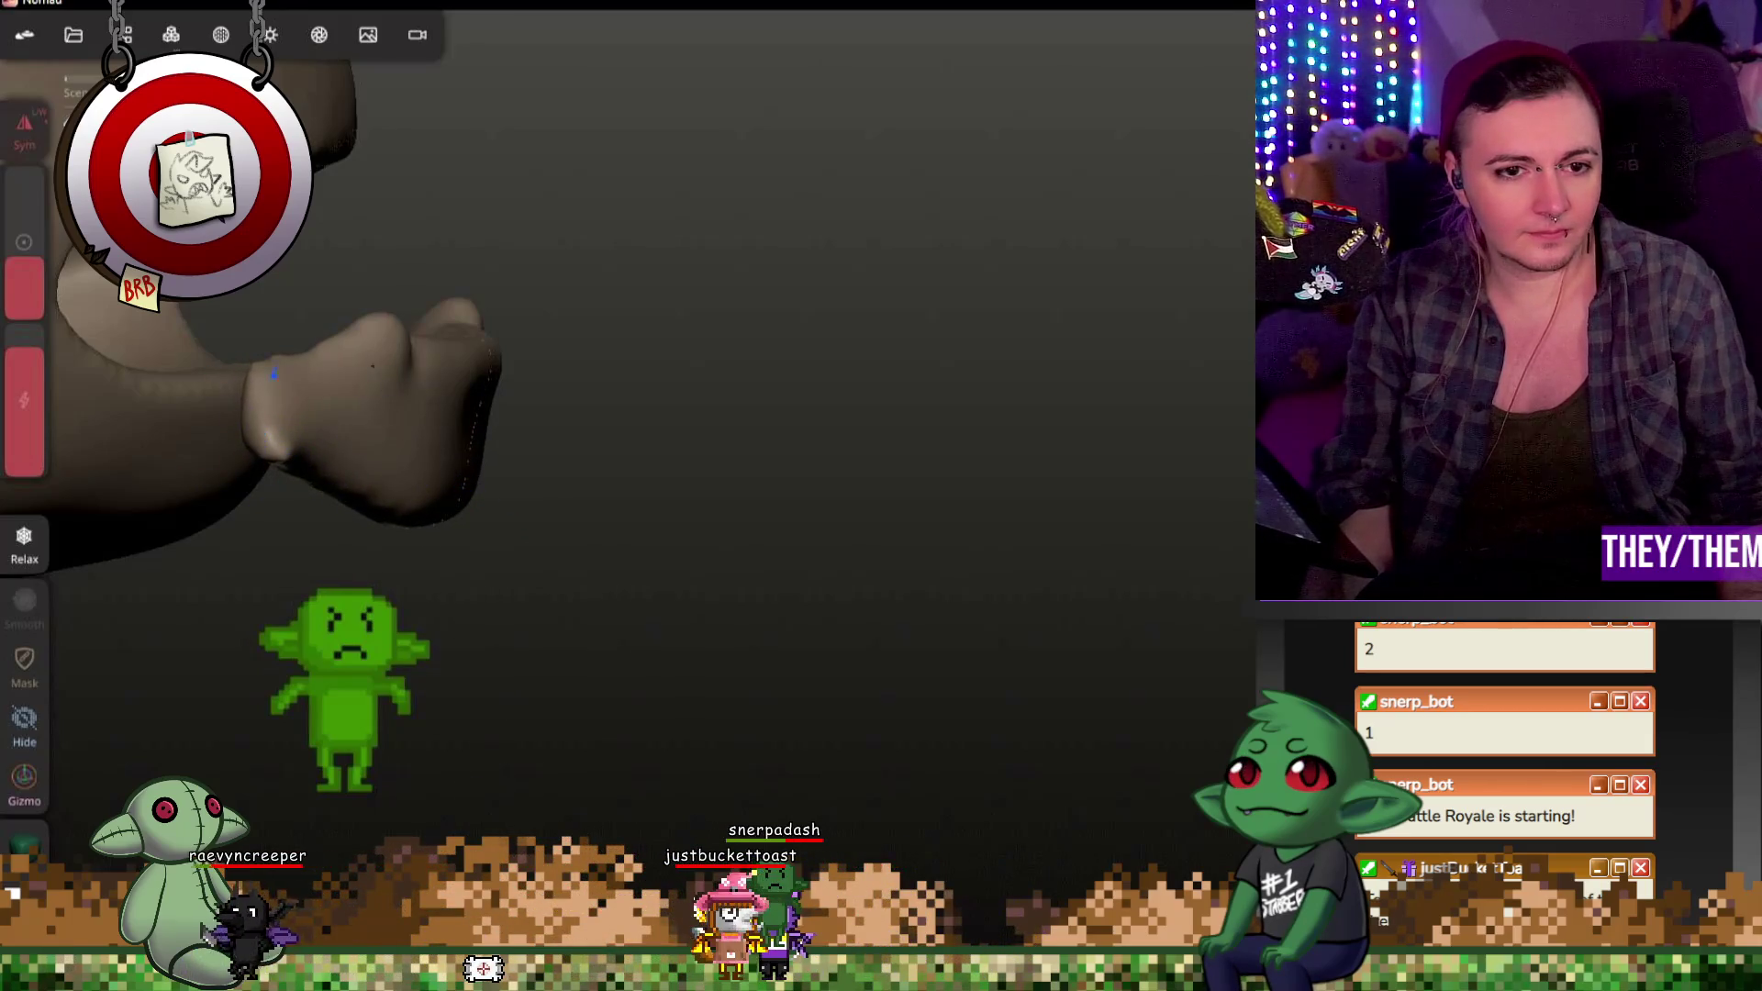
scroll(449, 448, "up", 5)
mouse_move(450, 448)
middle_mouse_down()
mouse_move(350, 520)
mouse_move(454, 533)
middle_mouse_up()
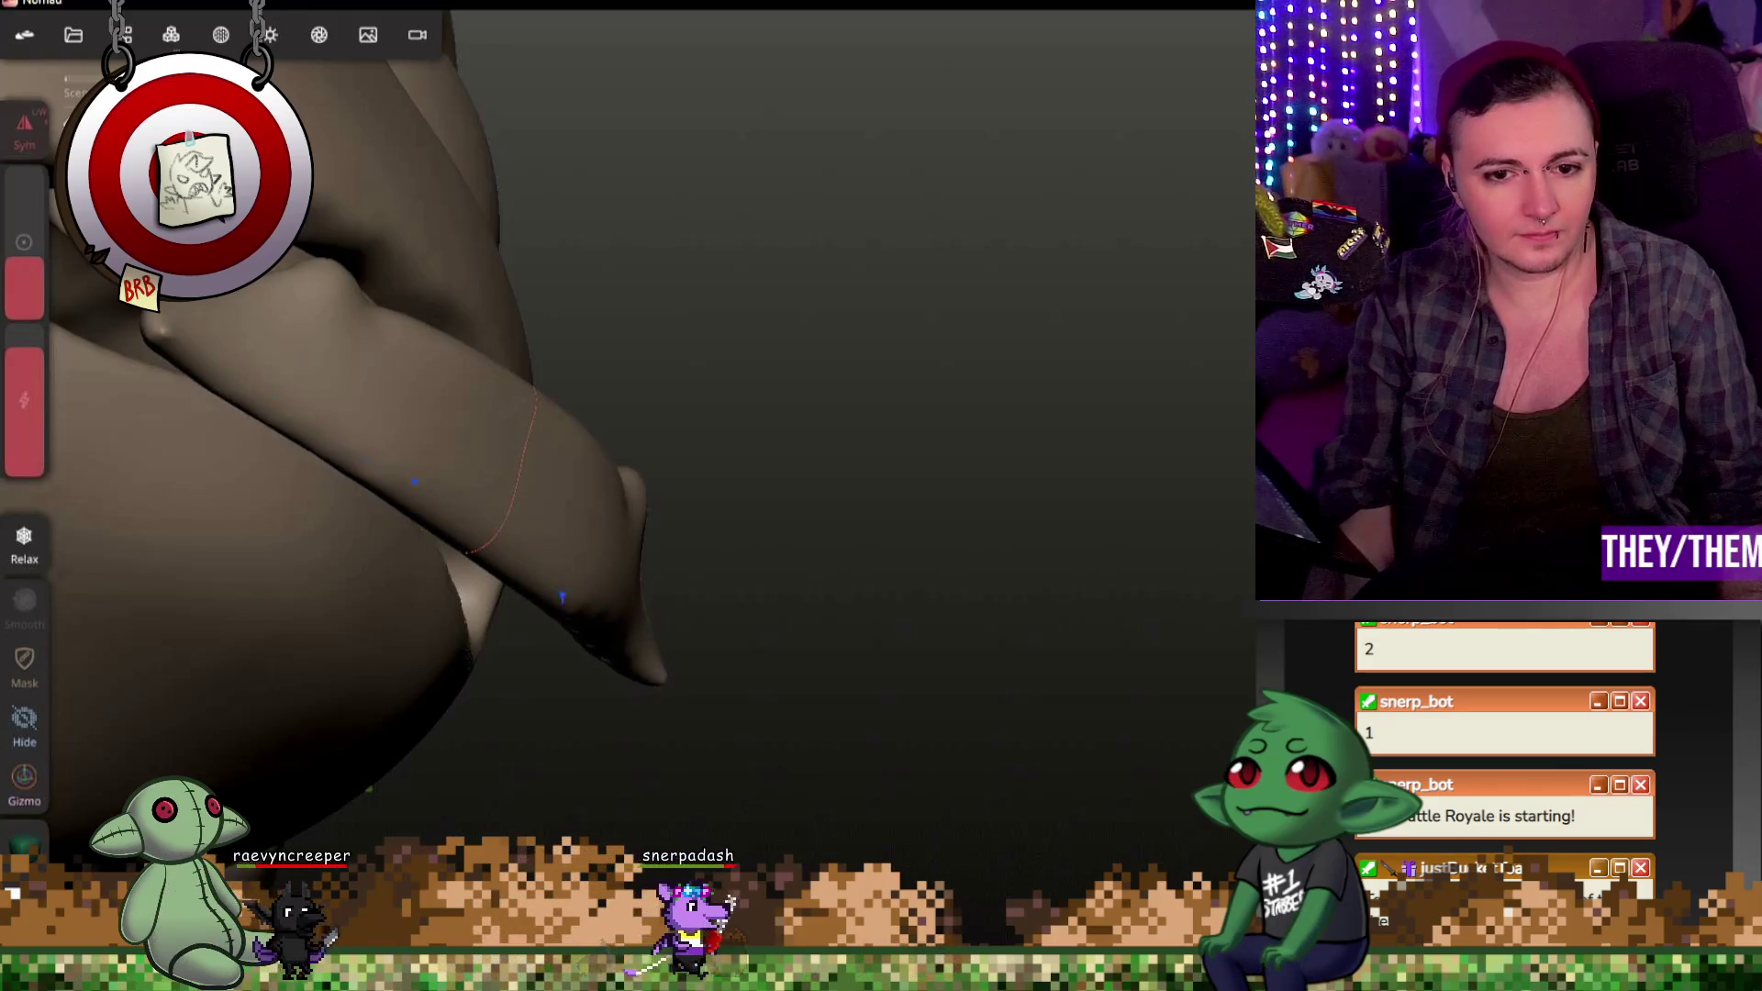
mouse_move(717, 675)
middle_mouse_down()
mouse_move(446, 758)
mouse_move(789, 482)
middle_mouse_up()
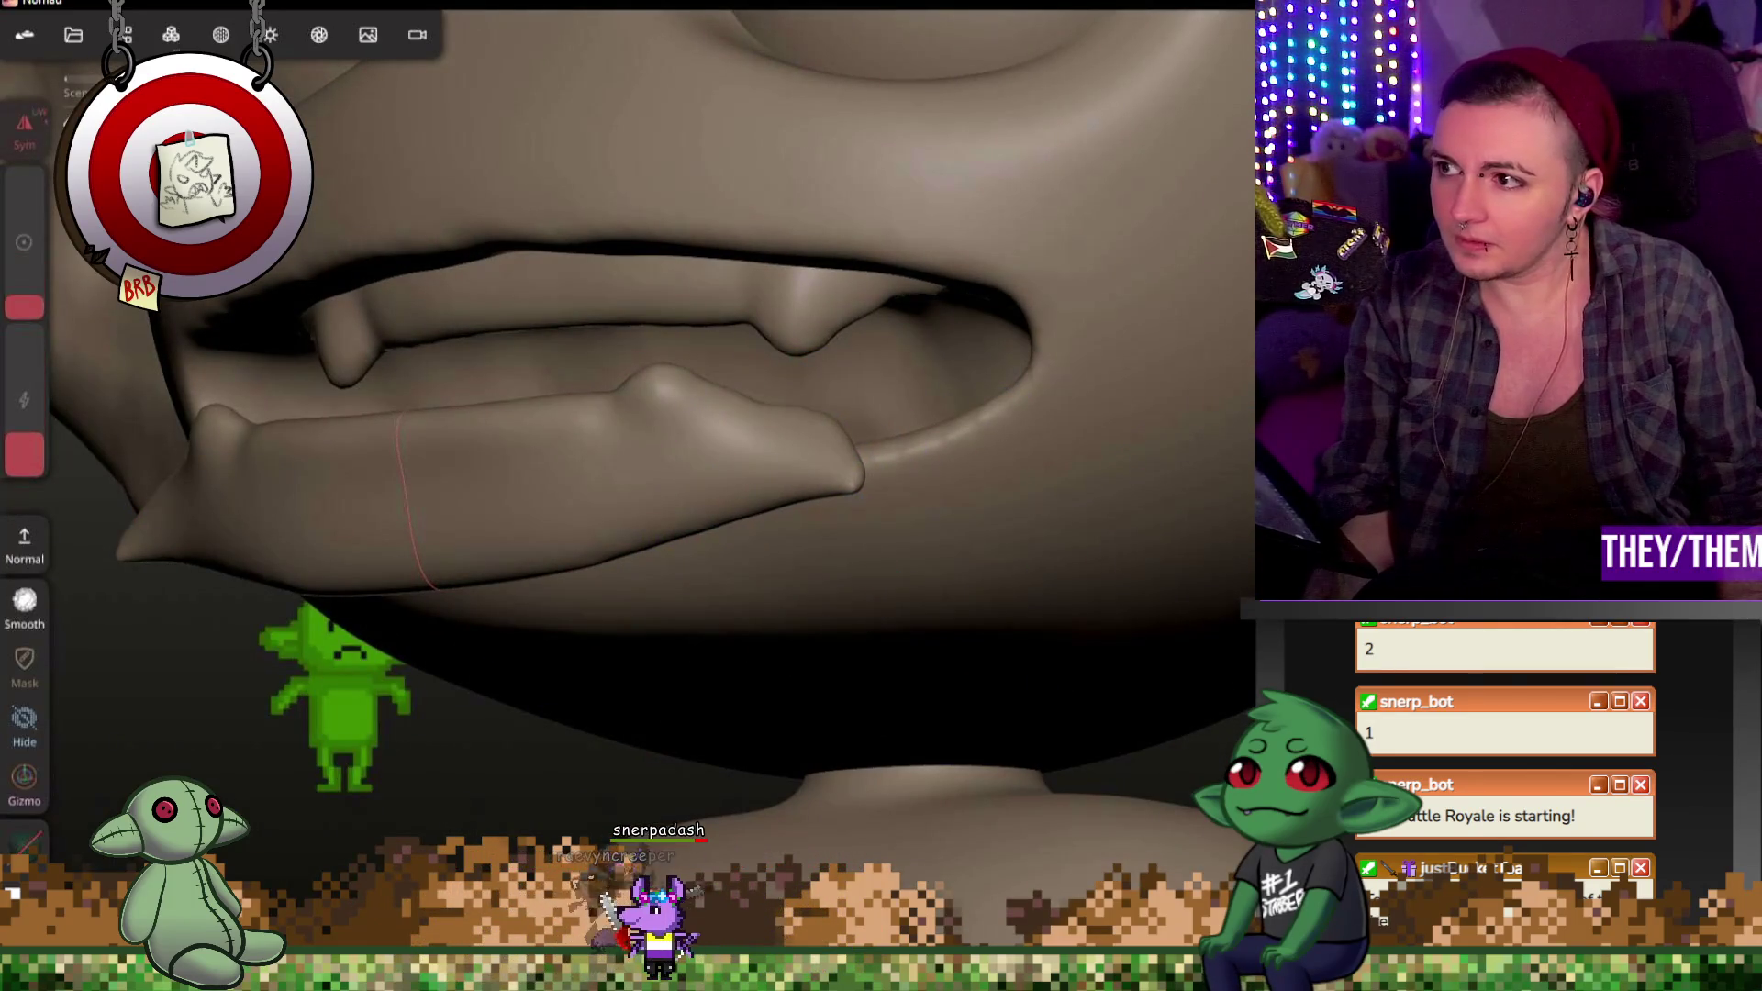
middle_click_drag(413, 503, 923, 767)
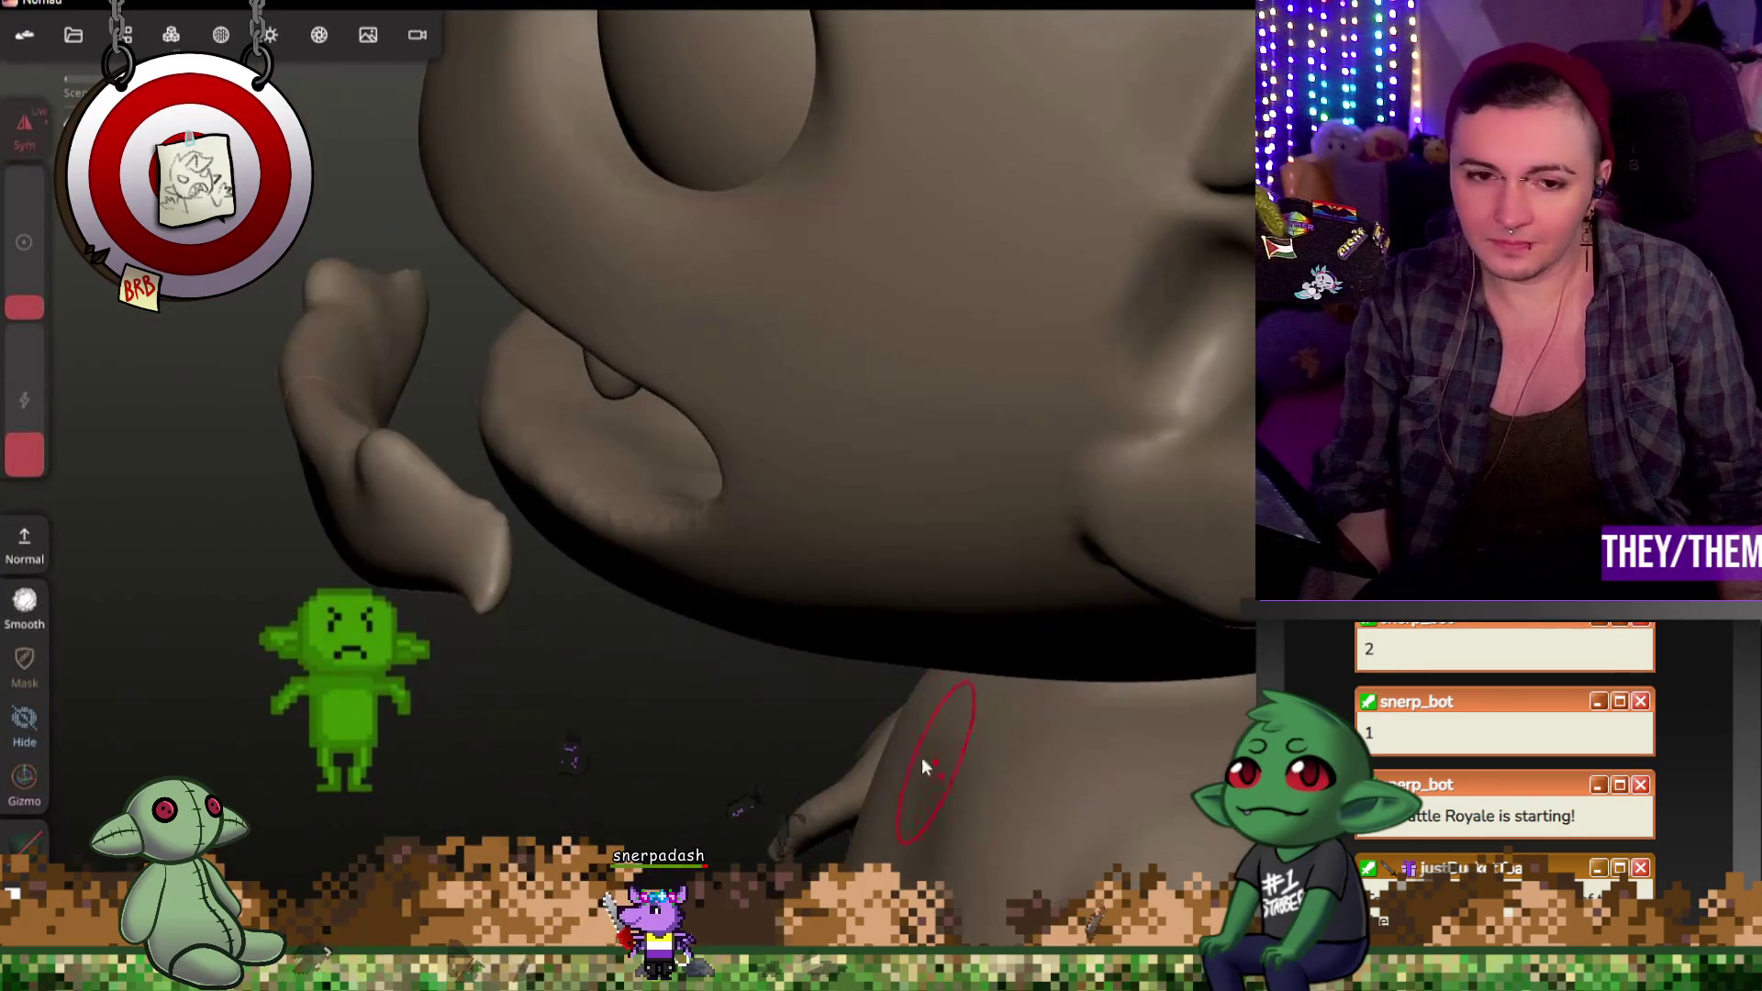
middle_click_drag(504, 572, 803, 641)
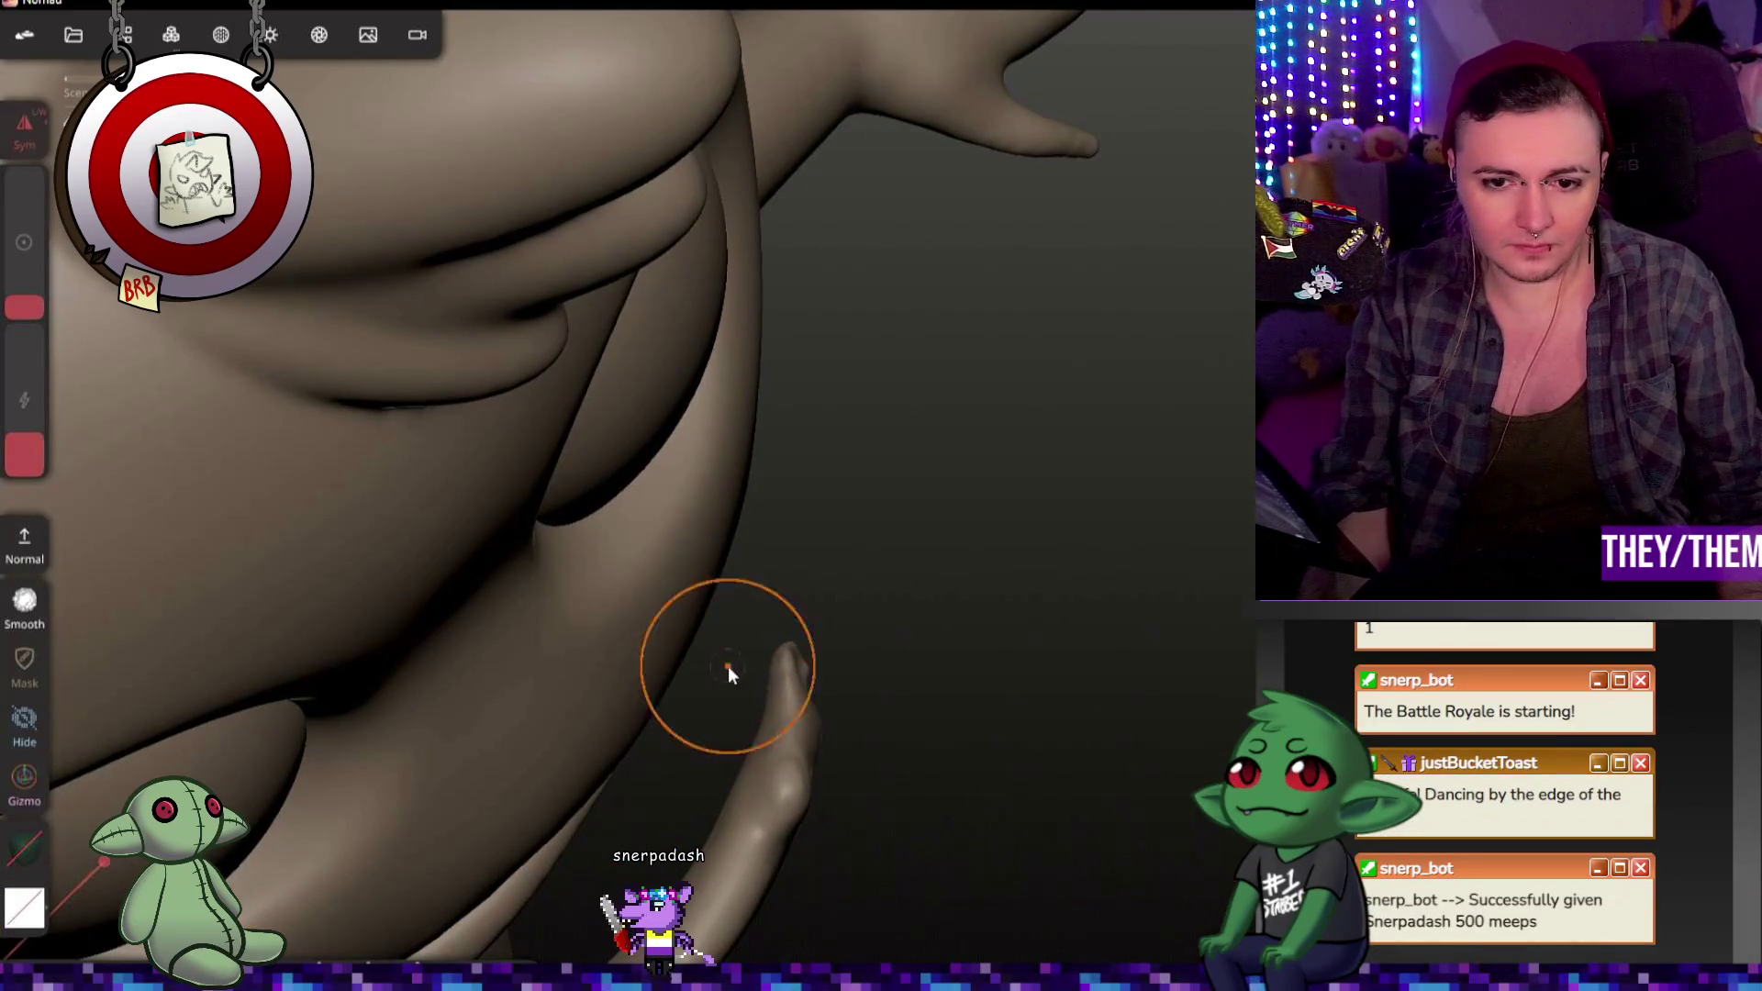
Step: Thicken and curl up the tongue tip, then review the face from a wider view
mouse_move(838, 659)
middle_mouse_down()
mouse_move(690, 640)
mouse_move(775, 747)
middle_mouse_up()
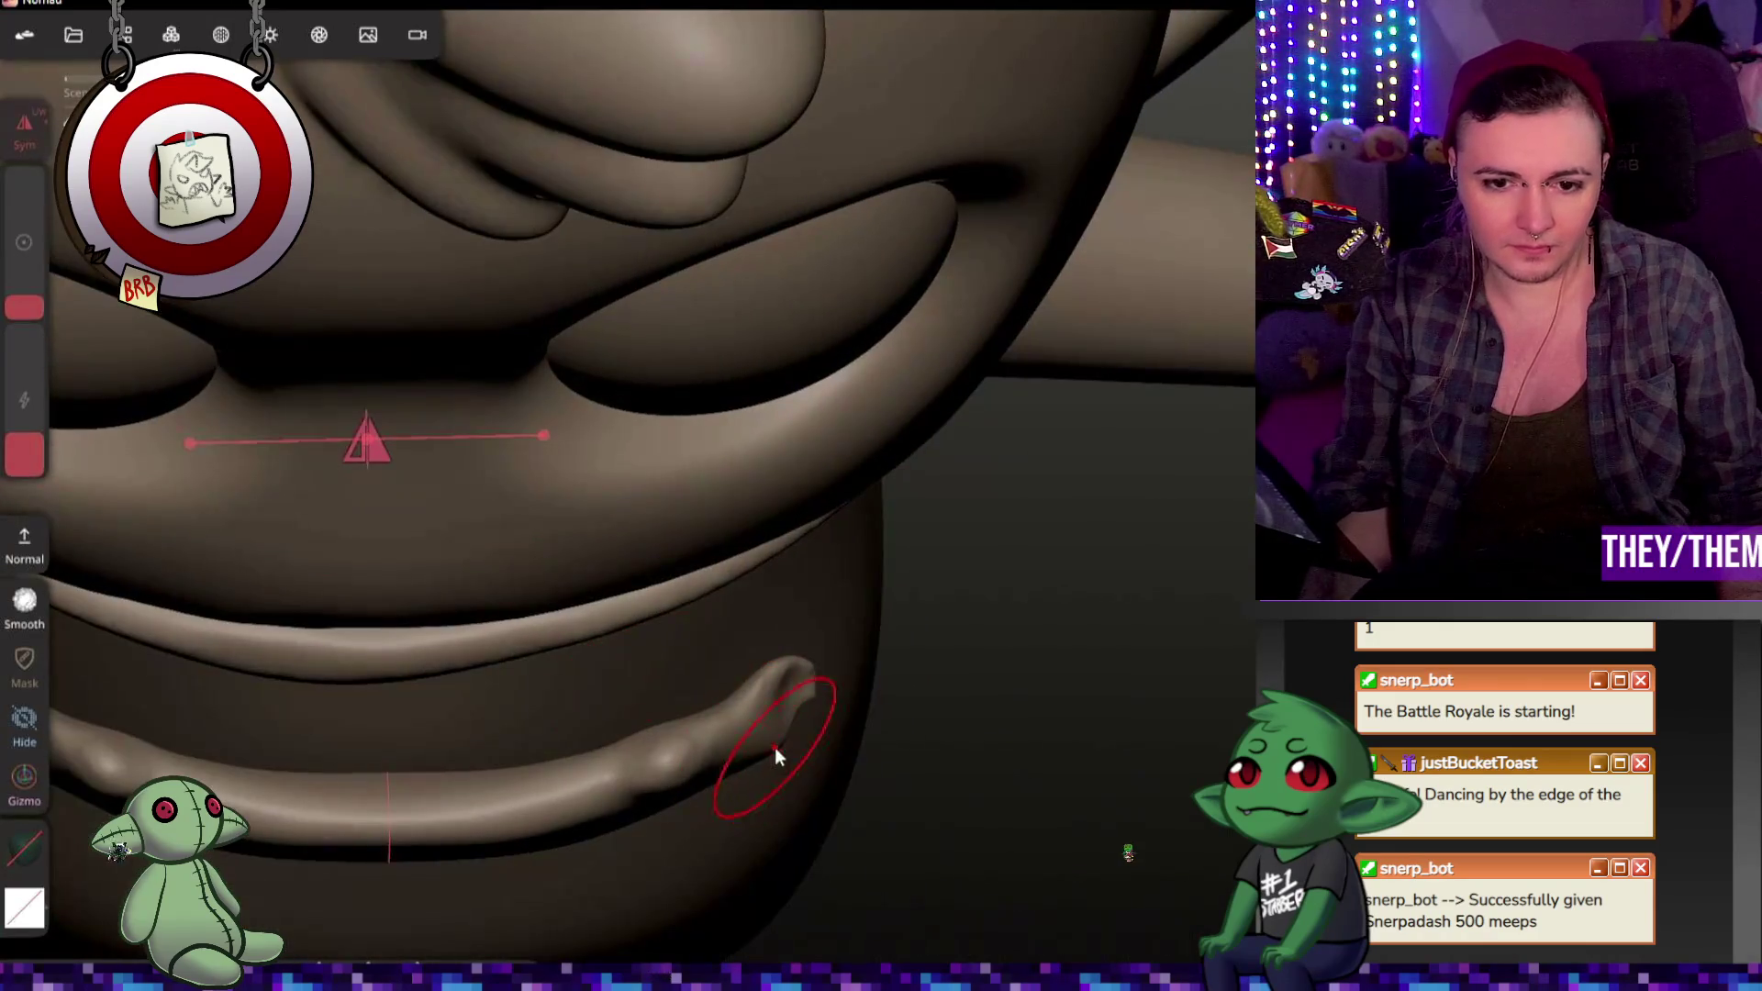
left_click_drag(820, 687, 807, 683)
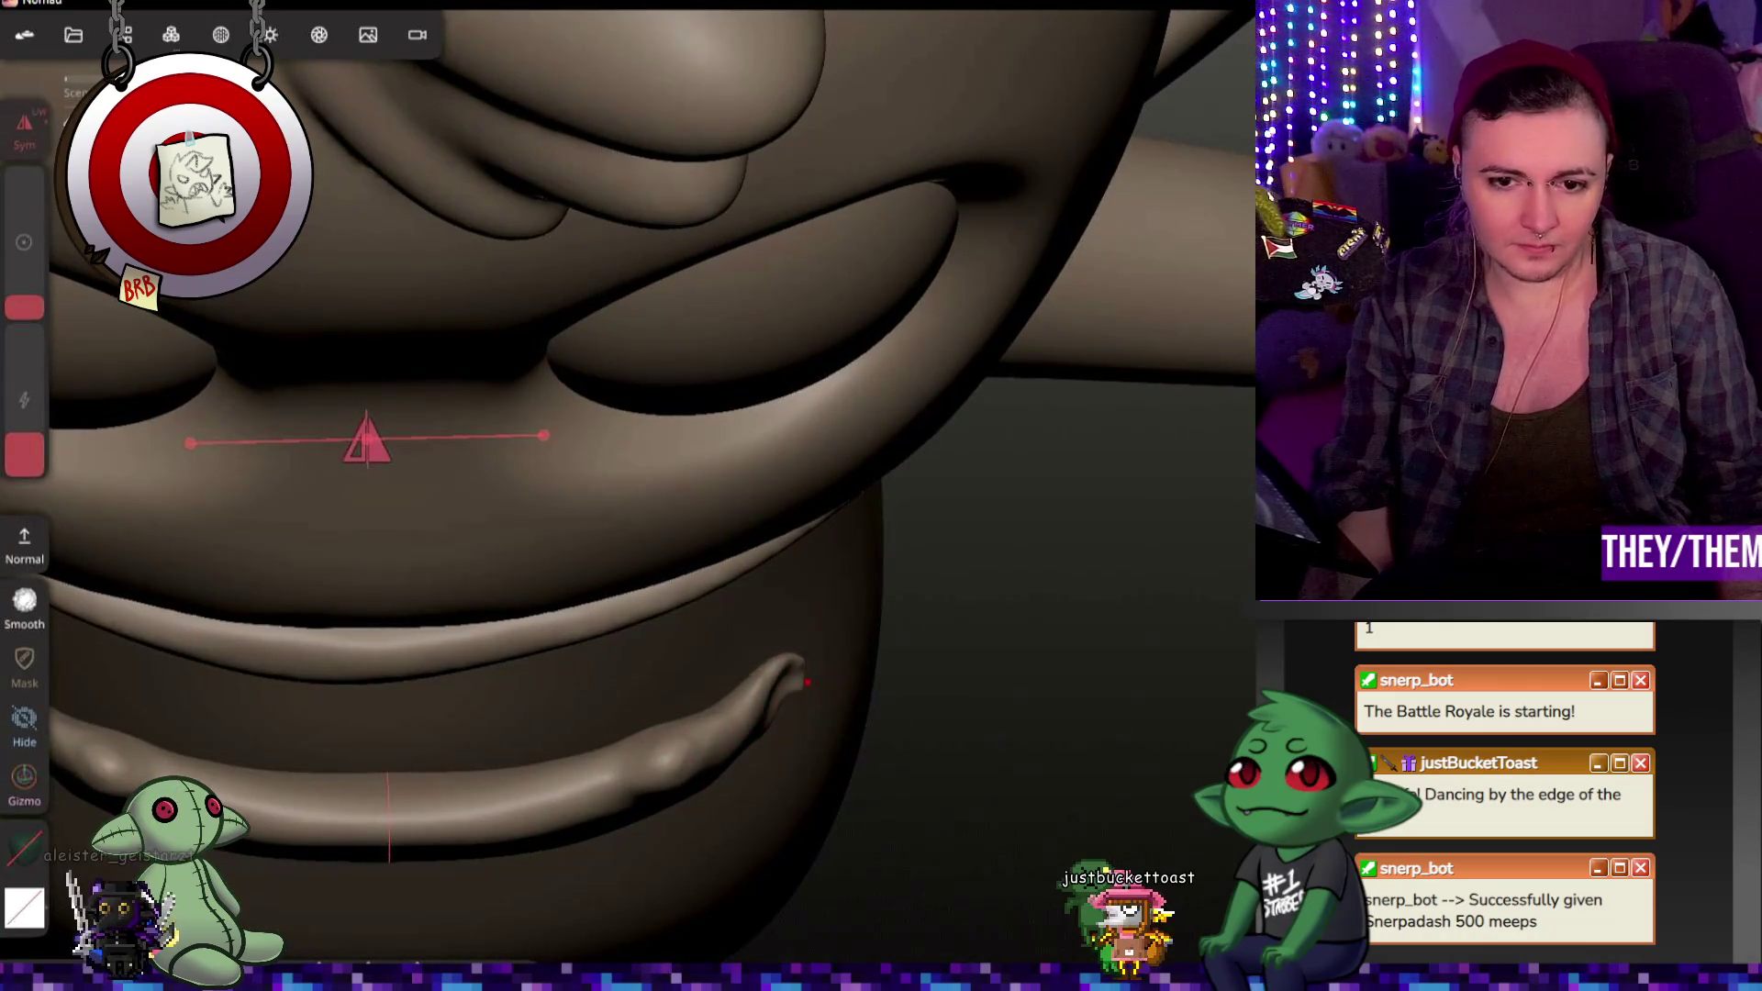
scroll(794, 699, "down", 3)
middle_click_drag(861, 641, 669, 578)
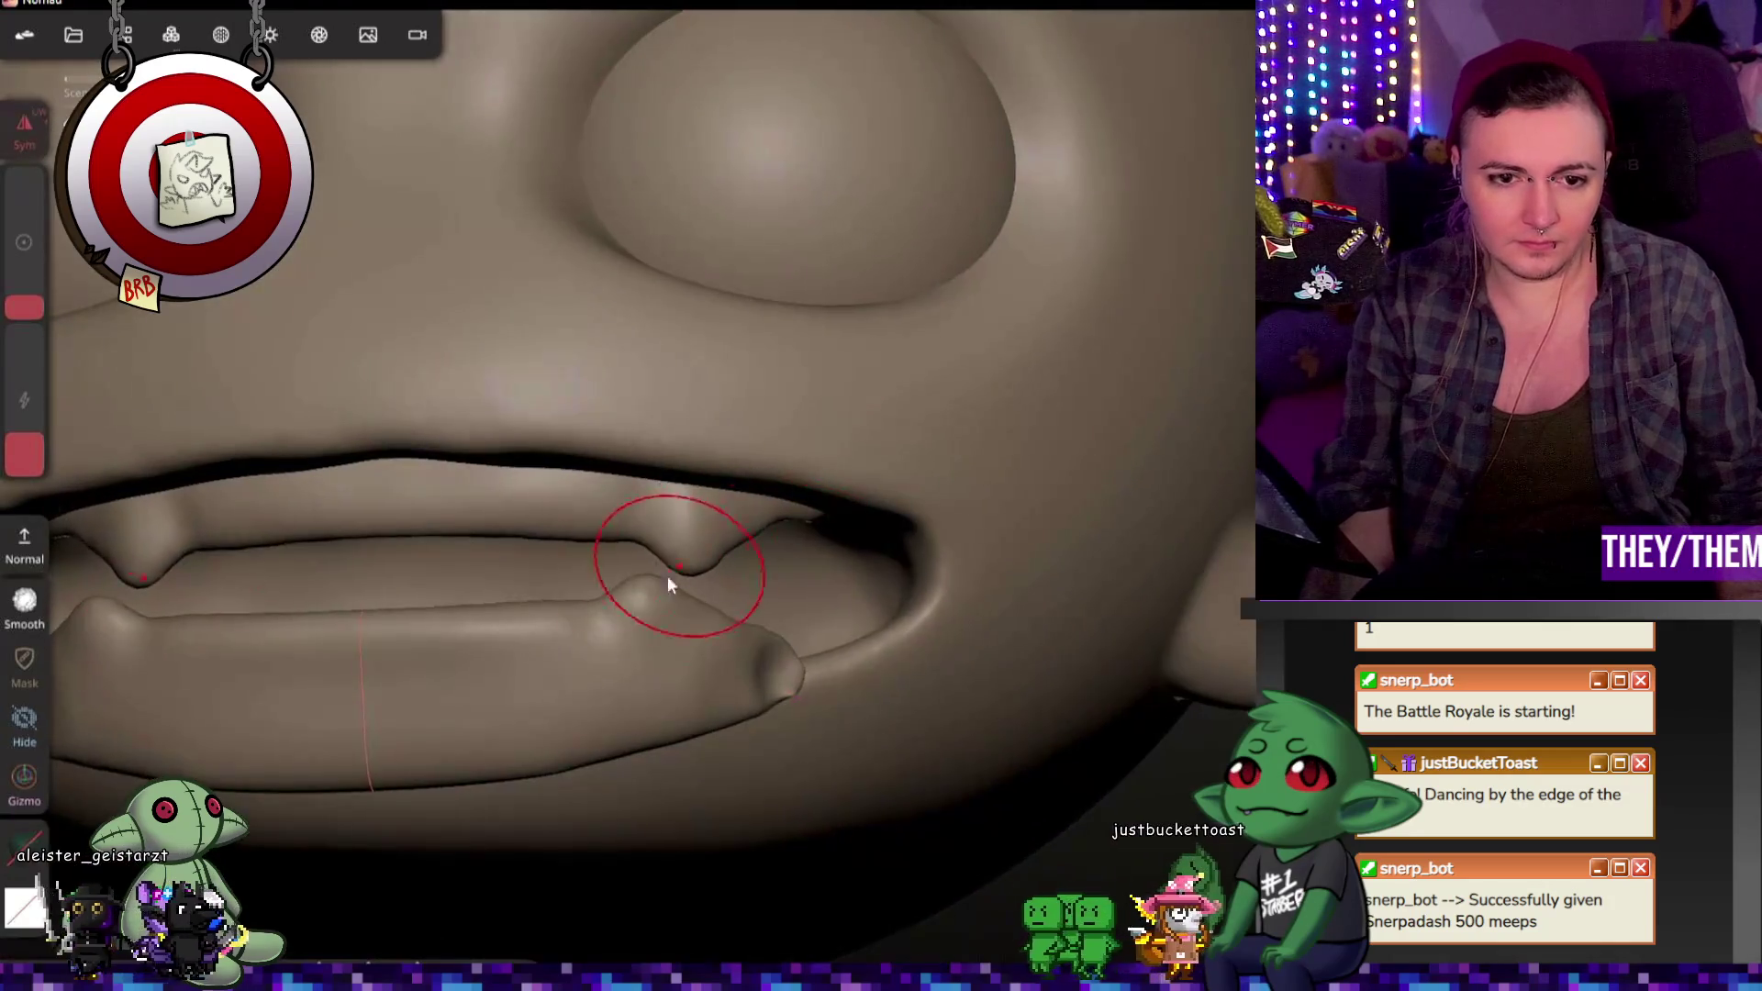
scroll(670, 579, "down", 2)
mouse_move(579, 676)
middle_mouse_down()
mouse_move(811, 666)
mouse_move(943, 724)
middle_mouse_up()
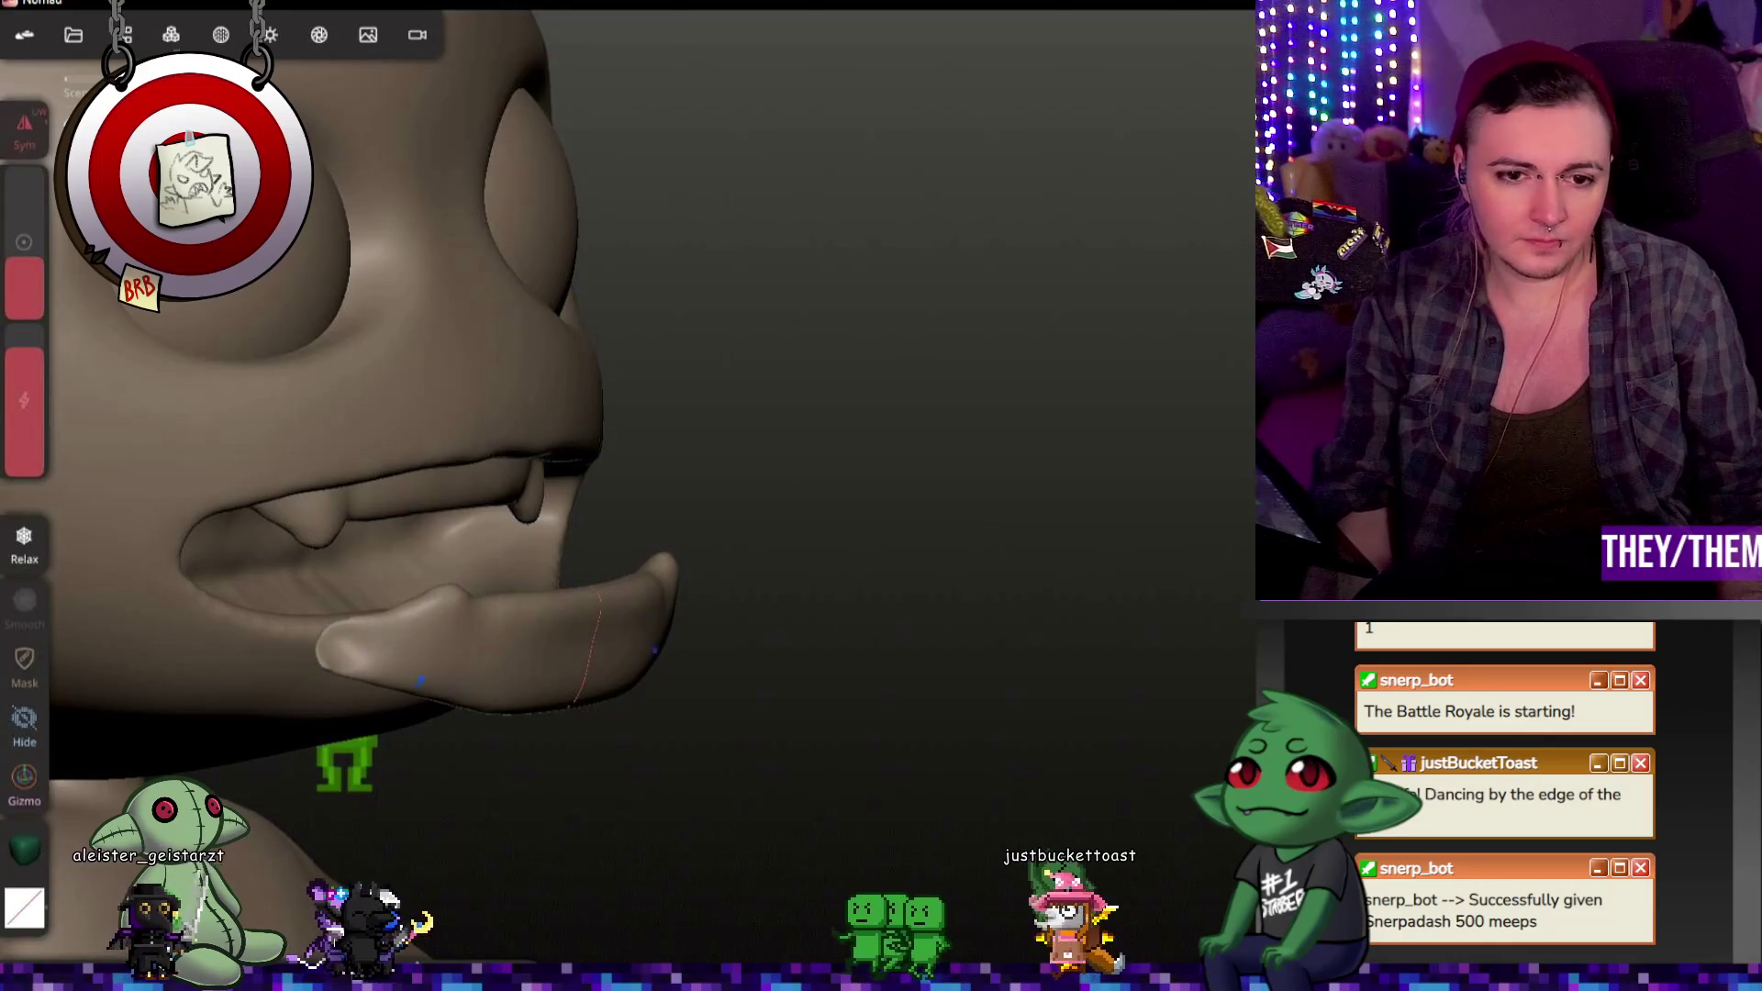
mouse_move(700, 664)
middle_mouse_down()
mouse_move(585, 772)
mouse_move(484, 641)
middle_mouse_up()
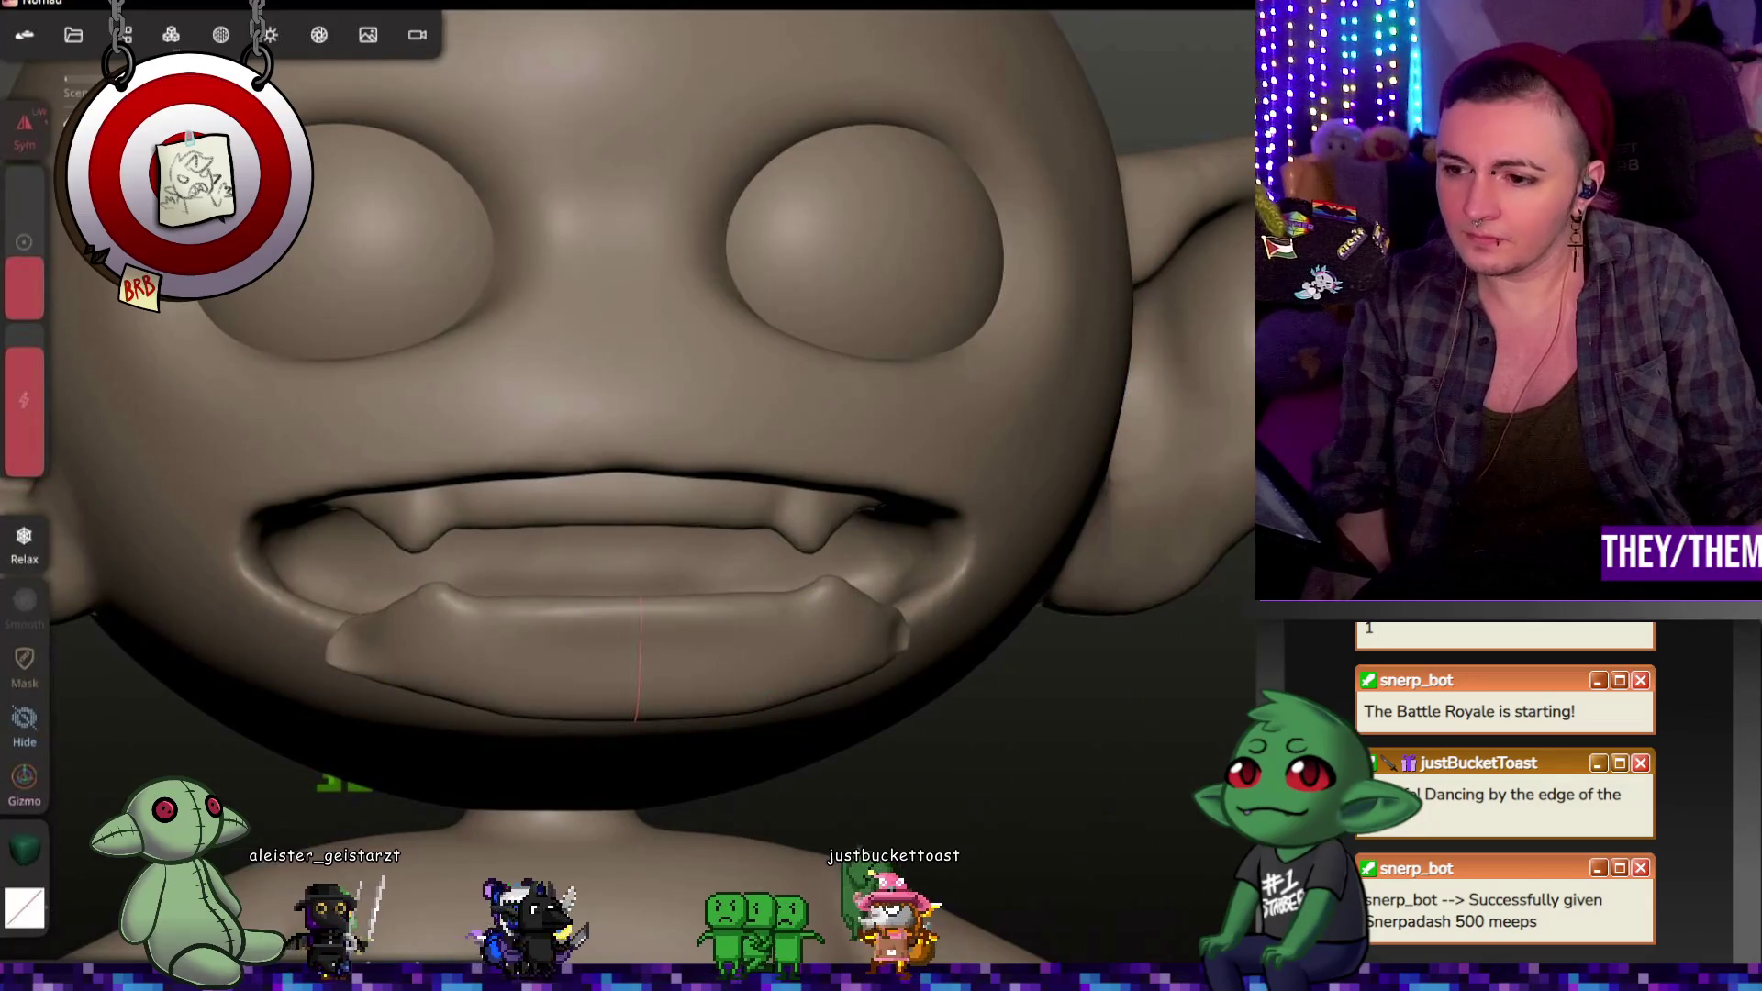
Step: With the gizmo, push the tongue back into the mouth and tilt it
left_click(23, 783)
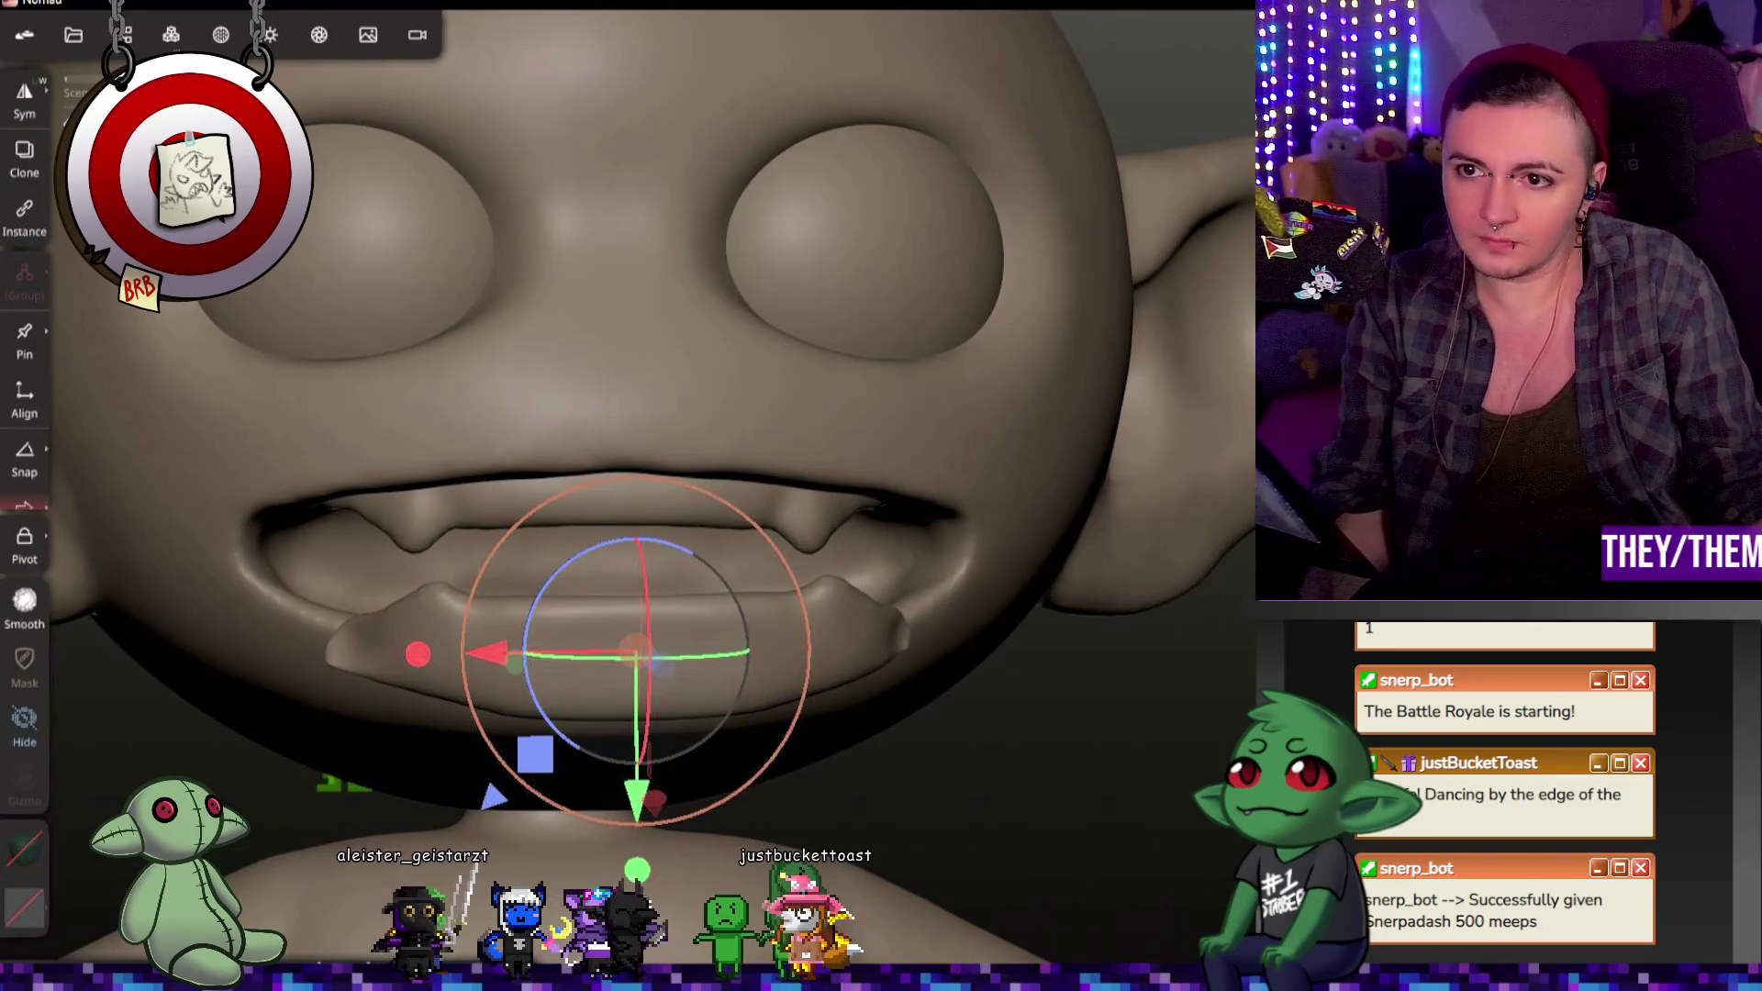
middle_click_drag(825, 648, 711, 635)
left_click_drag(710, 647, 475, 672)
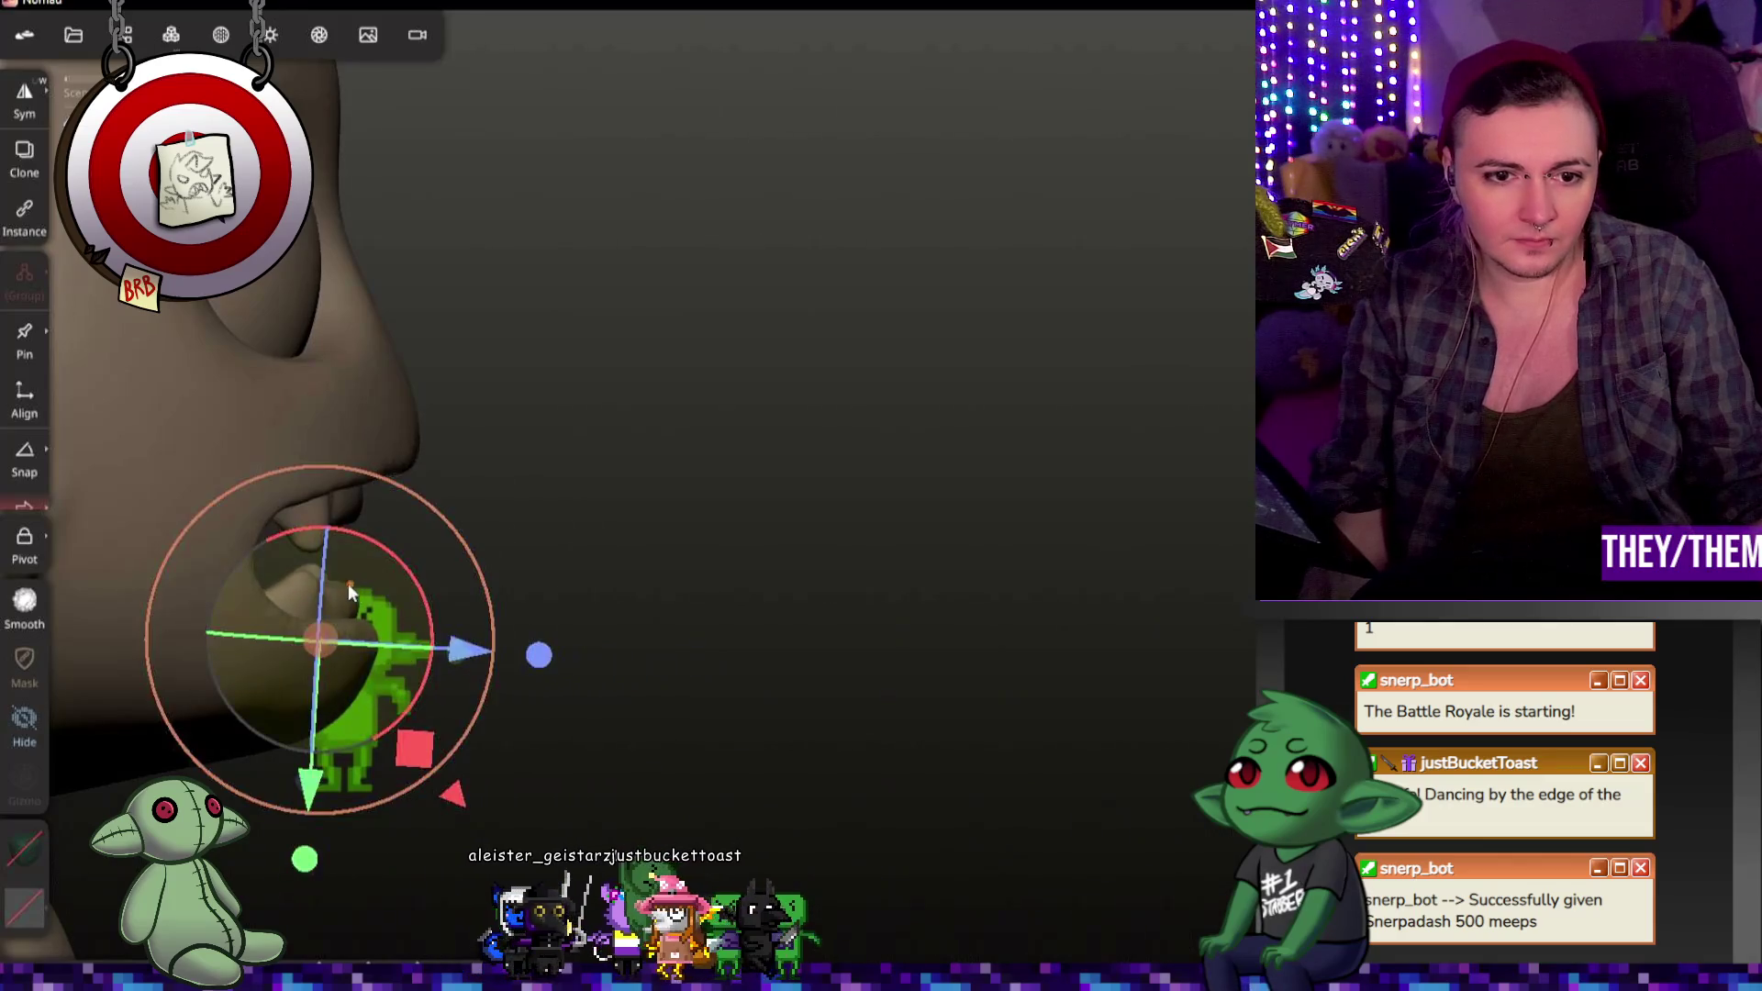
left_click(318, 783)
left_click_drag(428, 648, 396, 608)
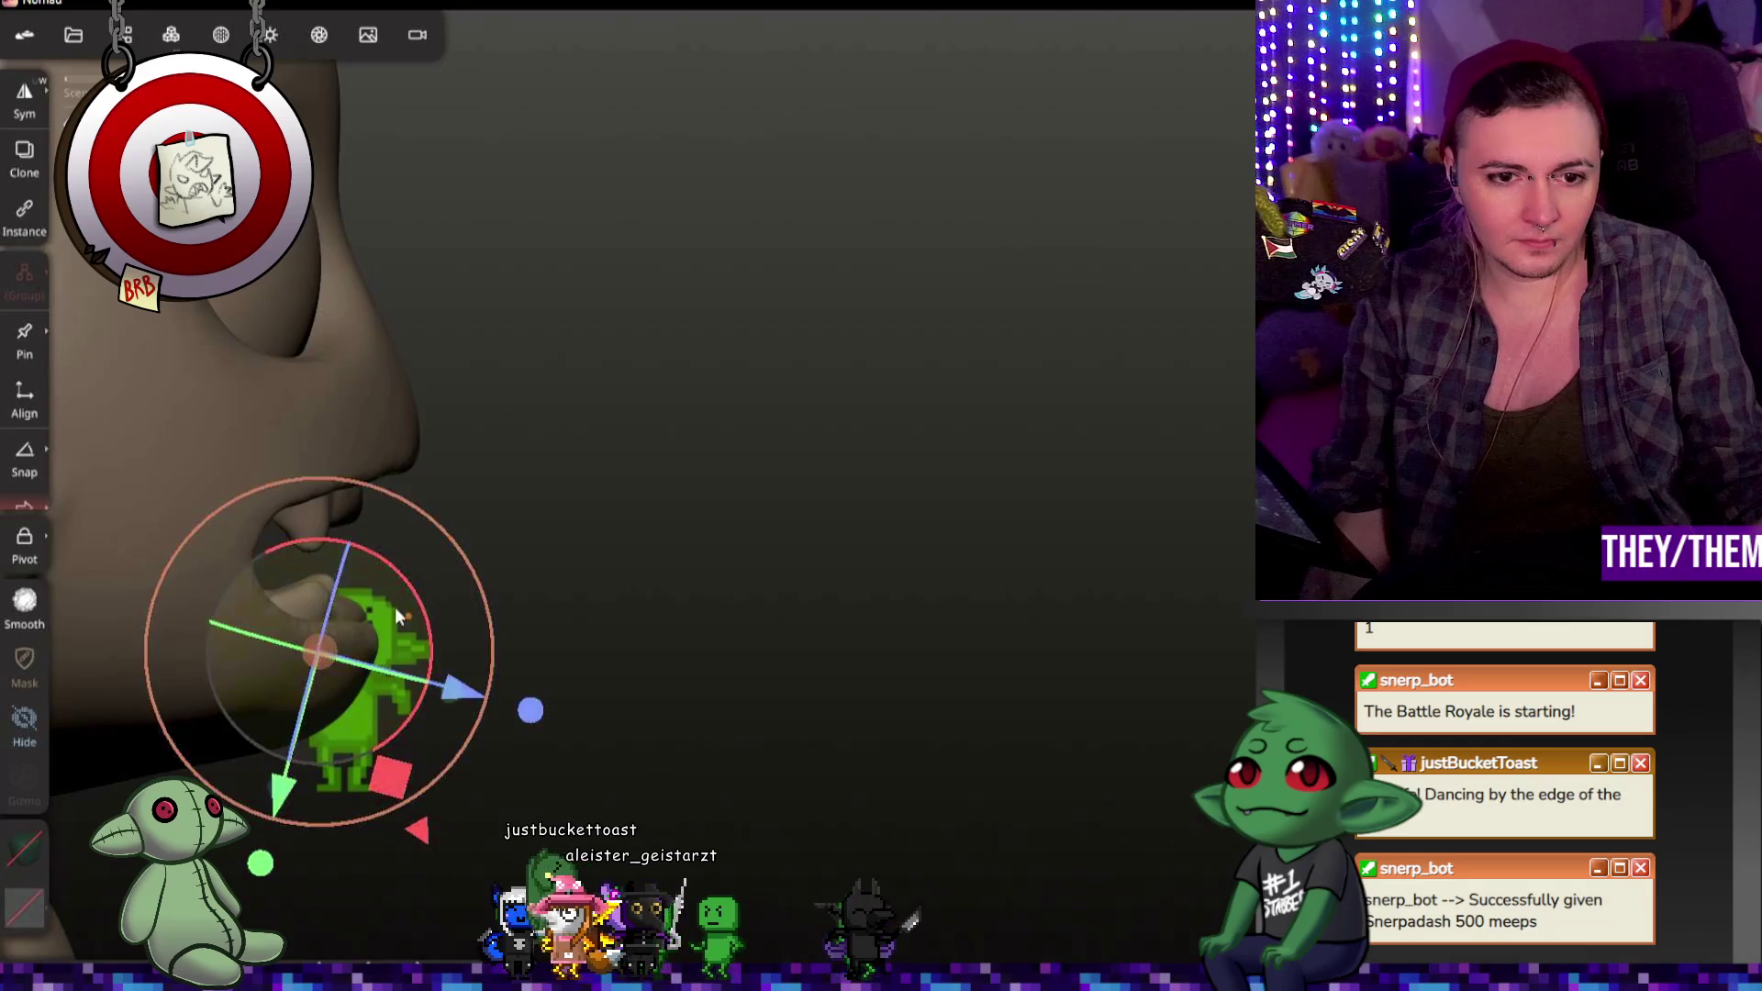
mouse_move(728, 560)
middle_mouse_down()
mouse_move(426, 643)
mouse_move(313, 702)
mouse_move(332, 594)
mouse_move(564, 669)
mouse_move(435, 665)
middle_mouse_up()
Step: Move the tongue further down into the mouth and show the scene object list
middle_click_drag(621, 653, 579, 622)
mouse_move(816, 607)
middle_mouse_down()
mouse_move(659, 619)
mouse_move(728, 618)
mouse_move(620, 519)
mouse_move(747, 575)
mouse_move(715, 469)
mouse_move(251, 356)
middle_mouse_up()
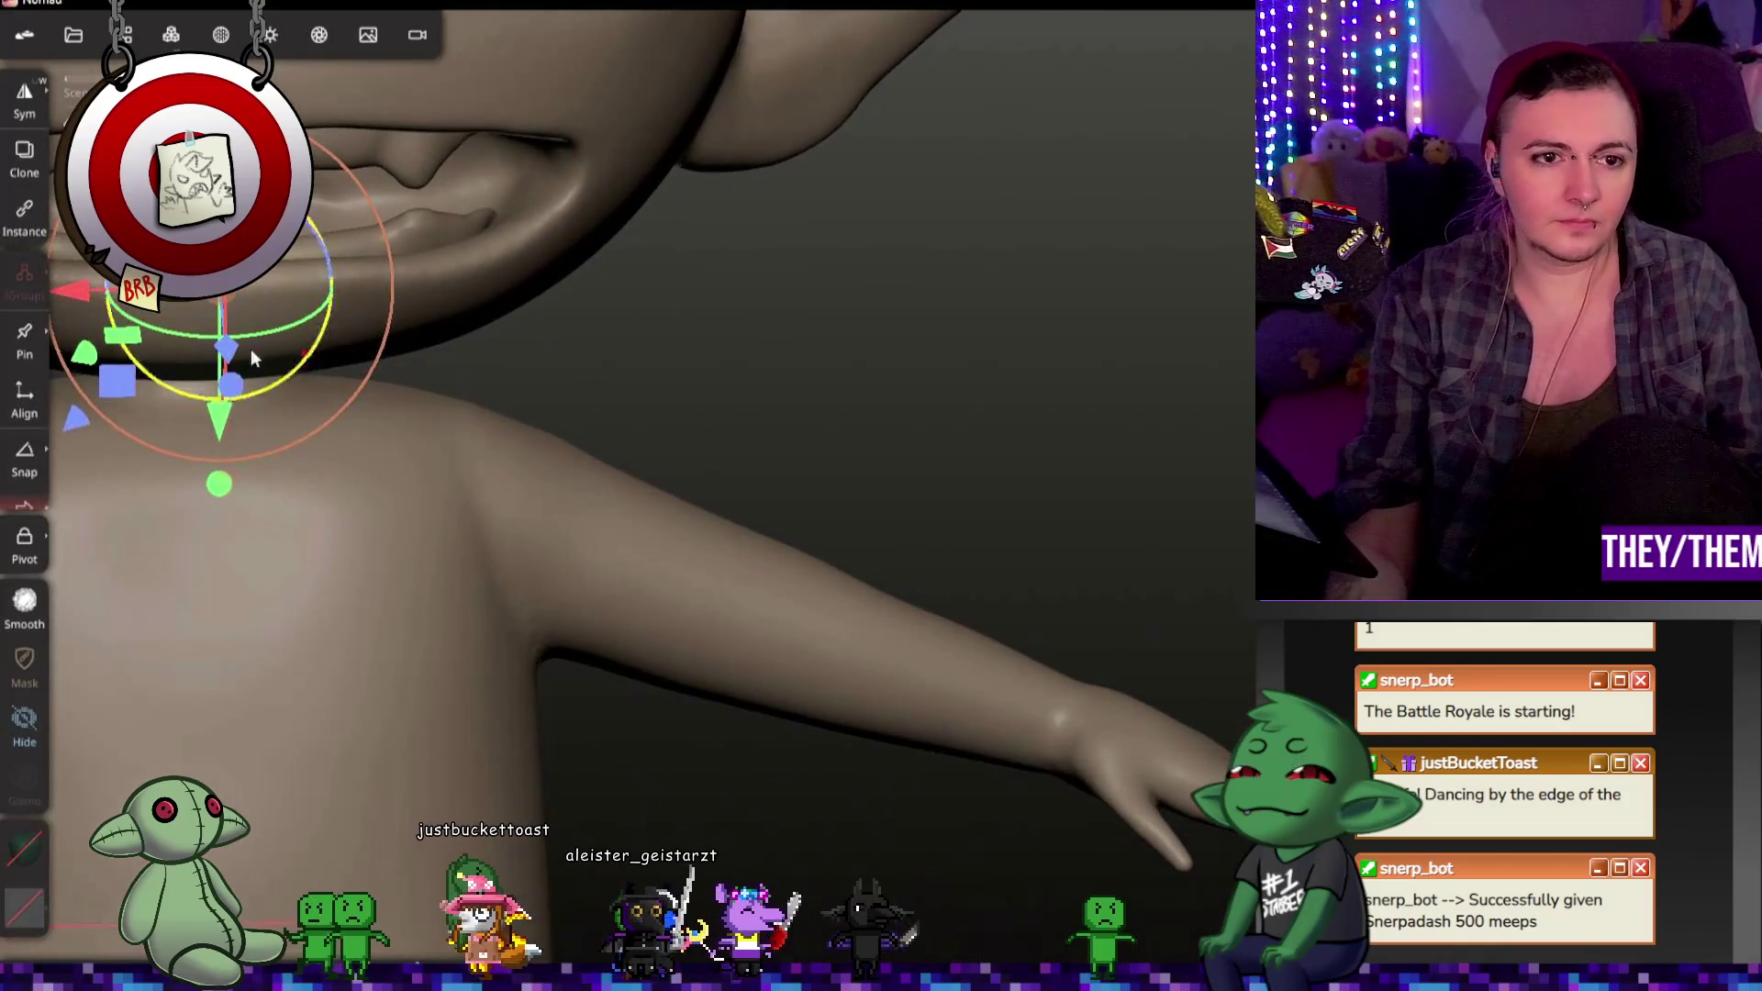
middle_click_drag(542, 365, 1067, 521)
scroll(484, 476, "up", 2)
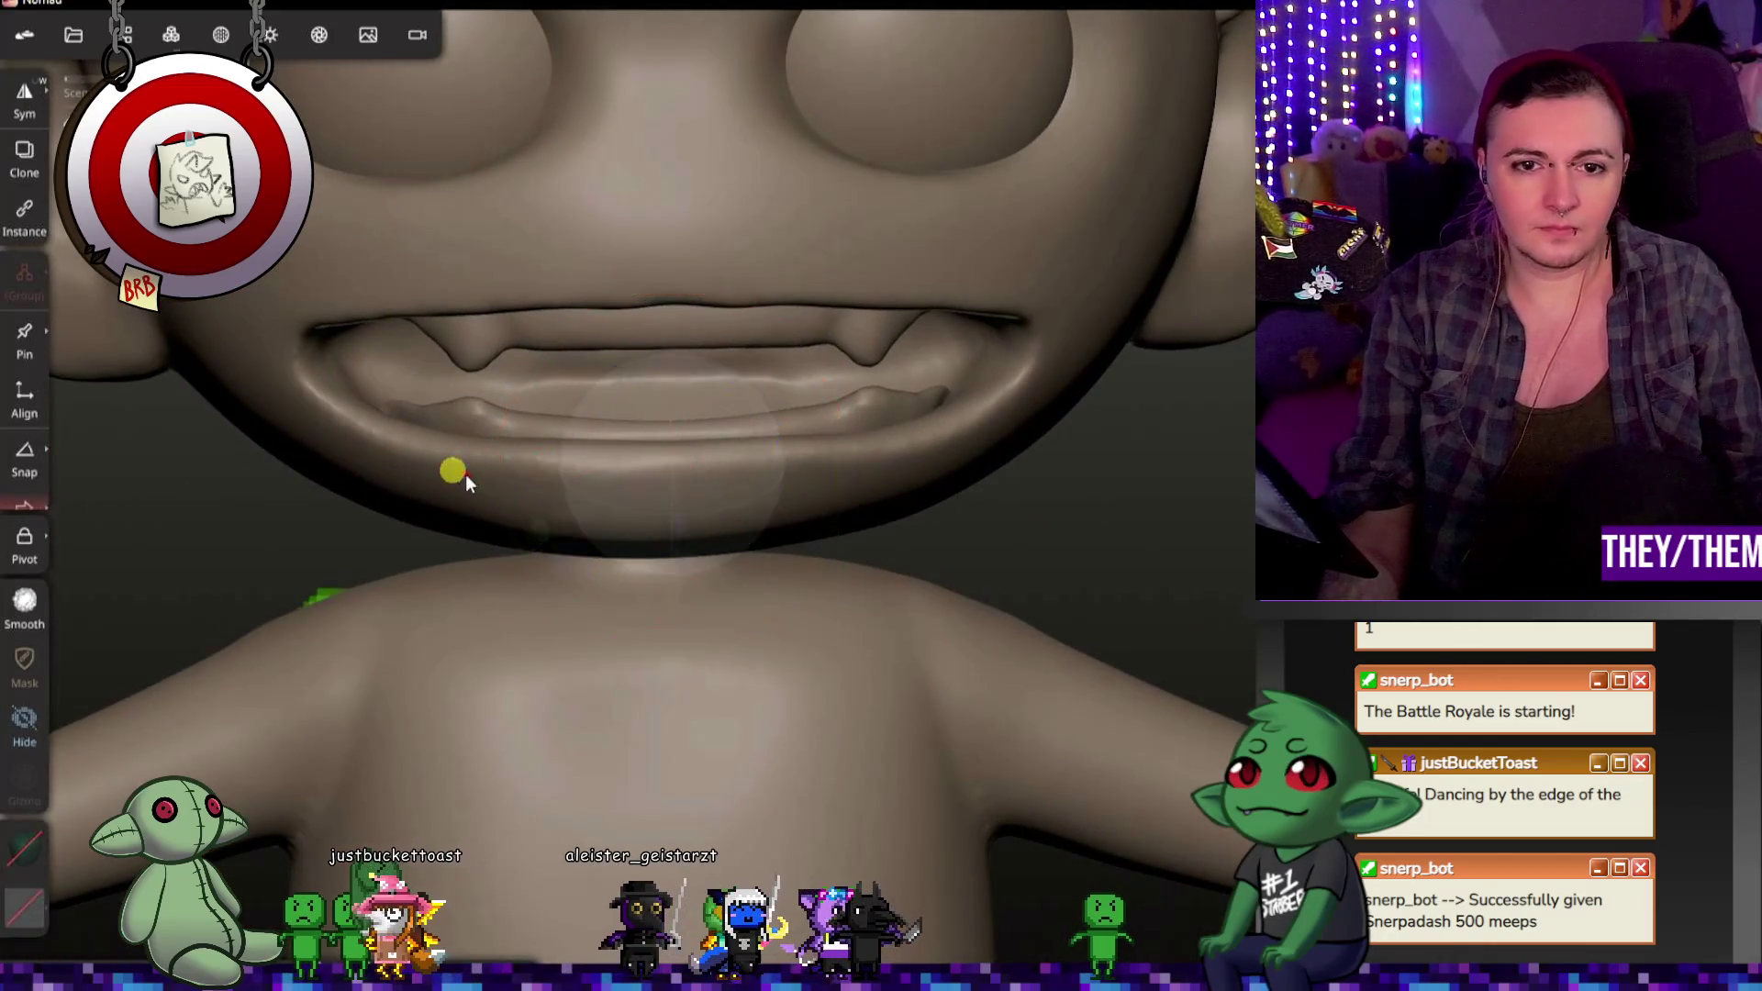
left_click_drag(466, 474, 529, 478)
key("g")
mouse_move(751, 394)
middle_mouse_down()
mouse_move(1026, 576)
mouse_move(1208, 593)
mouse_move(1178, 555)
mouse_move(1050, 532)
mouse_move(924, 517)
mouse_move(829, 535)
mouse_move(1109, 417)
mouse_move(1187, 507)
mouse_move(827, 536)
middle_mouse_up()
left_click_drag(759, 530, 759, 560)
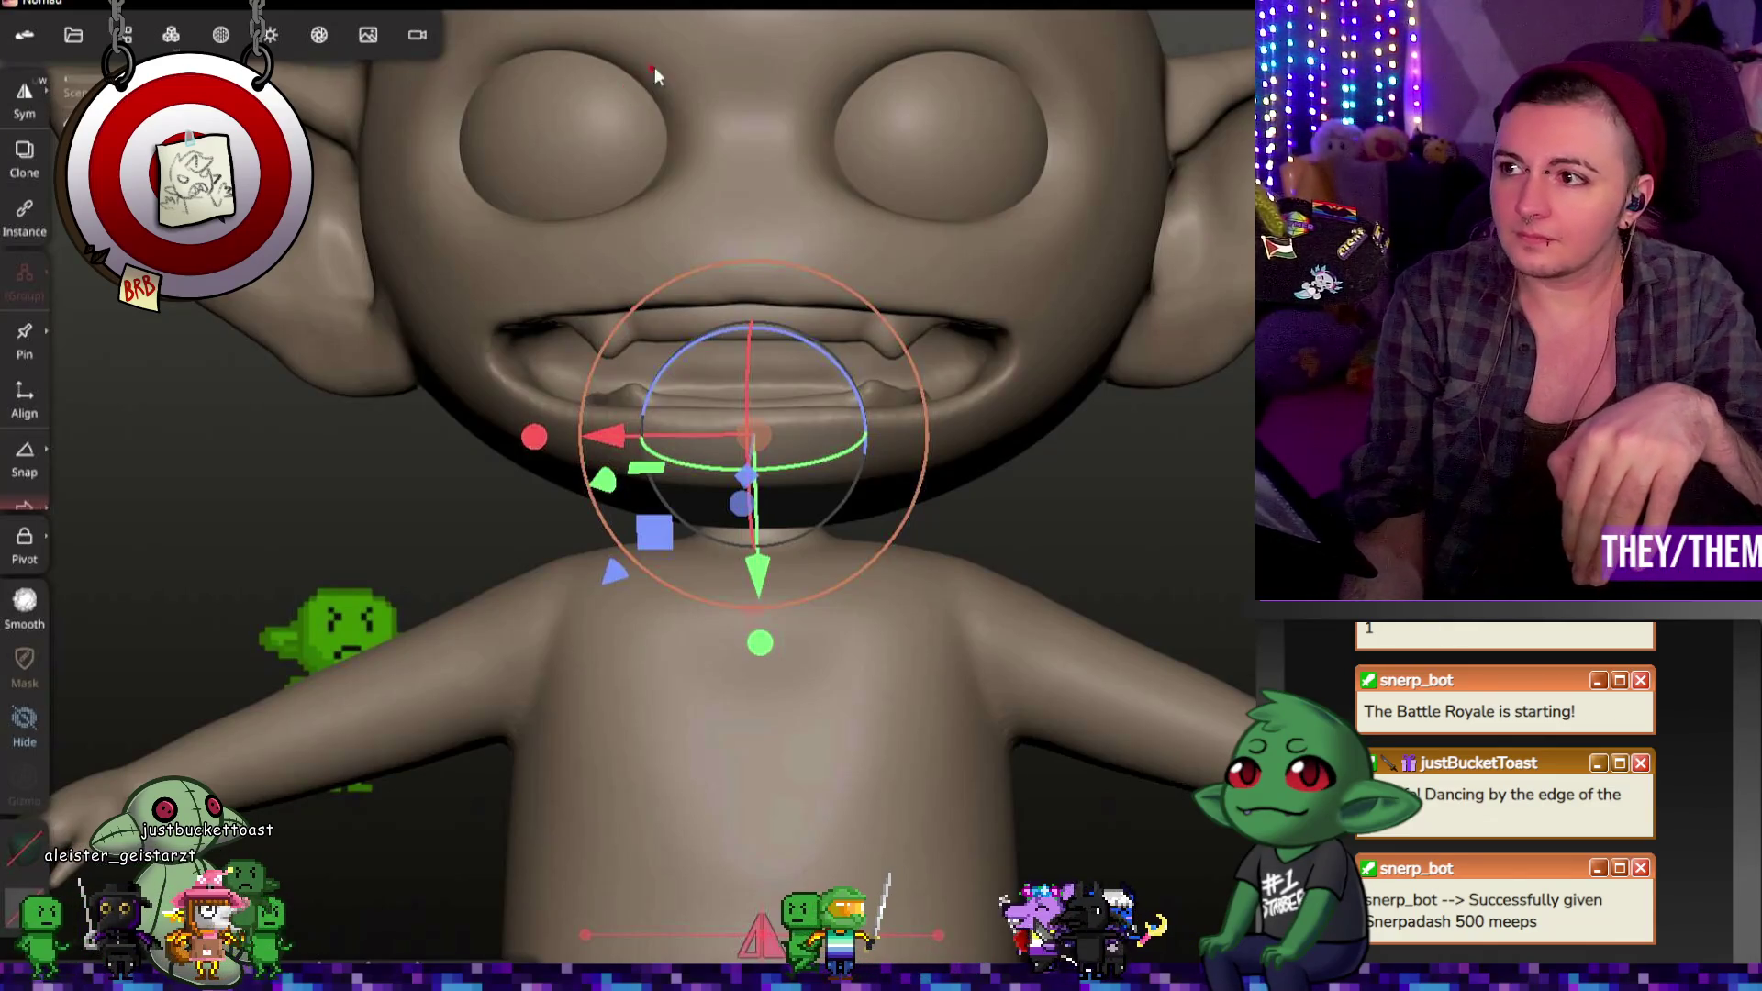
left_click(123, 36)
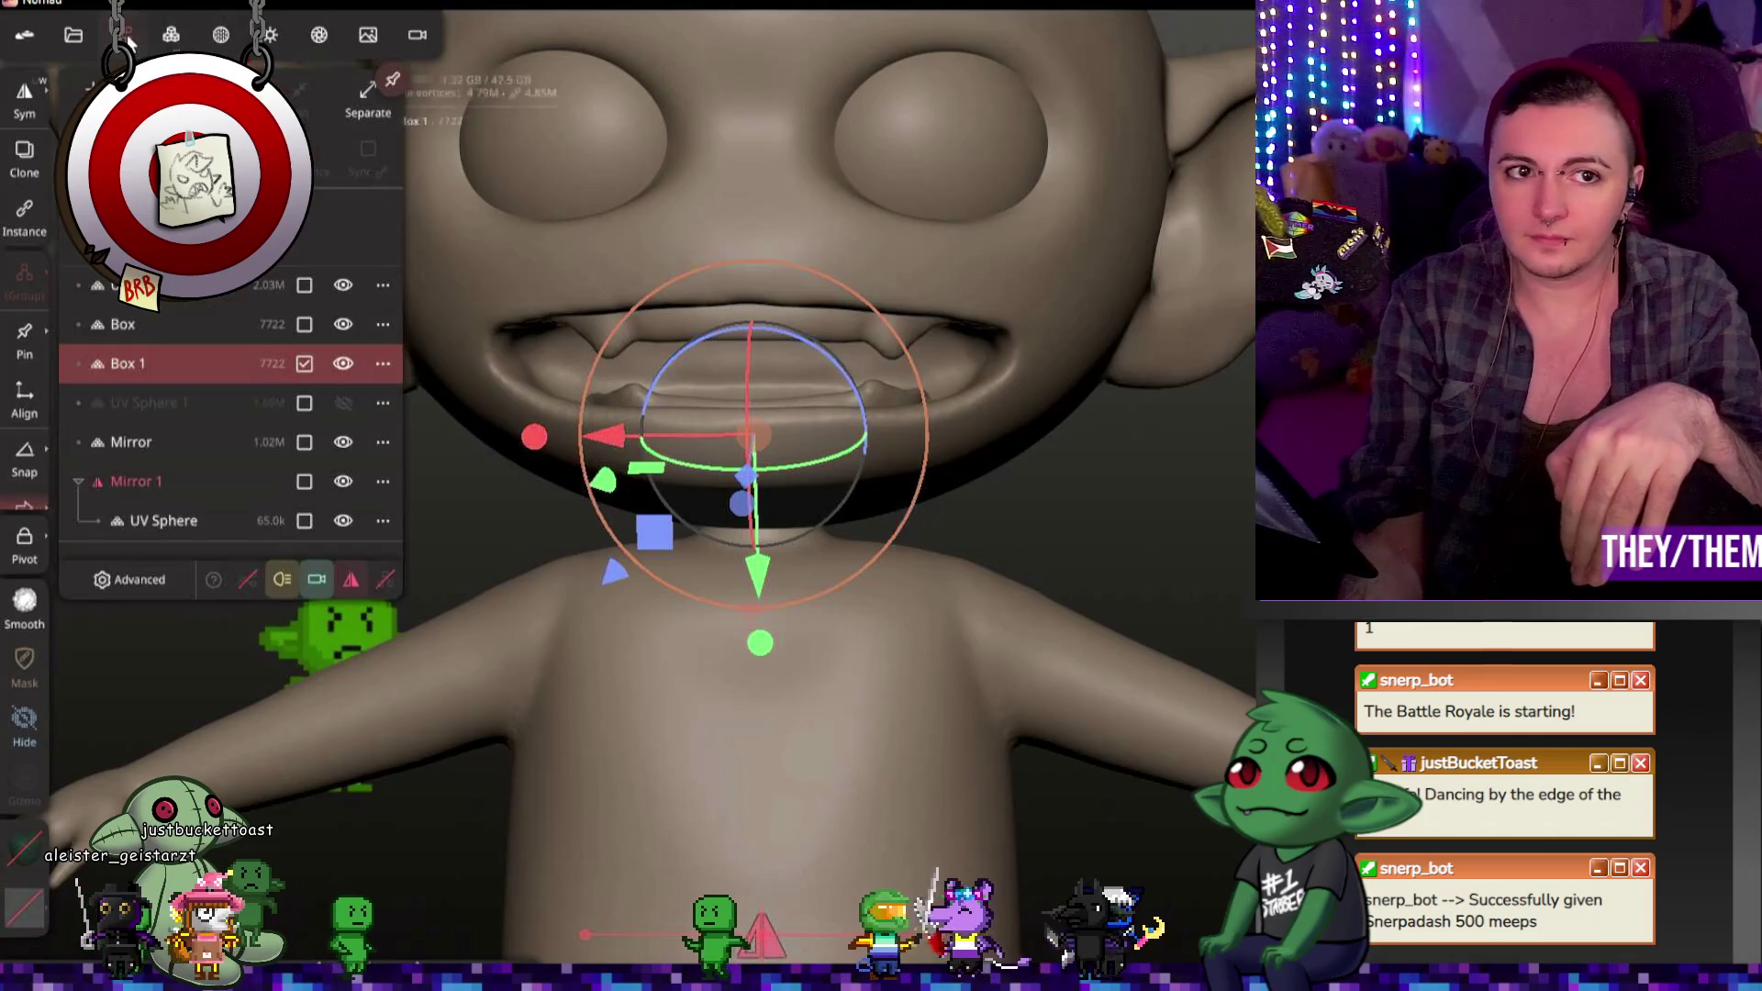
Step: Add a UV Sphere and place it, narrowed and shrunk, inside the goblin's open mouth
left_click(103, 111)
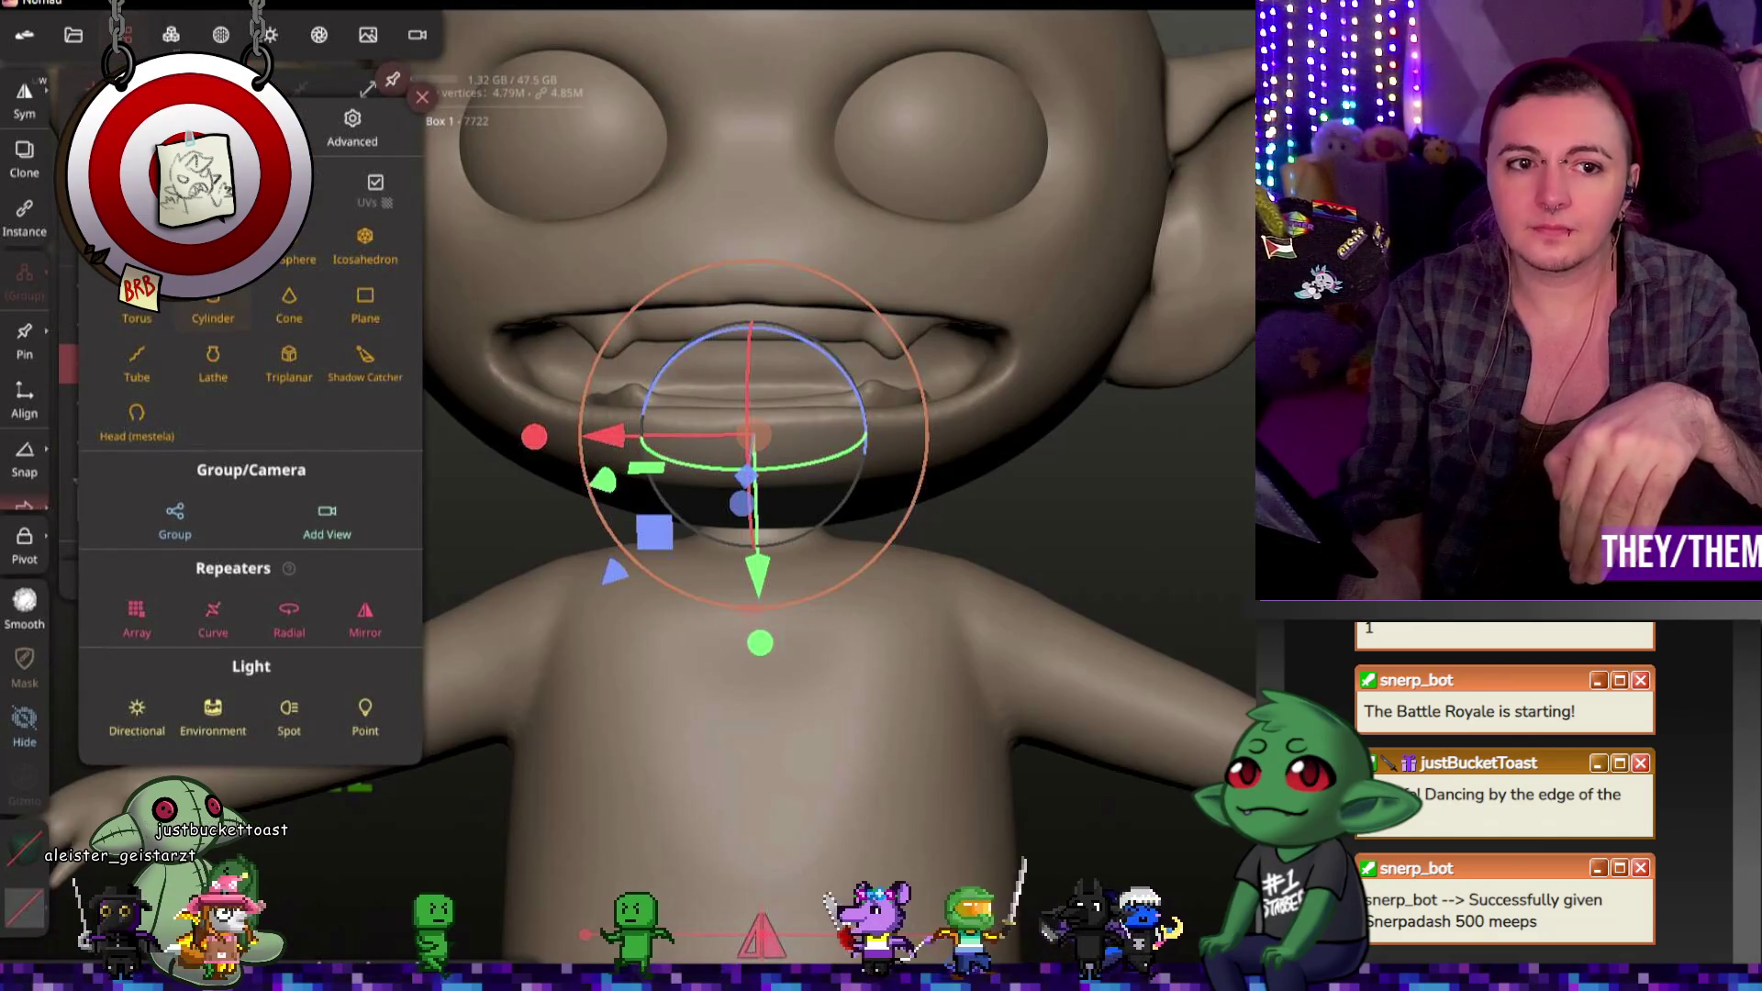
left_click(296, 239)
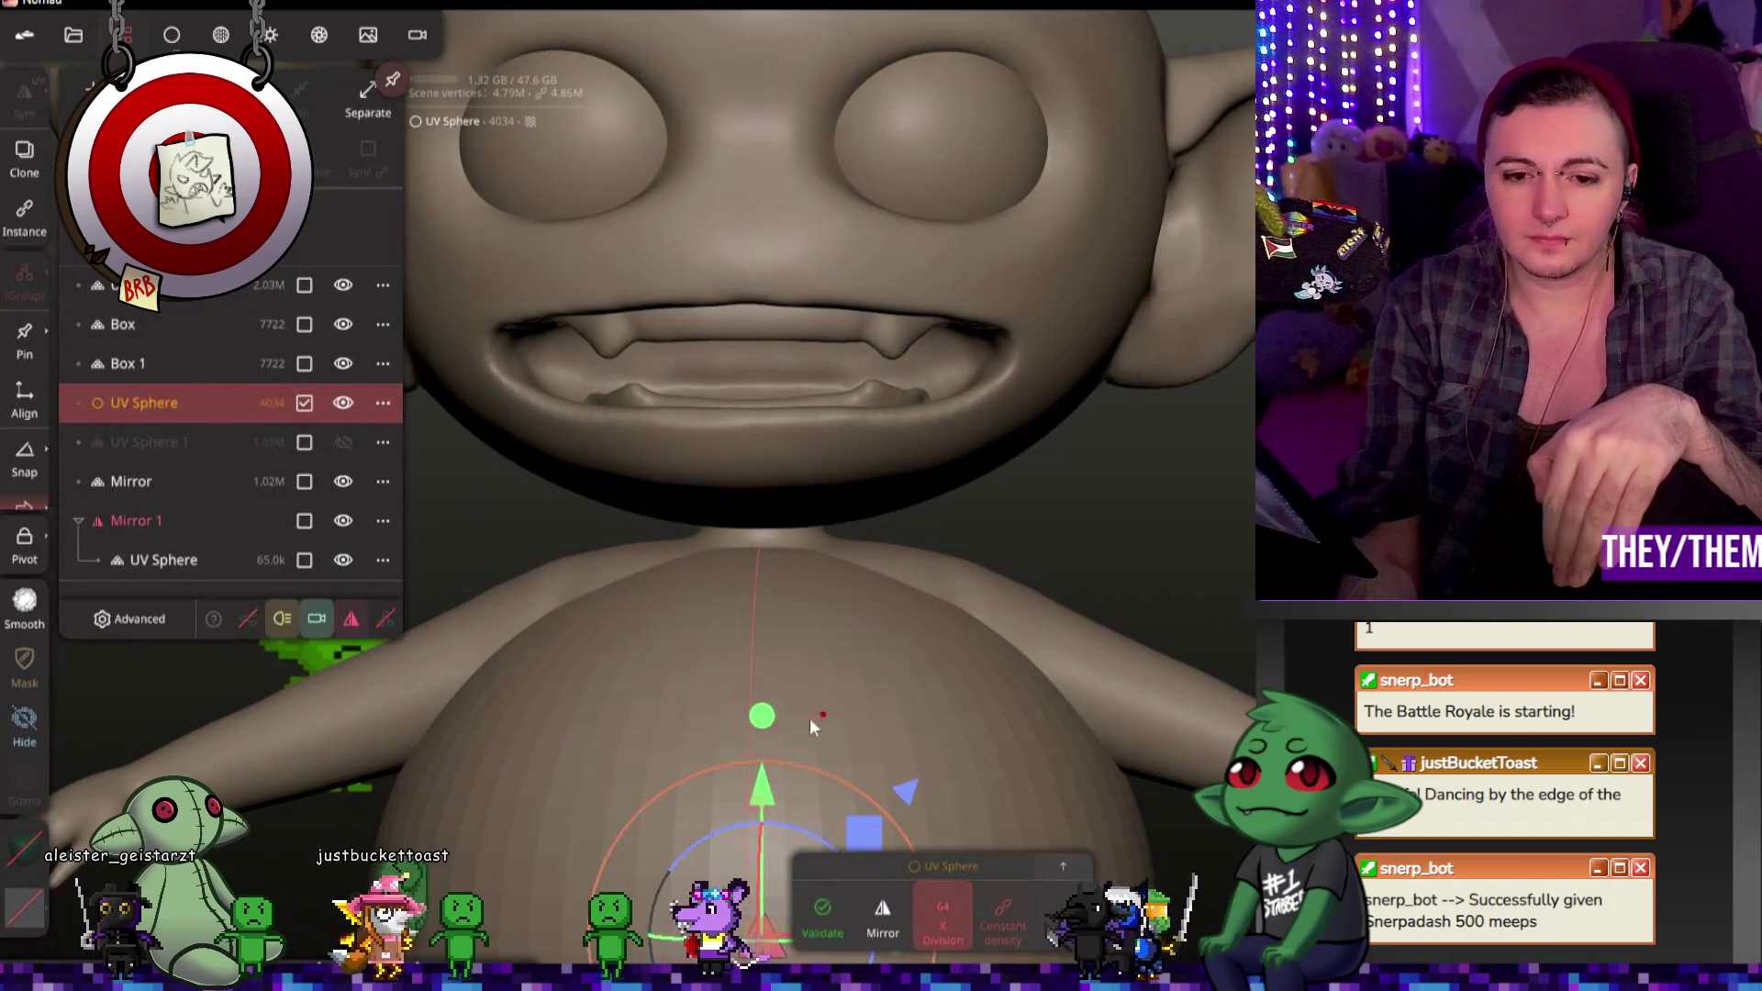
left_click_drag(800, 779, 790, 219)
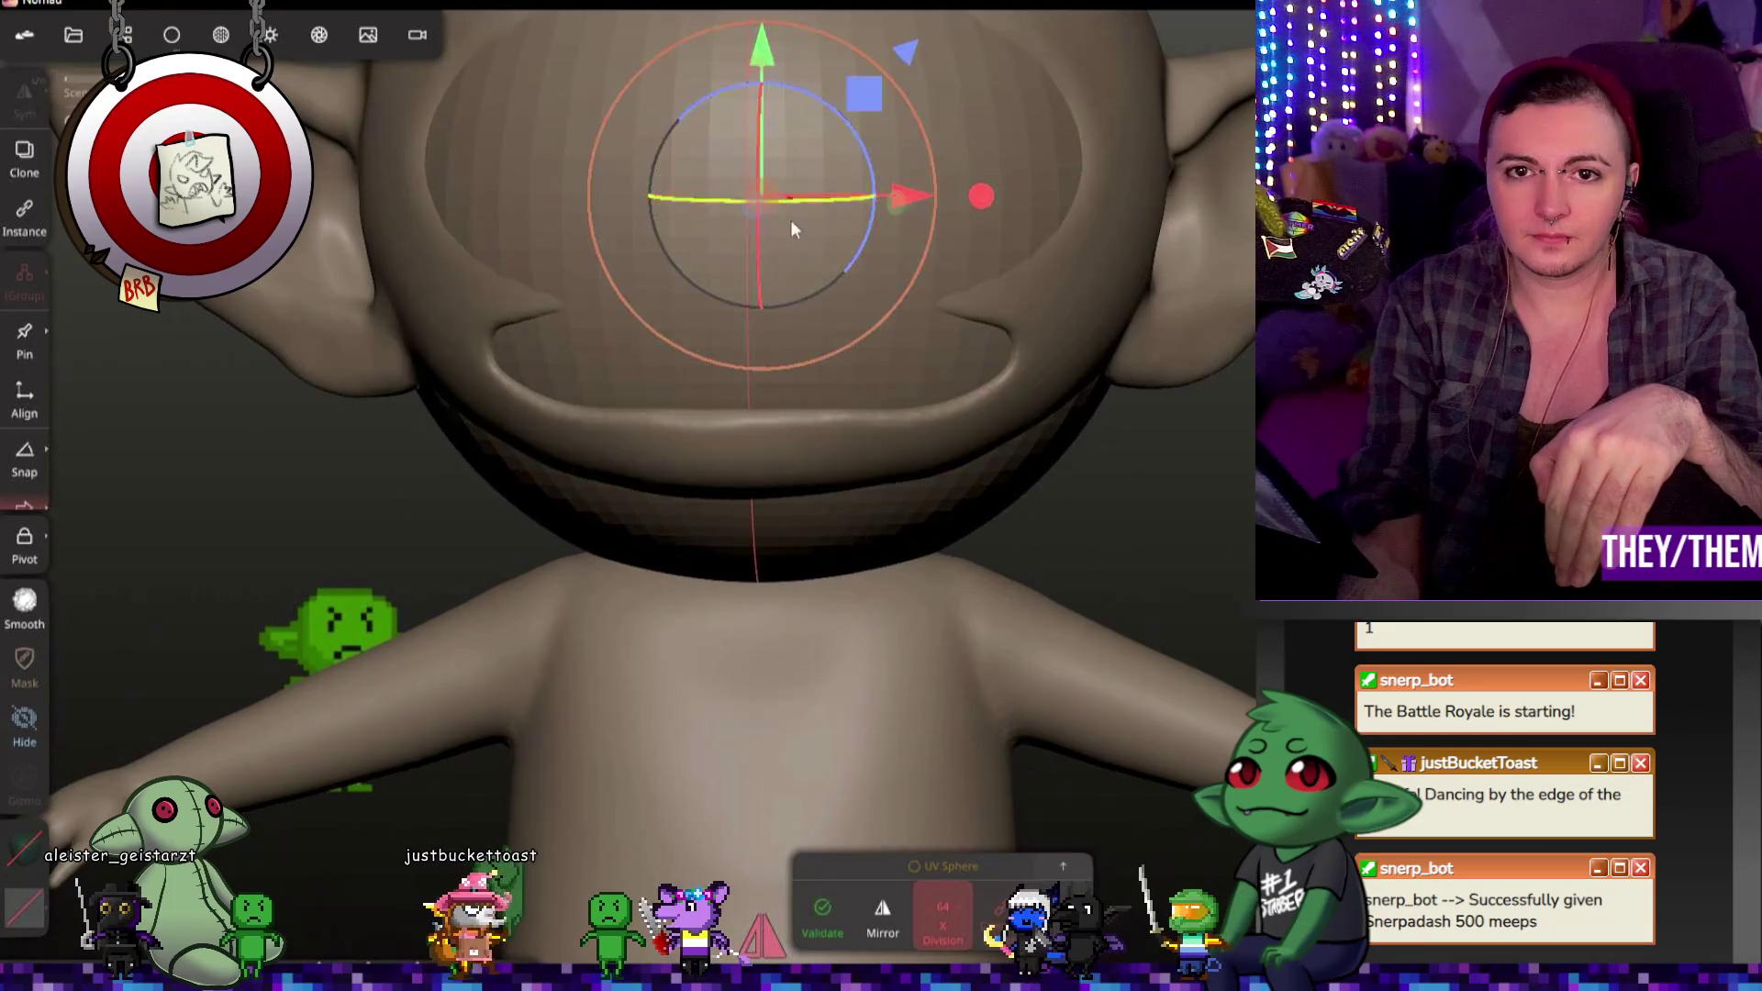
middle_click_drag(811, 183, 806, 405)
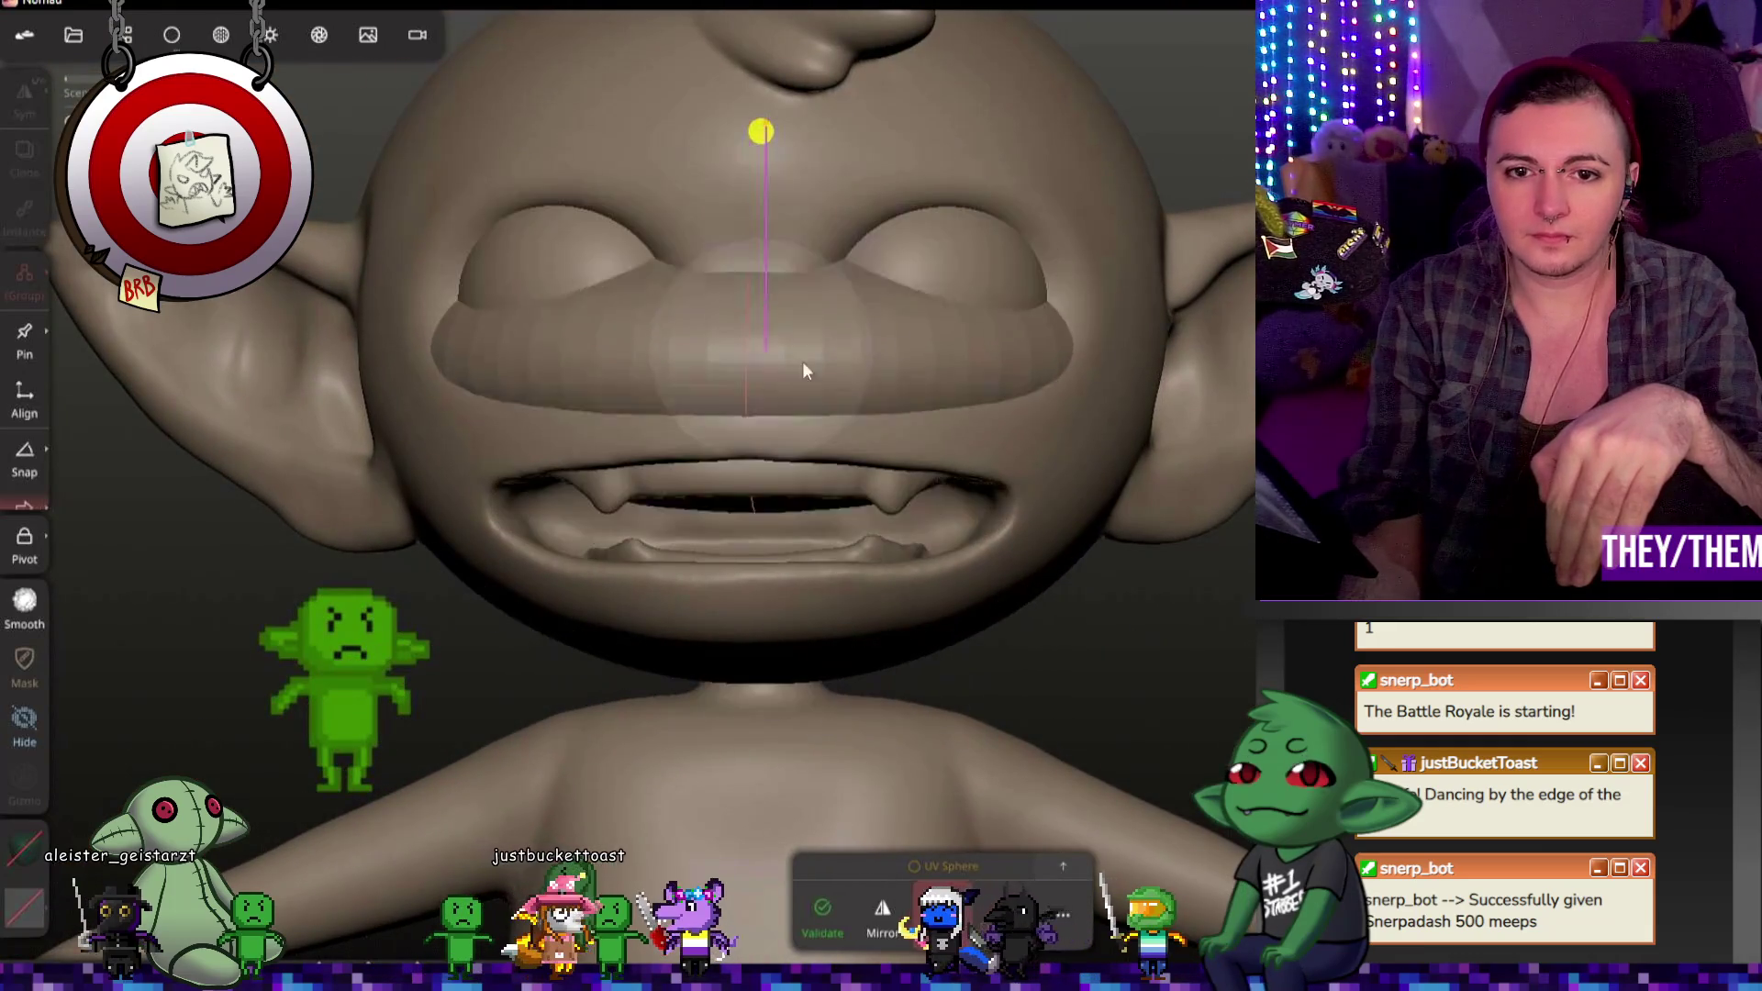
left_click(806, 413)
left_click_drag(981, 347, 862, 356)
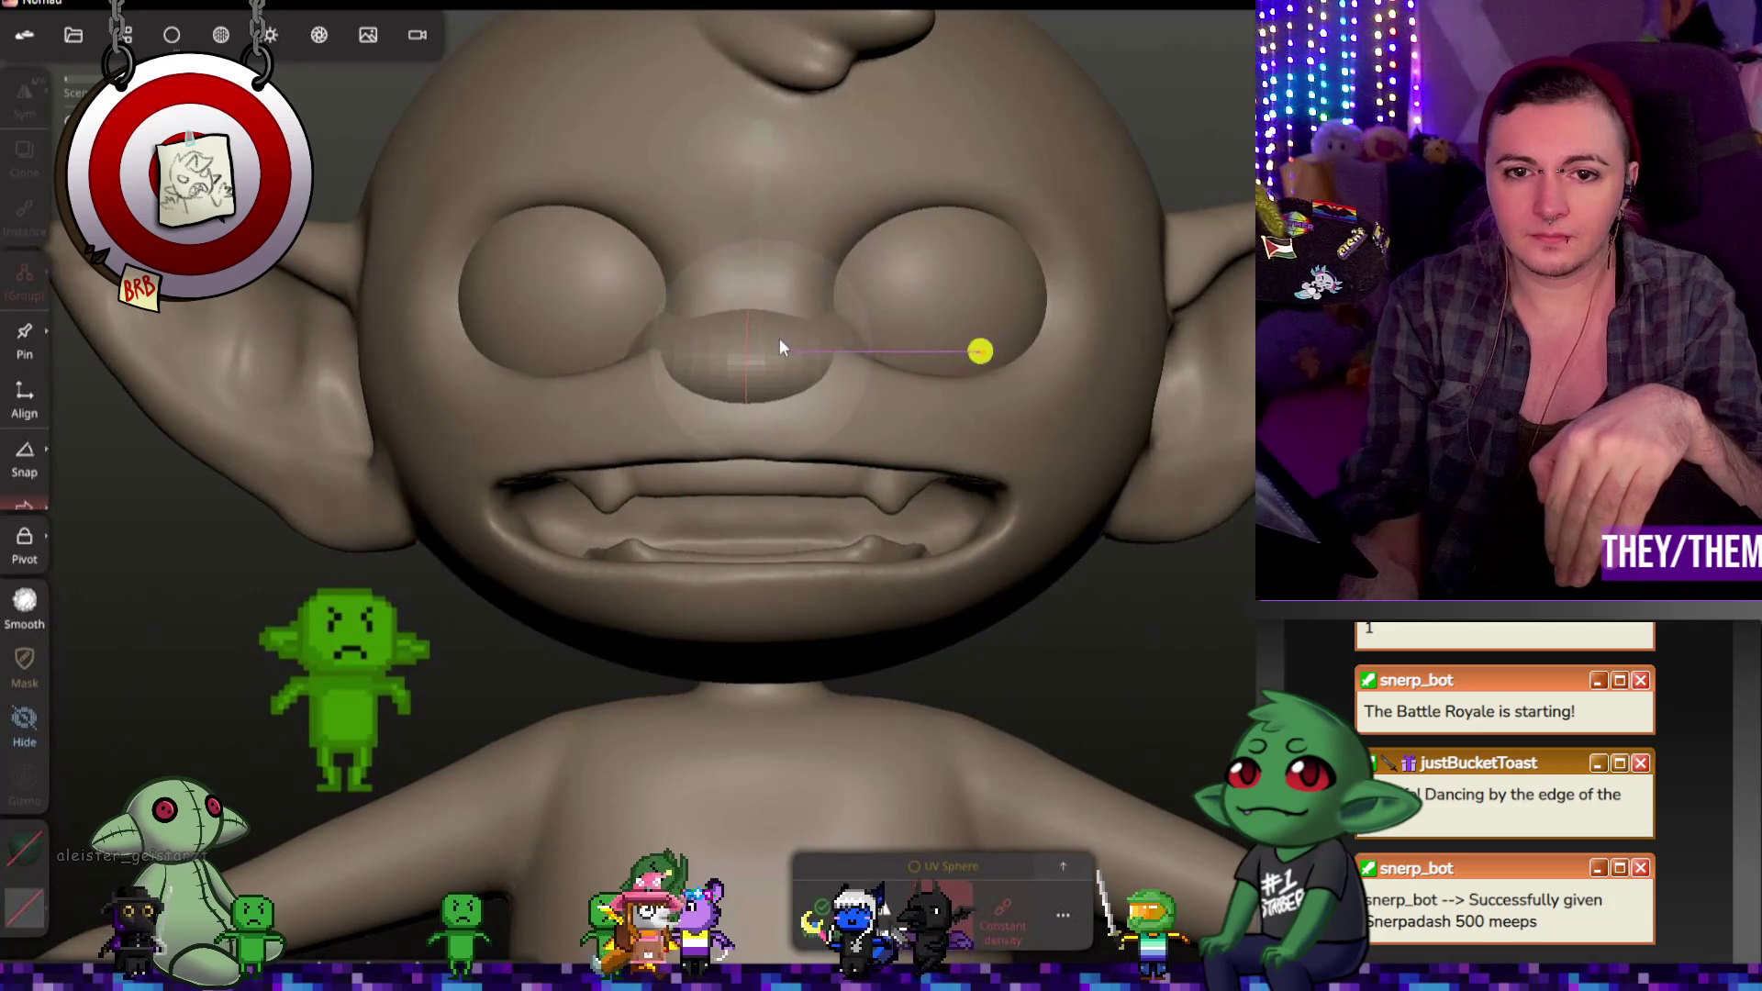
left_click_drag(768, 202, 768, 438)
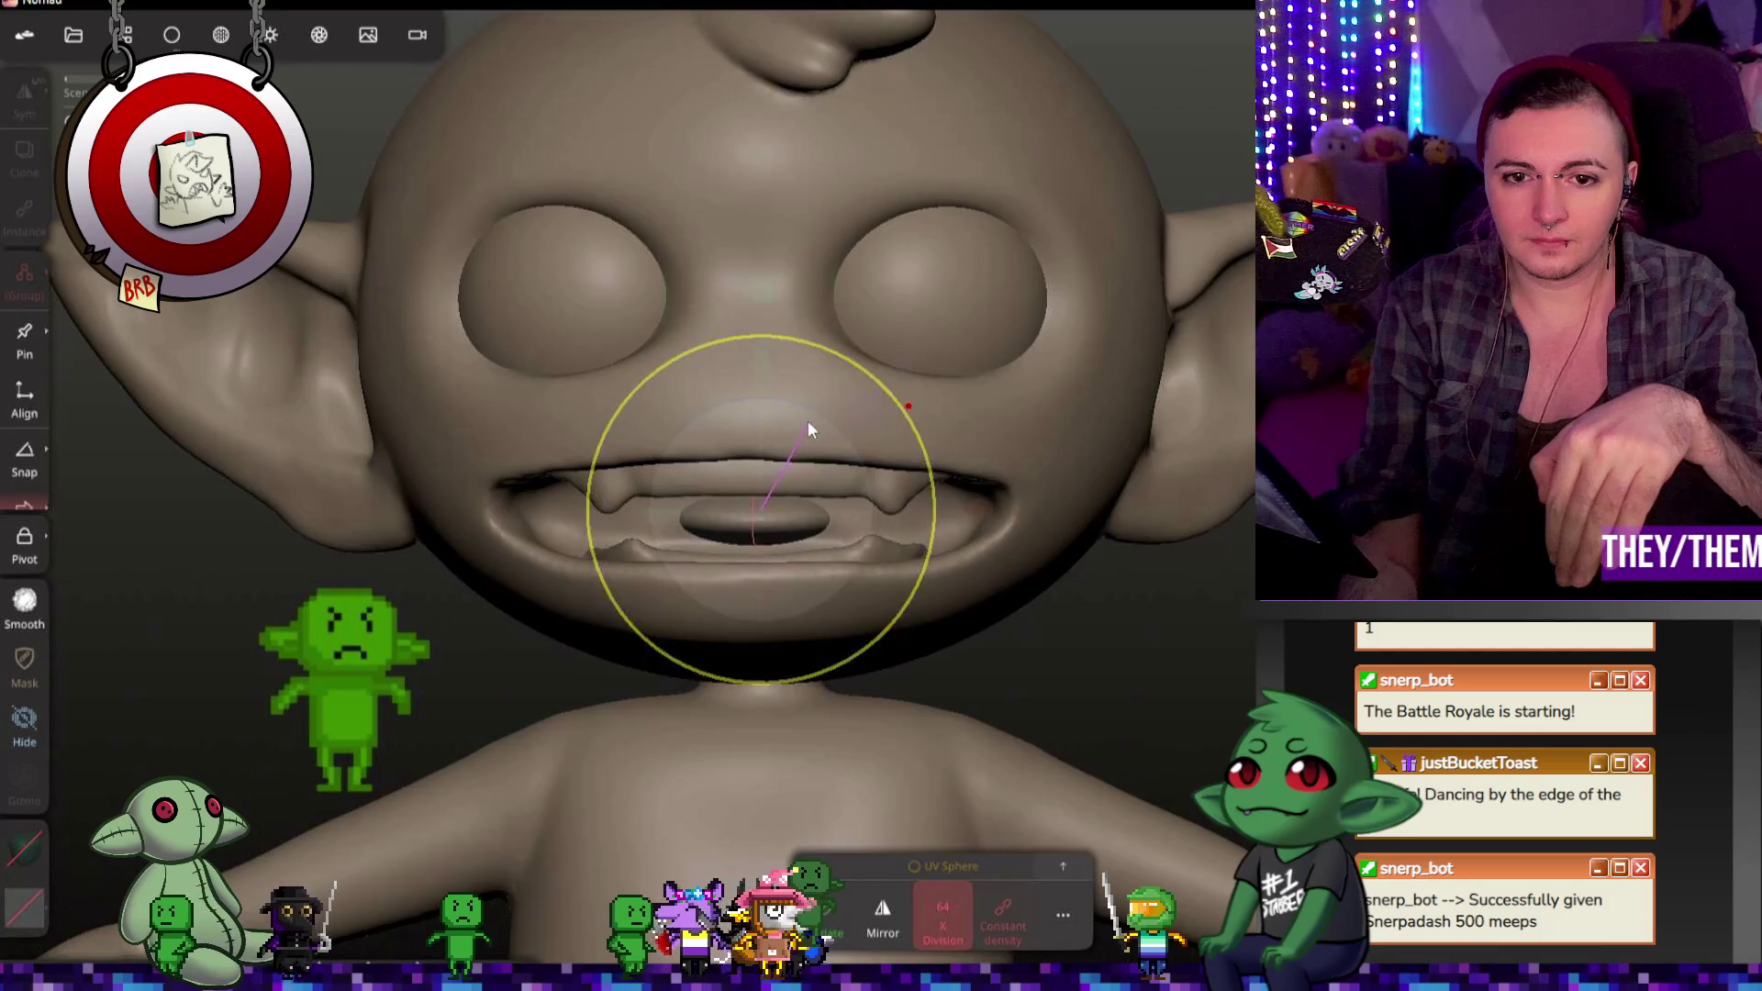
Step: Slide the mouth sphere sideways along X and check its placement from front and side
right_click_drag(807, 420, 937, 448)
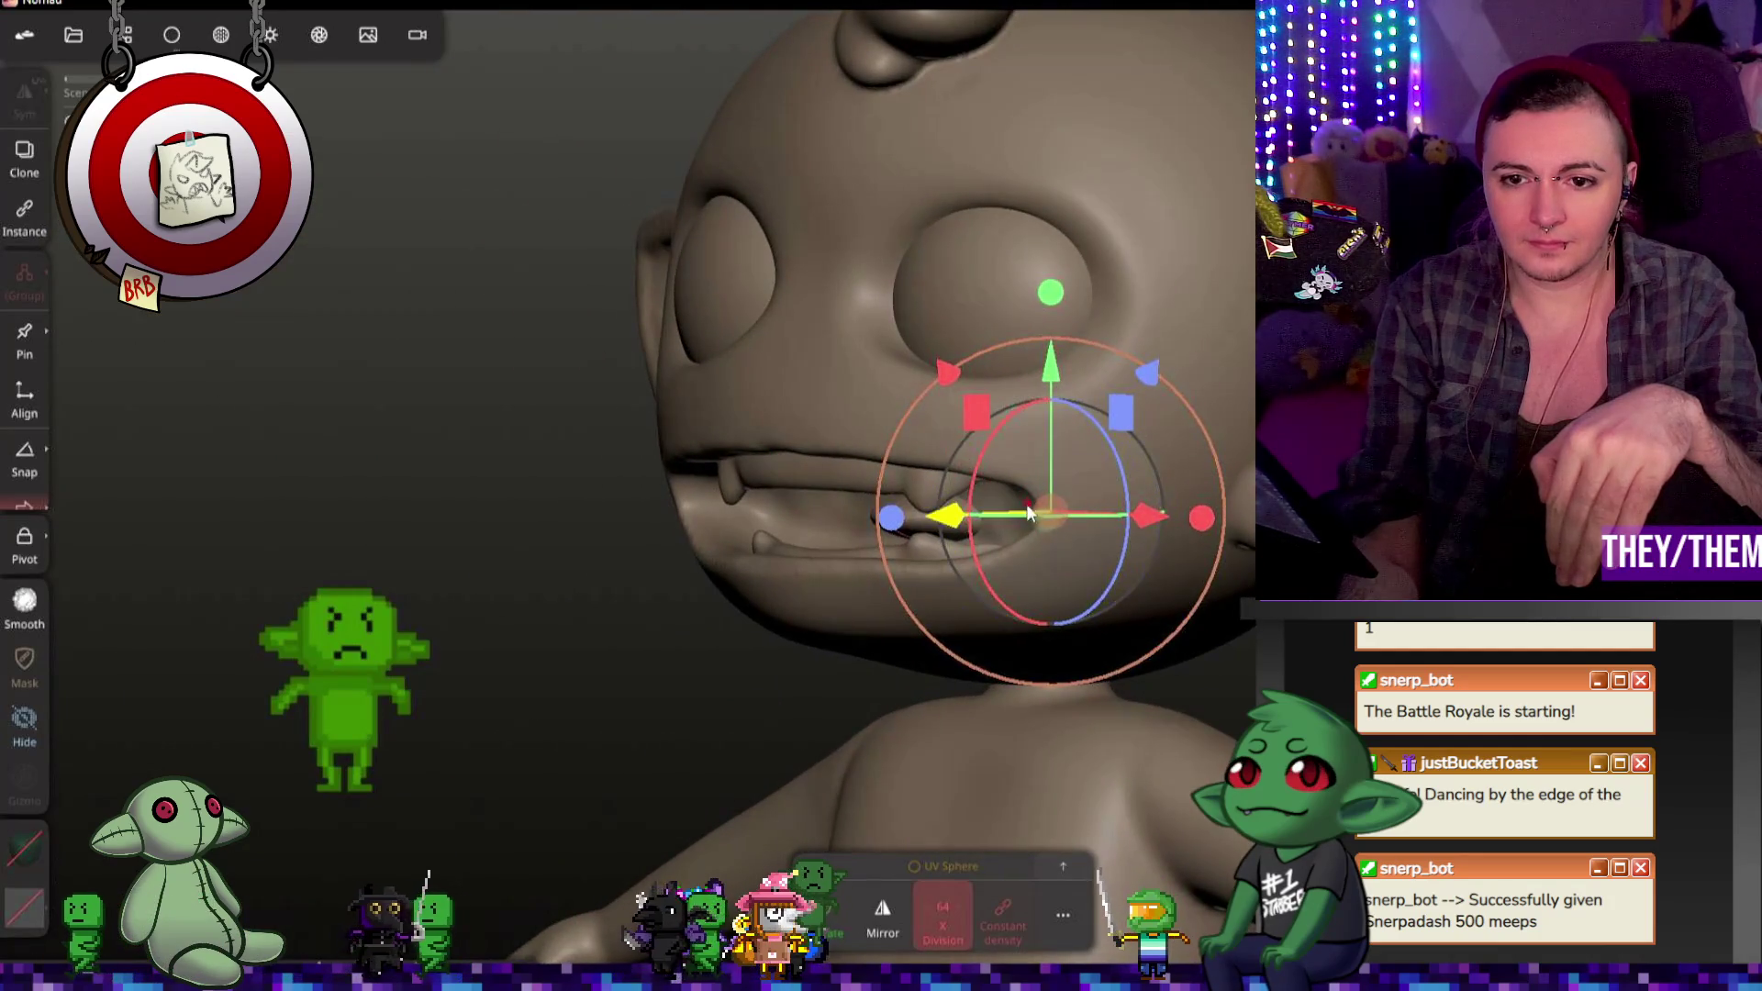
left_click(1028, 512)
left_click(957, 518)
left_click_drag(917, 514, 916, 519)
right_click_drag(900, 521, 1120, 560)
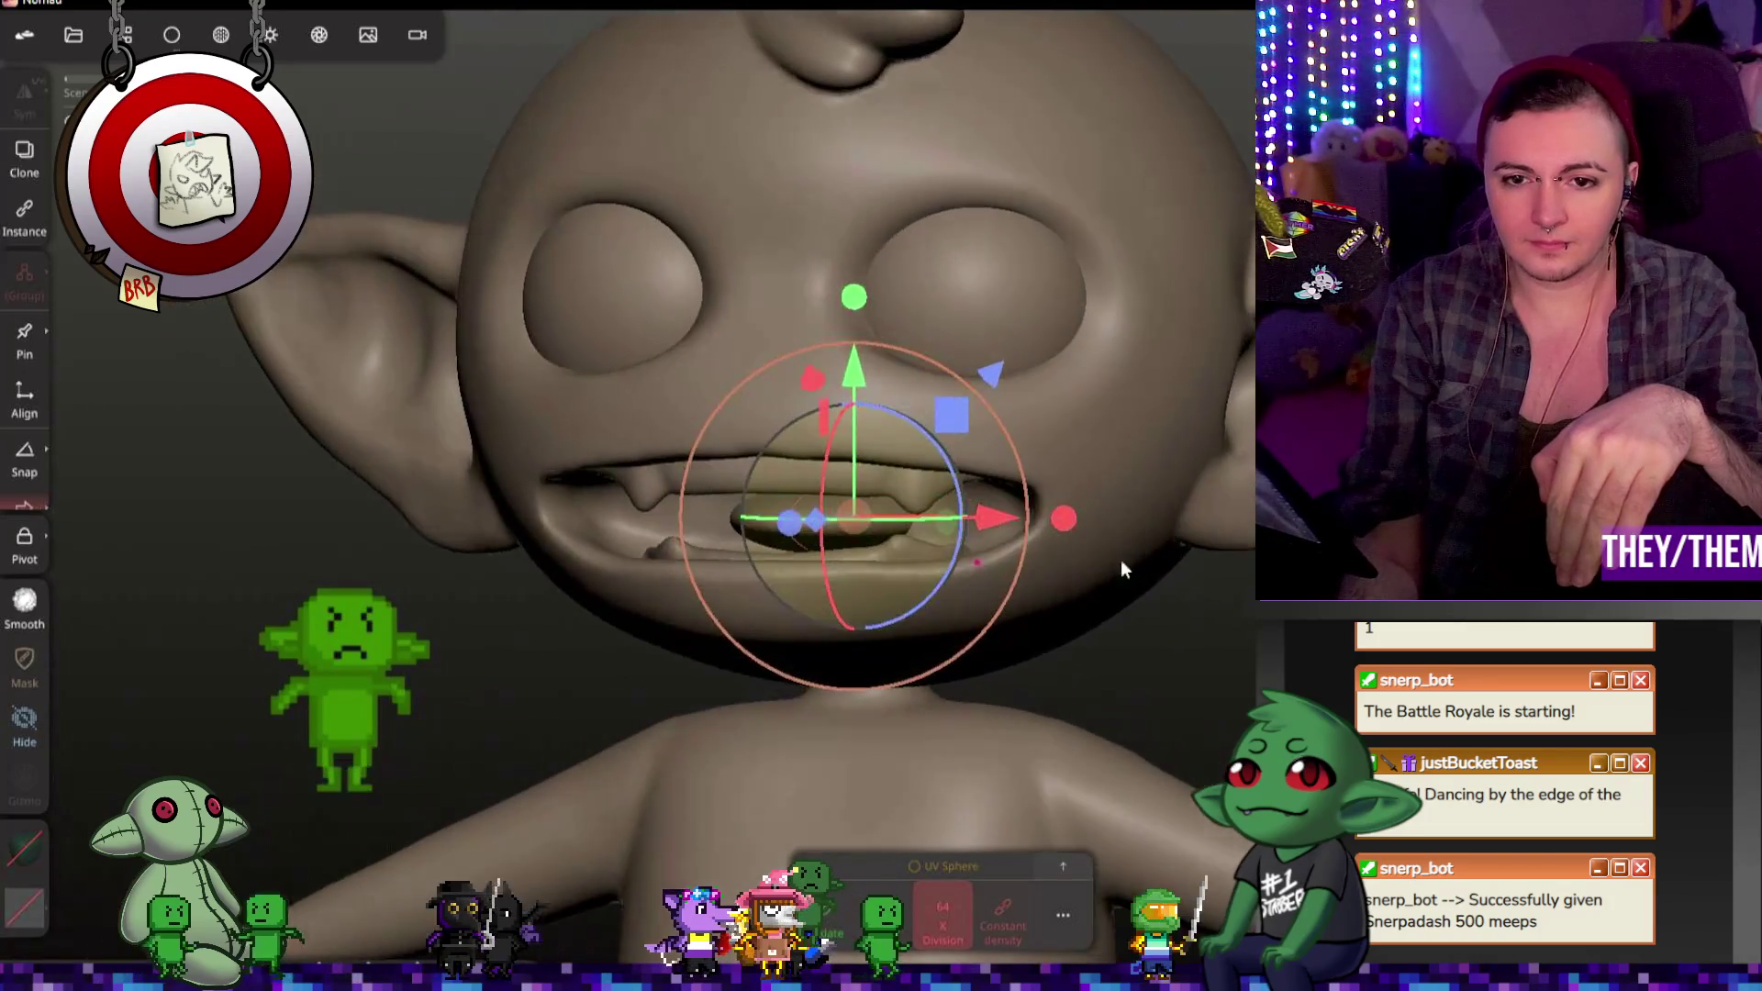
mouse_move(866, 419)
right_mouse_down()
mouse_move(1133, 685)
mouse_move(1186, 633)
mouse_move(970, 665)
mouse_move(1143, 775)
mouse_move(964, 414)
right_mouse_up()
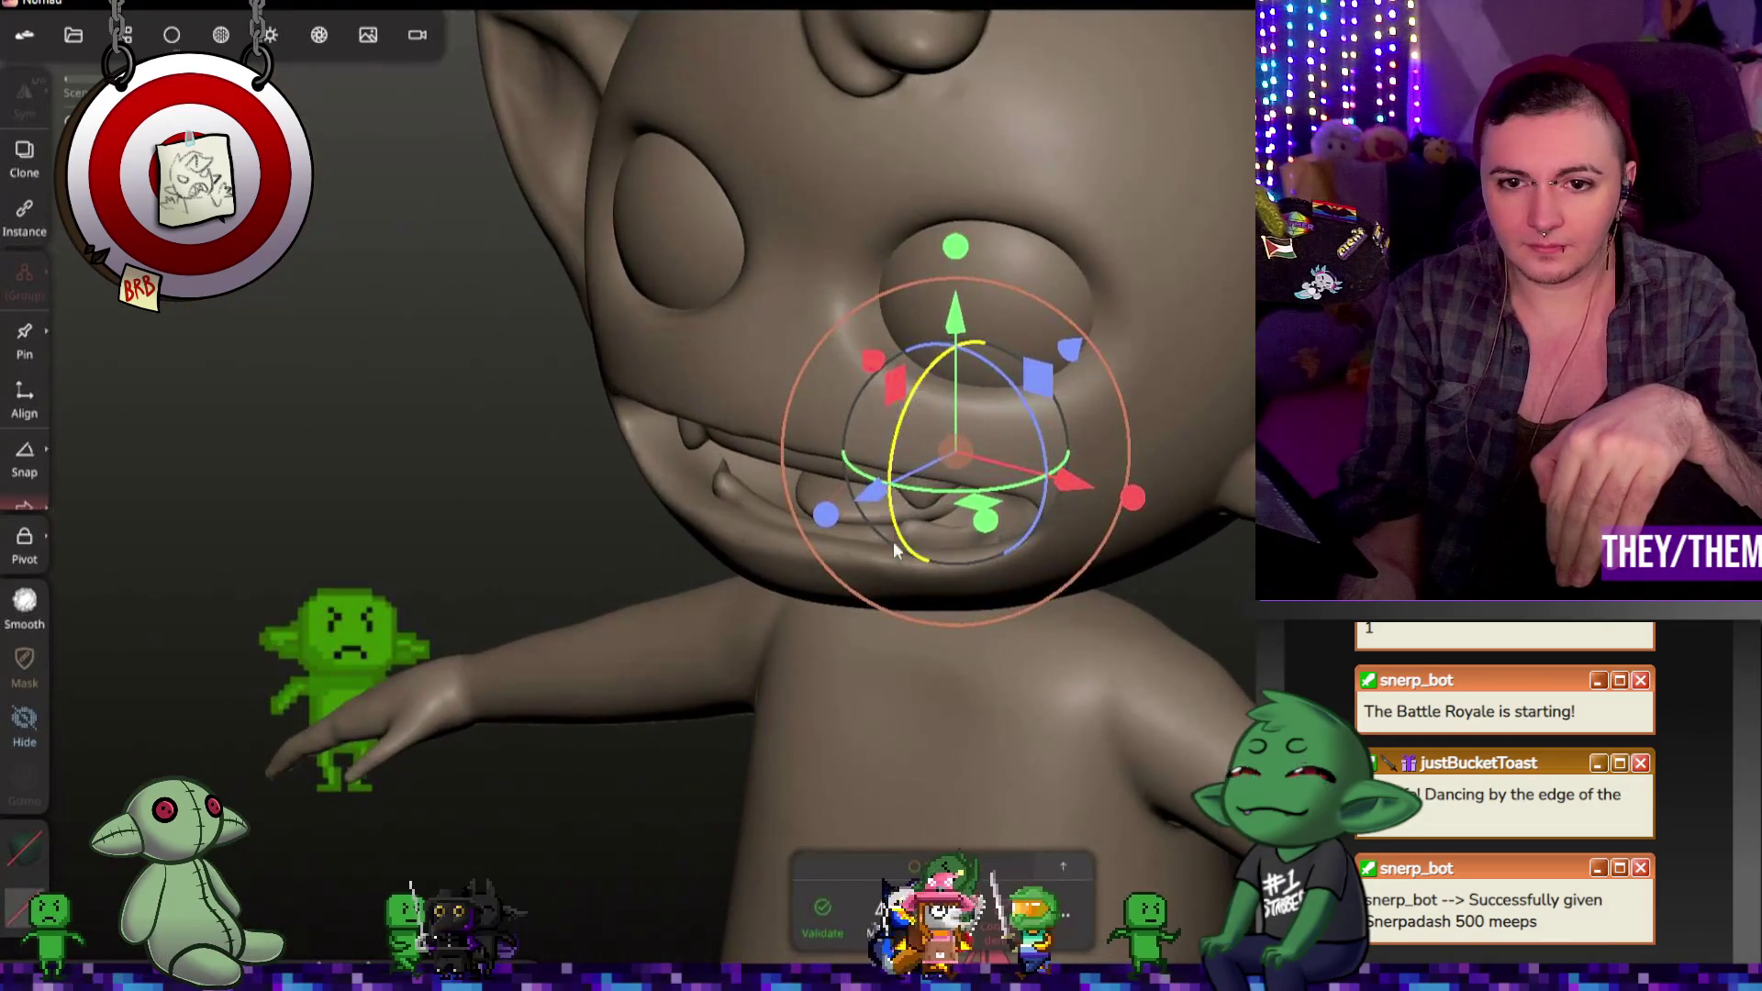
left_click_drag(978, 345, 890, 467)
mouse_move(891, 467)
right_mouse_down()
mouse_move(1160, 569)
mouse_move(992, 578)
mouse_move(1219, 656)
mouse_move(977, 562)
mouse_move(1207, 708)
right_mouse_up()
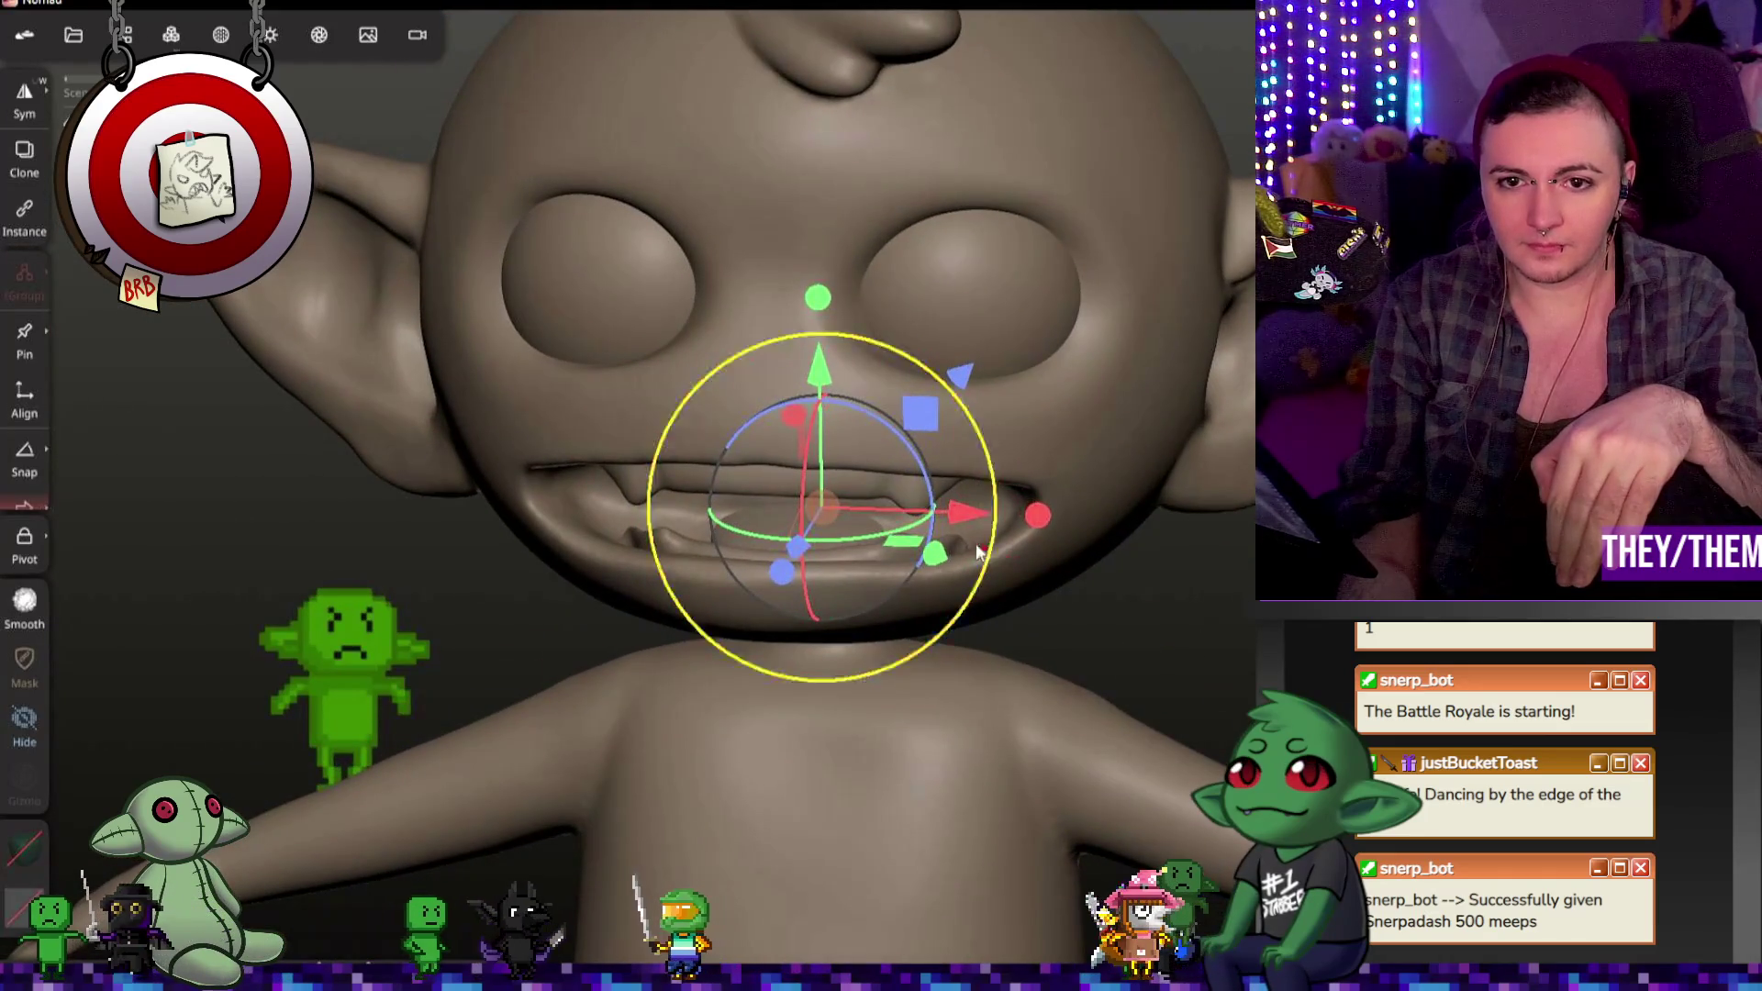
mouse_move(362, 264)
right_mouse_down()
mouse_move(556, 288)
mouse_move(536, 341)
mouse_move(1014, 403)
mouse_move(1243, 574)
right_mouse_up()
Step: Reselect the mouth sphere and bring up its remesh settings at resolution about 152
left_click(1115, 413)
scroll(1244, 575, "up", 3)
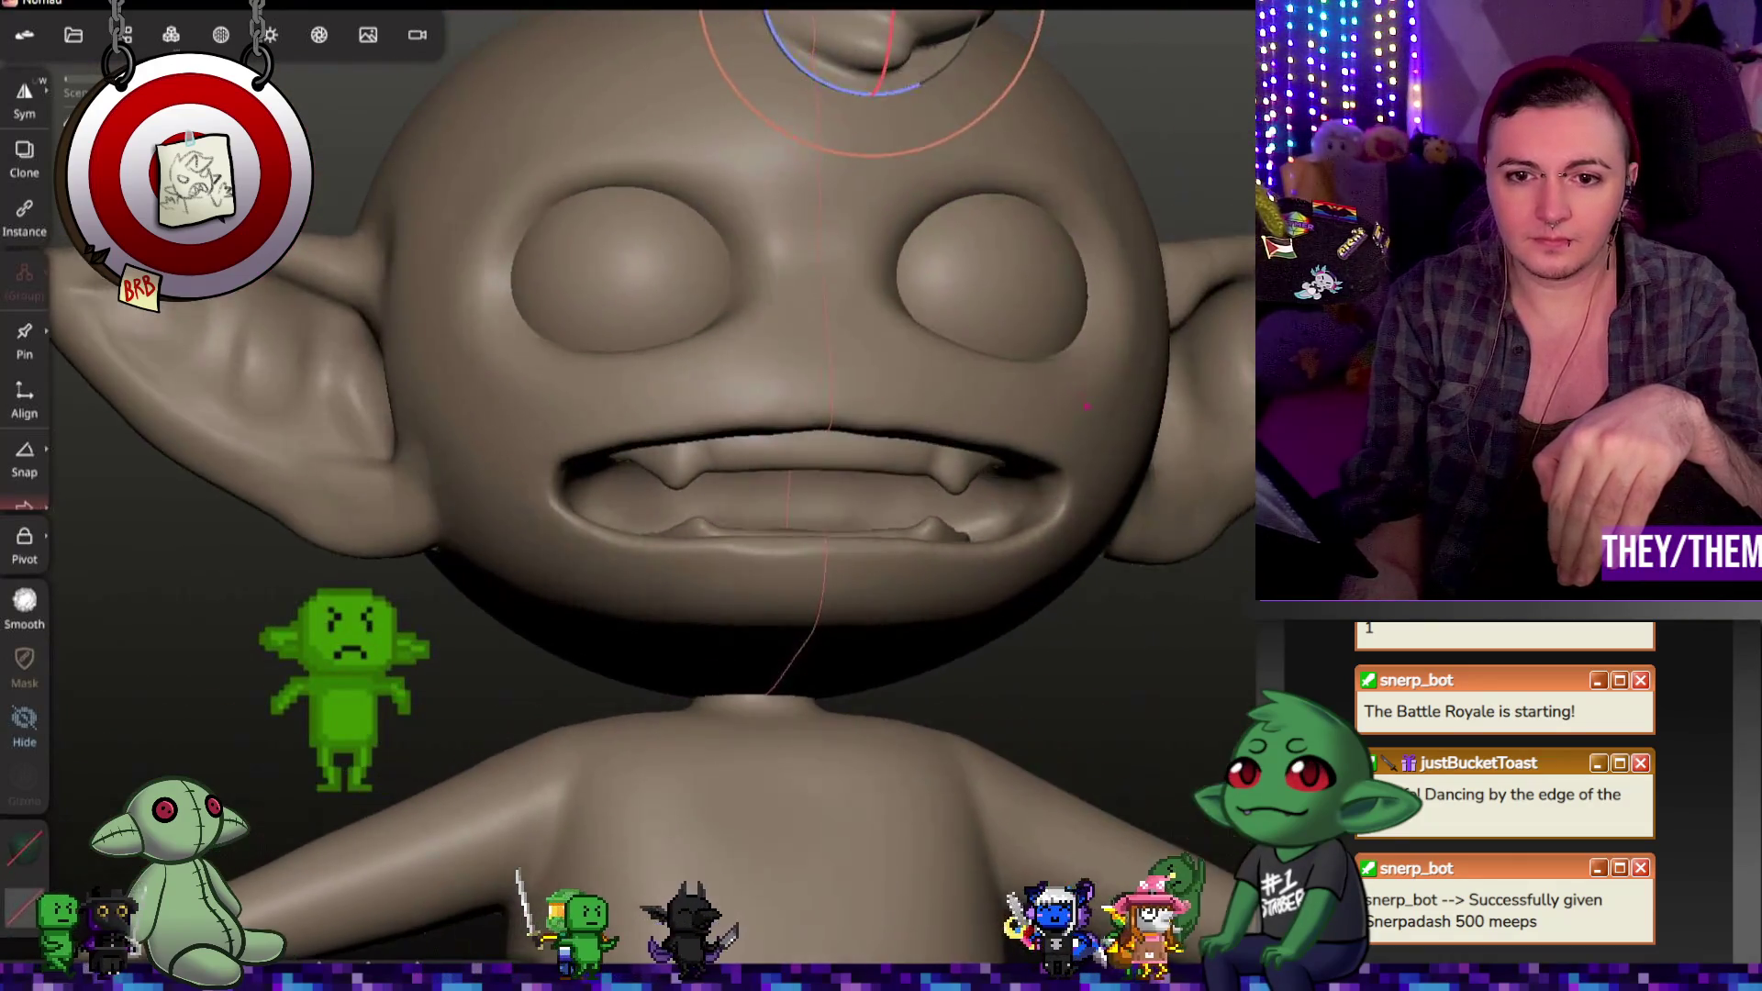
left_click(811, 541)
left_click(171, 33)
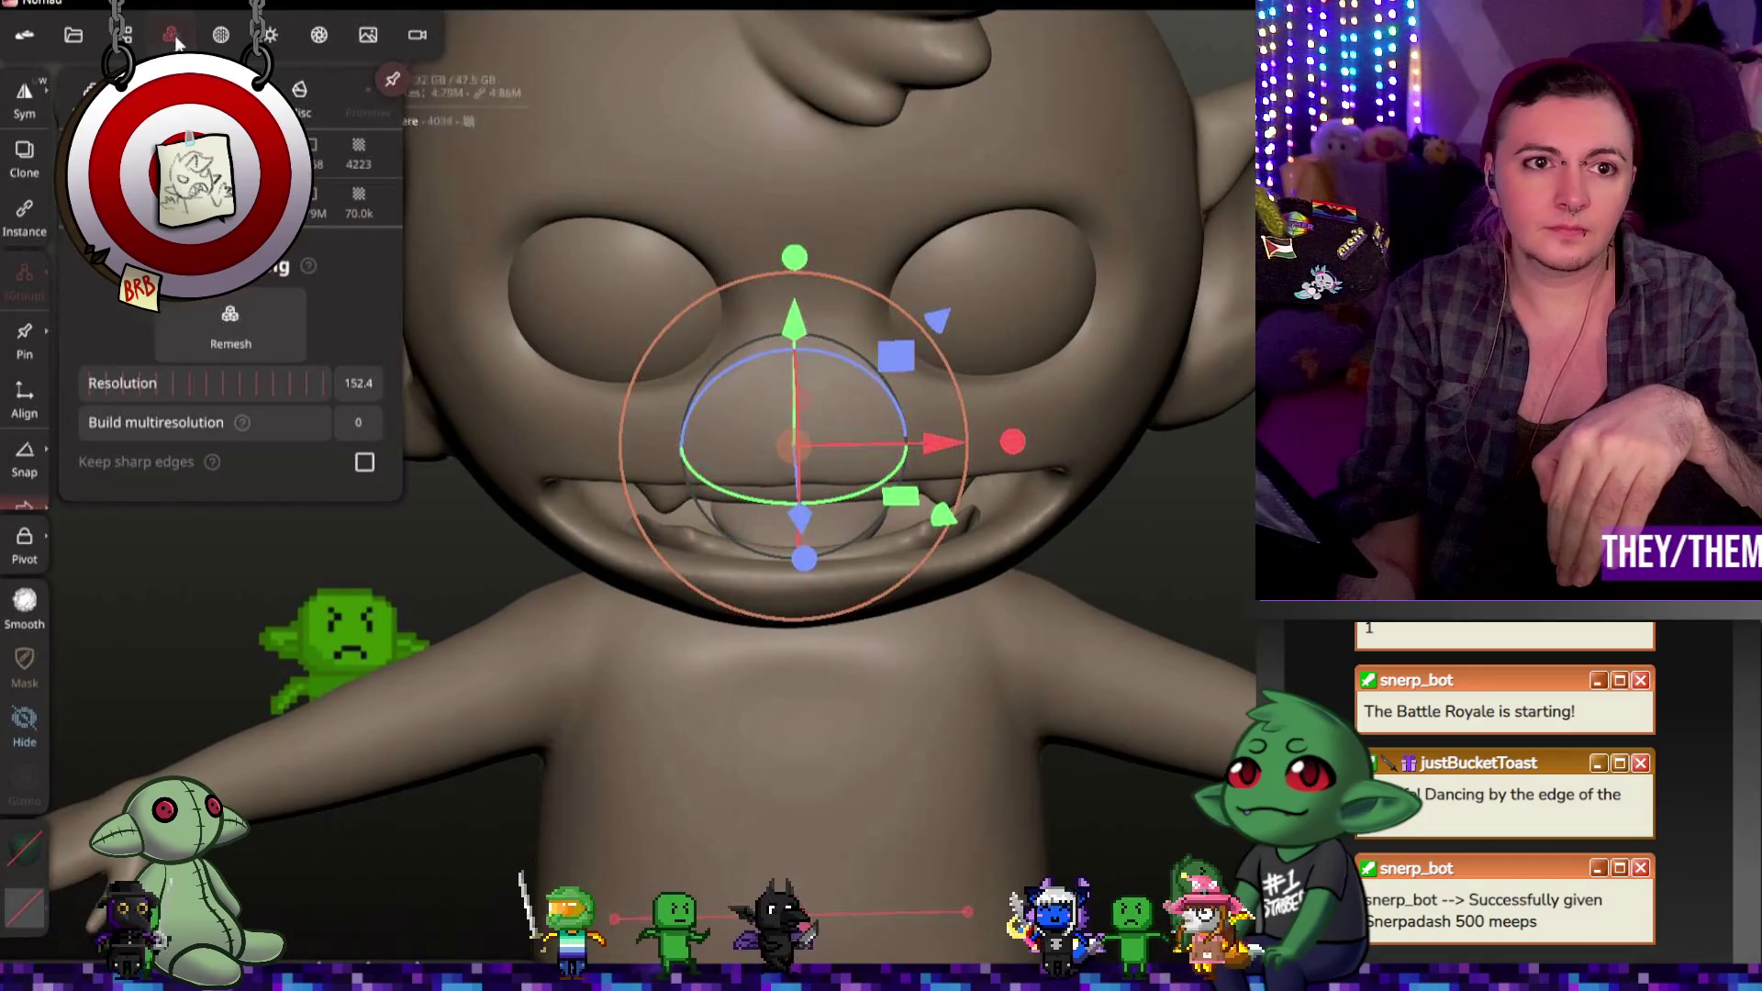
Step: Remesh the mouth sphere at resolution 152 to 25.0k vertices and give it smooth shading
left_click_drag(324, 363, 439, 365)
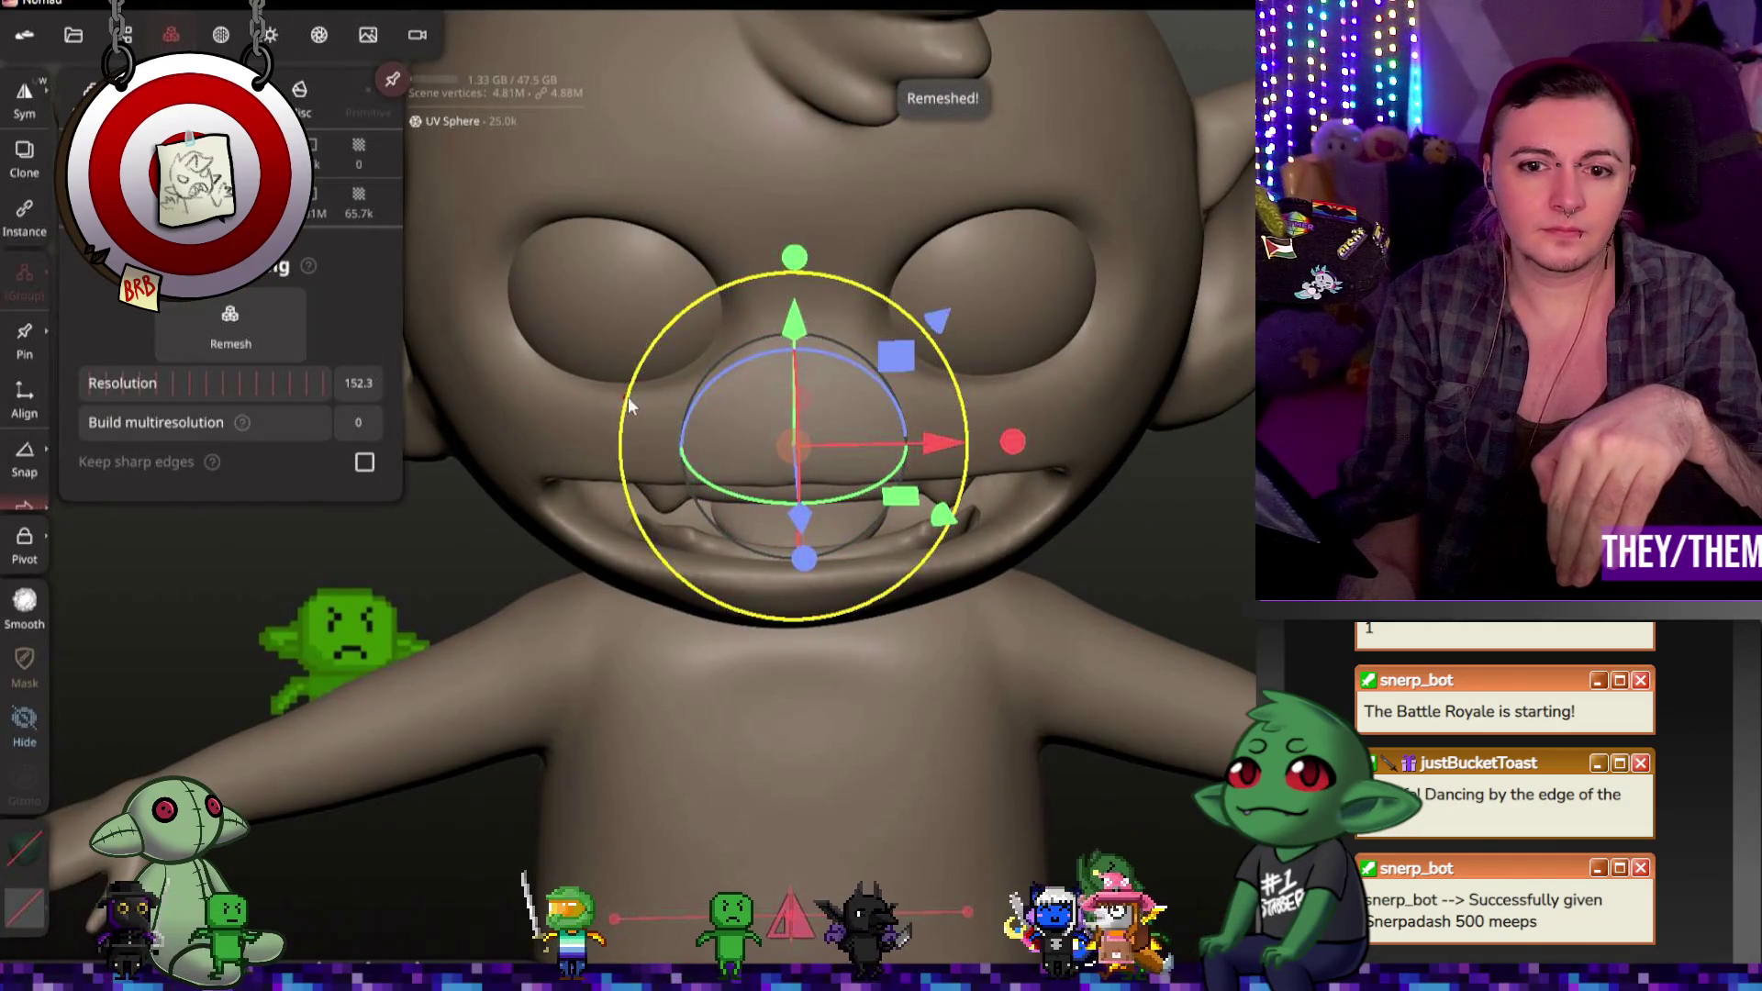
left_click(221, 34)
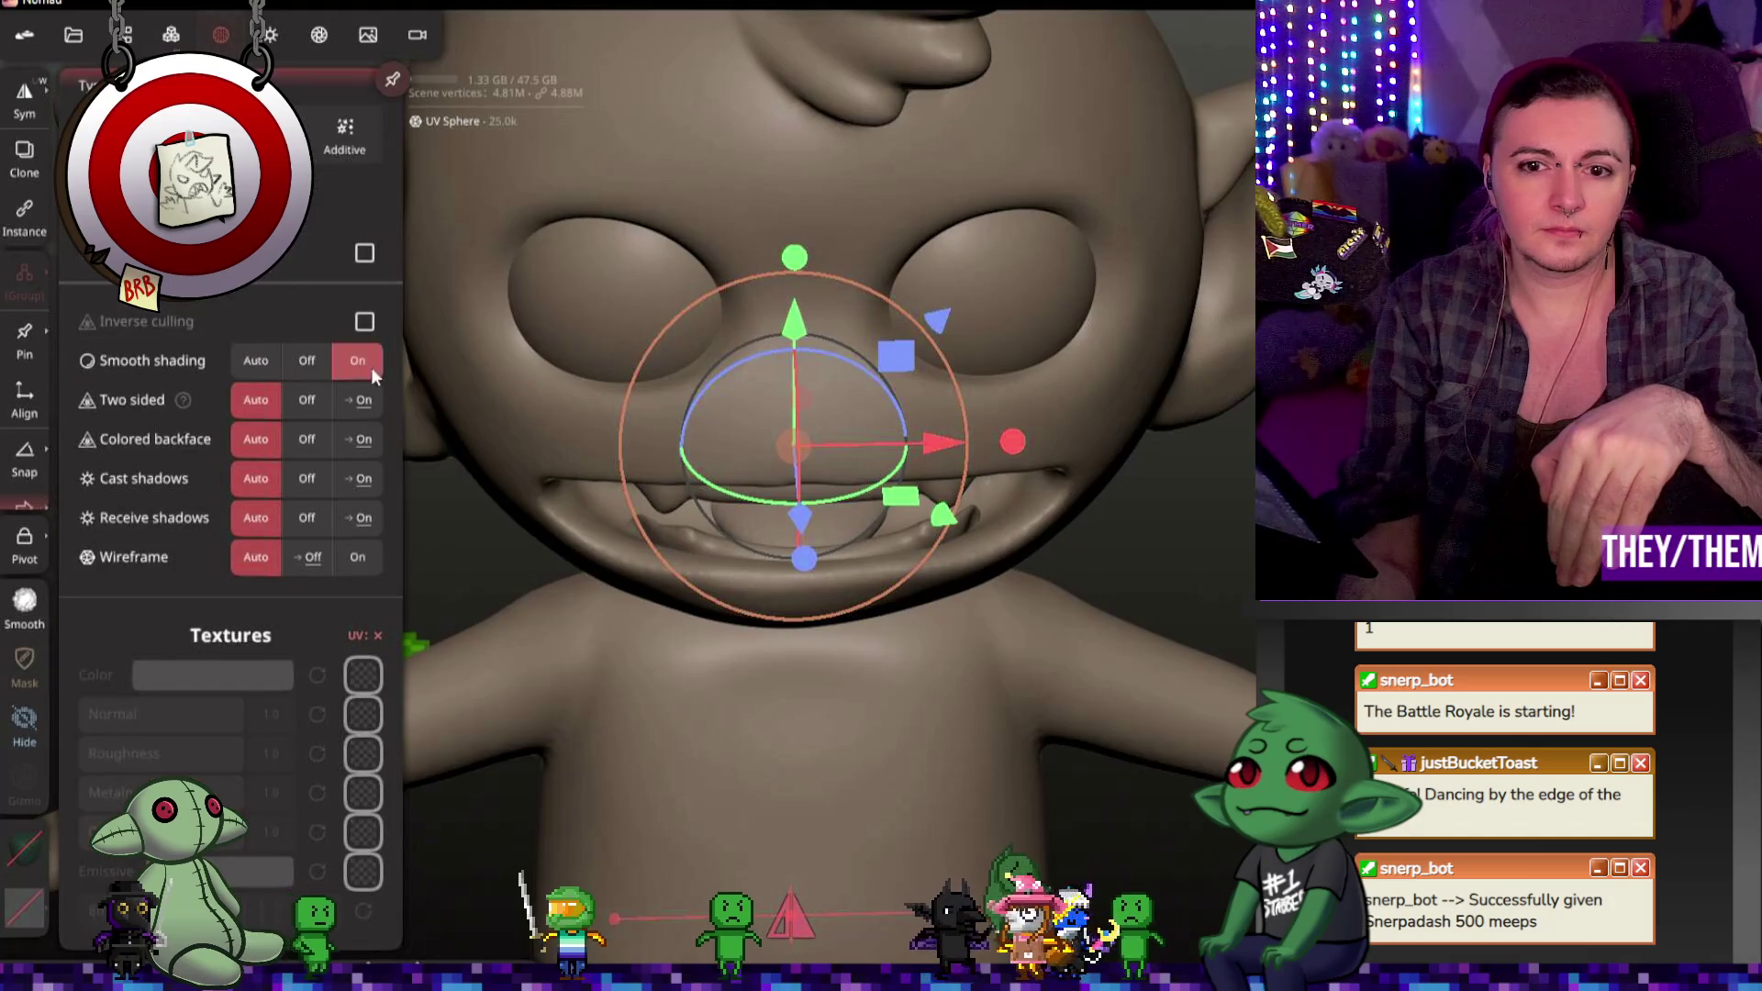
left_click(220, 33)
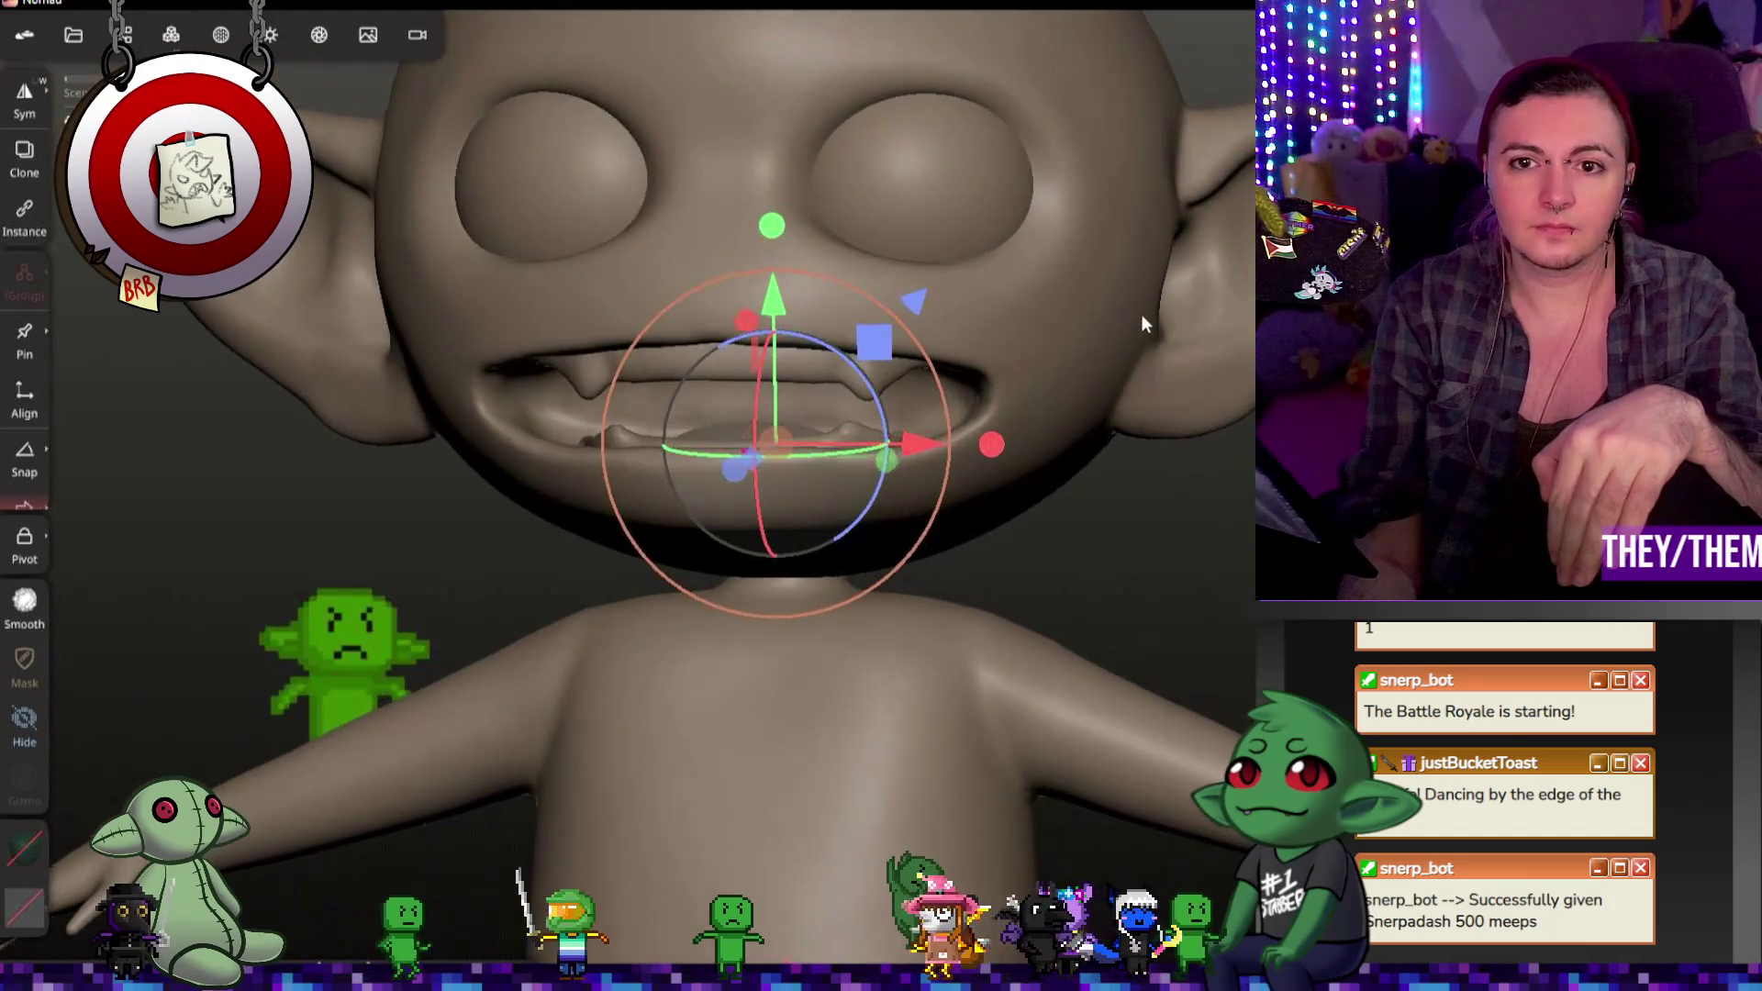
middle_click_drag(1202, 423, 1109, 424)
scroll(1108, 498, "up", 2)
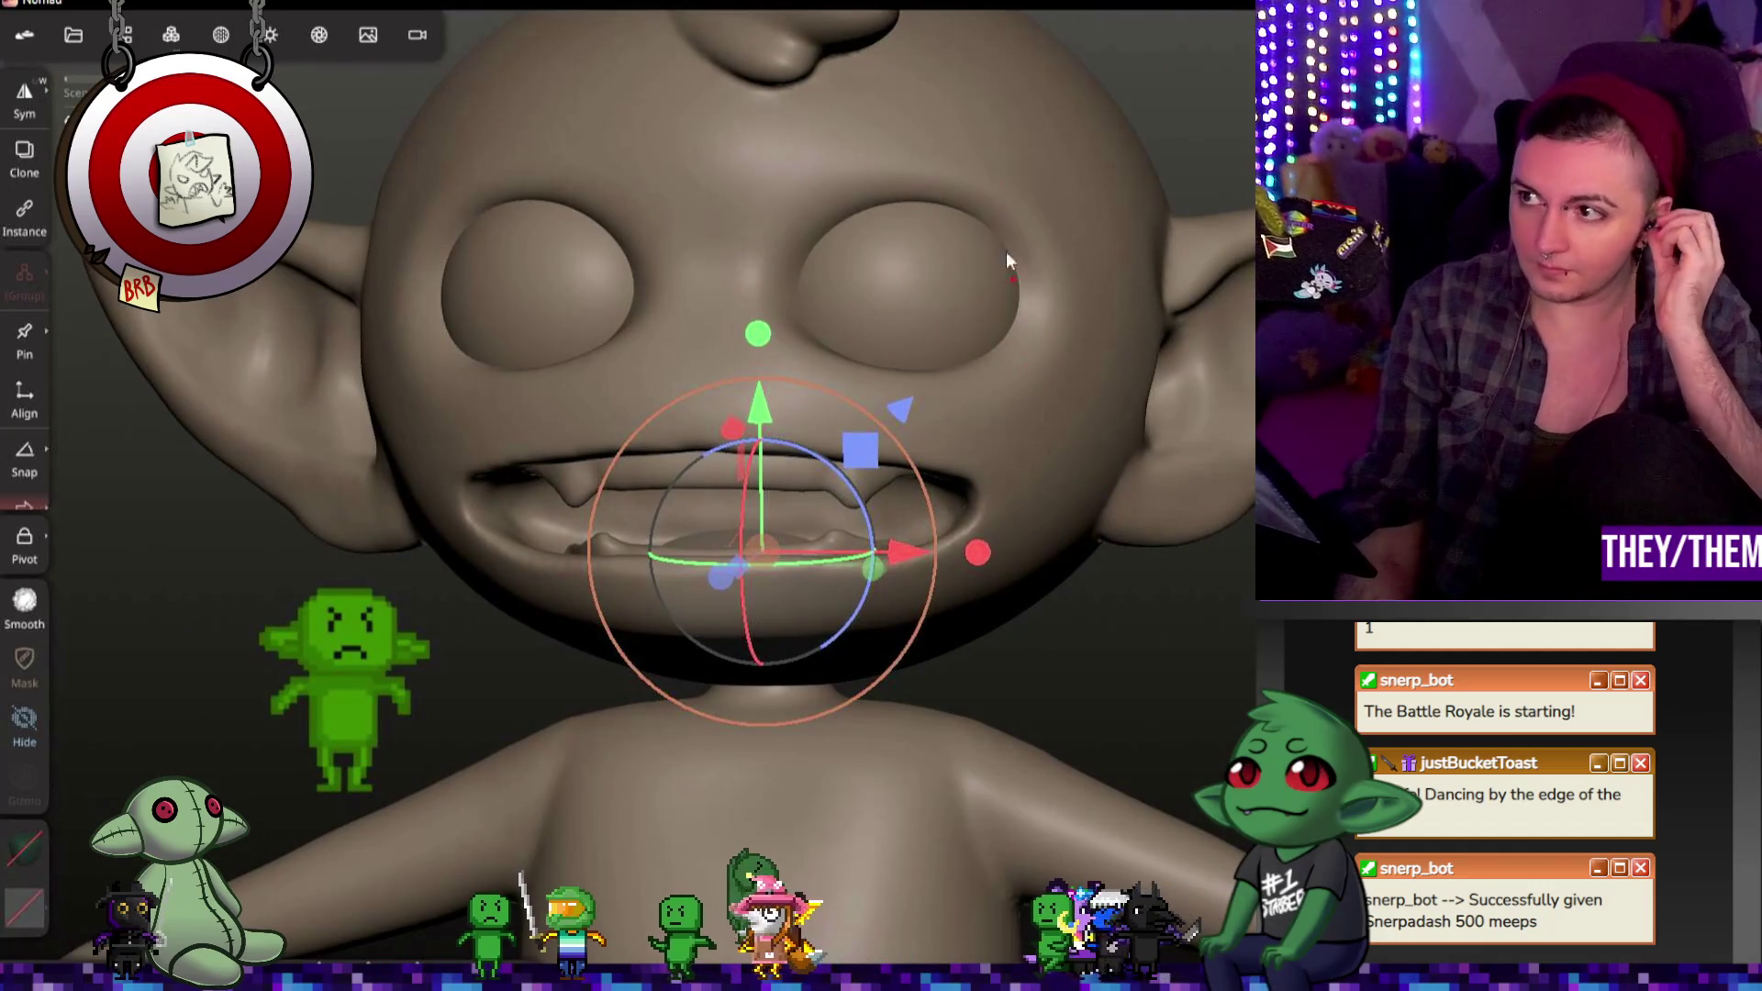
scroll(897, 381, "down", 2)
scroll(896, 381, "down", 2)
mouse_move(1205, 558)
middle_mouse_down()
mouse_move(1095, 464)
mouse_move(1038, 606)
mouse_move(1157, 621)
mouse_move(1222, 462)
mouse_move(1169, 330)
mouse_move(1172, 397)
middle_mouse_up()
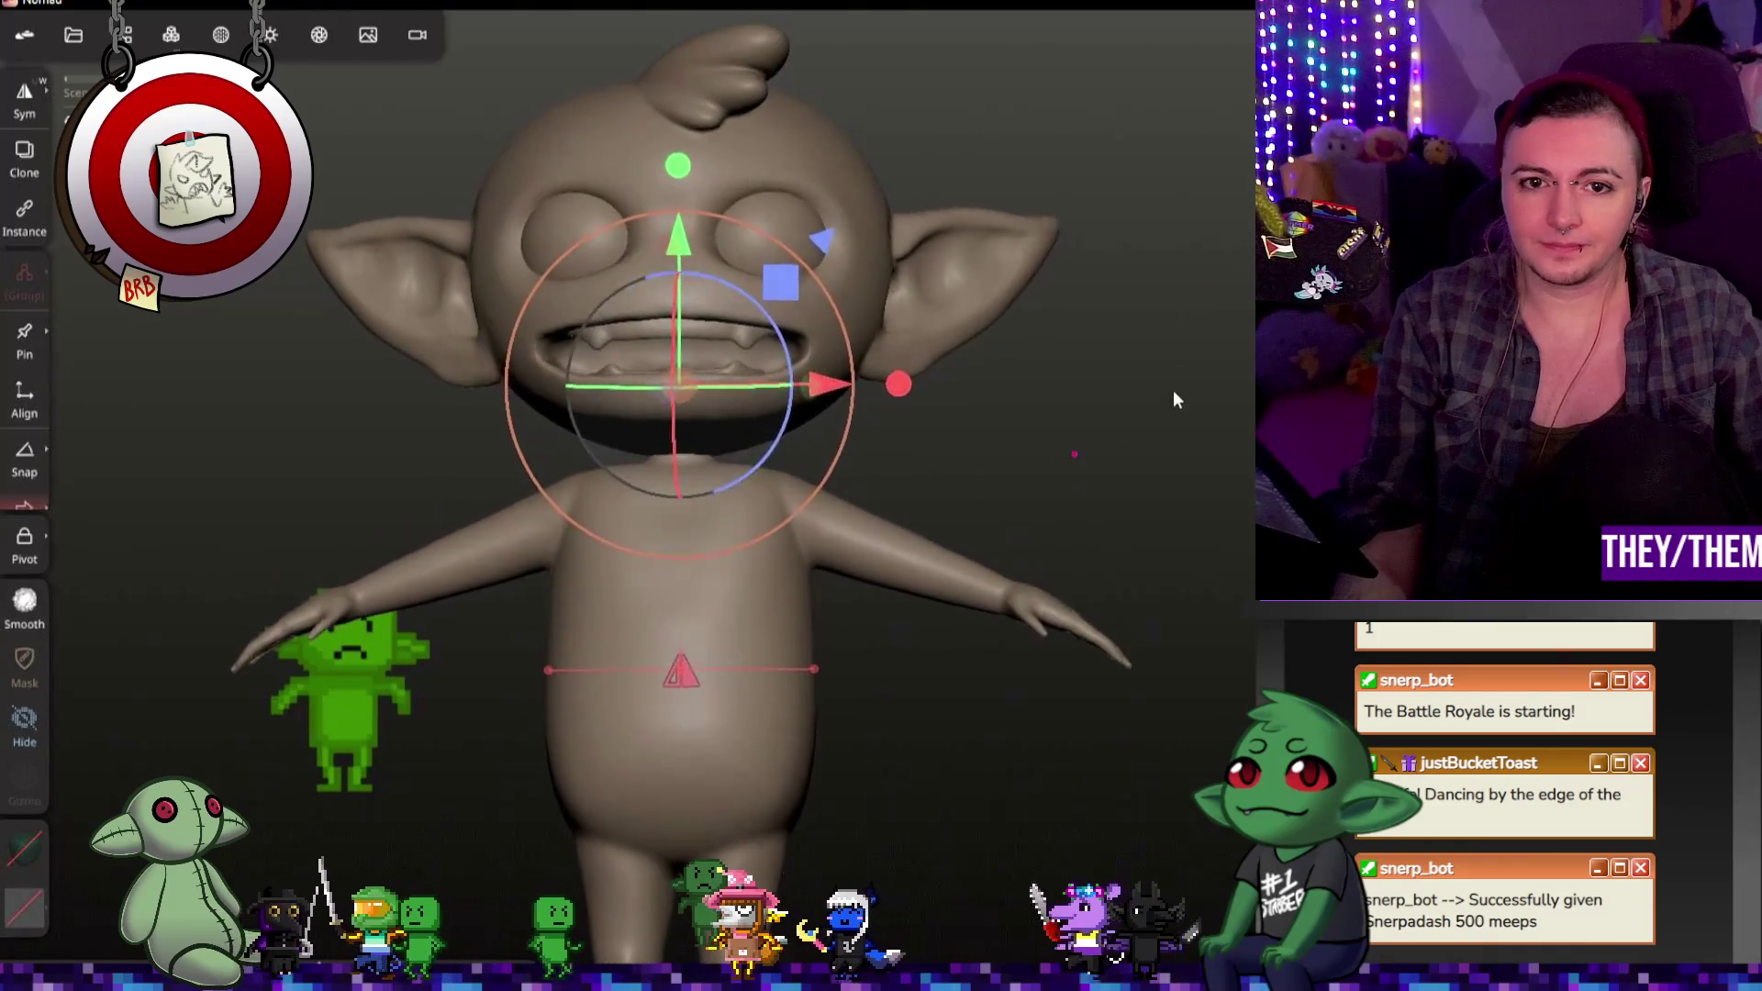
left_click(73, 34)
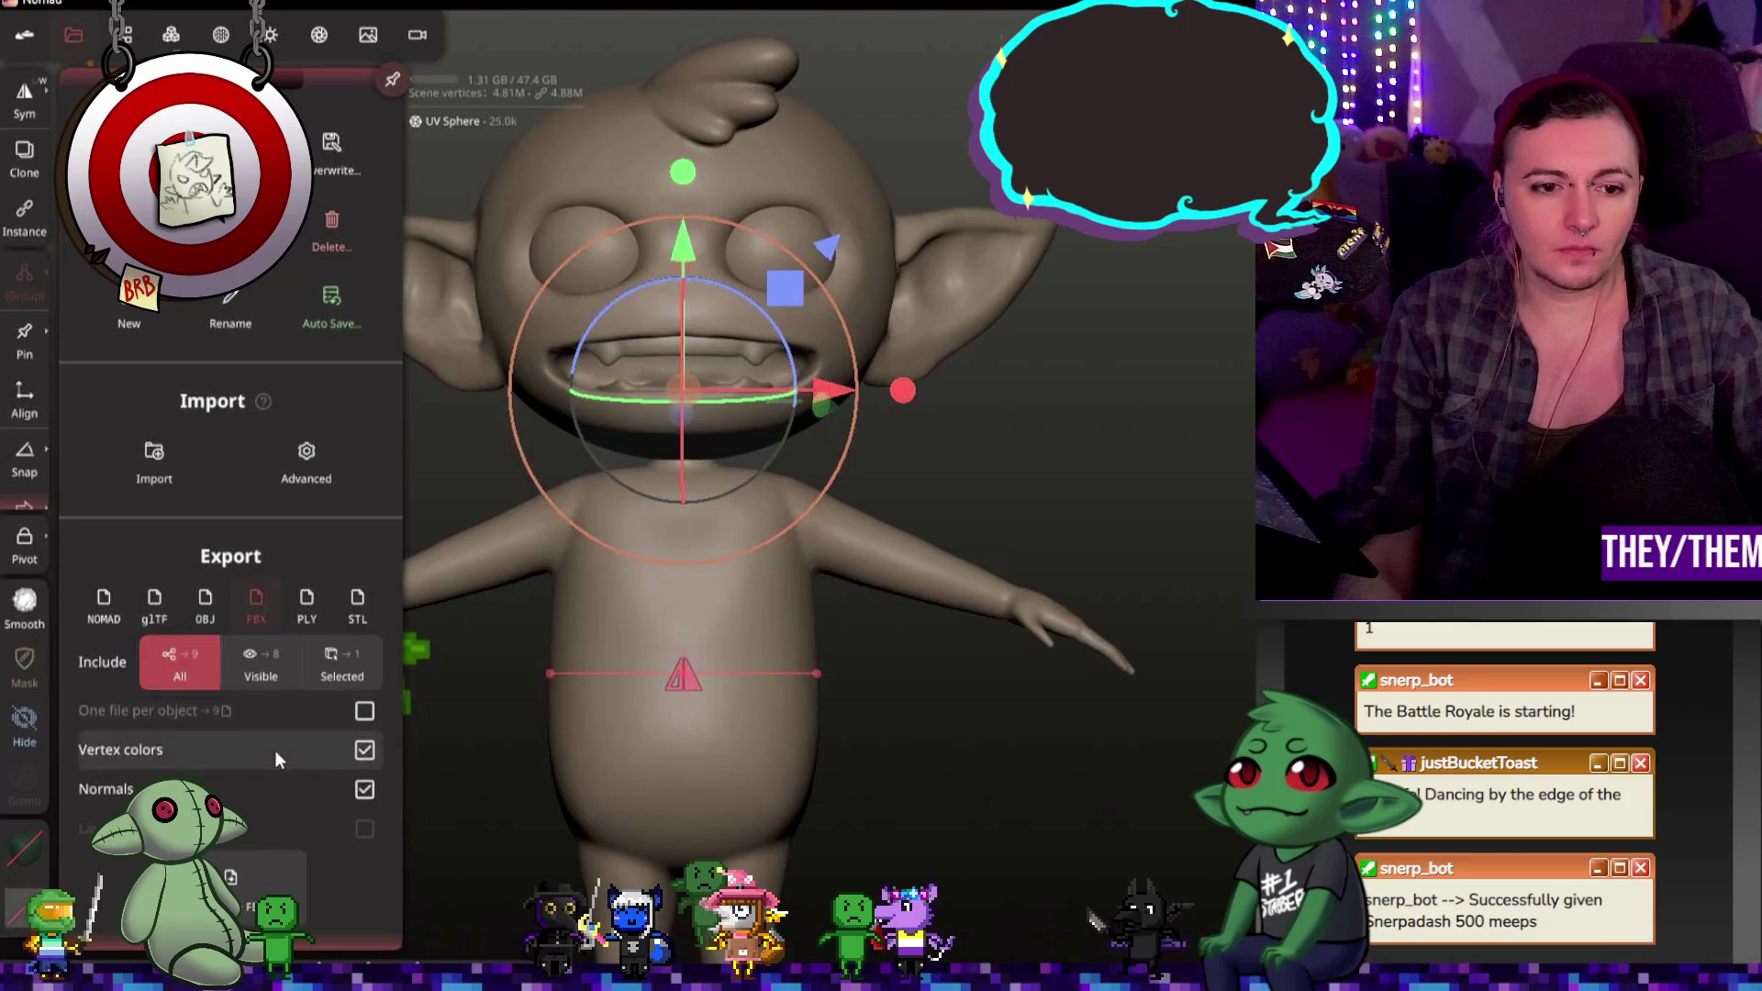
scroll(274, 751, "down", 1)
scroll(269, 748, "down", 1)
Step: Export the goblin scene as an FBX file with All included
left_click(257, 858)
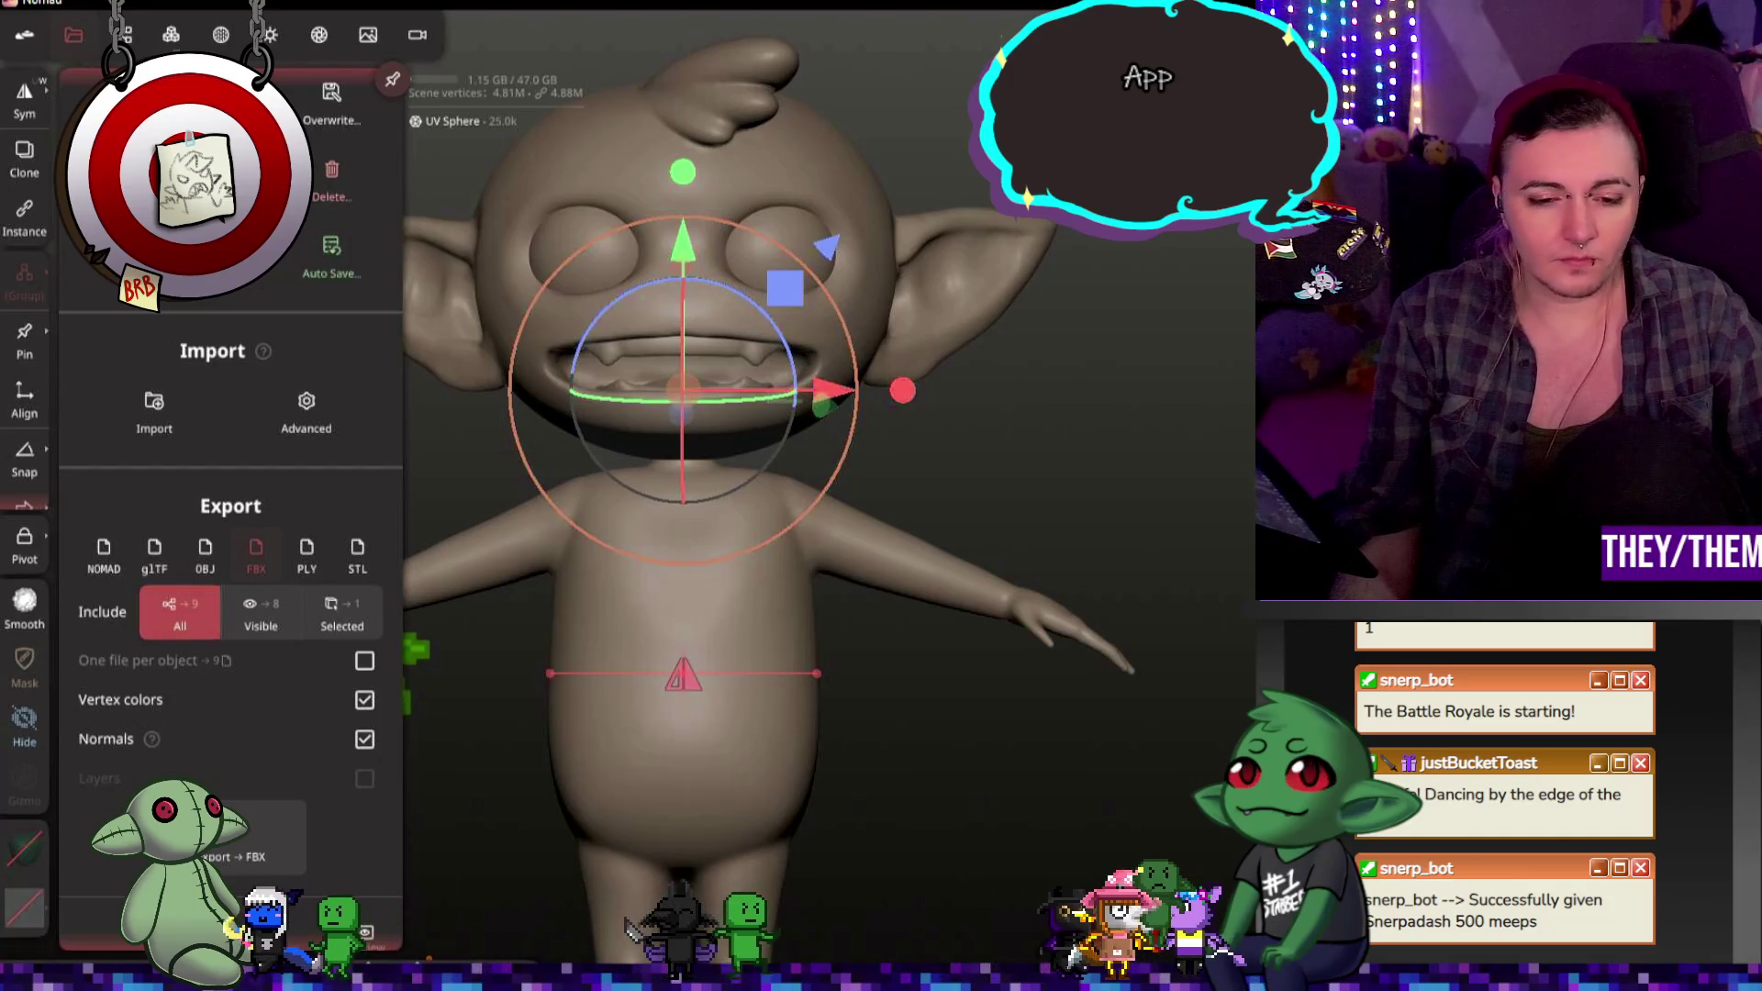
key("super")
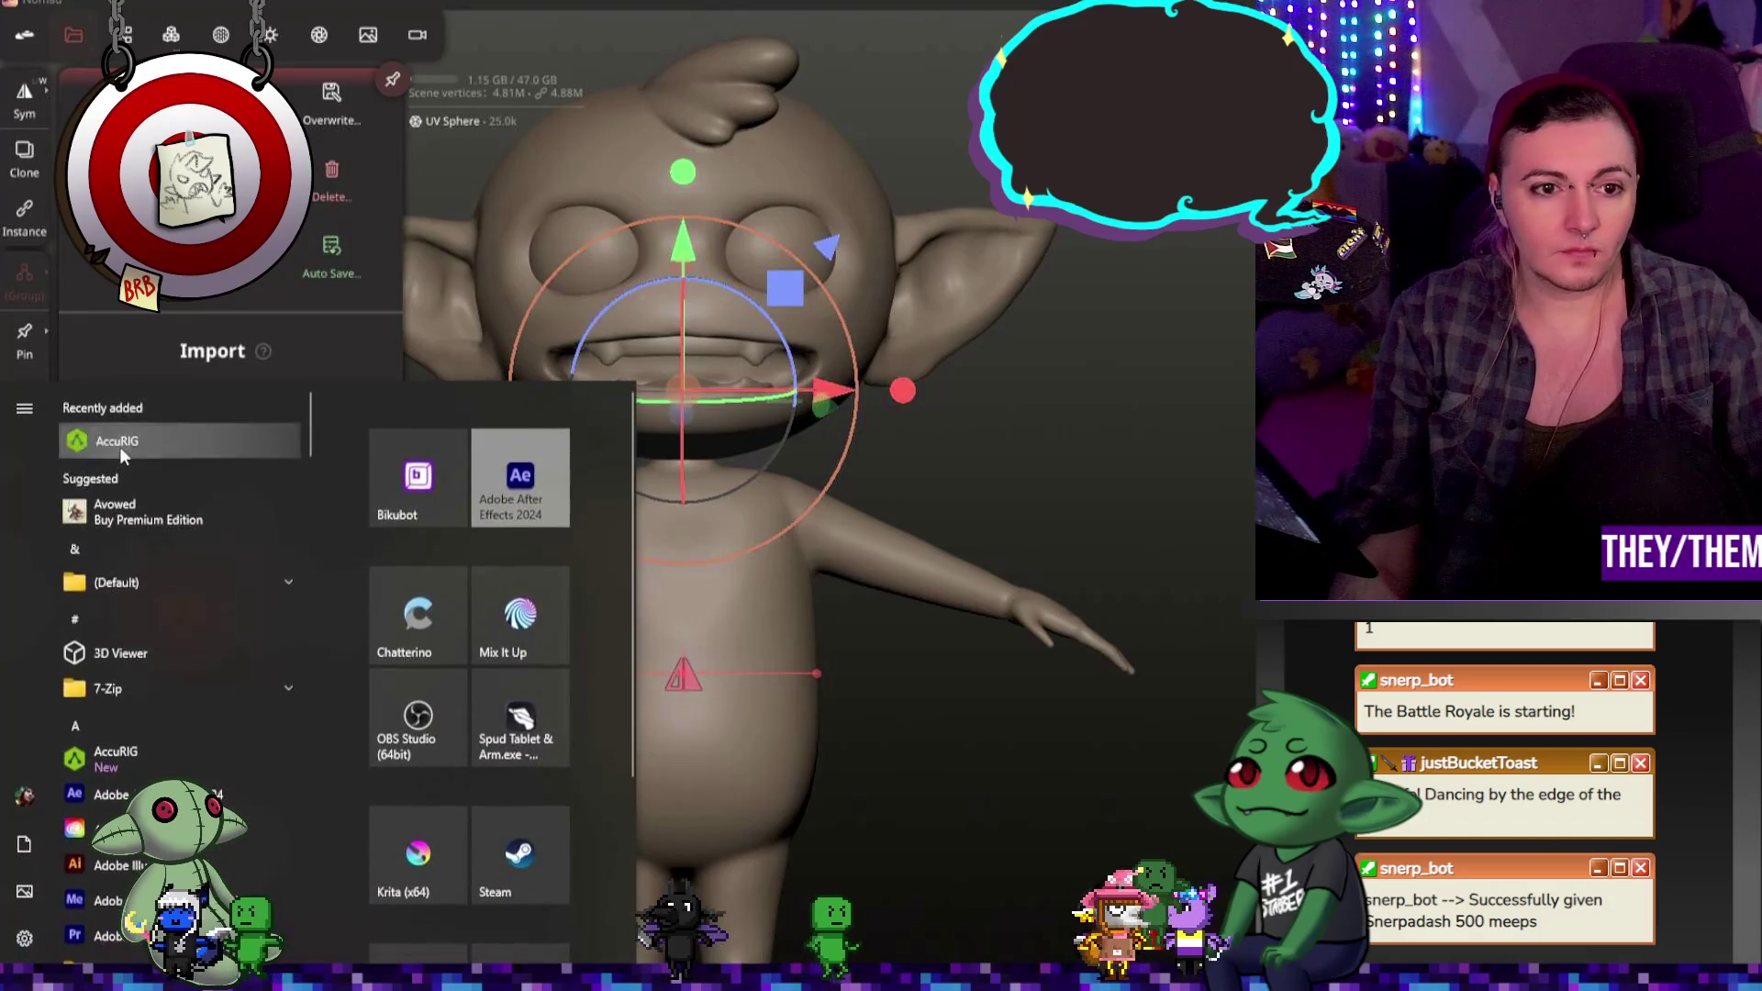
Step: Launch AccuRIG from the Start menu's Recently added list
left_click(120, 446)
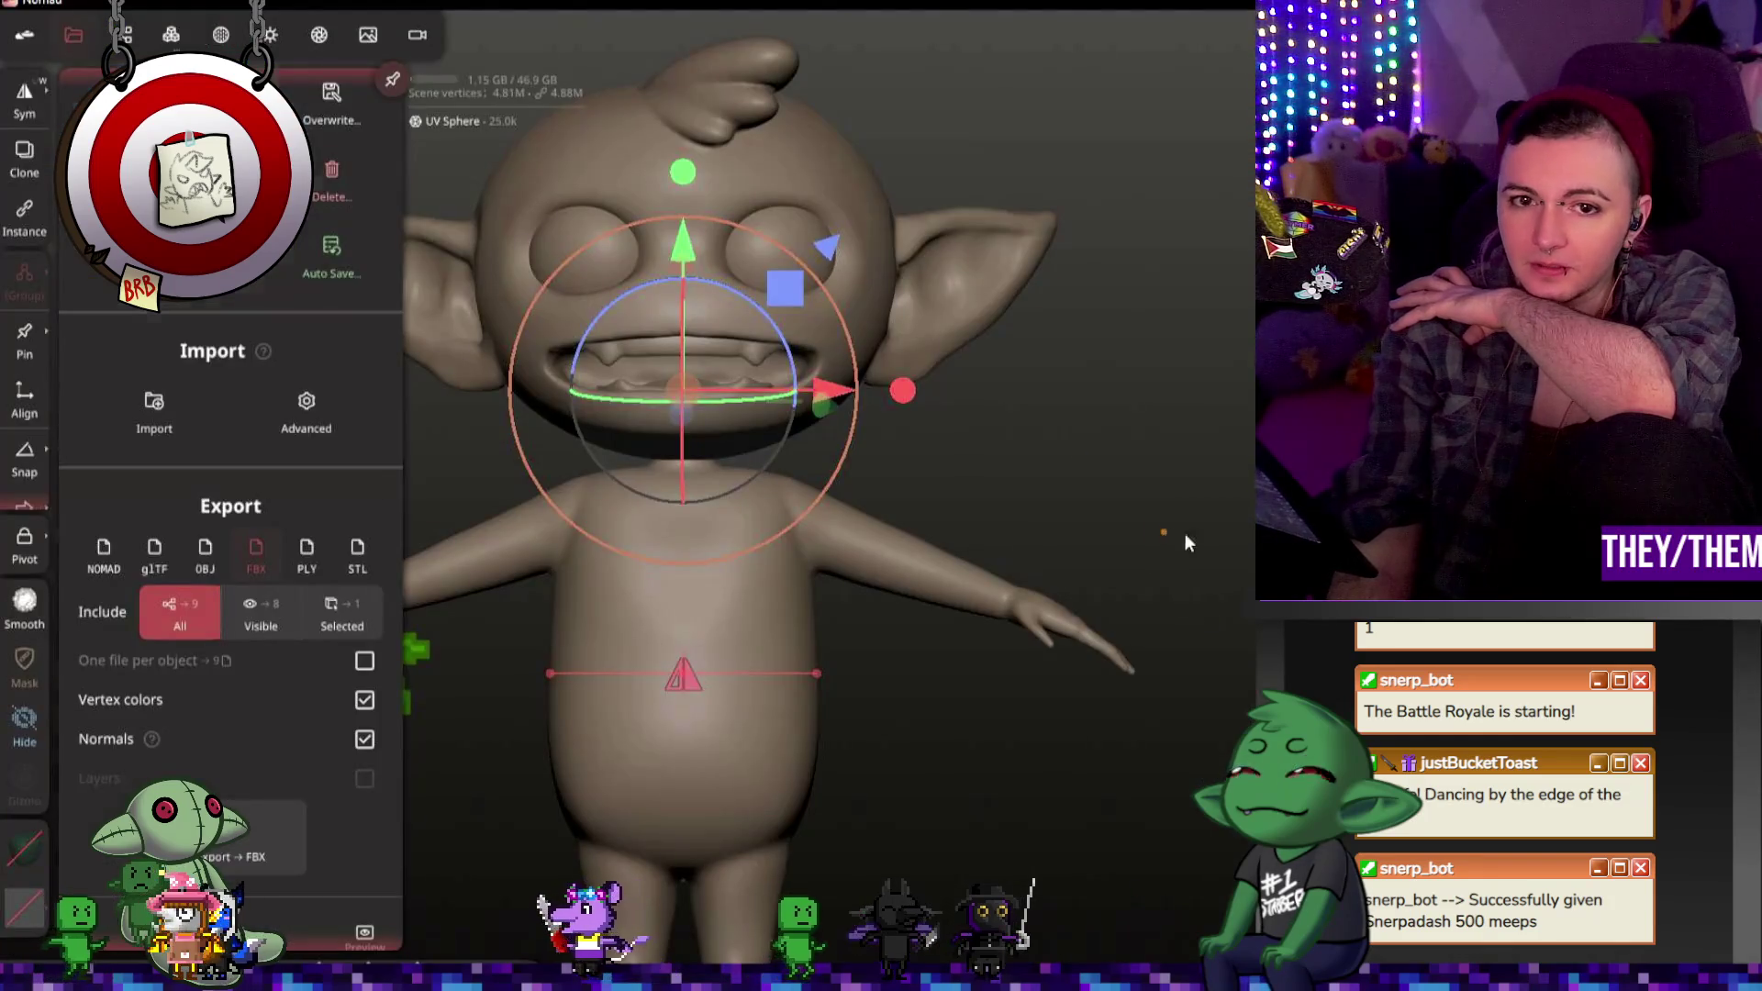
Step: Close the file options, reset the camera to a front view of the full goblin and activate a sculpt brush
left_click(1185, 542)
mouse_move(1186, 543)
left_mouse_down()
mouse_move(1012, 512)
mouse_move(1079, 508)
left_mouse_up()
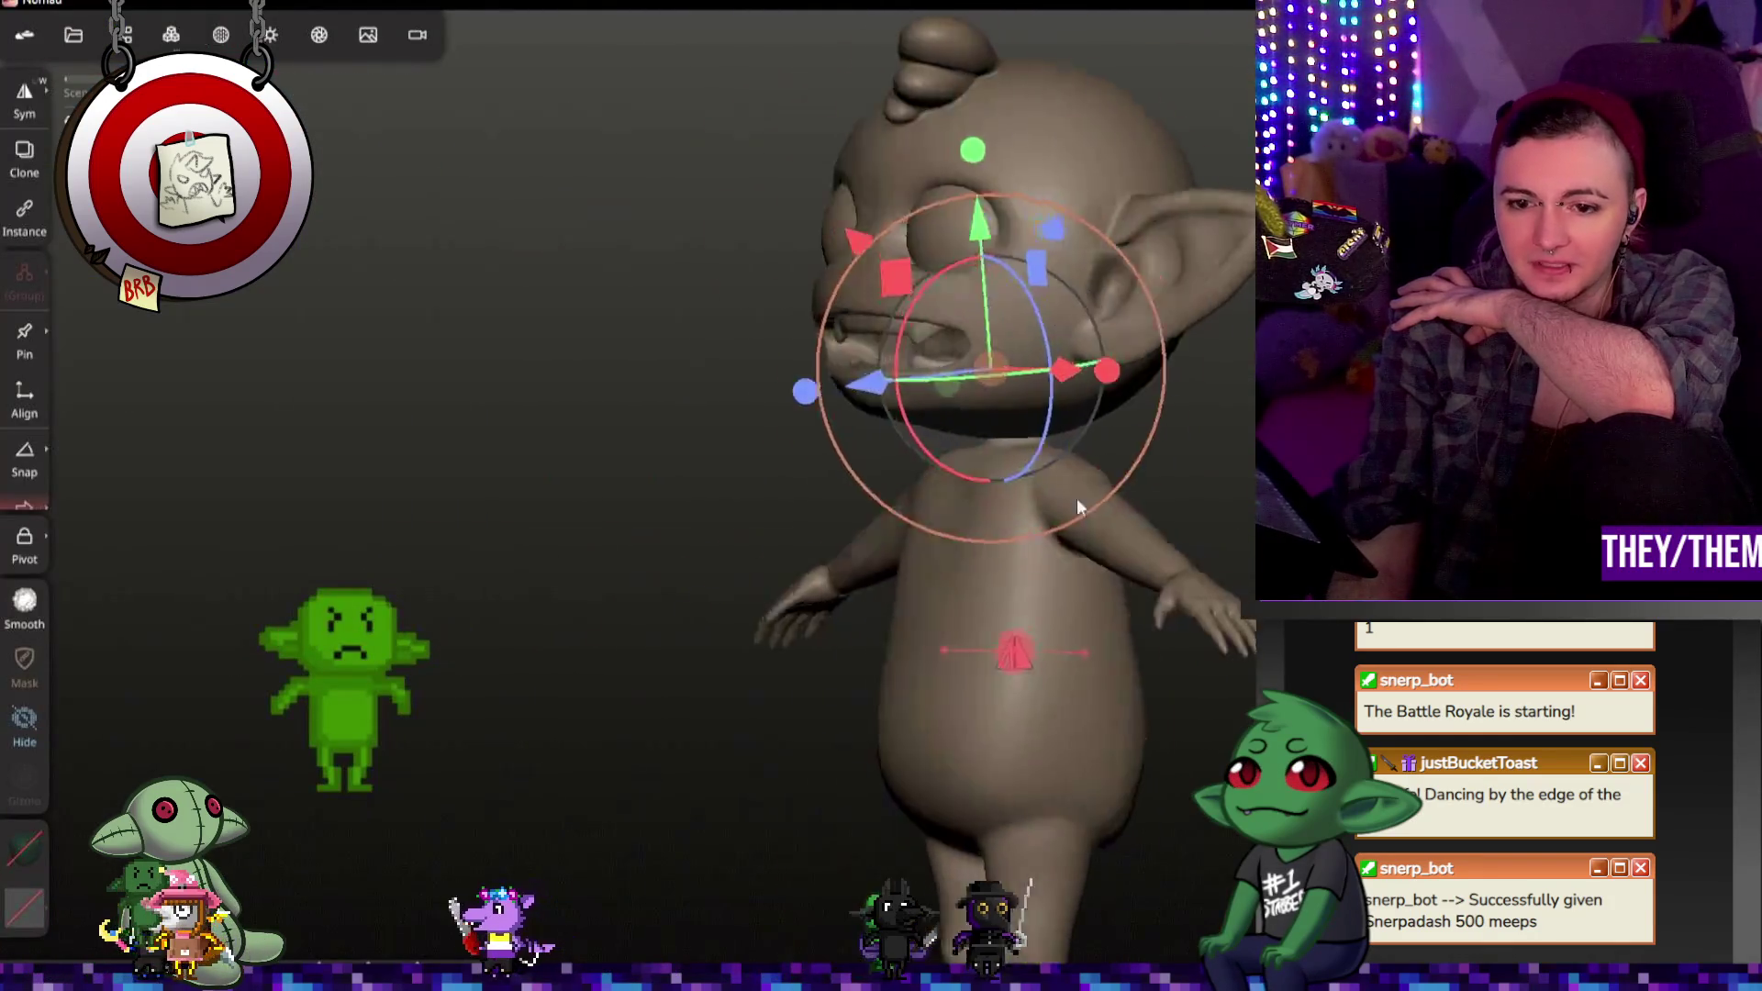
double_click(1228, 490)
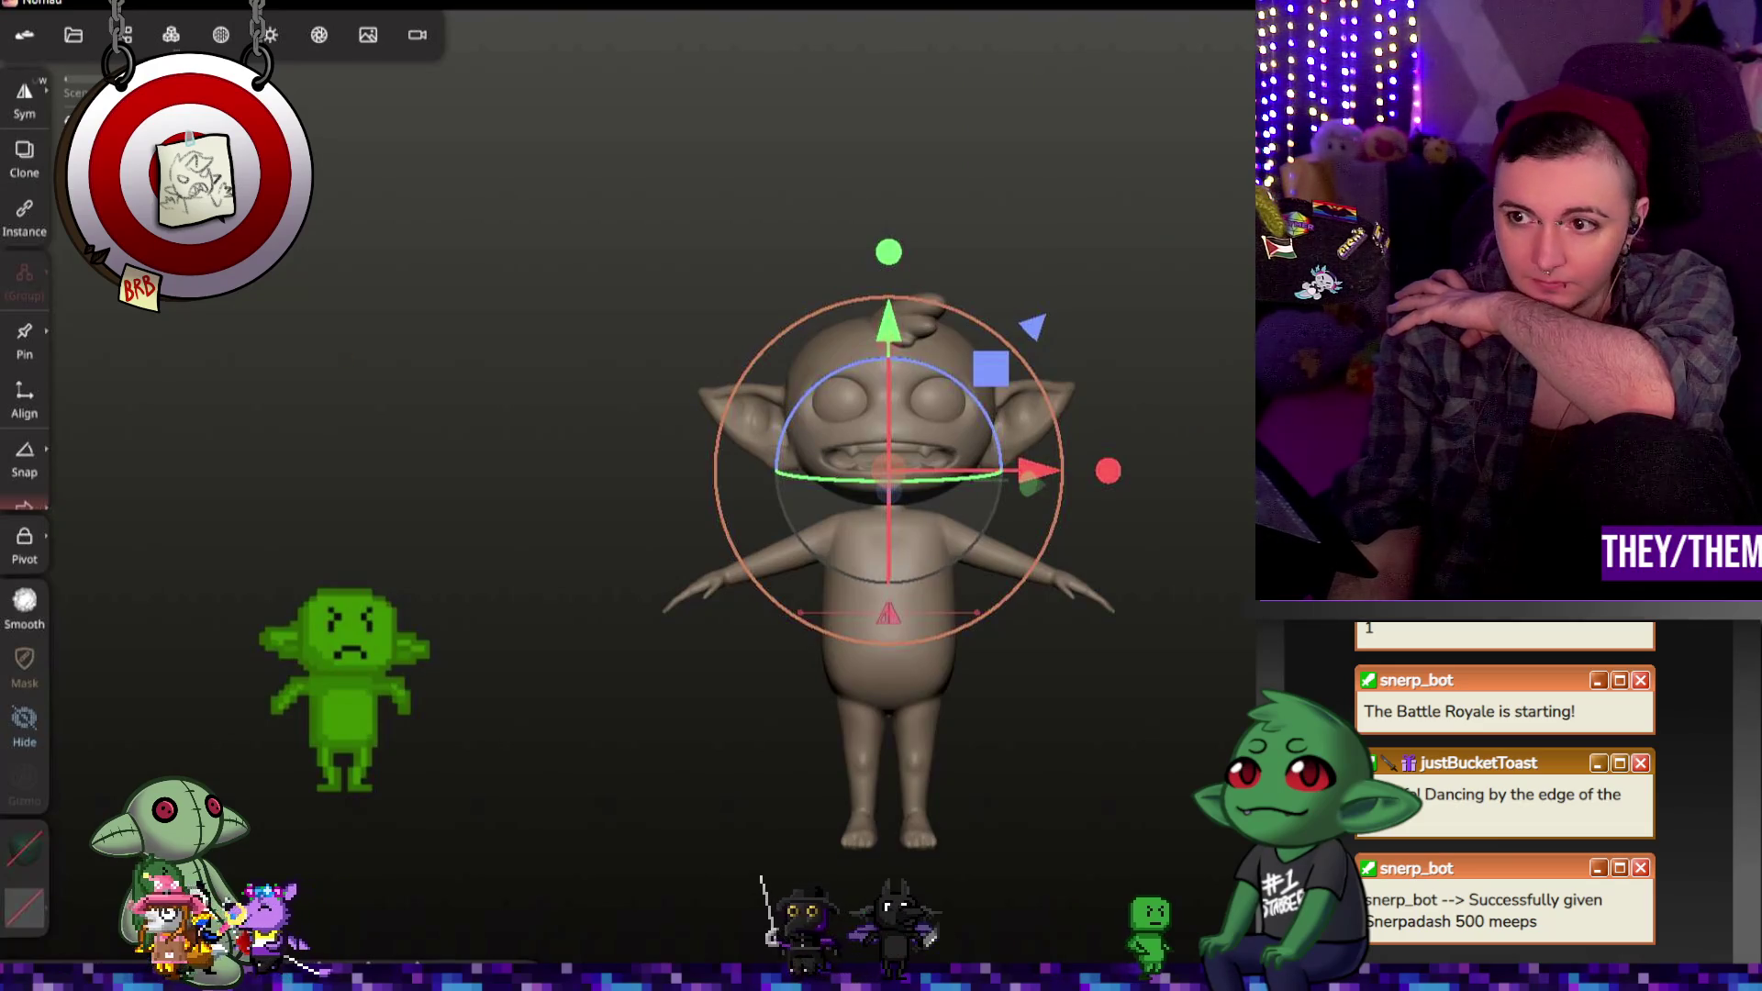
left_click(1244, 406)
mouse_move(1047, 413)
left_mouse_down()
mouse_move(1242, 406)
mouse_move(1077, 413)
left_mouse_up()
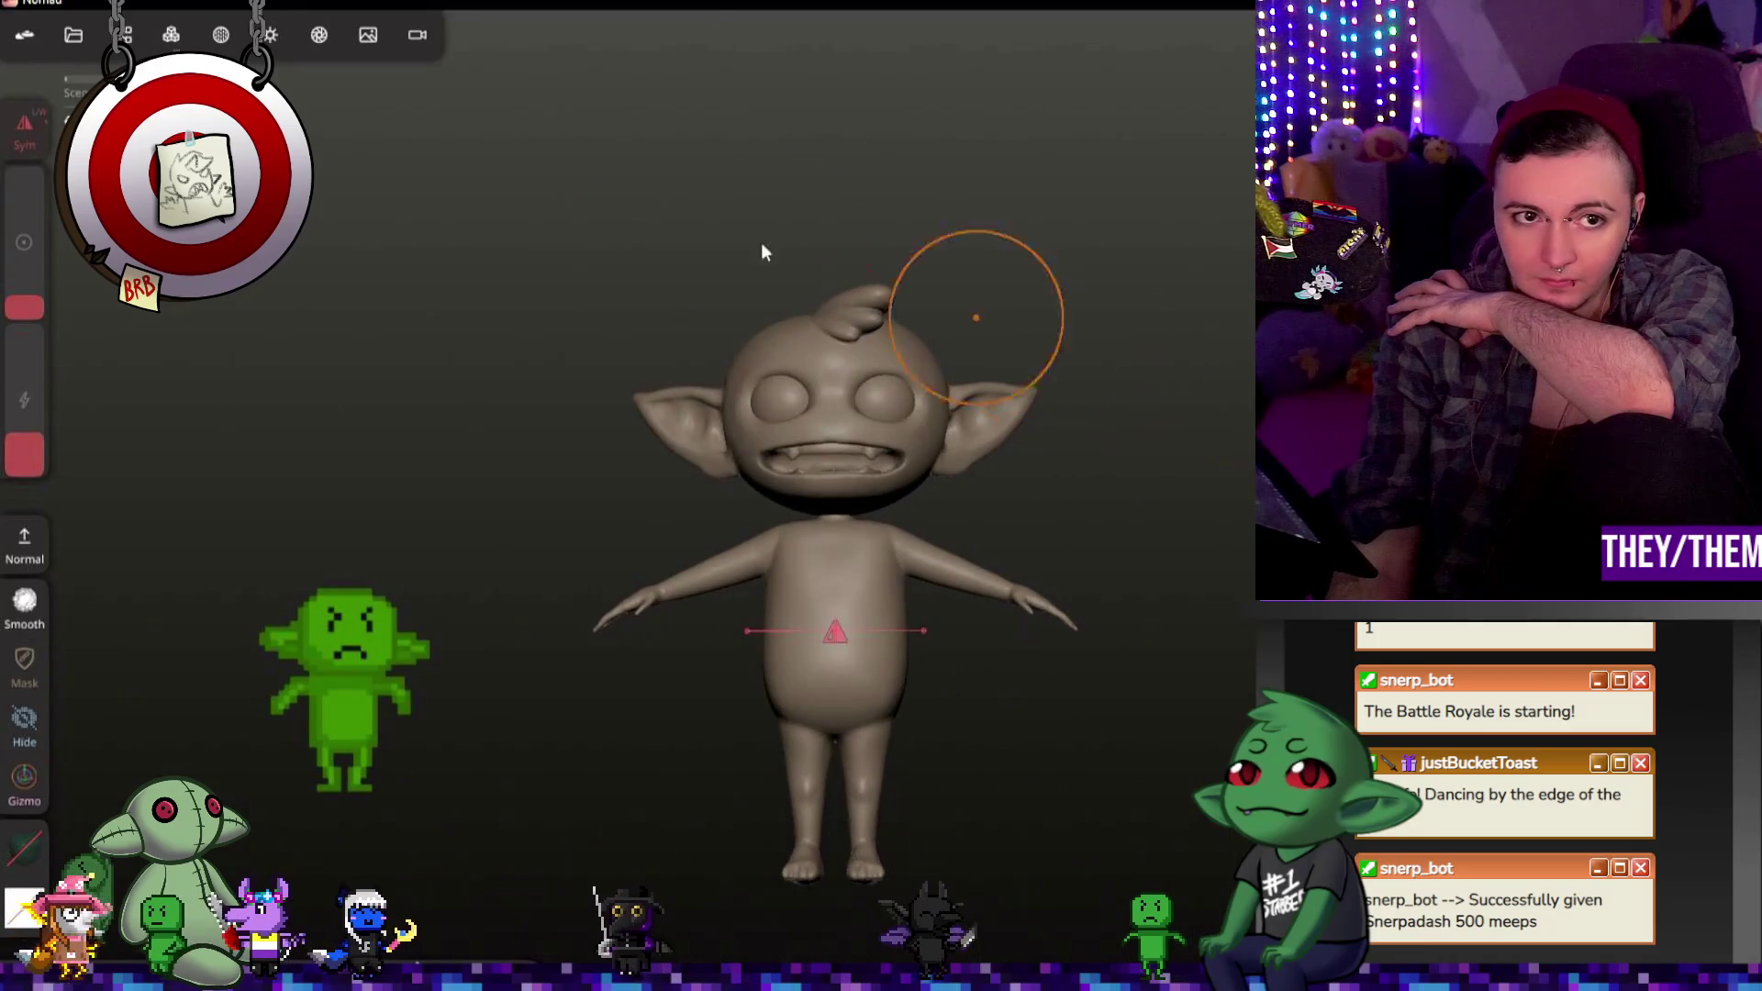
left_click(276, 35)
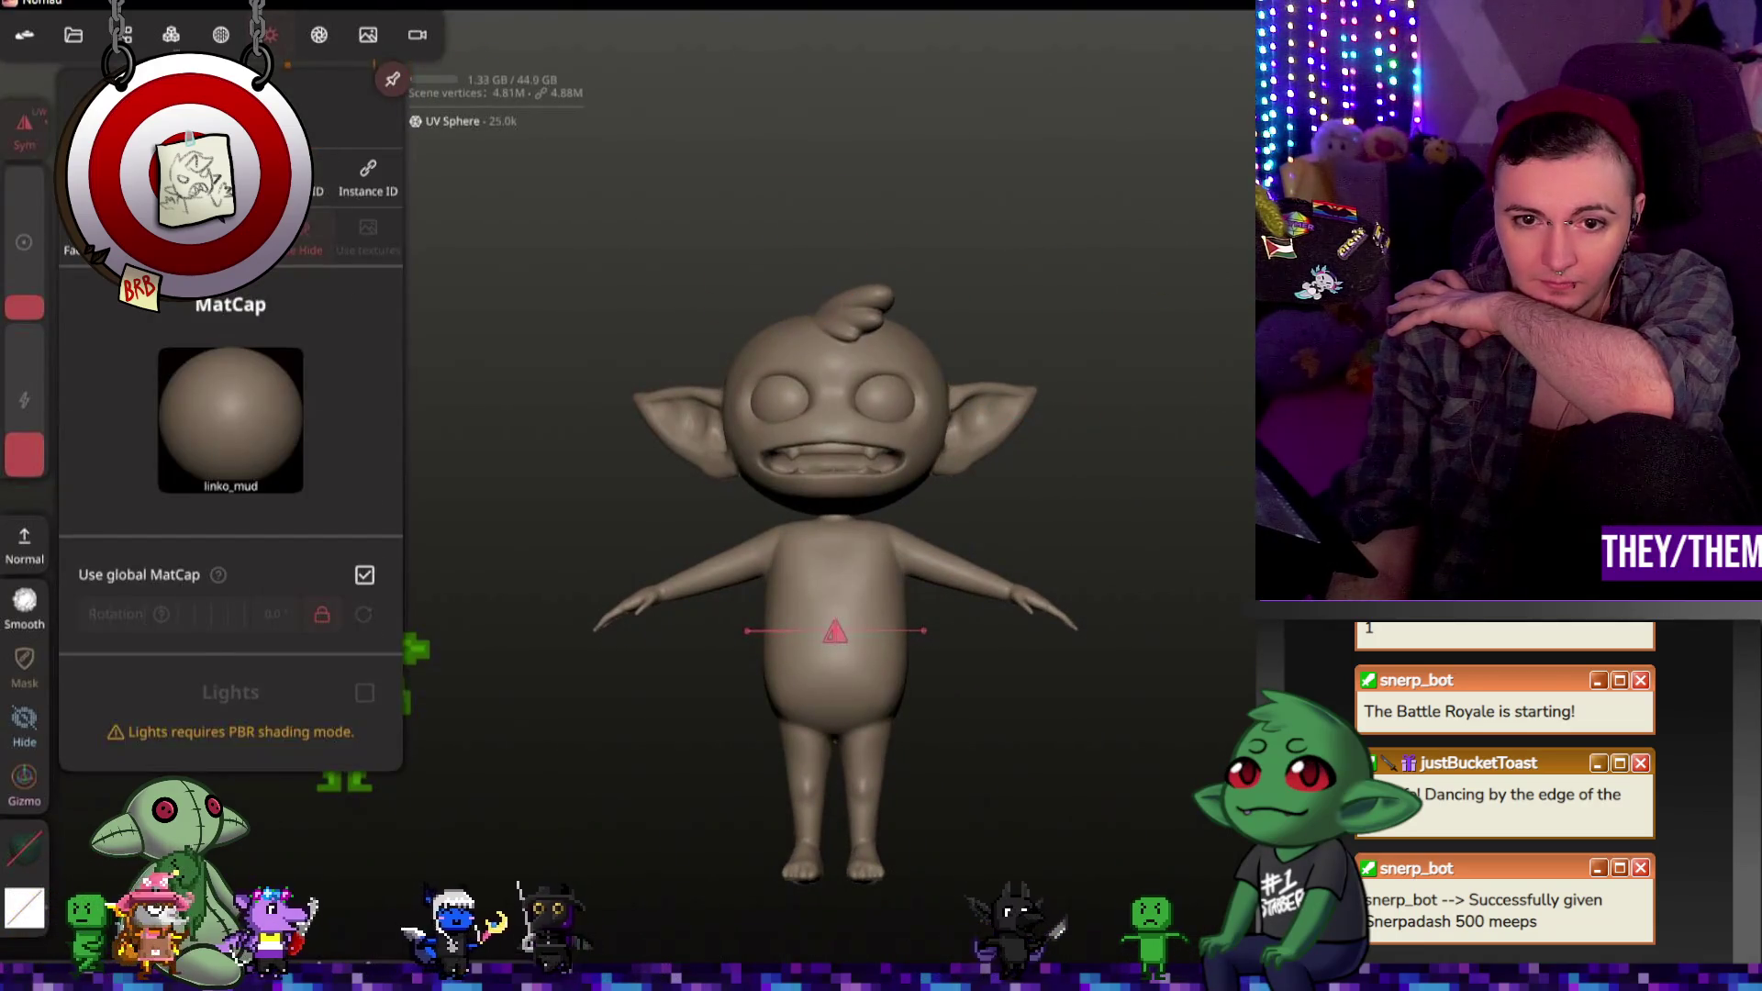
mouse_move(1074, 306)
left_mouse_down()
mouse_move(926, 343)
mouse_move(1185, 555)
left_mouse_up()
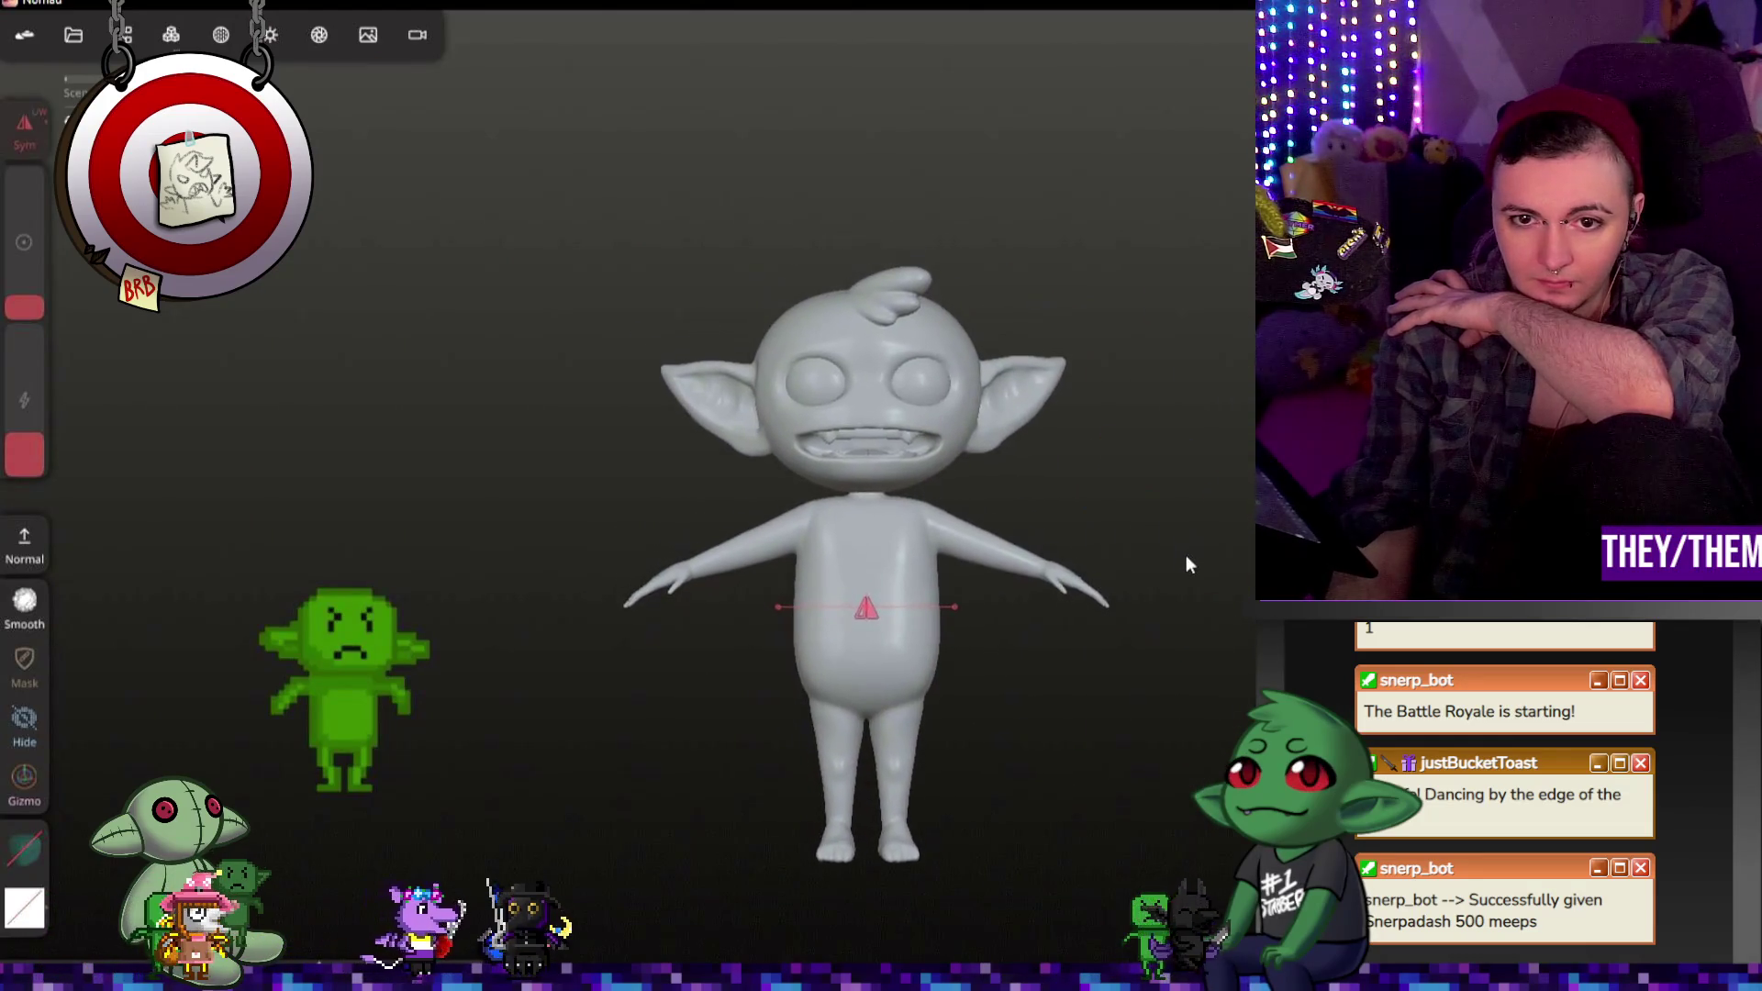
scroll(872, 392, "up", 3)
scroll(873, 388, "up", 3)
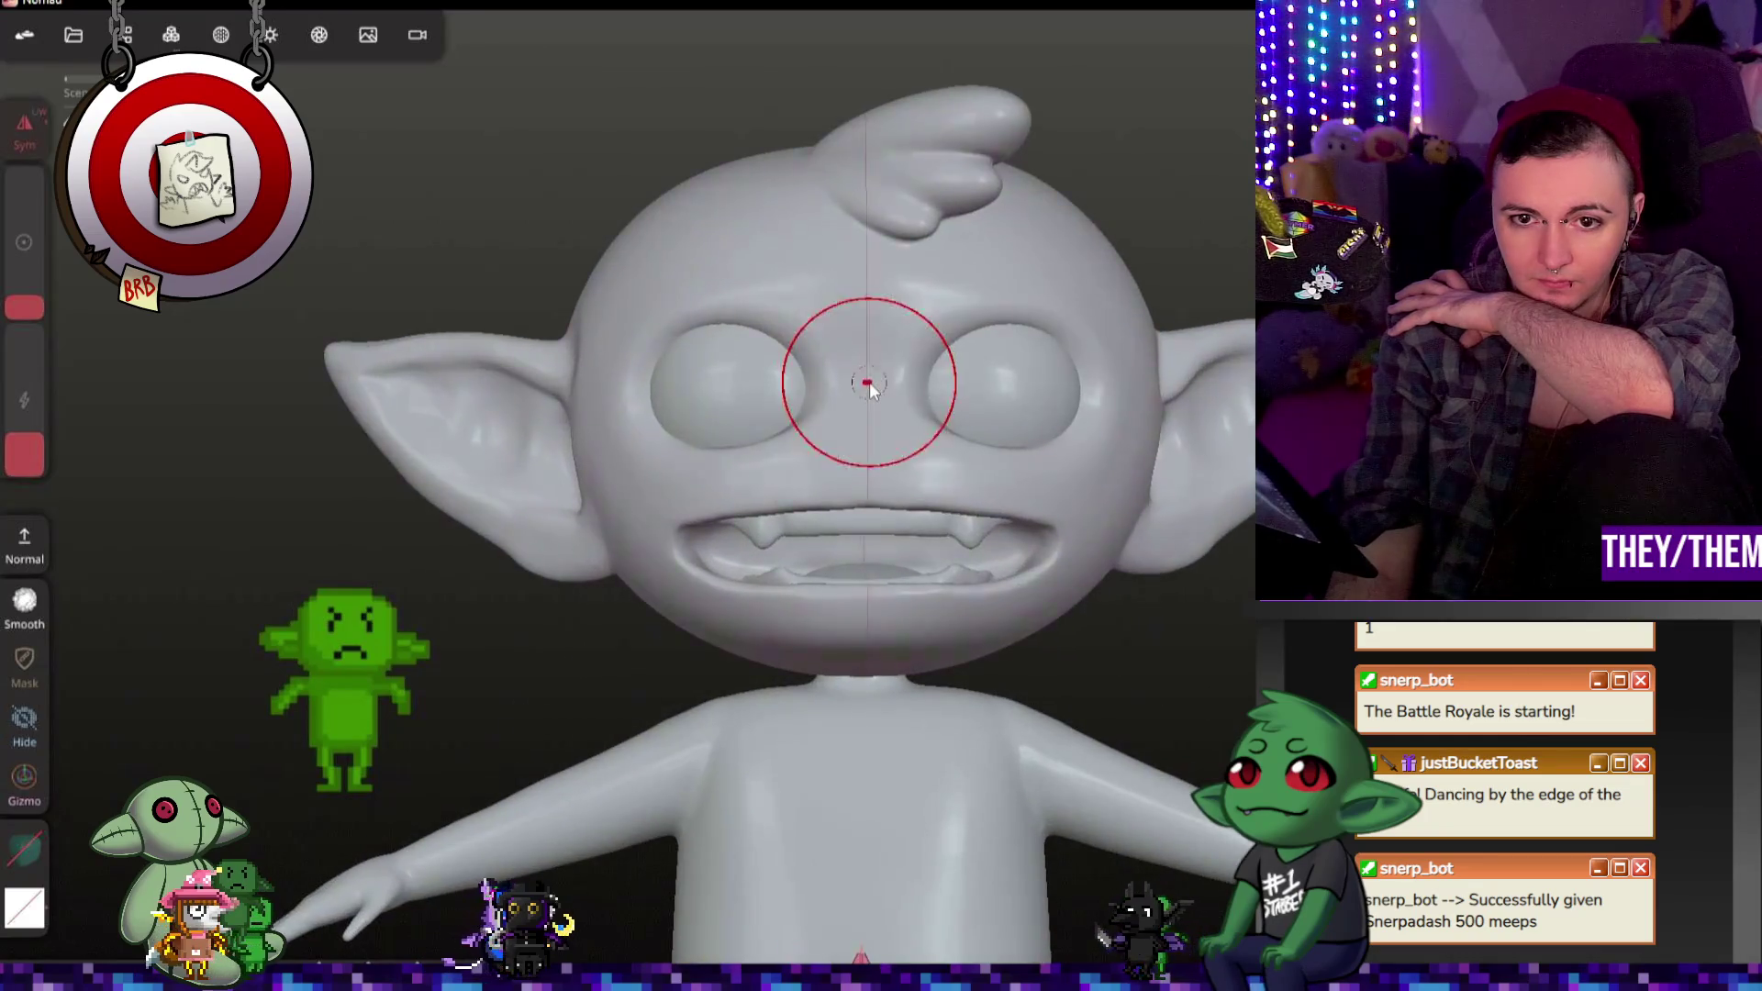
left_click(269, 35)
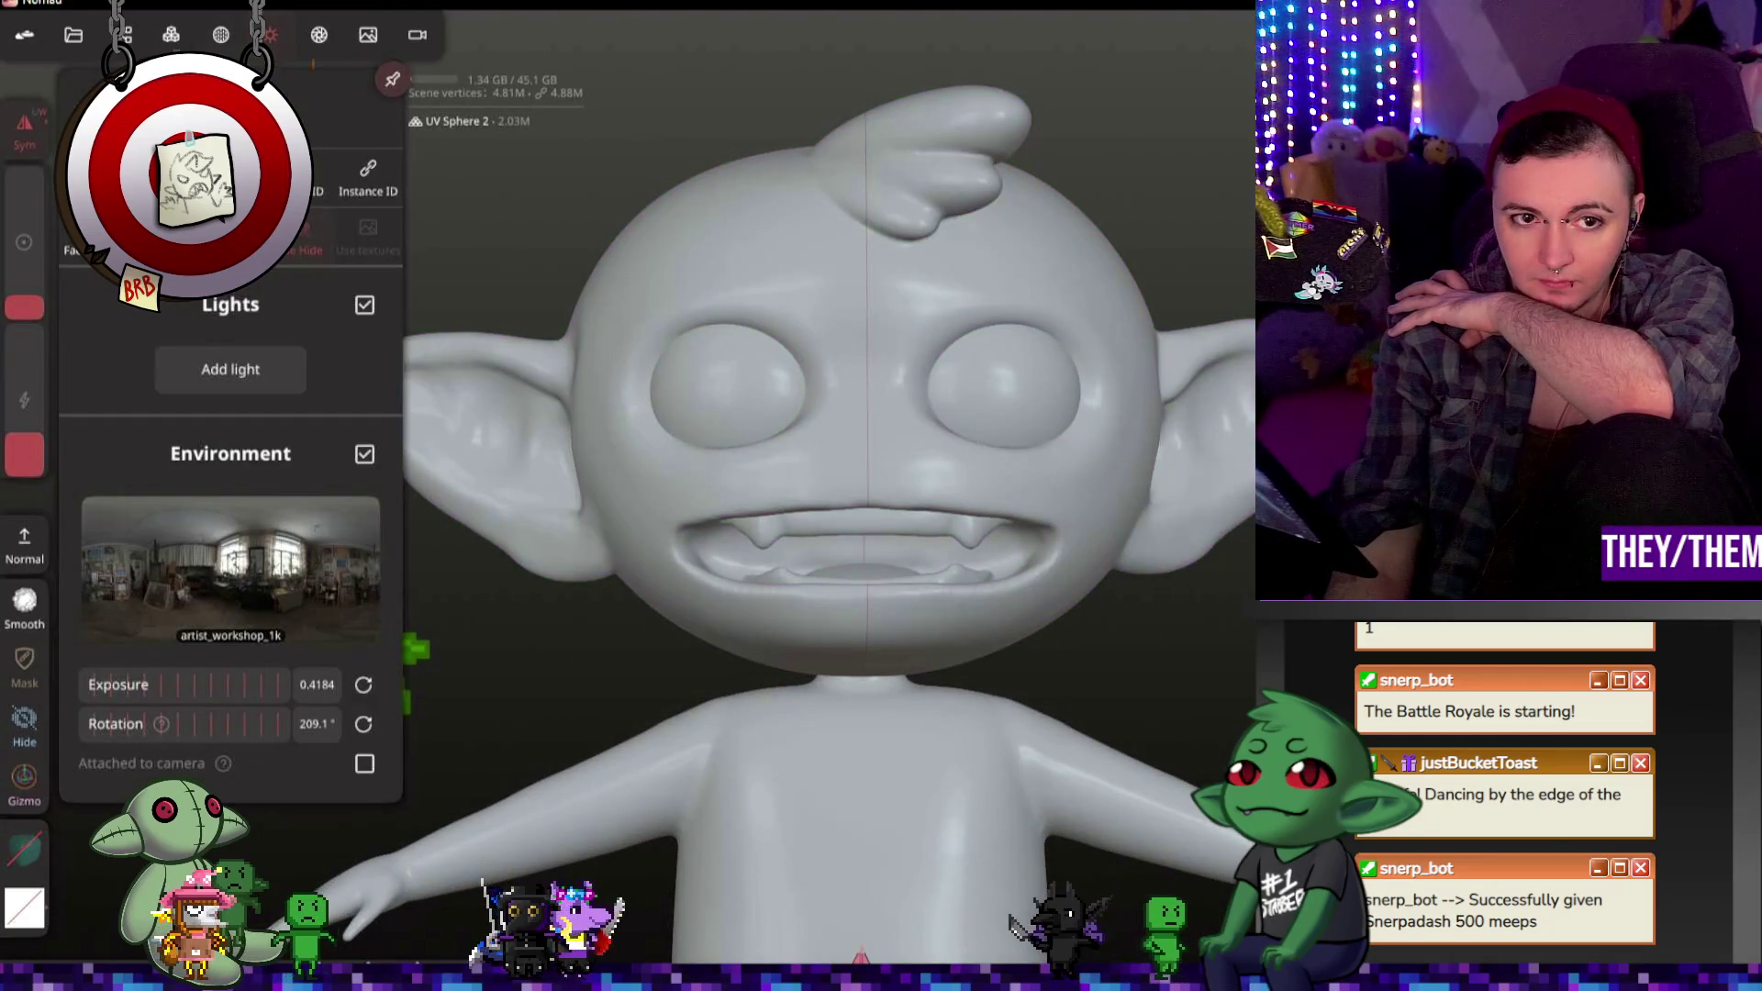
left_click(270, 35)
scroll(747, 272, "up", 3)
scroll(833, 355, "up", 1)
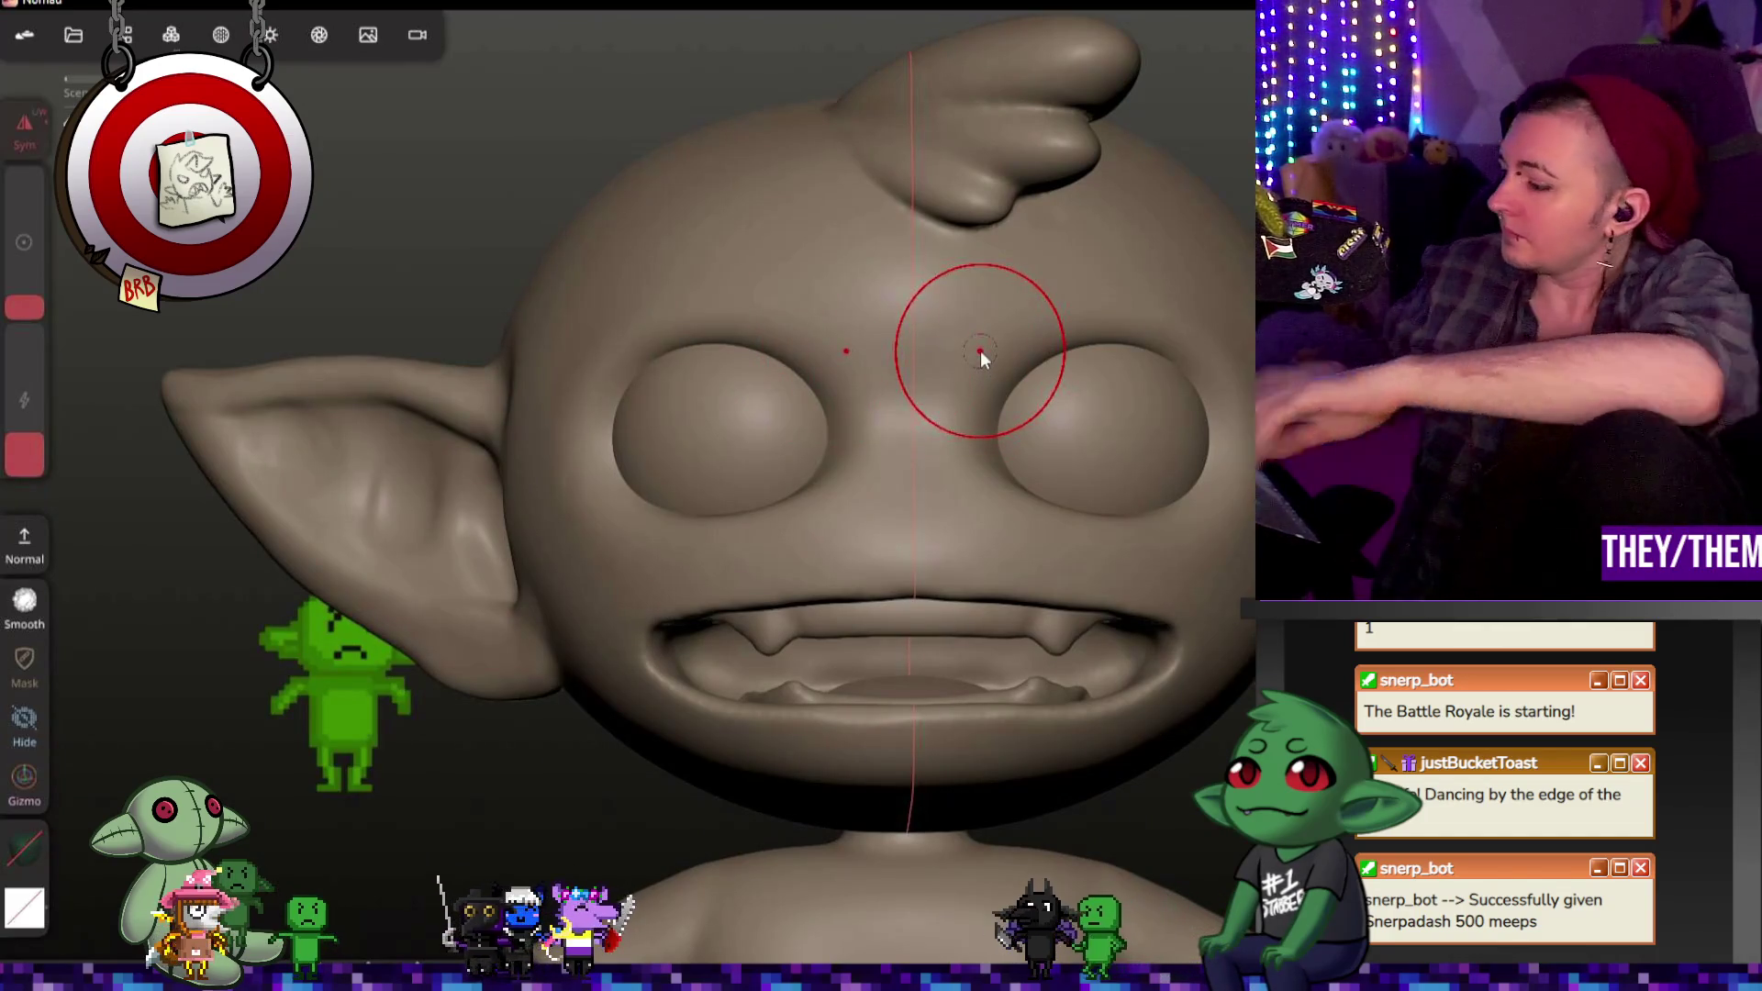
Step: Carve furrowed brow creases above the eyes with an enlarged subtractive brush
key("ctrl")
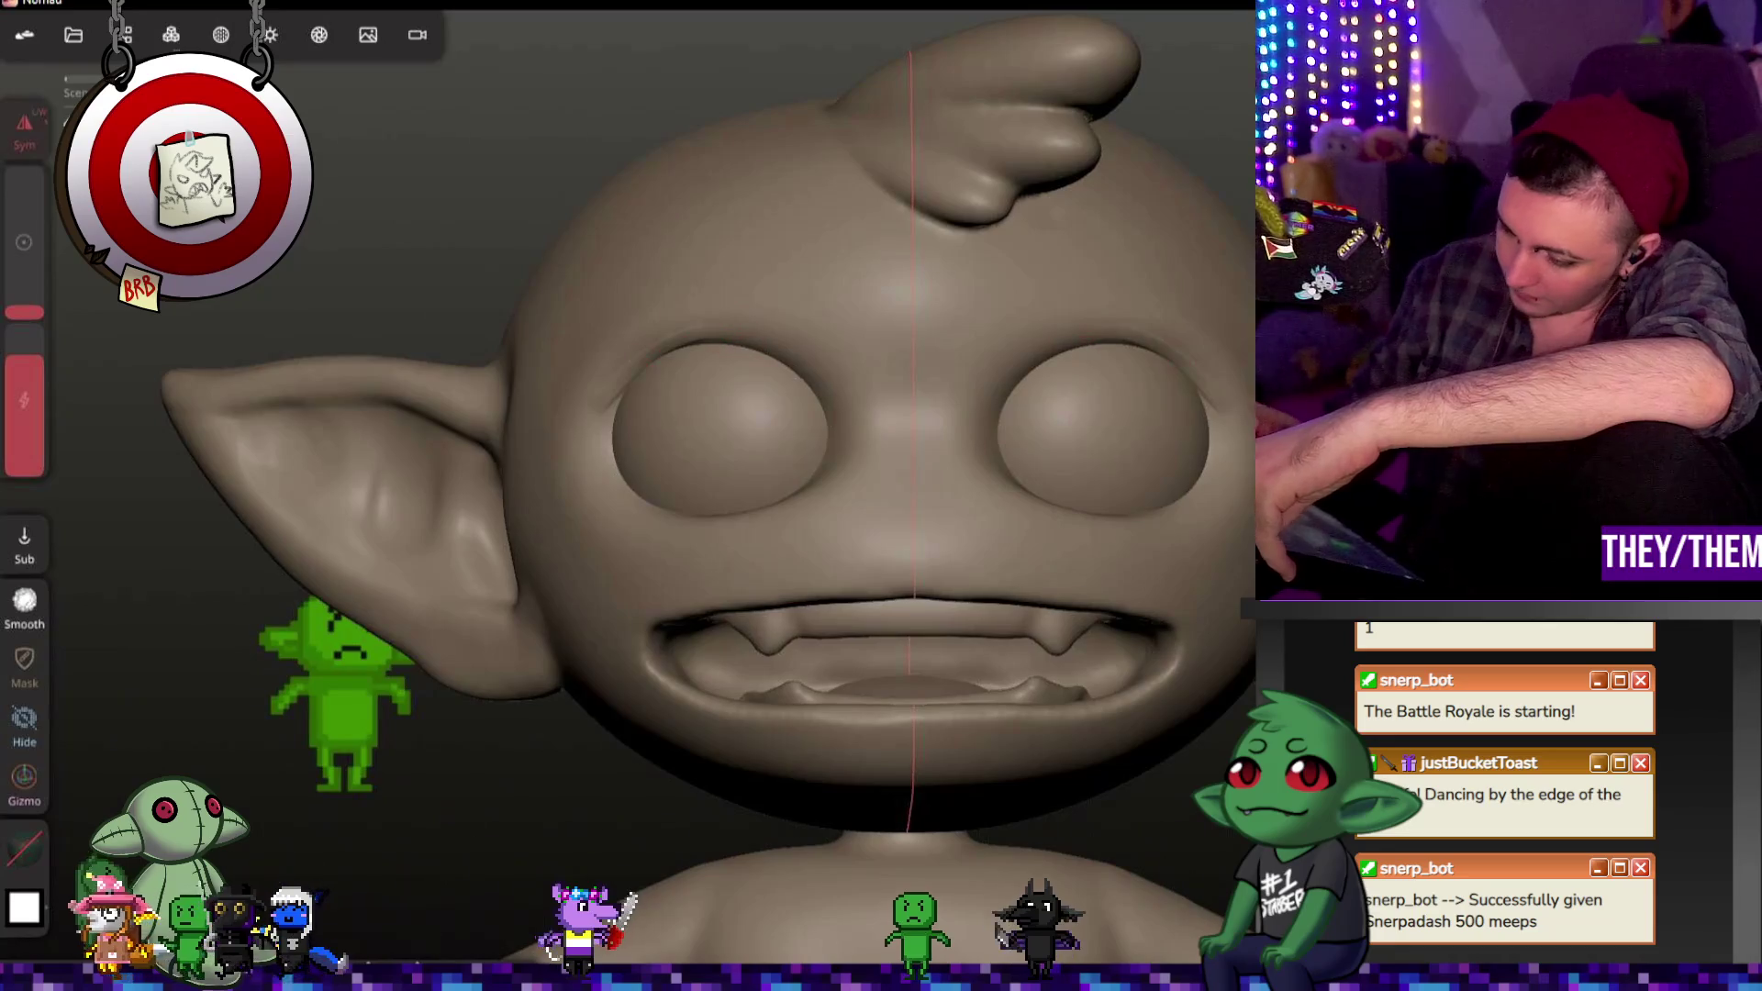
key("bracketright")
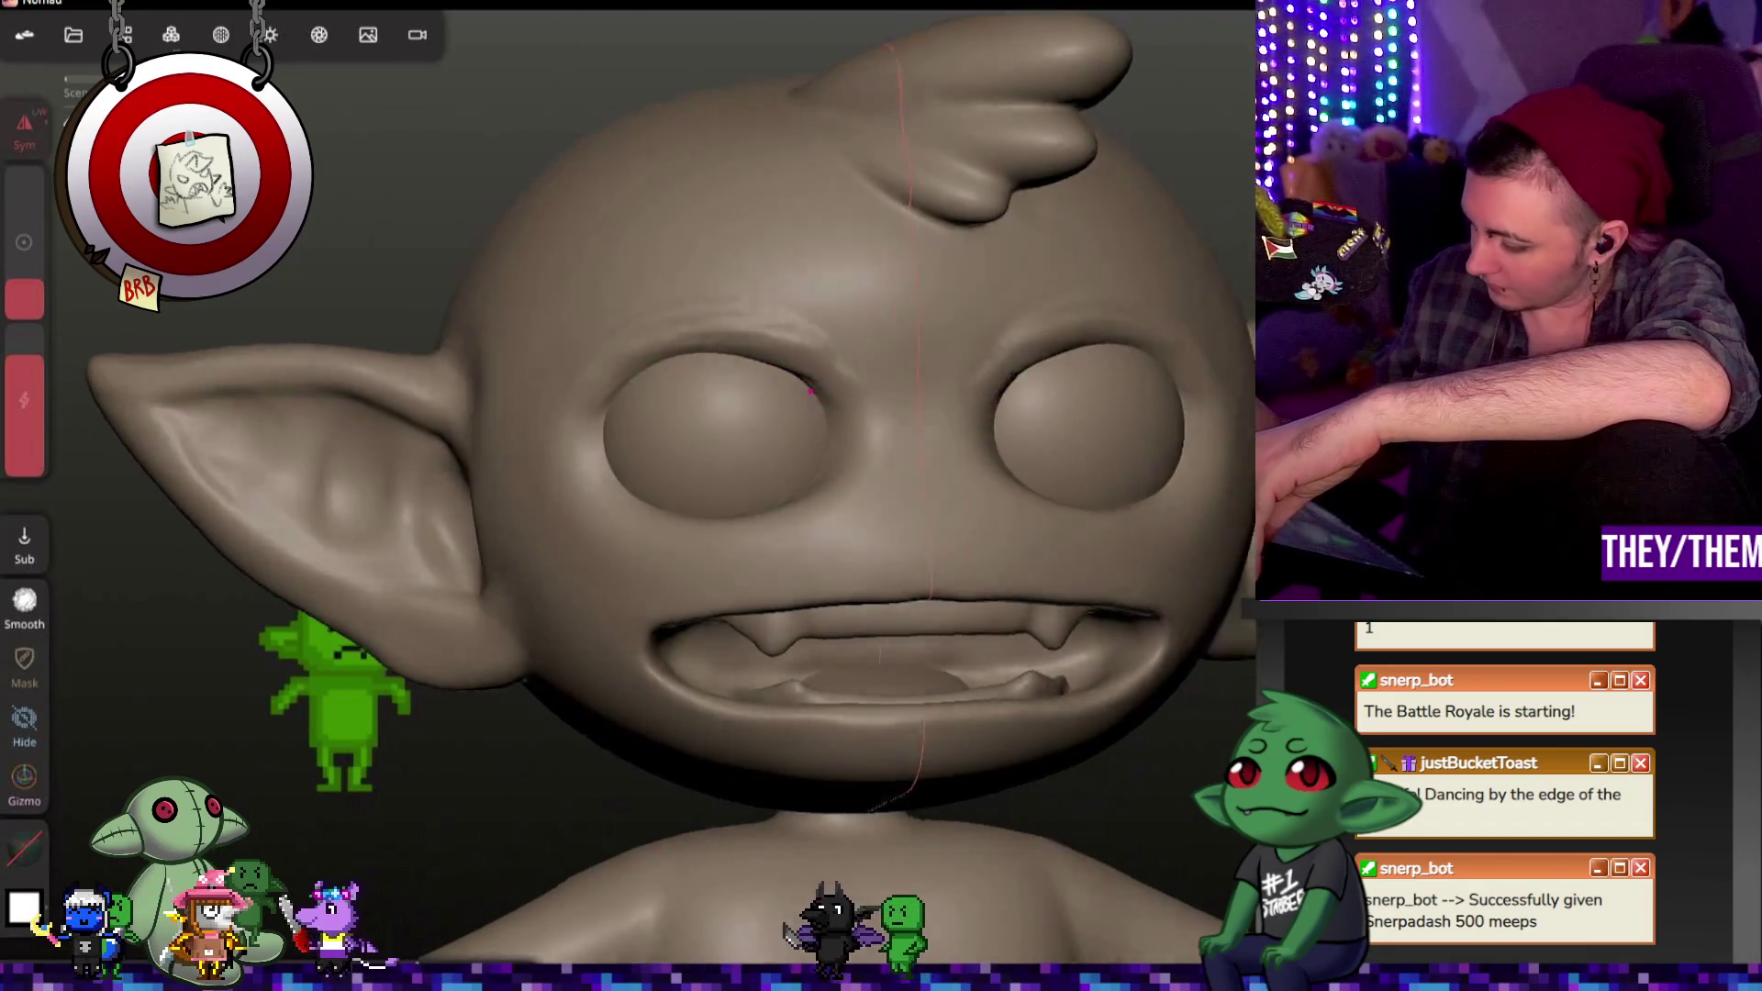
middle_click_drag(826, 551, 1046, 592)
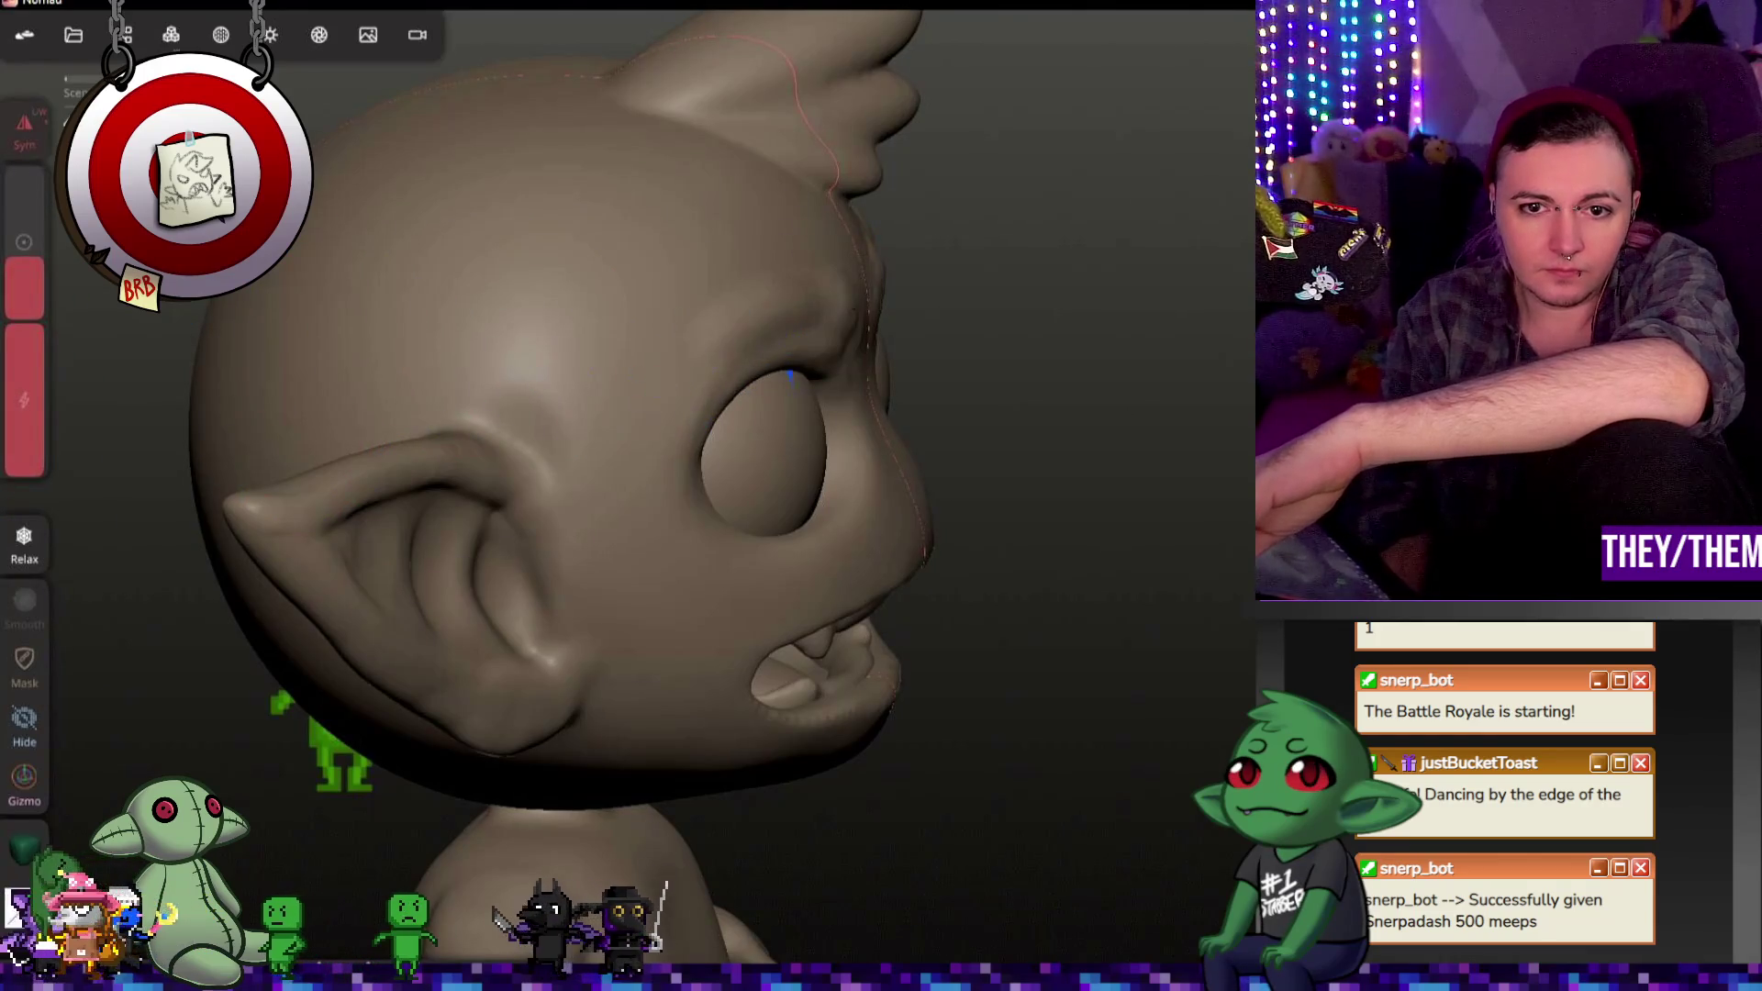
left_click_drag(790, 373, 1088, 282)
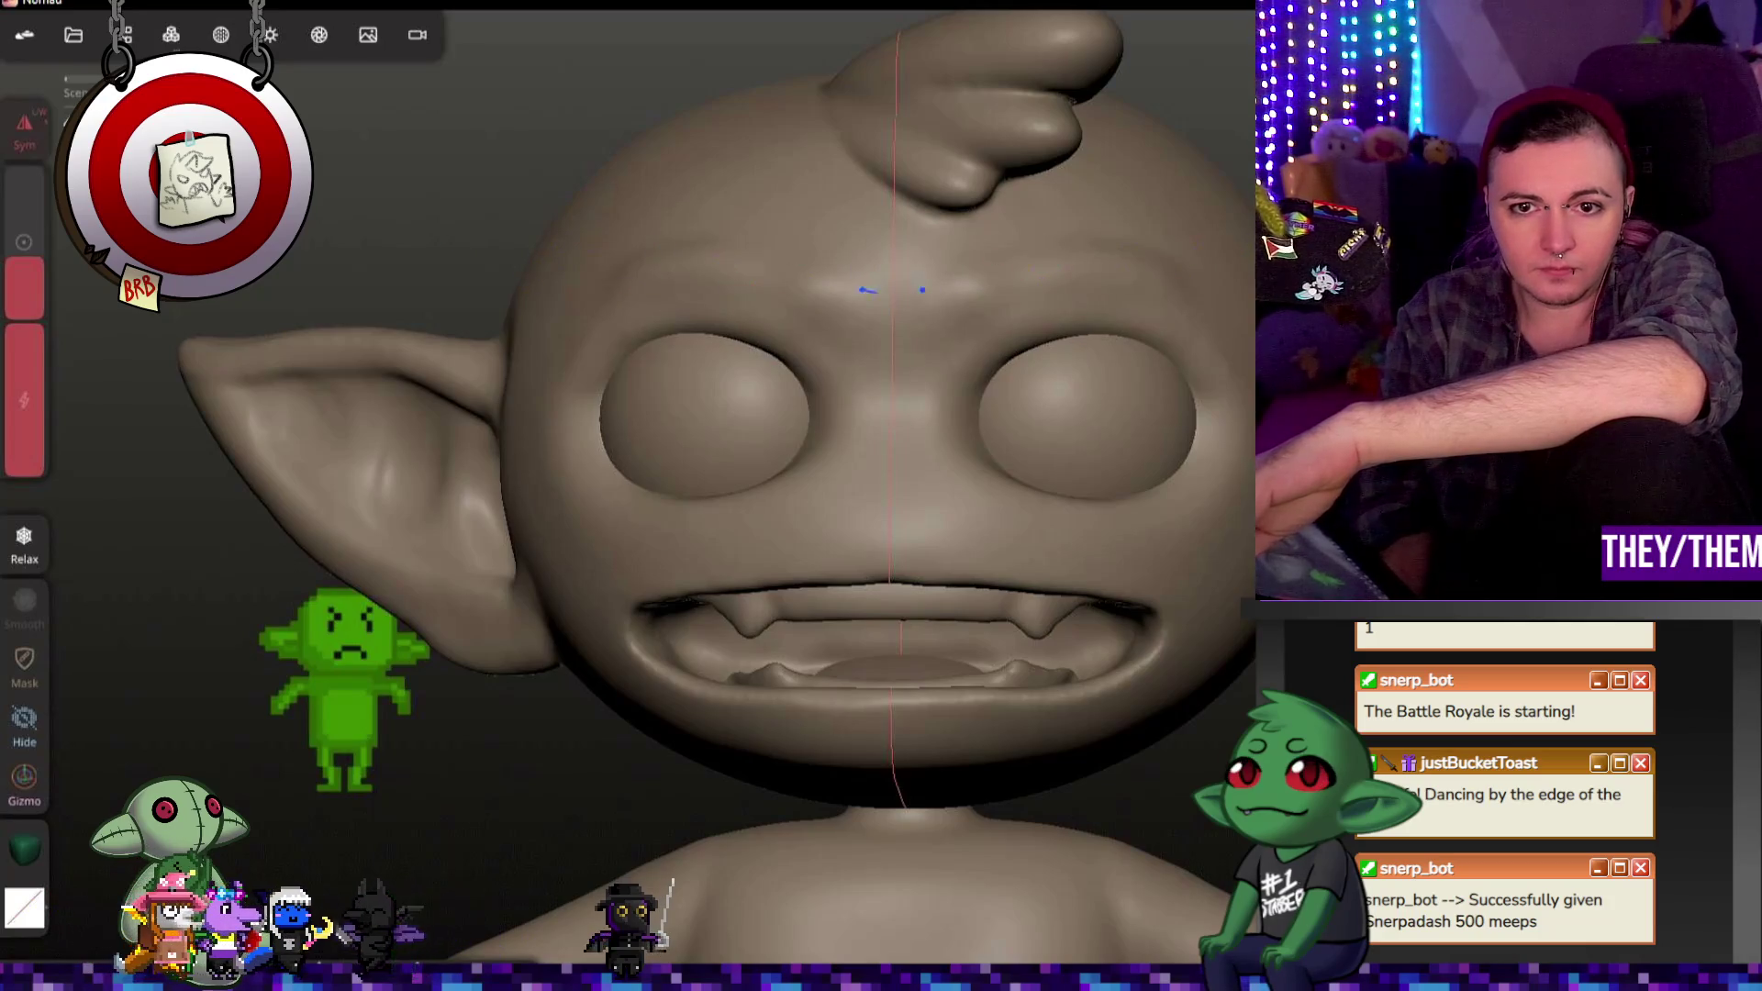
Step: Undo the last clay stroke and inspect the head, ears and mouth from several angles
left_click_drag(867, 289, 991, 424)
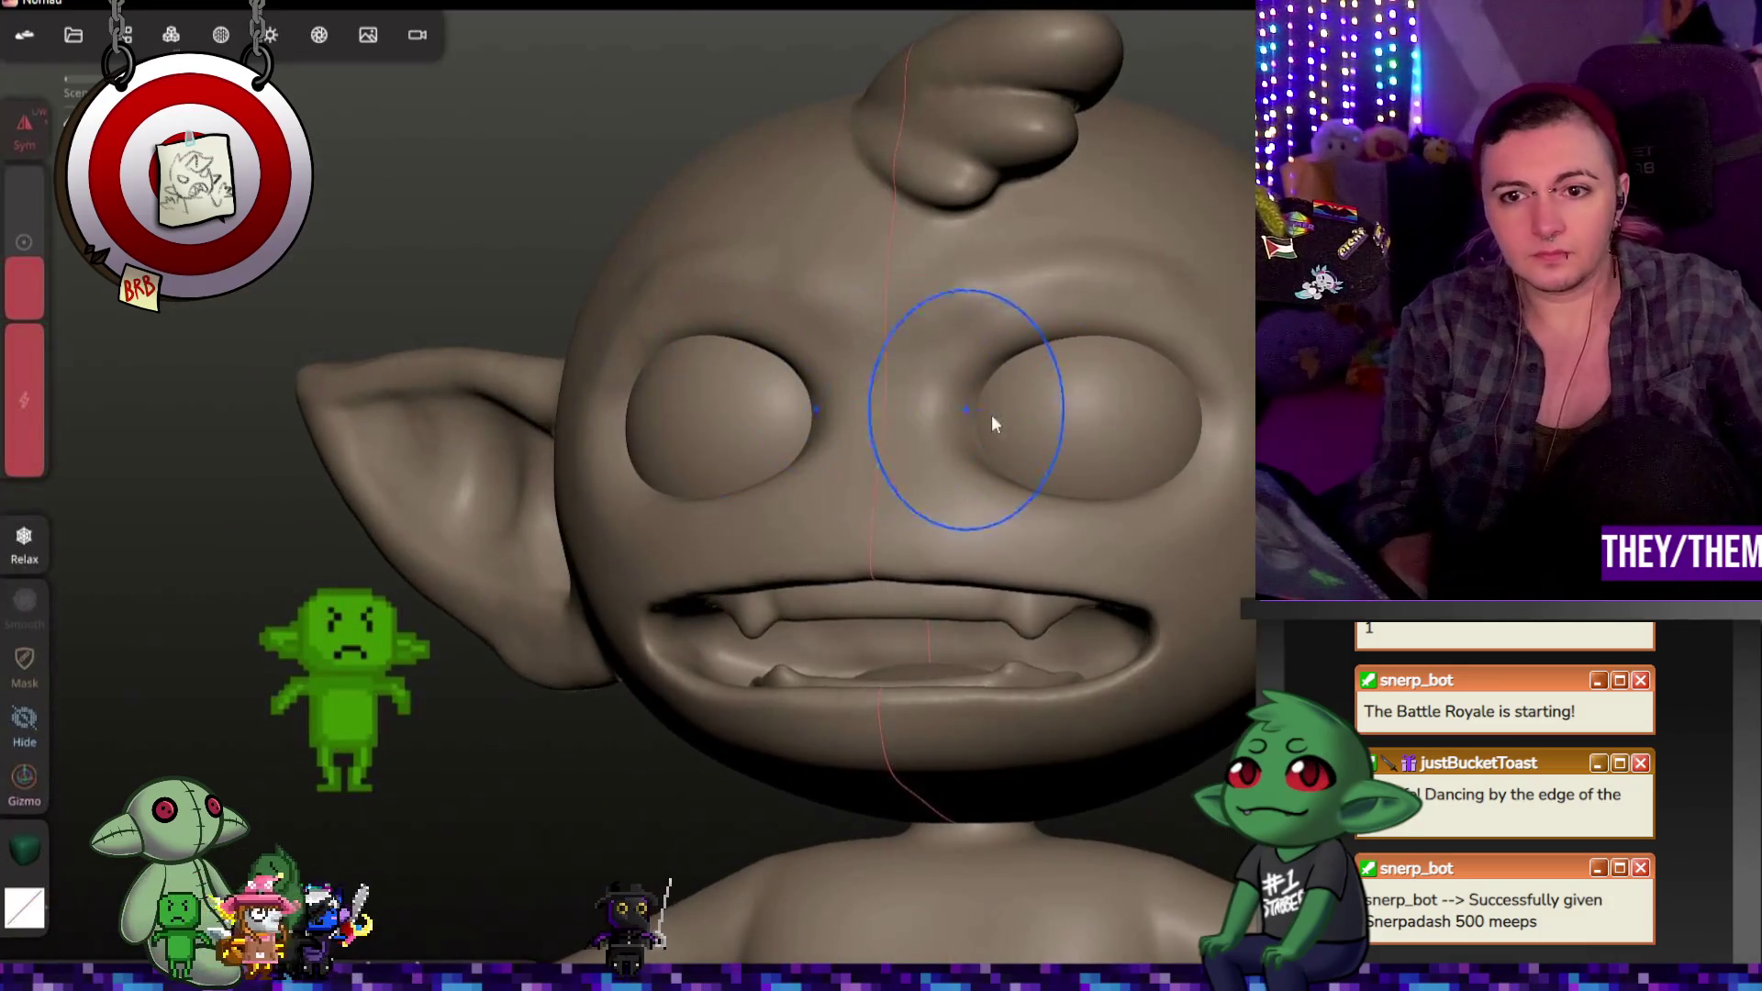
key("ctrl+z")
key("ctrl+z")
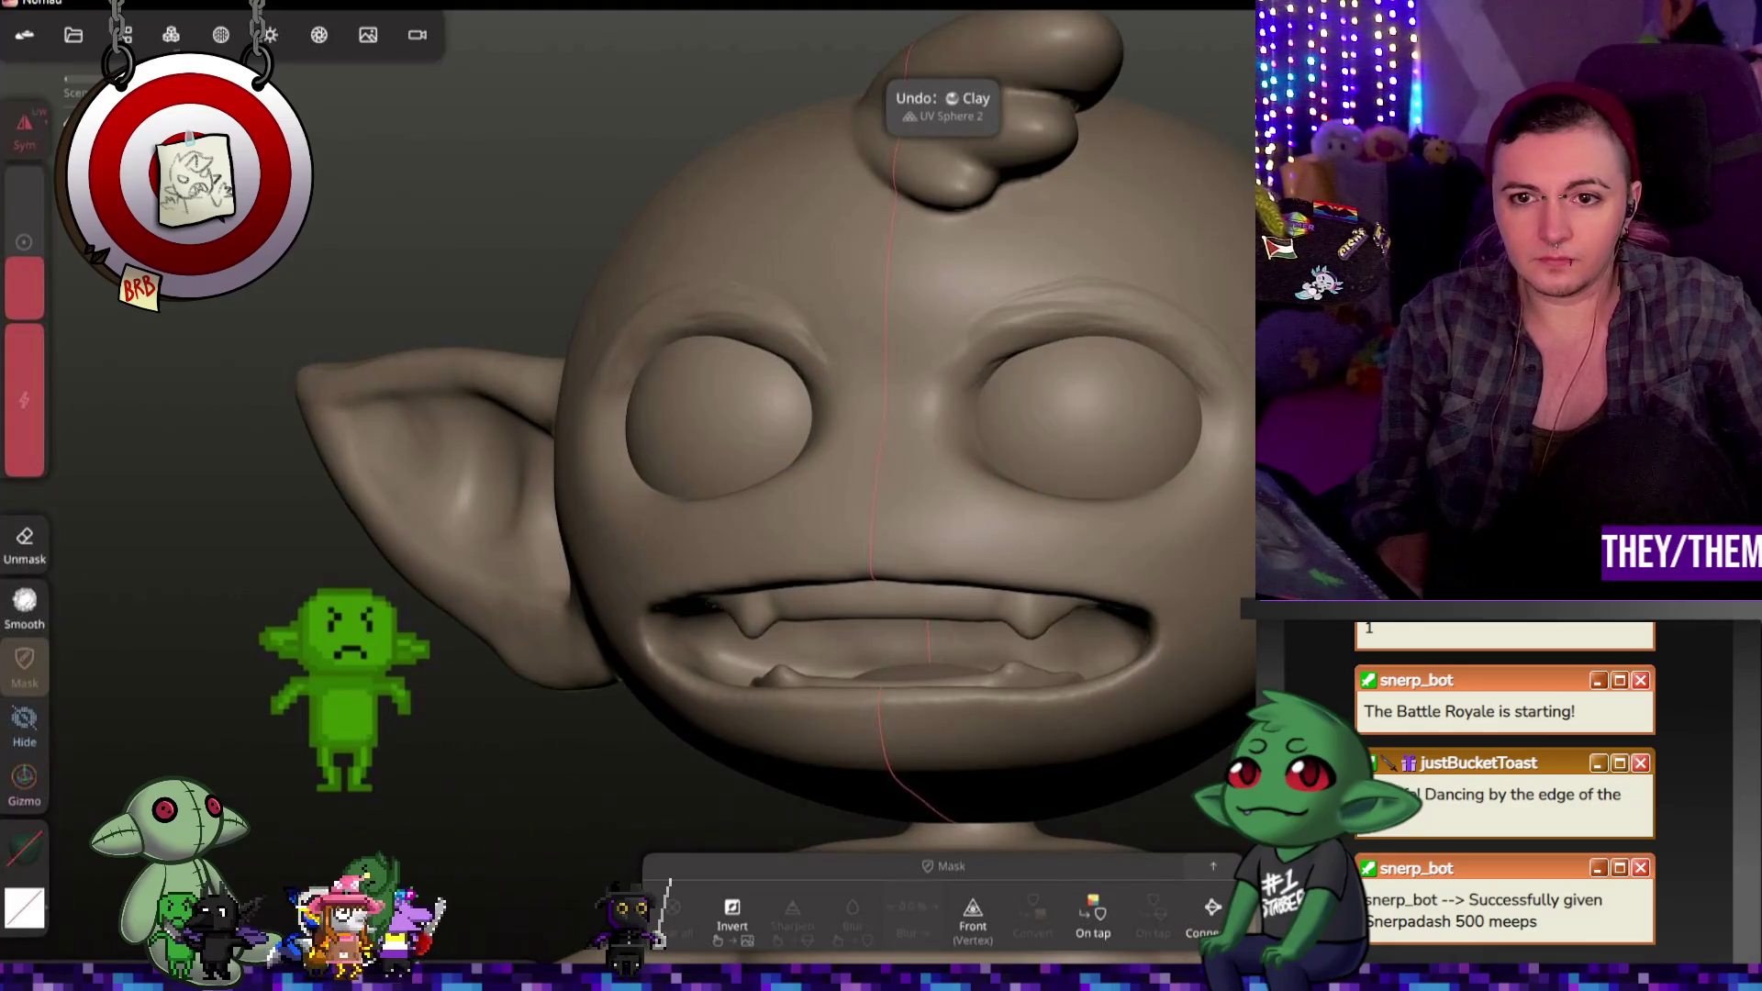
left_click_drag(826, 482, 827, 456)
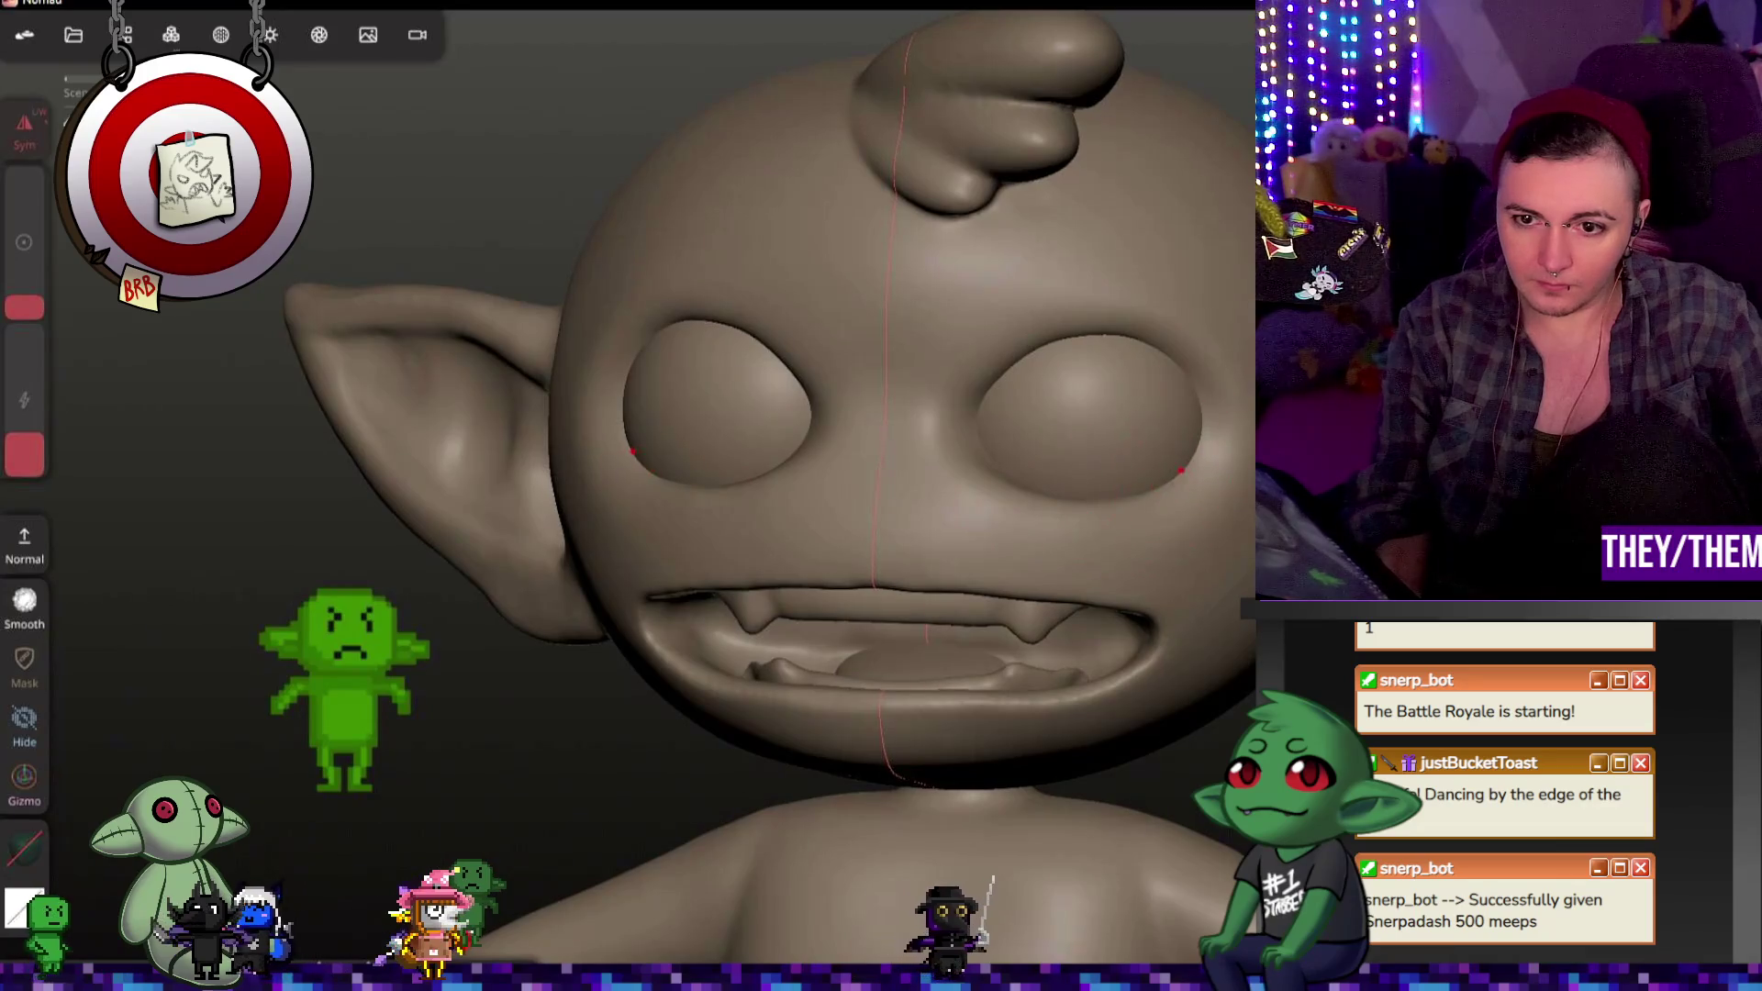
middle_click_drag(1211, 566, 822, 386)
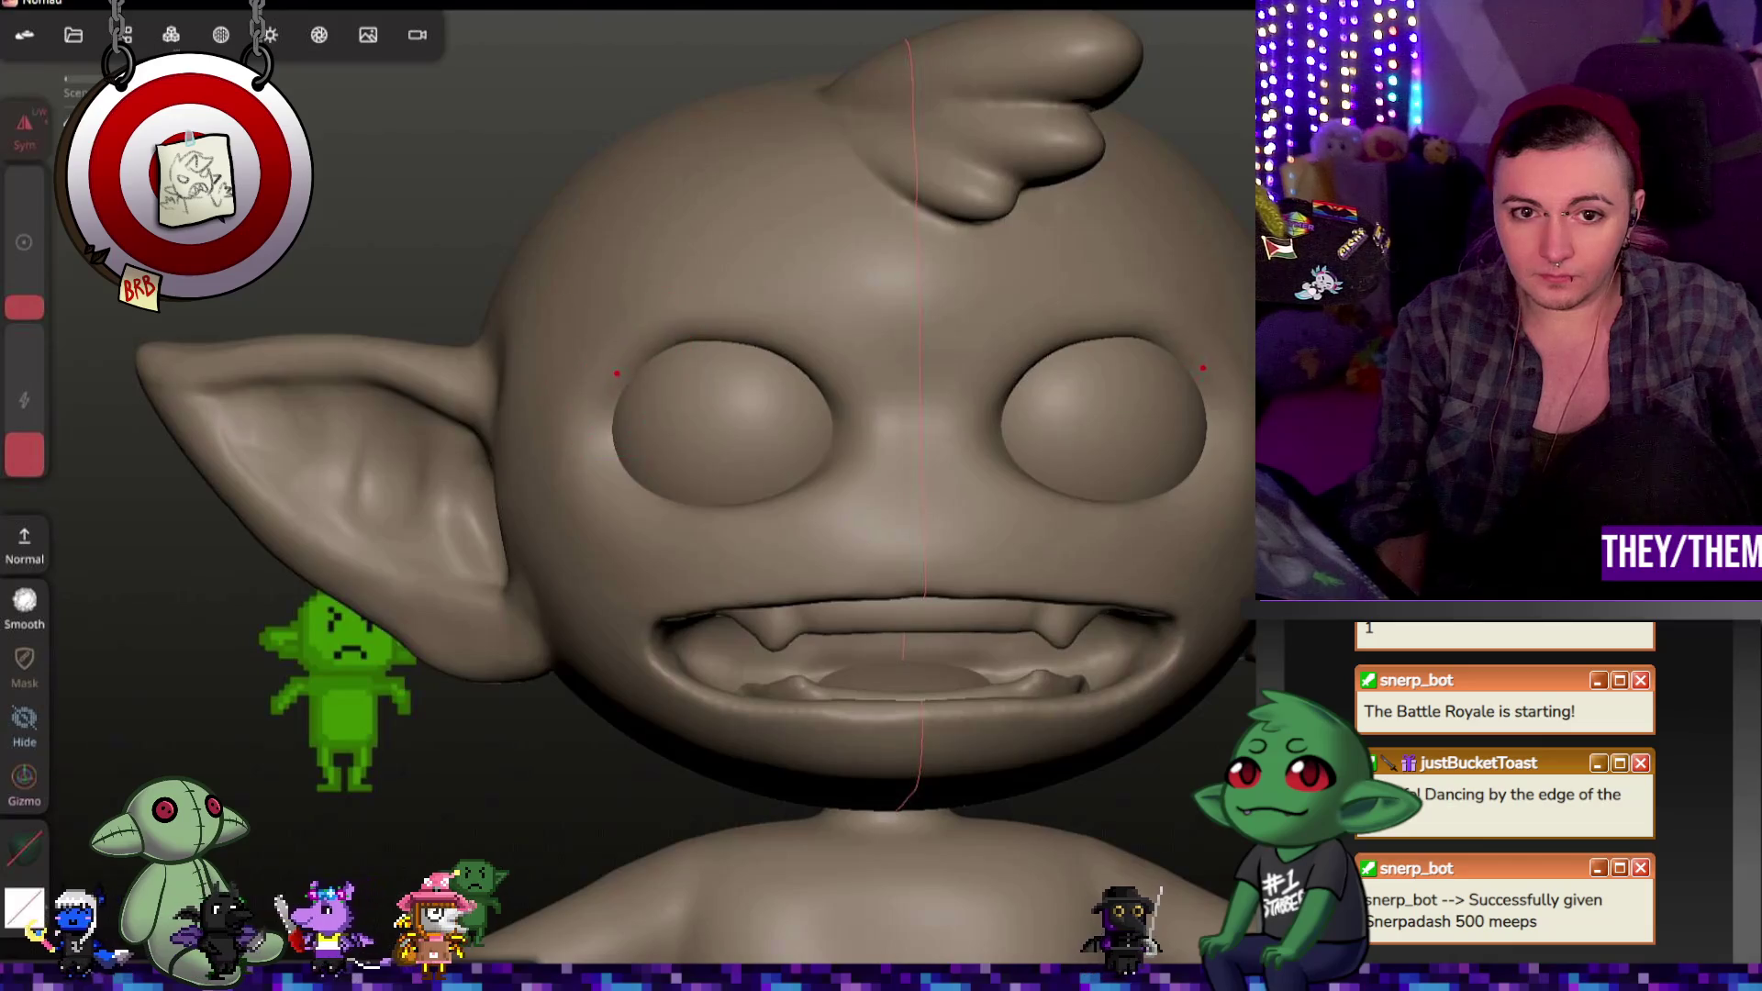
mouse_move(1160, 545)
middle_mouse_down()
mouse_move(837, 511)
mouse_move(993, 554)
mouse_move(1019, 950)
middle_mouse_up()
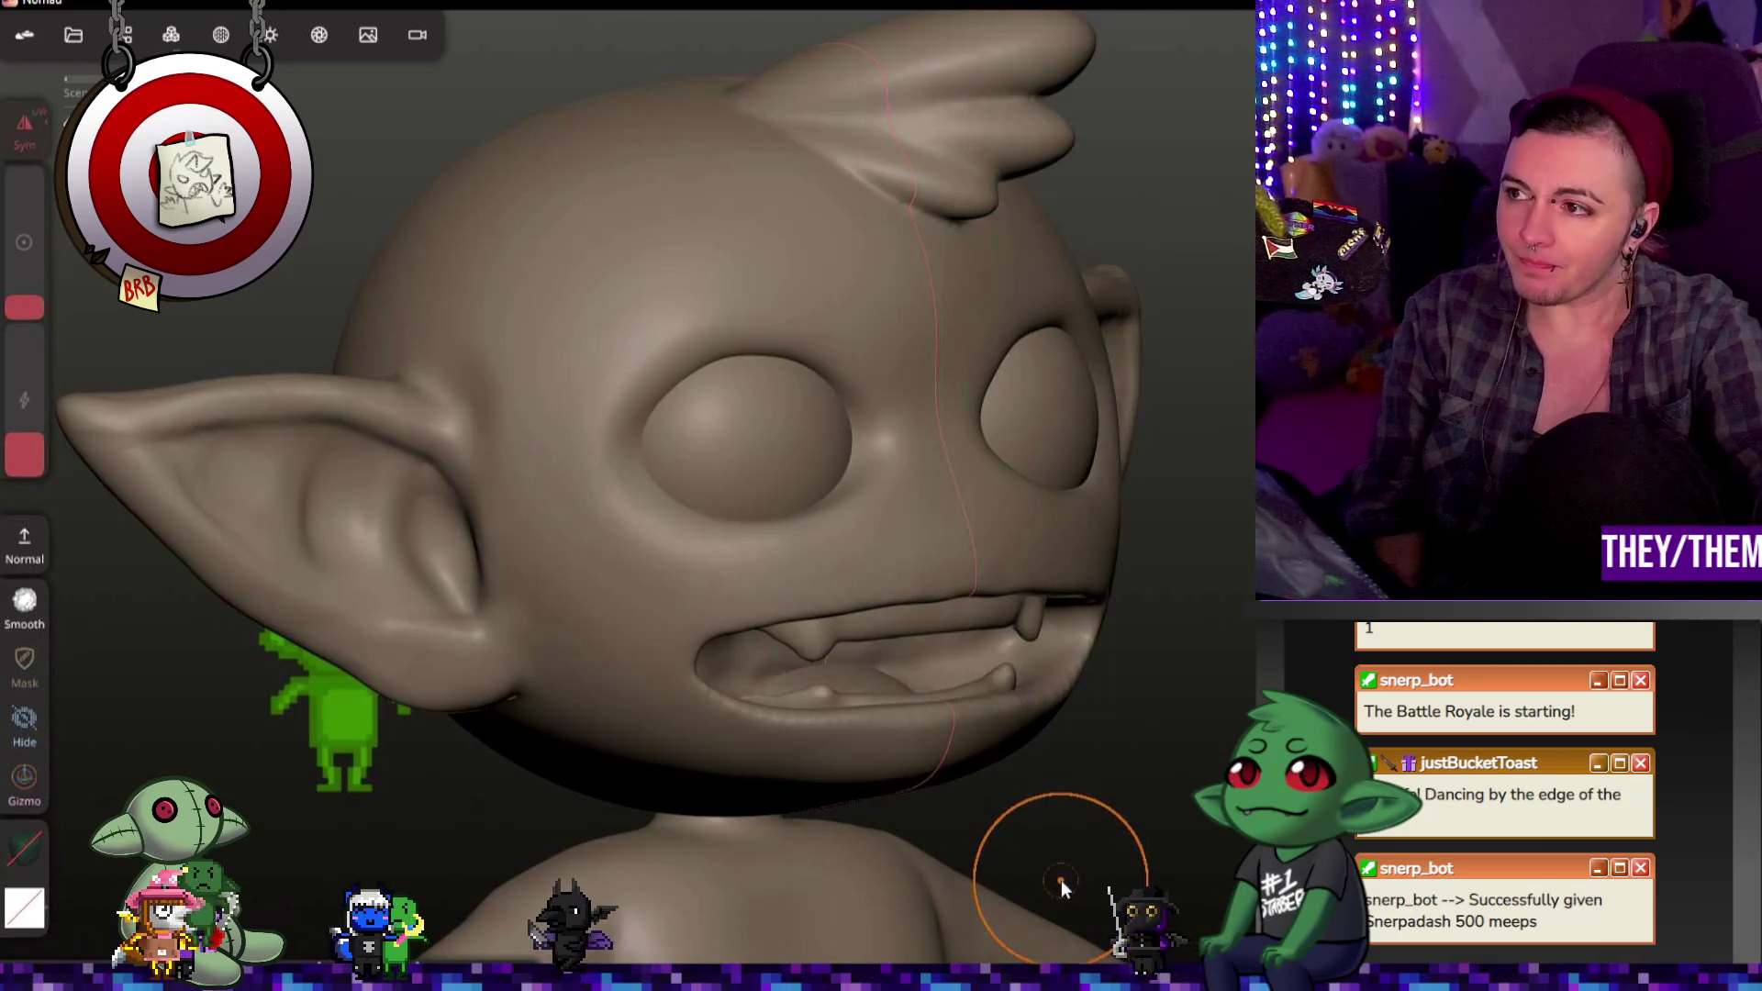
mouse_move(1109, 779)
left_mouse_down()
mouse_move(899, 711)
mouse_move(566, 645)
mouse_move(836, 649)
mouse_move(1208, 716)
mouse_move(985, 783)
mouse_move(962, 704)
left_mouse_up()
scroll(963, 703, "up", 2)
mouse_move(927, 783)
left_mouse_down()
mouse_move(925, 809)
mouse_move(907, 720)
left_mouse_up()
scroll(809, 671, "down", 3)
mouse_move(1061, 775)
left_mouse_down()
mouse_move(1069, 756)
mouse_move(838, 772)
mouse_move(1107, 714)
mouse_move(988, 629)
mouse_move(840, 621)
mouse_move(824, 692)
mouse_move(1147, 728)
mouse_move(954, 783)
mouse_move(884, 768)
mouse_move(884, 744)
left_mouse_up()
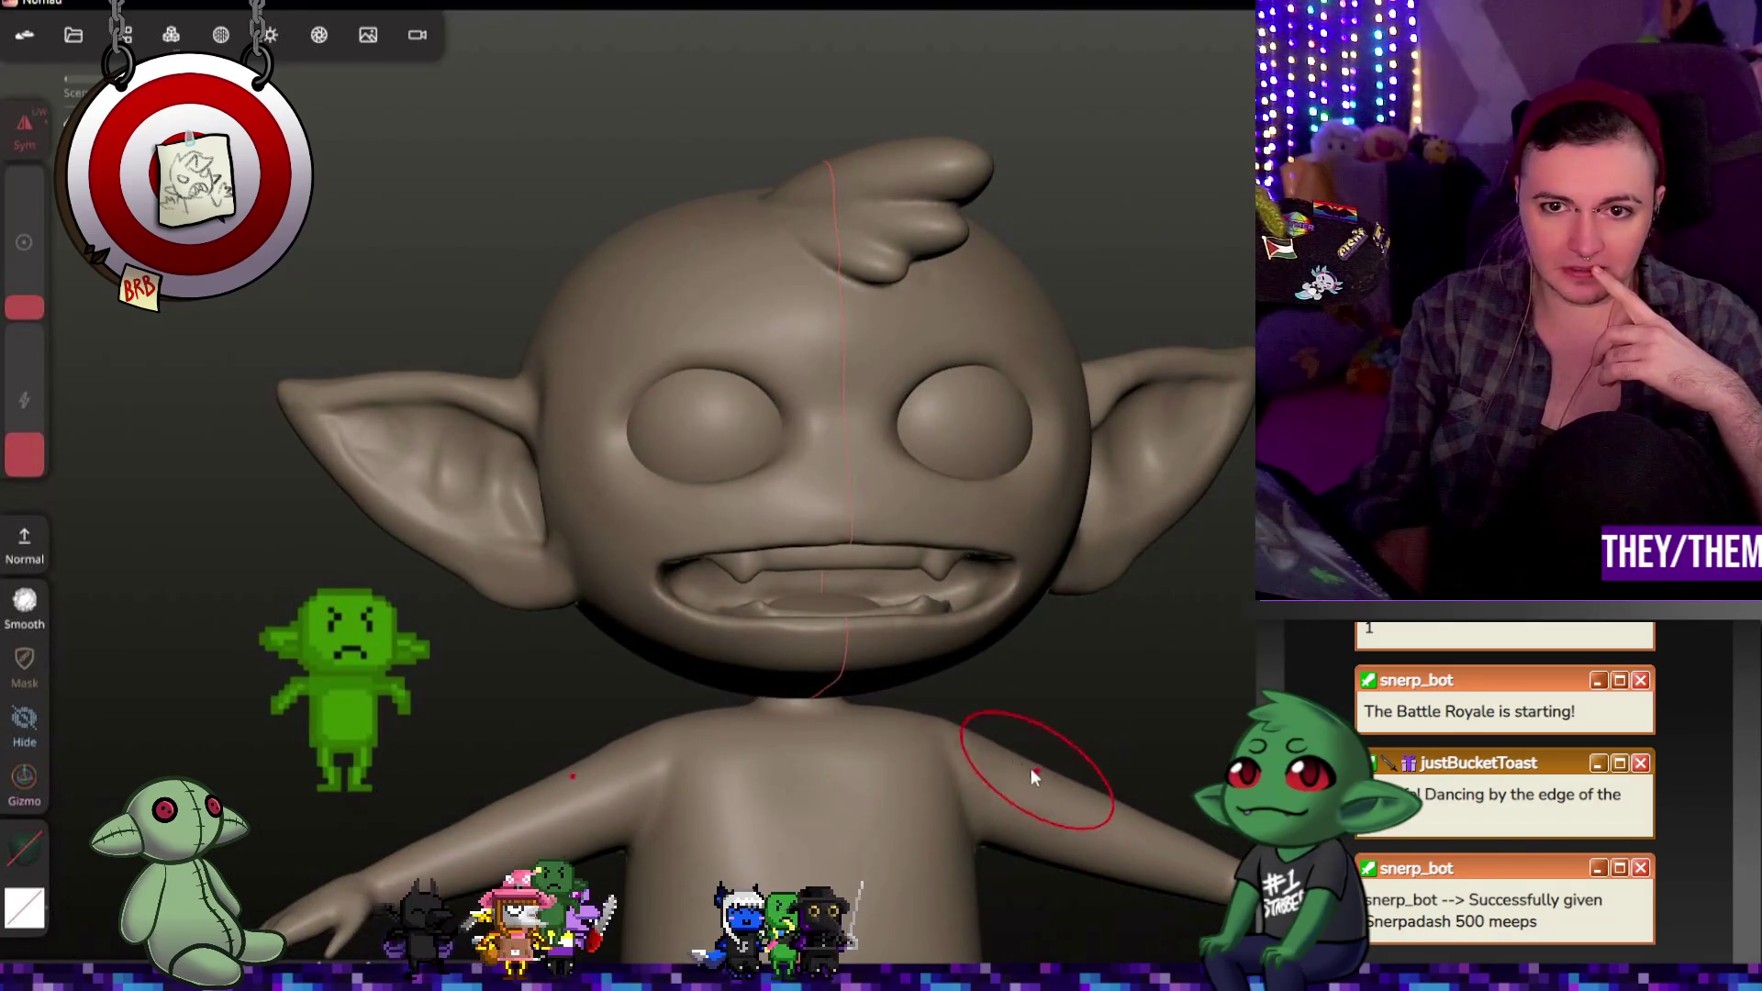
mouse_move(1176, 748)
left_mouse_down()
mouse_move(1033, 732)
mouse_move(993, 782)
left_mouse_up()
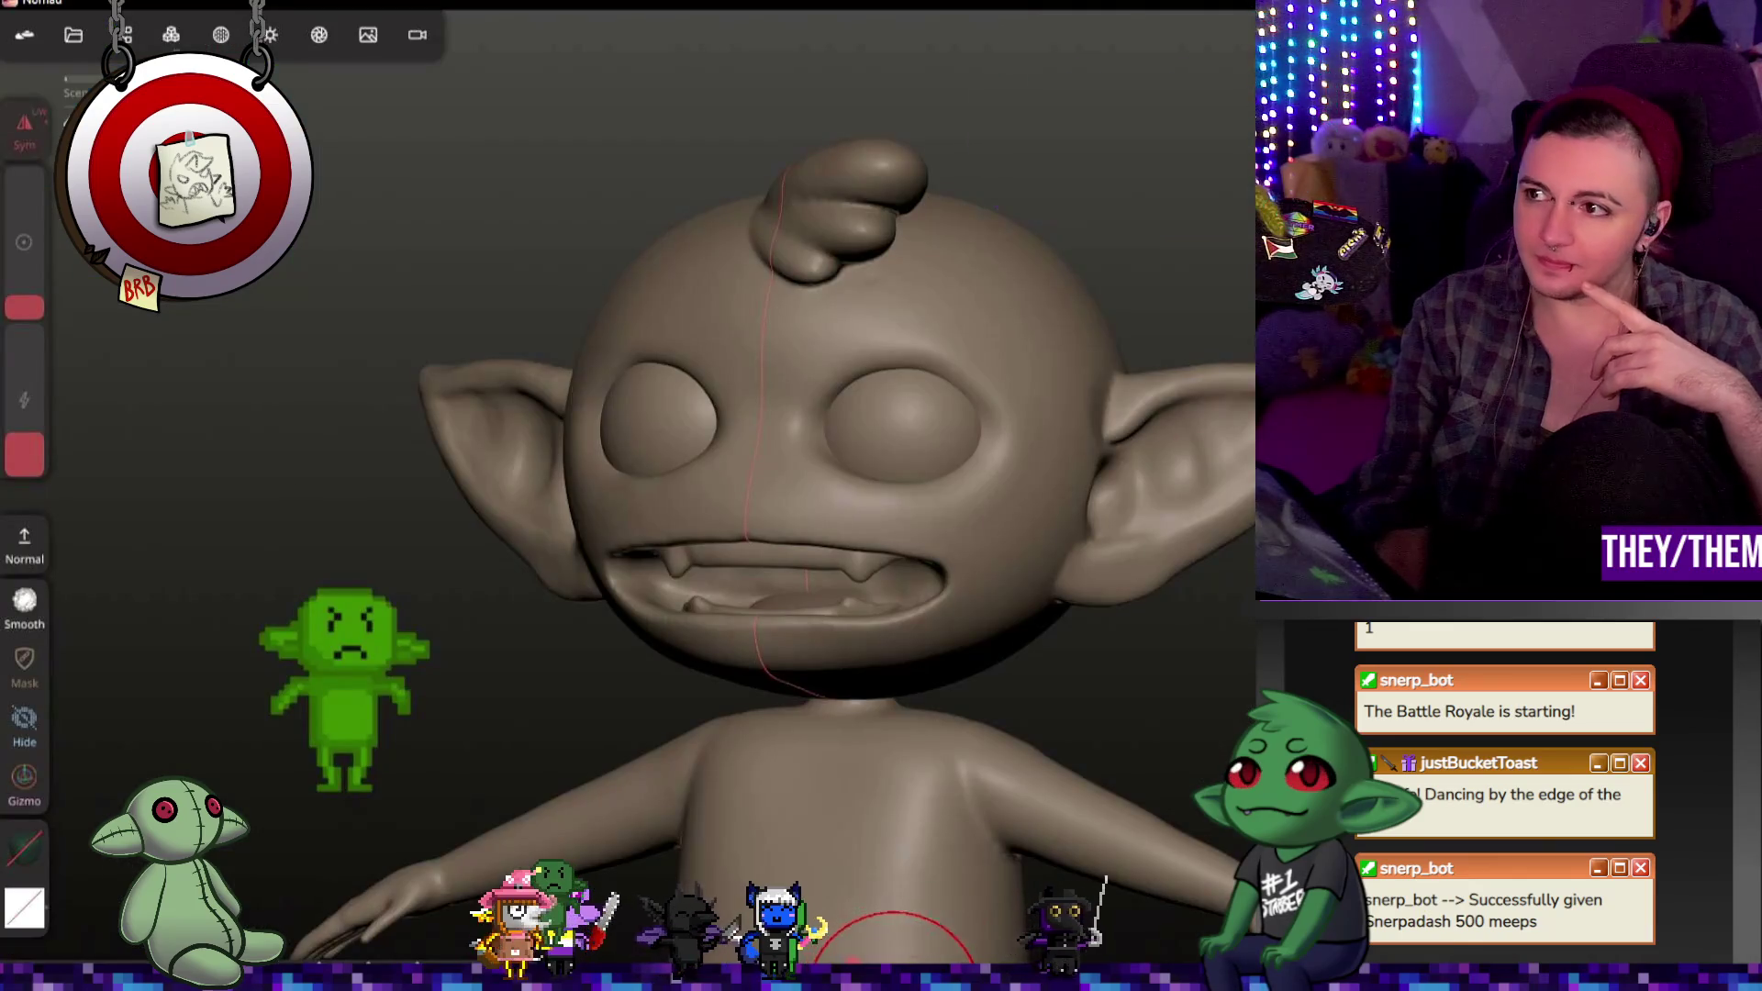
mouse_move(687, 679)
middle_mouse_down()
mouse_move(1160, 792)
mouse_move(432, 799)
mouse_move(942, 850)
mouse_move(1161, 800)
mouse_move(928, 805)
mouse_move(931, 899)
mouse_move(955, 794)
mouse_move(946, 850)
mouse_move(981, 841)
middle_mouse_up()
scroll(833, 841, "down", 3)
scroll(870, 805, "up", 2)
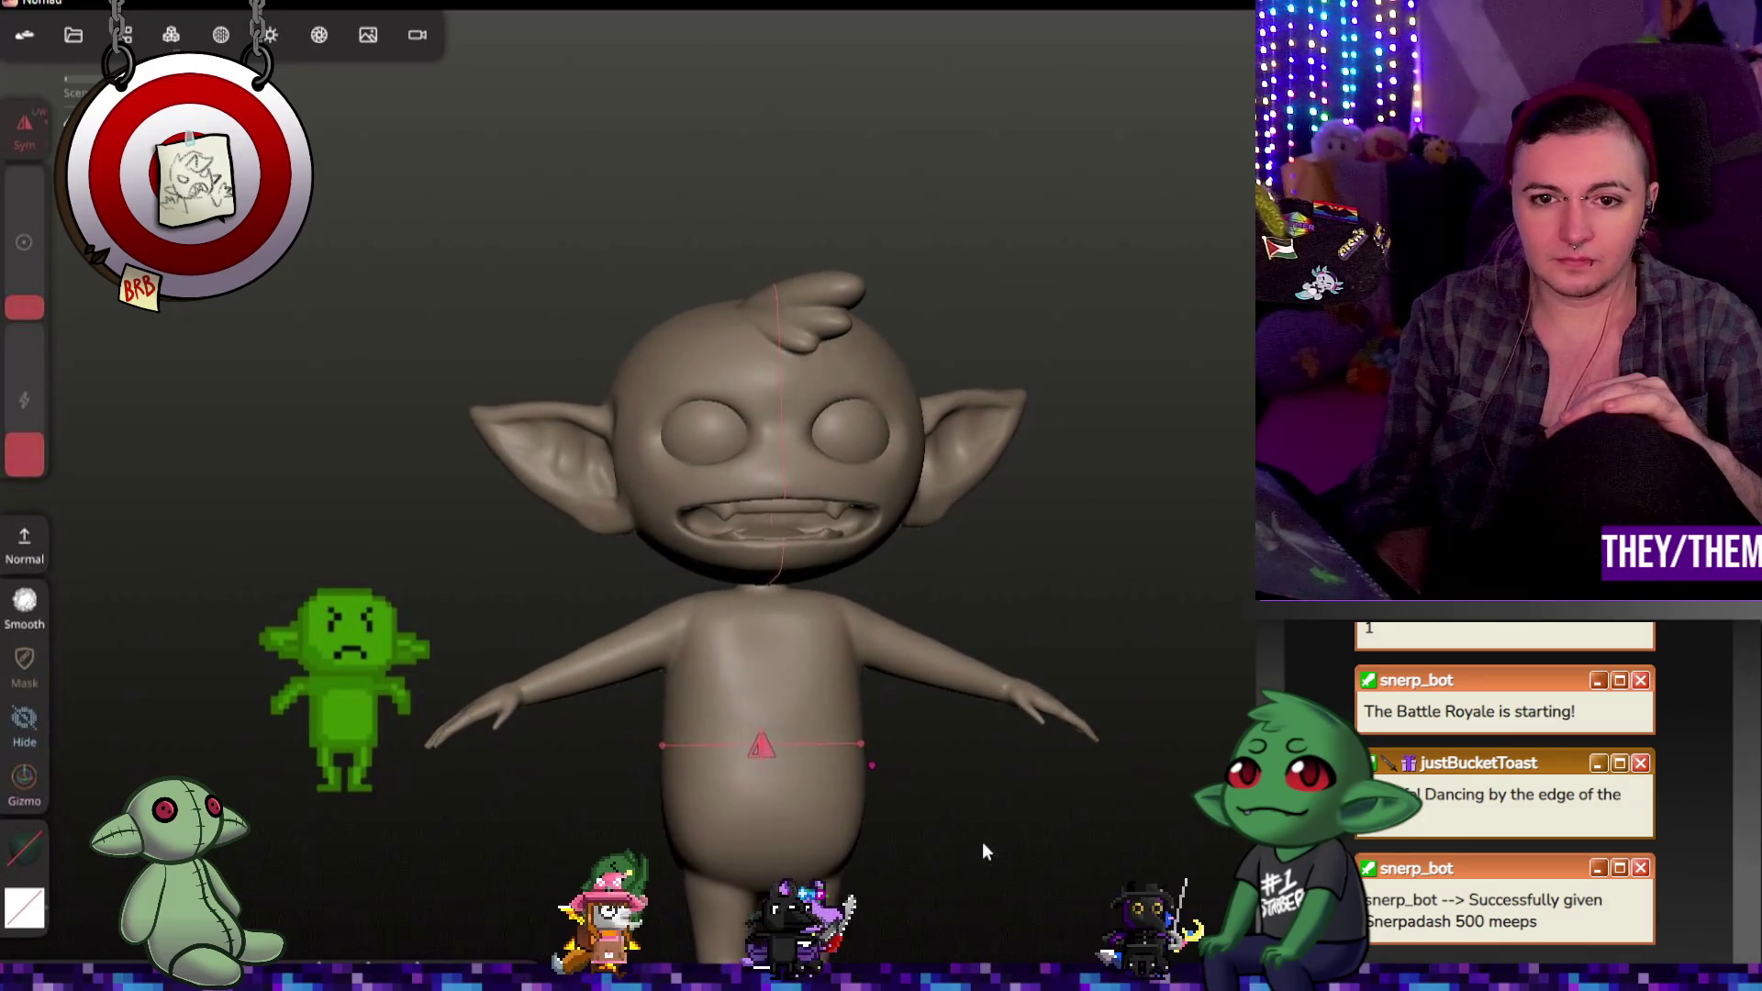
scroll(618, 465, "up", 3)
scroll(631, 454, "up", 2)
middle_click_drag(1040, 617, 942, 622)
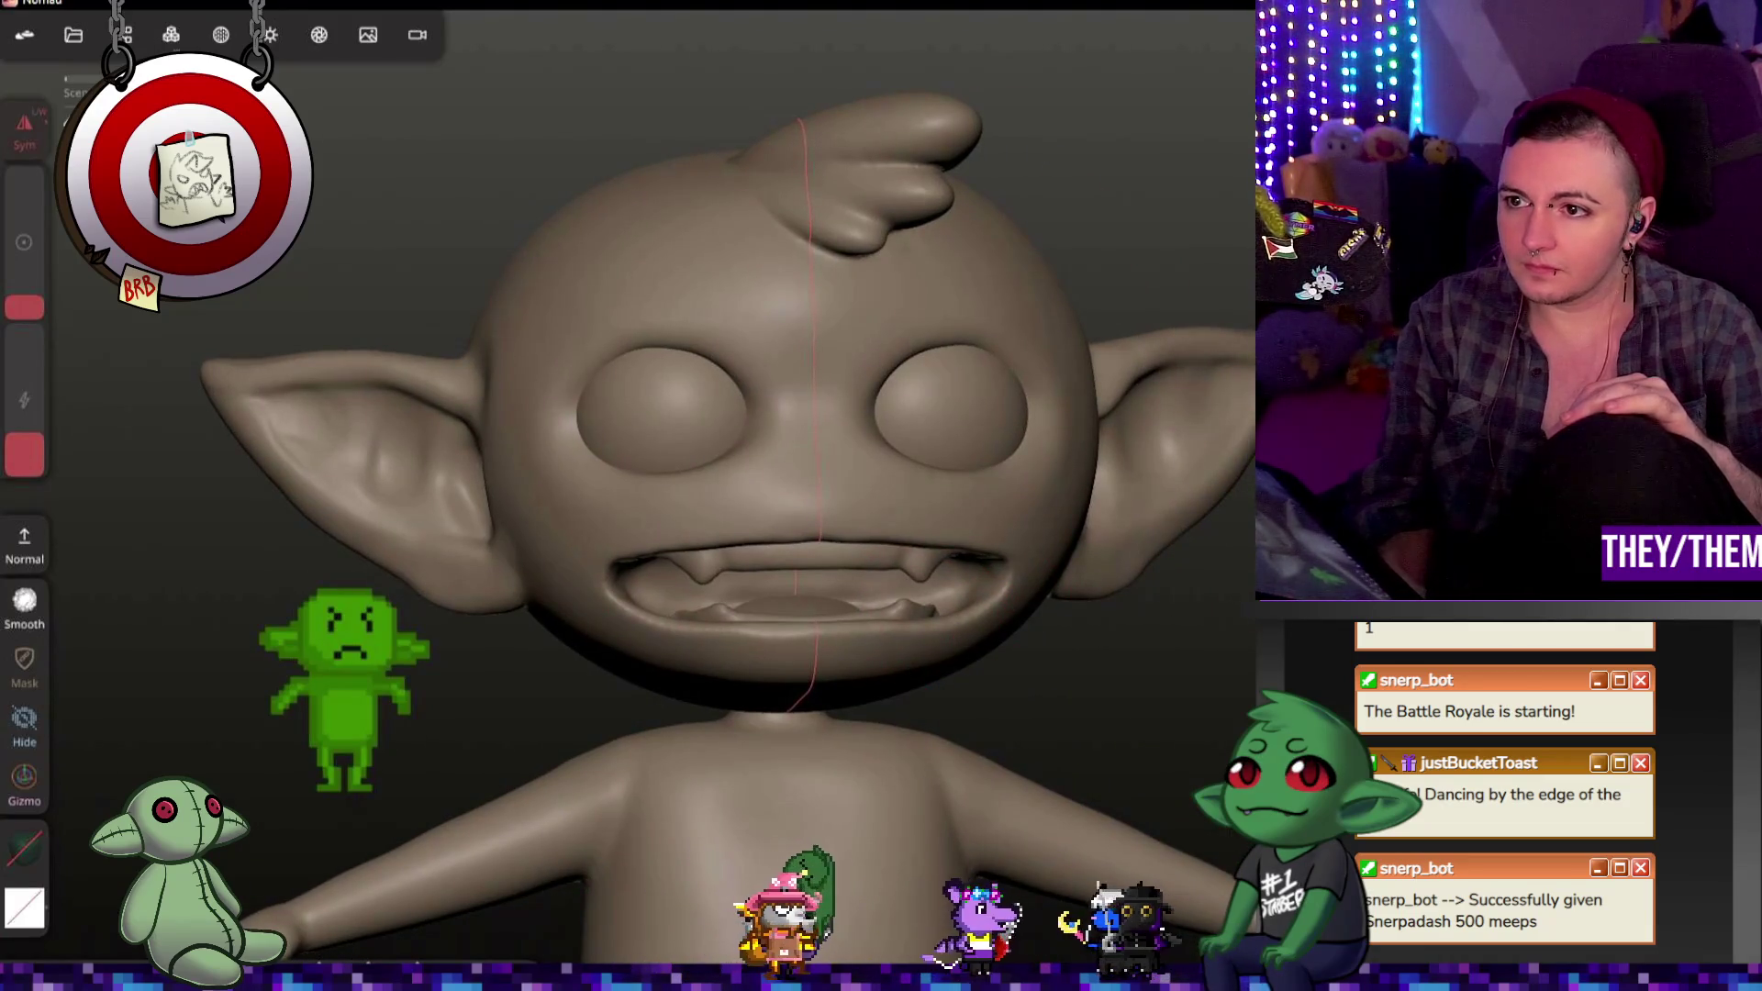
scroll(862, 617, "up", 1)
scroll(862, 617, "up", 2)
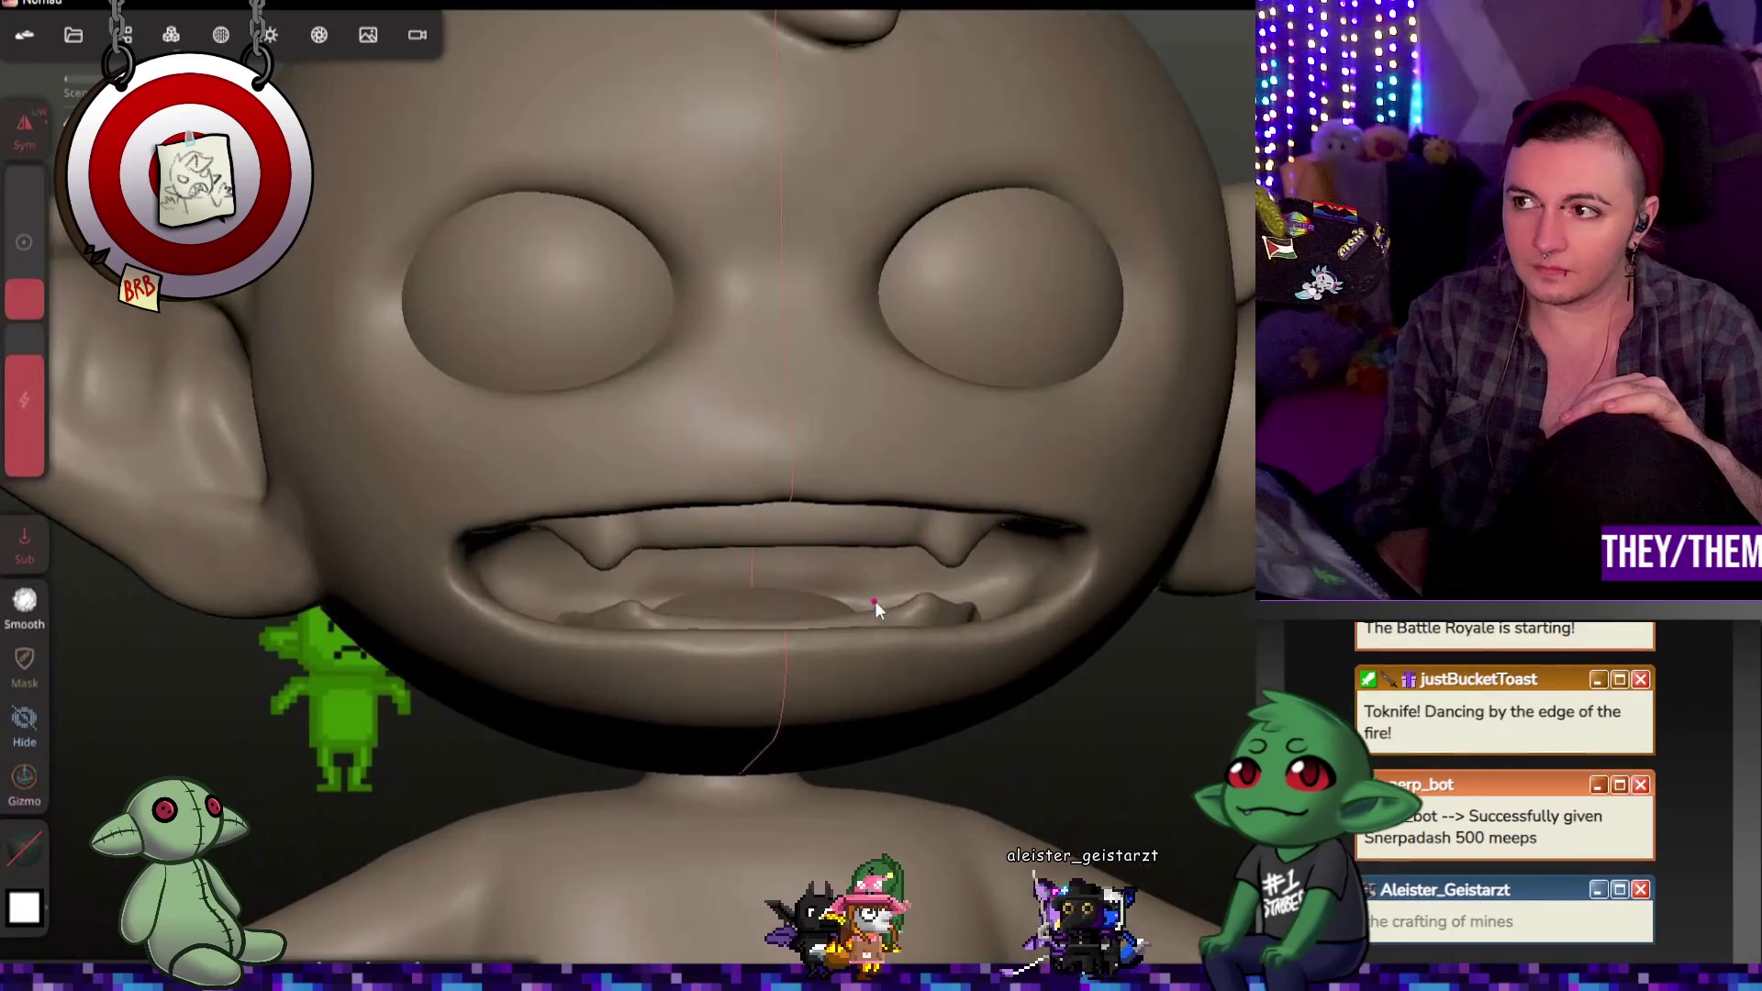
scroll(874, 601, "up", 2)
scroll(949, 648, "up", 1)
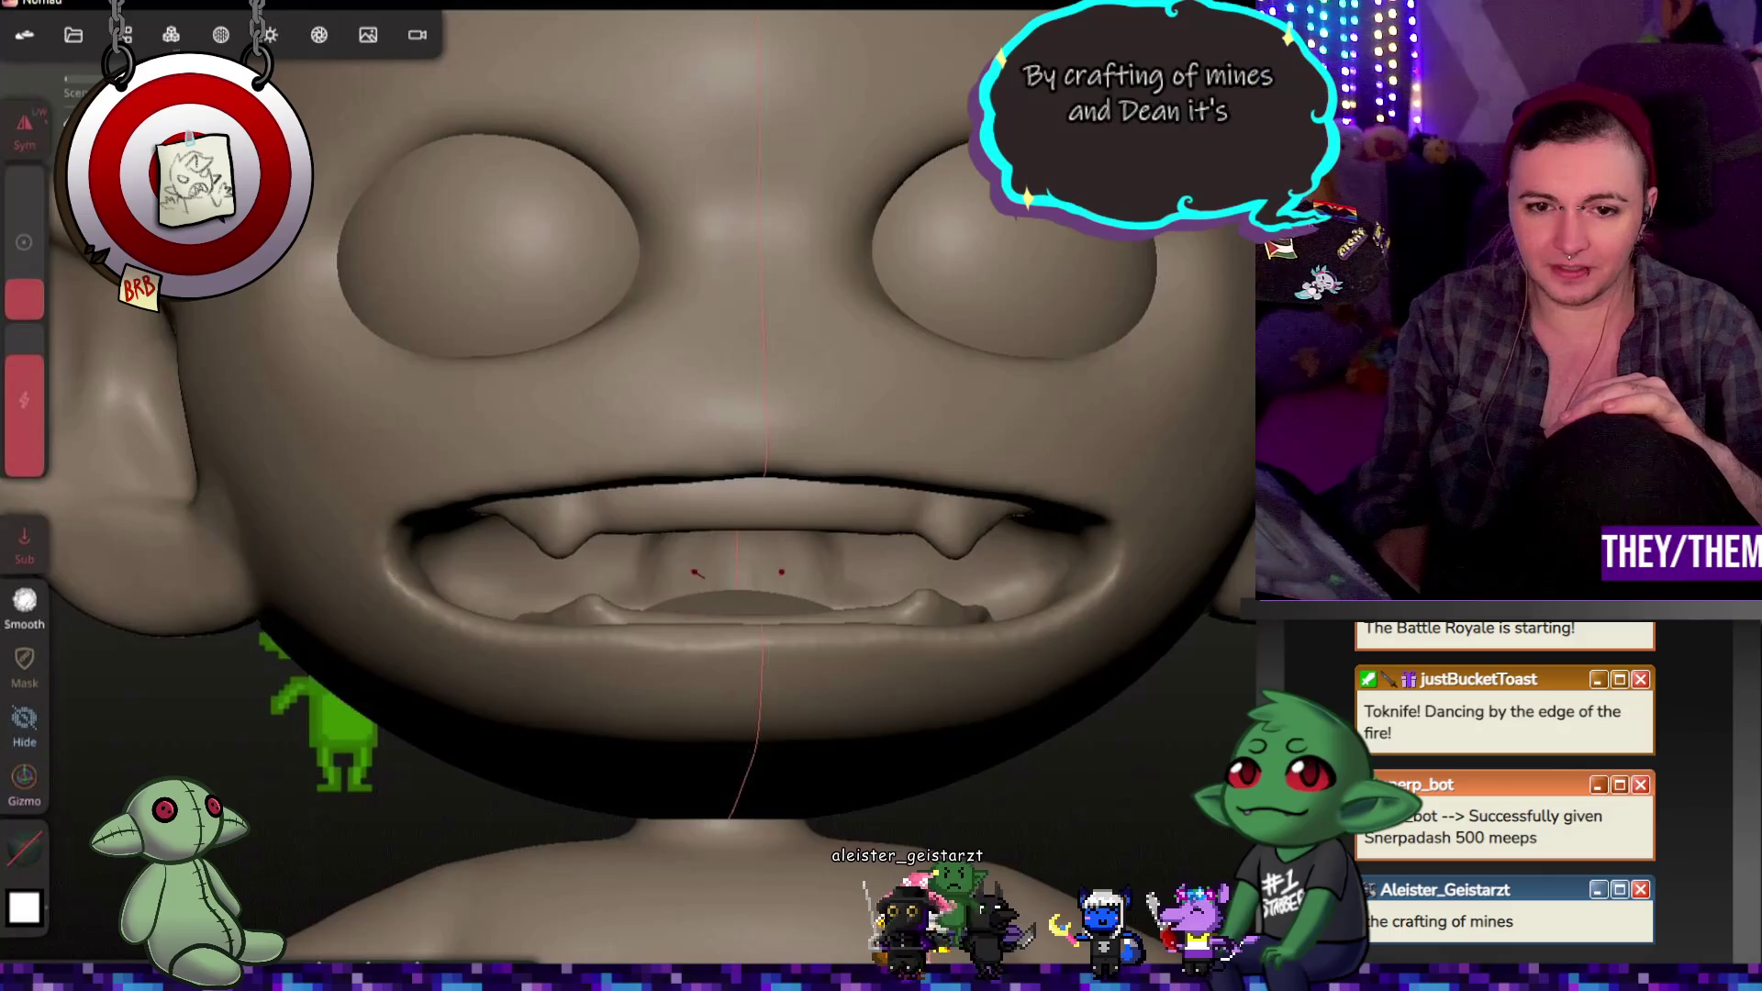
mouse_move(737, 564)
middle_mouse_down()
mouse_move(942, 711)
mouse_move(1007, 637)
middle_mouse_up()
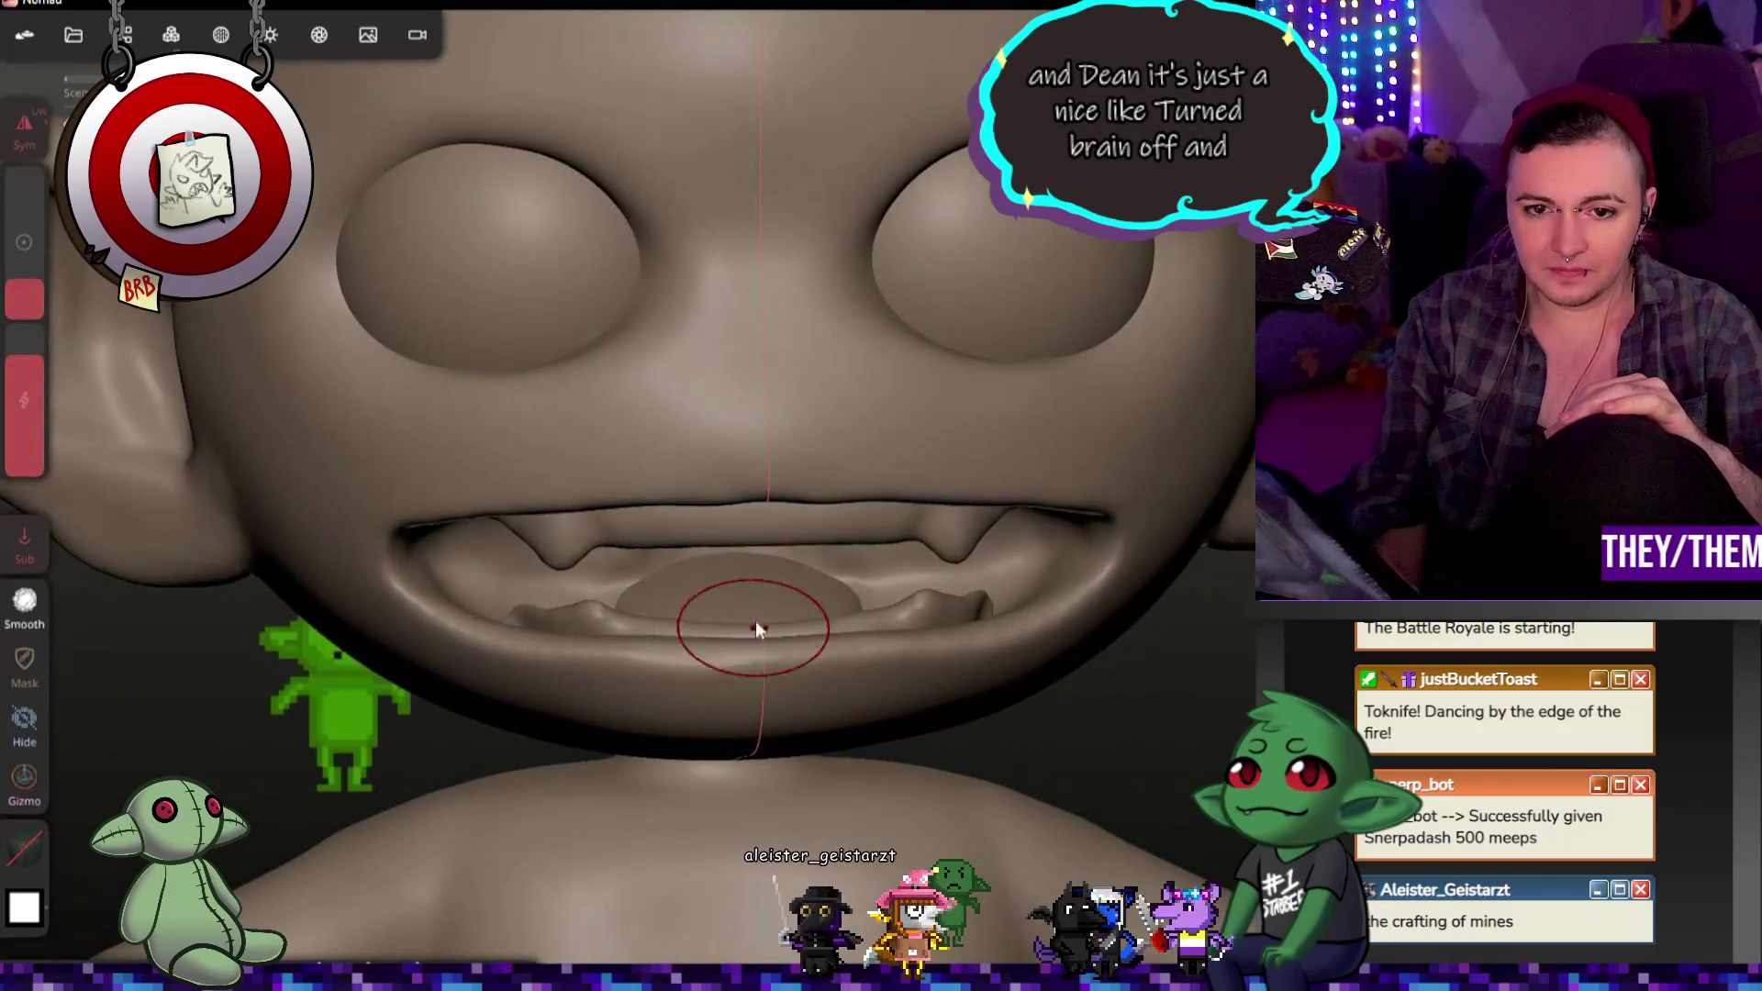
middle_click_drag(999, 706, 968, 667)
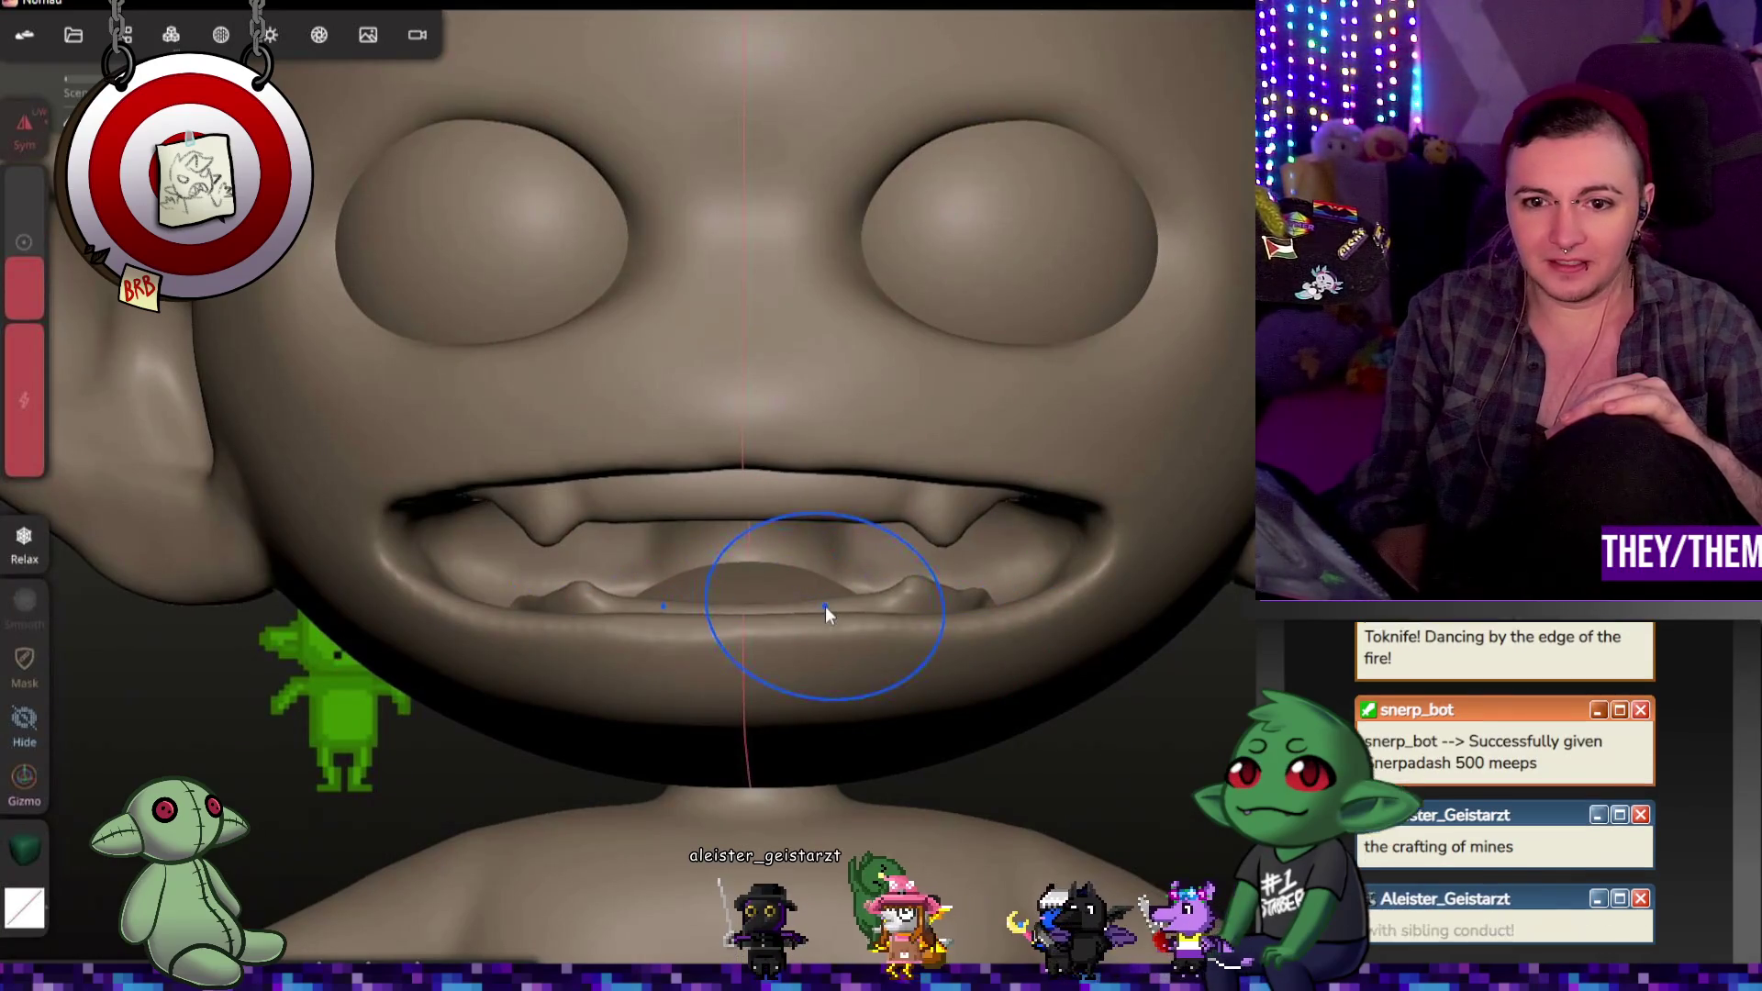
middle_click_drag(978, 672, 949, 647)
Step: Relax the lower gums around the fangs into smoother shapes, checking from level frontal views
mouse_move(1076, 816)
middle_mouse_down()
mouse_move(806, 579)
mouse_move(1111, 777)
middle_mouse_up()
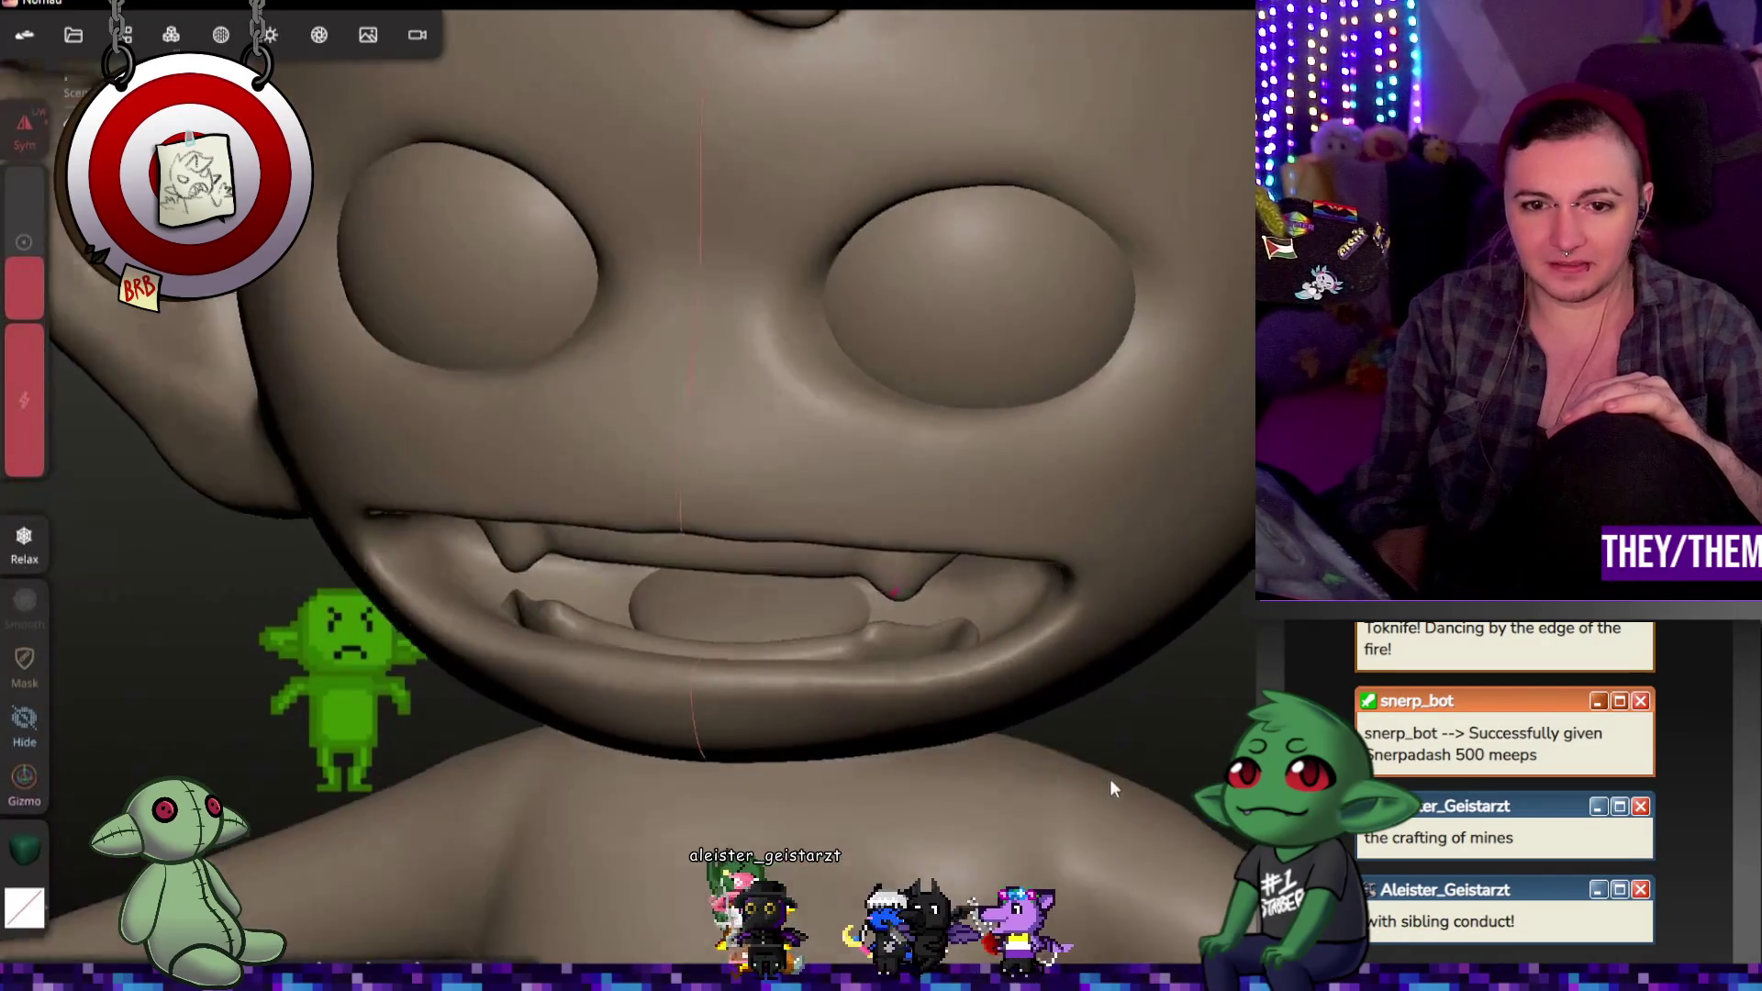
left_click(780, 633)
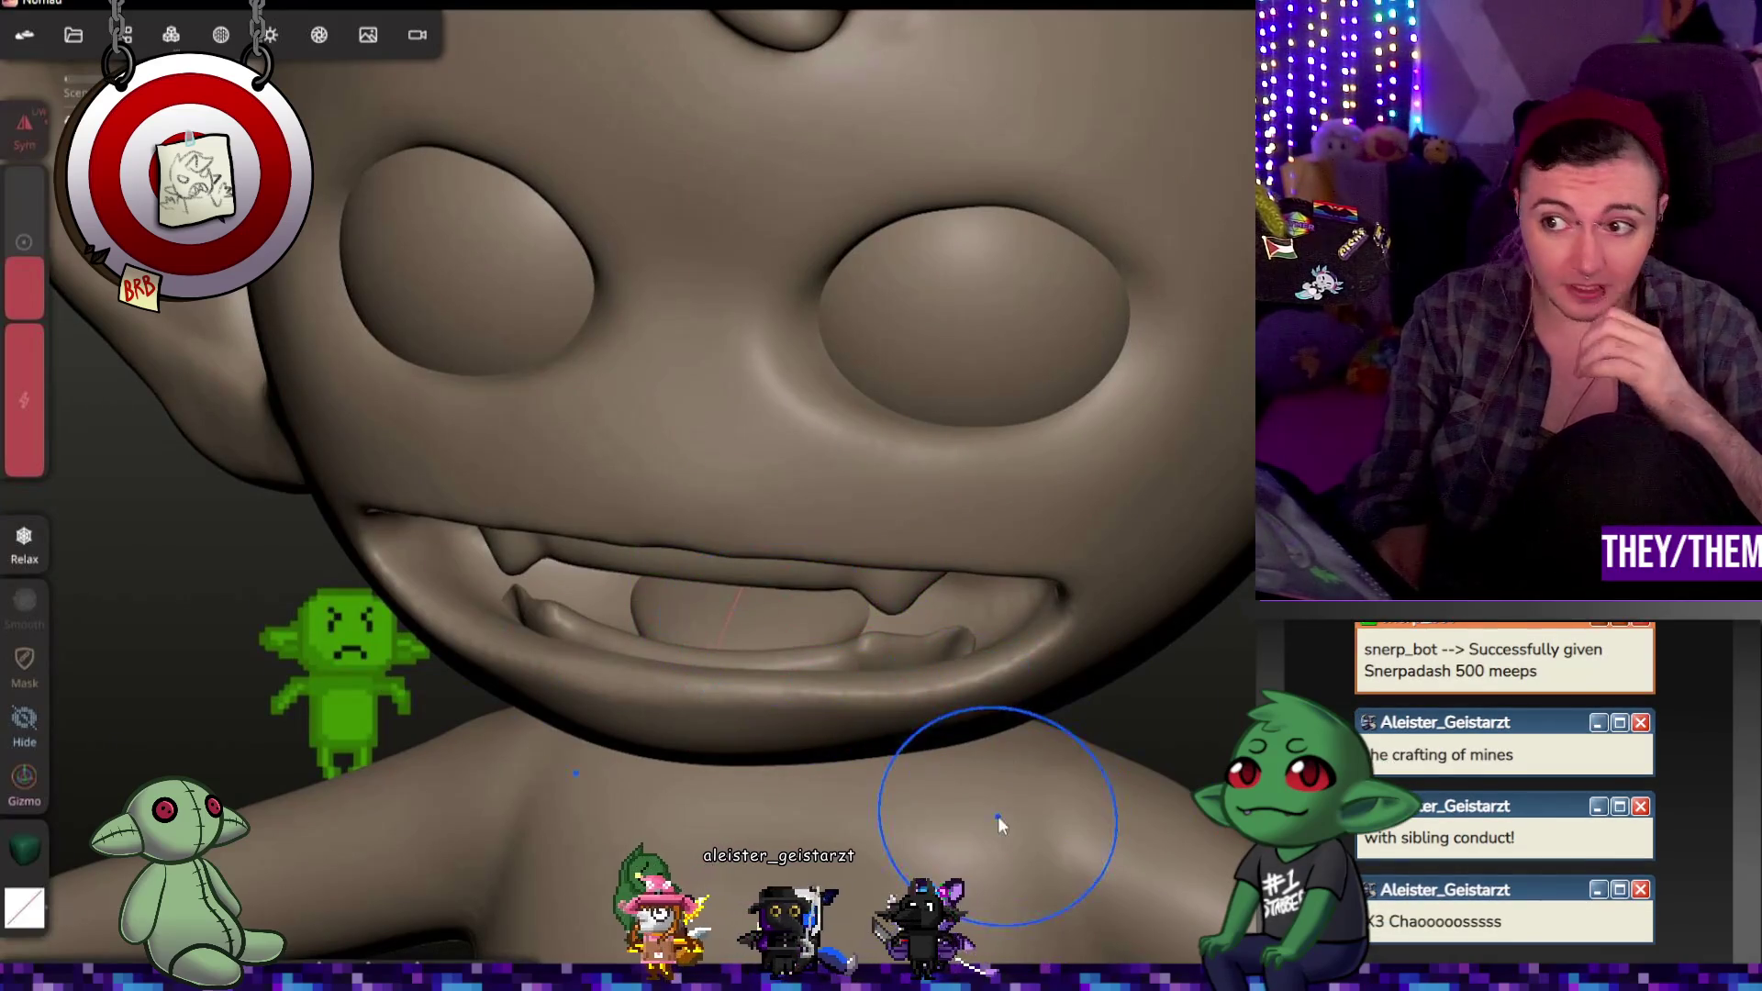
mouse_move(737, 606)
middle_mouse_down()
mouse_move(893, 595)
mouse_move(827, 647)
middle_mouse_up()
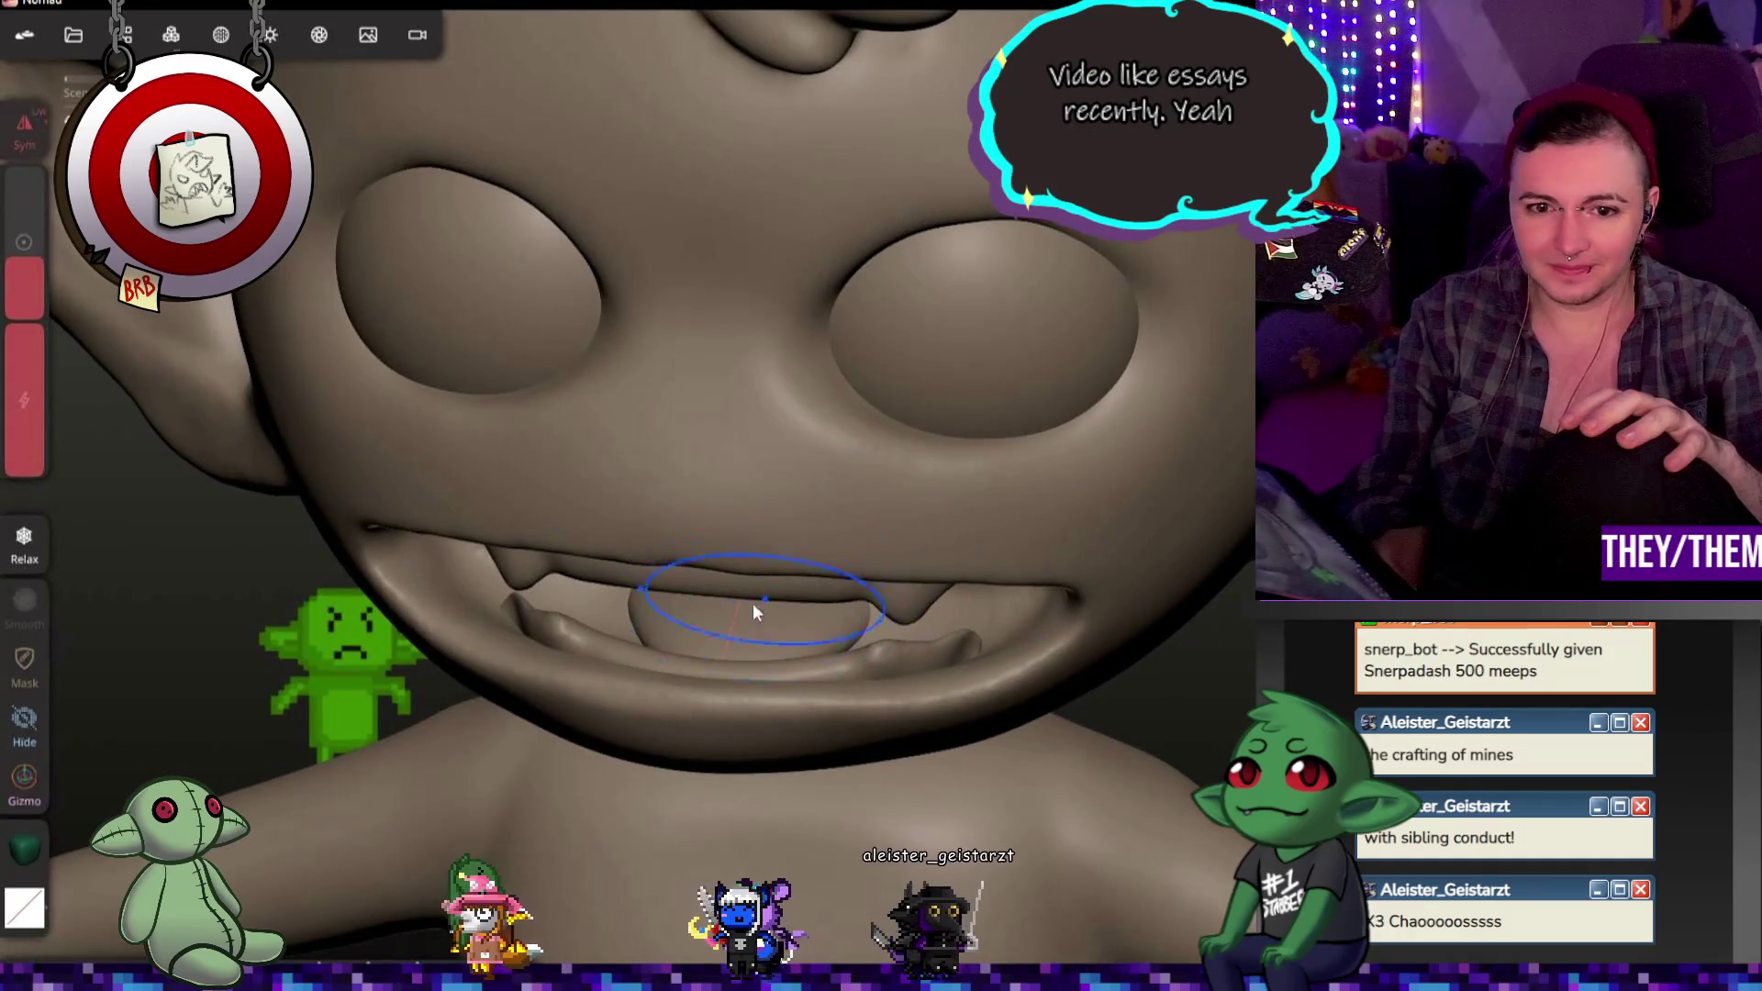
mouse_move(1033, 771)
middle_mouse_down()
mouse_move(1054, 842)
mouse_move(998, 674)
middle_mouse_up()
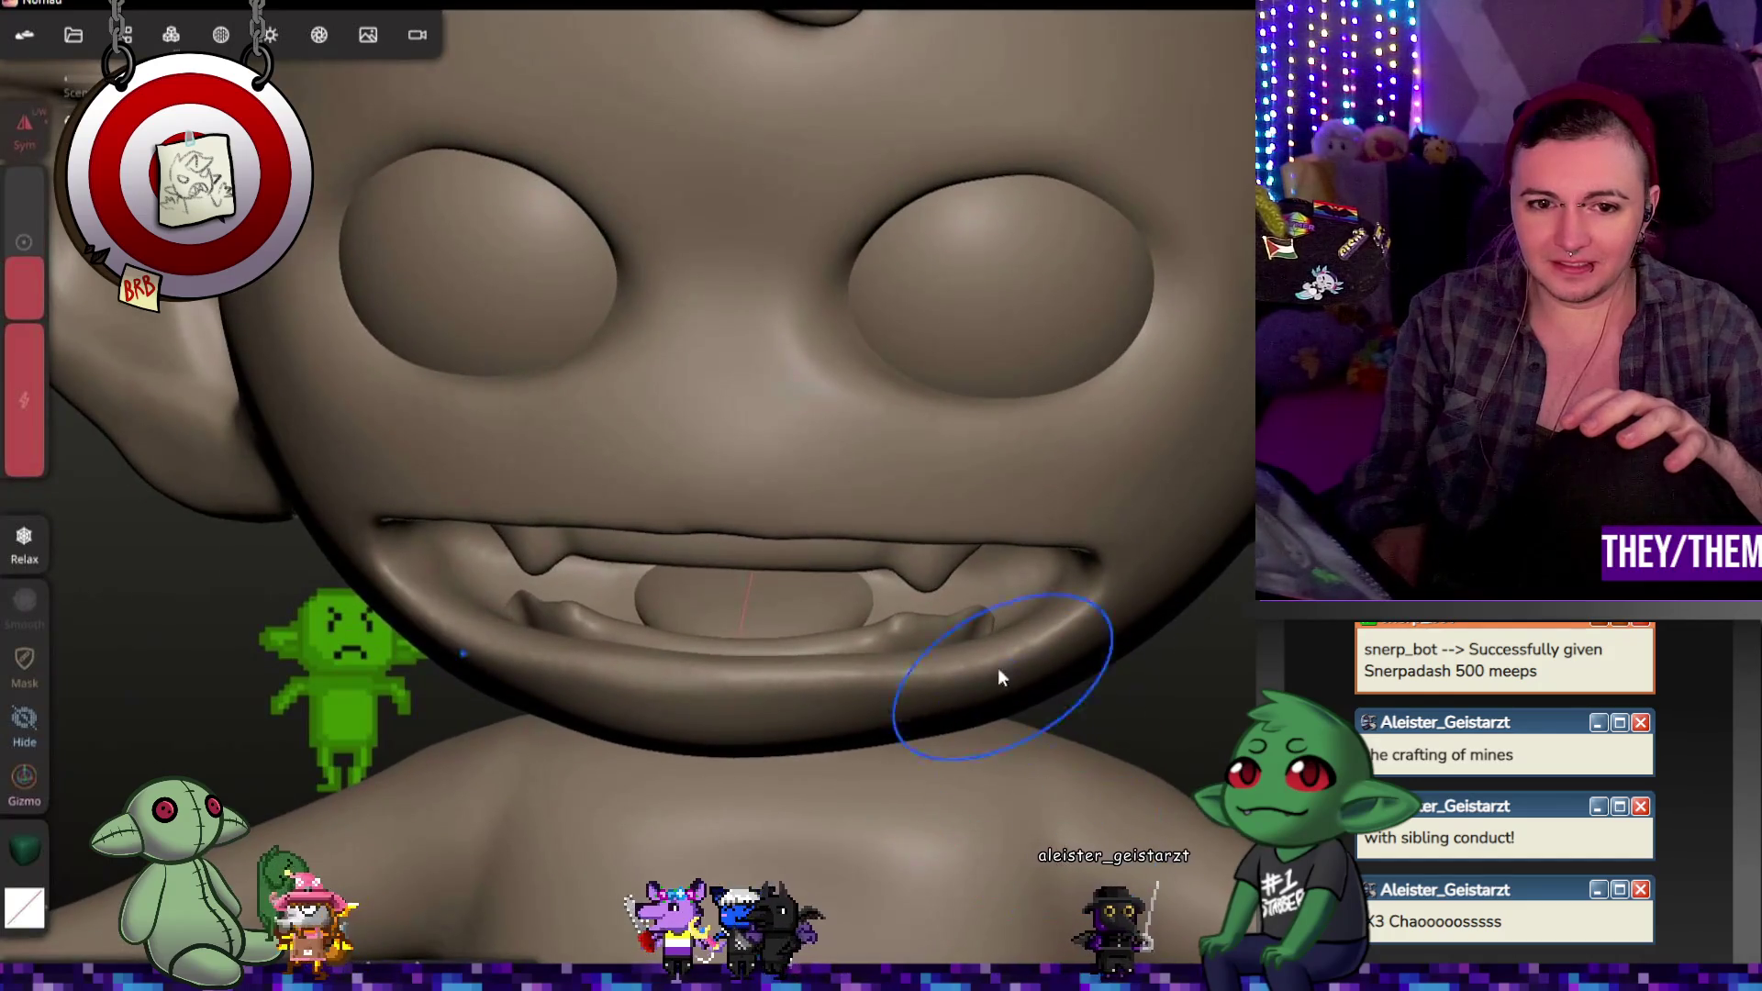
scroll(952, 618, "up", 2)
scroll(1045, 657, "up", 3)
scroll(1011, 644, "up", 2)
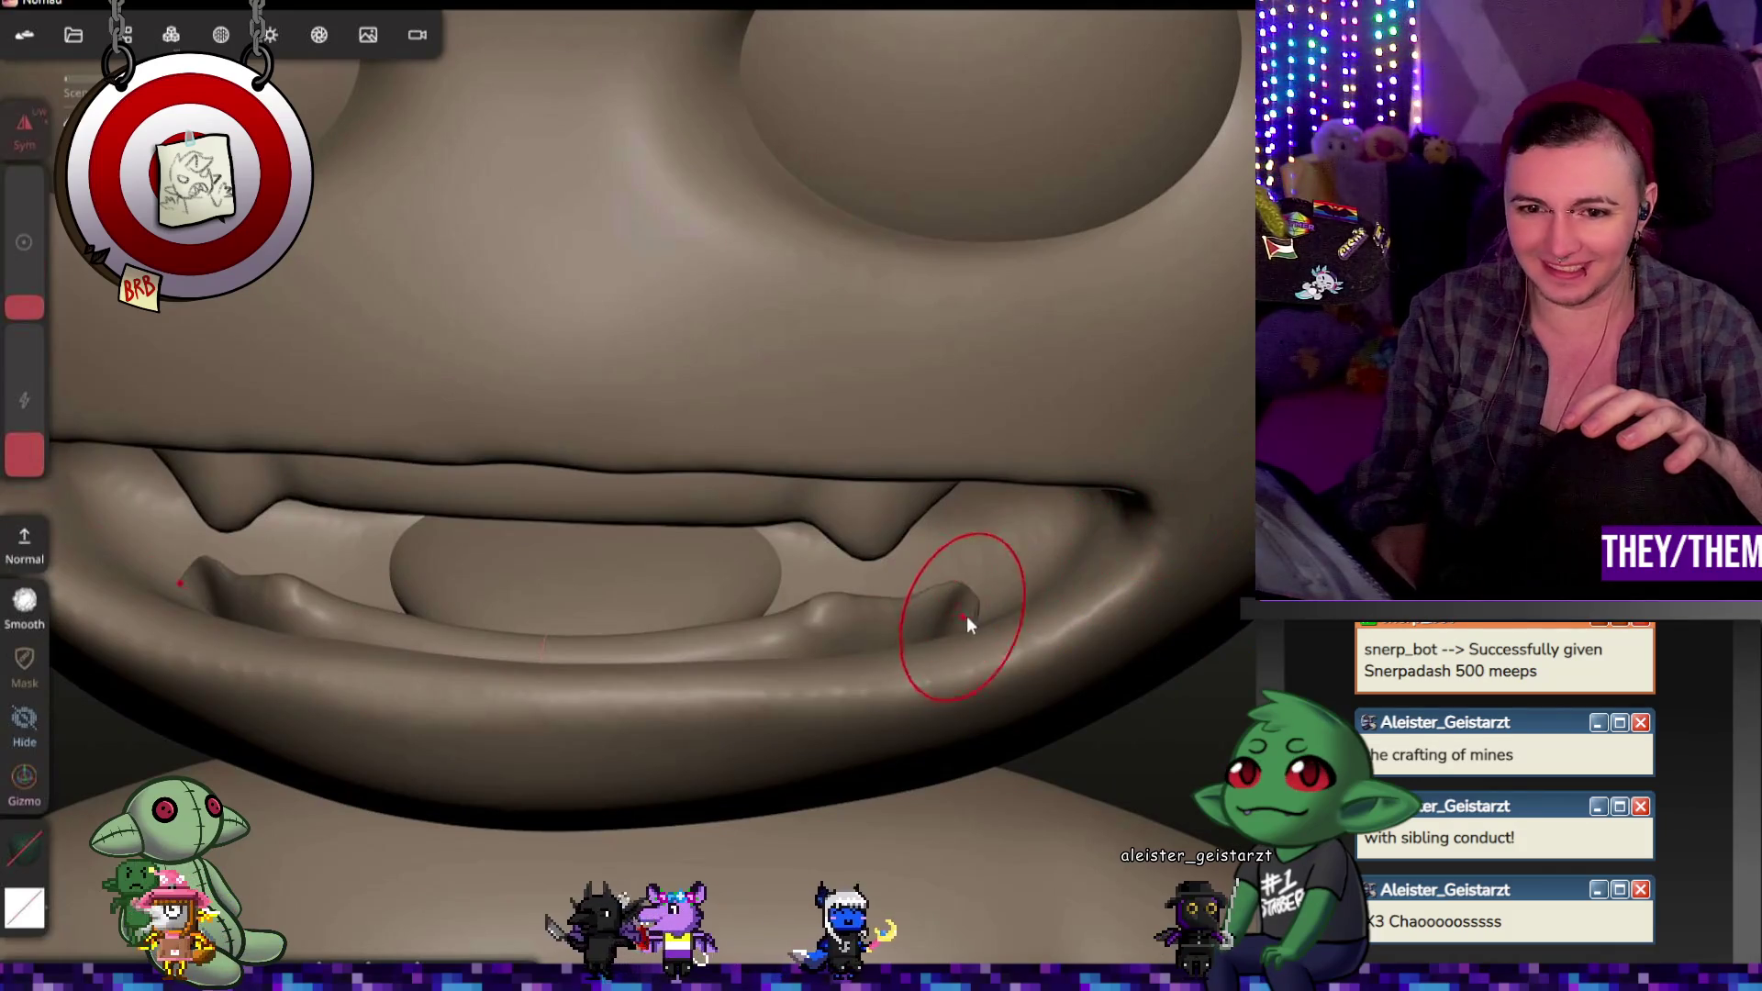
mouse_move(984, 641)
middle_mouse_down()
mouse_move(1000, 685)
mouse_move(920, 621)
mouse_move(911, 585)
middle_mouse_up()
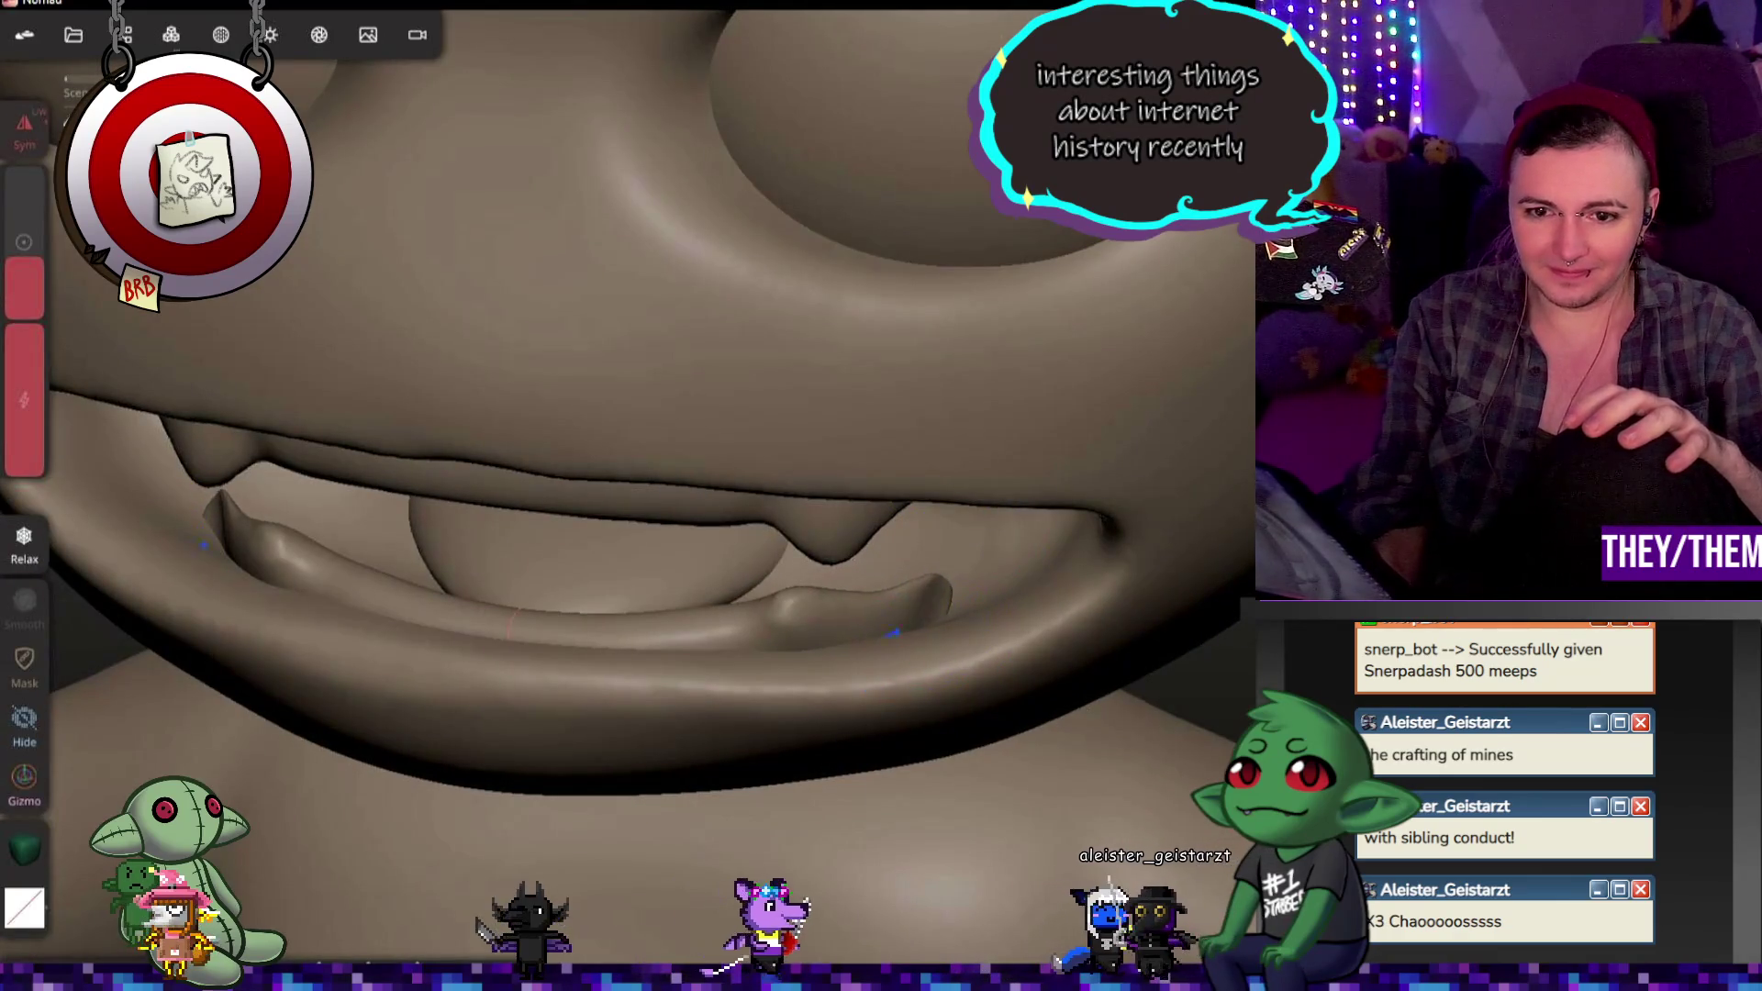
mouse_move(917, 693)
middle_mouse_down()
mouse_move(1132, 560)
mouse_move(1014, 601)
mouse_move(869, 520)
middle_mouse_up()
middle_click_drag(946, 474, 860, 544)
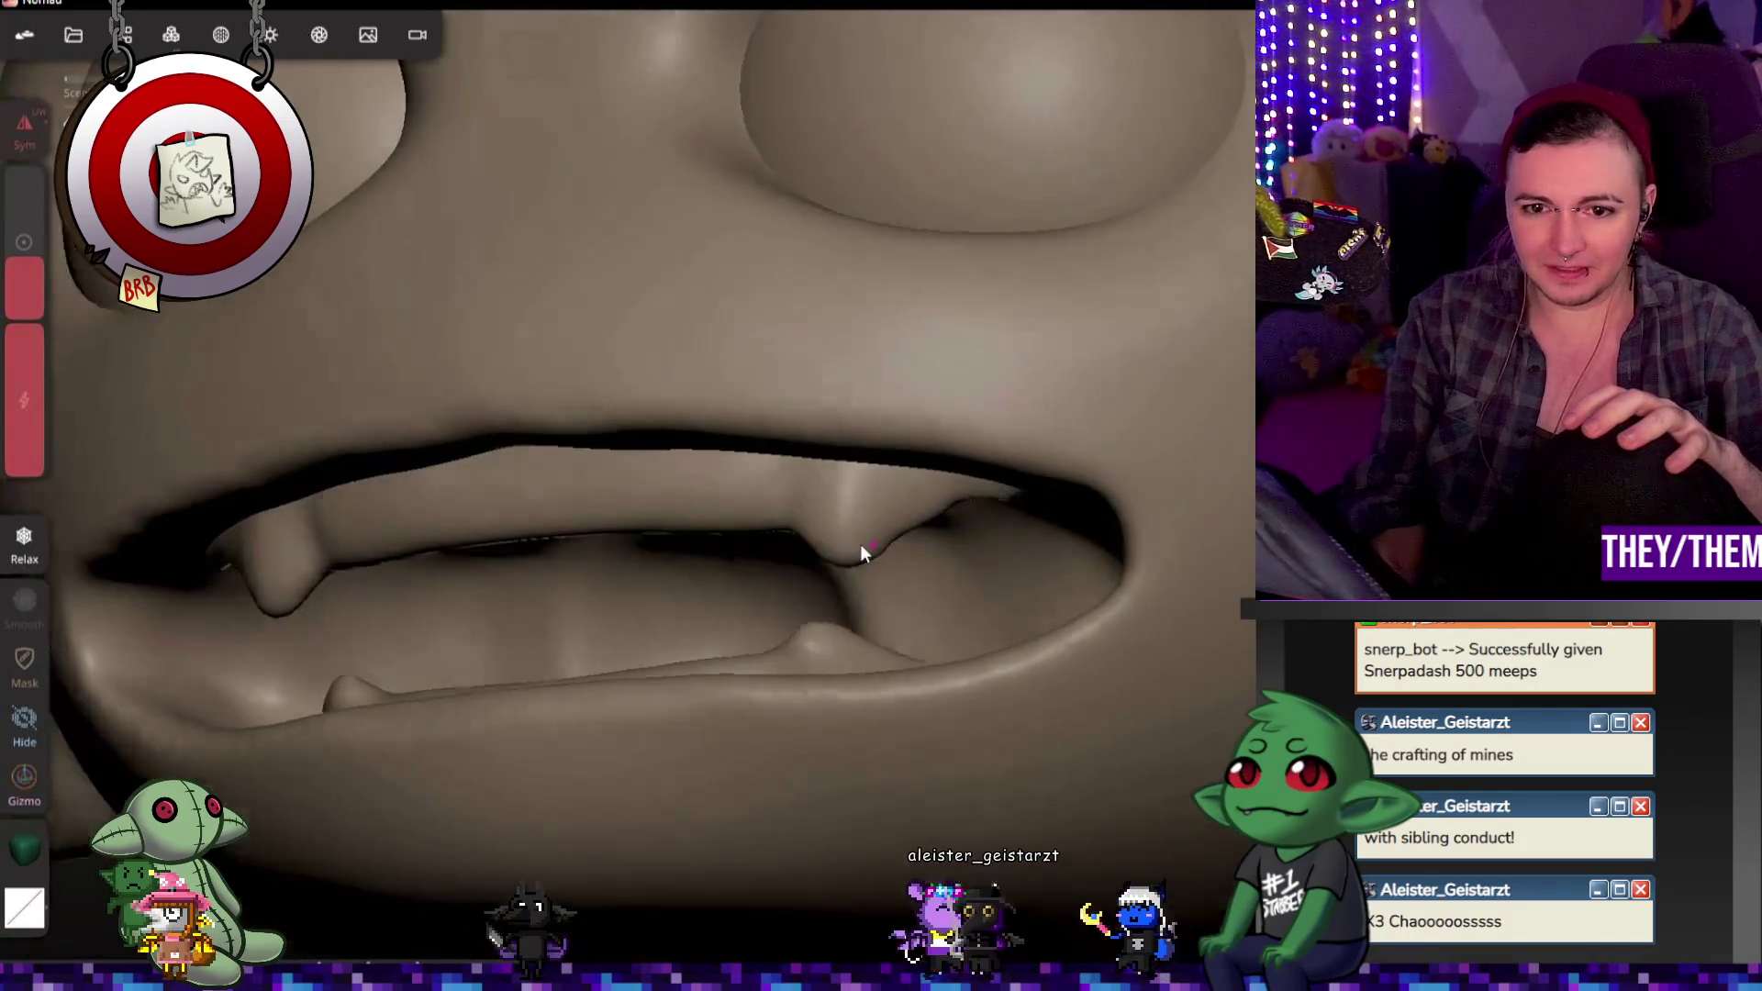
mouse_move(767, 674)
middle_mouse_down()
mouse_move(968, 673)
mouse_move(834, 827)
mouse_move(855, 752)
middle_mouse_up()
scroll(855, 753, "up", 3)
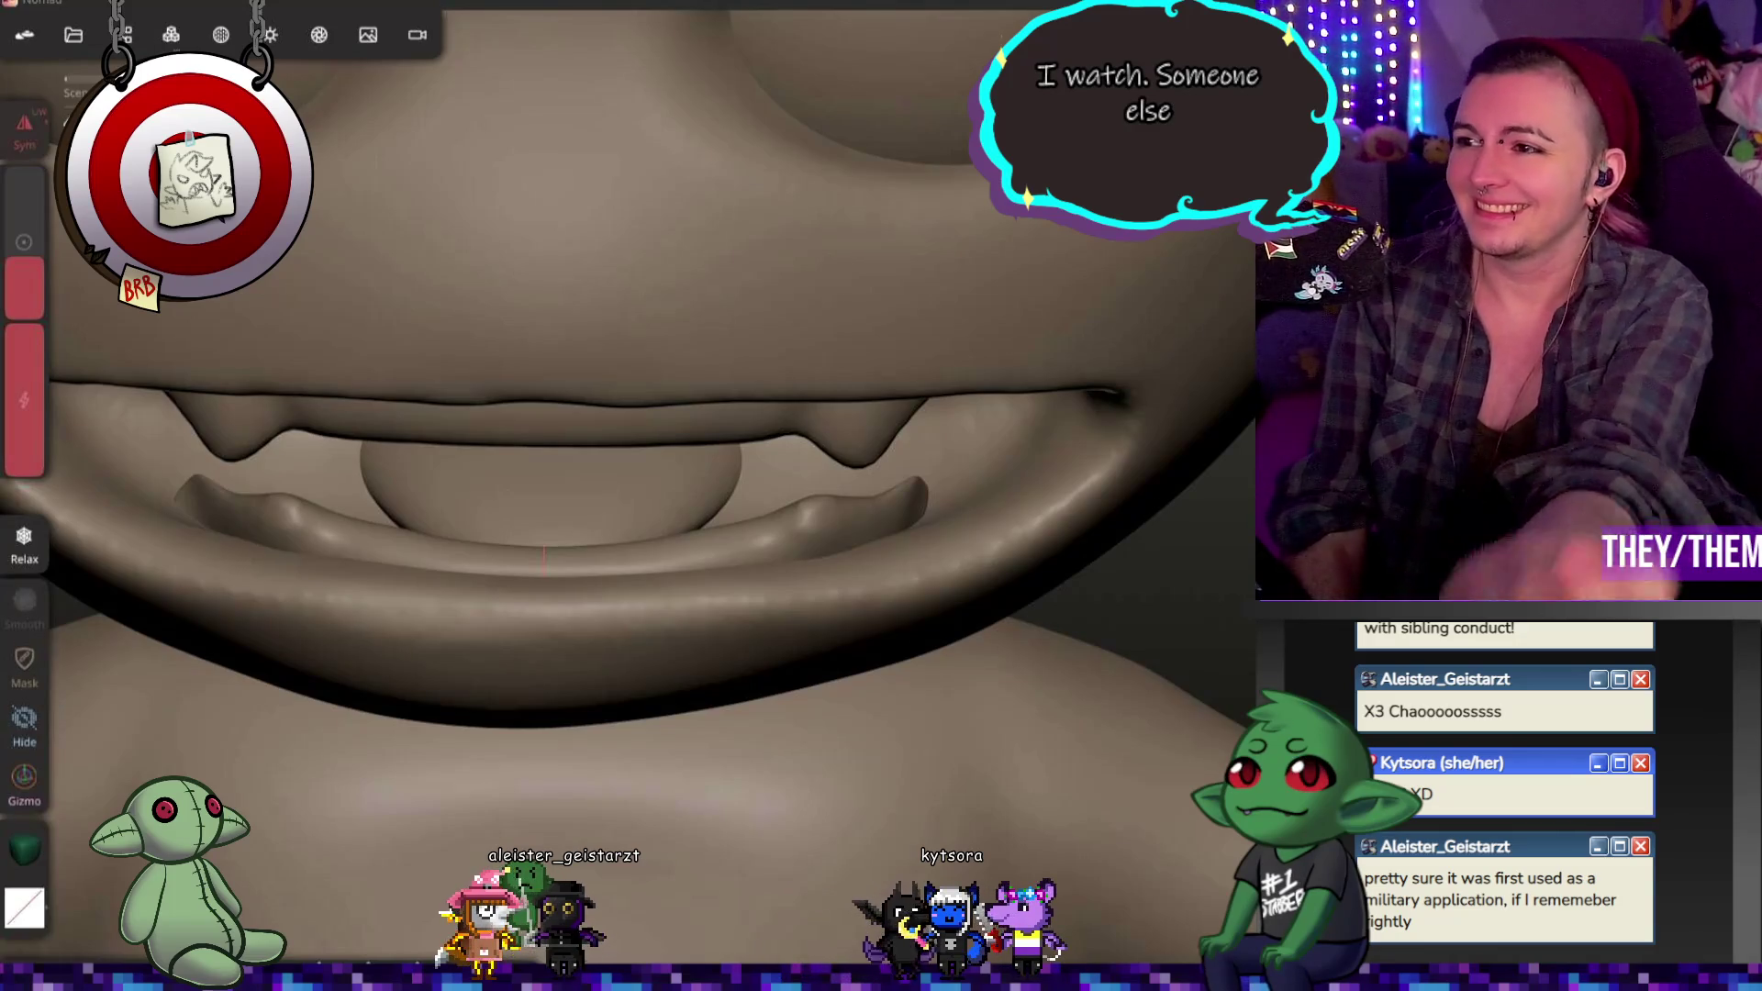
scroll(1074, 750, "down", 2)
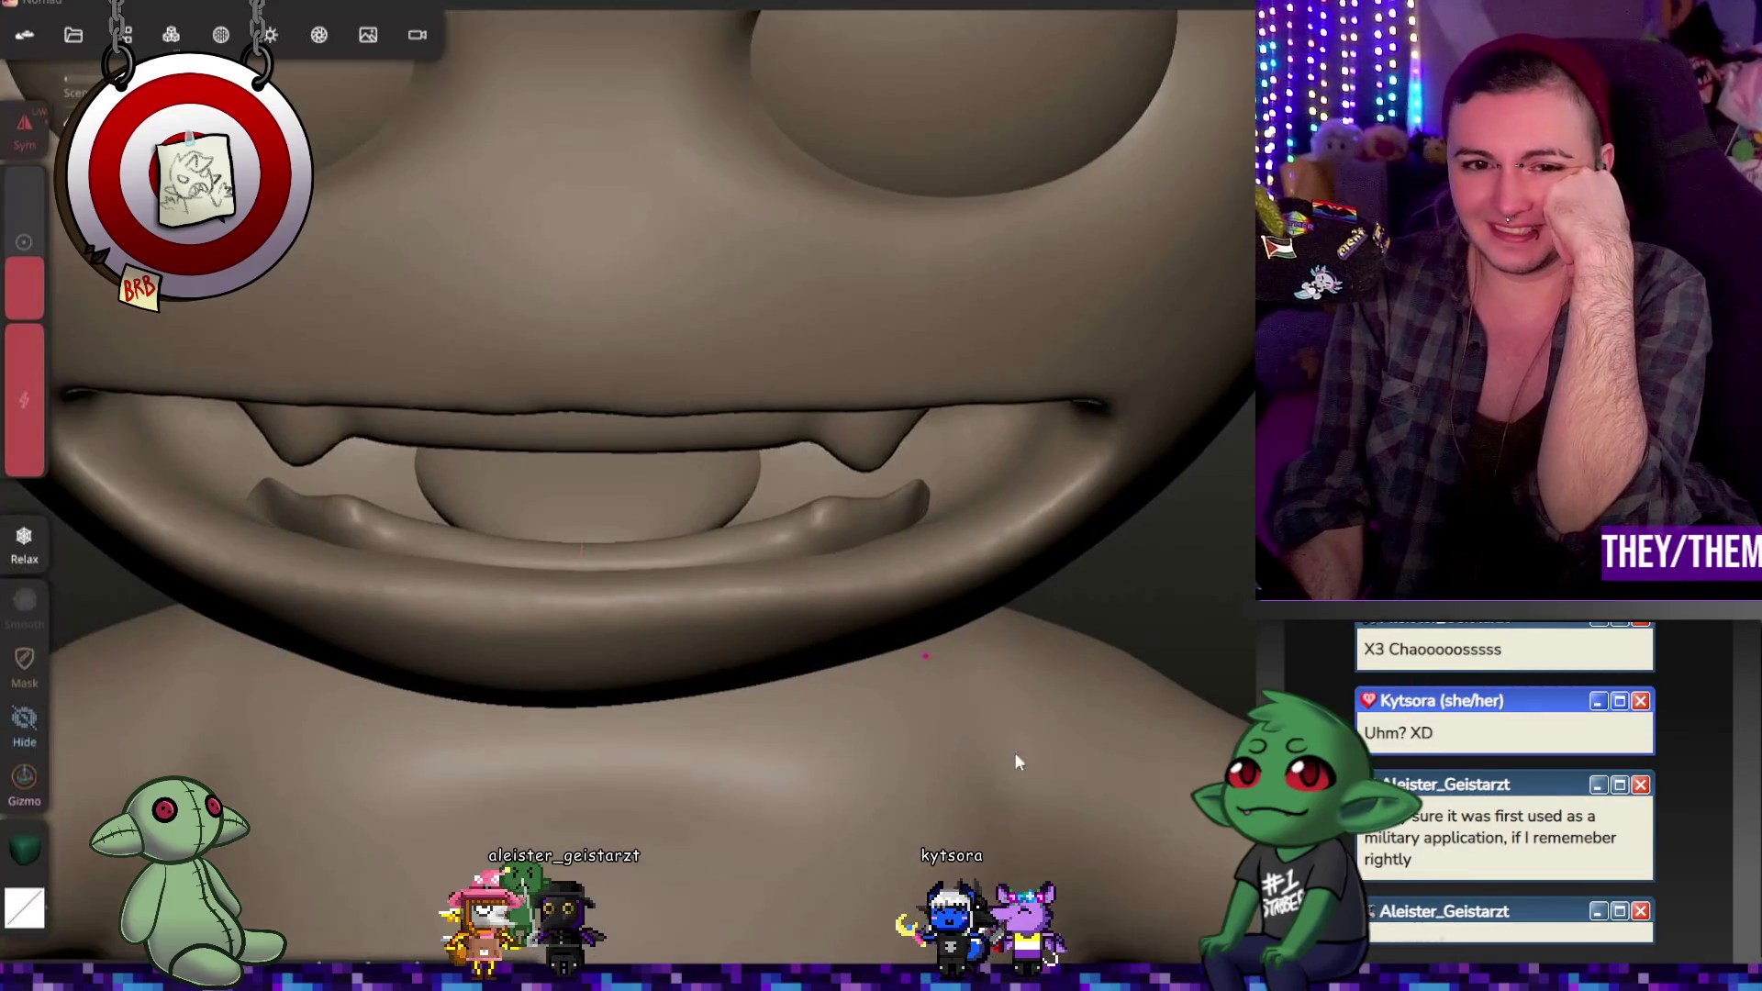
scroll(1061, 764, "down", 3)
scroll(1149, 805, "down", 3)
scroll(1198, 847, "down", 1)
mouse_move(1206, 852)
left_mouse_down()
mouse_move(887, 769)
mouse_move(819, 605)
mouse_move(991, 716)
mouse_move(1157, 788)
mouse_move(1103, 746)
mouse_move(1006, 765)
mouse_move(1196, 701)
mouse_move(787, 680)
mouse_move(558, 716)
mouse_move(1162, 747)
left_mouse_up()
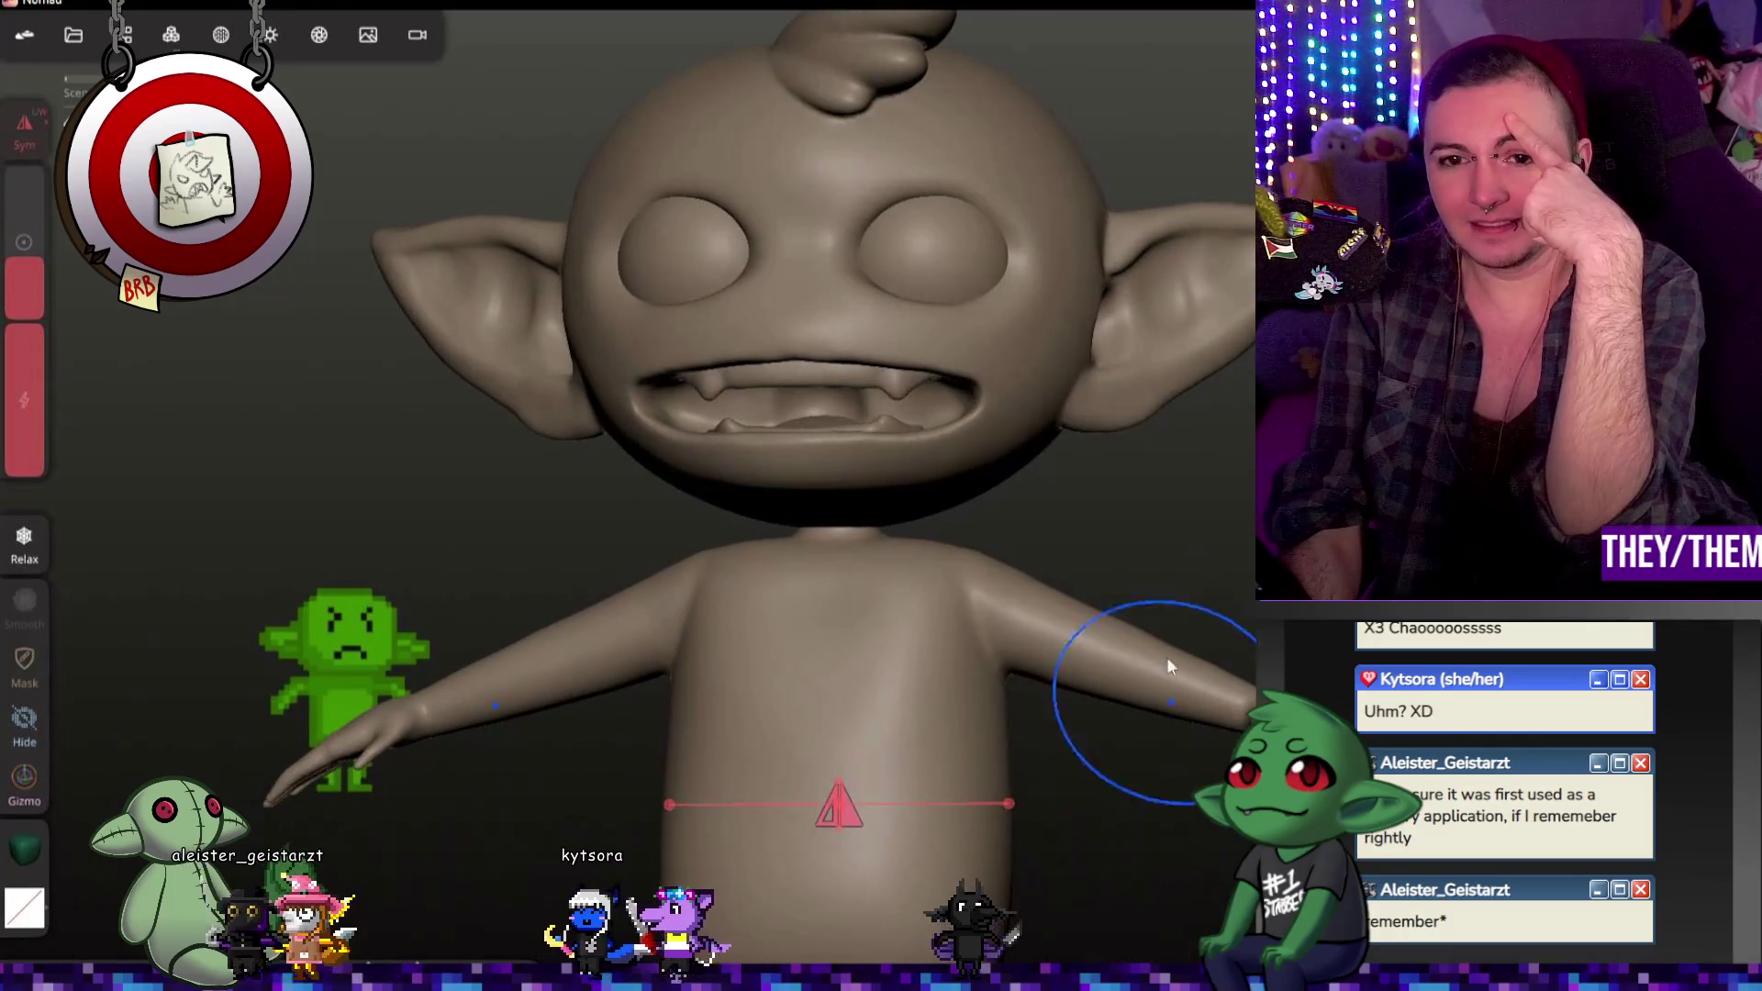
left_click_drag(1146, 529, 1216, 674)
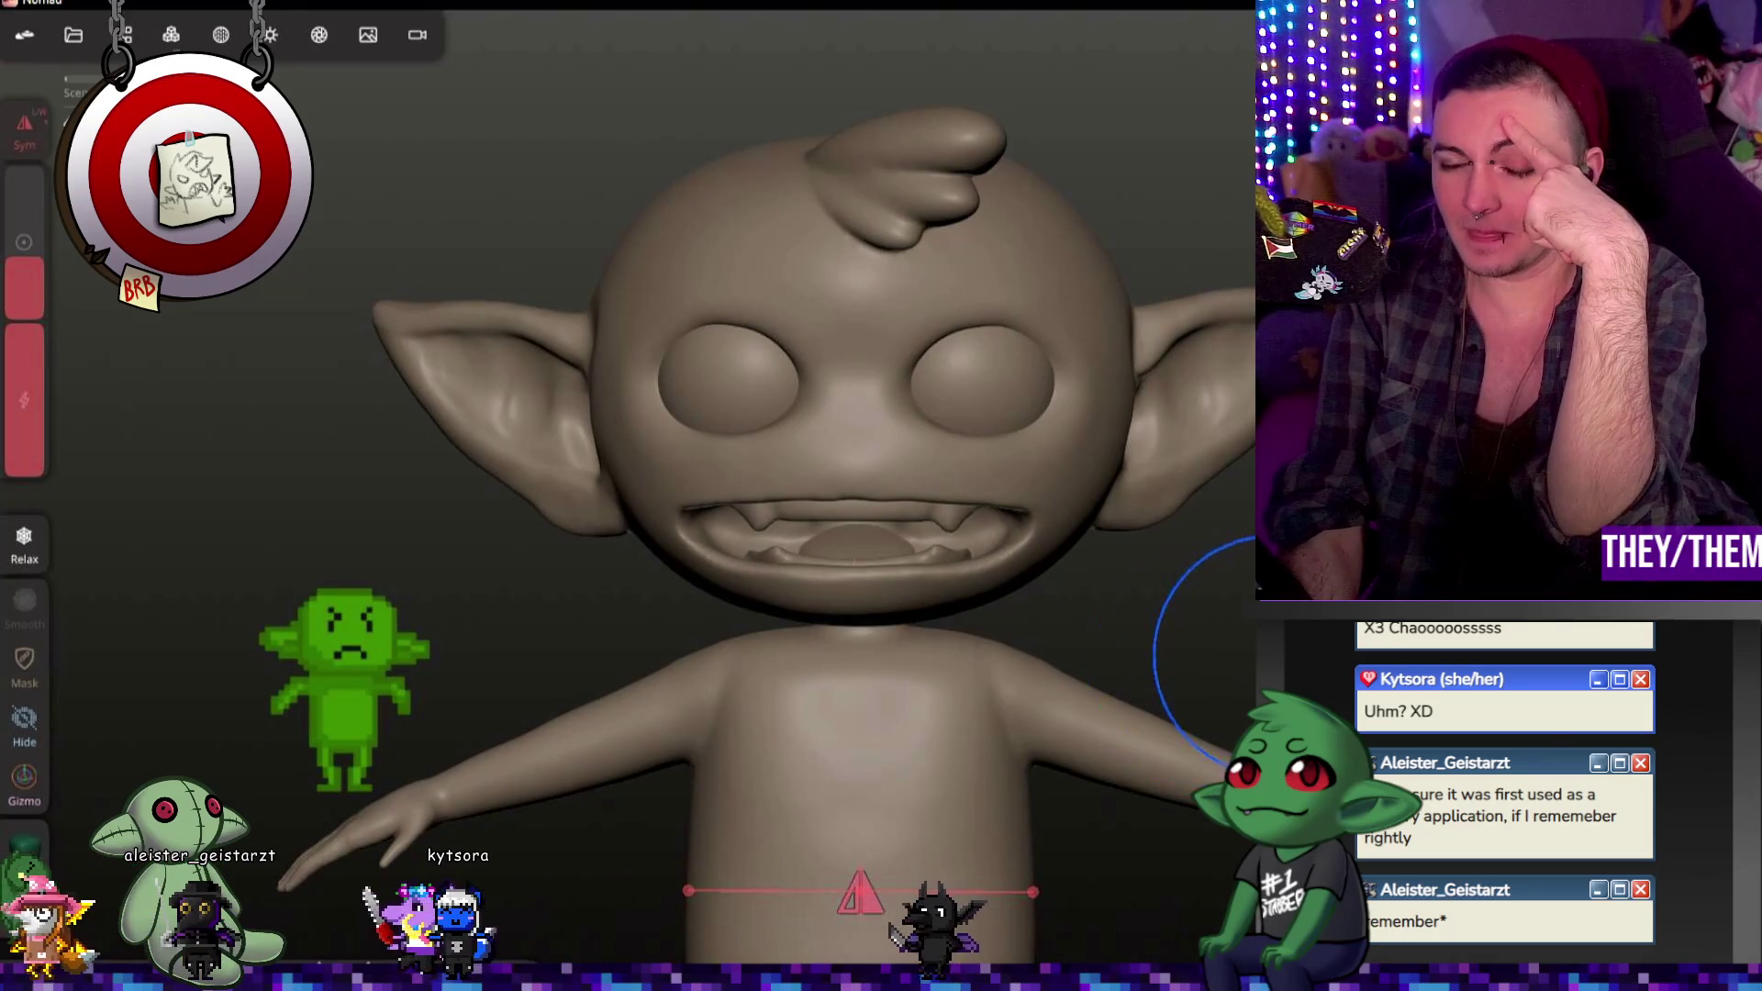
mouse_move(1244, 542)
left_mouse_down()
mouse_move(938, 485)
mouse_move(1243, 516)
left_mouse_up()
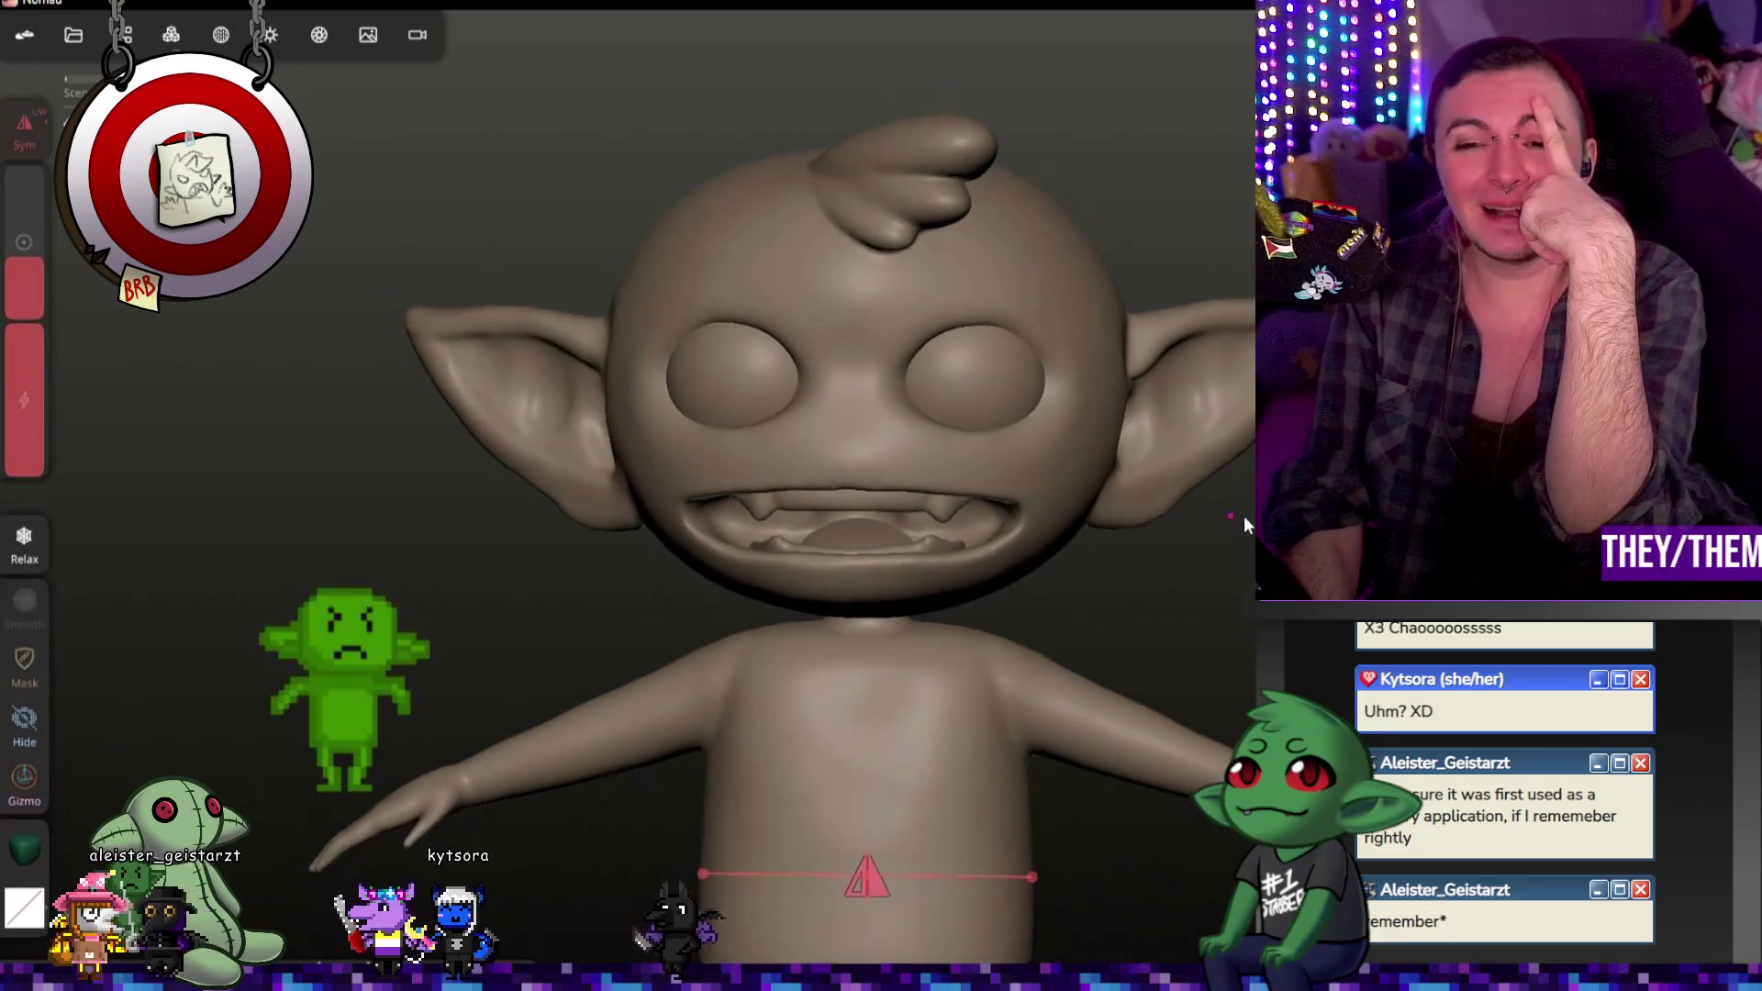
scroll(1243, 516, "up", 5)
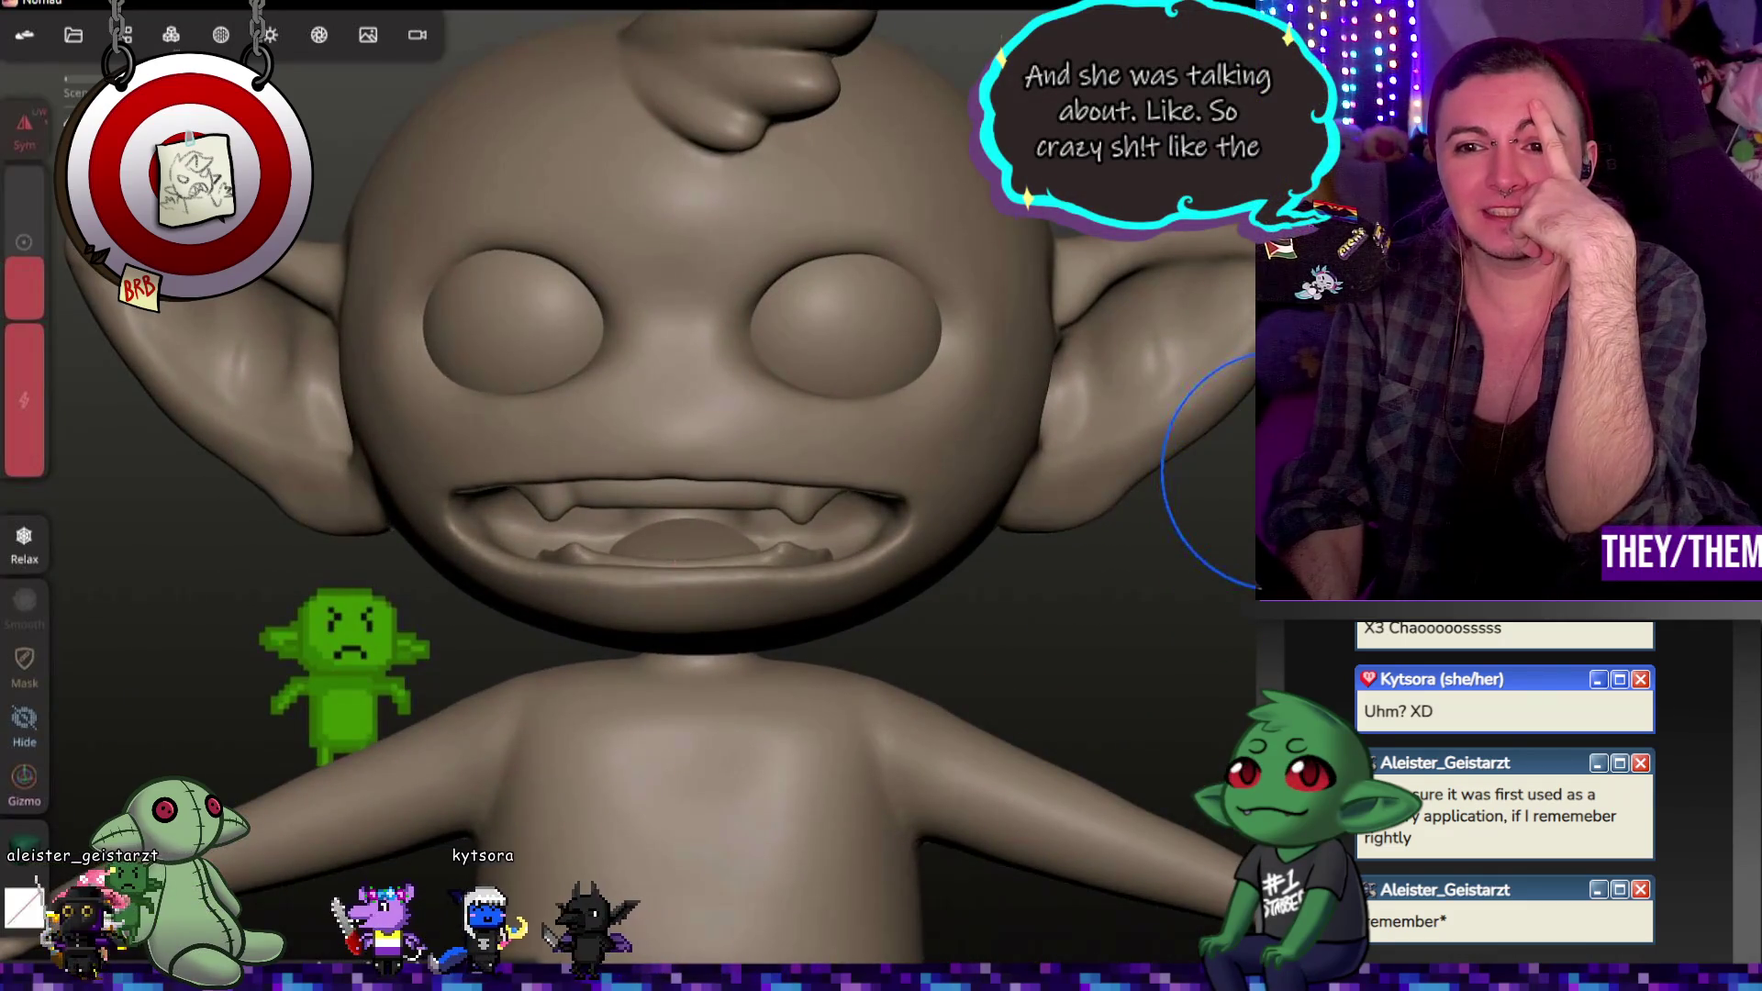